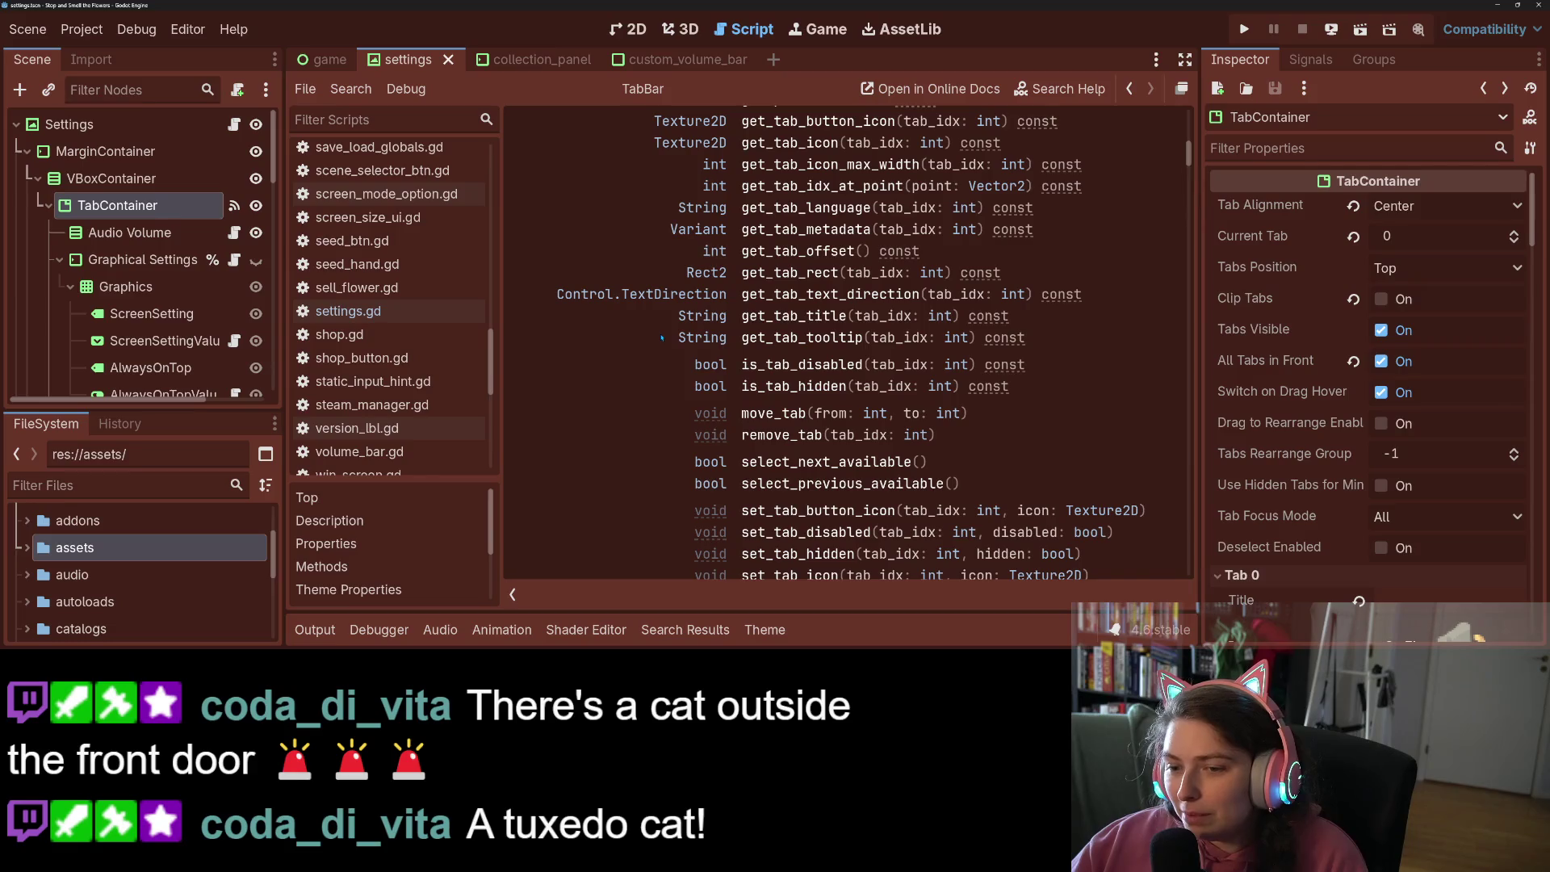
Read the tab_focus entry under Styles in the TabBar reference, then return to the 2D view
{"action": "scroll", "coordinate": [663, 338], "scroll_direction": "down", "scroll_amount": 1}
{"action": "scroll", "coordinate": [823, 337], "scroll_direction": "down", "scroll_amount": 1}
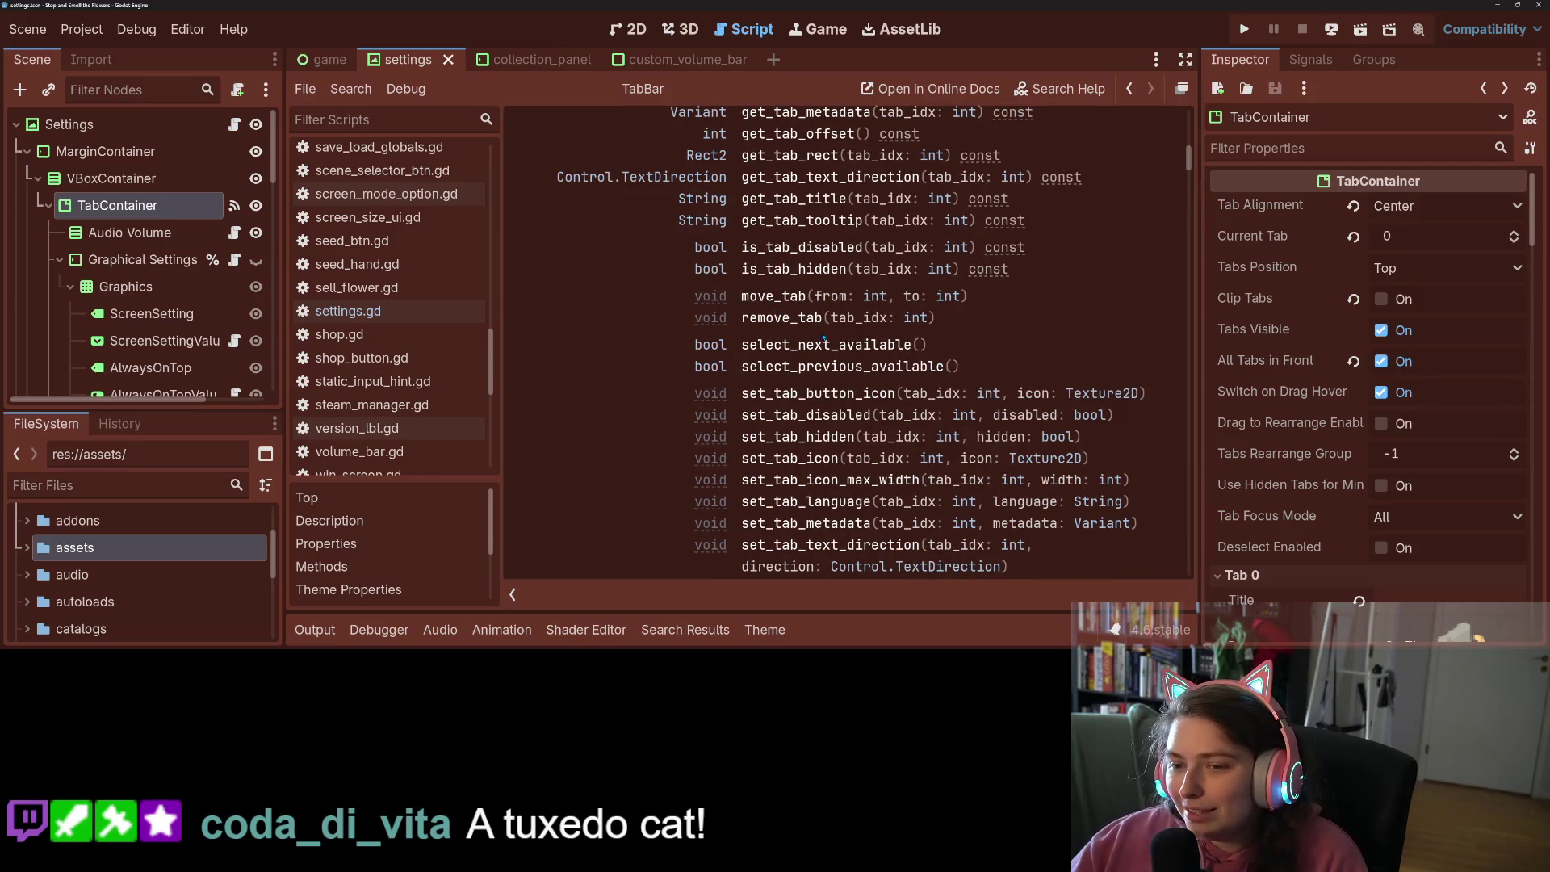
{"action": "scroll", "coordinate": [820, 366], "scroll_direction": "down", "scroll_amount": 3}
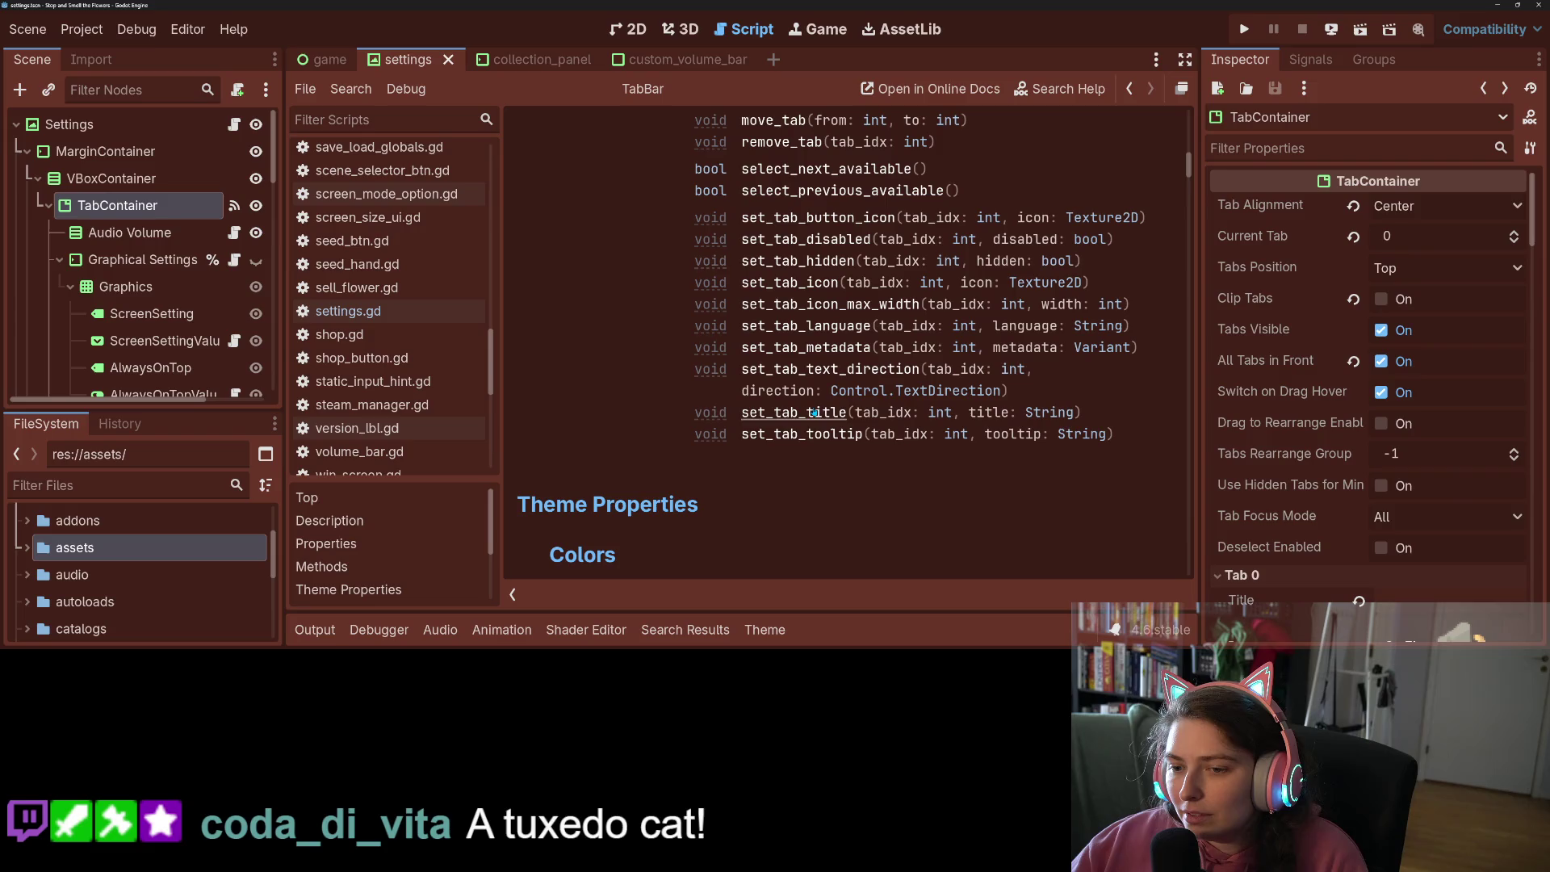
{"action": "scroll", "coordinate": [820, 440], "scroll_direction": "down", "scroll_amount": 20}
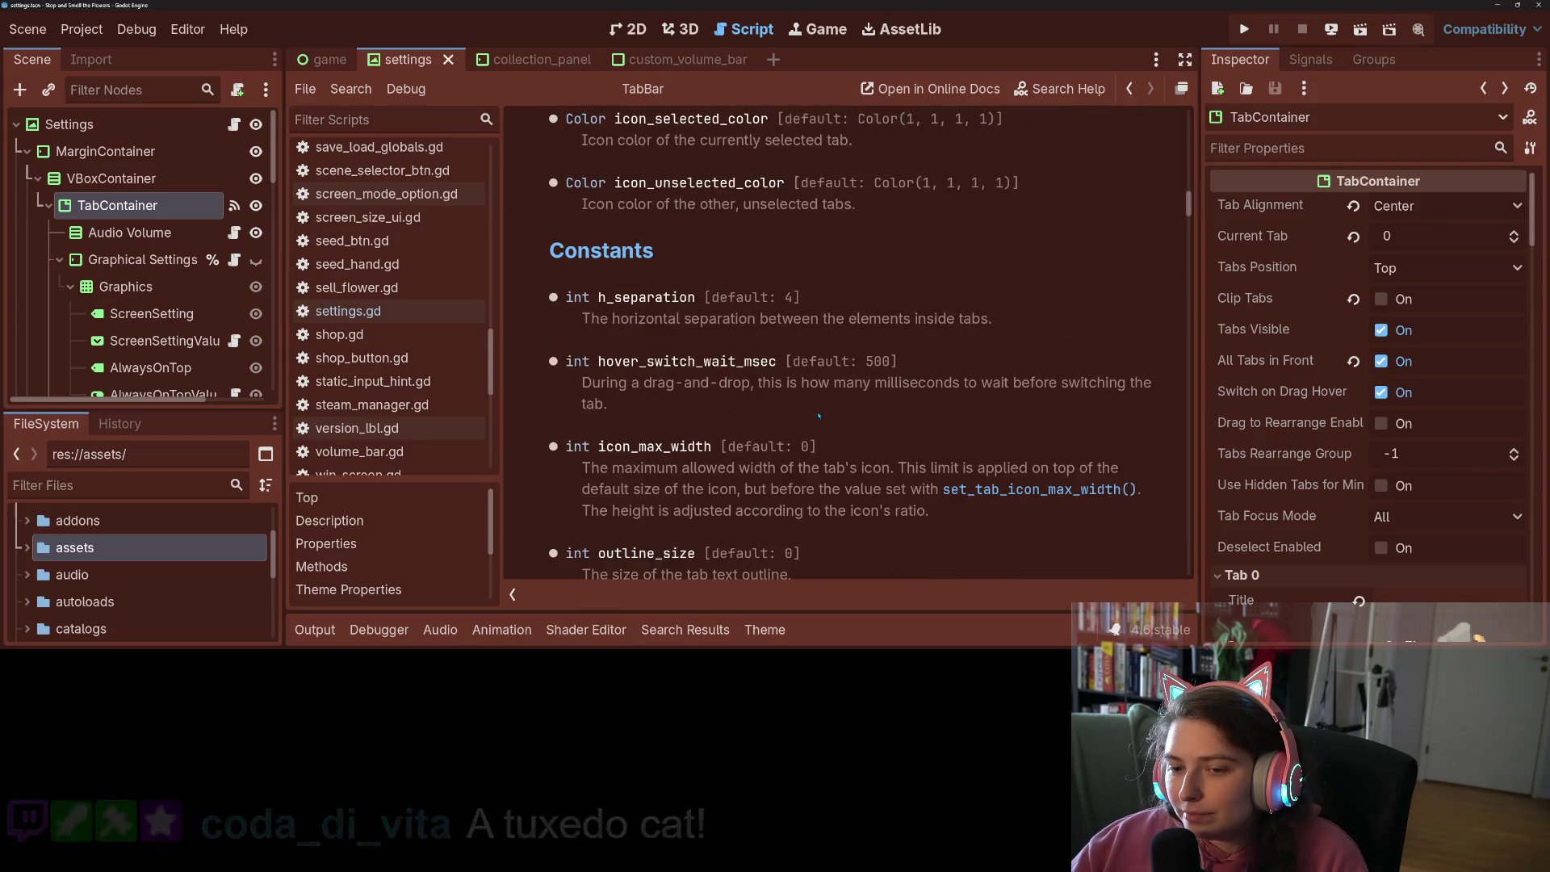
{"action": "scroll", "coordinate": [820, 416], "scroll_direction": "down", "scroll_amount": 10}
{"action": "scroll", "coordinate": [823, 423], "scroll_direction": "up", "scroll_amount": 2}
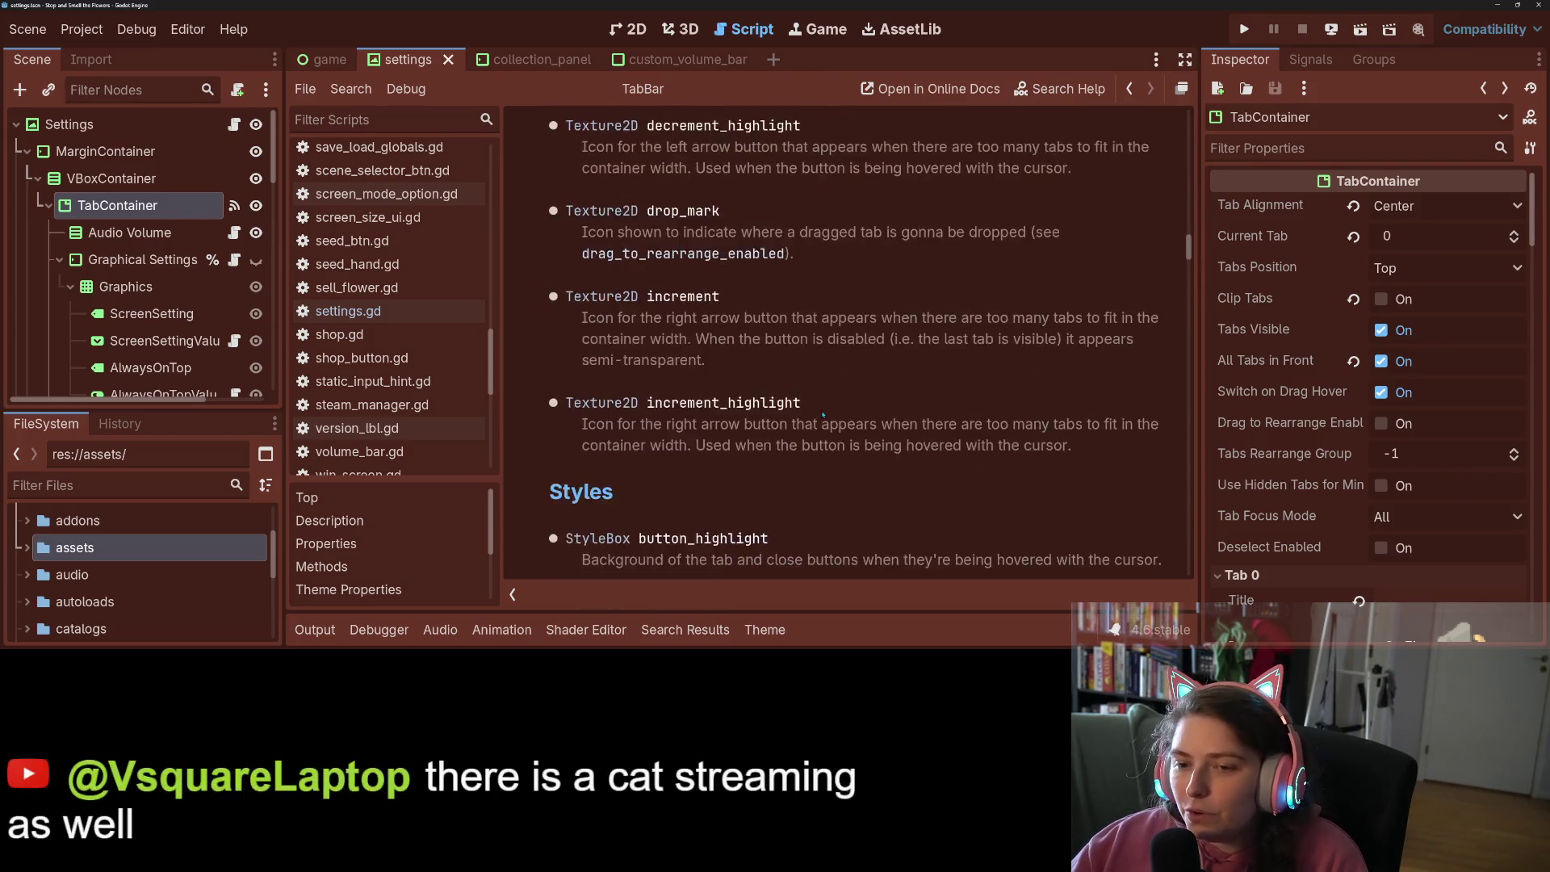
{"action": "scroll", "coordinate": [823, 423], "scroll_direction": "down", "scroll_amount": 5}
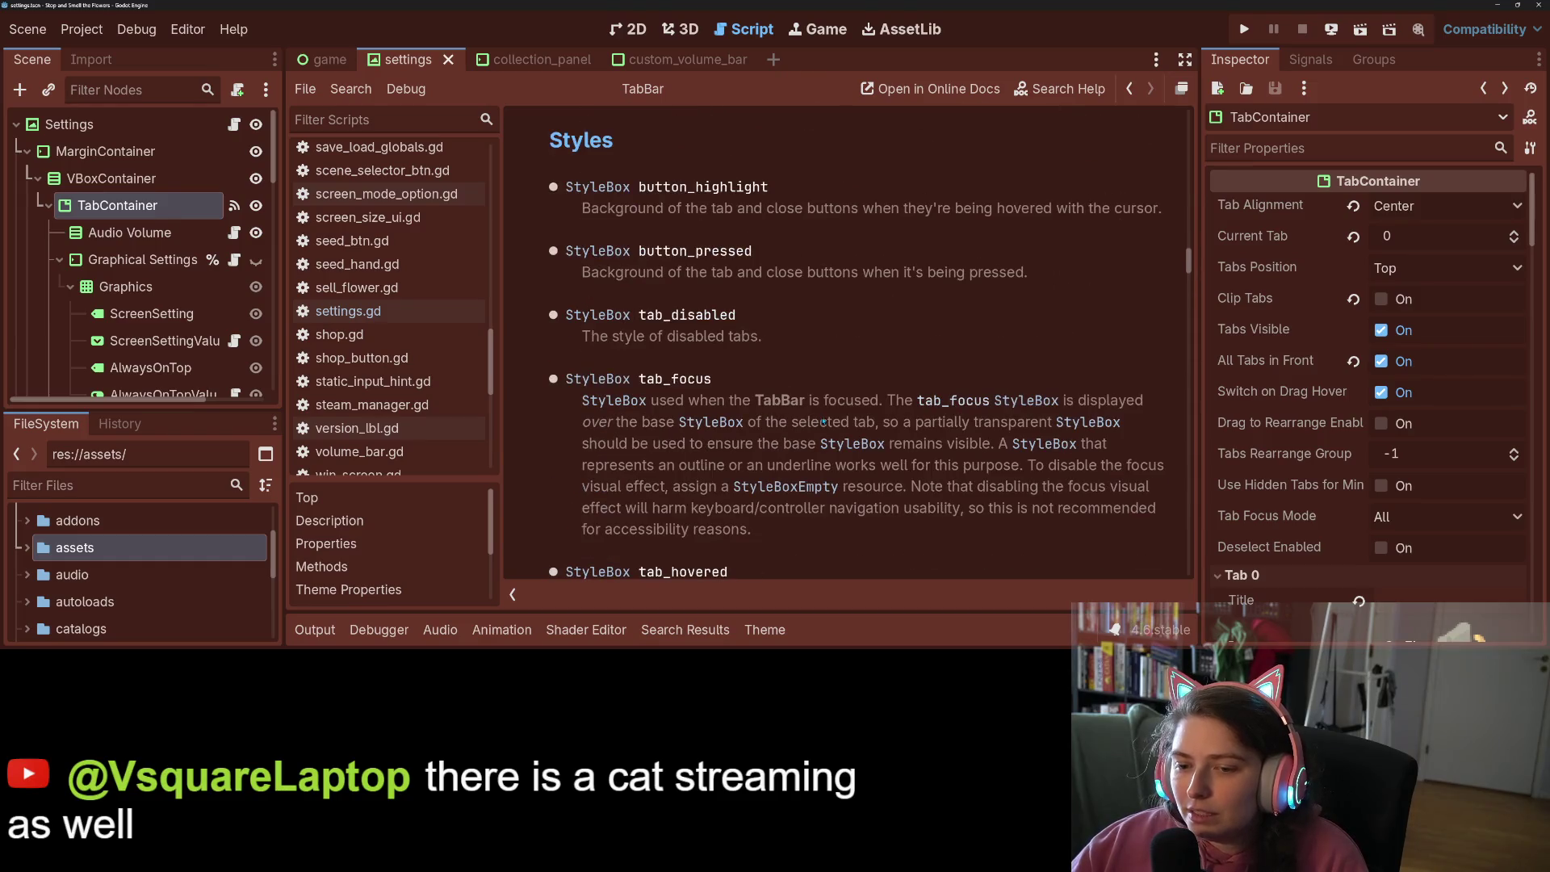
{"action": "double_click", "coordinate": [687, 380]}
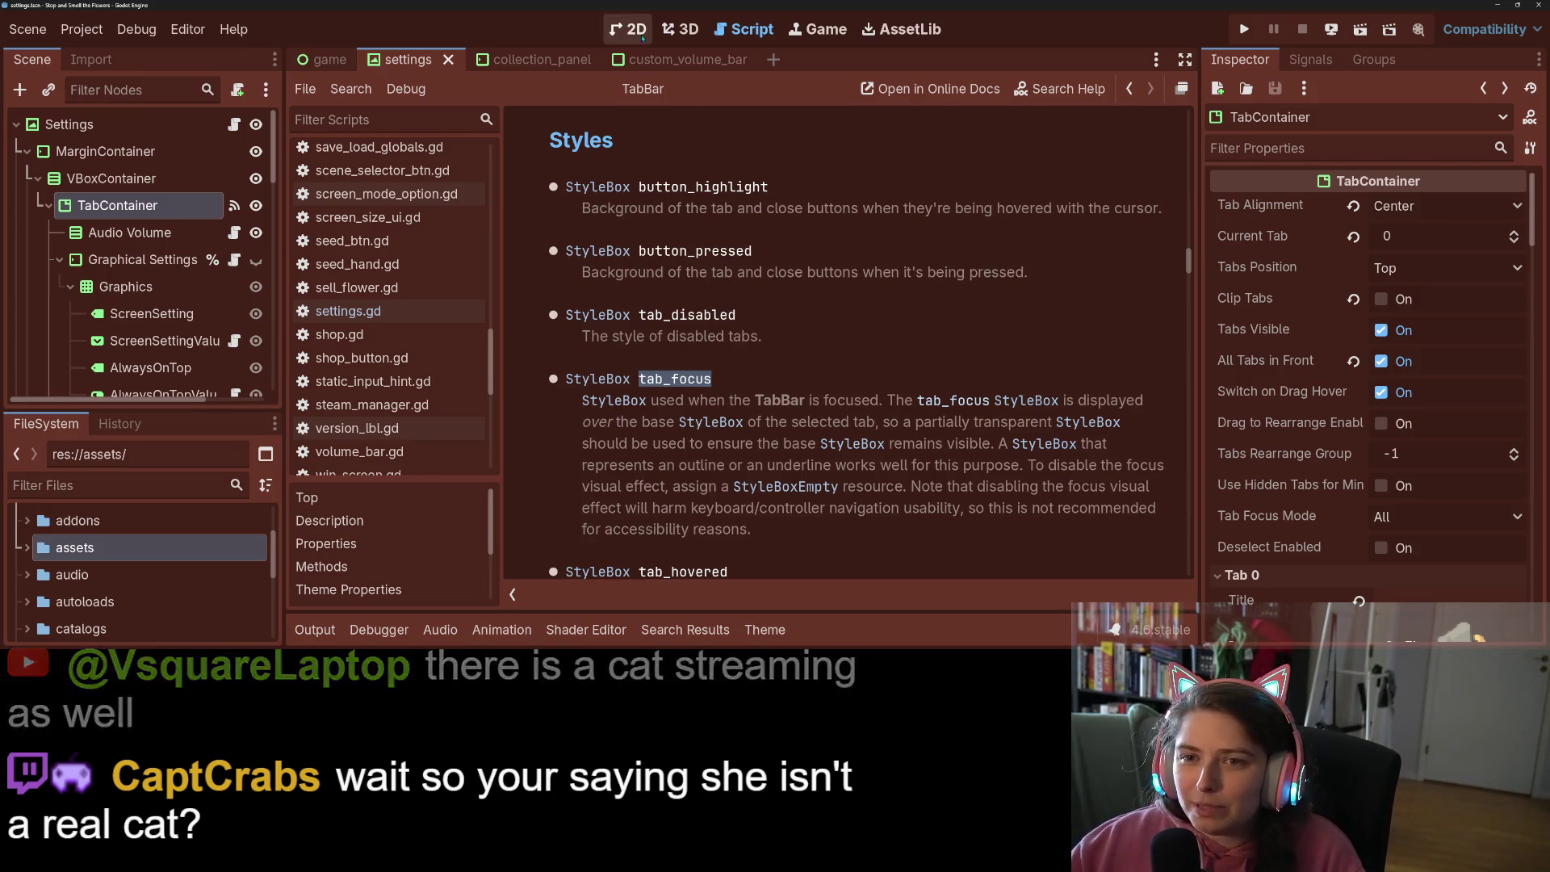
{"action": "key", "text": "ctrl+F1"}
Inspect TabContainer's Focus settings, leaving Behavior Recursive as Inherited
{"action": "left_click", "coordinate": [129, 232]}
{"action": "left_click", "coordinate": [118, 205]}
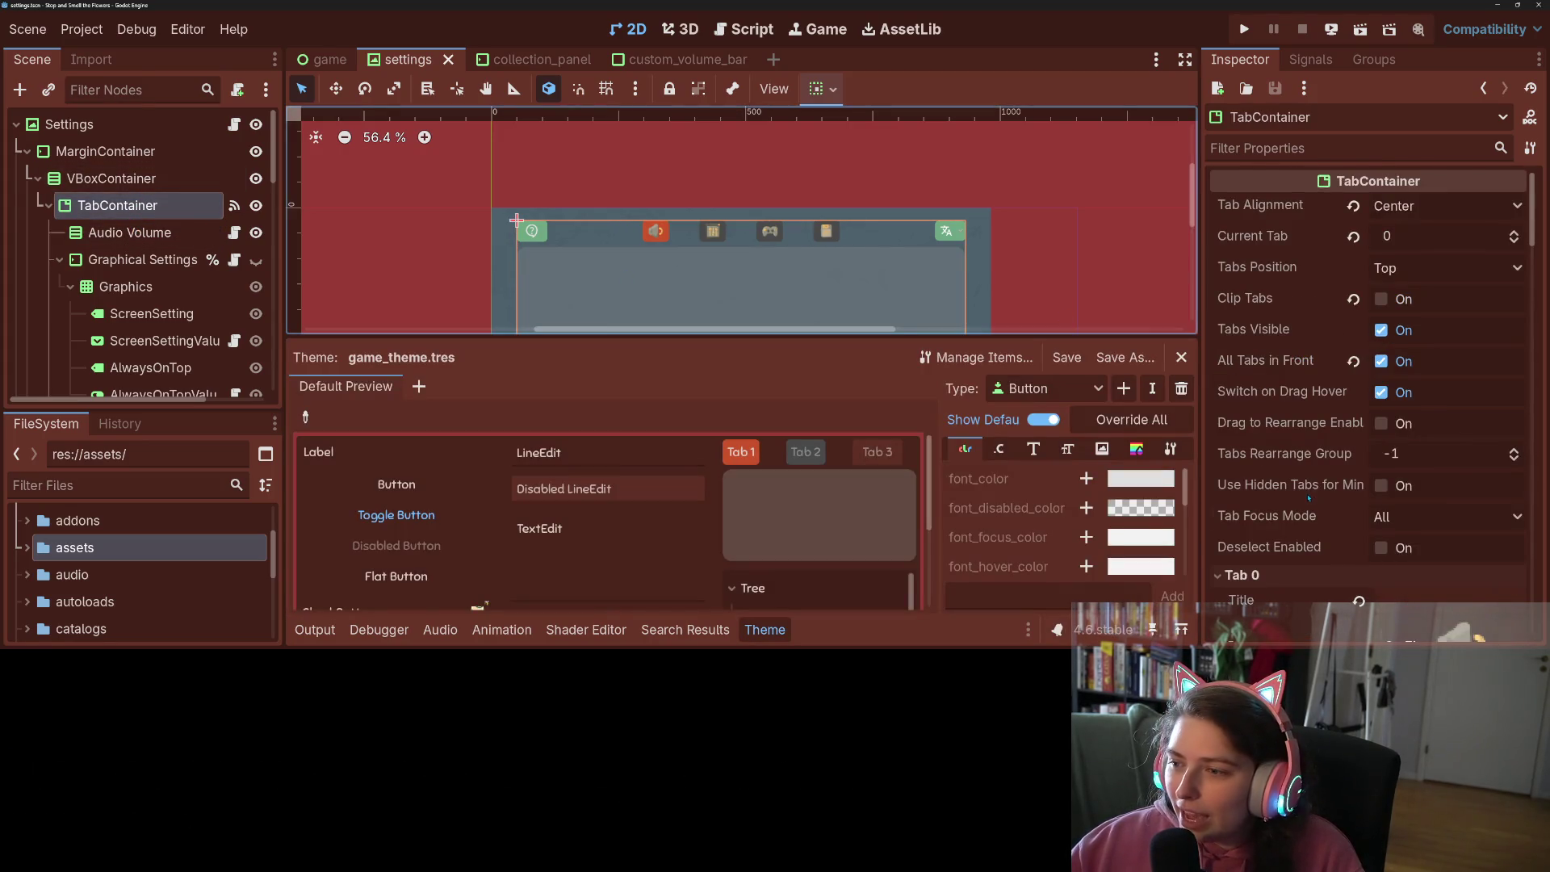
{"action": "scroll", "coordinate": [1300, 468], "scroll_direction": "down", "scroll_amount": 5}
{"action": "scroll", "coordinate": [1308, 499], "scroll_direction": "down", "scroll_amount": 10}
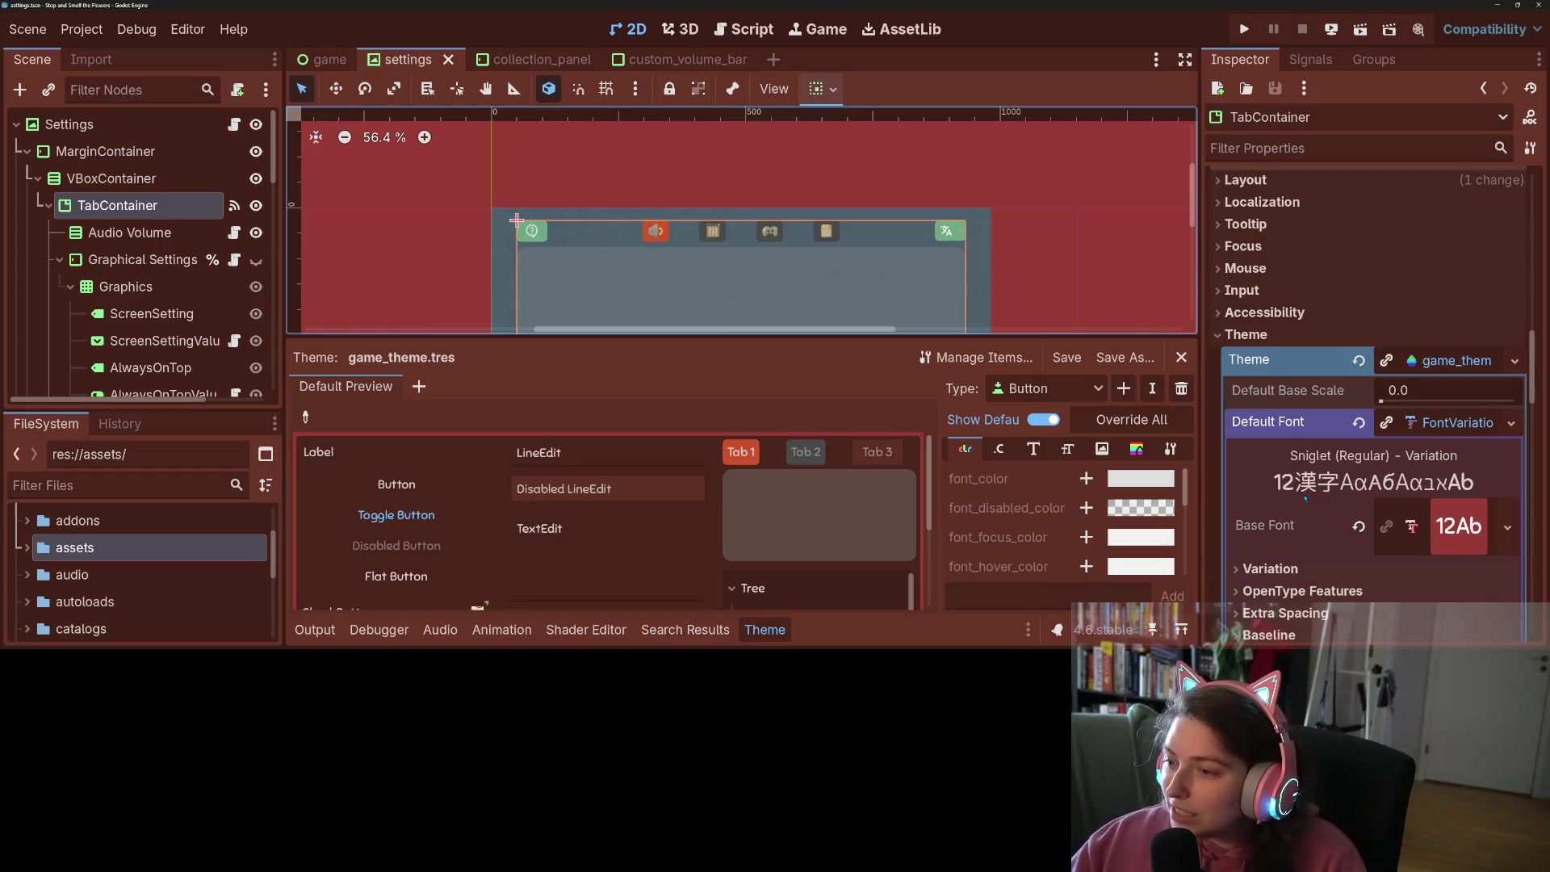
{"action": "left_click", "coordinate": [1445, 360]}
{"action": "left_click", "coordinate": [1292, 246]}
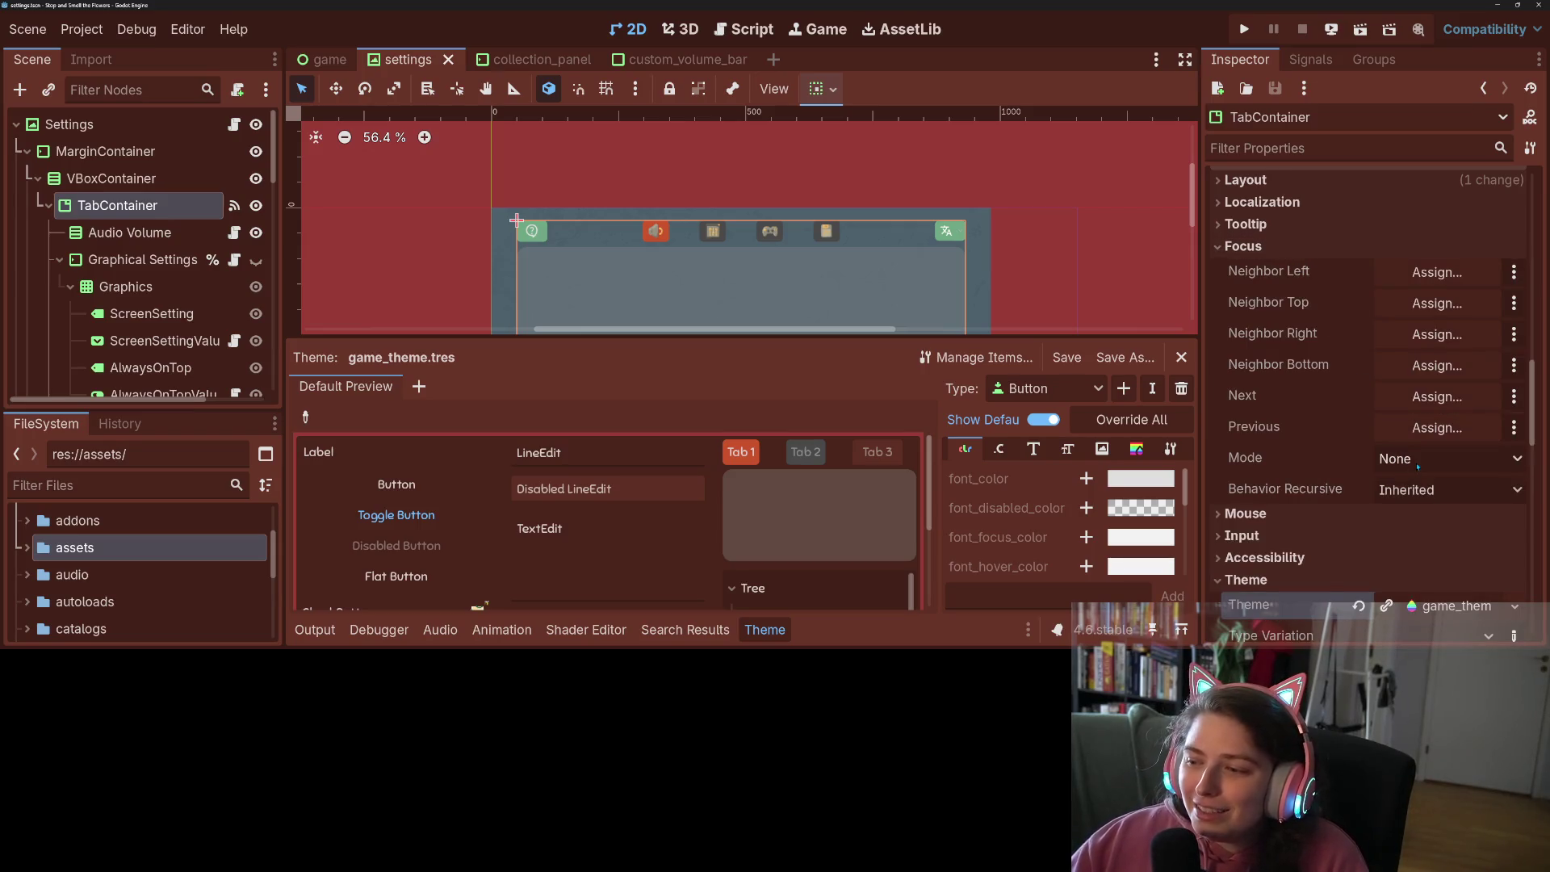
{"action": "left_click", "coordinate": [1415, 491]}
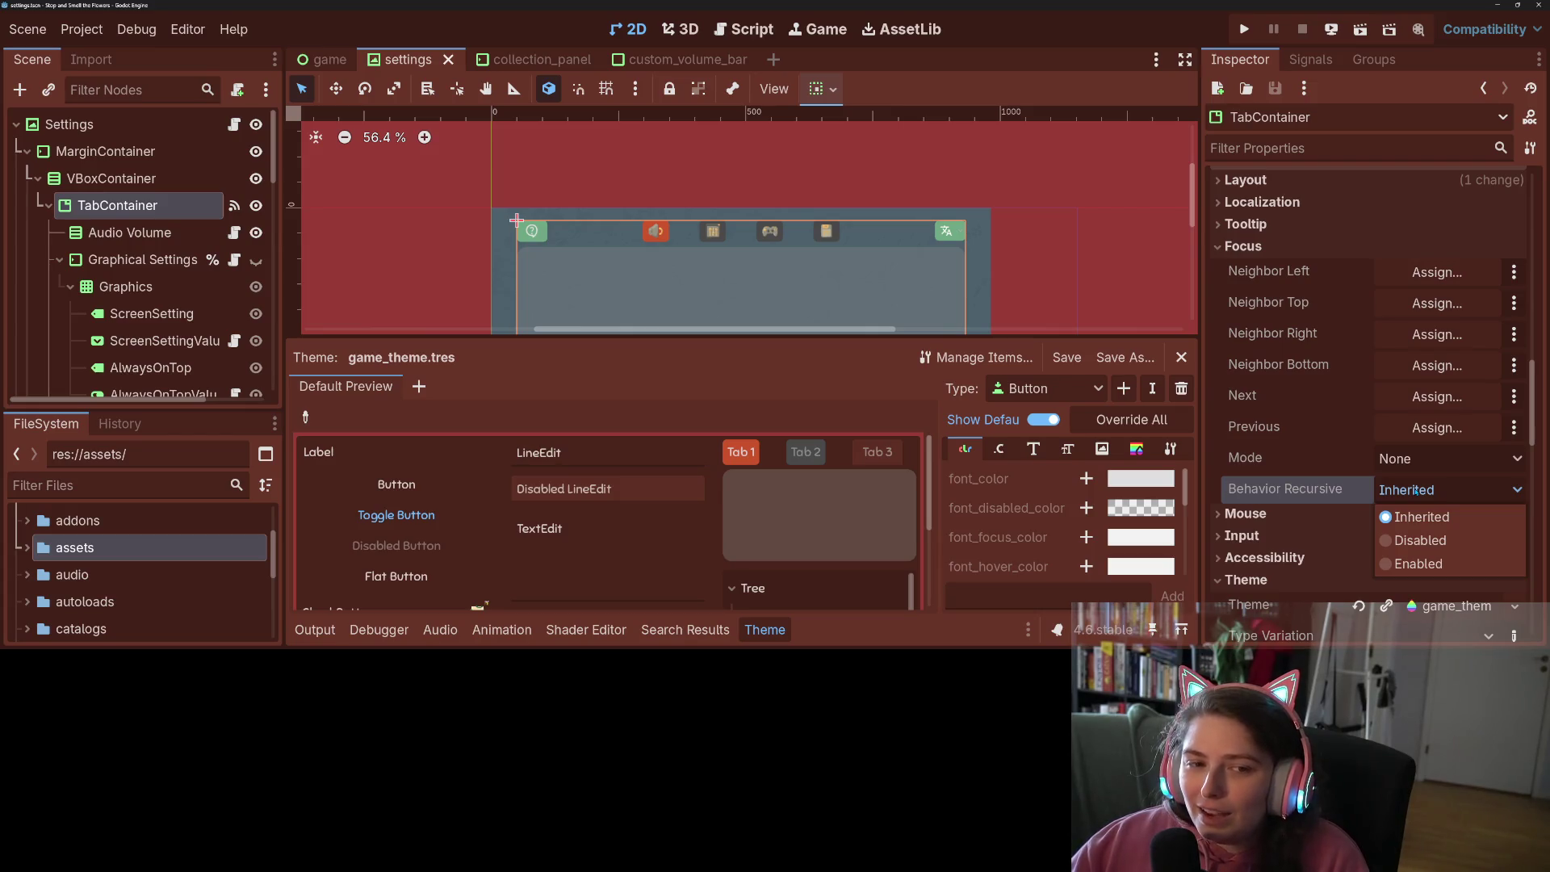
{"action": "left_click", "coordinate": [1415, 490]}
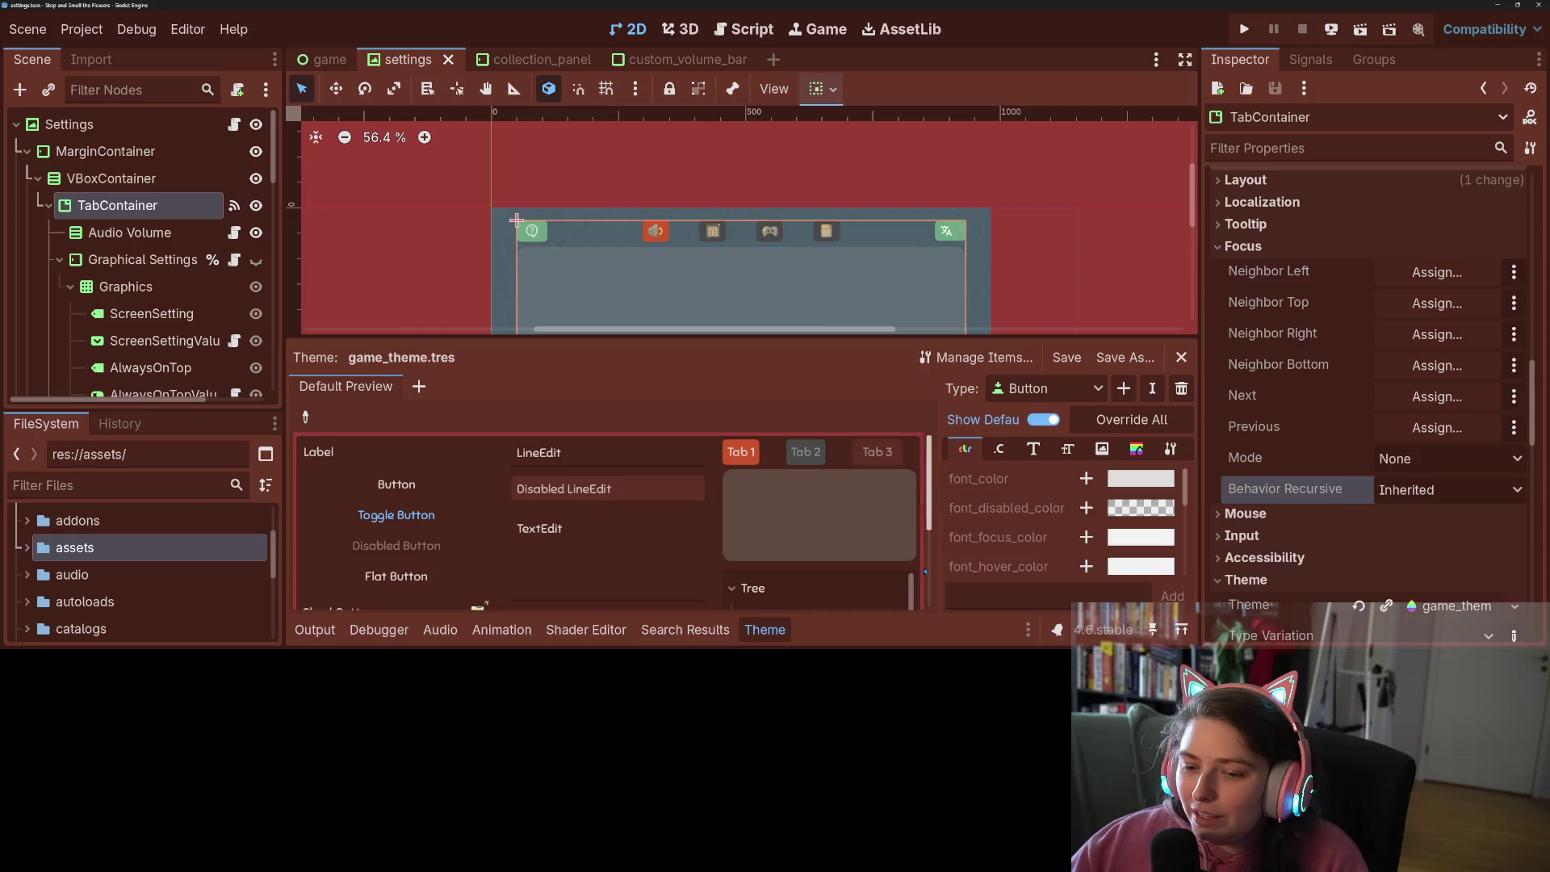
Close the theme panel and open settings.gd from TabContainer's script icon
{"action": "left_click", "coordinate": [781, 635]}
{"action": "left_click", "coordinate": [129, 232]}
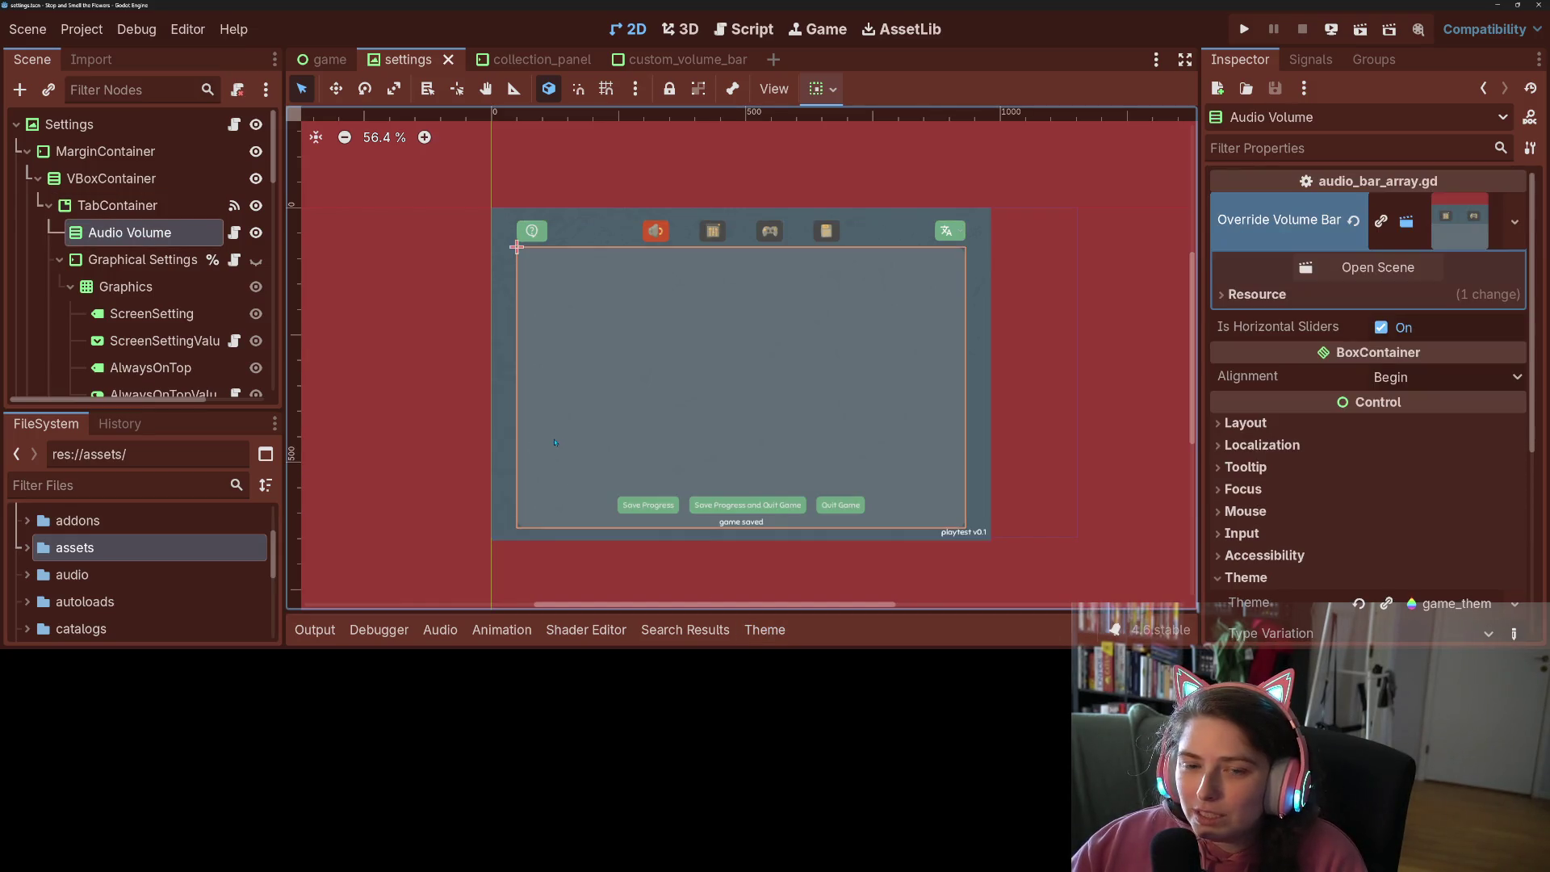
{"action": "left_click", "coordinate": [139, 260]}
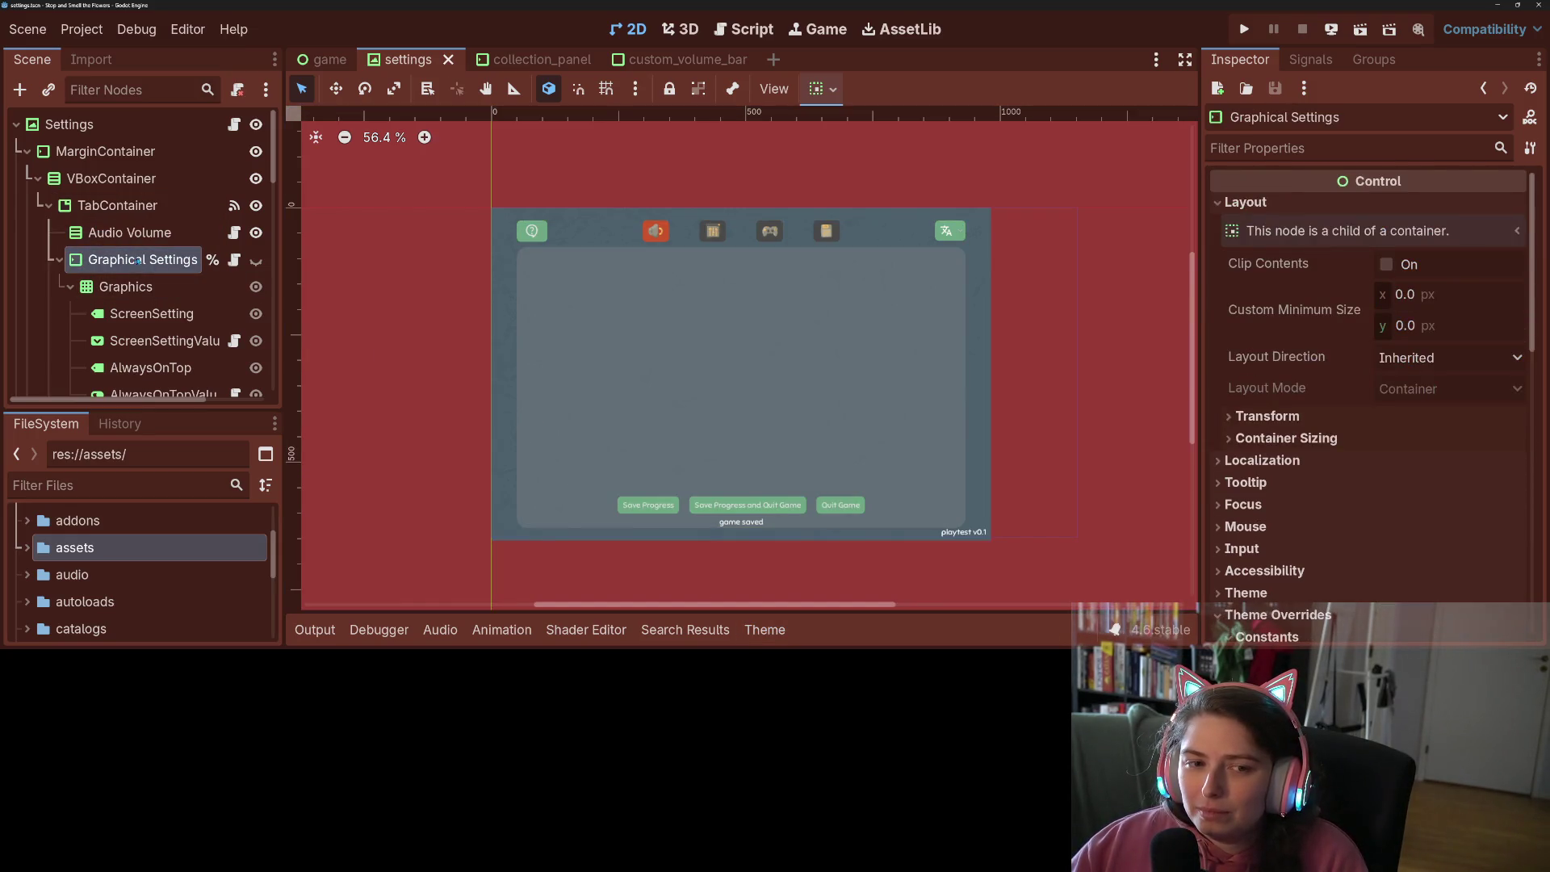
{"action": "left_click", "coordinate": [117, 205]}
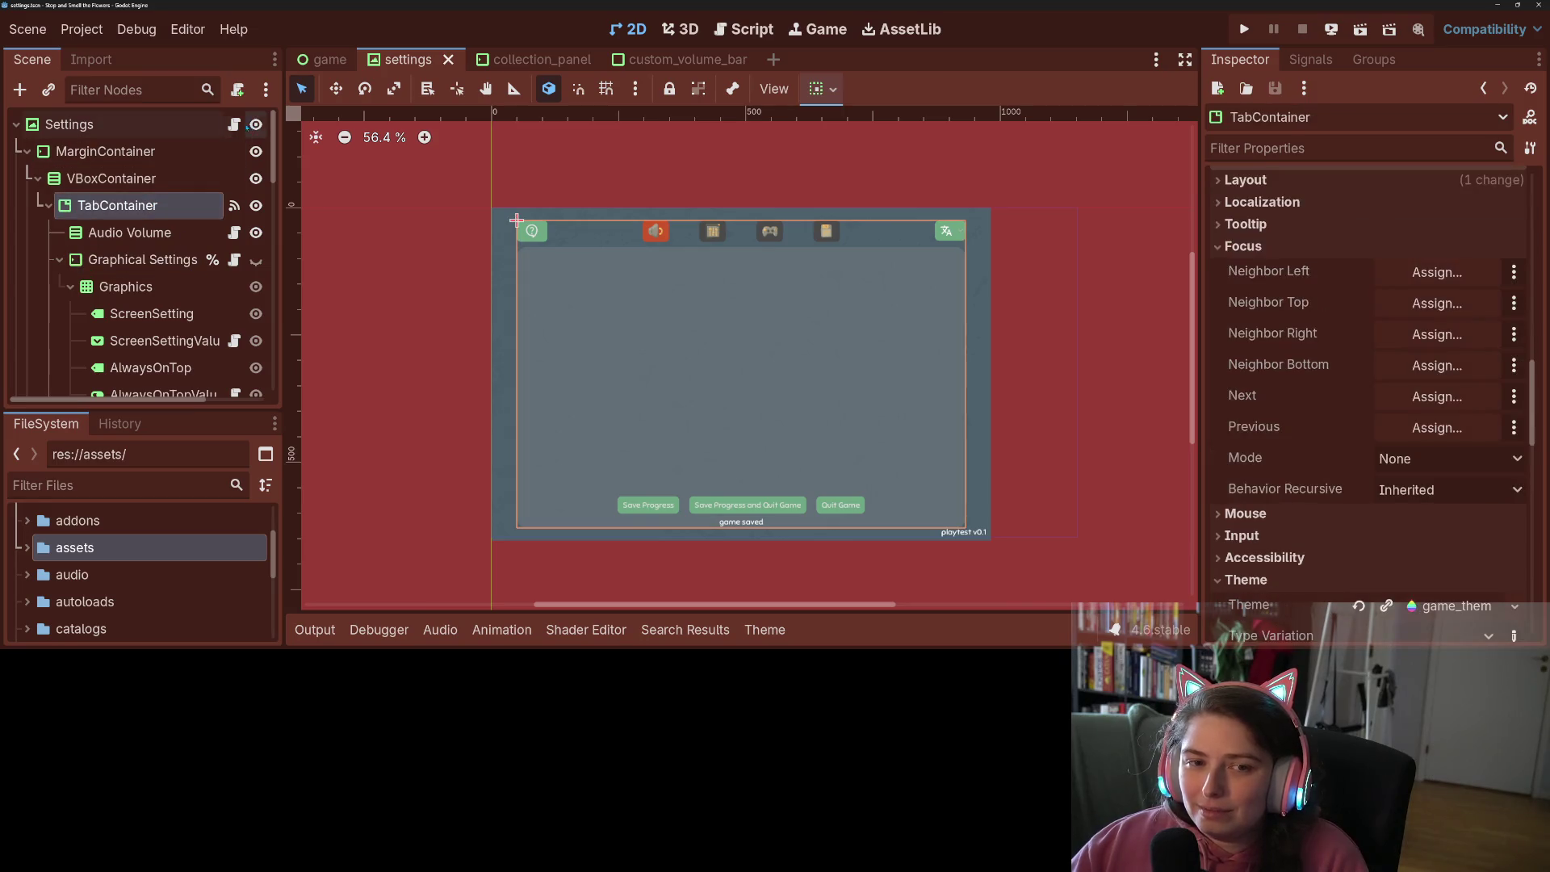
{"action": "left_click", "coordinate": [234, 124]}
{"action": "left_click", "coordinate": [733, 531]}
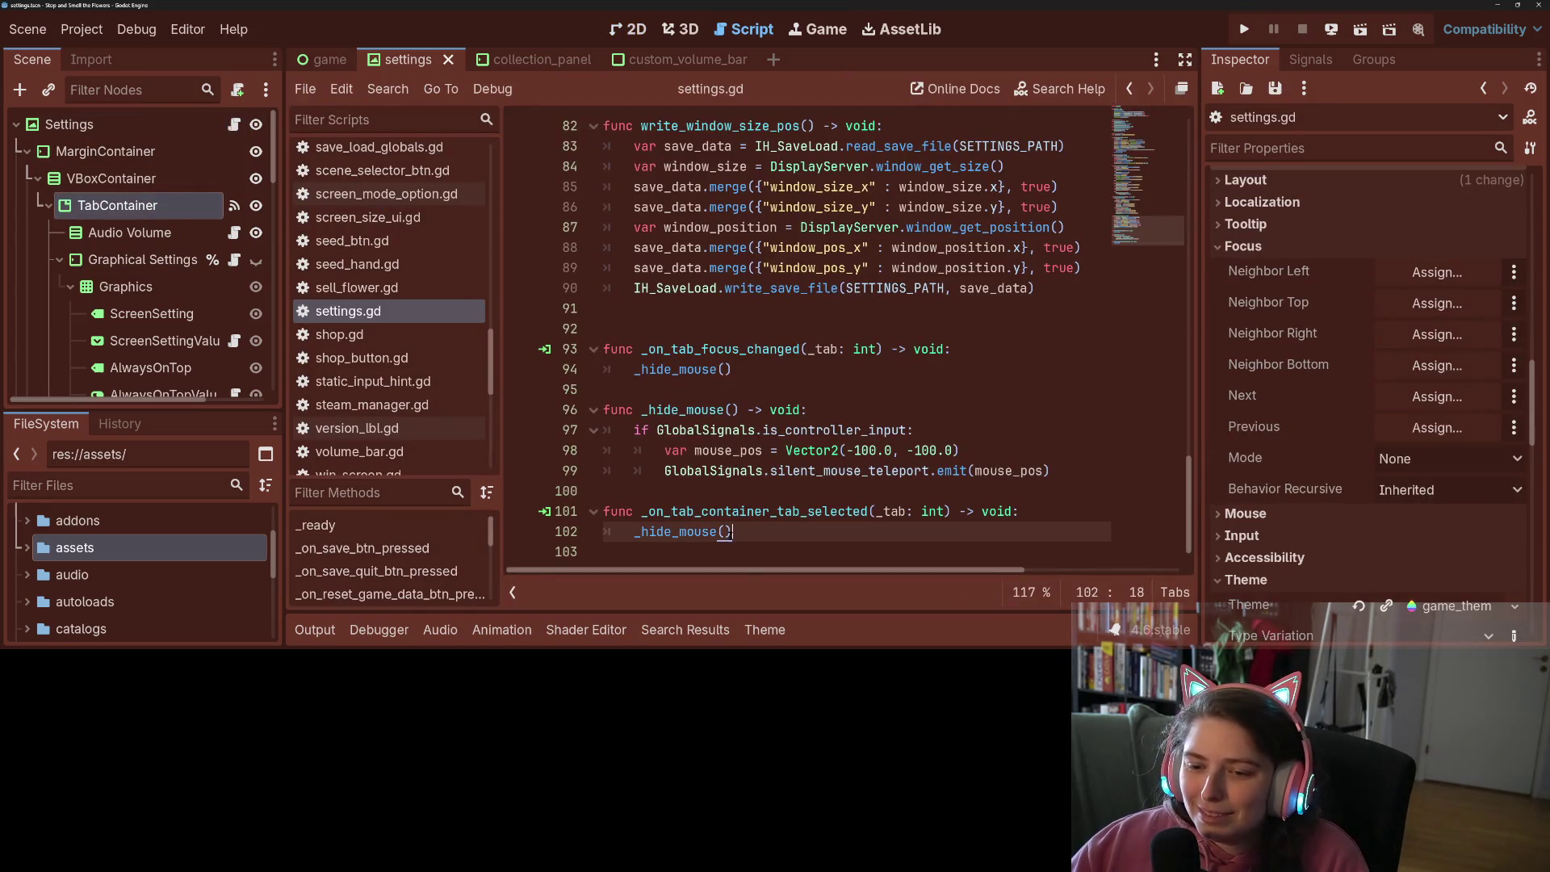
Delete the extra blank line near line 91 of settings.gd and save
{"action": "left_click", "coordinate": [807, 495]}
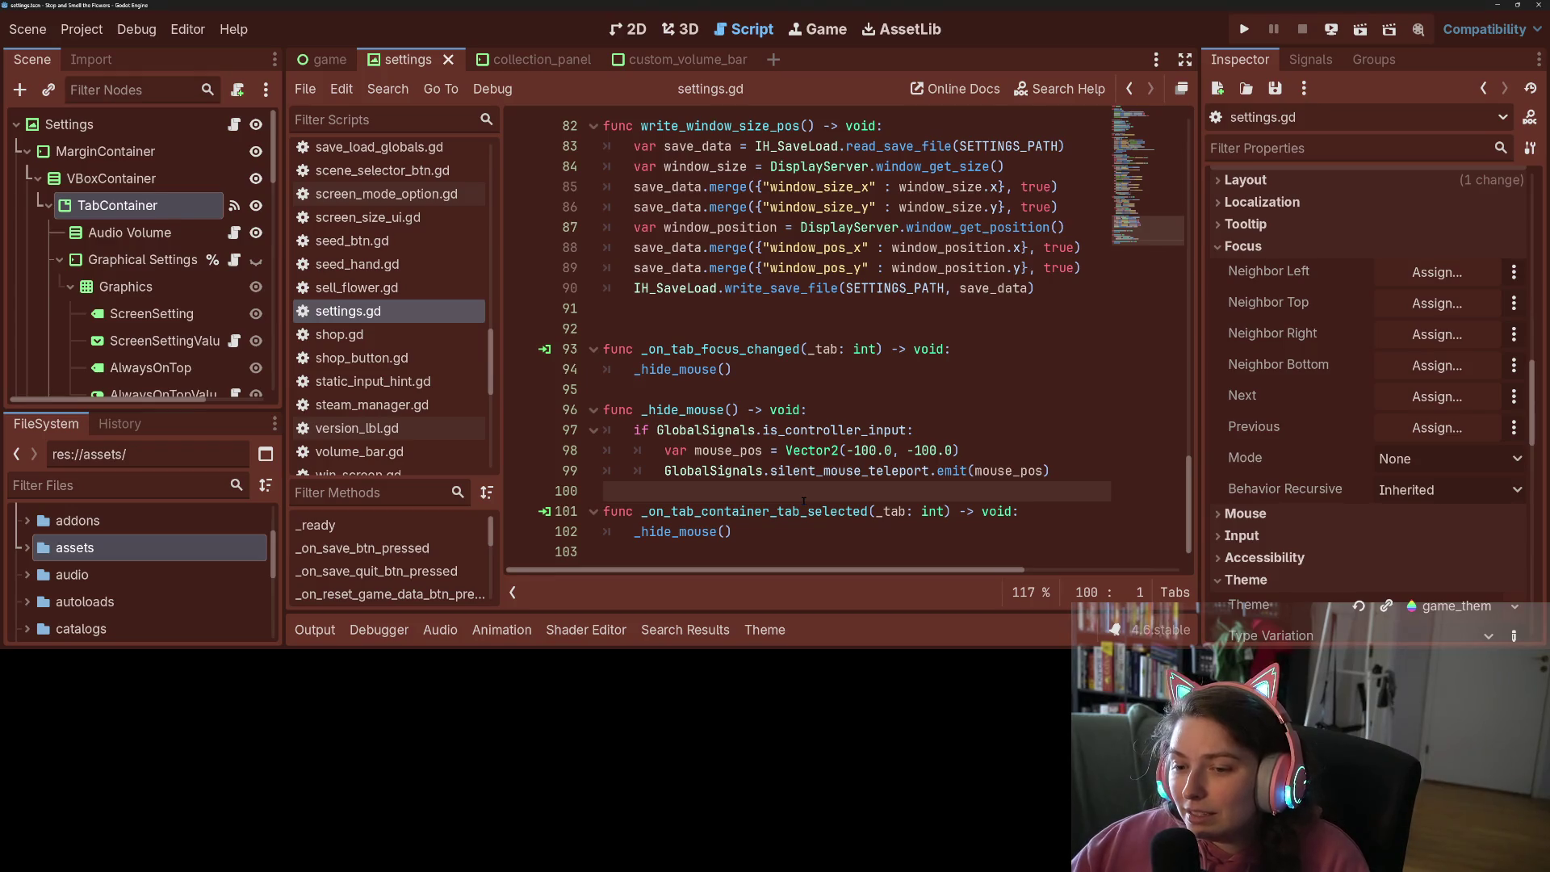
{"action": "left_click", "coordinate": [750, 531]}
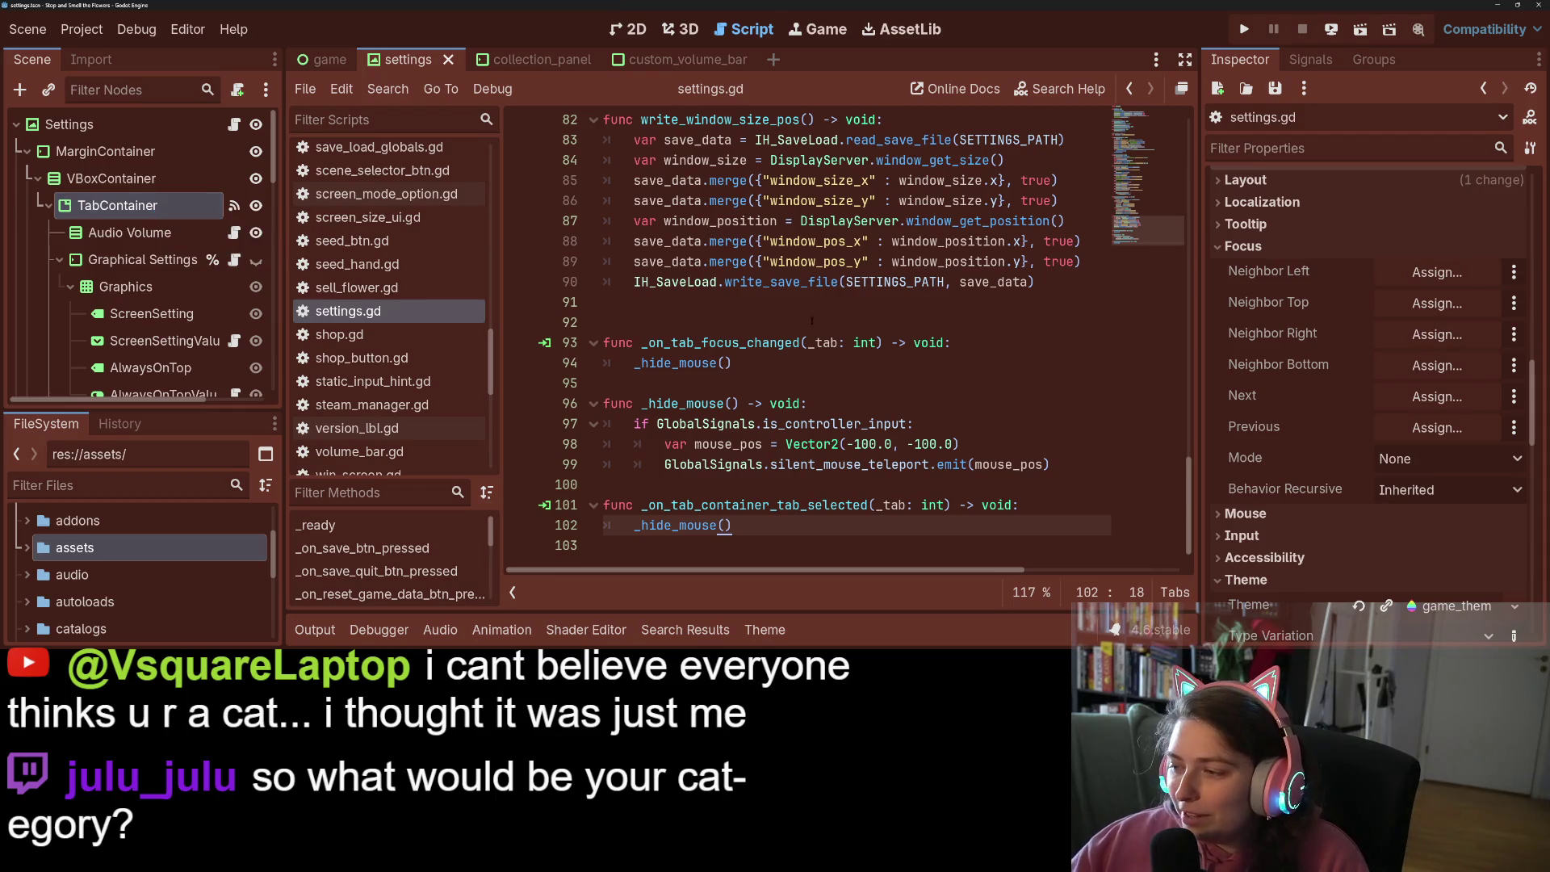
{"action": "scroll", "coordinate": [1243, 550], "scroll_direction": "up", "scroll_amount": 5}
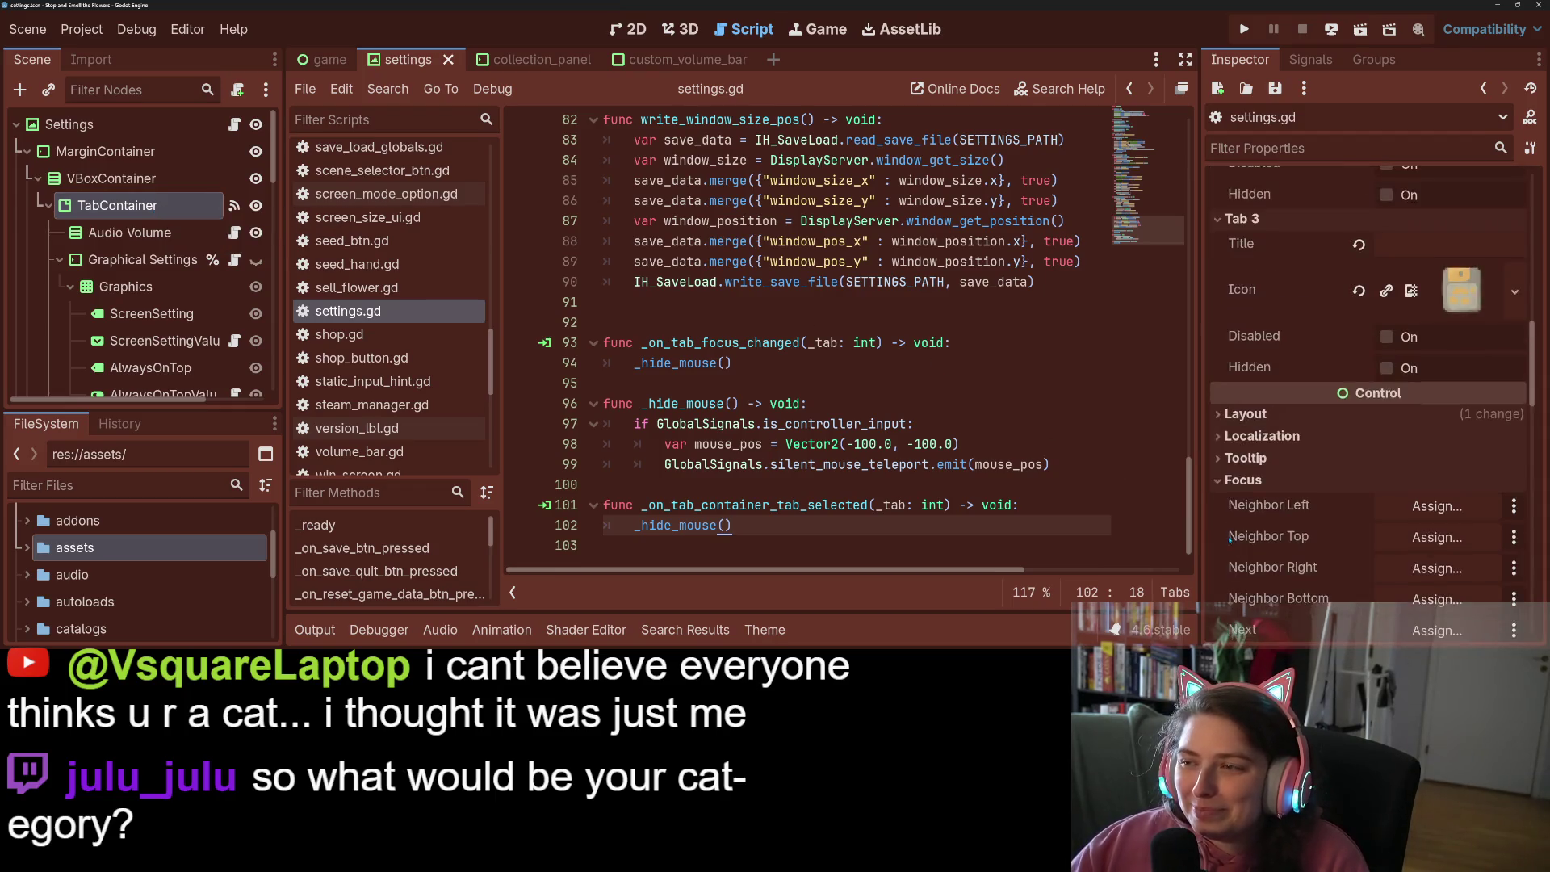
{"action": "scroll", "coordinate": [1243, 551], "scroll_direction": "up", "scroll_amount": 4}
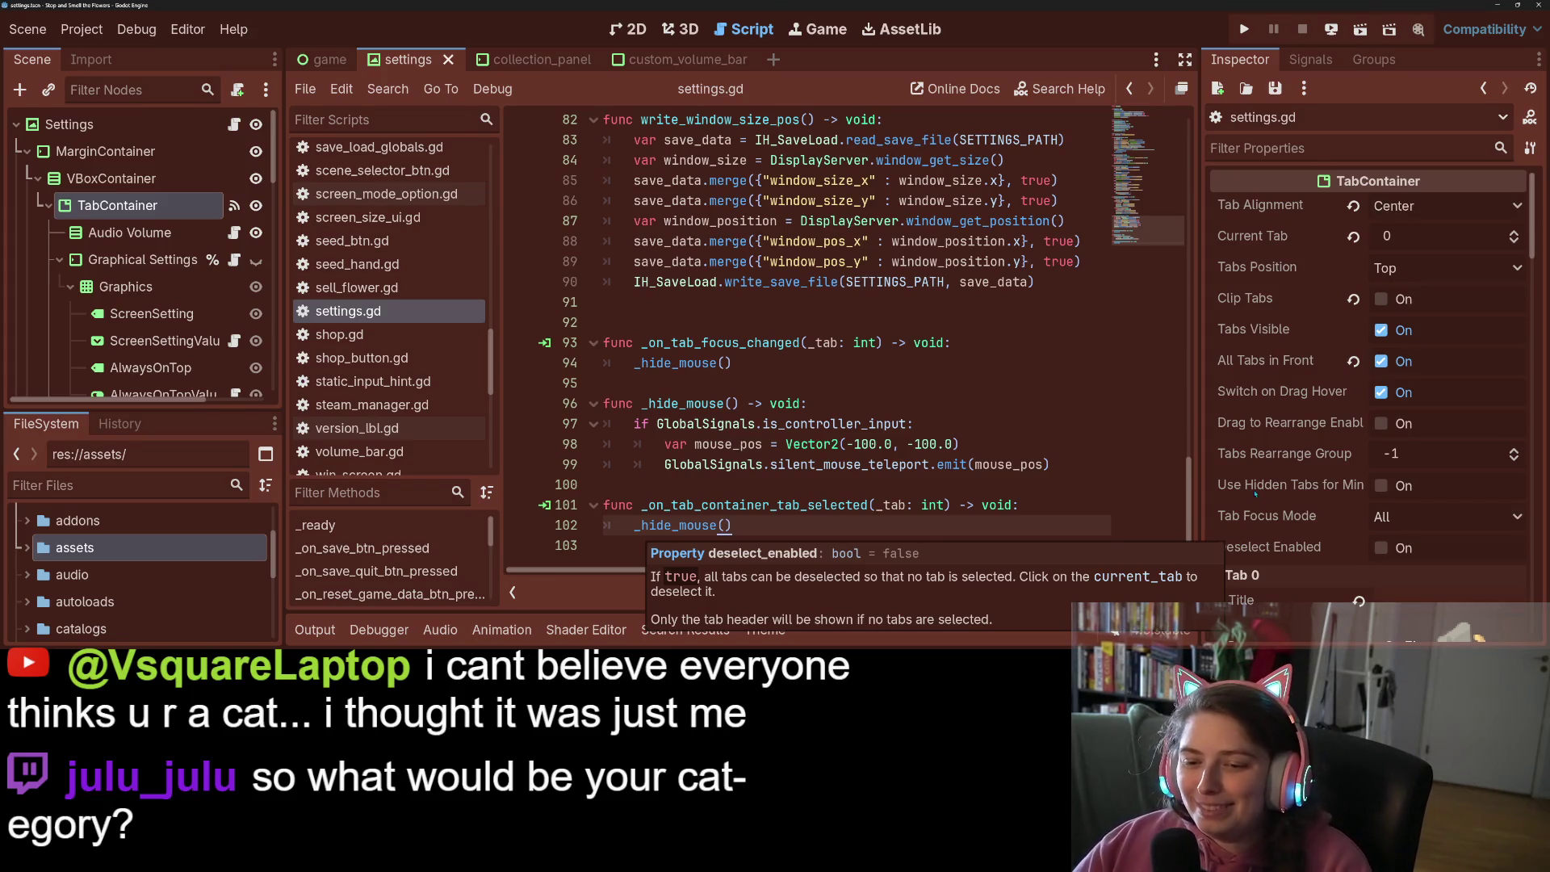
{"action": "left_click", "coordinate": [1052, 422]}
{"action": "scroll", "coordinate": [1037, 457], "scroll_direction": "up", "scroll_amount": 1}
{"action": "left_click", "coordinate": [840, 376]}
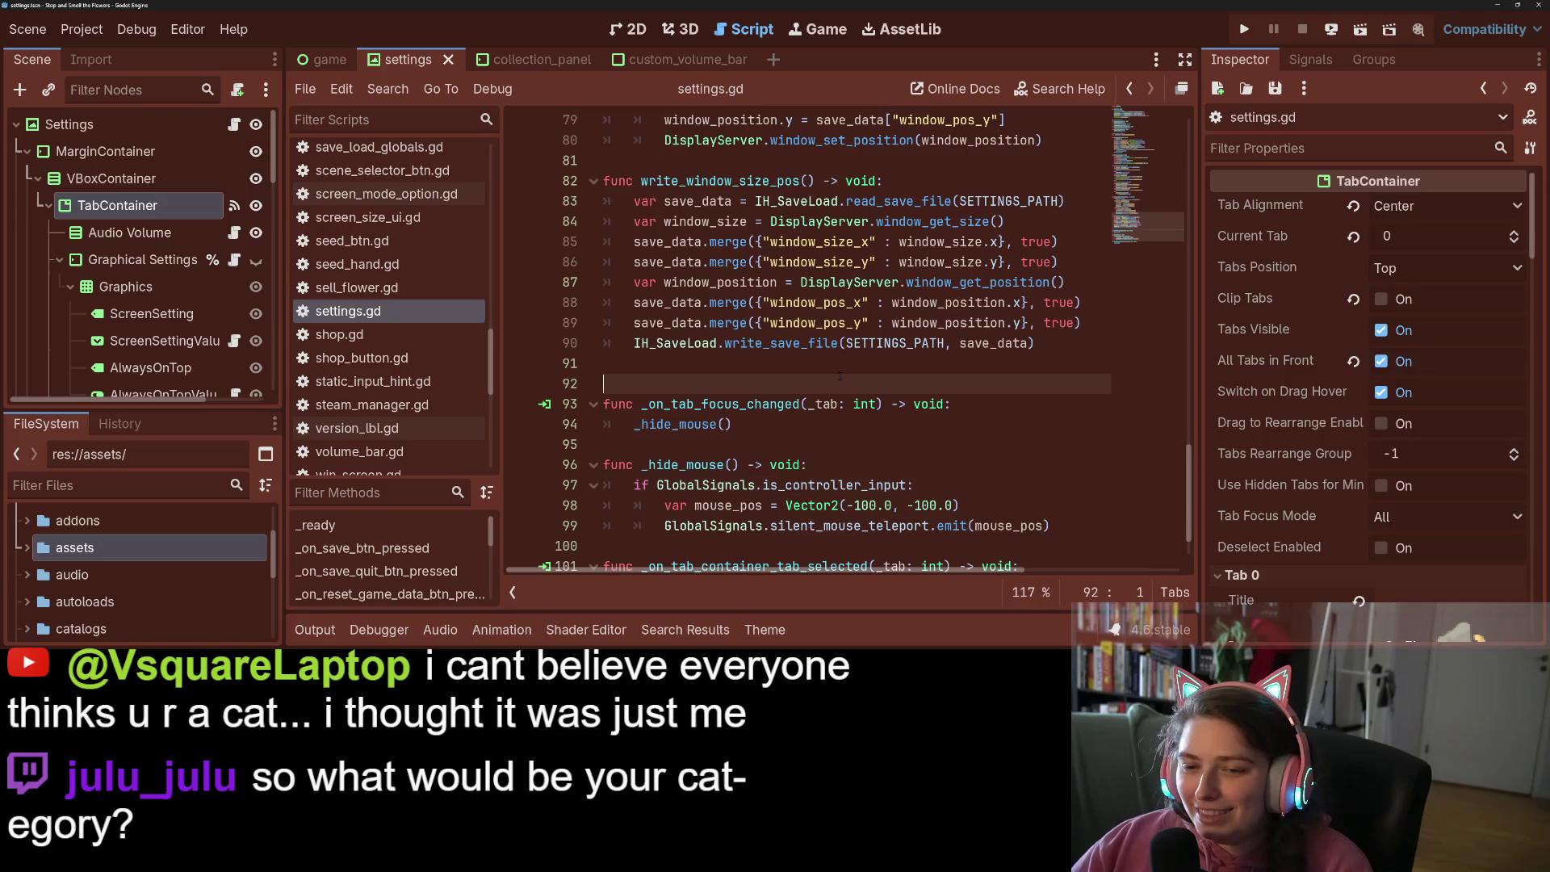
{"action": "key", "text": "BackSpace"}
{"action": "key", "text": "ctrl+s"}
Start a new empty line after line 9 in _ready
{"action": "scroll", "coordinate": [840, 377], "scroll_direction": "up", "scroll_amount": 14}
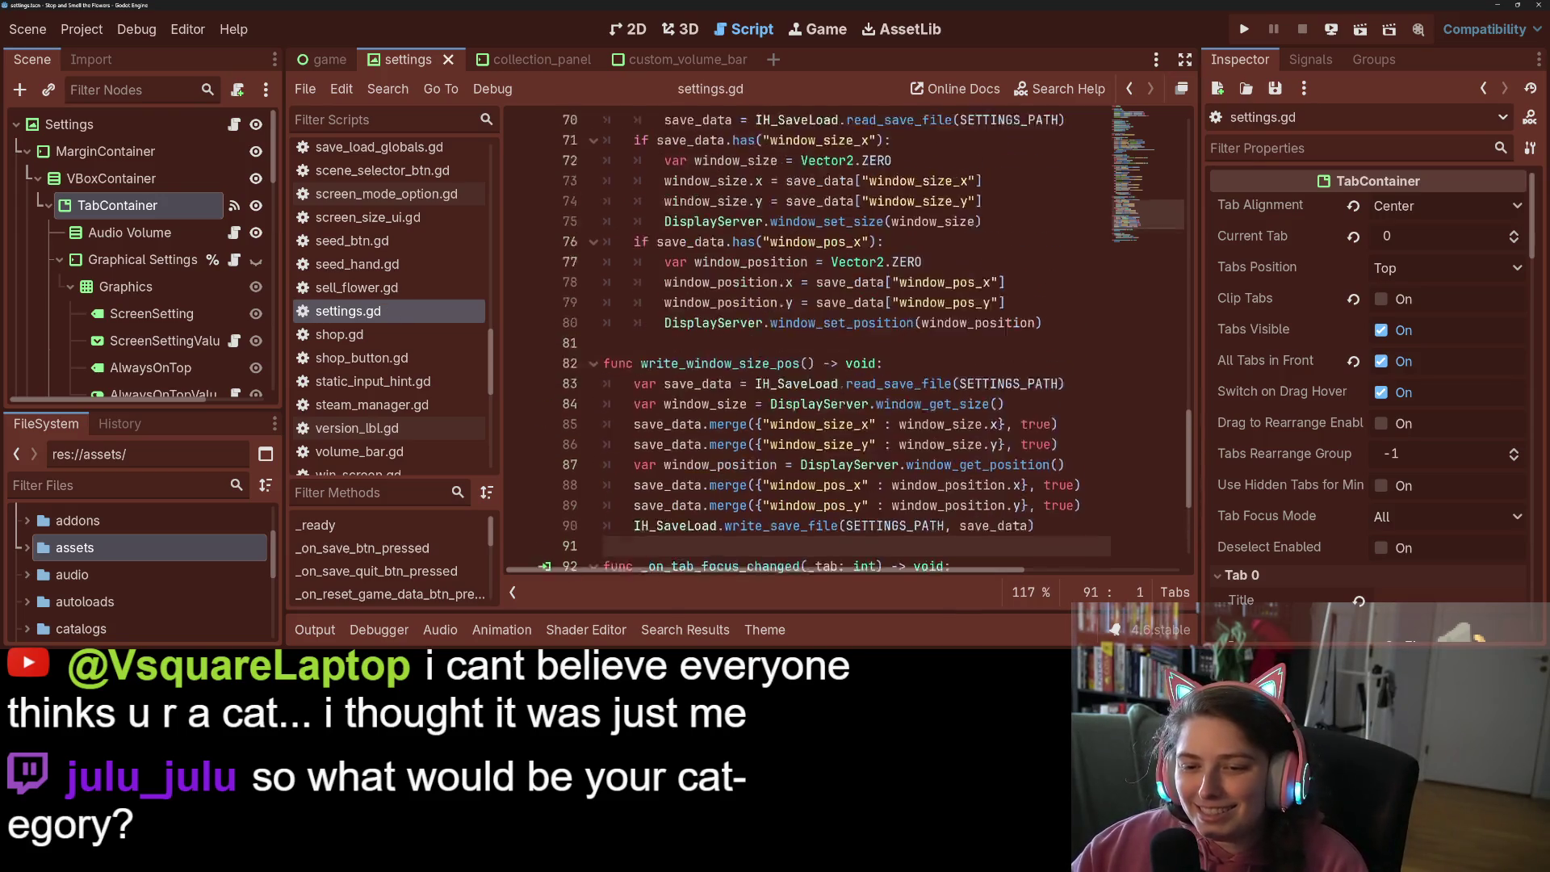
{"action": "scroll", "coordinate": [989, 307], "scroll_direction": "up", "scroll_amount": 12}
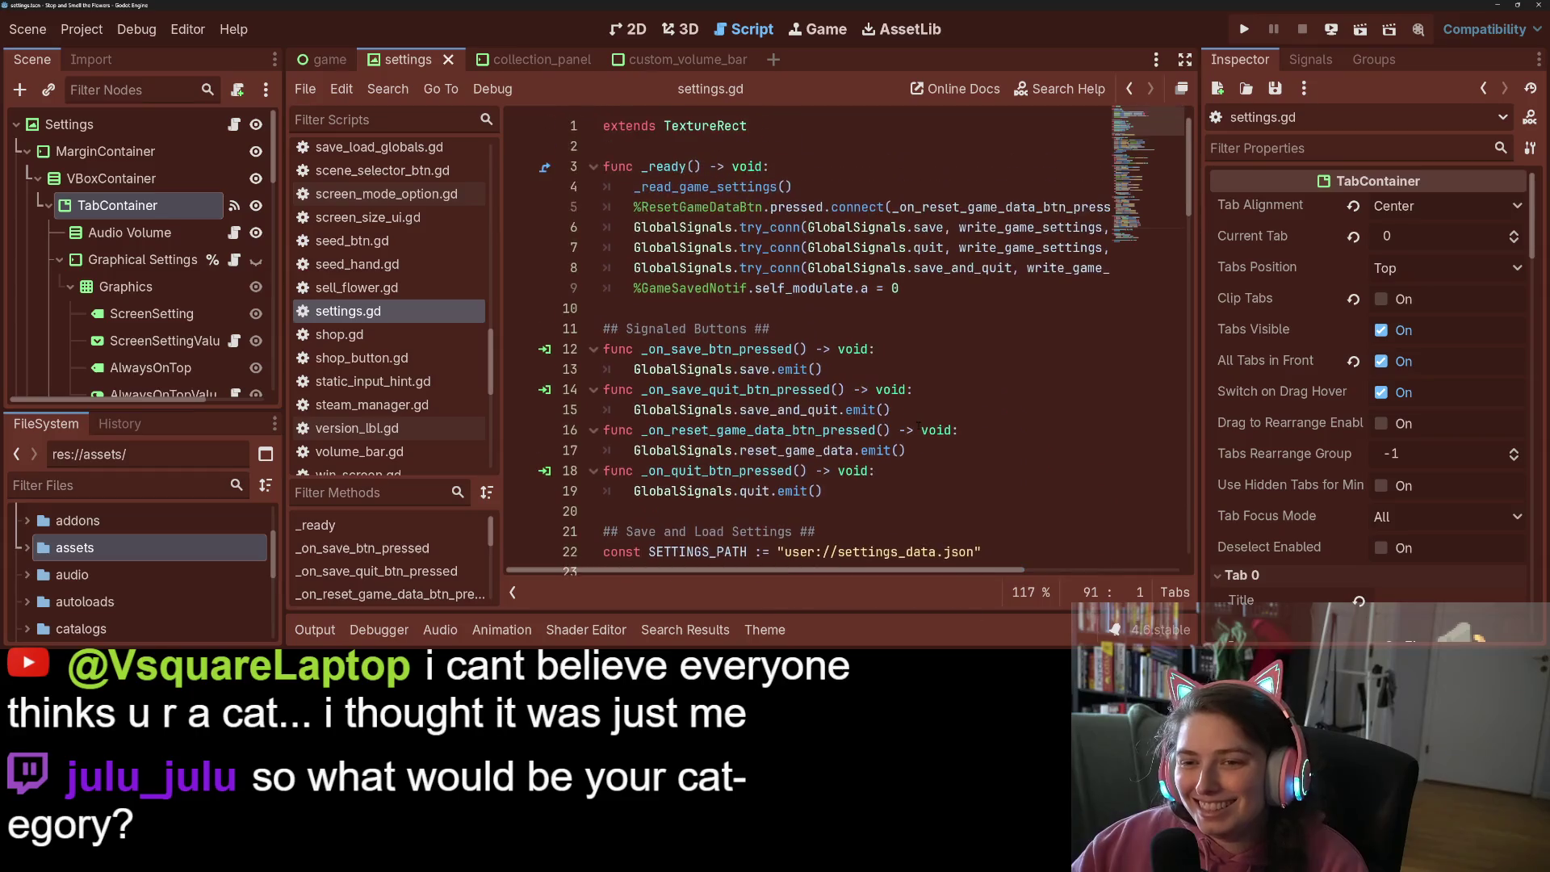
{"action": "left_click", "coordinate": [994, 287]}
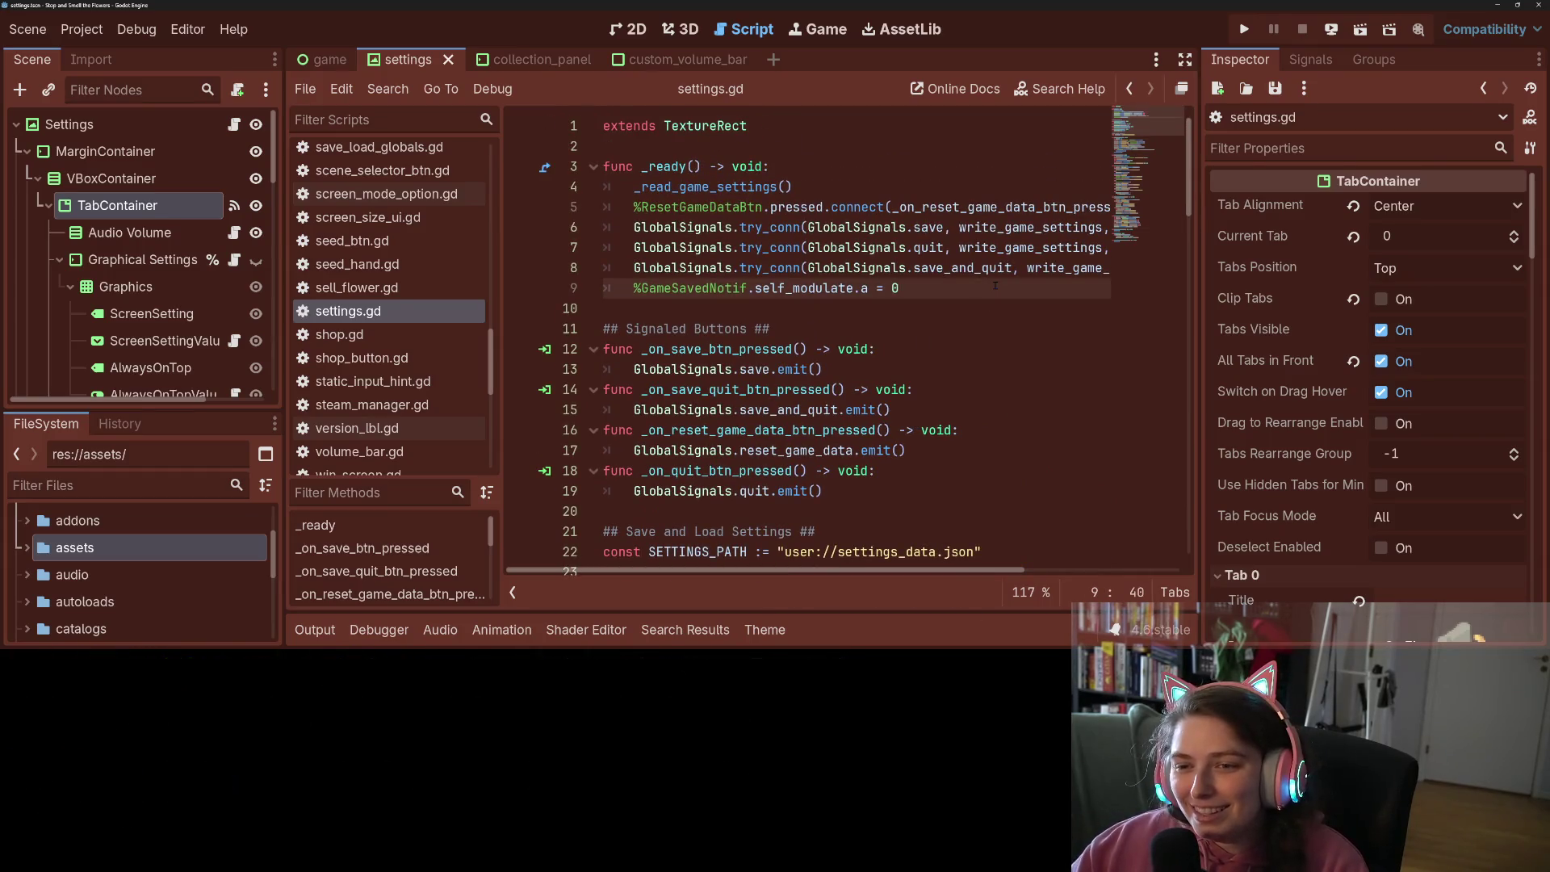
{"action": "key", "text": "Return"}
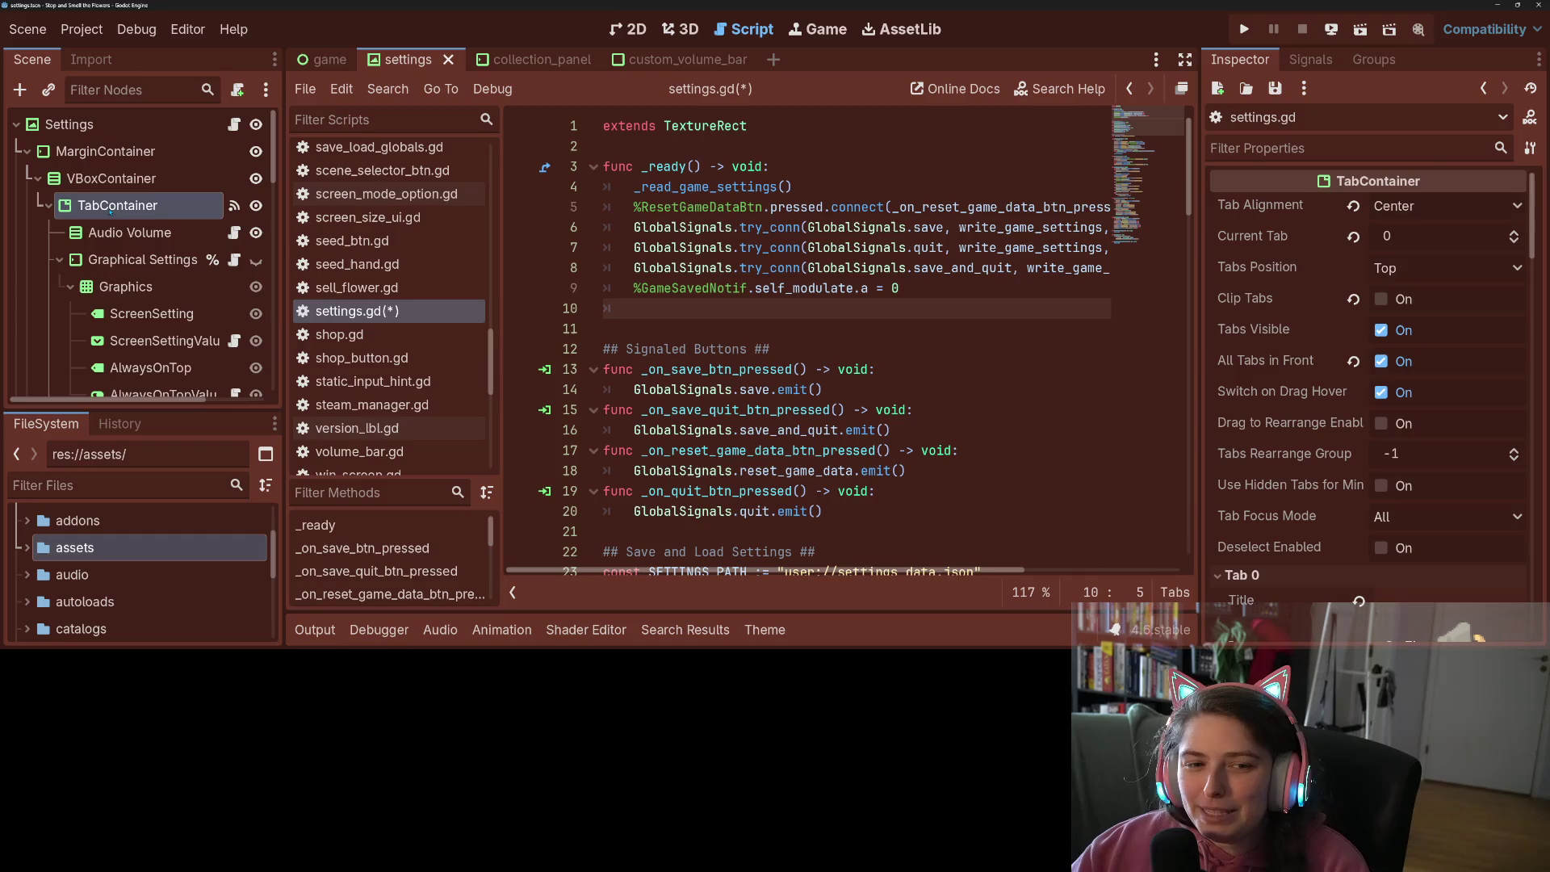
Make TabContainer a unique name and add %TabContainer.get_current_tab_control() on line 10
{"action": "right_click", "coordinate": [127, 205]}
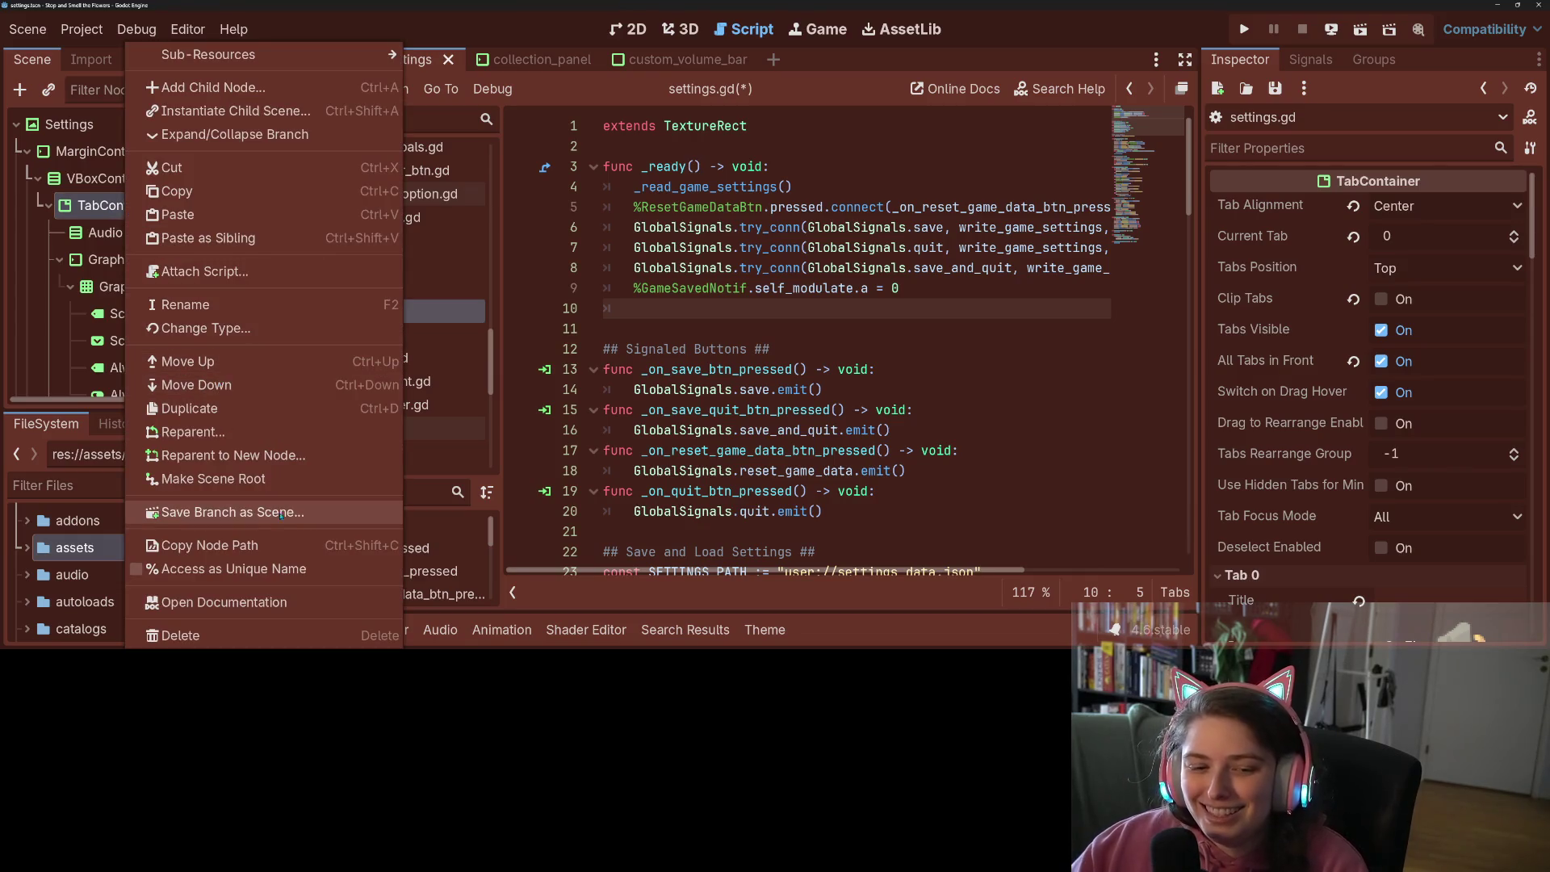
{"action": "left_click", "coordinate": [233, 569]}
{"action": "left_click_drag", "start_coordinate": [118, 202], "coordinate": [840, 311]}
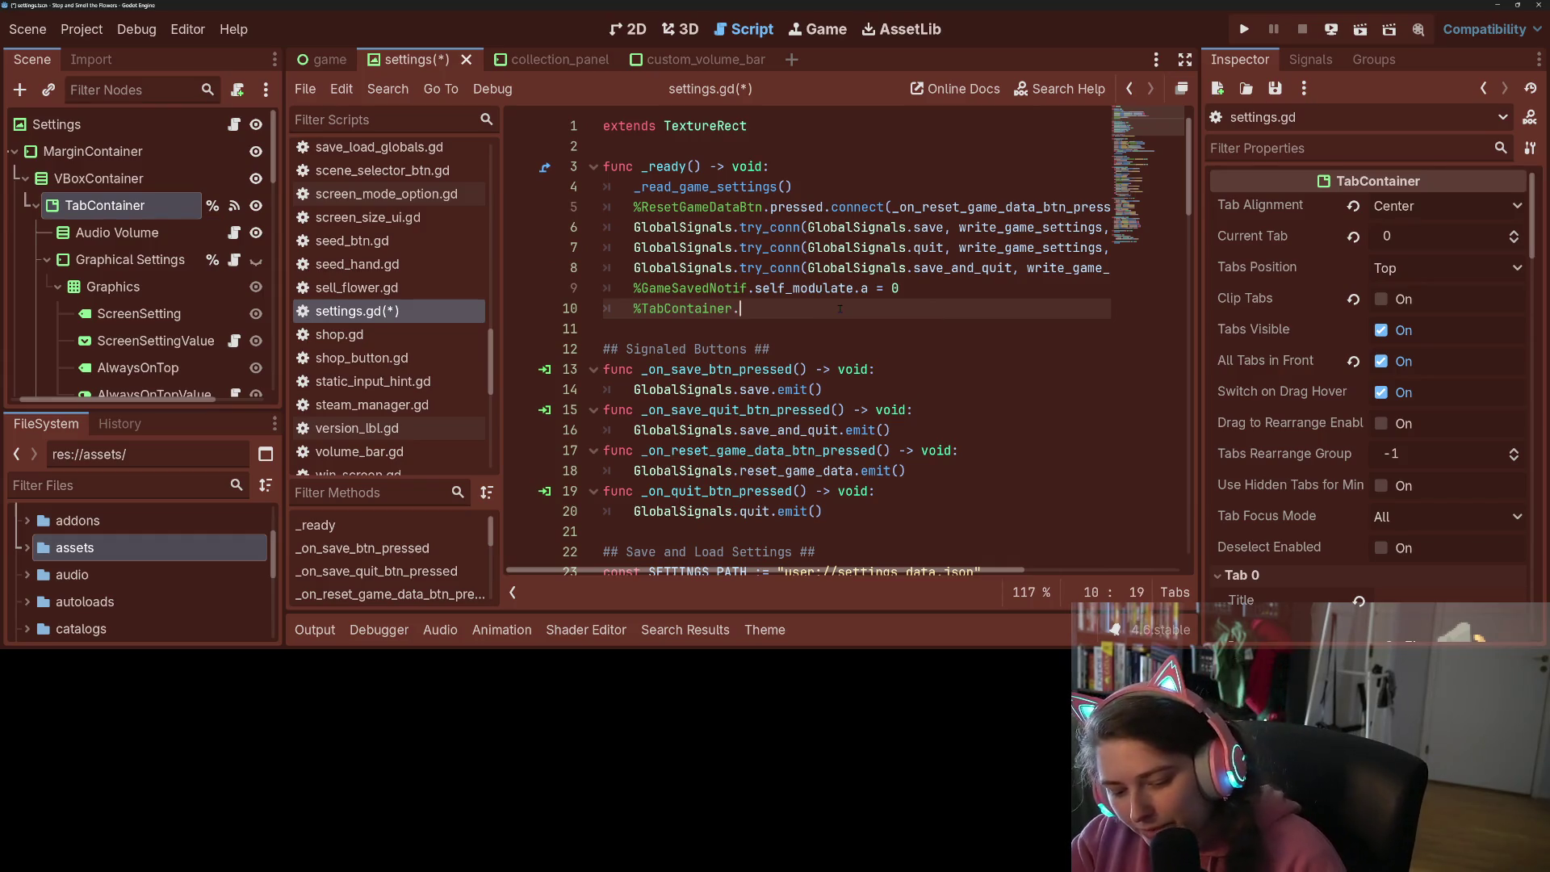
{"action": "type", "text": ".get"}
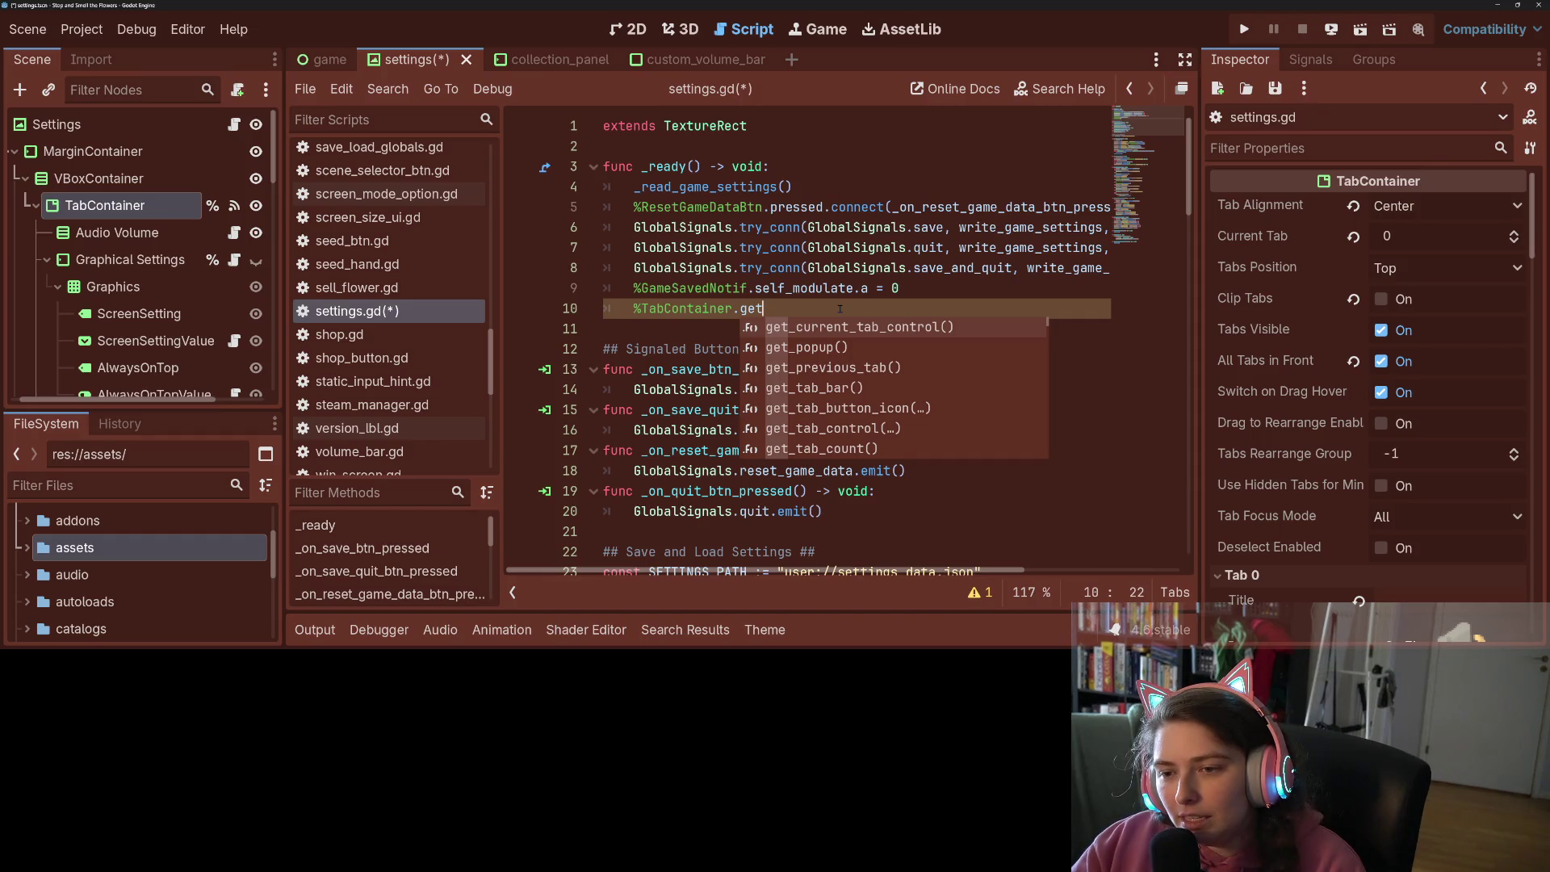
{"action": "key", "text": "Return"}
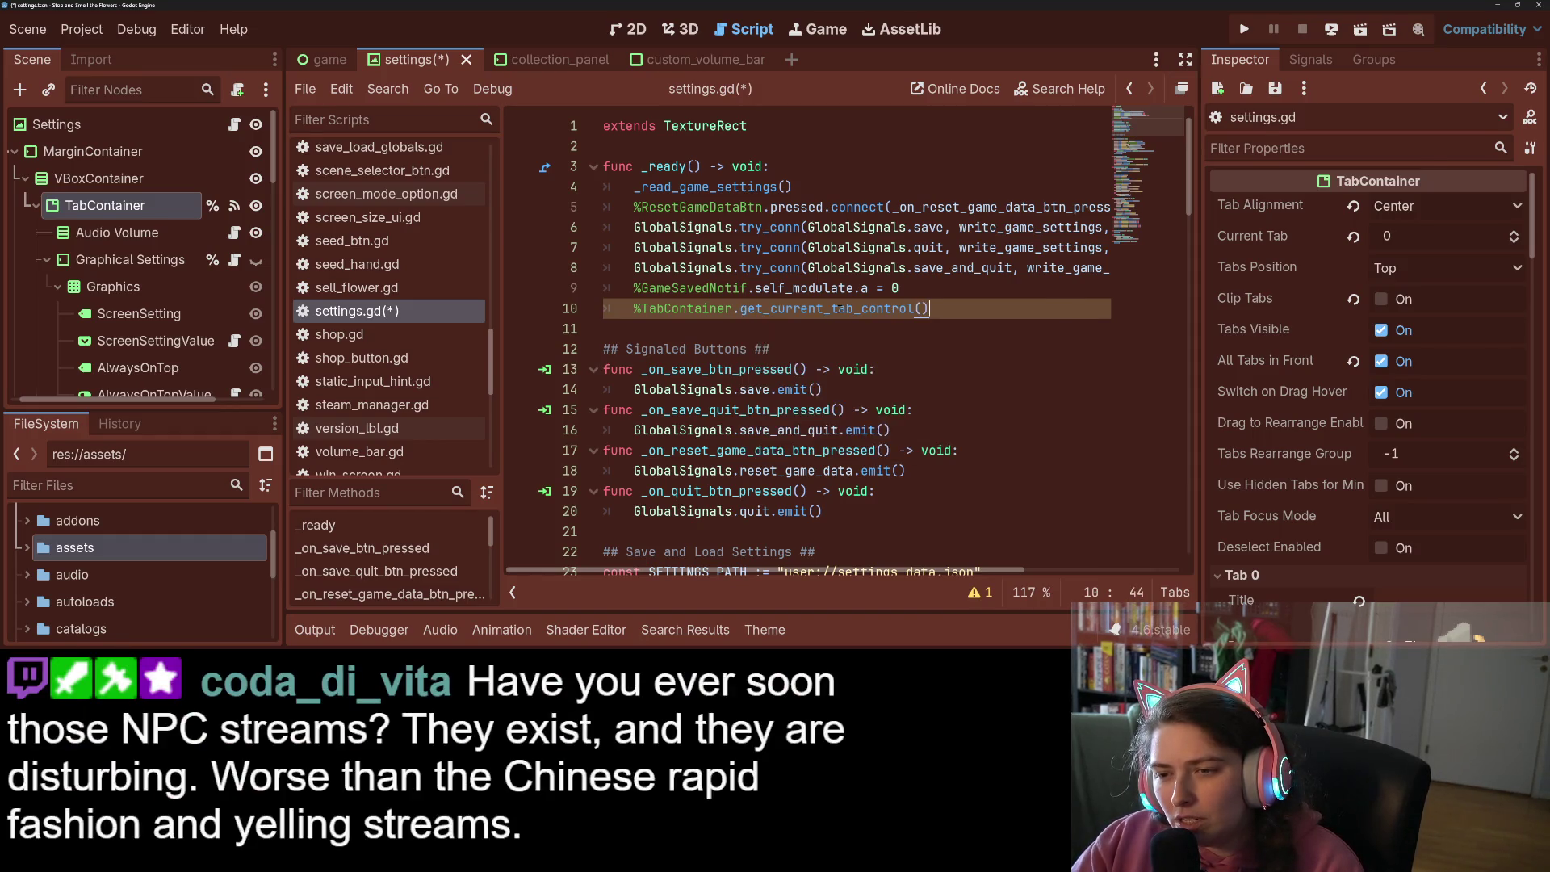
Select the trial get_current_tab_control() line 10 and delete it
{"action": "left_click", "coordinate": [831, 326]}
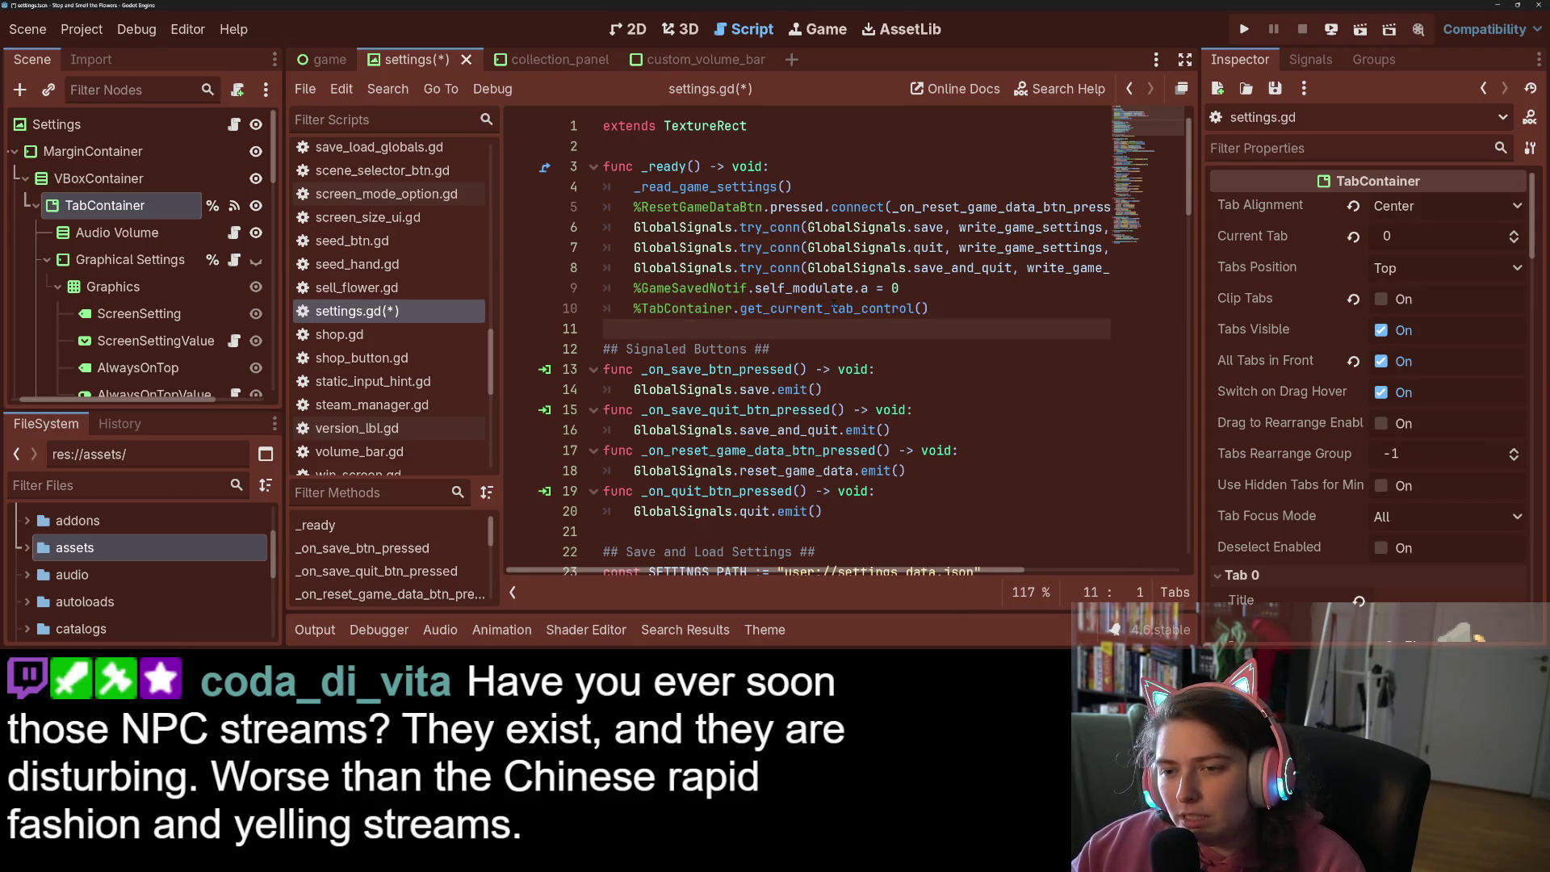
{"action": "mouse_move", "coordinate": [834, 308]}
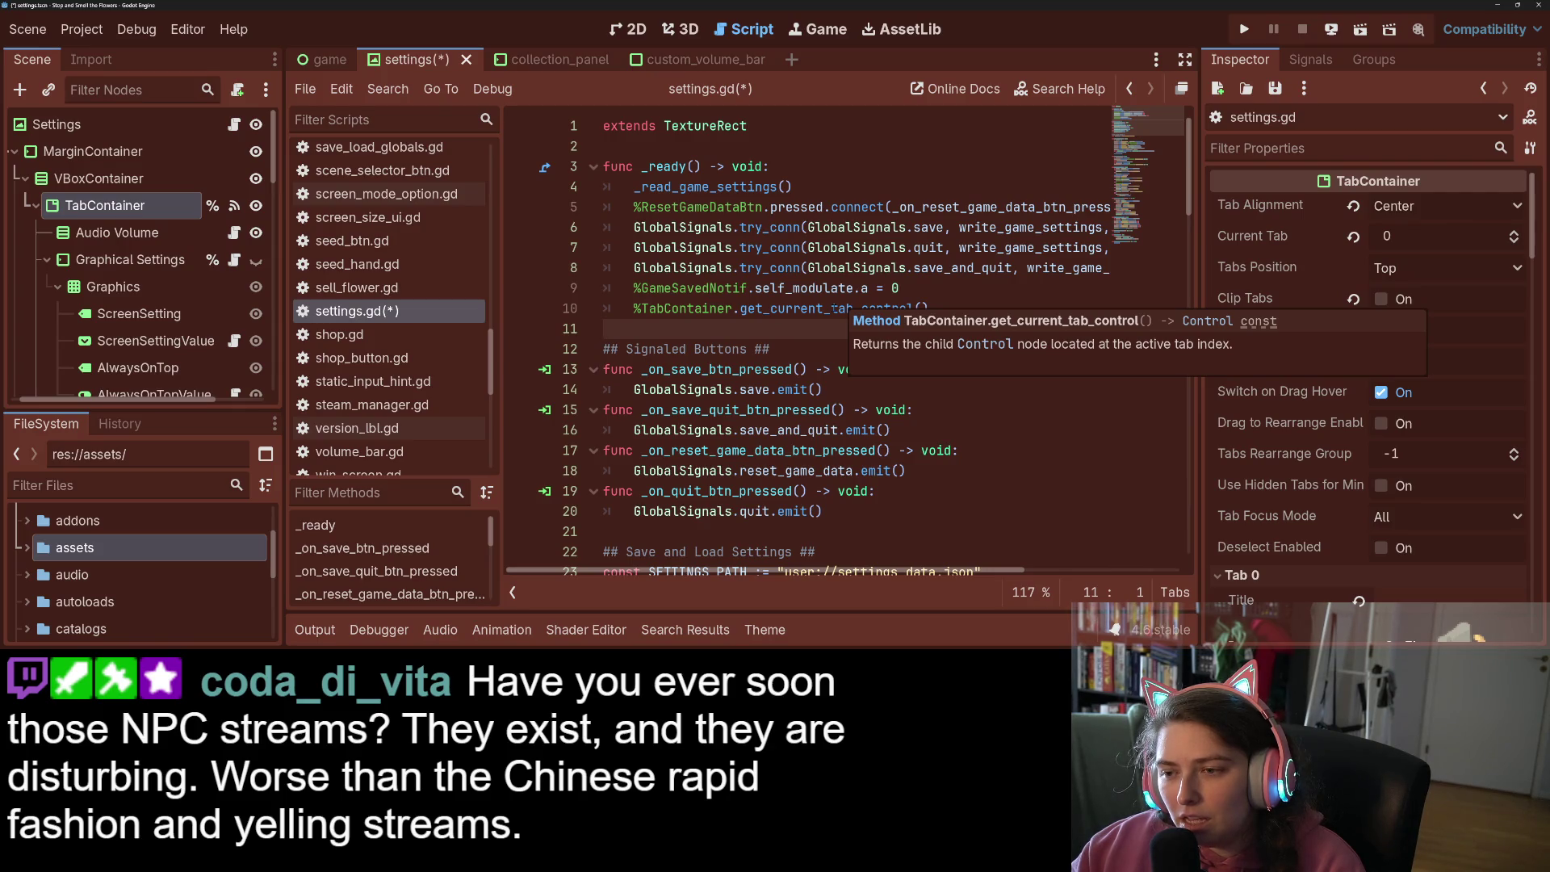
{"action": "left_click", "coordinate": [831, 309]}
{"action": "left_click", "coordinate": [939, 309]}
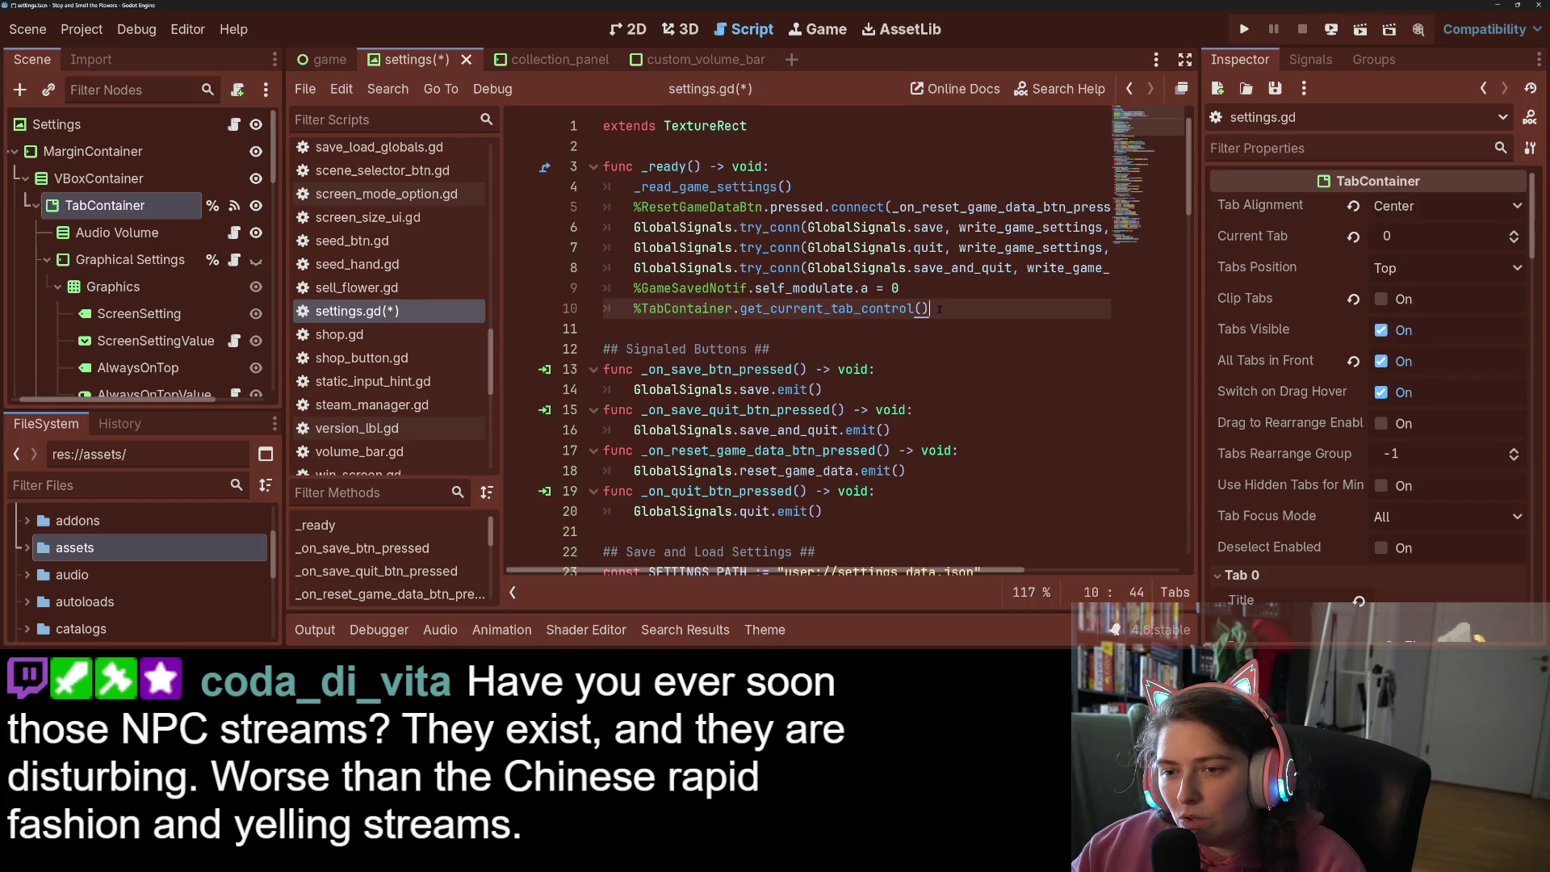
{"action": "mouse_move", "coordinate": [862, 309]}
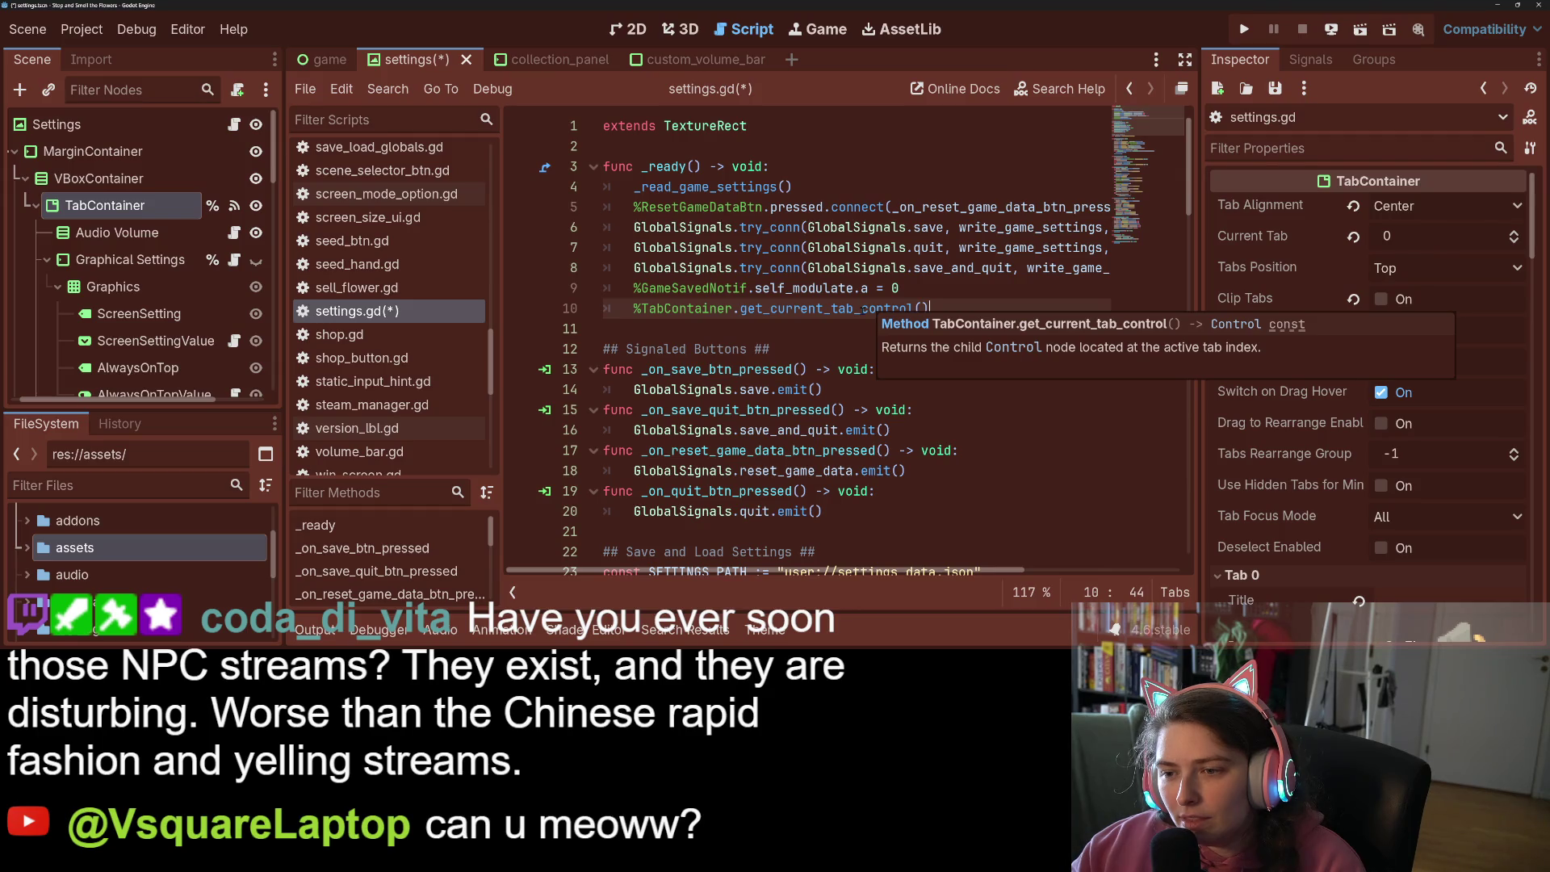
{"action": "left_click", "coordinate": [860, 310]}
{"action": "left_click_drag", "start_coordinate": [943, 305], "coordinate": [621, 309]}
{"action": "key", "text": "ctrl+c"}
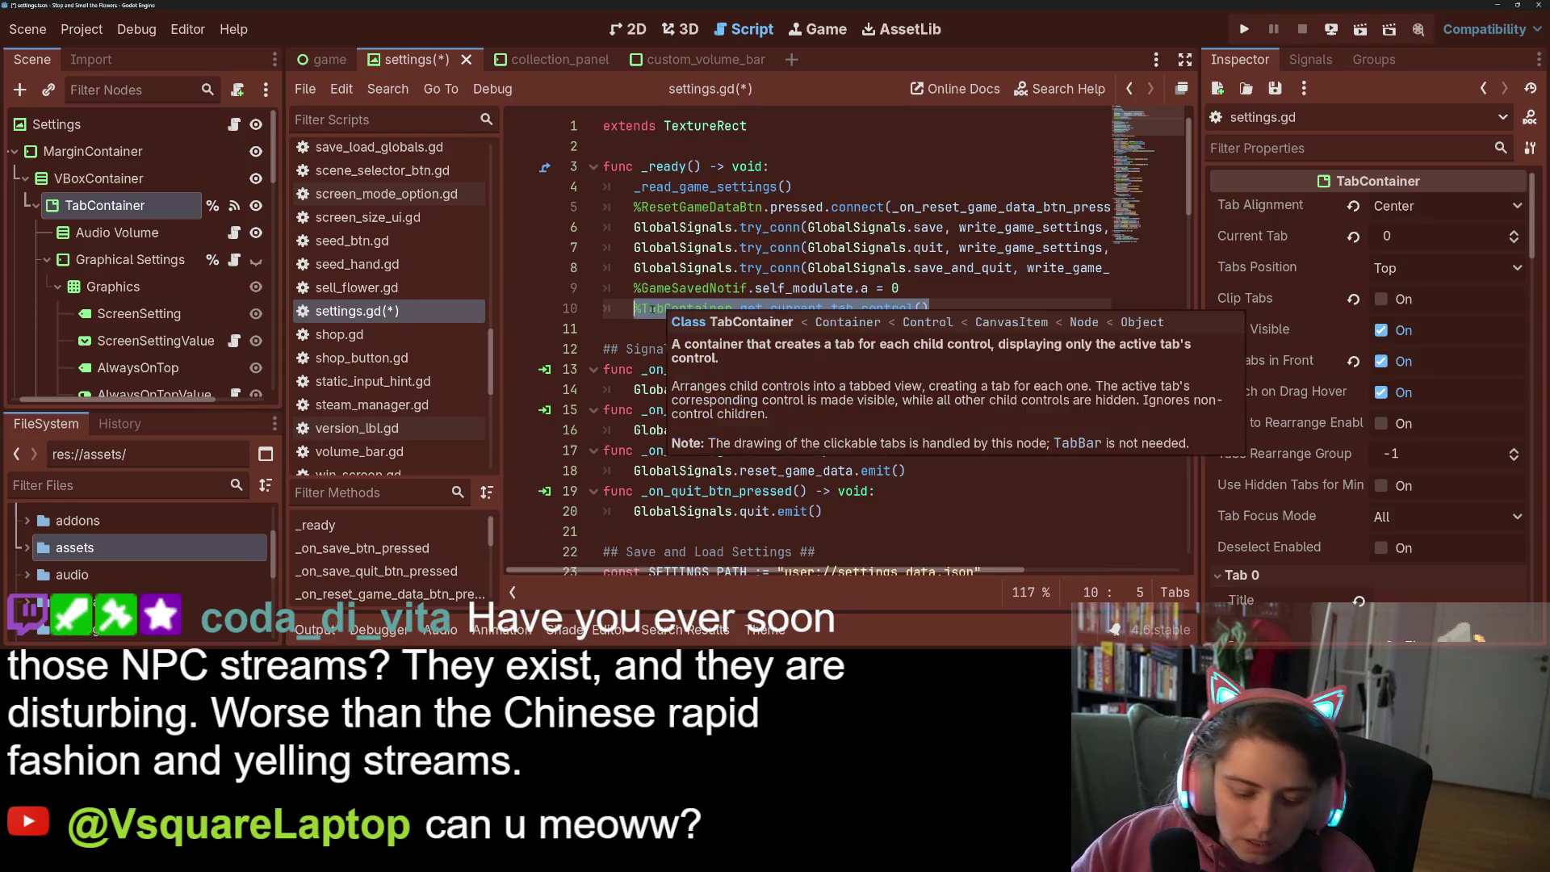
{"action": "key", "text": "BackSpace"}
{"action": "key", "text": "BackSpace"}
{"action": "key", "text": "BackSpace"}
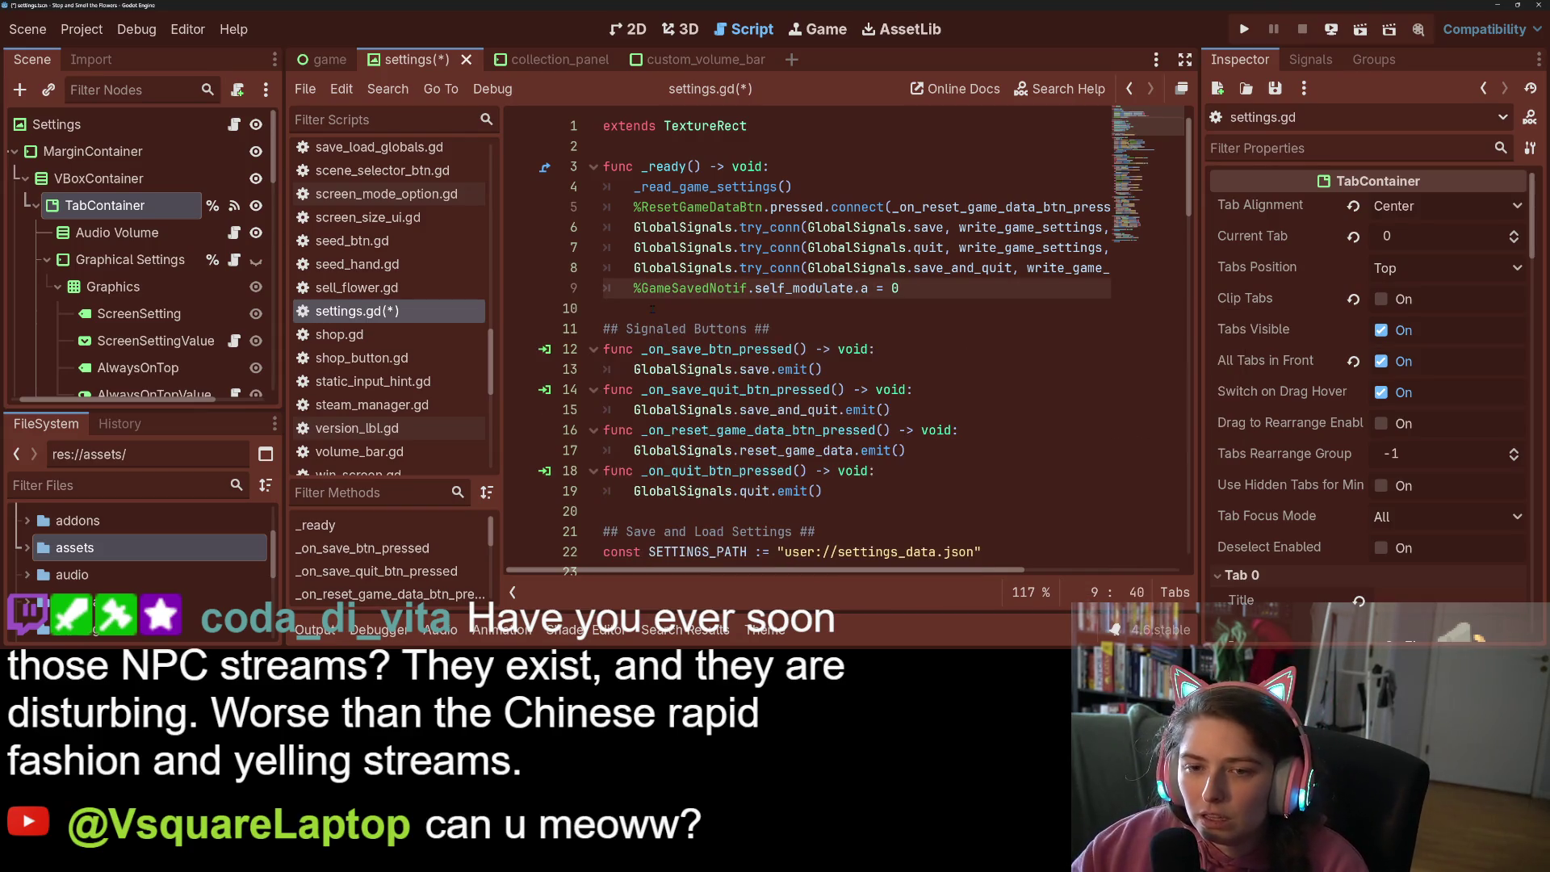
Add line 98: mouse_pos = %TabContainer.get_current_tab_control().global_position
{"action": "scroll", "coordinate": [653, 307], "scroll_direction": "down", "scroll_amount": 20}
{"action": "scroll", "coordinate": [788, 450], "scroll_direction": "down", "scroll_amount": 2}
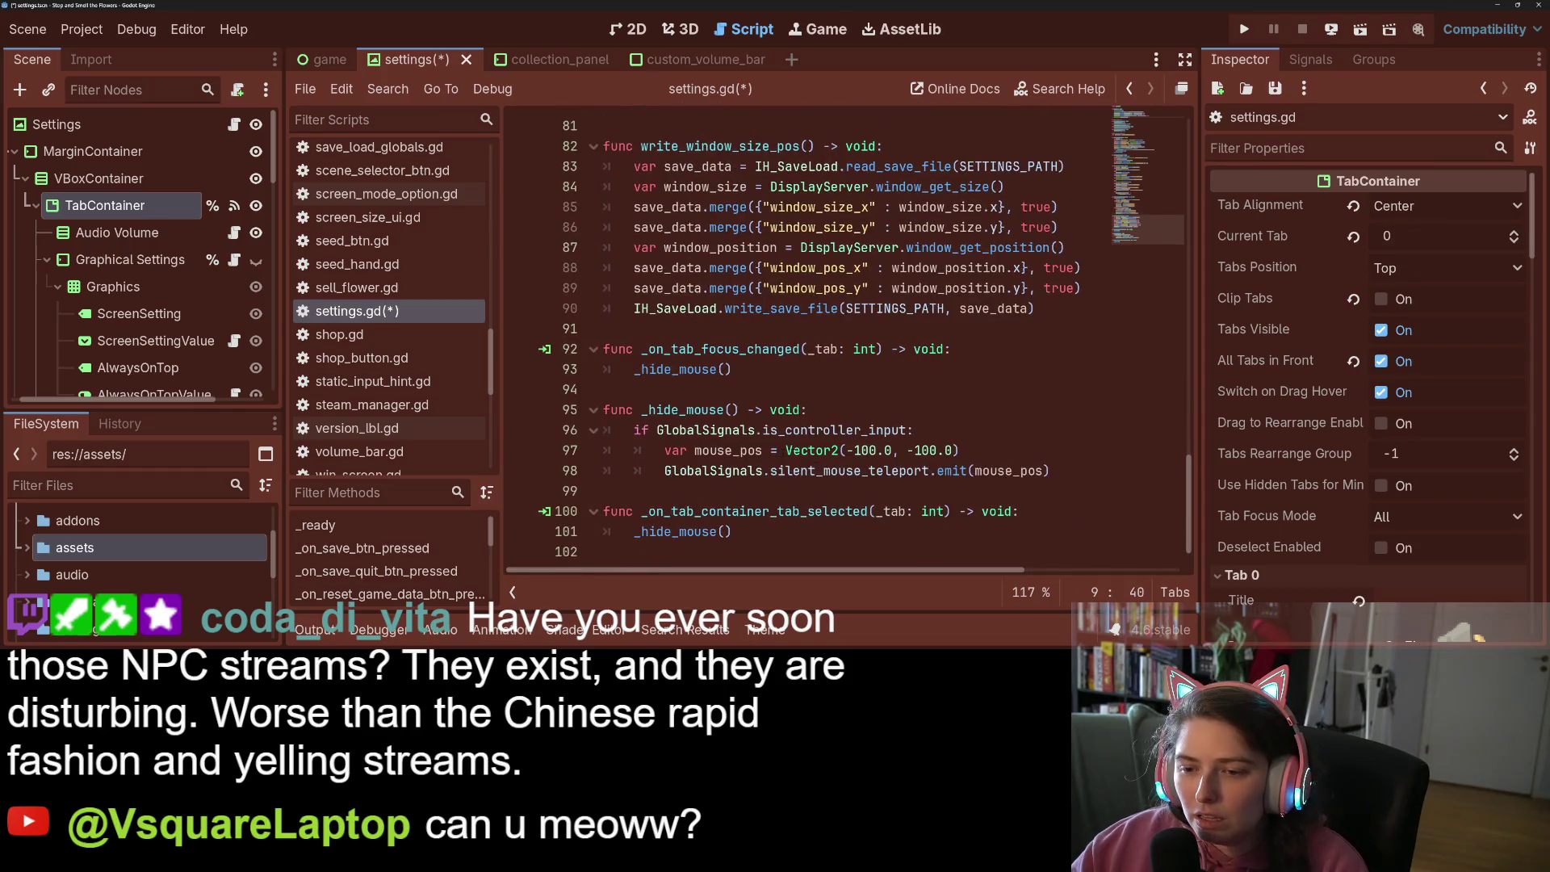
{"action": "left_click", "coordinate": [1062, 453]}
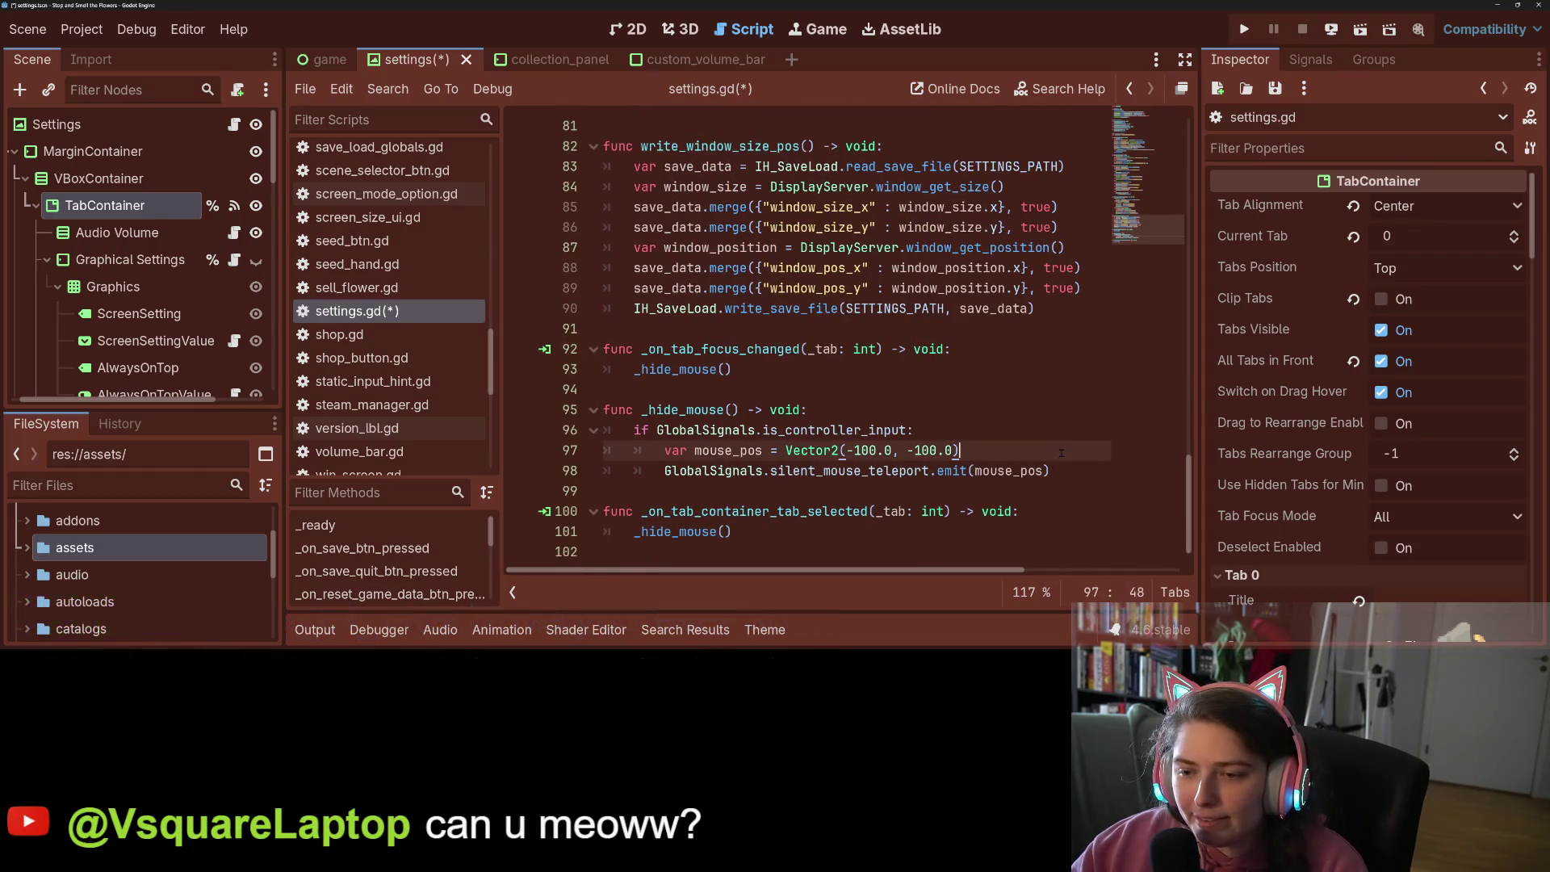
{"action": "left_click", "coordinate": [931, 431]}
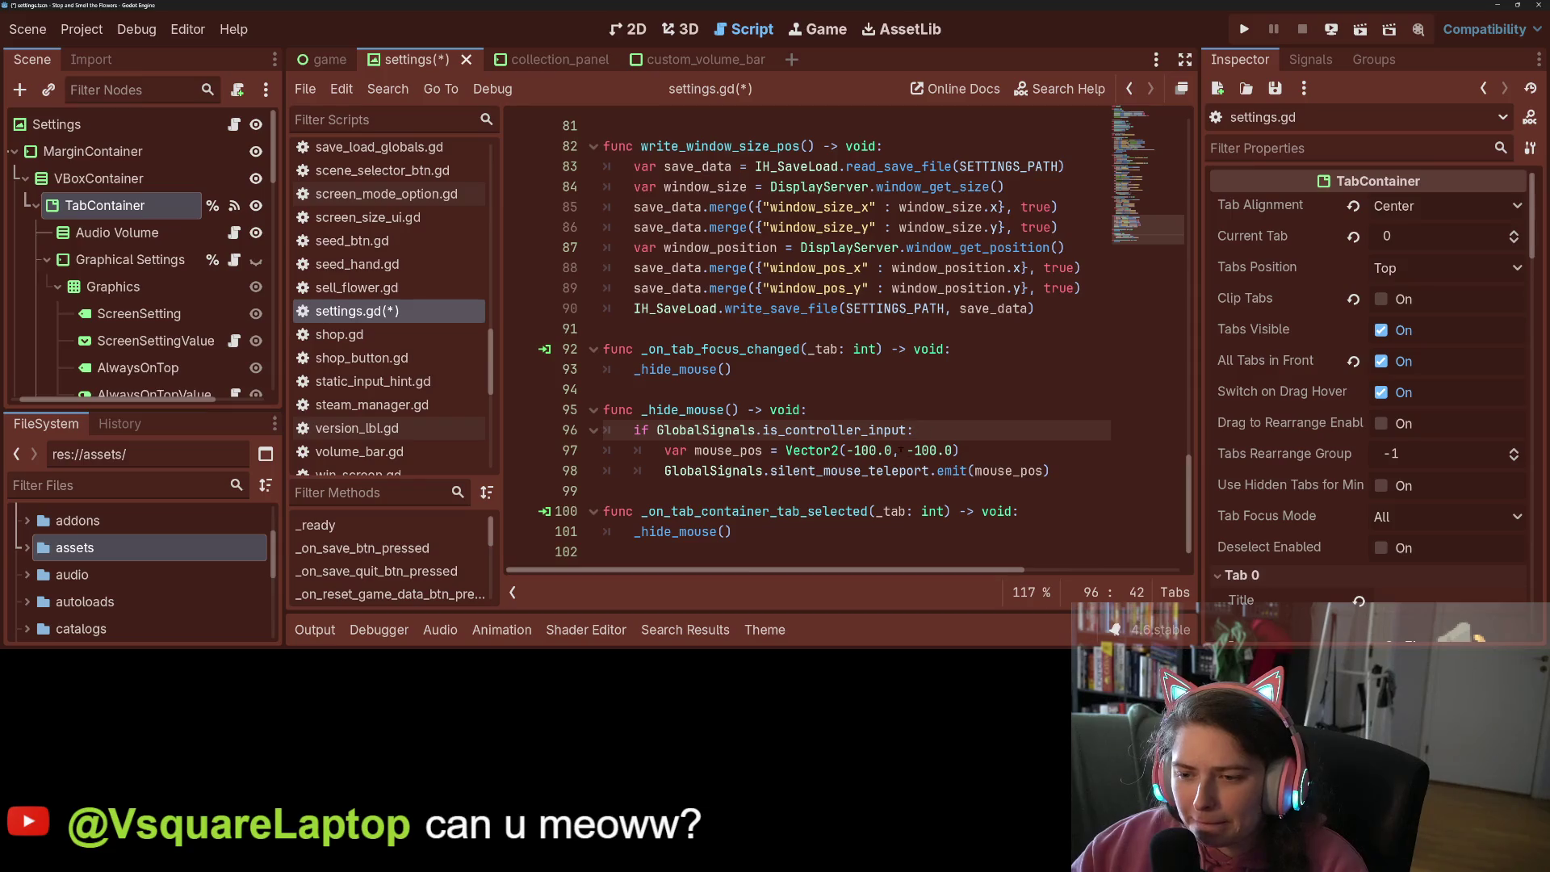
{"action": "left_click", "coordinate": [975, 453]}
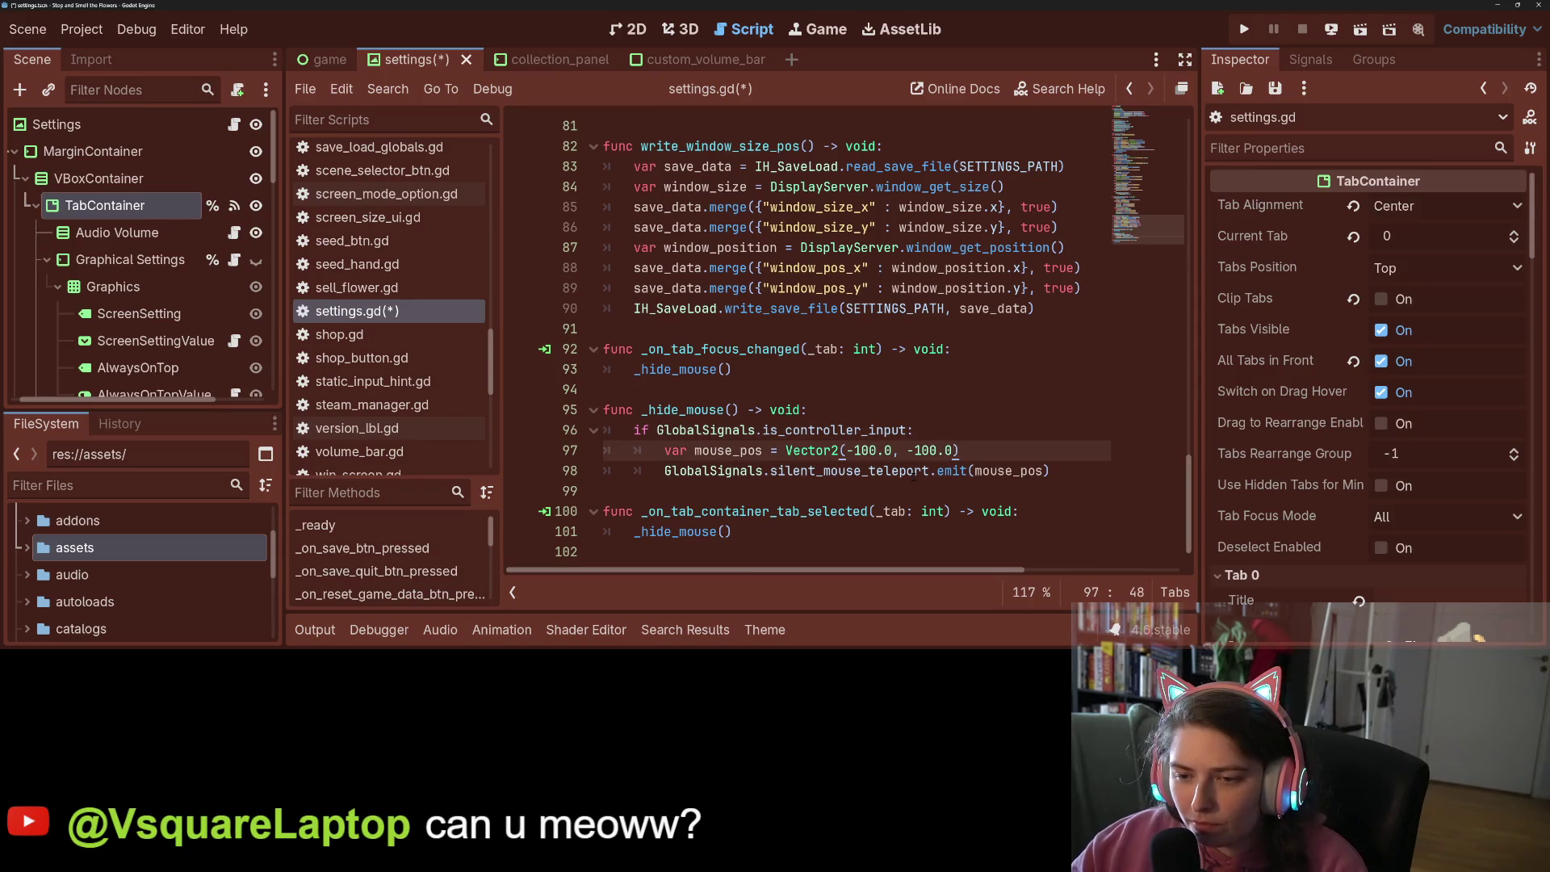
{"action": "key", "text": "Return"}
{"action": "key", "text": "ctrl+v"}
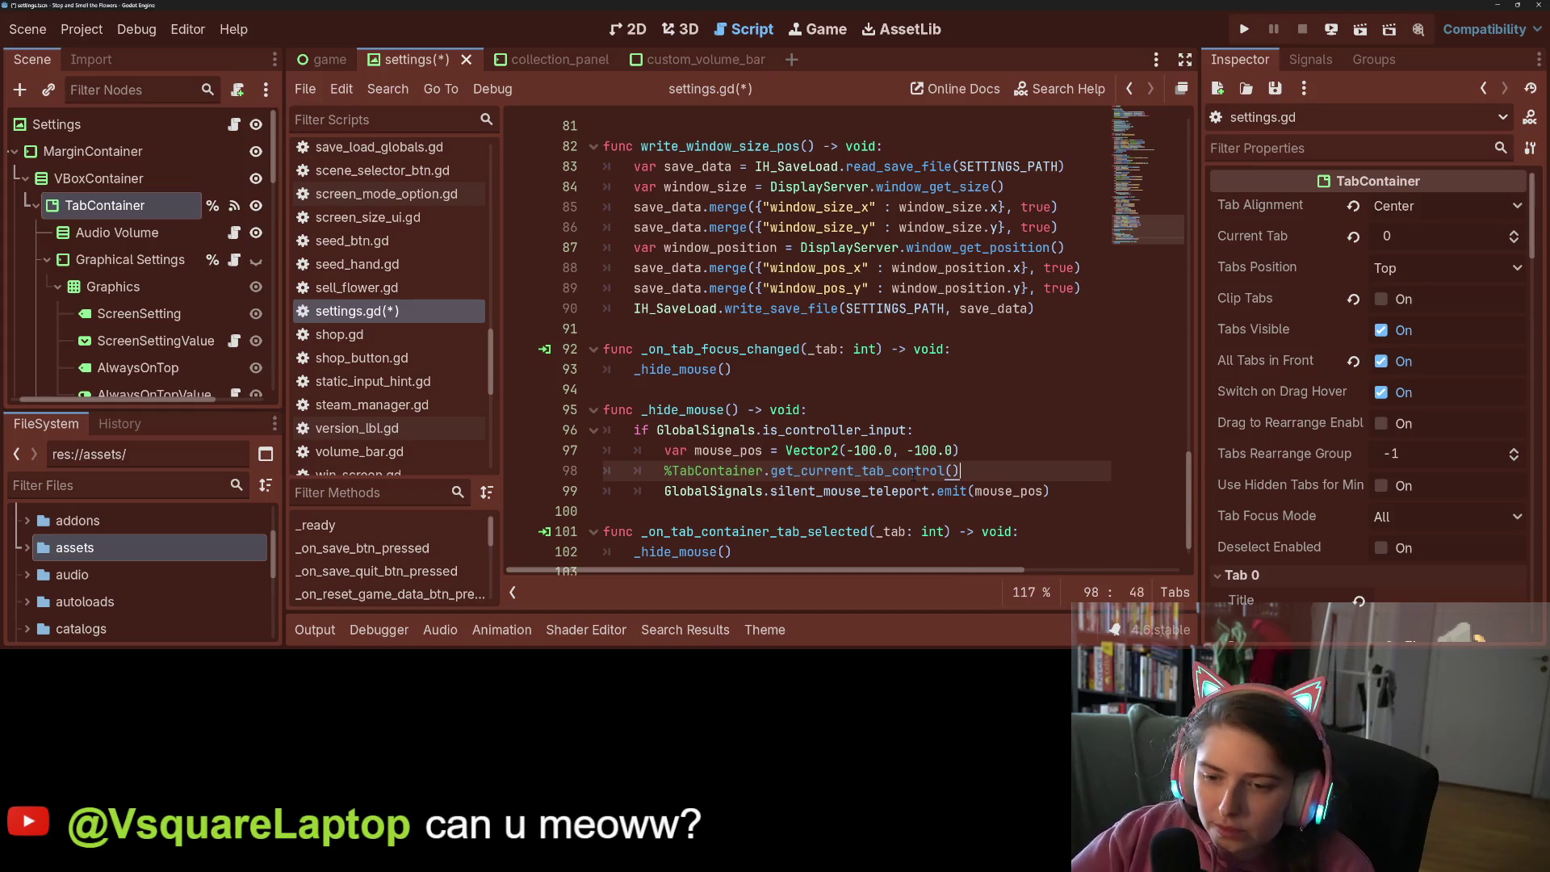
{"action": "type", "text": ".get_position"}
{"action": "key", "text": "BackSpace"}
{"action": "key", "text": "BackSpace"}
{"action": "key", "text": "BackSpace"}
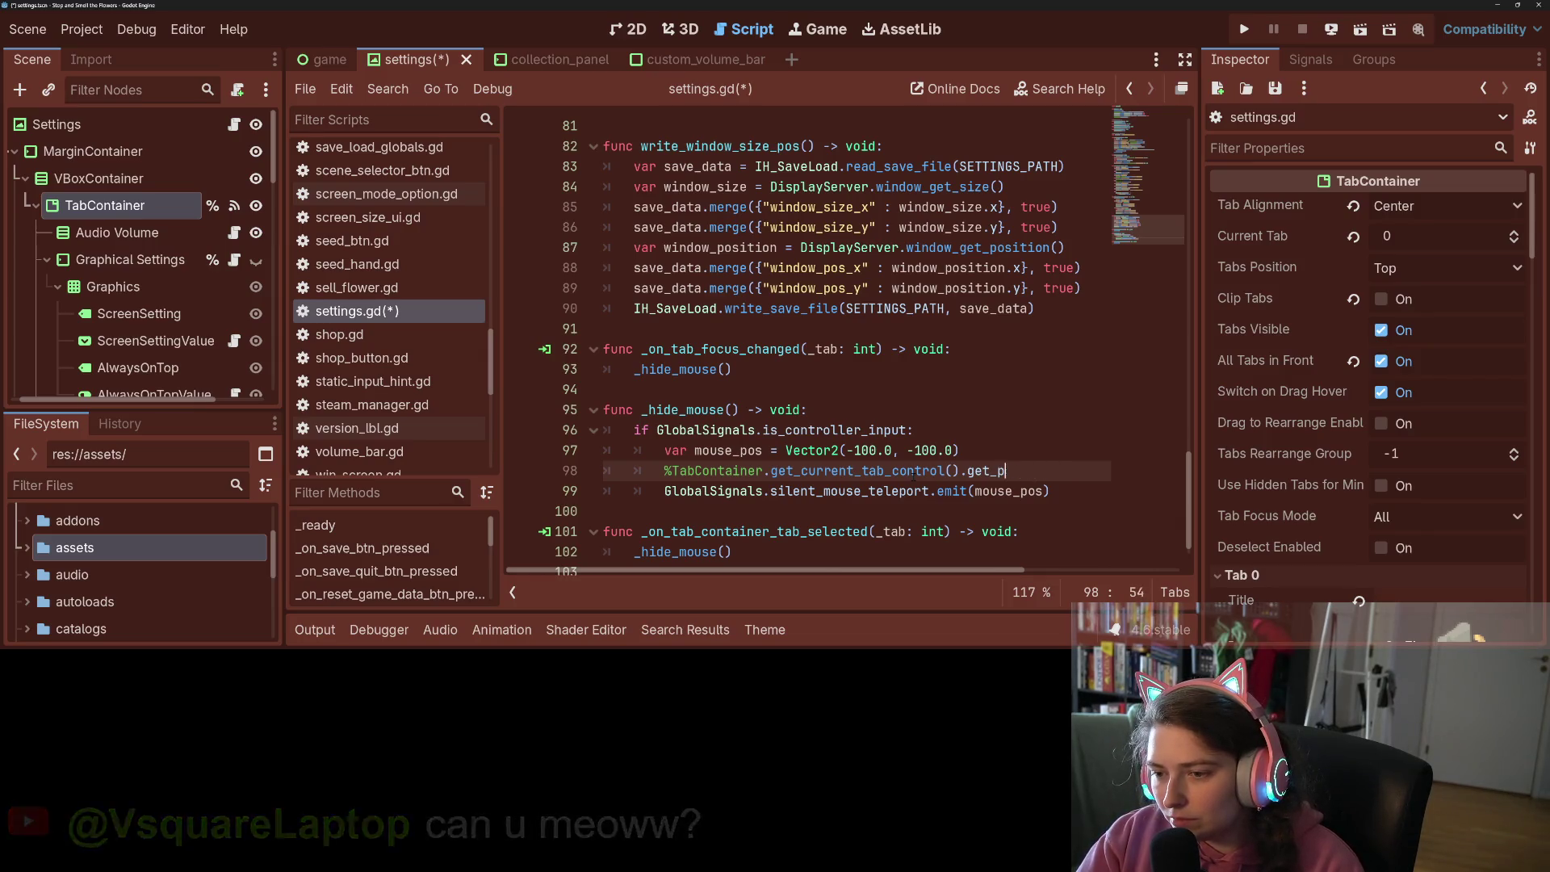
{"action": "type", "text": "glo"}
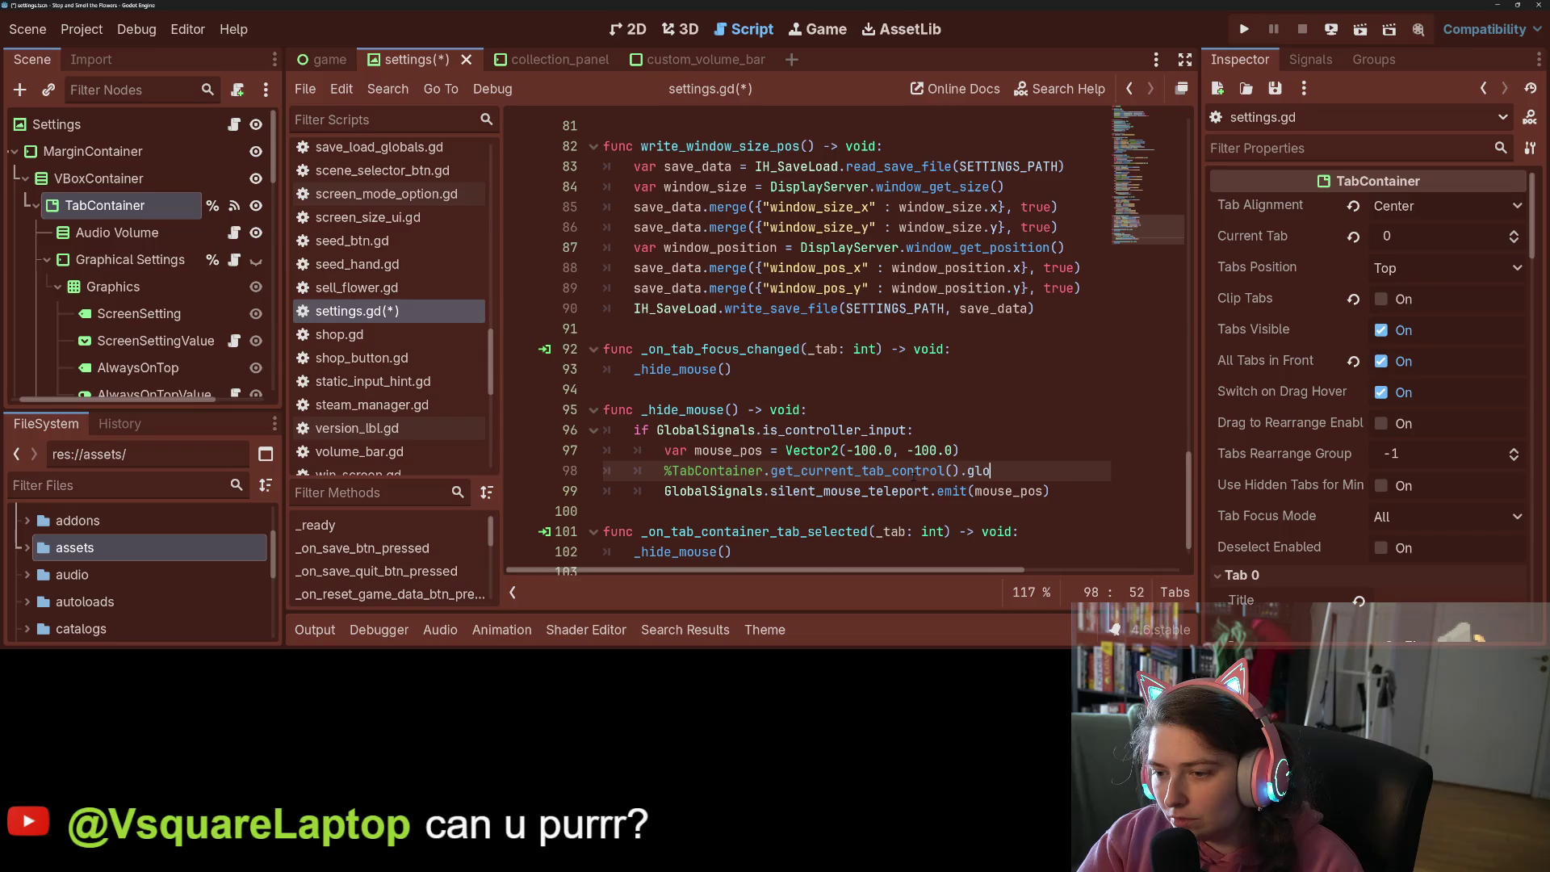
{"action": "type", "text": "bal_position"}
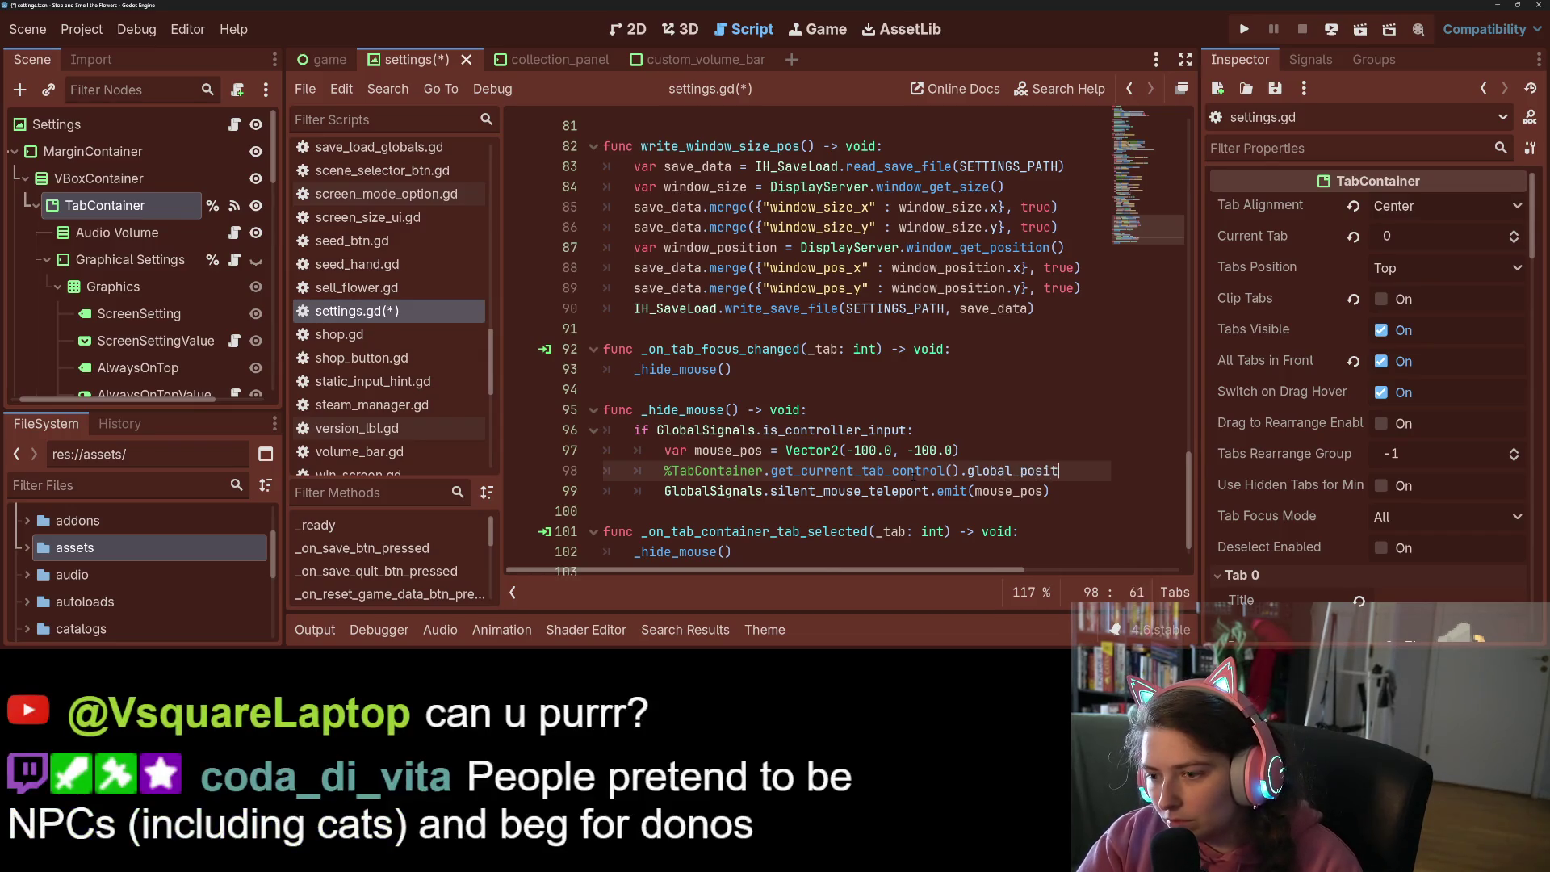
{"action": "key", "text": "Home"}
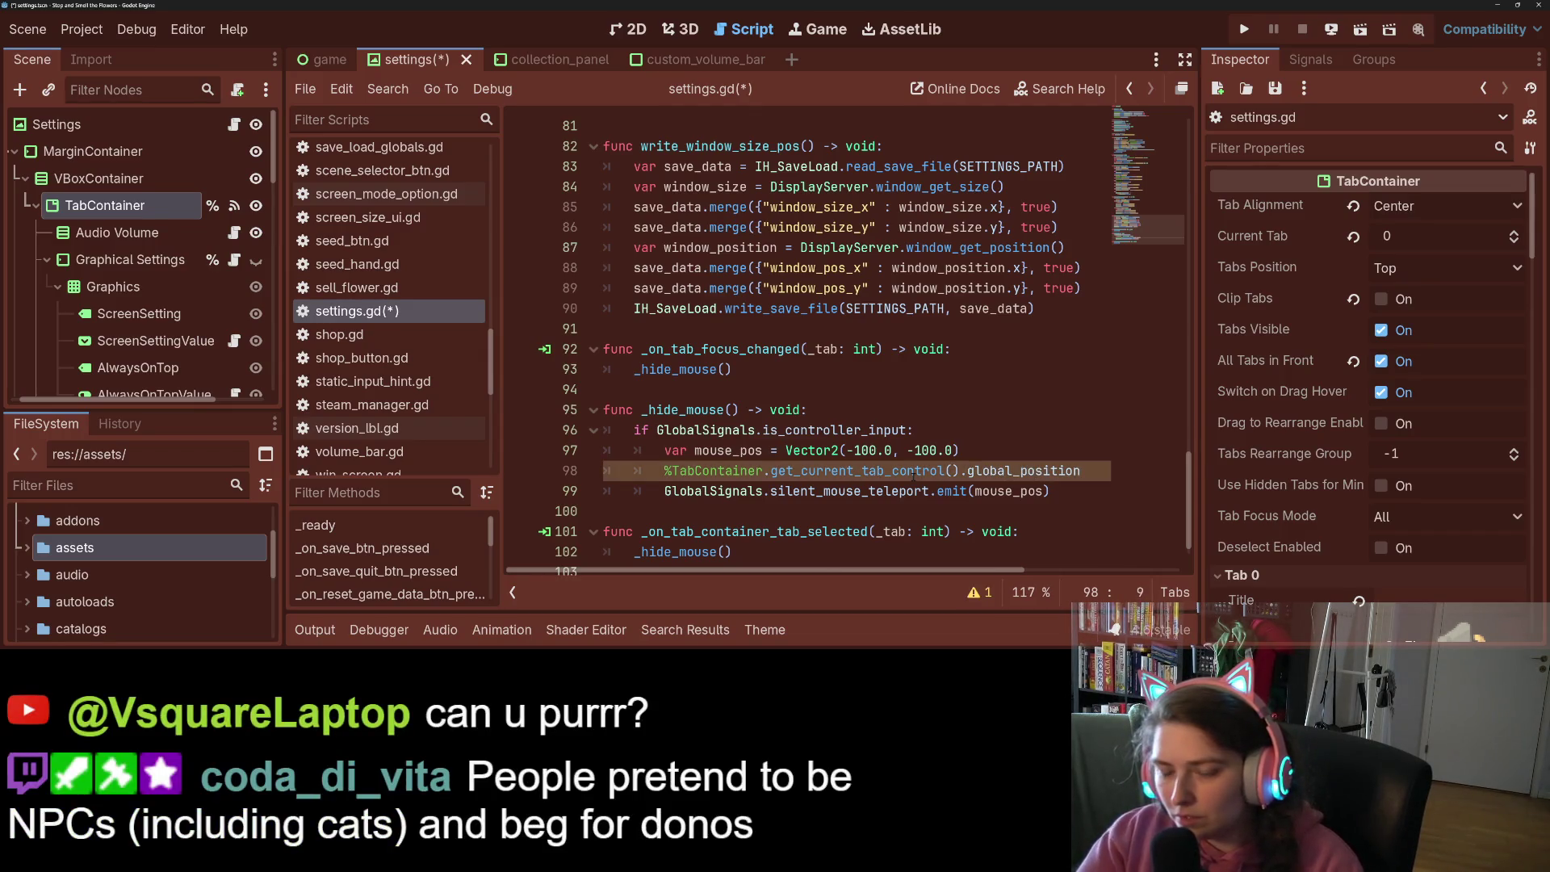
{"action": "type", "text": "mouse_pos "}
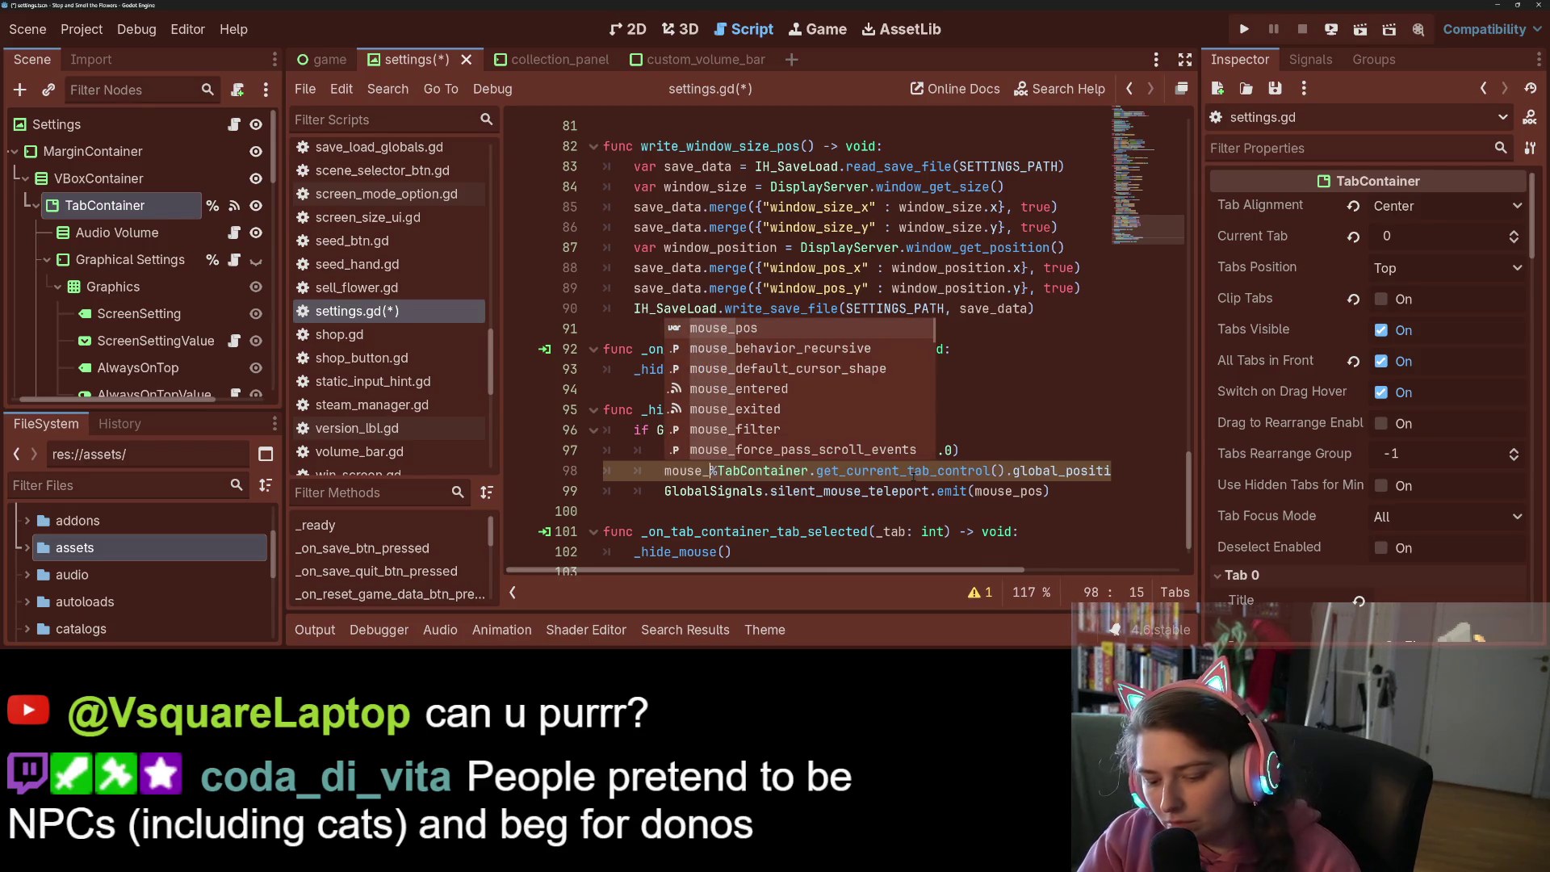
{"action": "type", "text": "="}
Save settings.gd and run the project
{"action": "key", "text": "ctrl+s"}
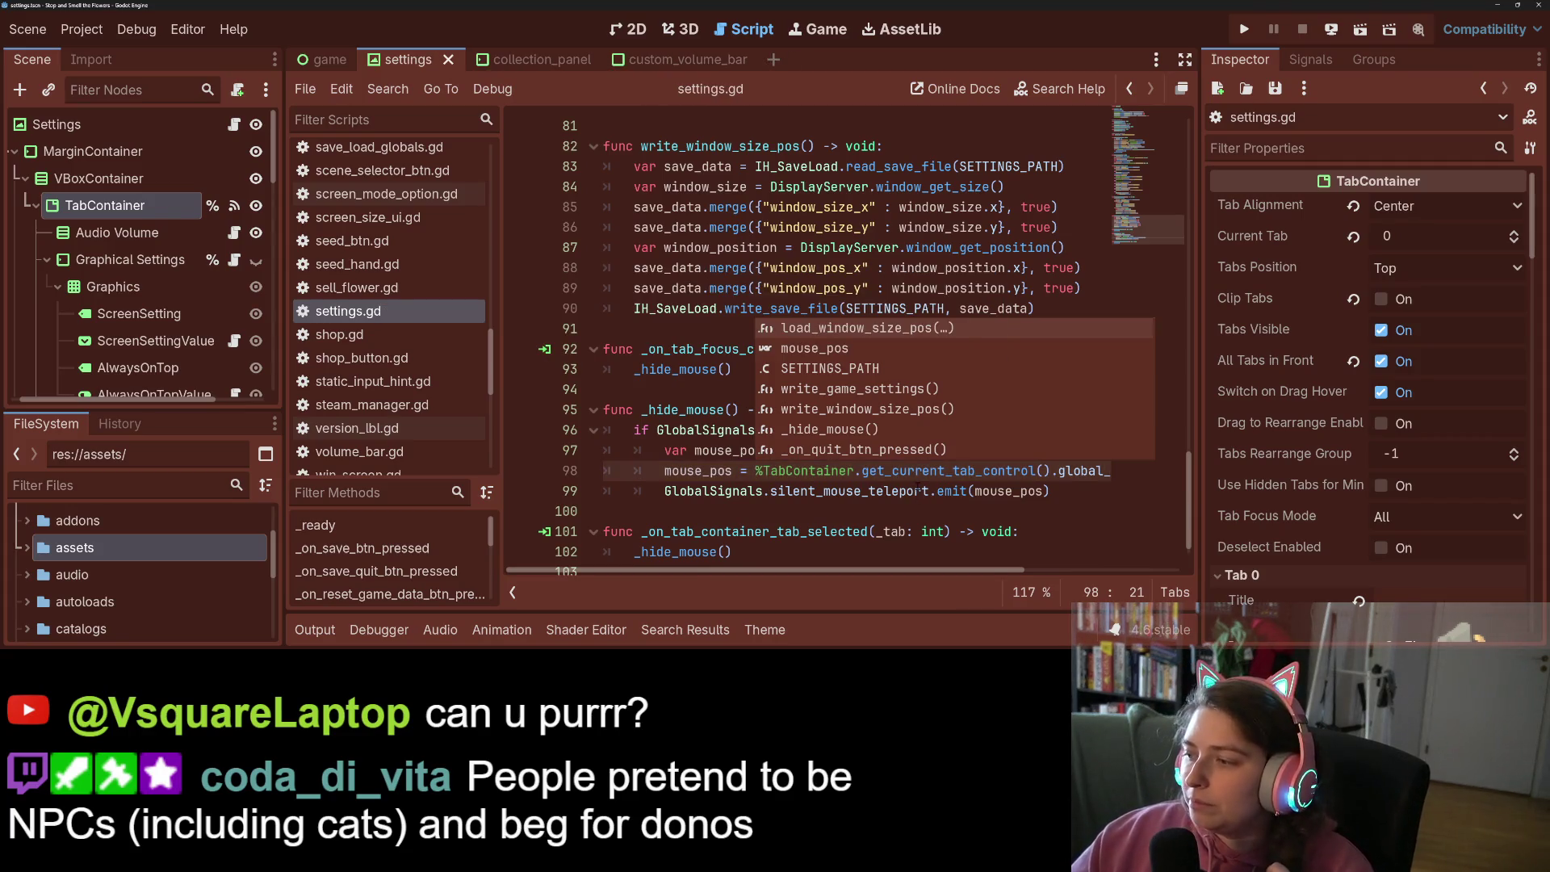
{"action": "mouse_move", "coordinate": [925, 476]}
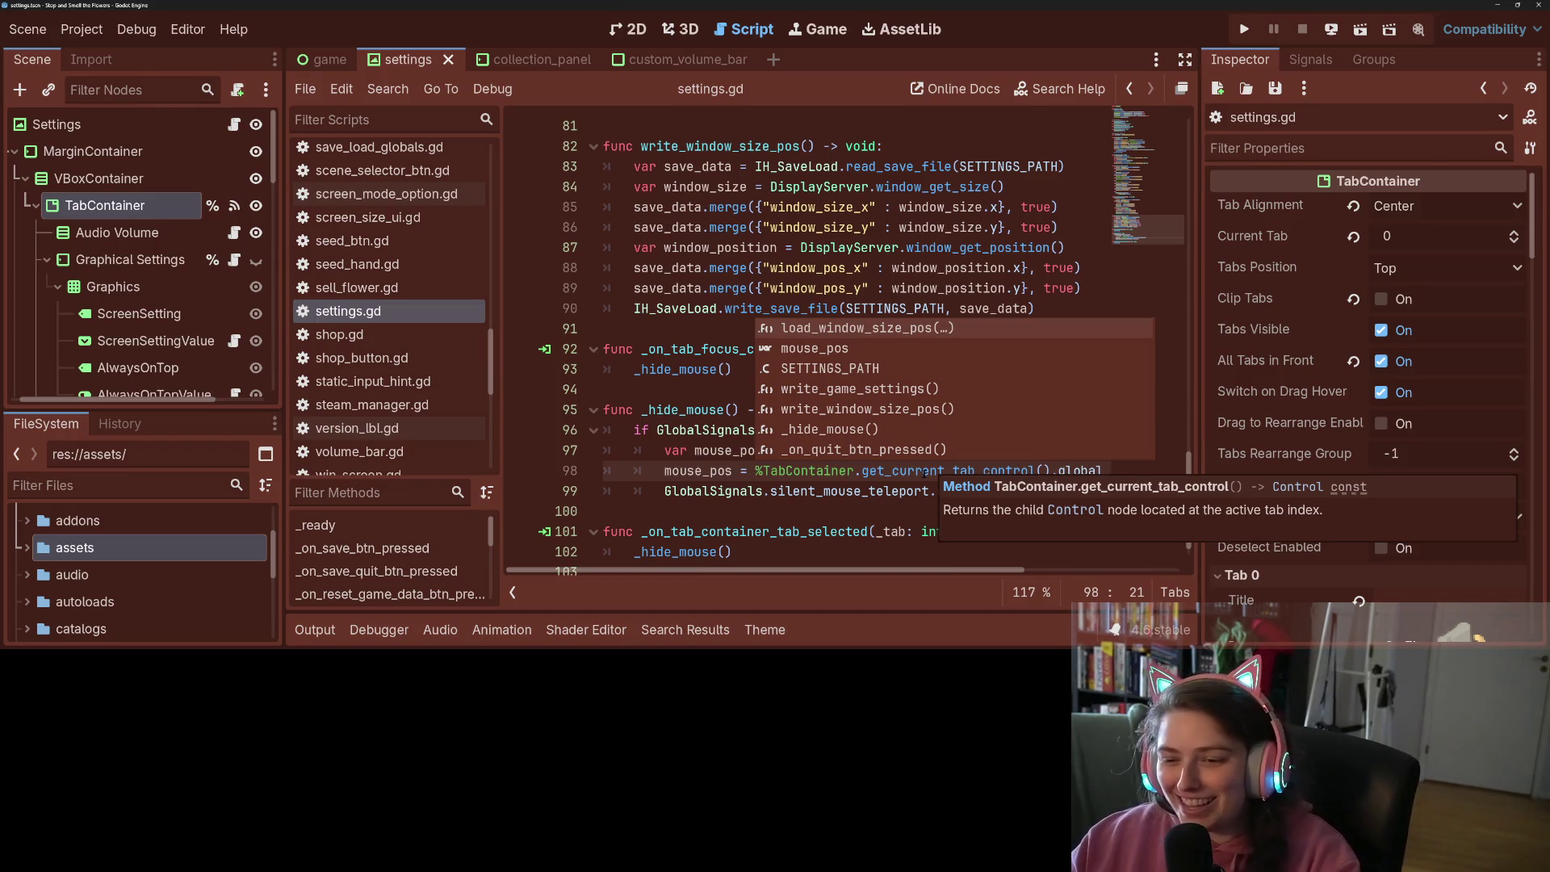
{"action": "left_click", "coordinate": [923, 472]}
{"action": "key", "text": "ctrl+s"}
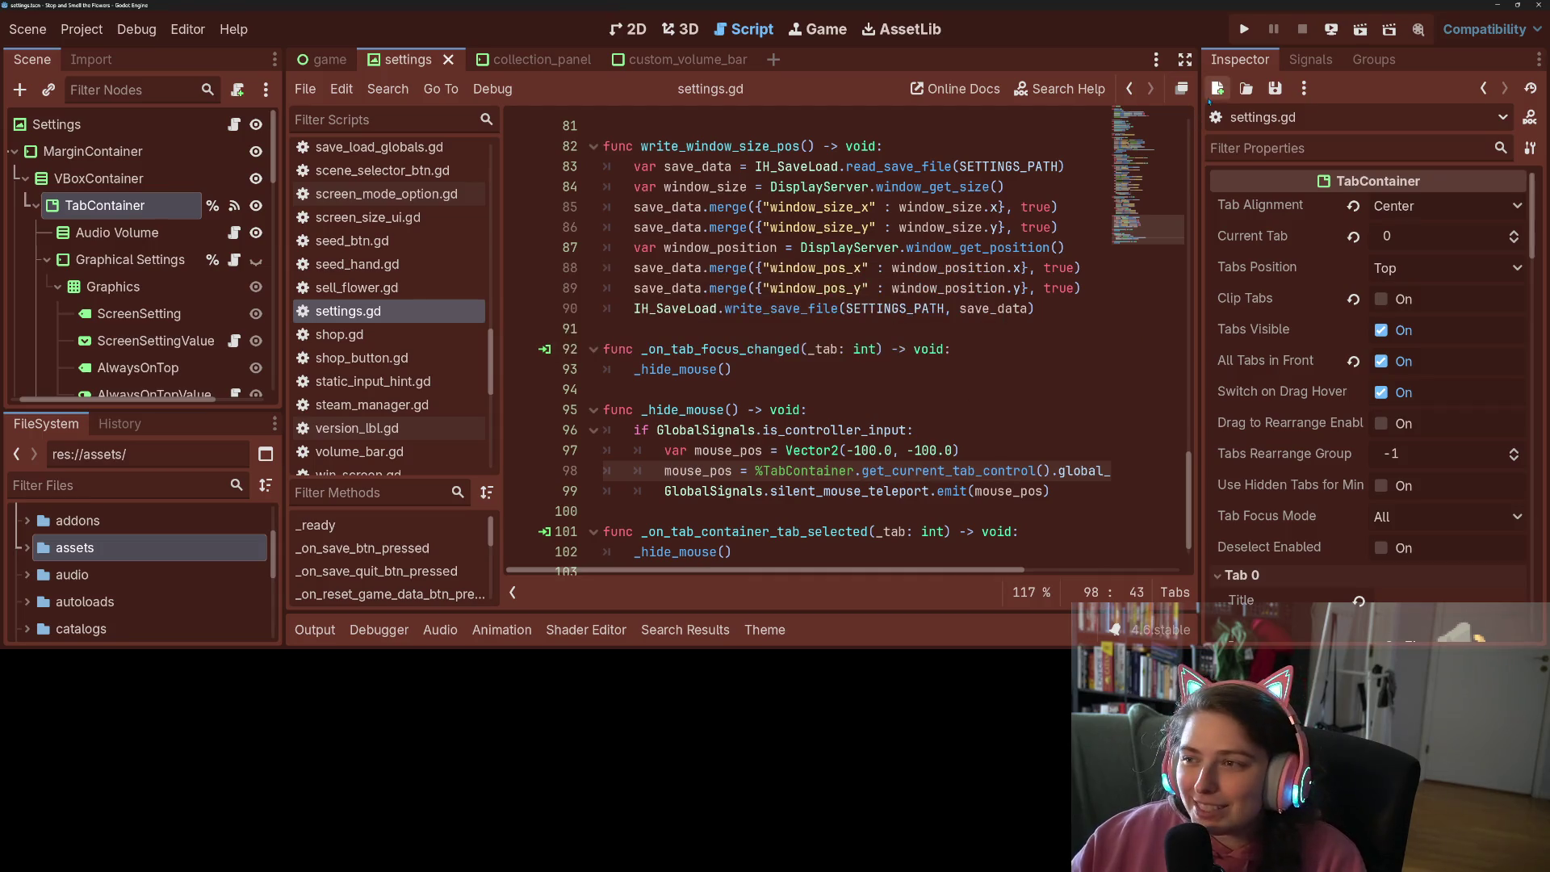
{"action": "left_click", "coordinate": [1244, 29]}
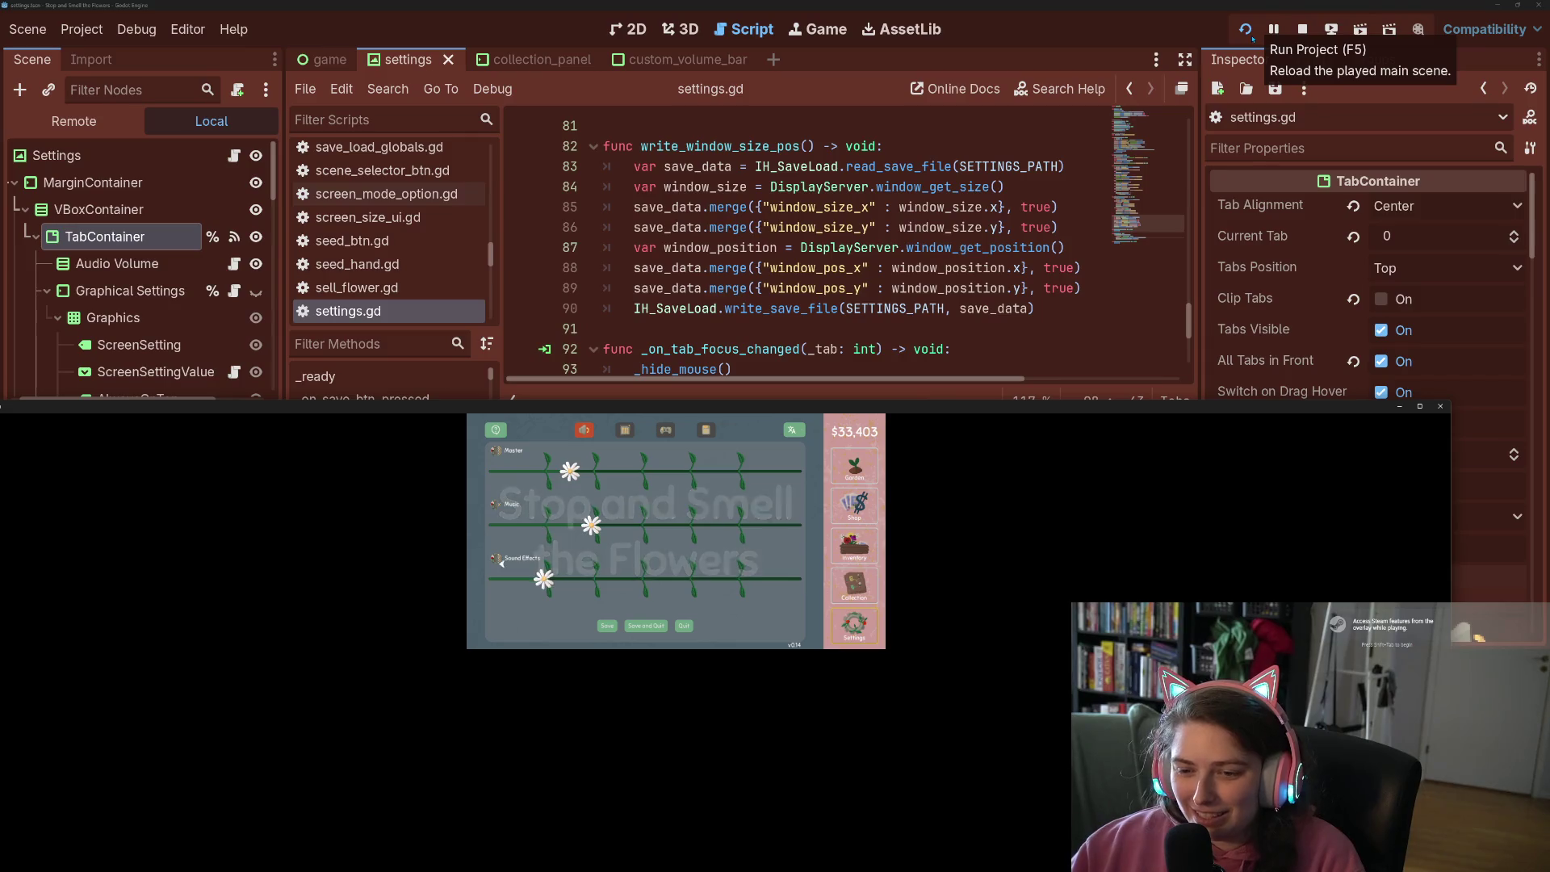
Cycle the game's settings tabs with Right and Left, then quit choosing Just Quit
{"action": "key", "text": "Right"}
{"action": "key", "text": "Right"}
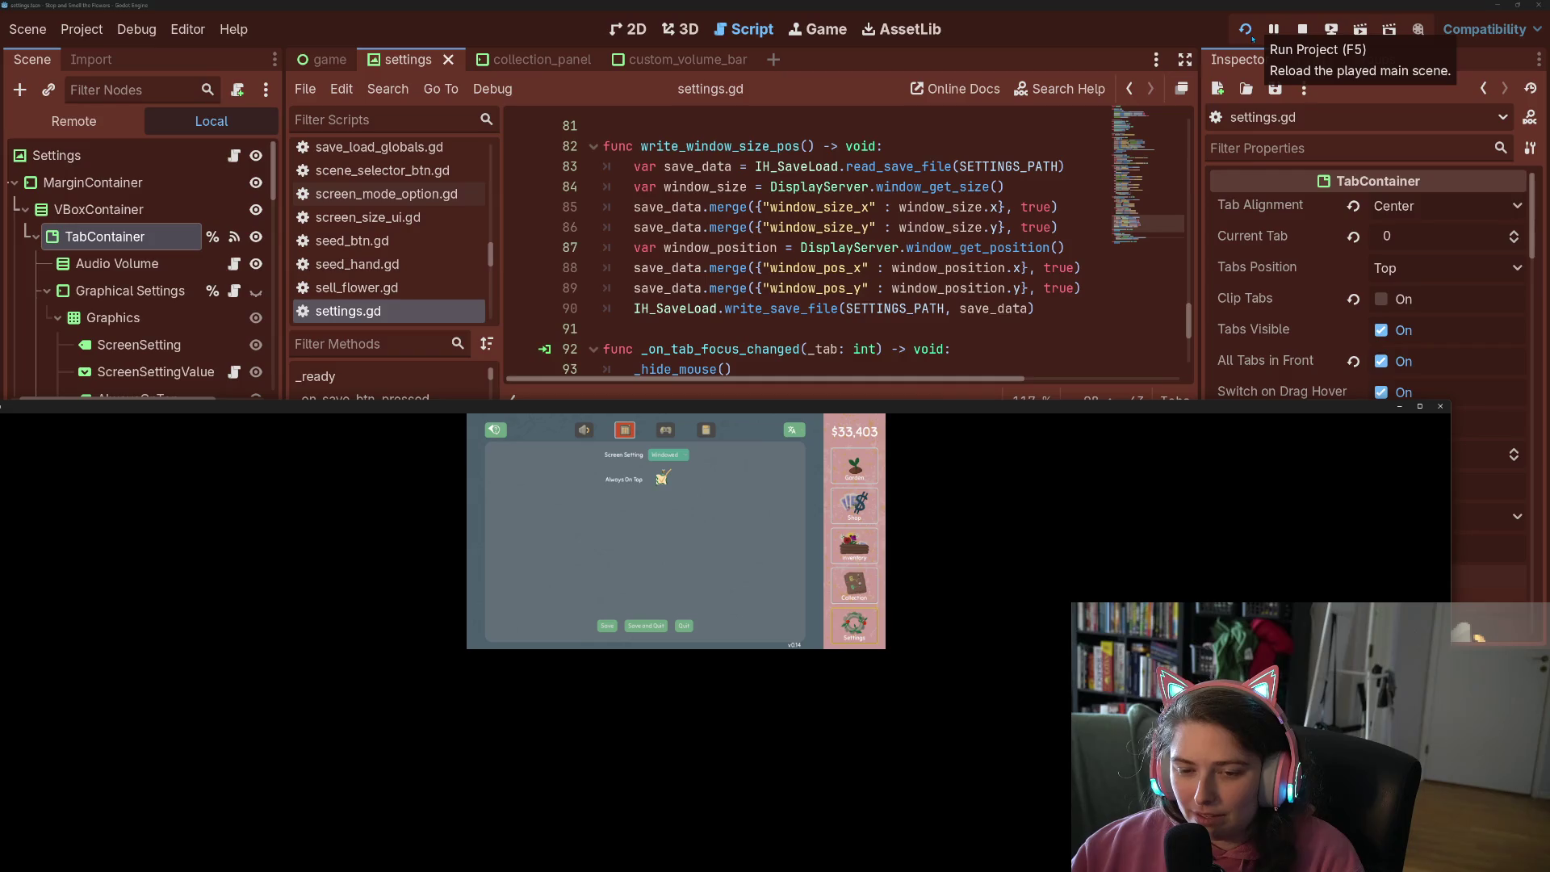
{"action": "key", "text": "Right"}
{"action": "key", "text": "Right"}
{"action": "key", "text": "Right"}
{"action": "key", "text": "Right"}
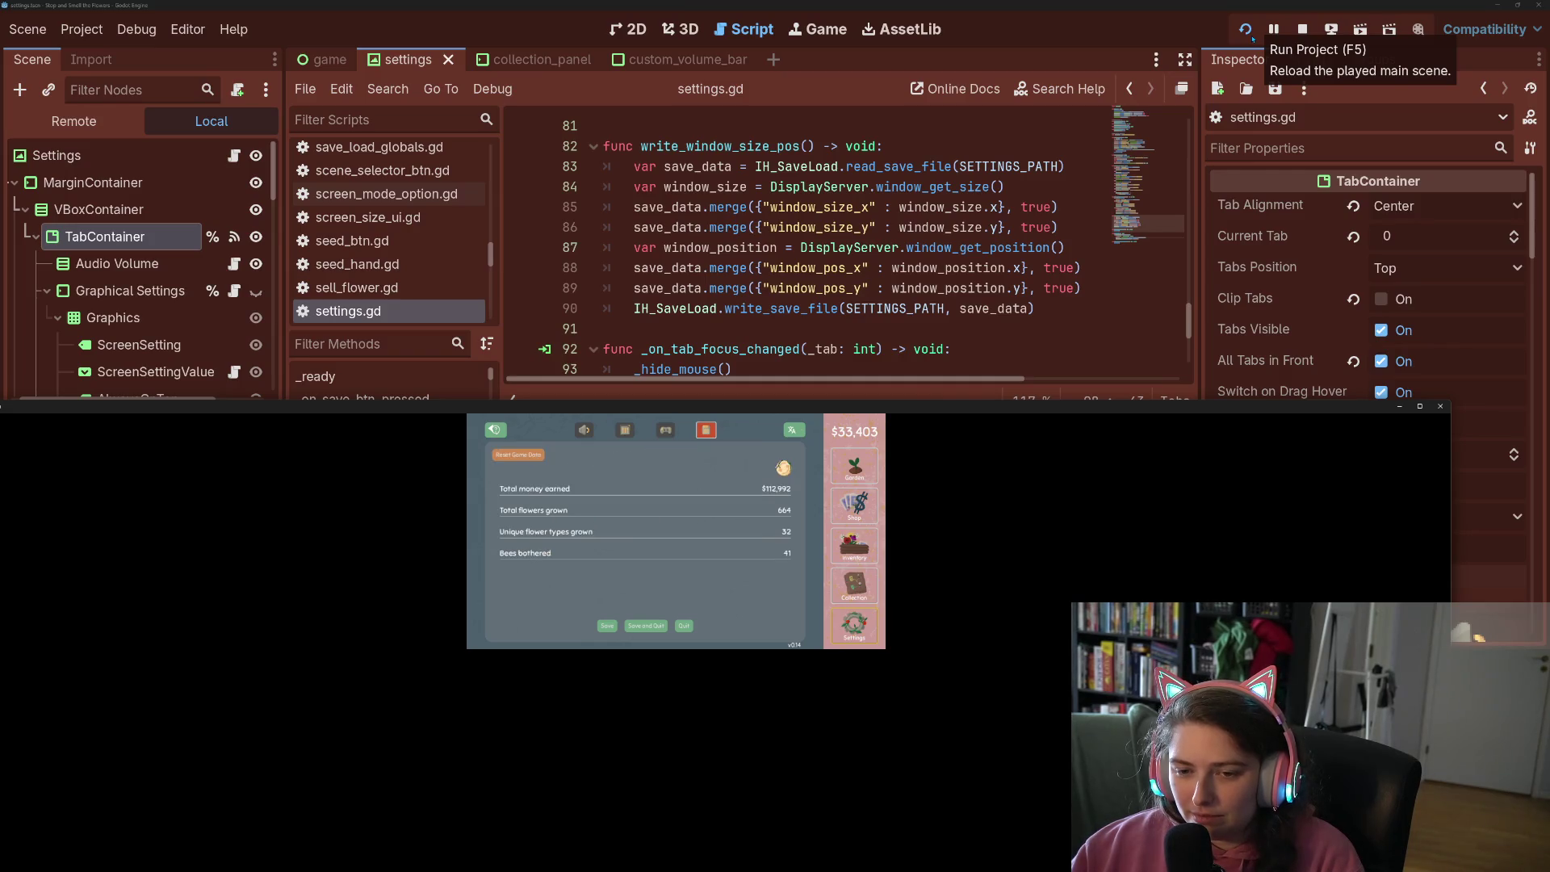
{"action": "key", "text": "Right"}
{"action": "key", "text": "Right"}
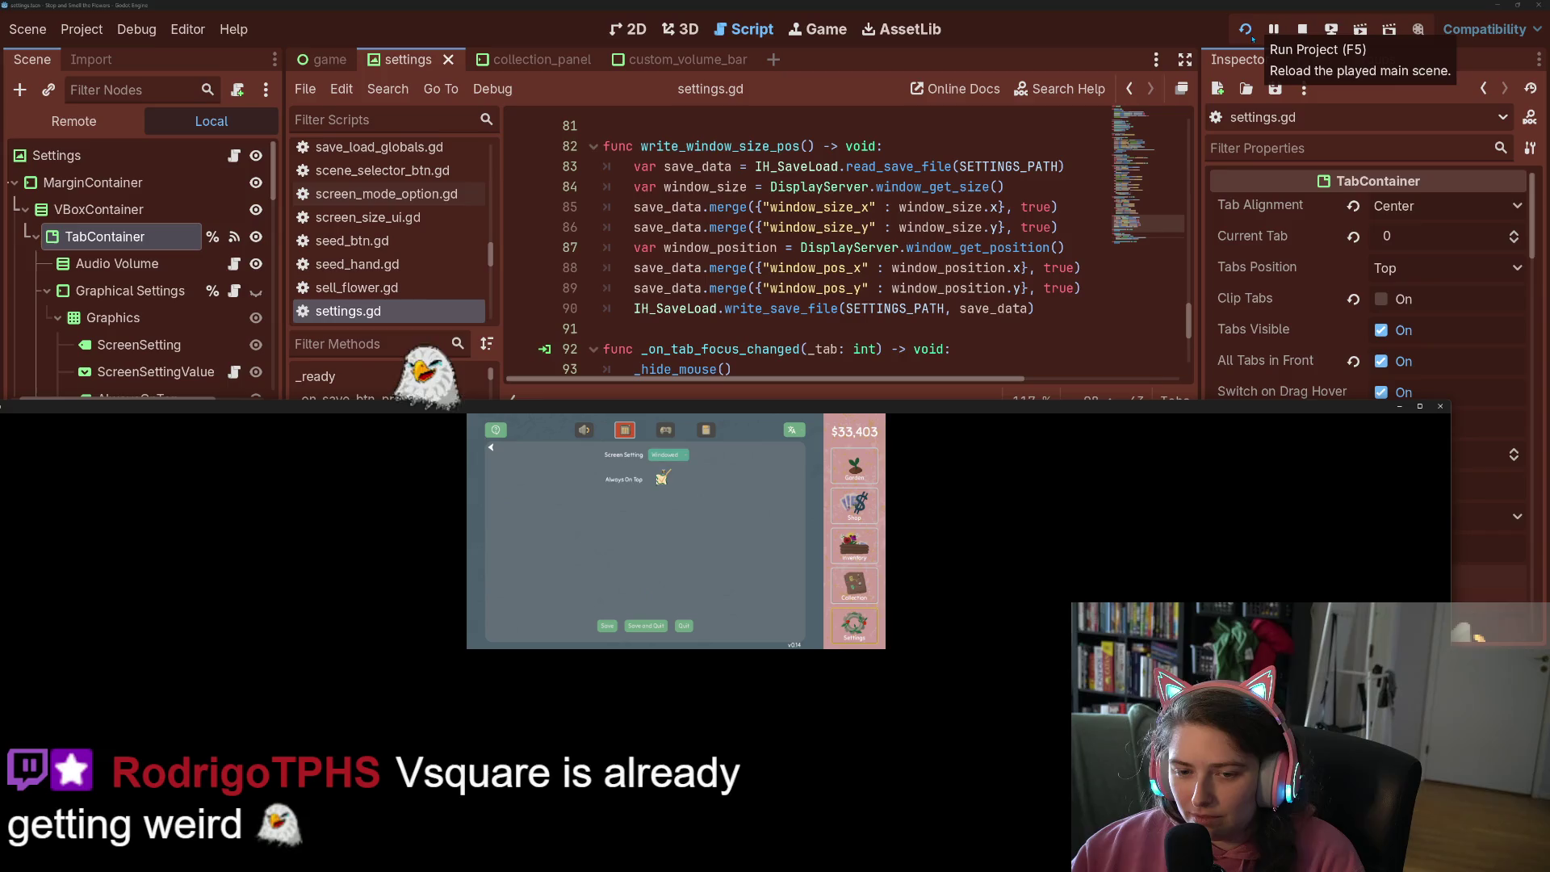
{"action": "key", "text": "Left"}
{"action": "key", "text": "Left"}
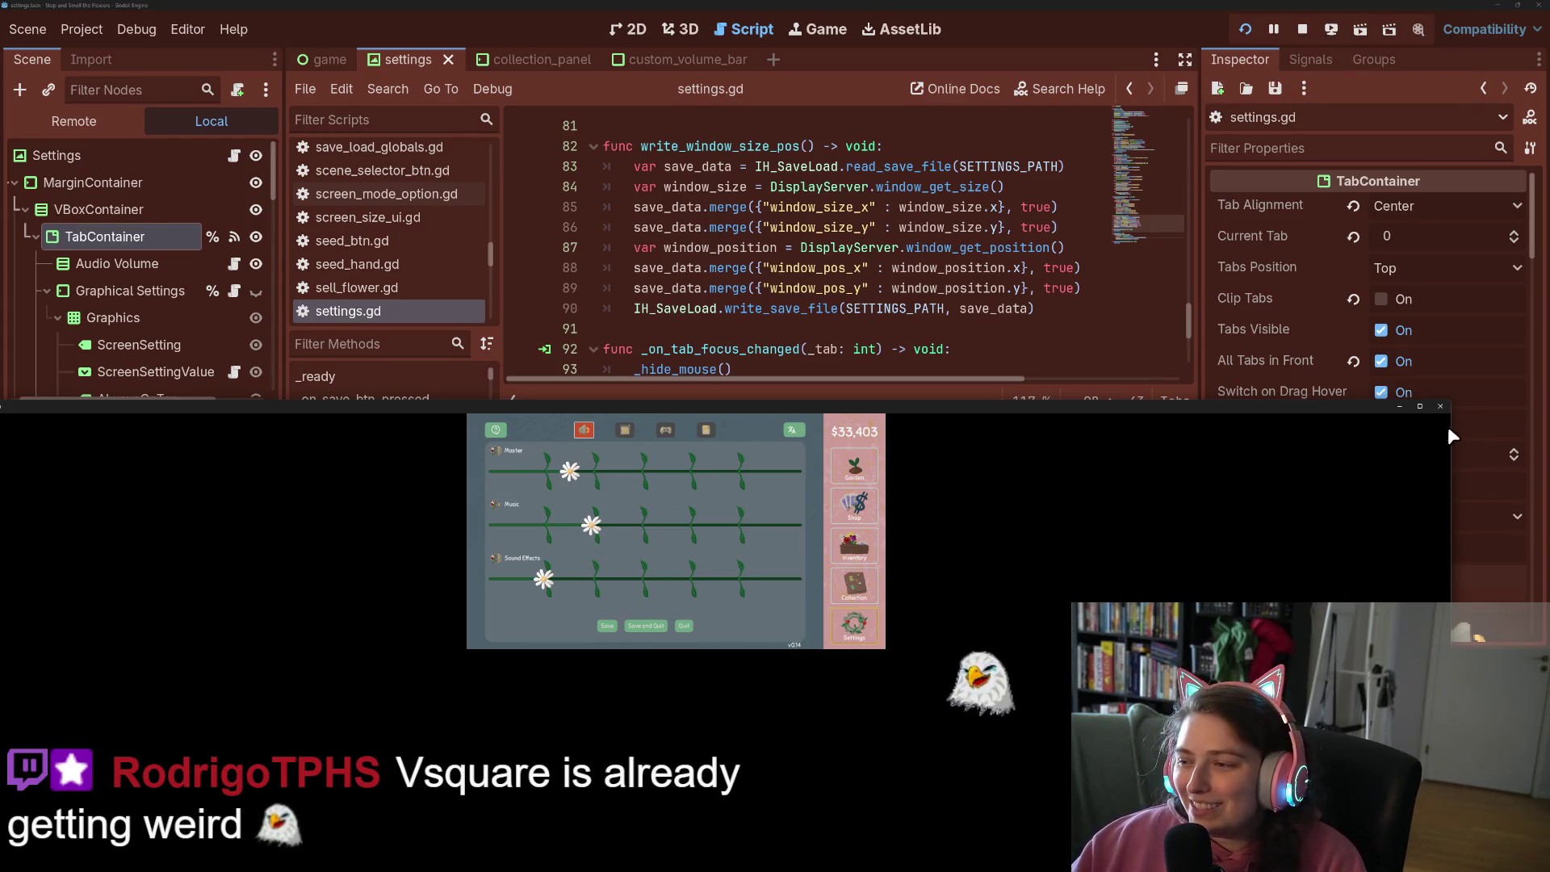
{"action": "left_click", "coordinate": [684, 626]}
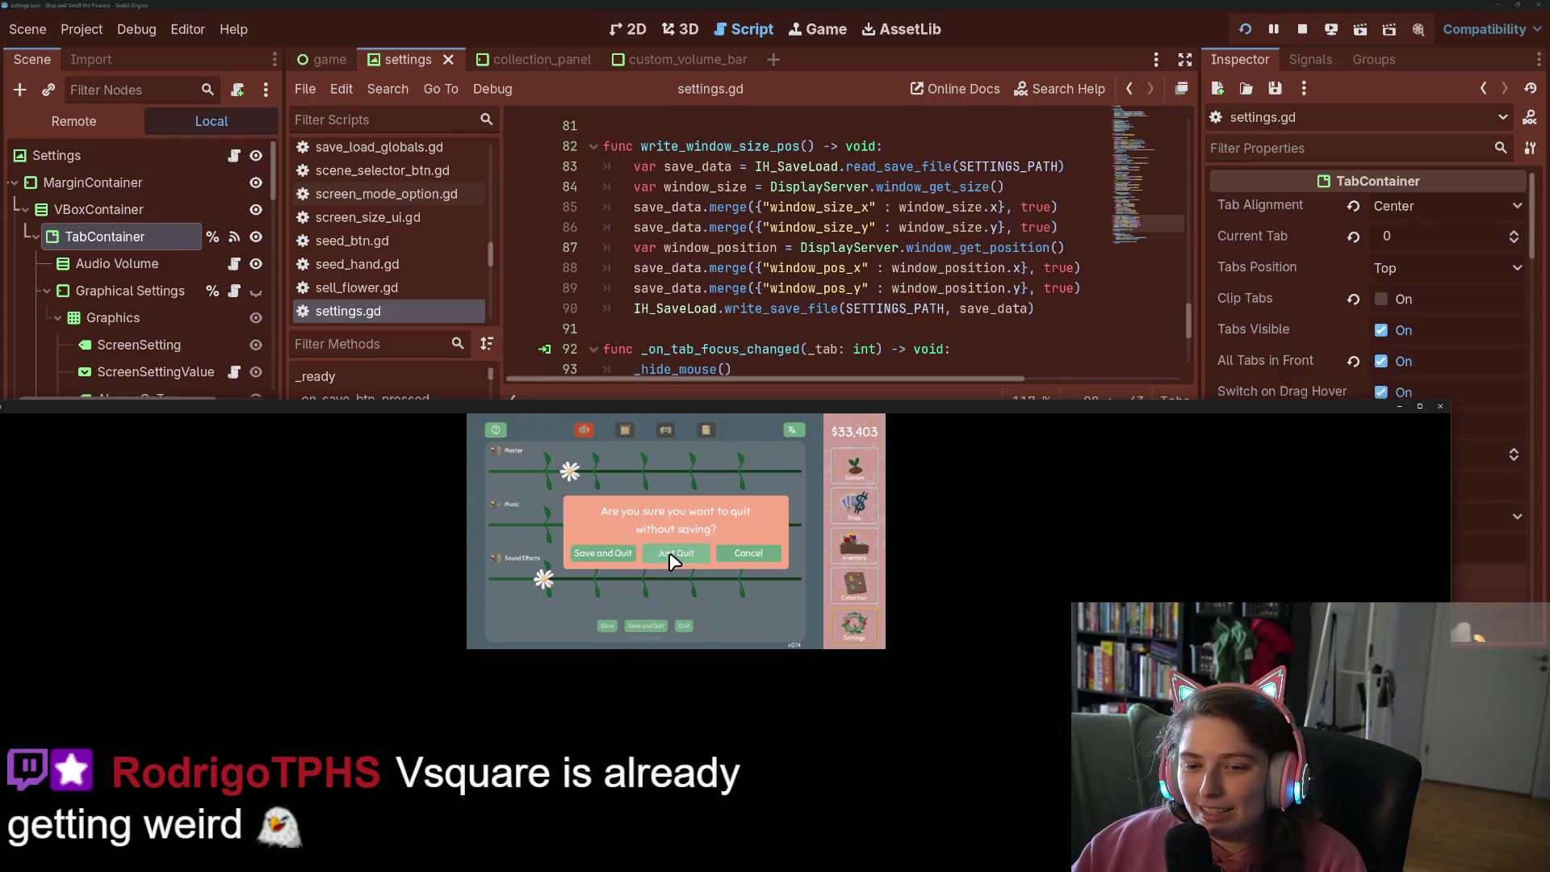
{"action": "left_click", "coordinate": [671, 554]}
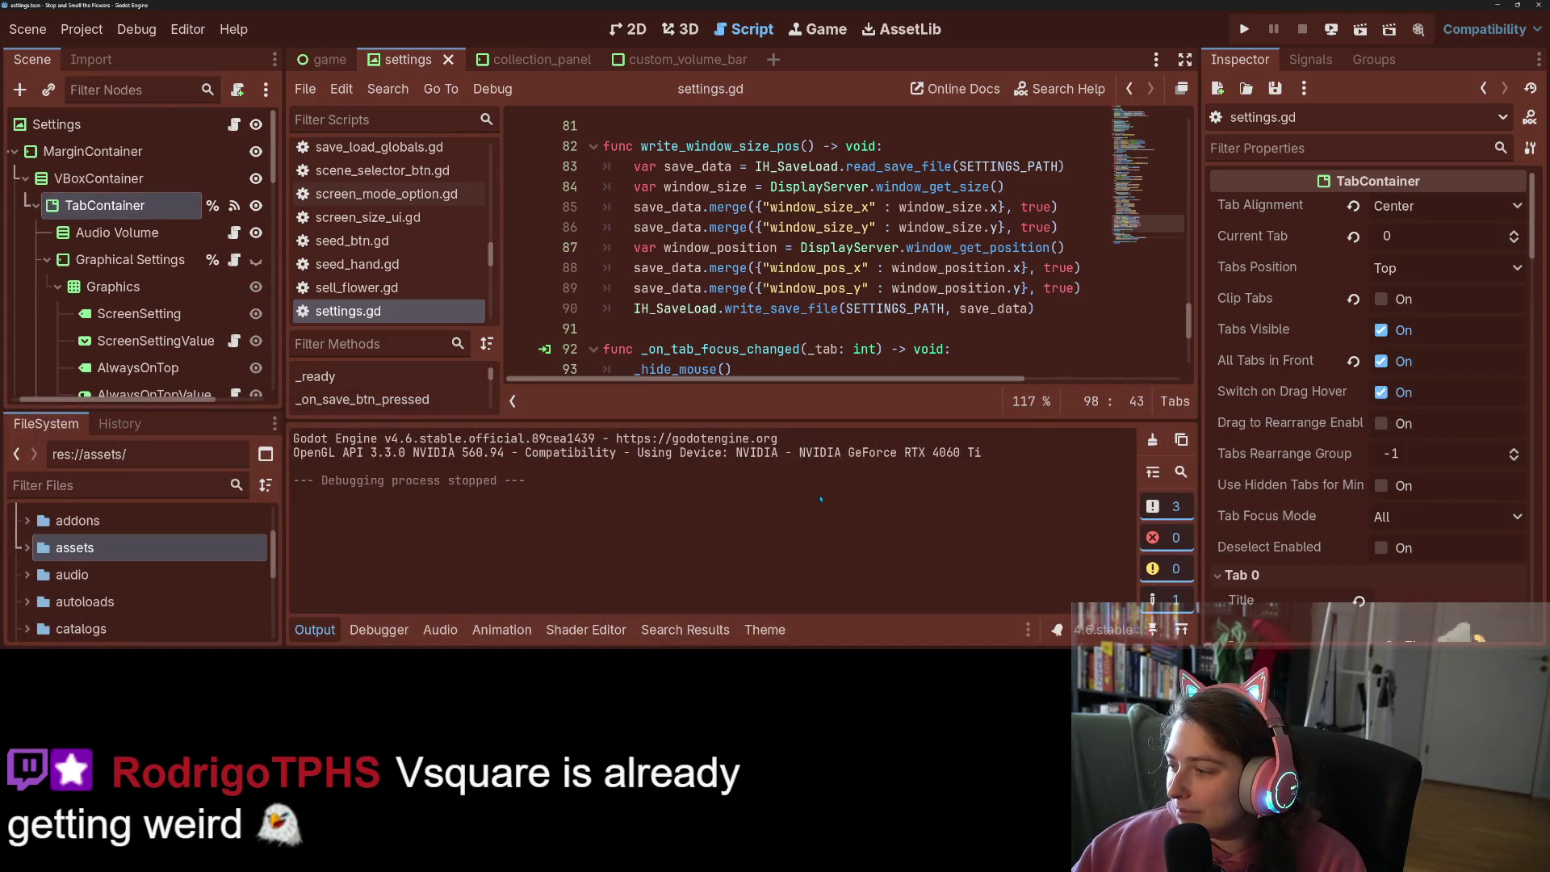
Inspect the %TabContainer.get_current_tab_control() call on line 98
{"action": "scroll", "coordinate": [973, 253], "scroll_direction": "down", "scroll_amount": 3}
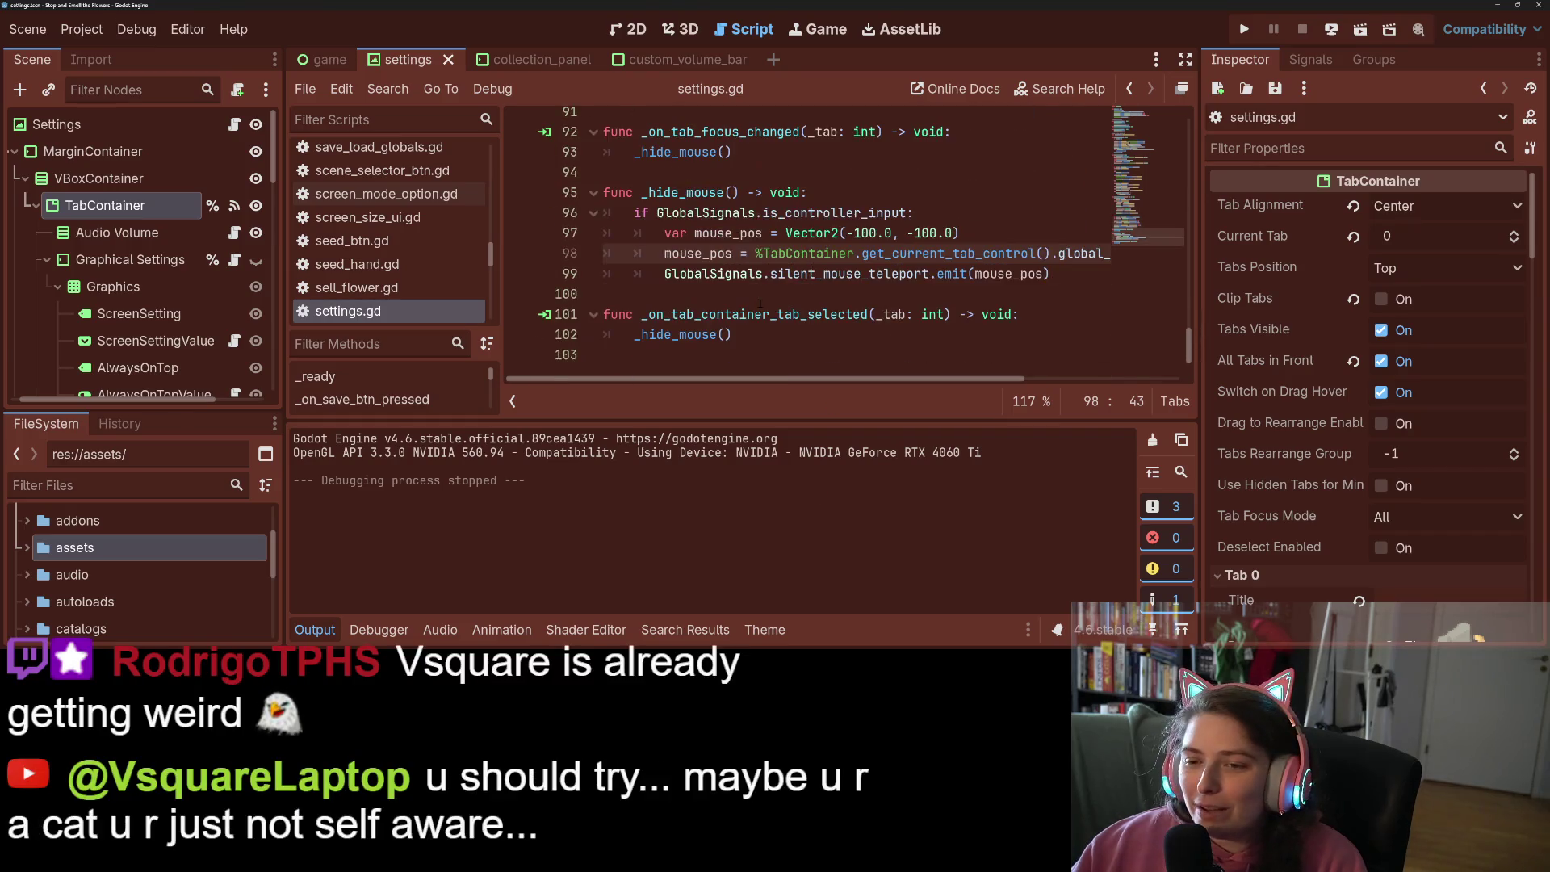
{"action": "key", "text": "Down"}
{"action": "key", "text": "Down"}
{"action": "double_click", "coordinate": [971, 253]}
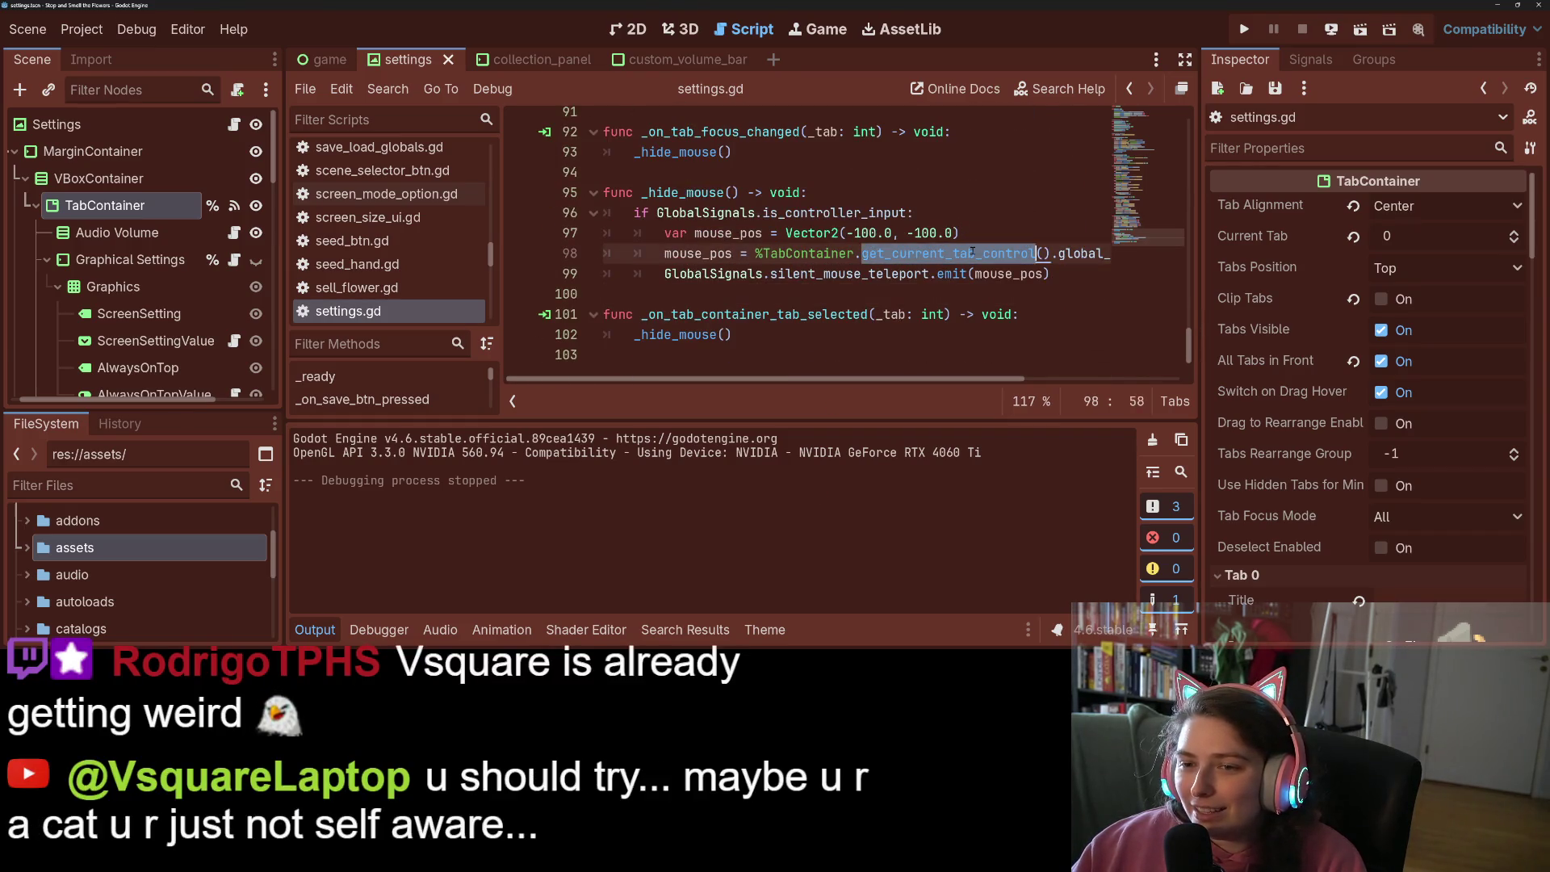
{"action": "left_click", "coordinate": [749, 253]}
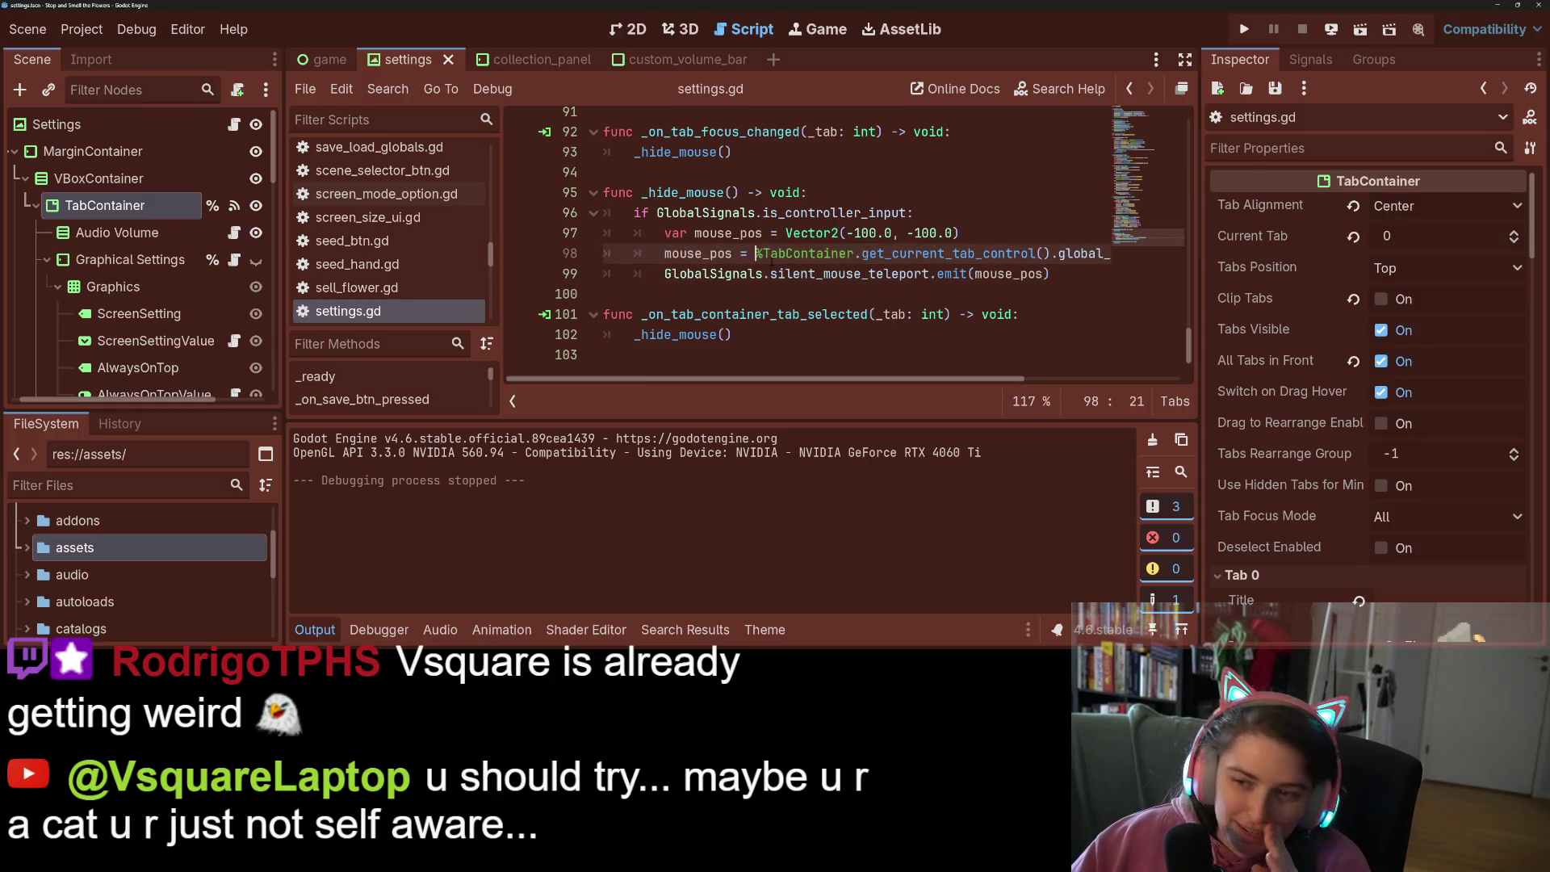
{"action": "left_click_drag", "start_coordinate": [755, 253], "coordinate": [855, 258]}
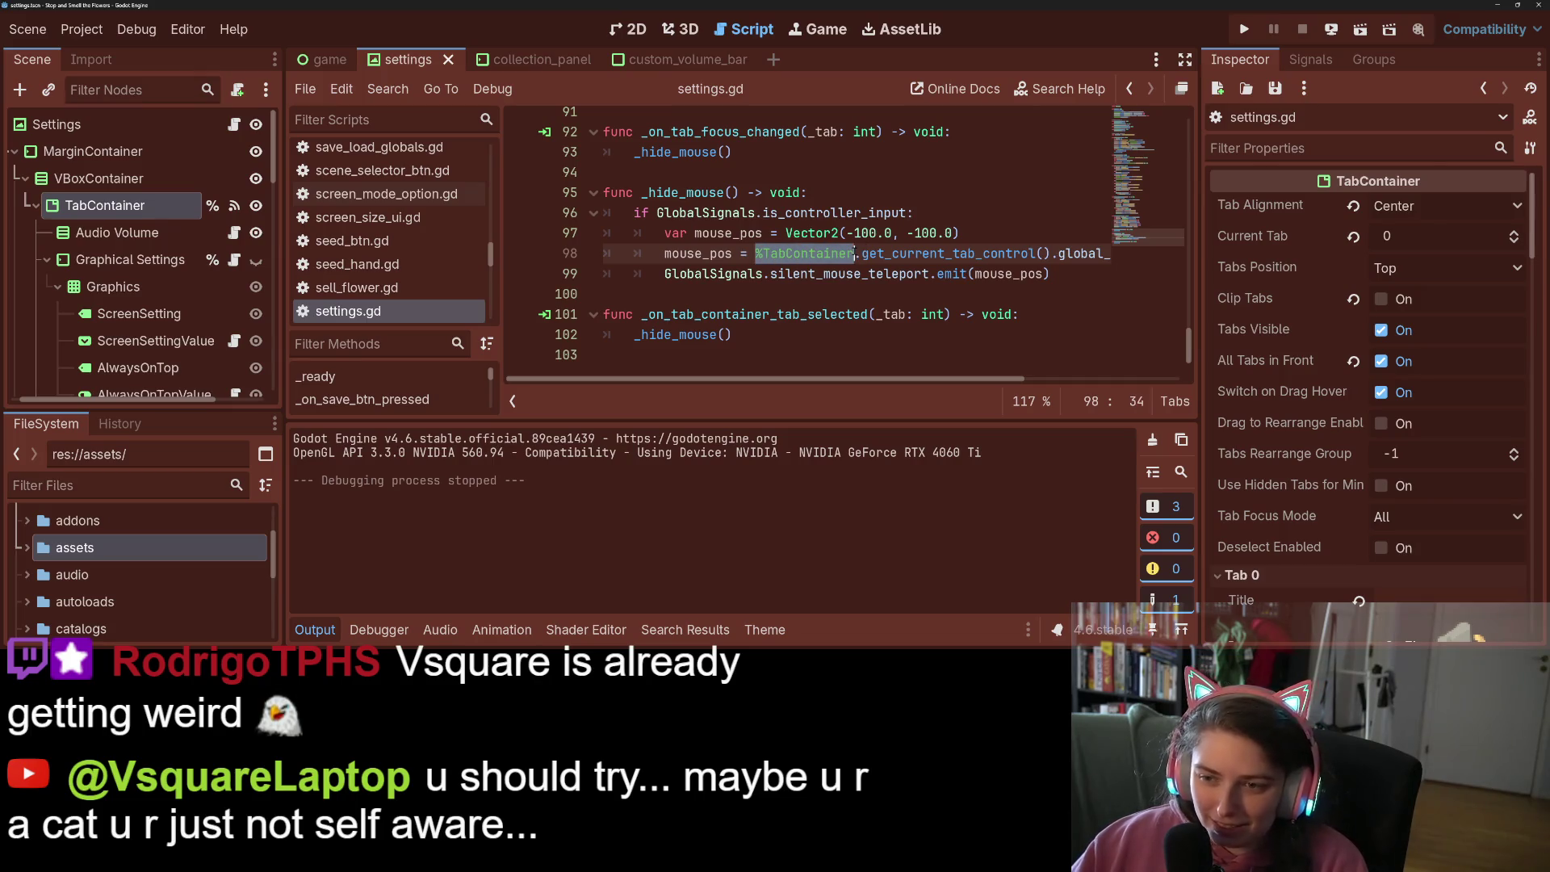
Hide the Output panel and scroll up to the self_modulate line in _ready
{"action": "scroll", "coordinate": [864, 291], "scroll_direction": "up", "scroll_amount": 20}
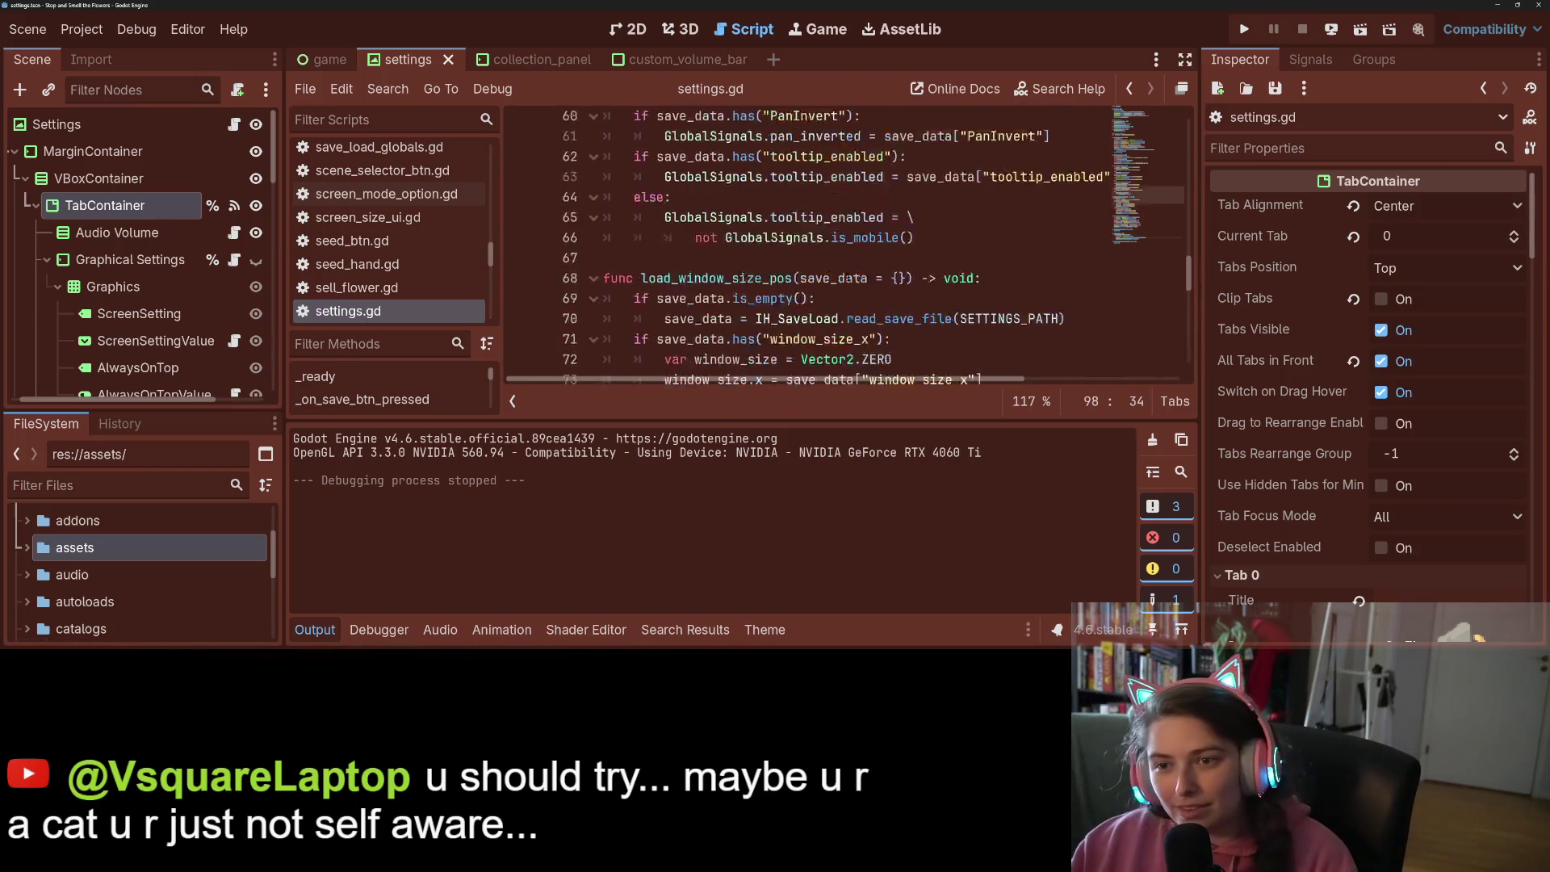
{"action": "scroll", "coordinate": [867, 306], "scroll_direction": "up", "scroll_amount": 2}
{"action": "scroll", "coordinate": [867, 306], "scroll_direction": "down", "scroll_amount": 1}
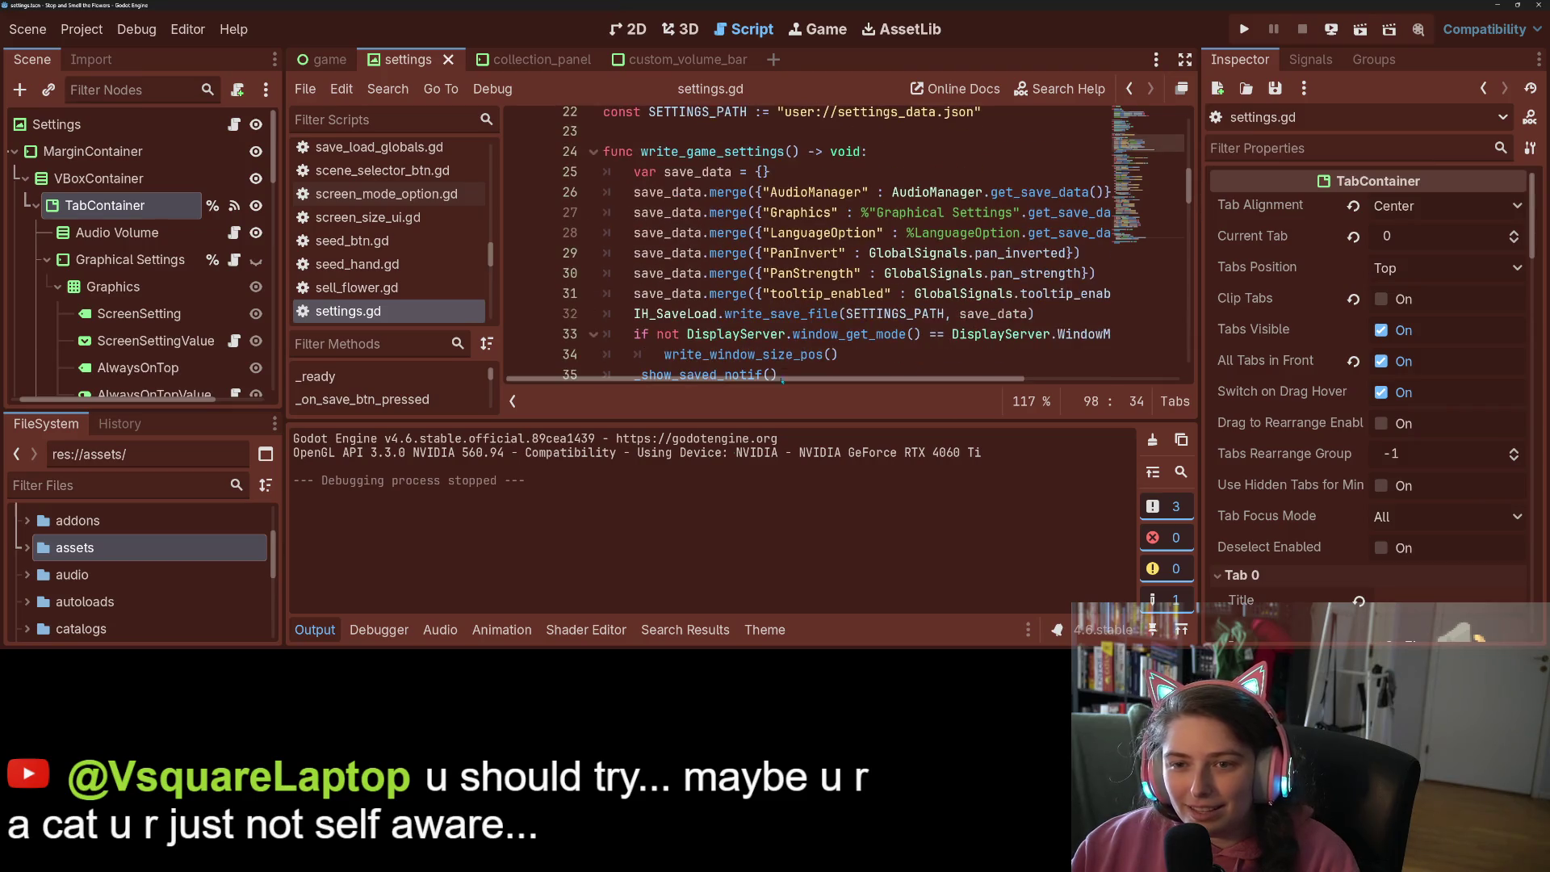
{"action": "left_click", "coordinate": [315, 630]}
{"action": "scroll", "coordinate": [717, 363], "scroll_direction": "up", "scroll_amount": 6}
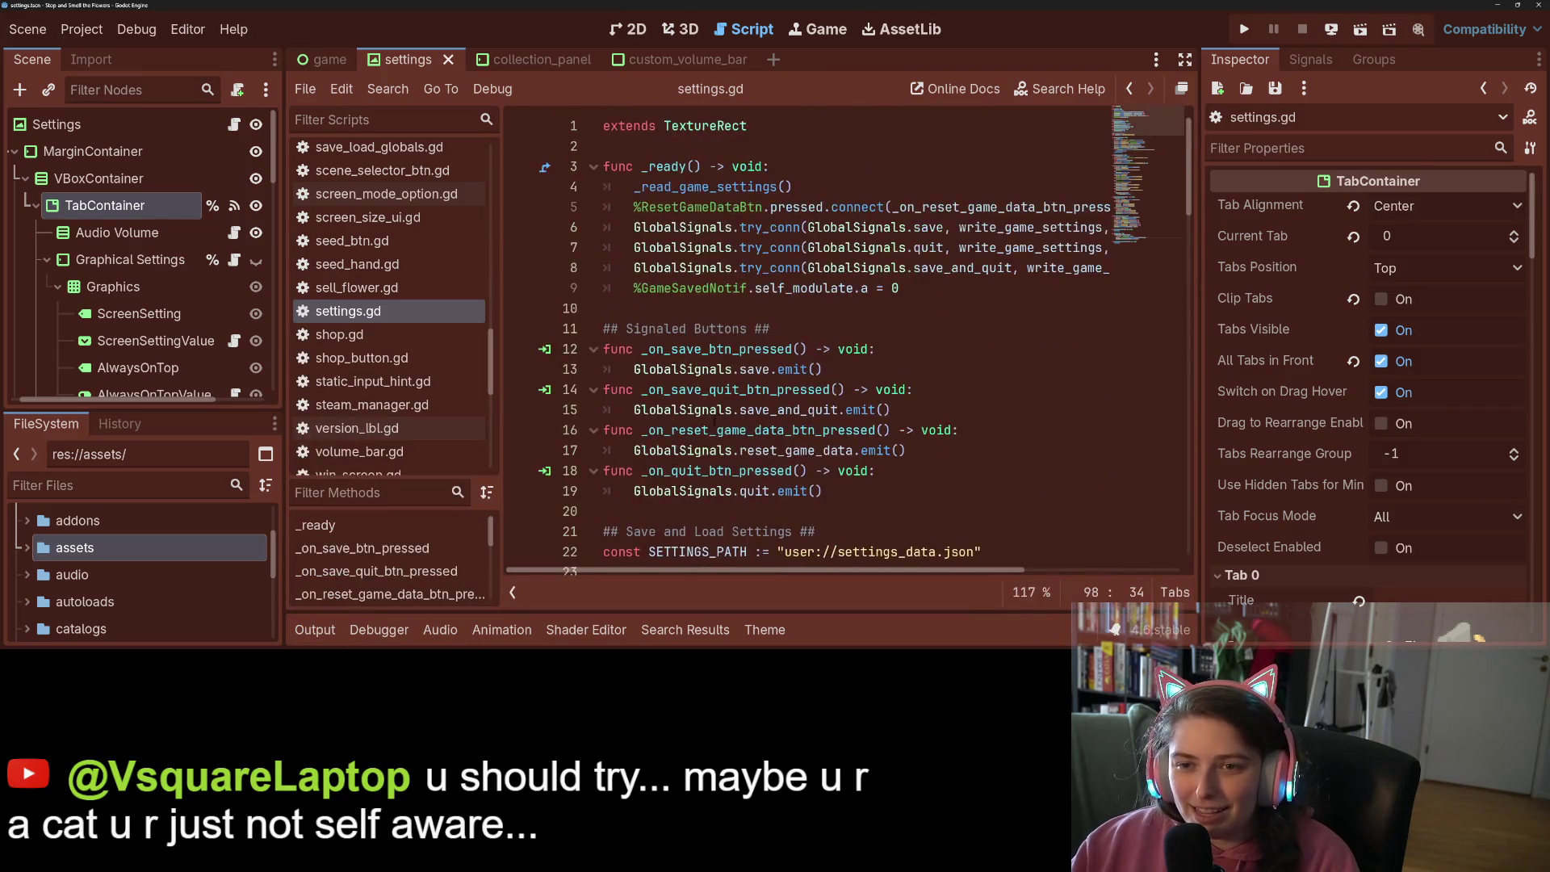
{"action": "scroll", "coordinate": [894, 325], "scroll_direction": "up", "scroll_amount": 1}
{"action": "left_click", "coordinate": [921, 283]}
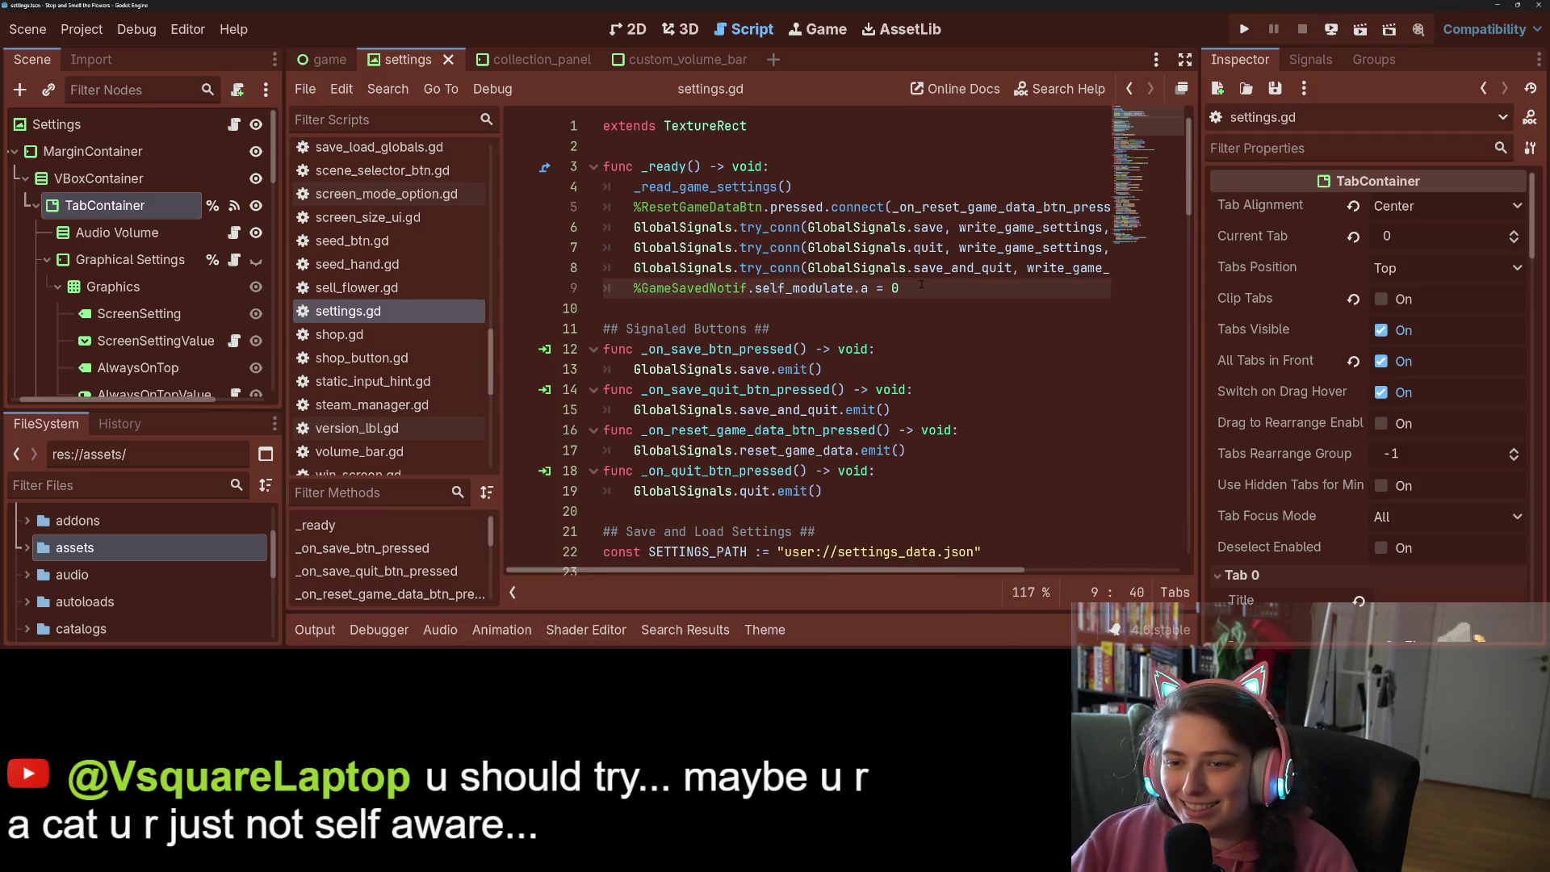
On a new line 10, write %TabContainer.get_tab_bar().focus_entered.connect( with autocomplete
{"action": "key", "text": "Return"}
{"action": "type", "text": "%TabContainer"}
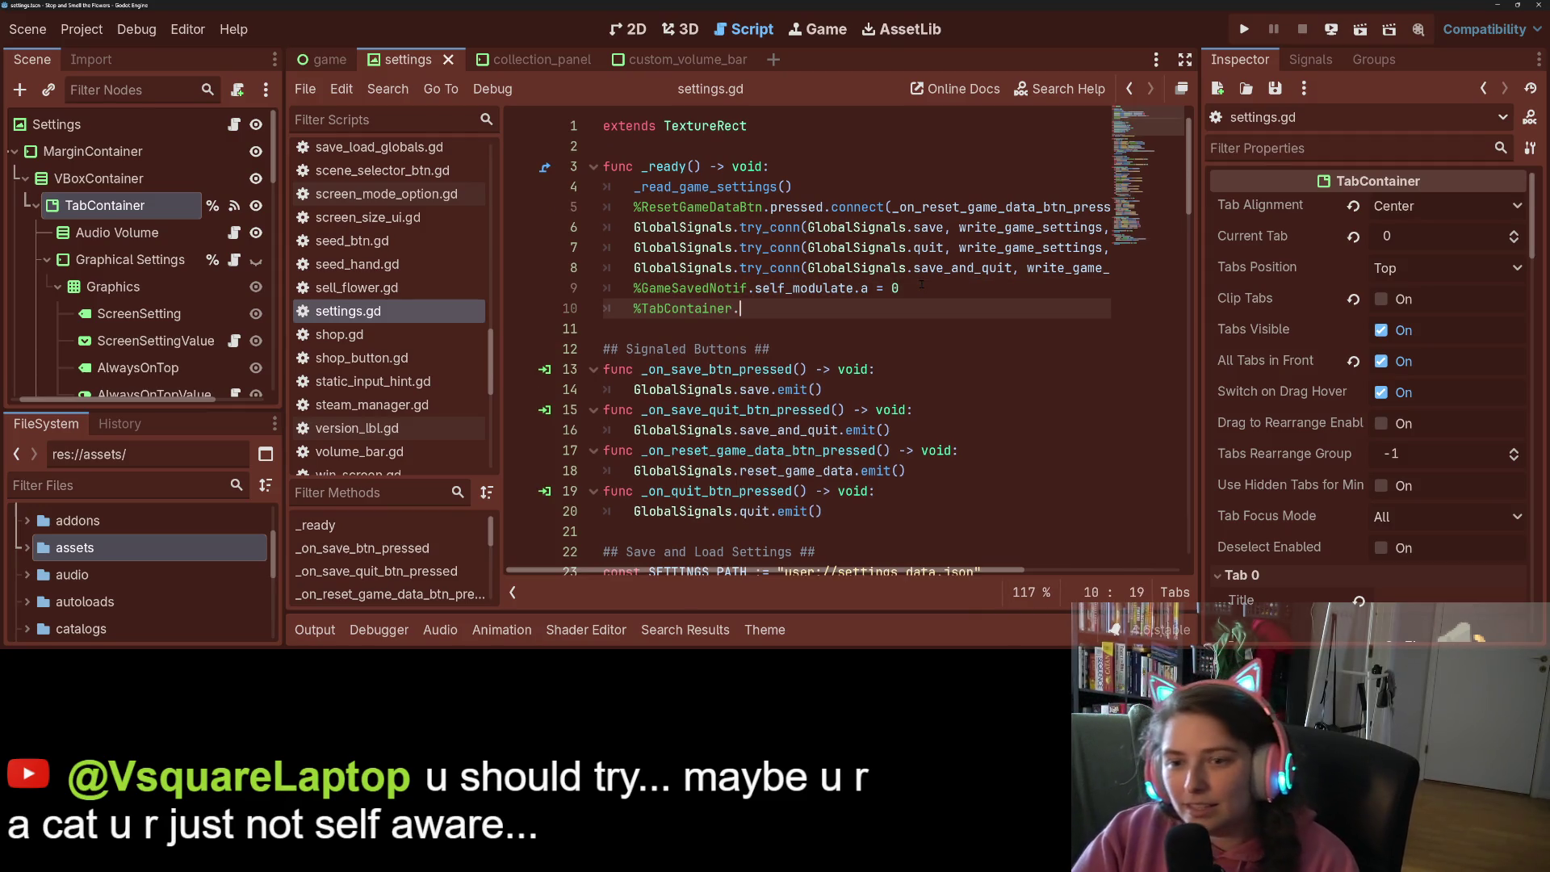
{"action": "type", "text": "."}
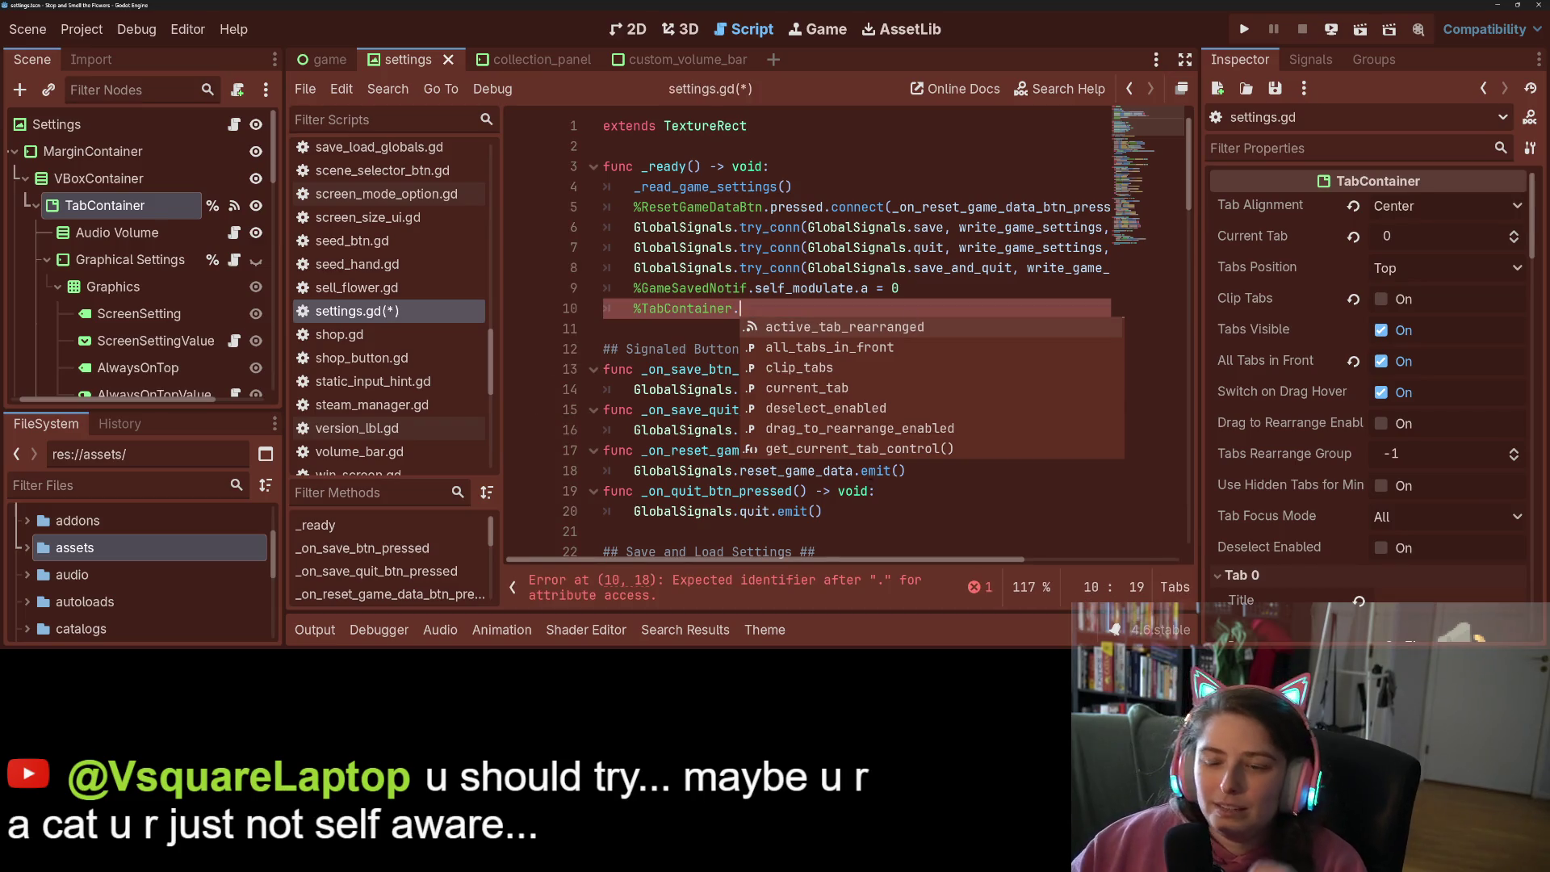
{"action": "scroll", "coordinate": [875, 396], "scroll_direction": "down", "scroll_amount": 4}
{"action": "scroll", "coordinate": [874, 397], "scroll_direction": "down", "scroll_amount": 2}
{"action": "scroll", "coordinate": [922, 397], "scroll_direction": "down", "scroll_amount": 2}
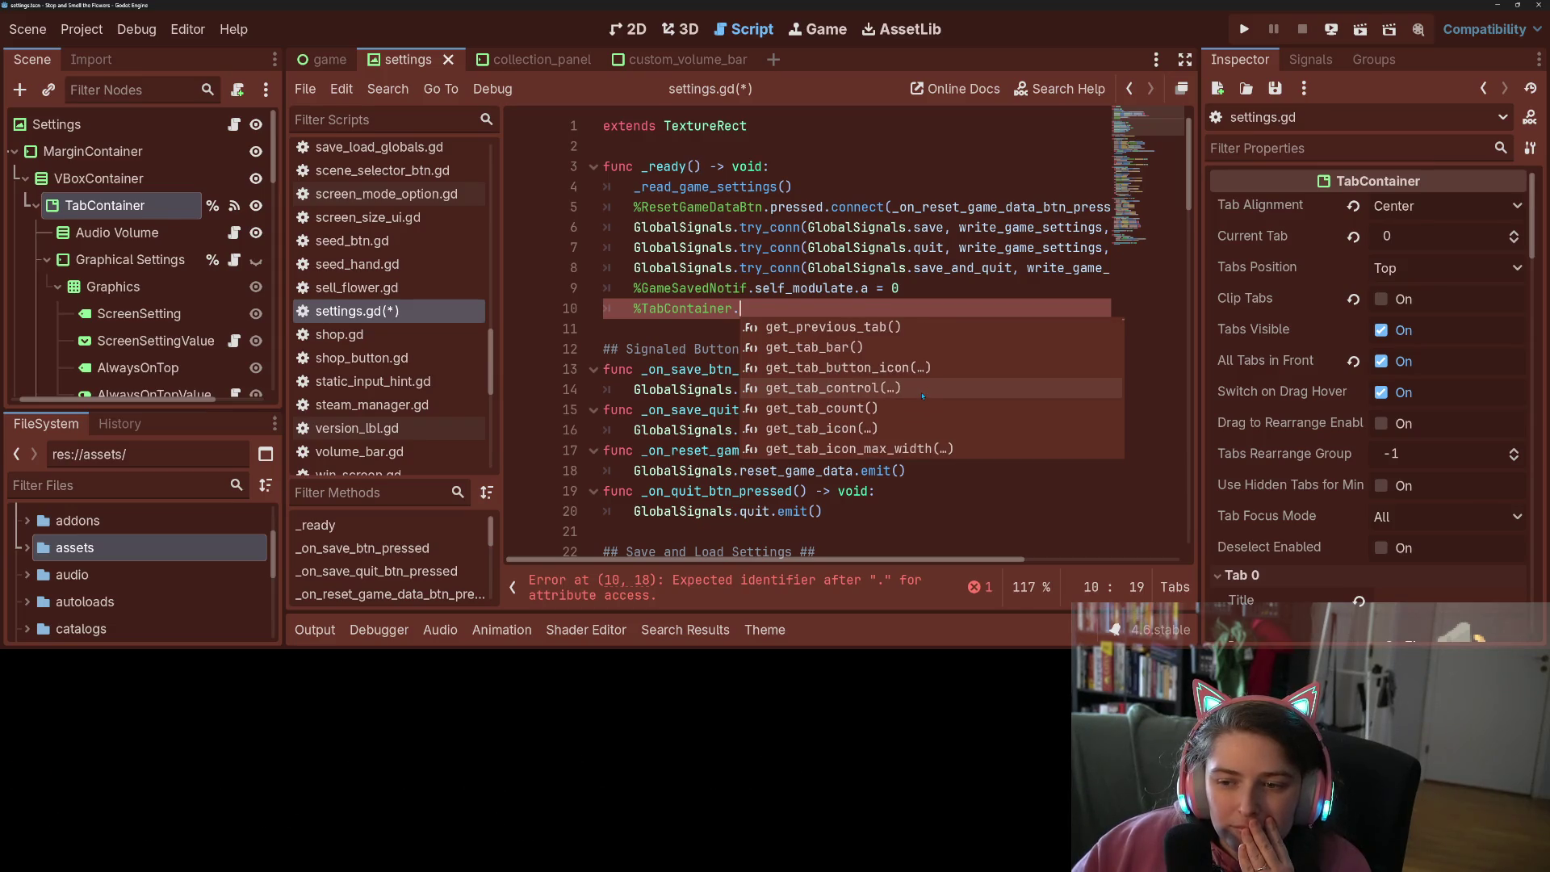
{"action": "scroll", "coordinate": [890, 389], "scroll_direction": "down", "scroll_amount": 1}
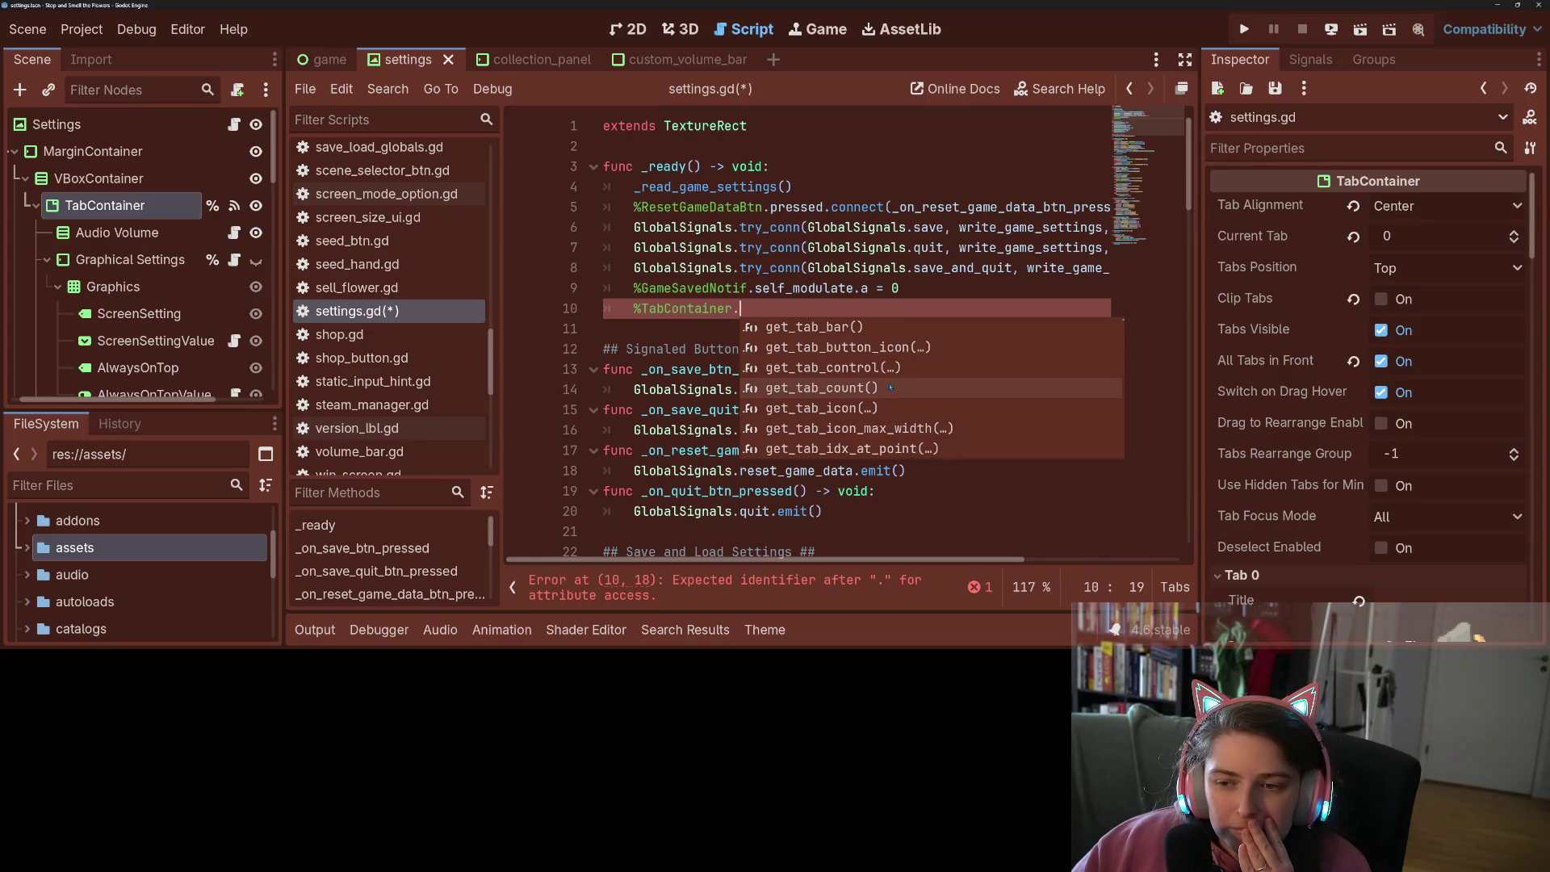
{"action": "scroll", "coordinate": [891, 389], "scroll_direction": "down", "scroll_amount": 4}
{"action": "scroll", "coordinate": [892, 388], "scroll_direction": "down", "scroll_amount": 4}
{"action": "scroll", "coordinate": [892, 388], "scroll_direction": "up", "scroll_amount": 4}
{"action": "scroll", "coordinate": [892, 389], "scroll_direction": "up", "scroll_amount": 6}
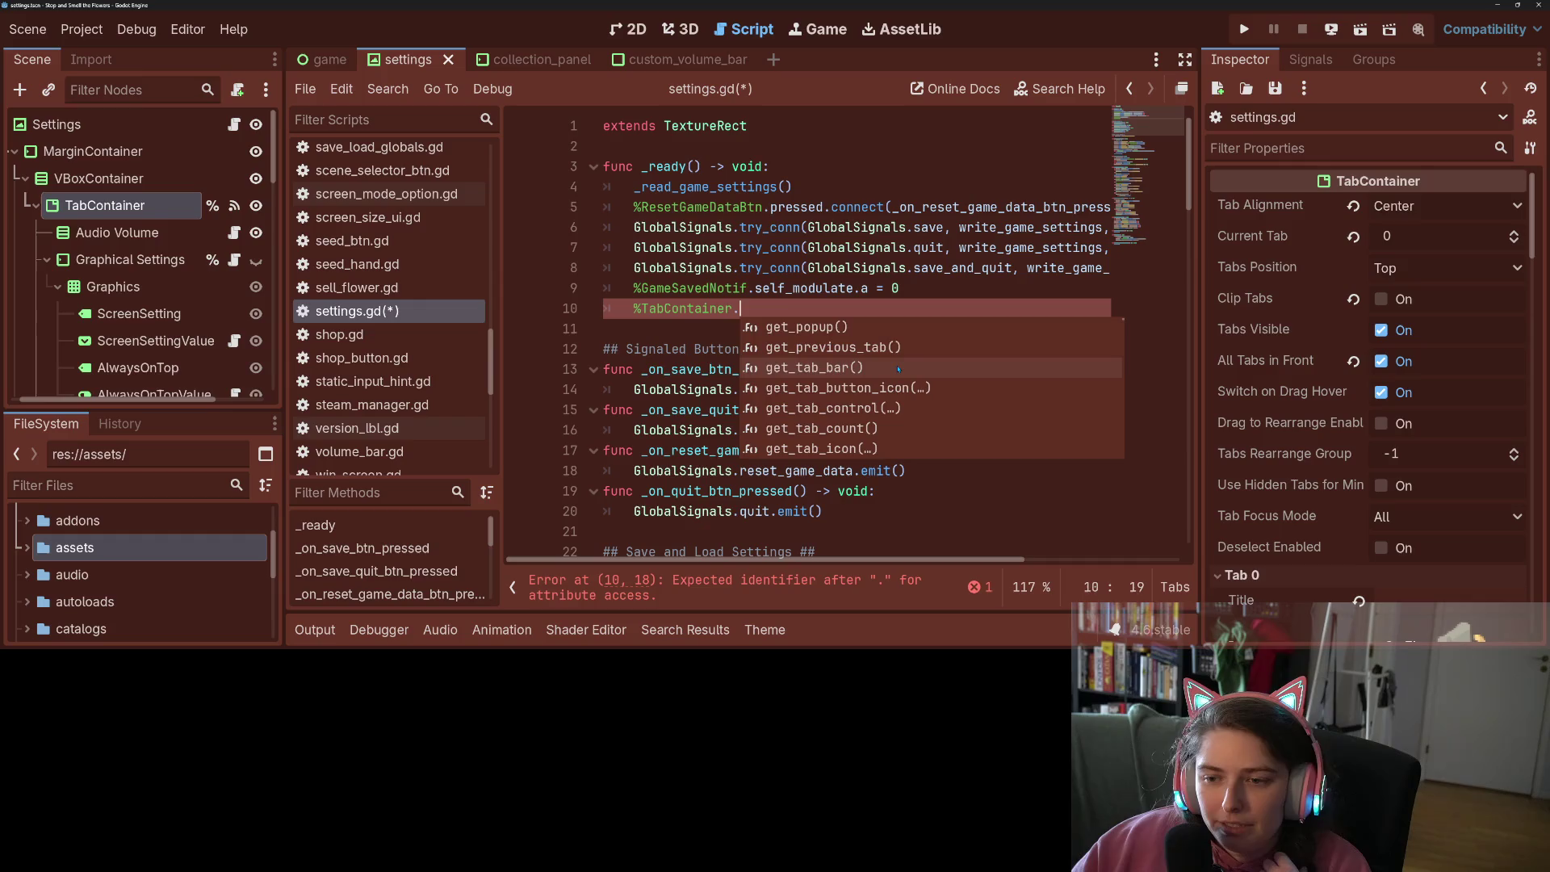
{"action": "left_click", "coordinate": [899, 369]}
{"action": "type", "text": "."}
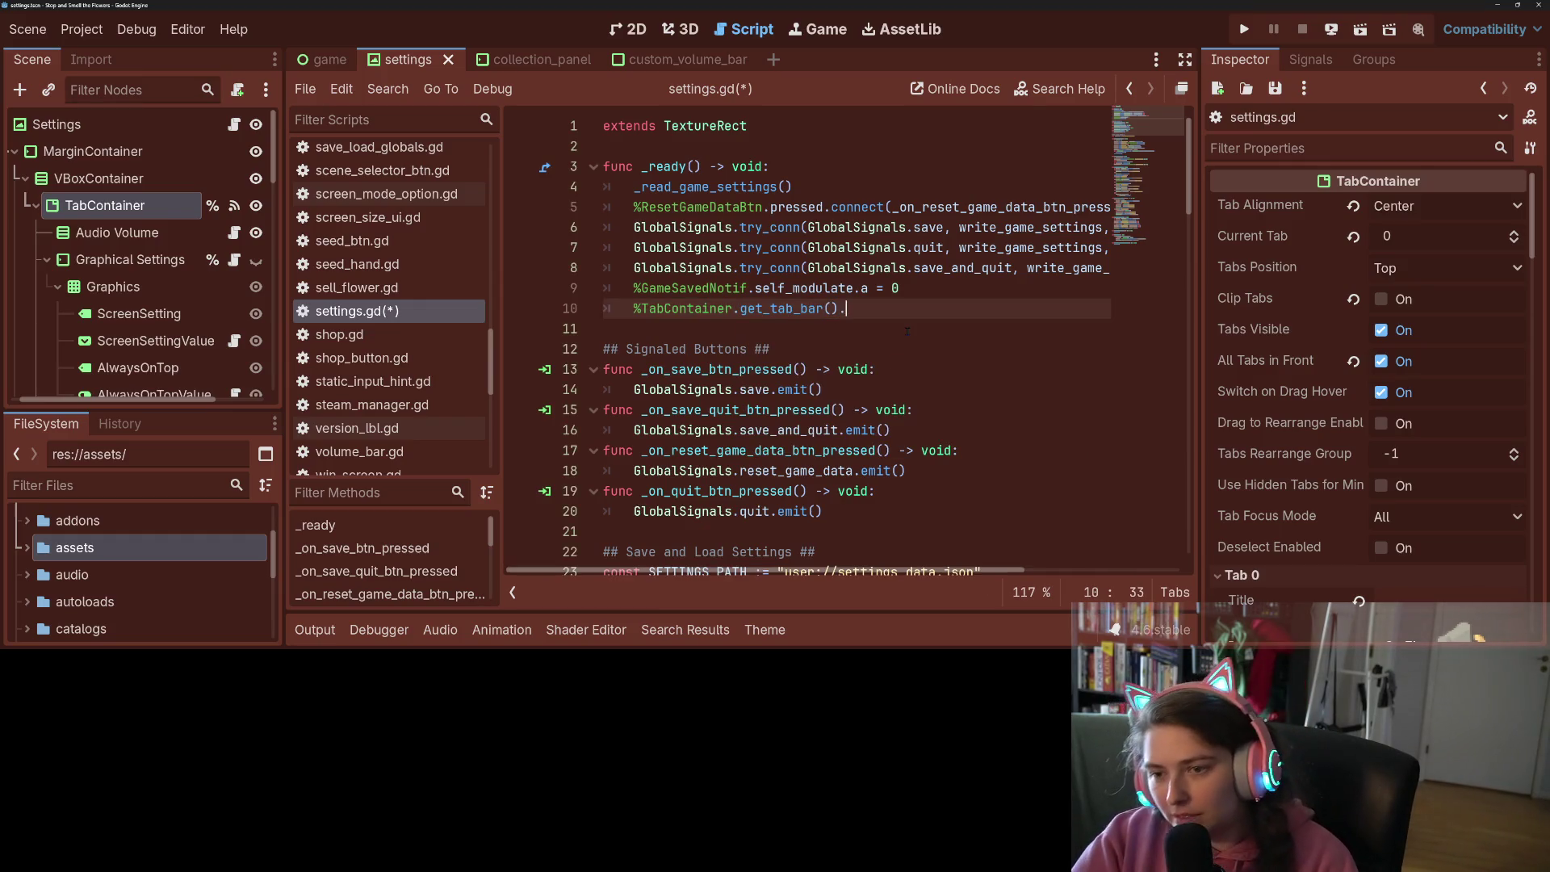
{"action": "type", "text": "g"}
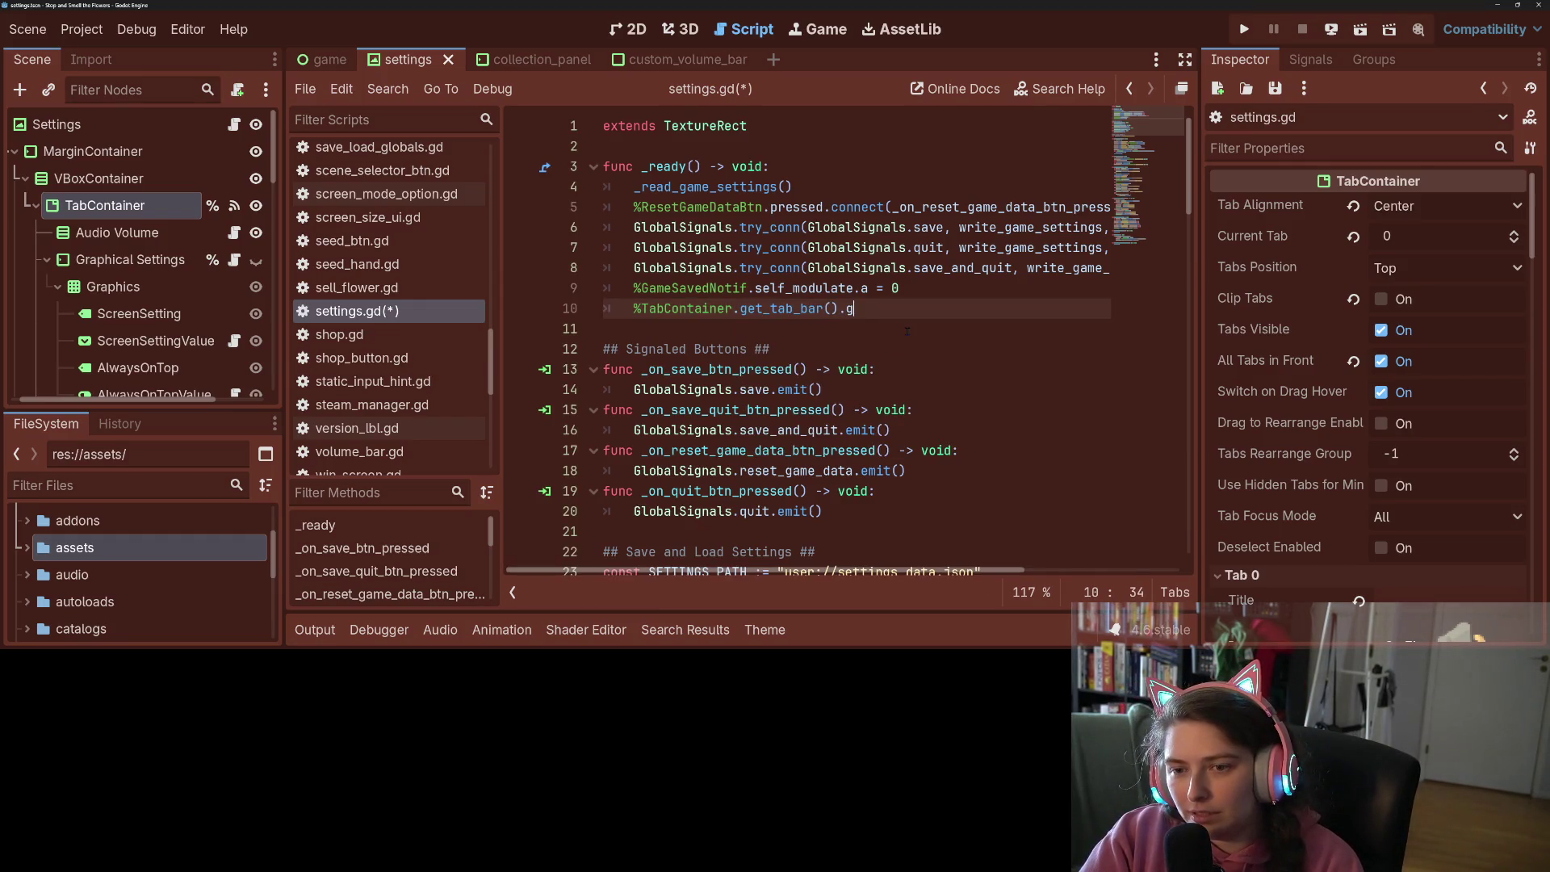
{"action": "key", "text": "BackSpace"}
{"action": "key", "text": "BackSpace"}
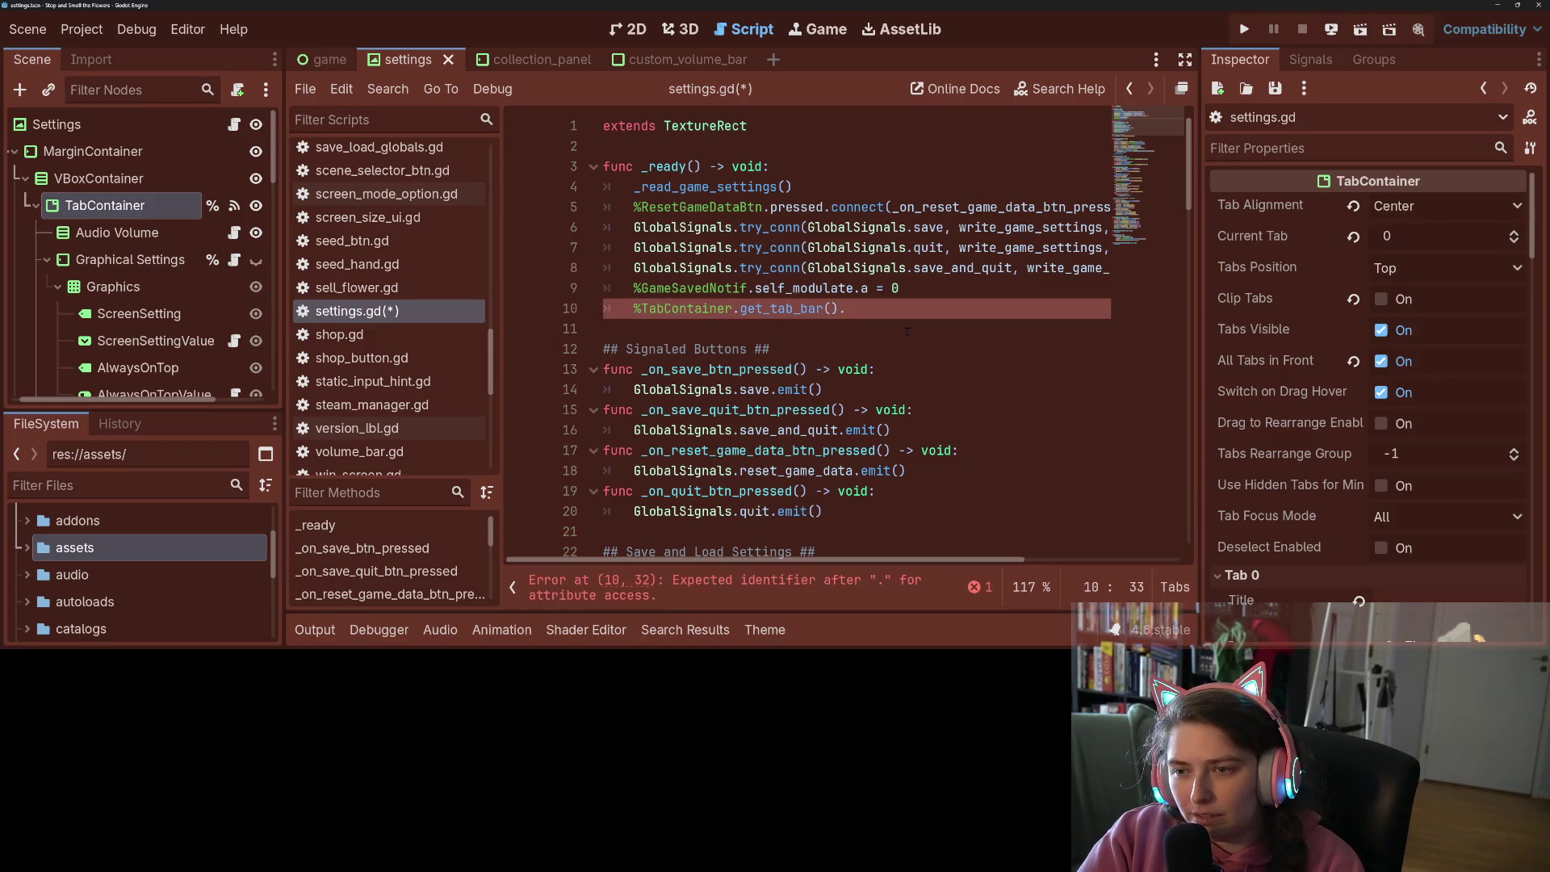
{"action": "type", "text": "focus_entered.connect(_"}
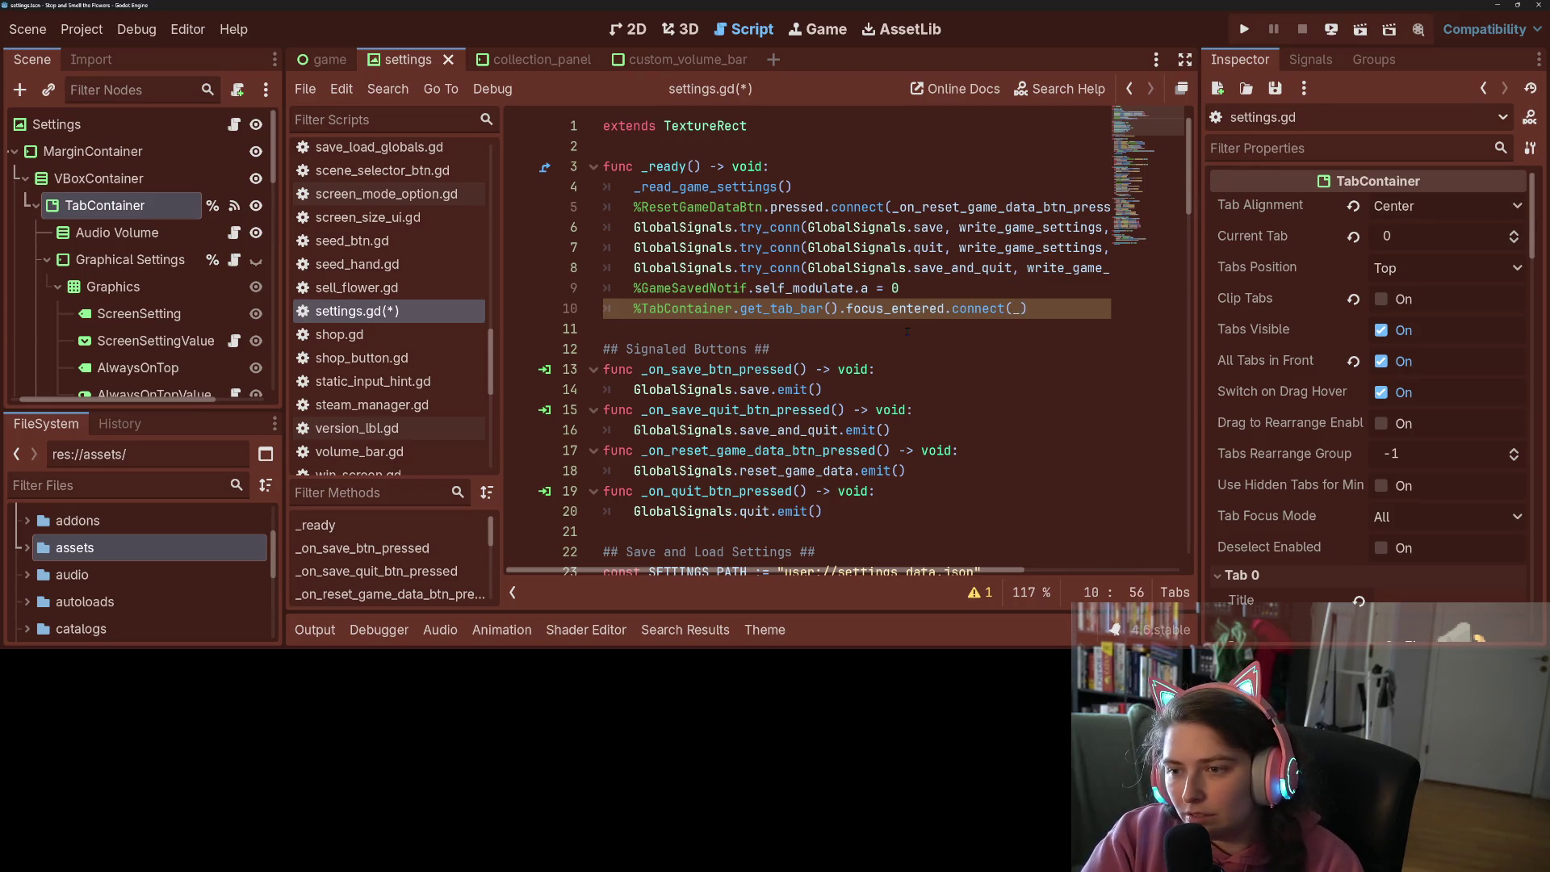
Pass _hide_mouse to connect(), save, and select the %TabContainer.get_tab_bar() expression
{"action": "scroll", "coordinate": [907, 331], "scroll_direction": "down", "scroll_amount": 20}
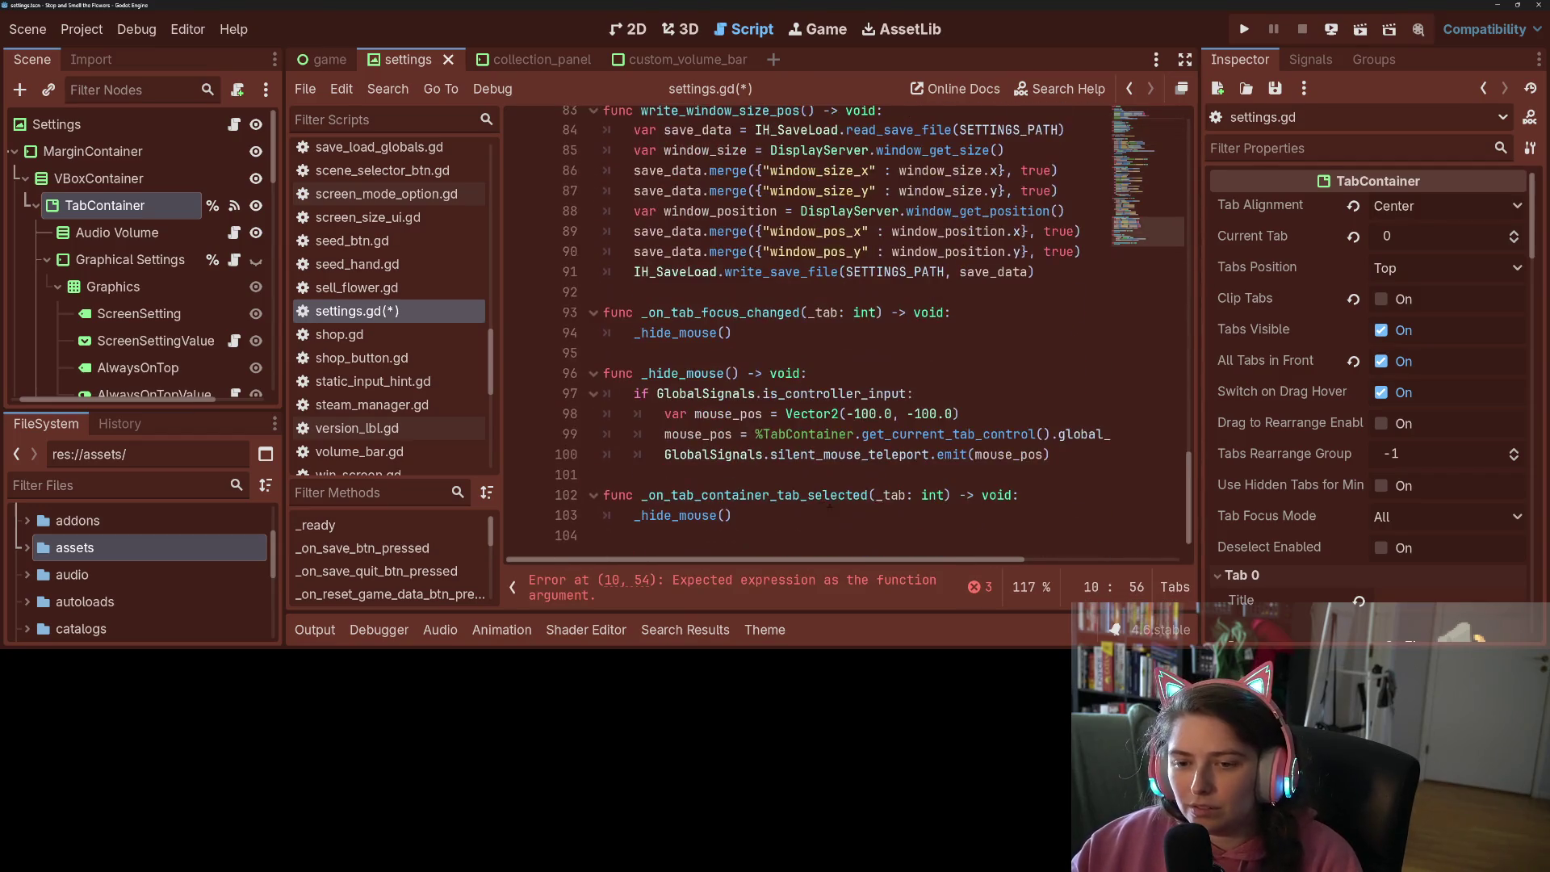
{"action": "left_click", "coordinate": [774, 495]}
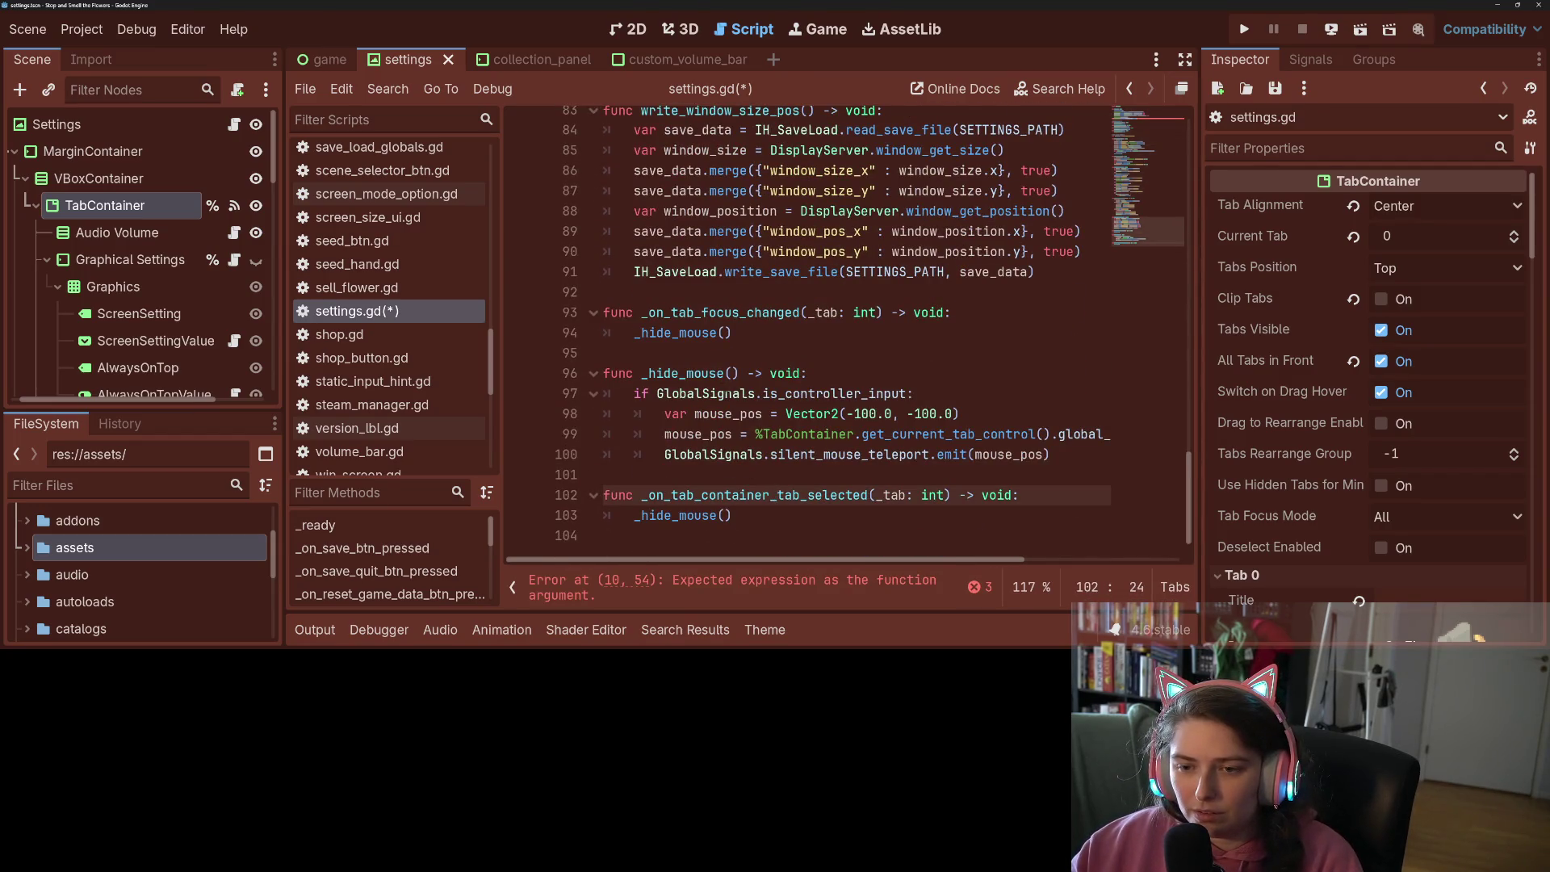
{"action": "double_click", "coordinate": [708, 373]}
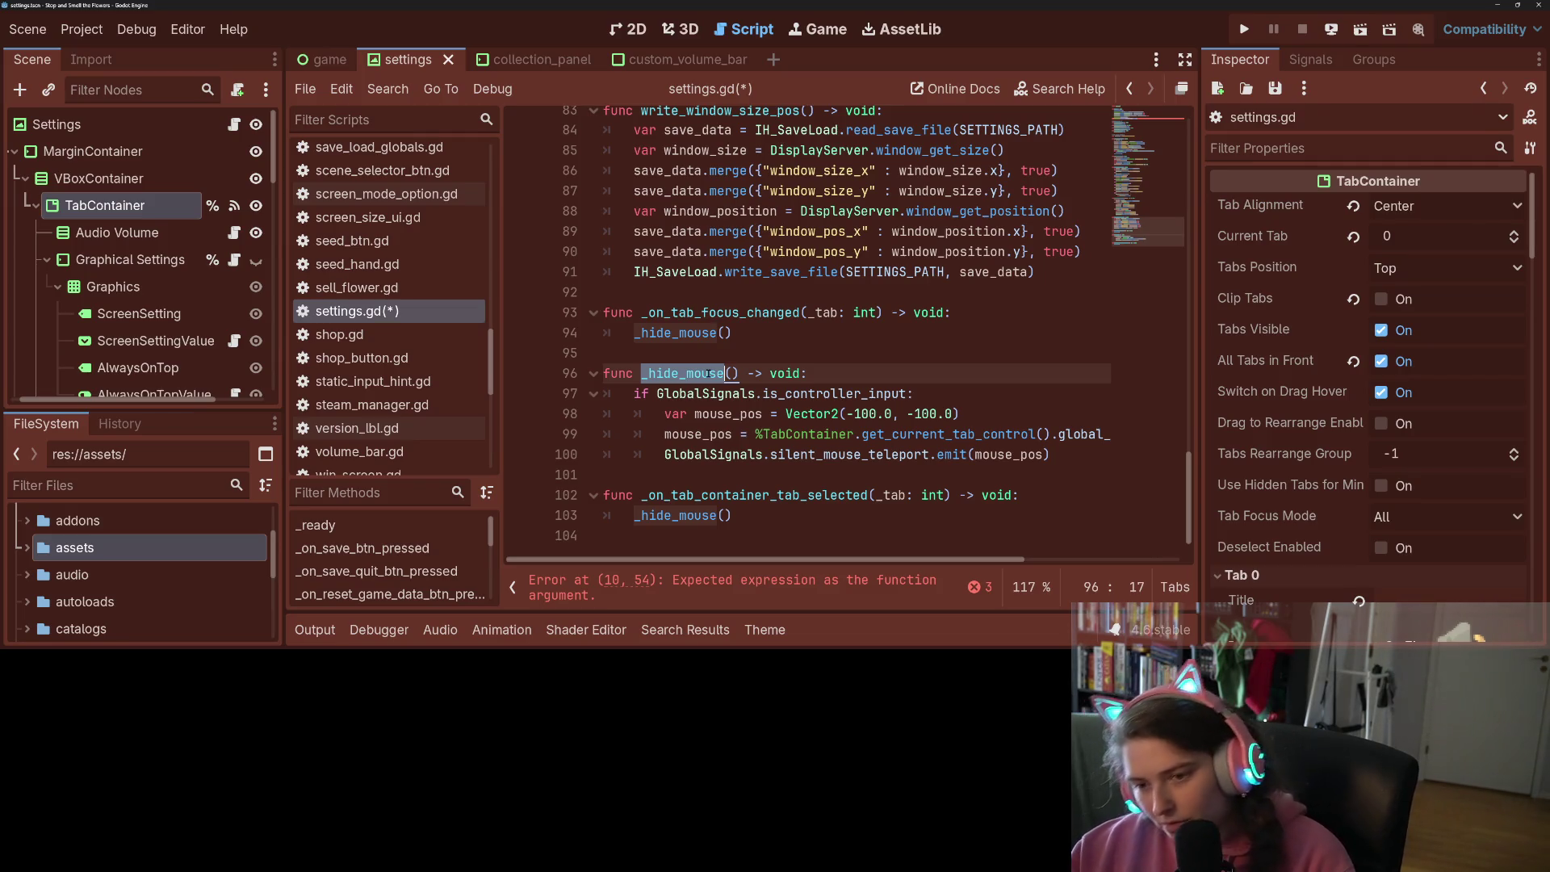
{"action": "scroll", "coordinate": [708, 373], "scroll_direction": "up", "scroll_amount": 20}
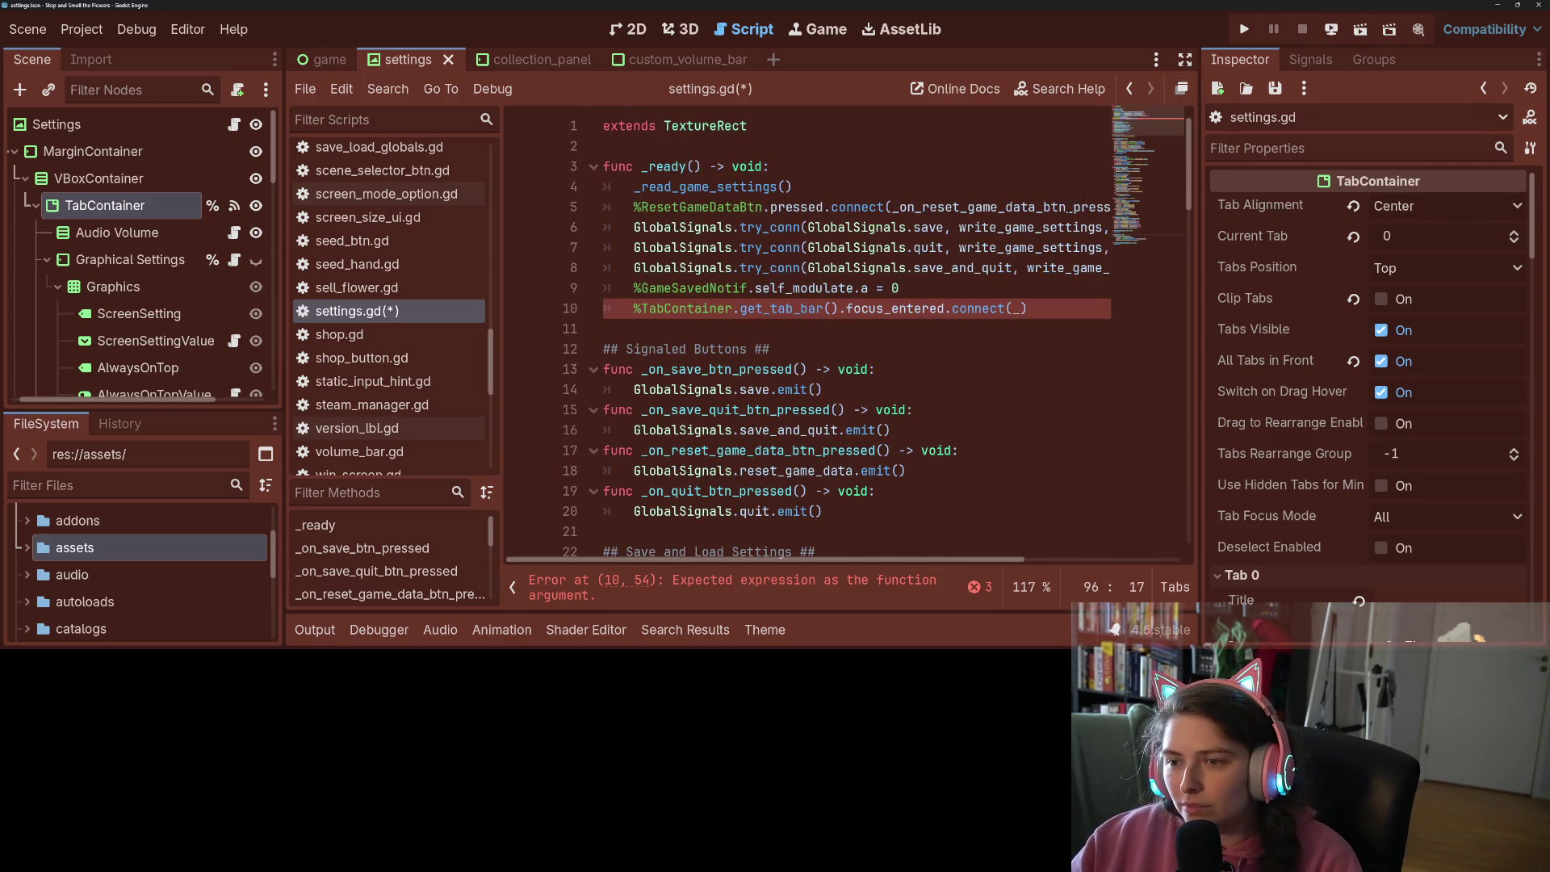
{"action": "left_click", "coordinate": [1019, 309]}
{"action": "type", "text": "hide_mouse"}
{"action": "key", "text": "ctrl+s"}
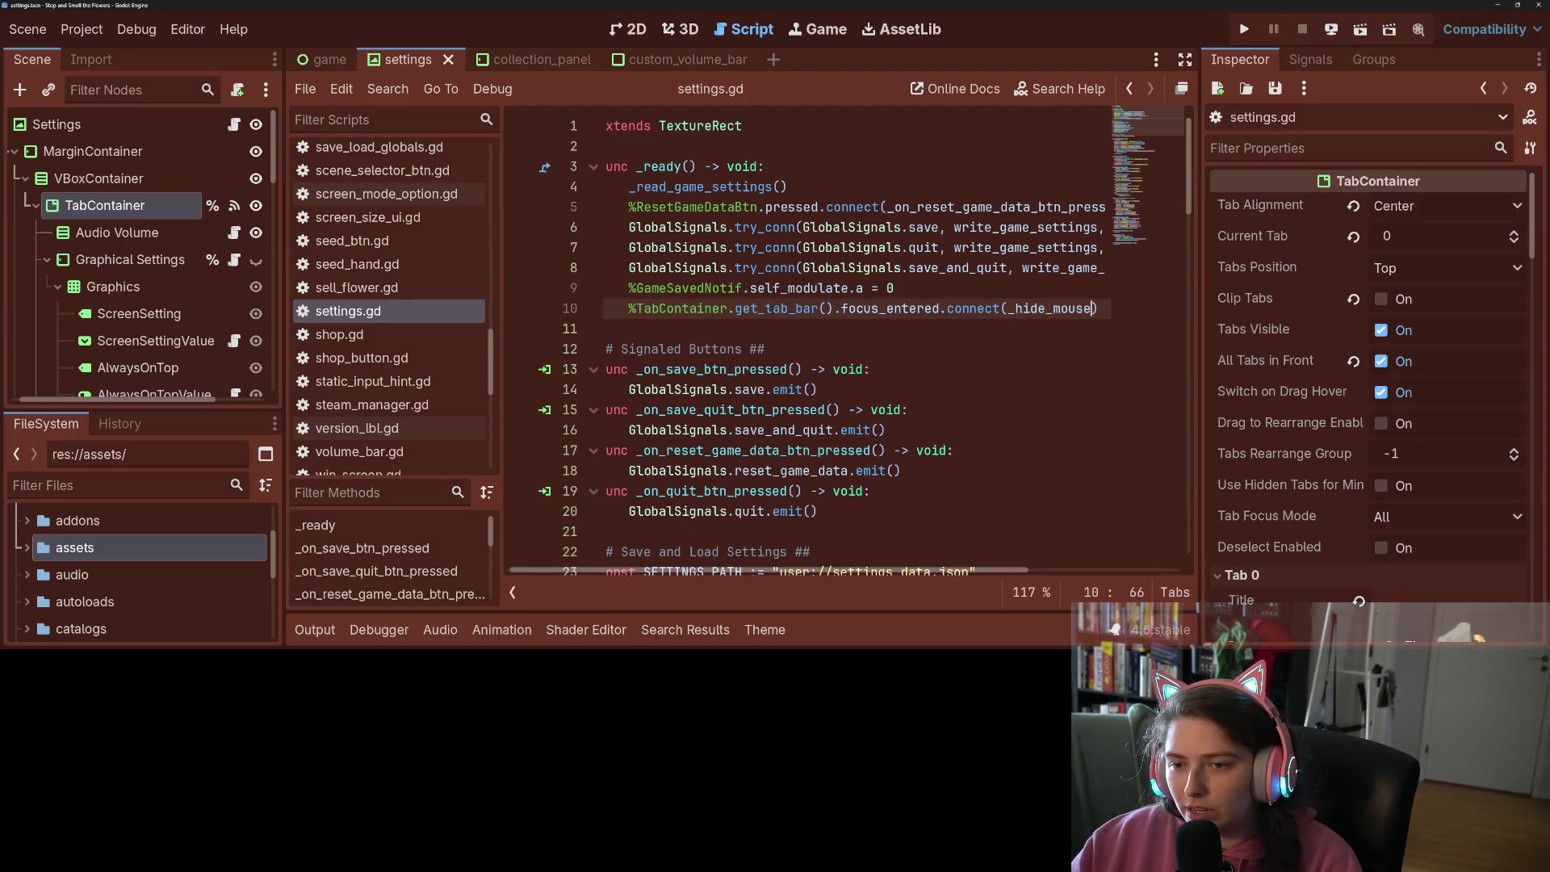
{"action": "left_click_drag", "start_coordinate": [629, 308], "coordinate": [834, 310]}
{"action": "key", "text": "ctrl+c"}
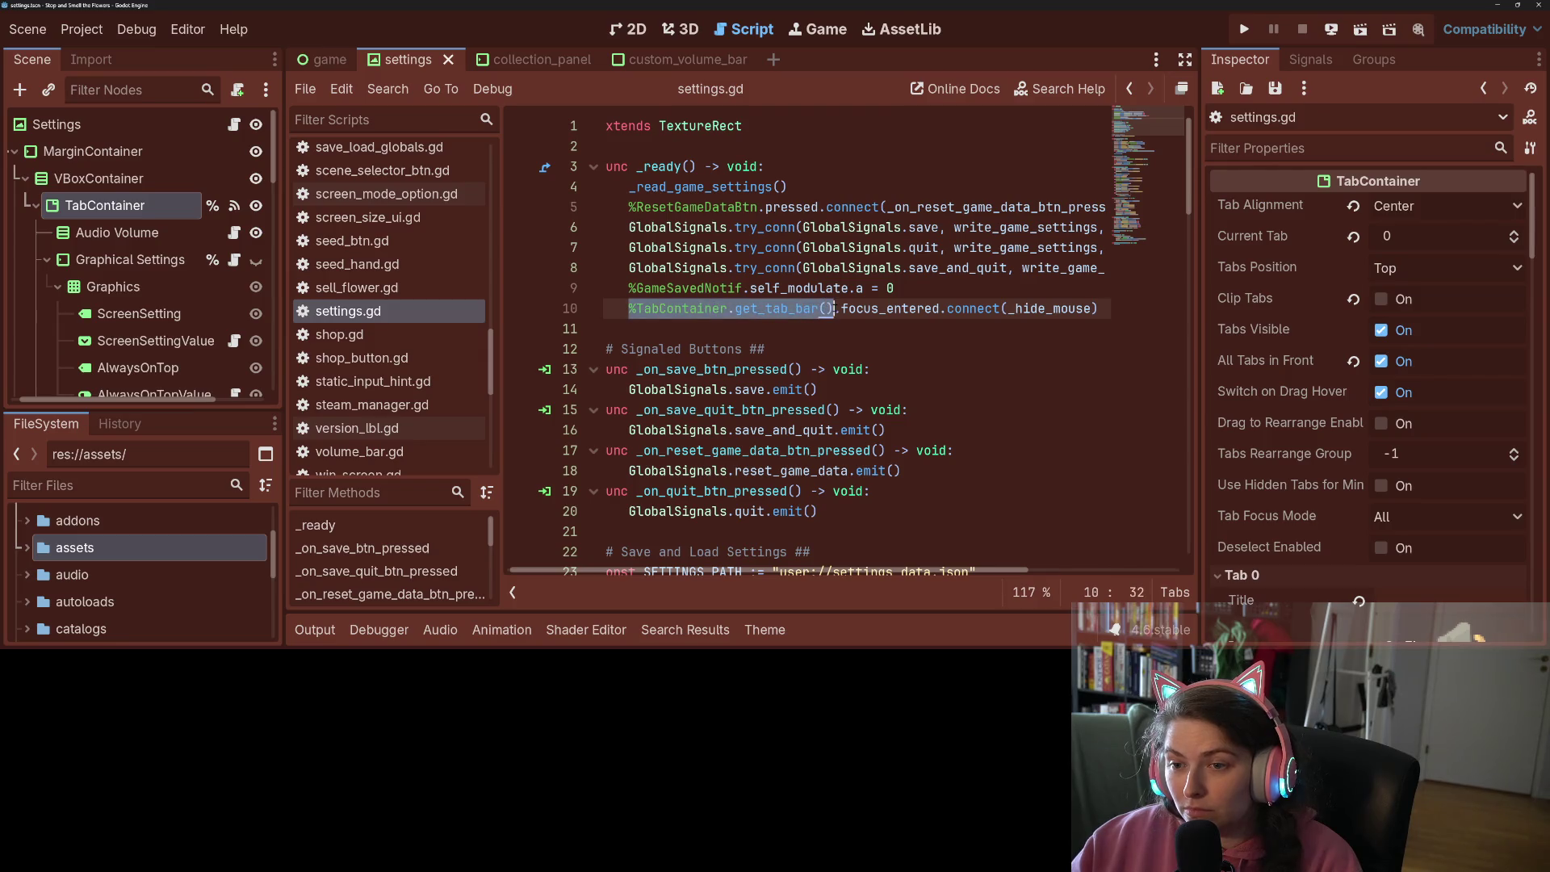
{"action": "scroll", "coordinate": [849, 330], "scroll_direction": "down", "scroll_amount": 20}
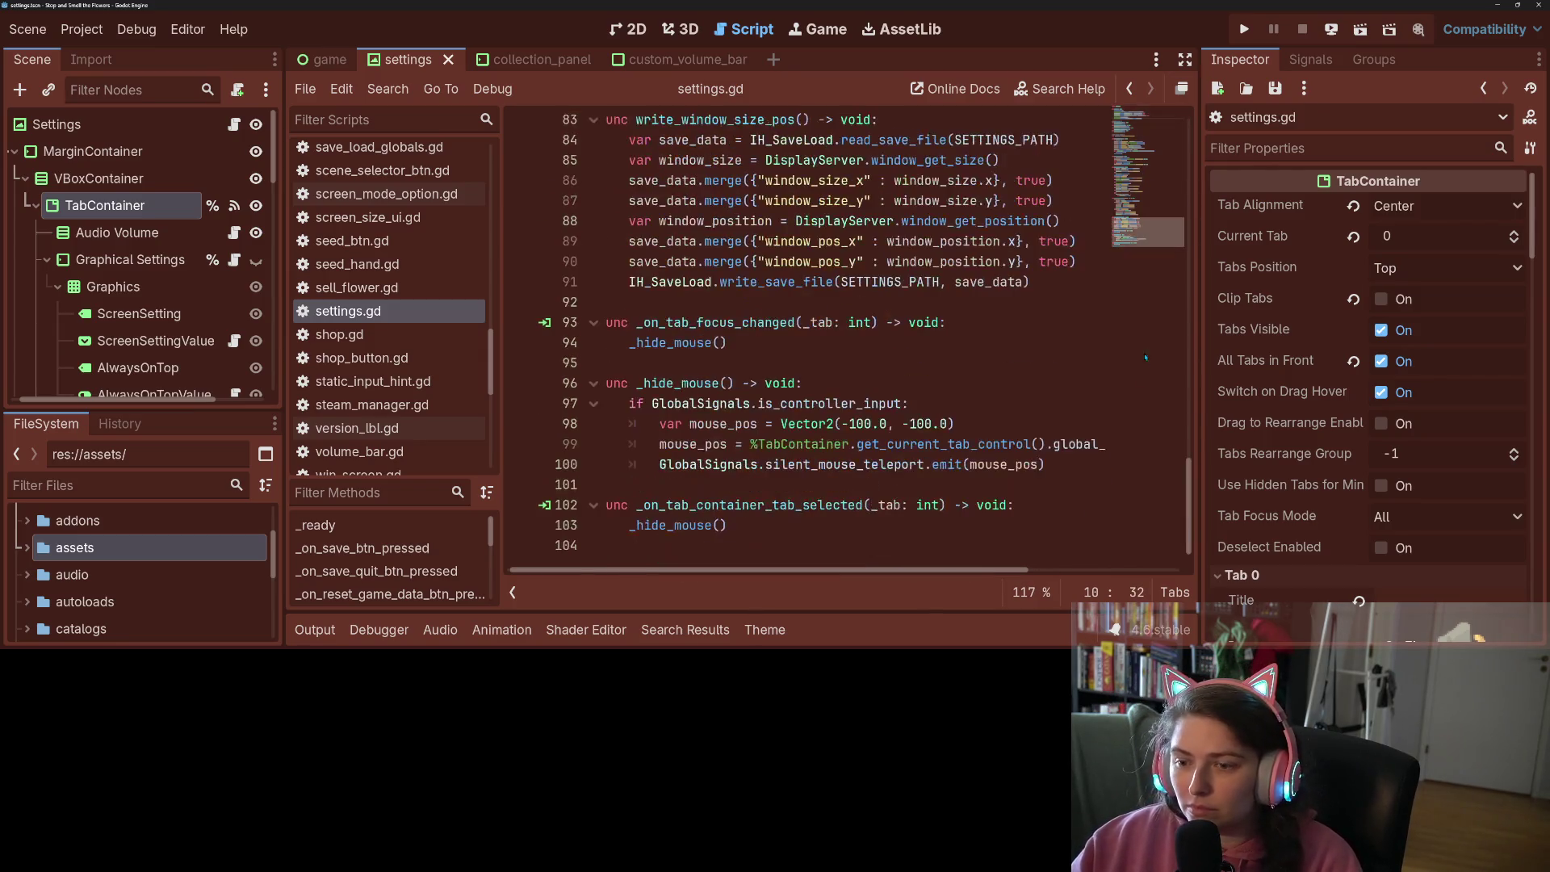
Replace get_current_tab_control() on line 99 with get_tab_bar(), then run the game
{"action": "left_click_drag", "start_coordinate": [750, 444], "coordinate": [1049, 444]}
{"action": "key", "text": "ctrl+v"}
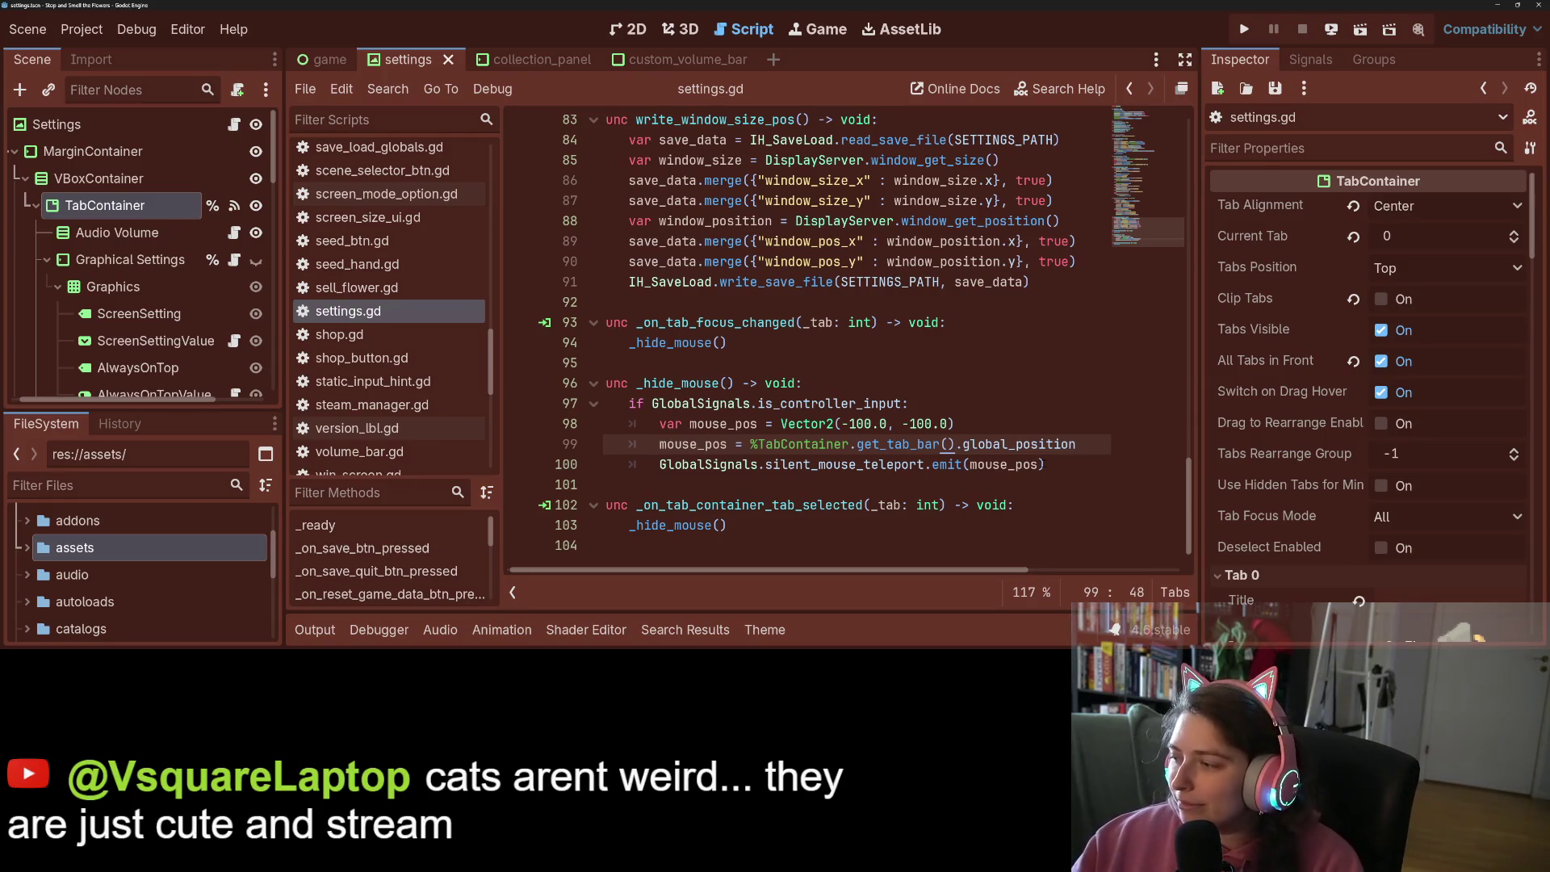
{"action": "left_click", "coordinate": [1244, 29]}
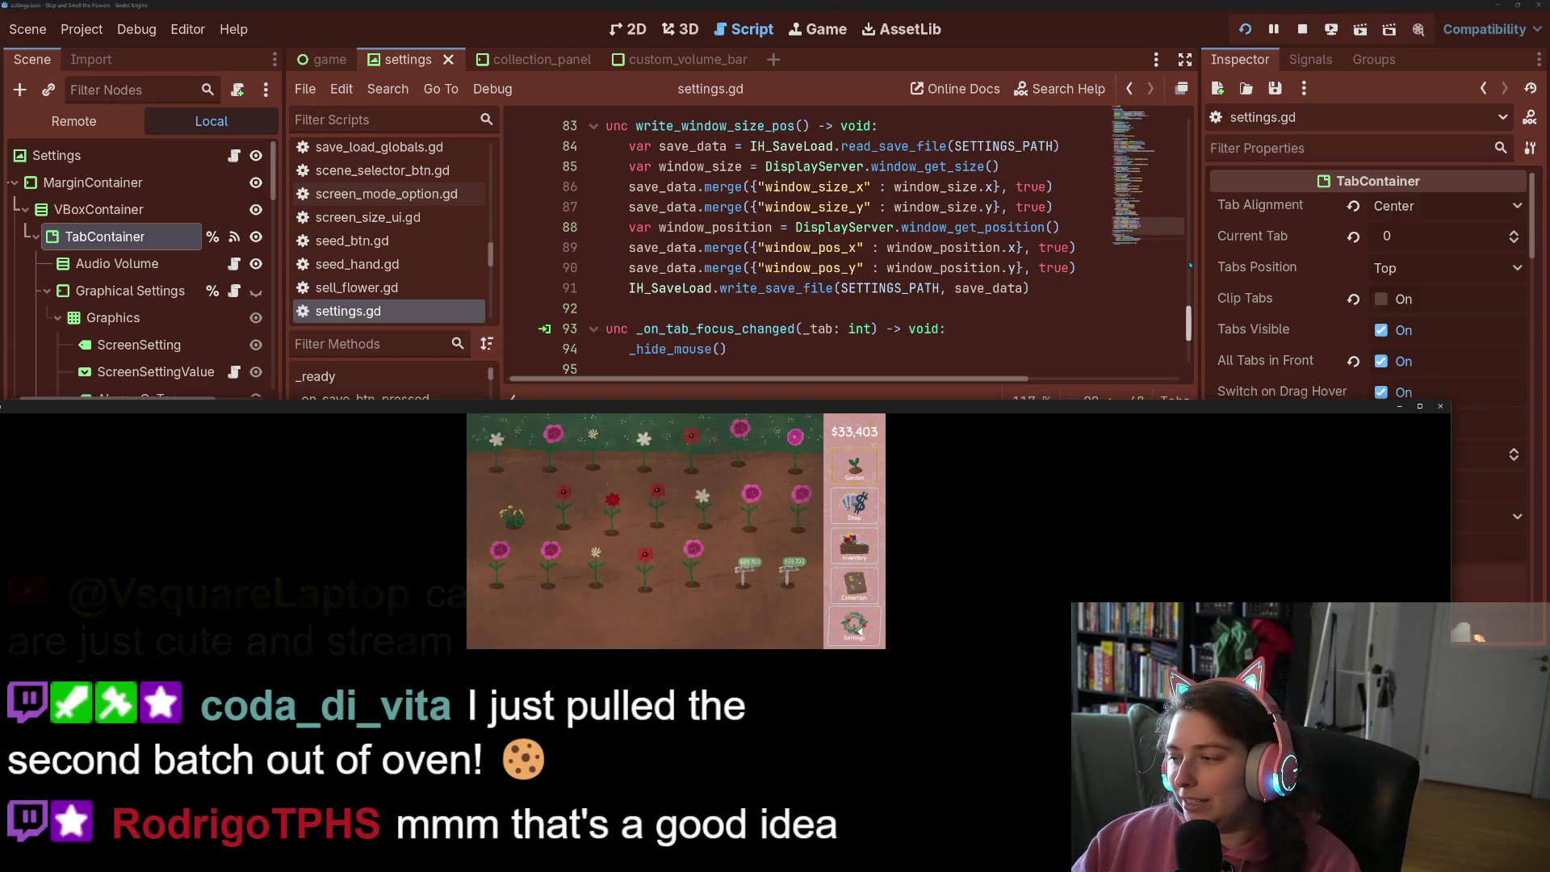
Open Settings, switch tabs with Right/Left, focus the Master slider, then close with Just Quit
{"action": "left_click", "coordinate": [858, 628]}
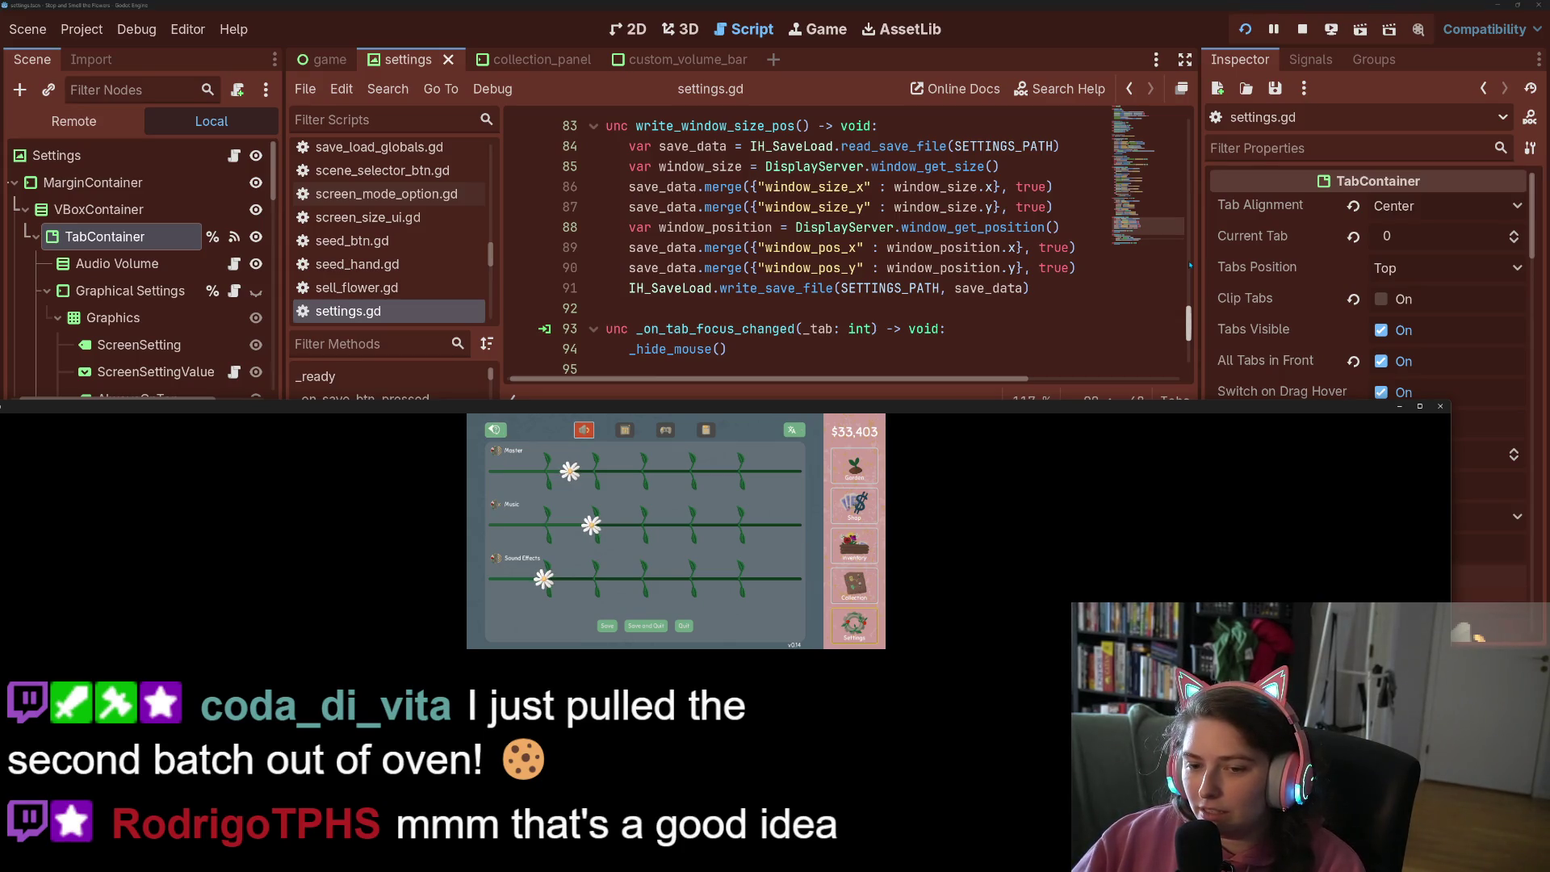
{"action": "key", "text": "Right"}
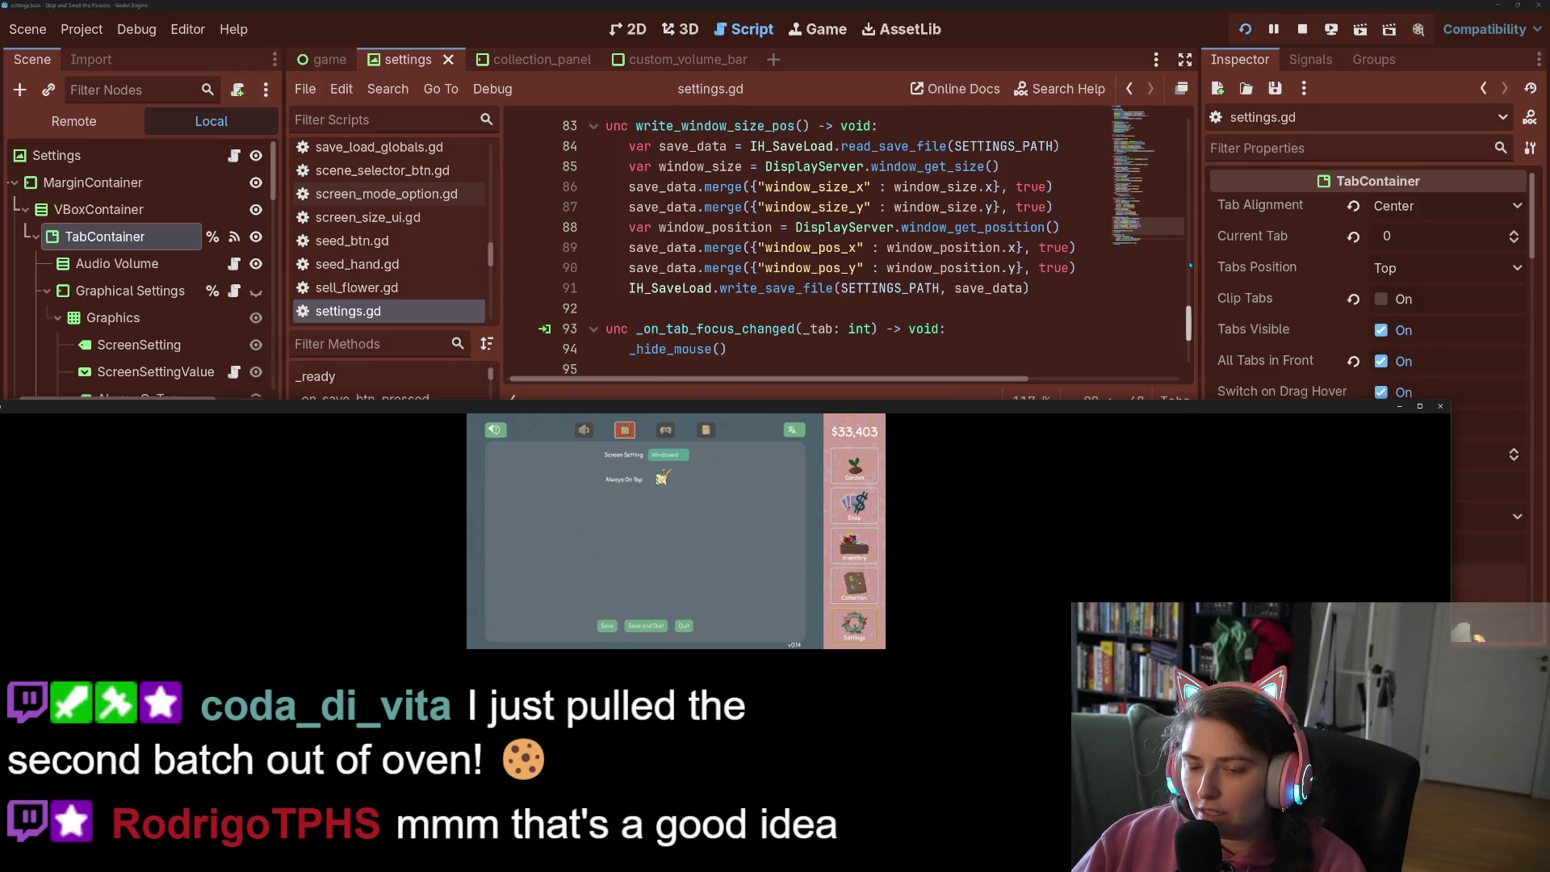
{"action": "key", "text": "Left"}
{"action": "key", "text": "Right"}
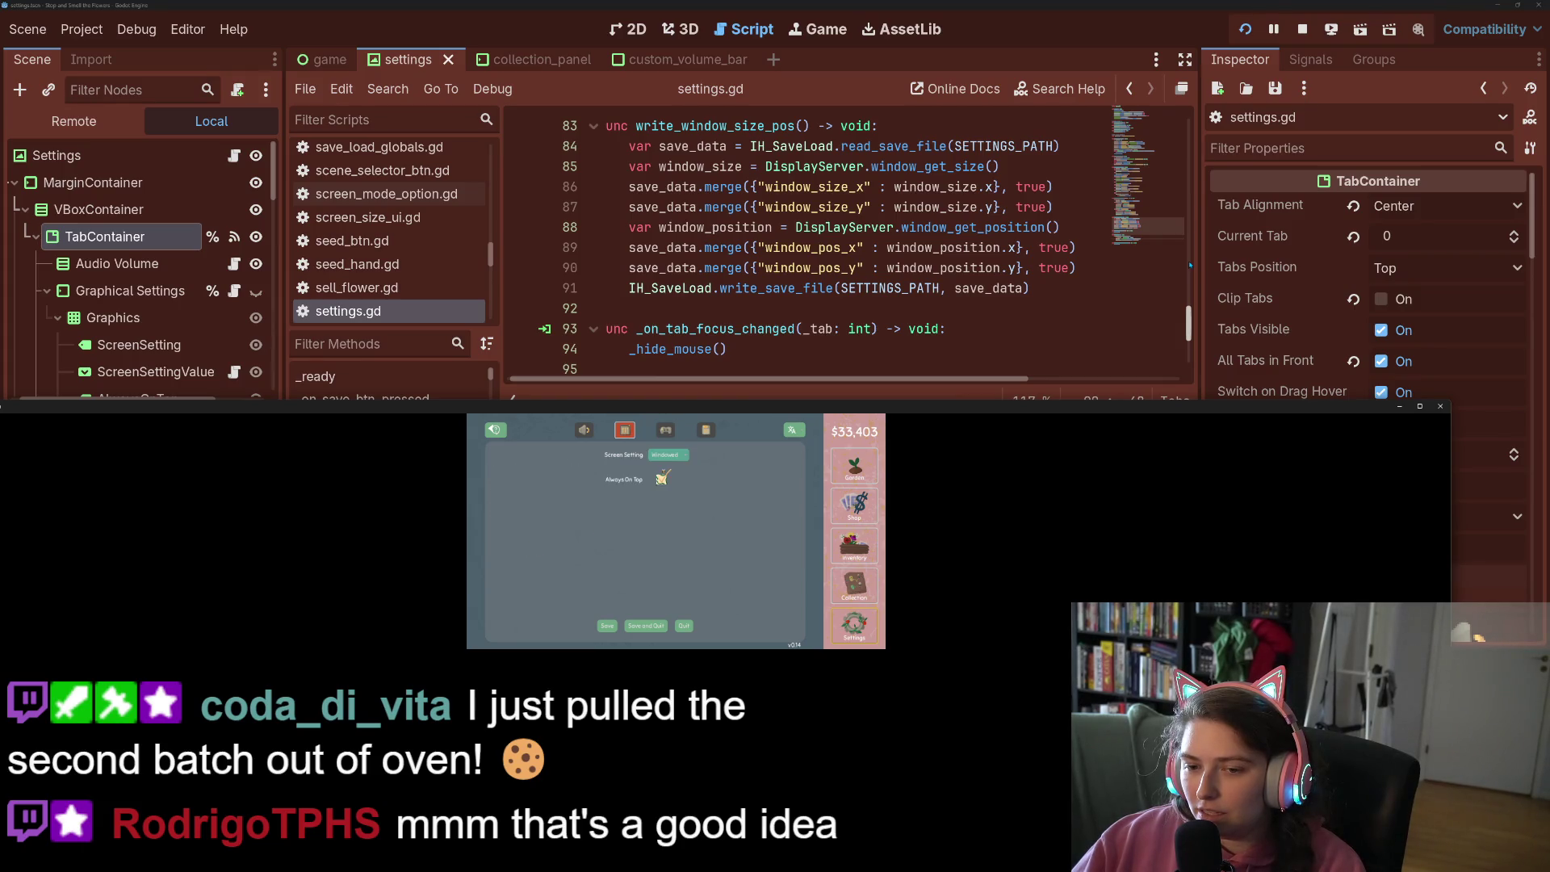
{"action": "key", "text": "Left"}
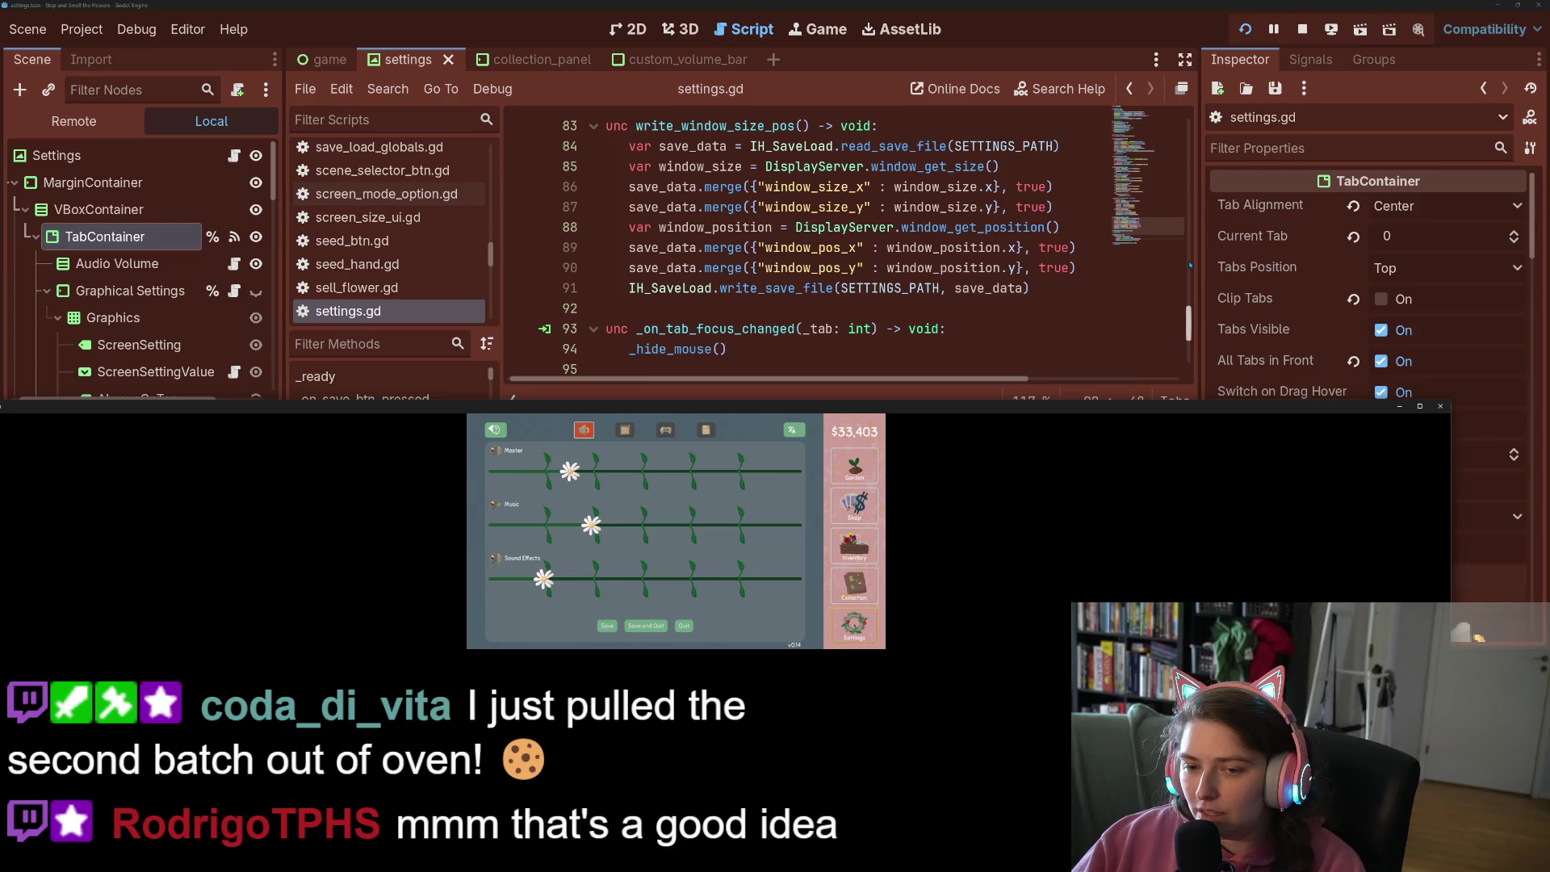
{"action": "key", "text": "Down"}
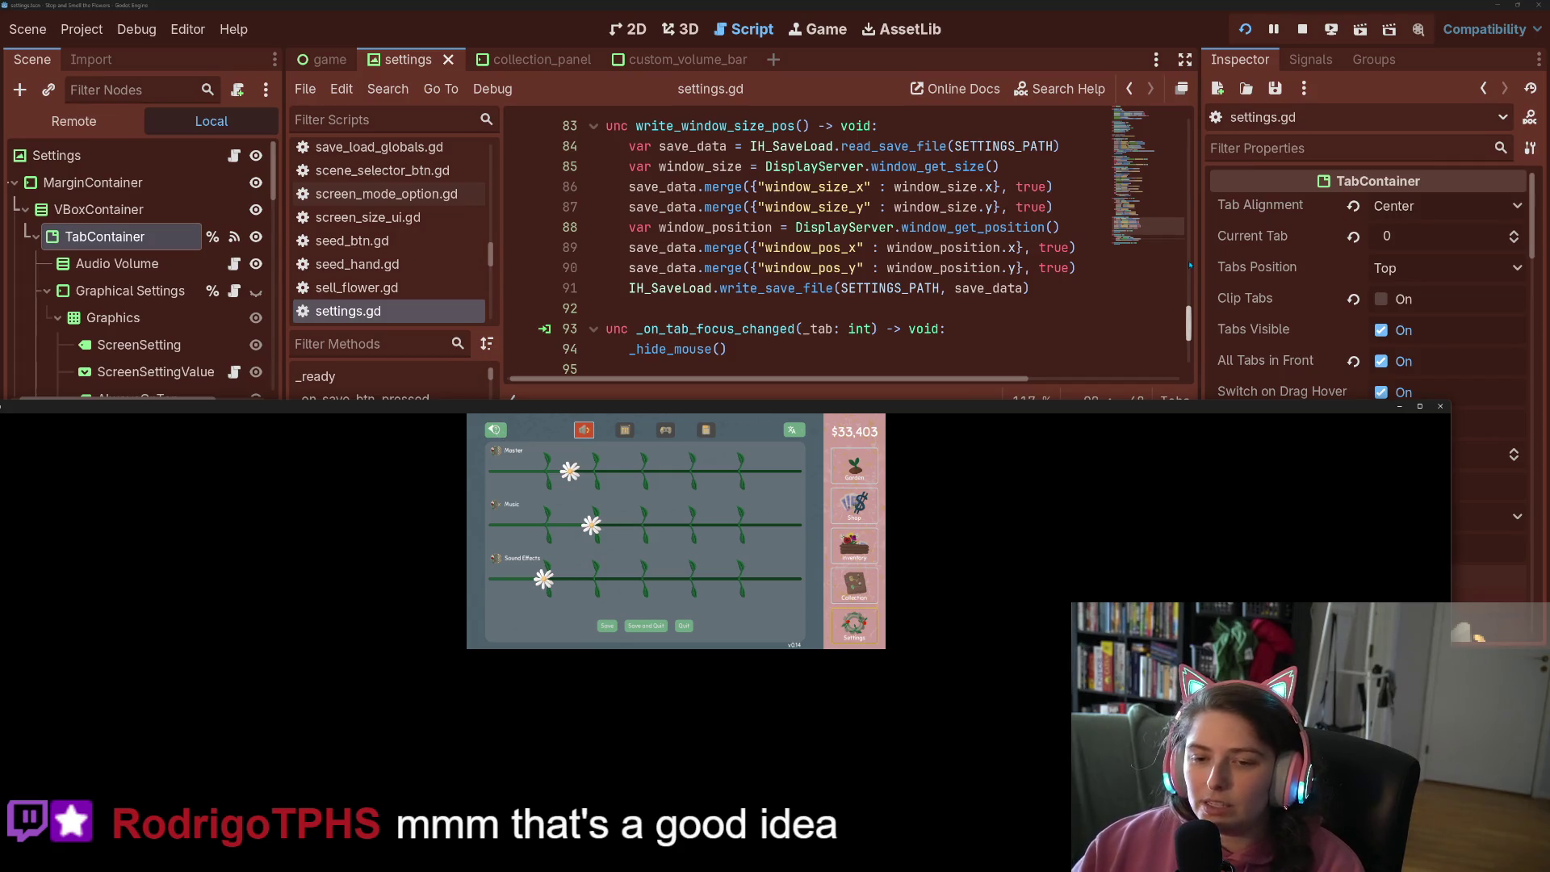
{"action": "left_click", "coordinate": [1441, 406]}
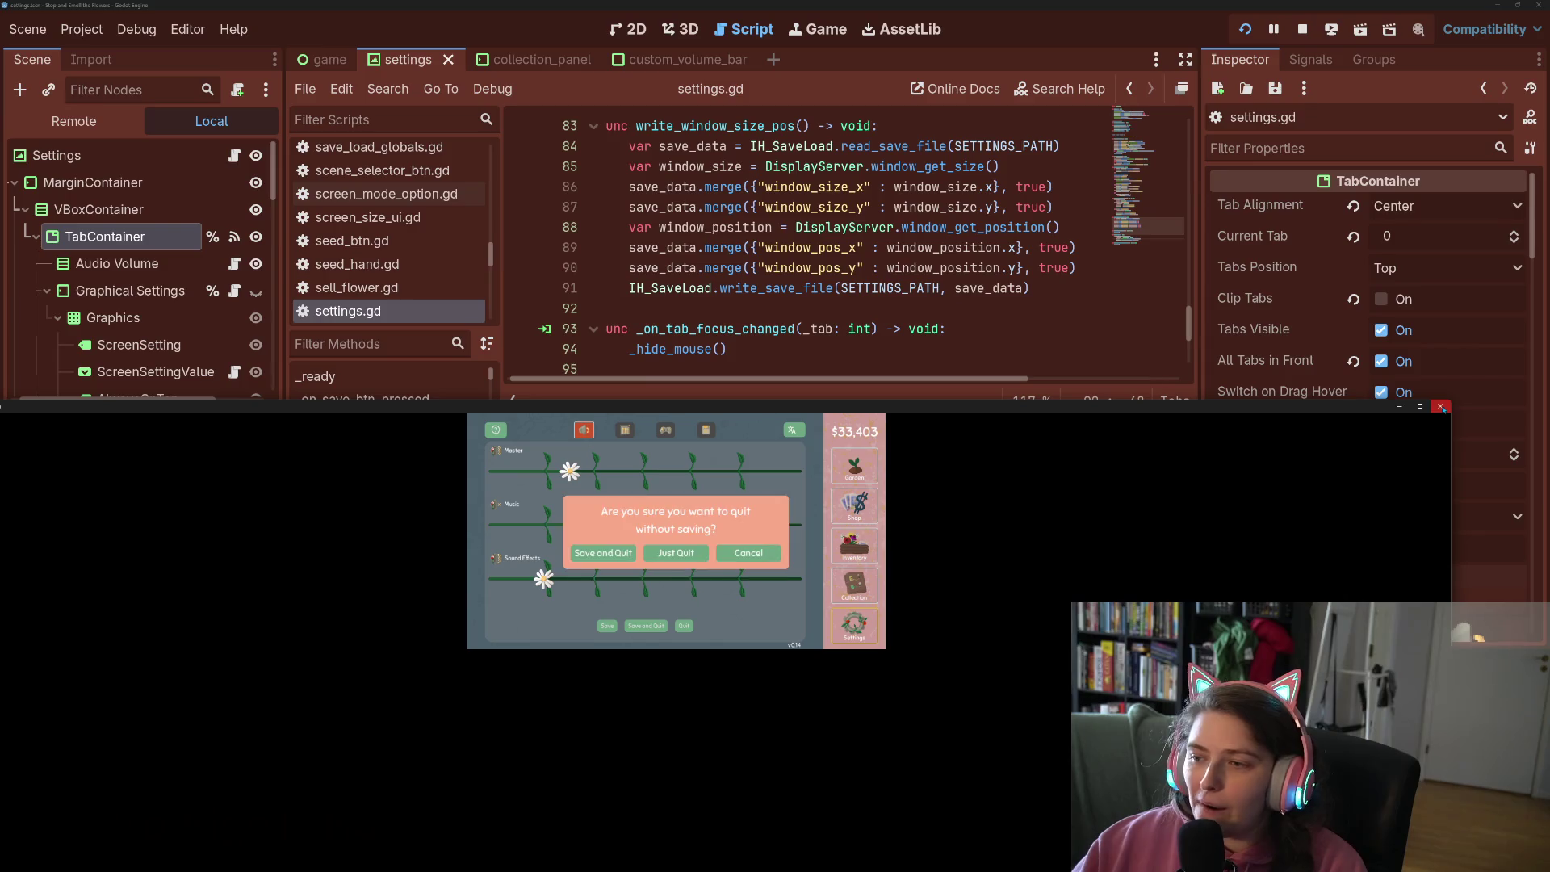
{"action": "left_click", "coordinate": [685, 554]}
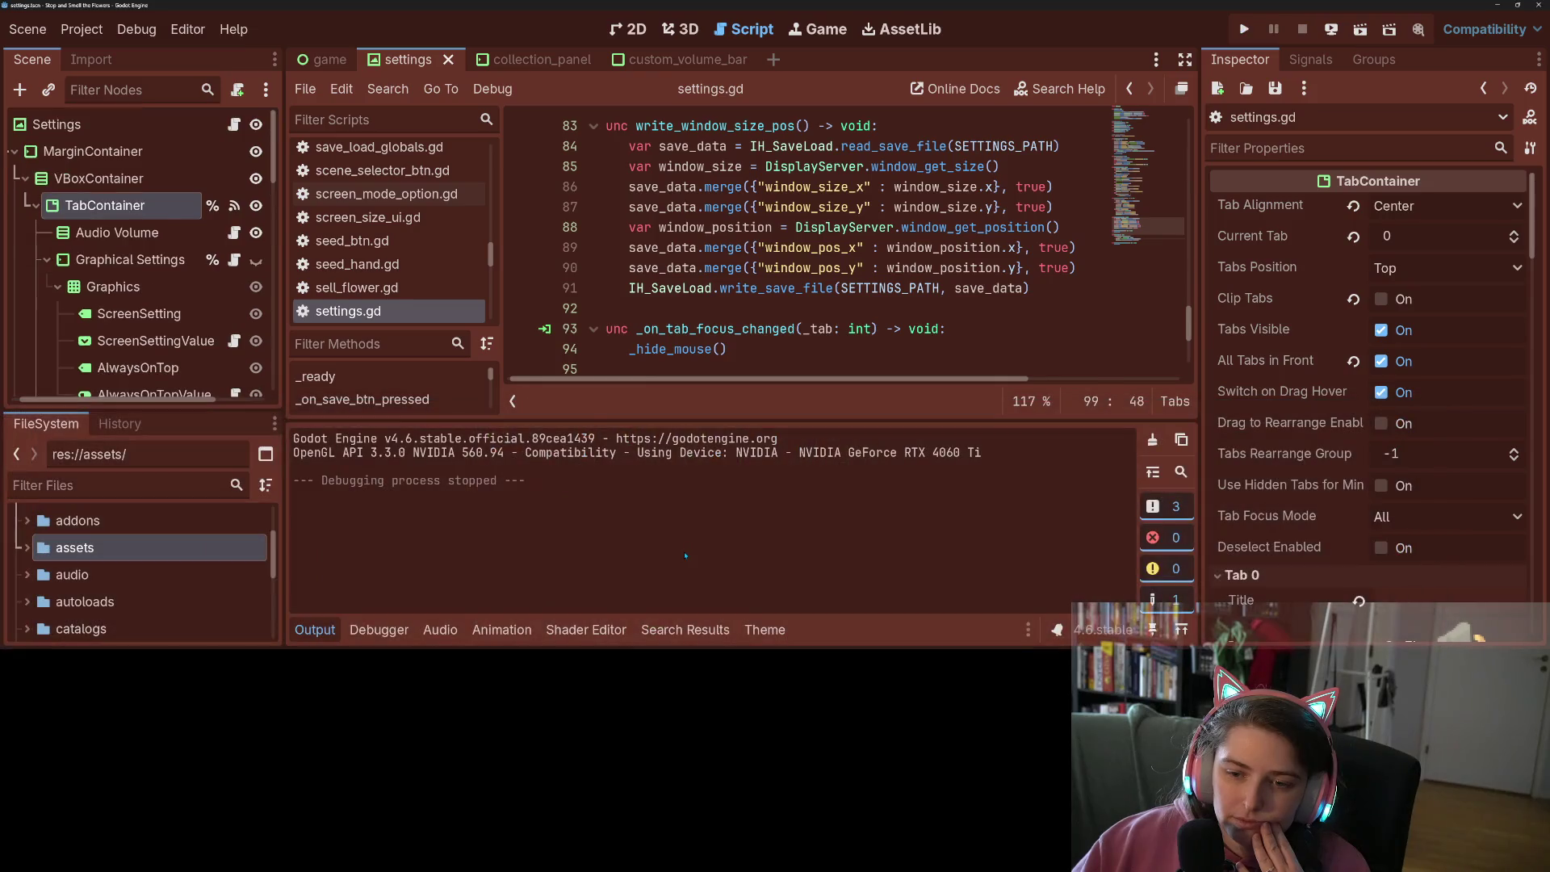
Hide the output log and review the mouse_pos lines 98–103 in _hide_mouse
{"action": "left_click", "coordinate": [338, 623]}
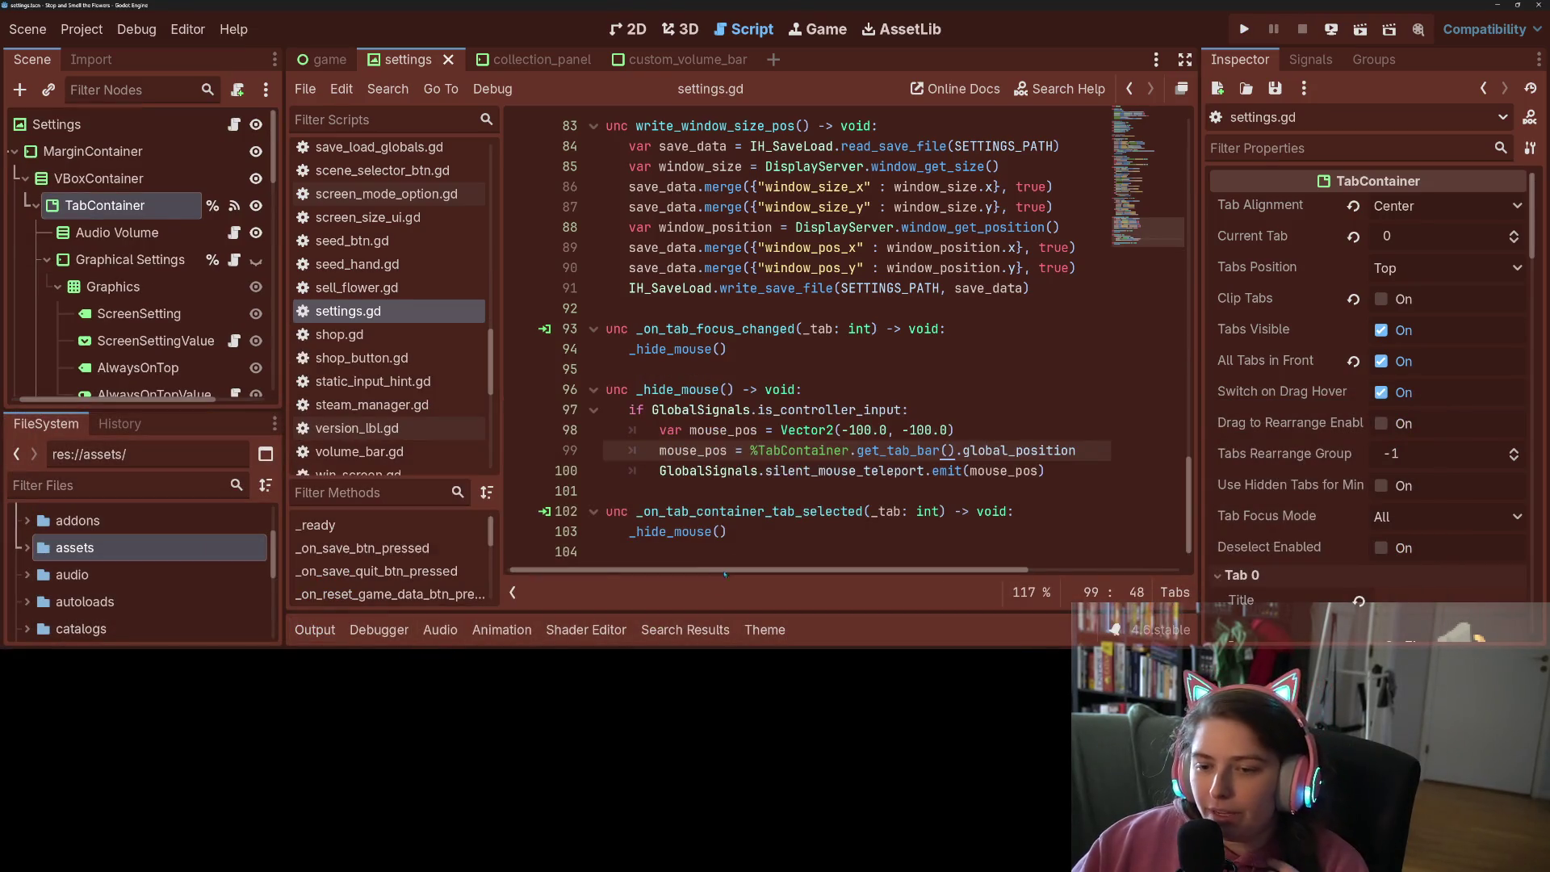
{"action": "left_click", "coordinate": [749, 430]}
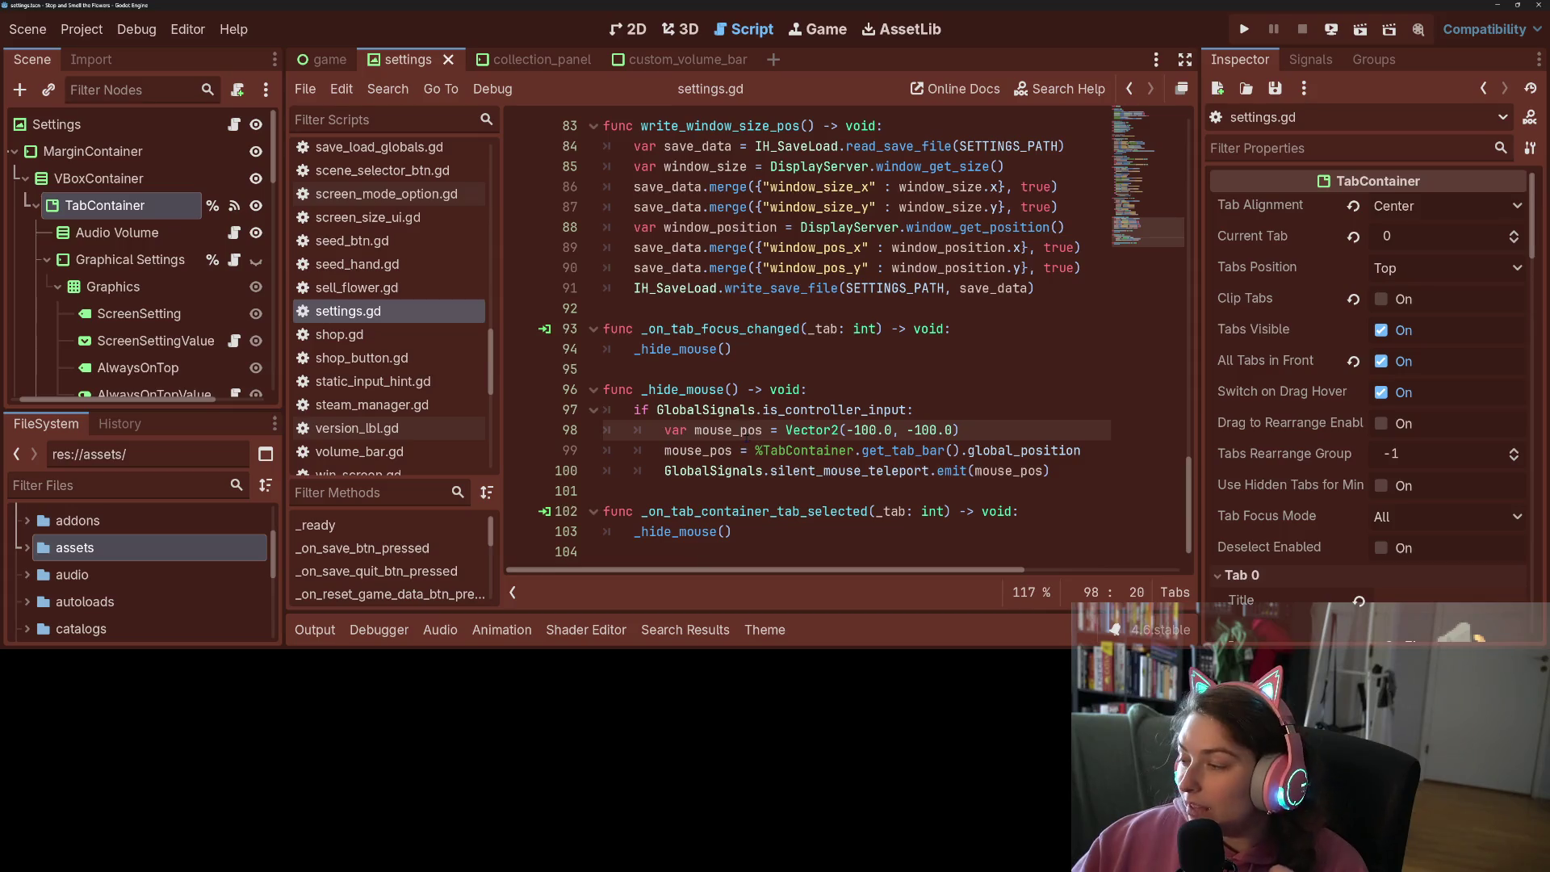
{"action": "left_click", "coordinate": [731, 451]}
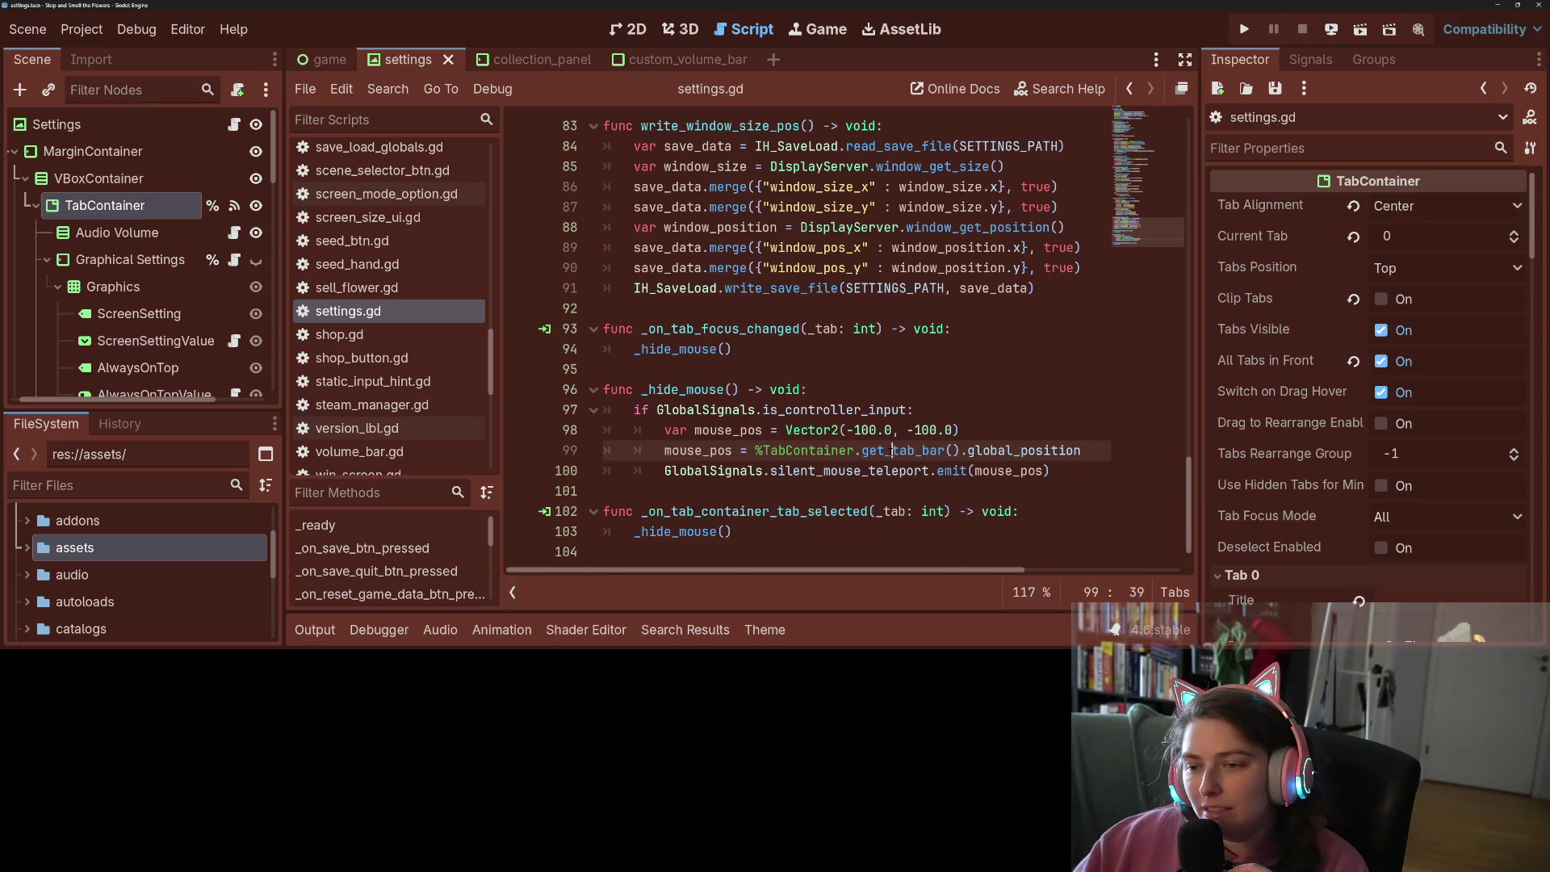
{"action": "mouse_move", "coordinate": [894, 450]}
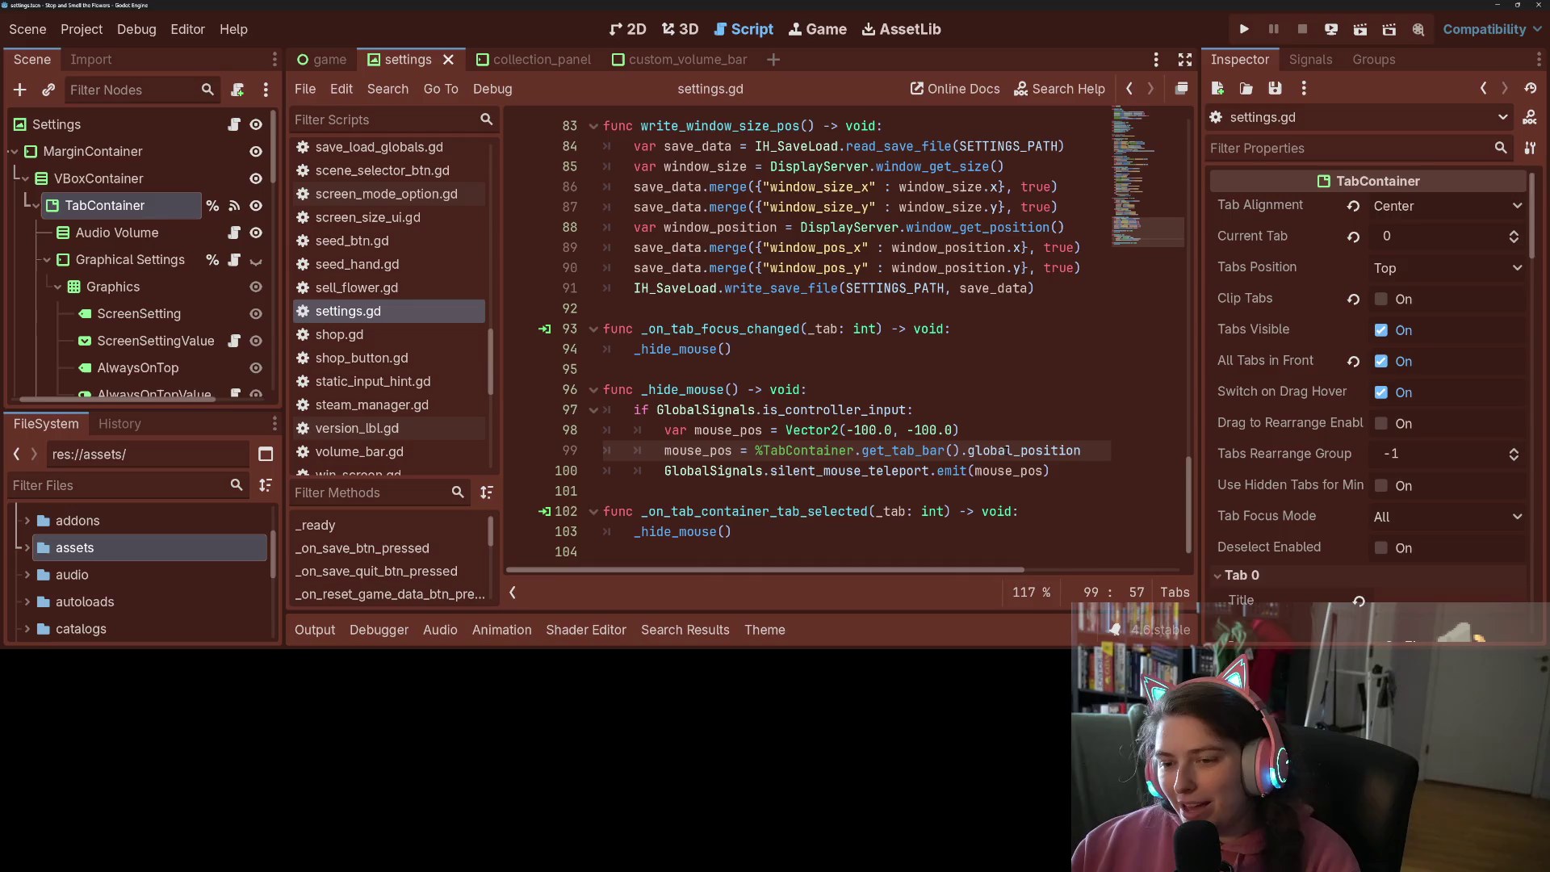
{"action": "left_click_drag", "start_coordinate": [959, 430], "coordinate": [825, 430]}
{"action": "left_click", "coordinate": [802, 430]}
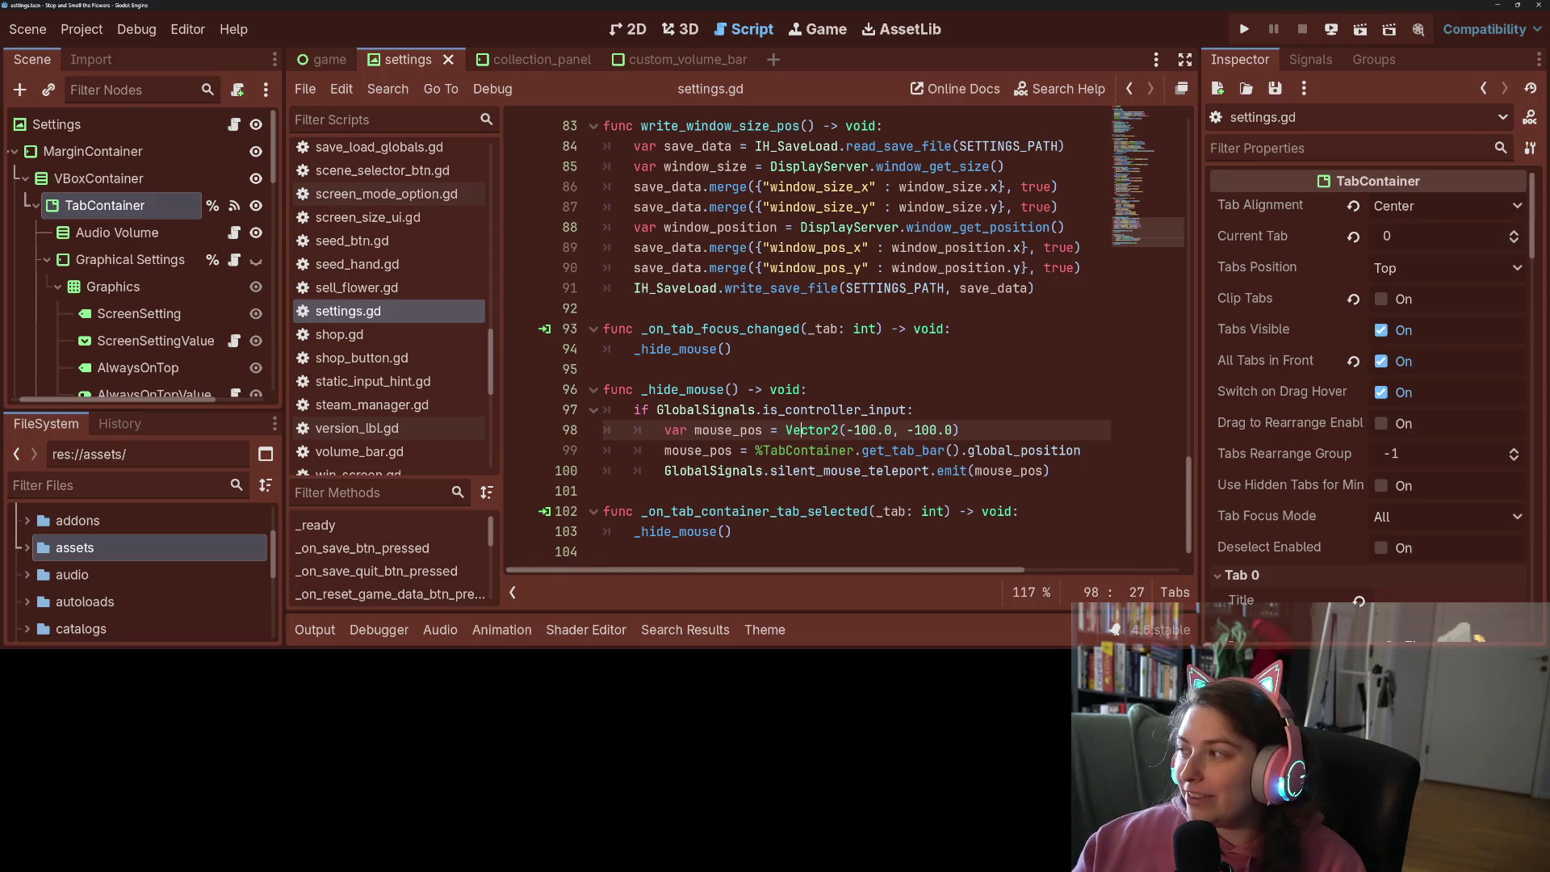
{"action": "left_click", "coordinate": [1061, 525]}
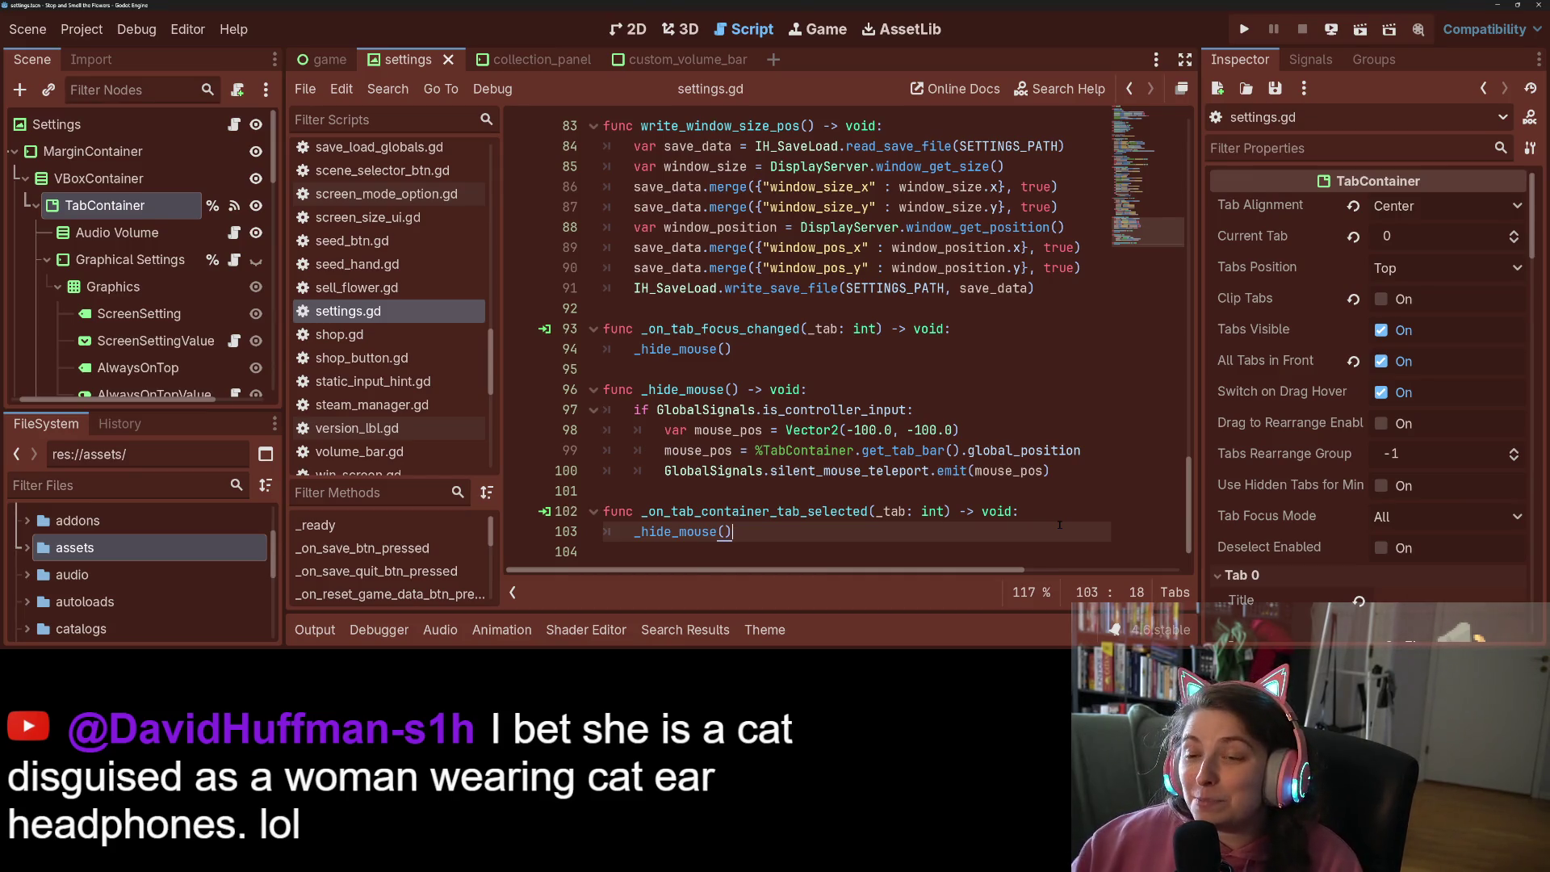
Open the get_tab_bar documentation from line 99, then the TabBar class reference
{"action": "left_click", "coordinate": [737, 471]}
{"action": "left_click", "coordinate": [809, 451]}
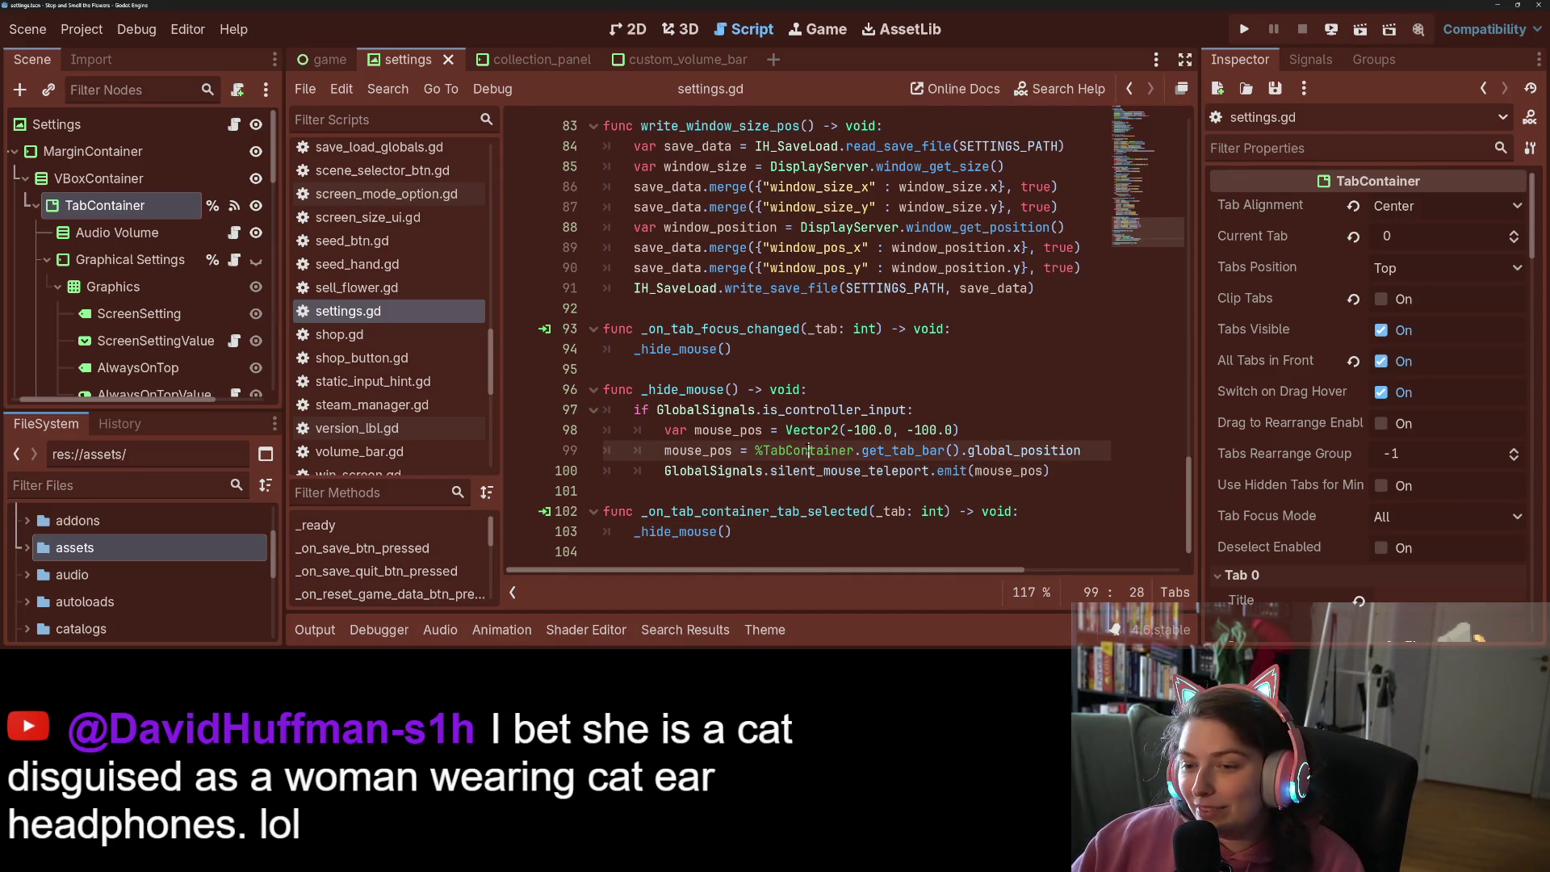
{"action": "double_click", "coordinate": [880, 451]}
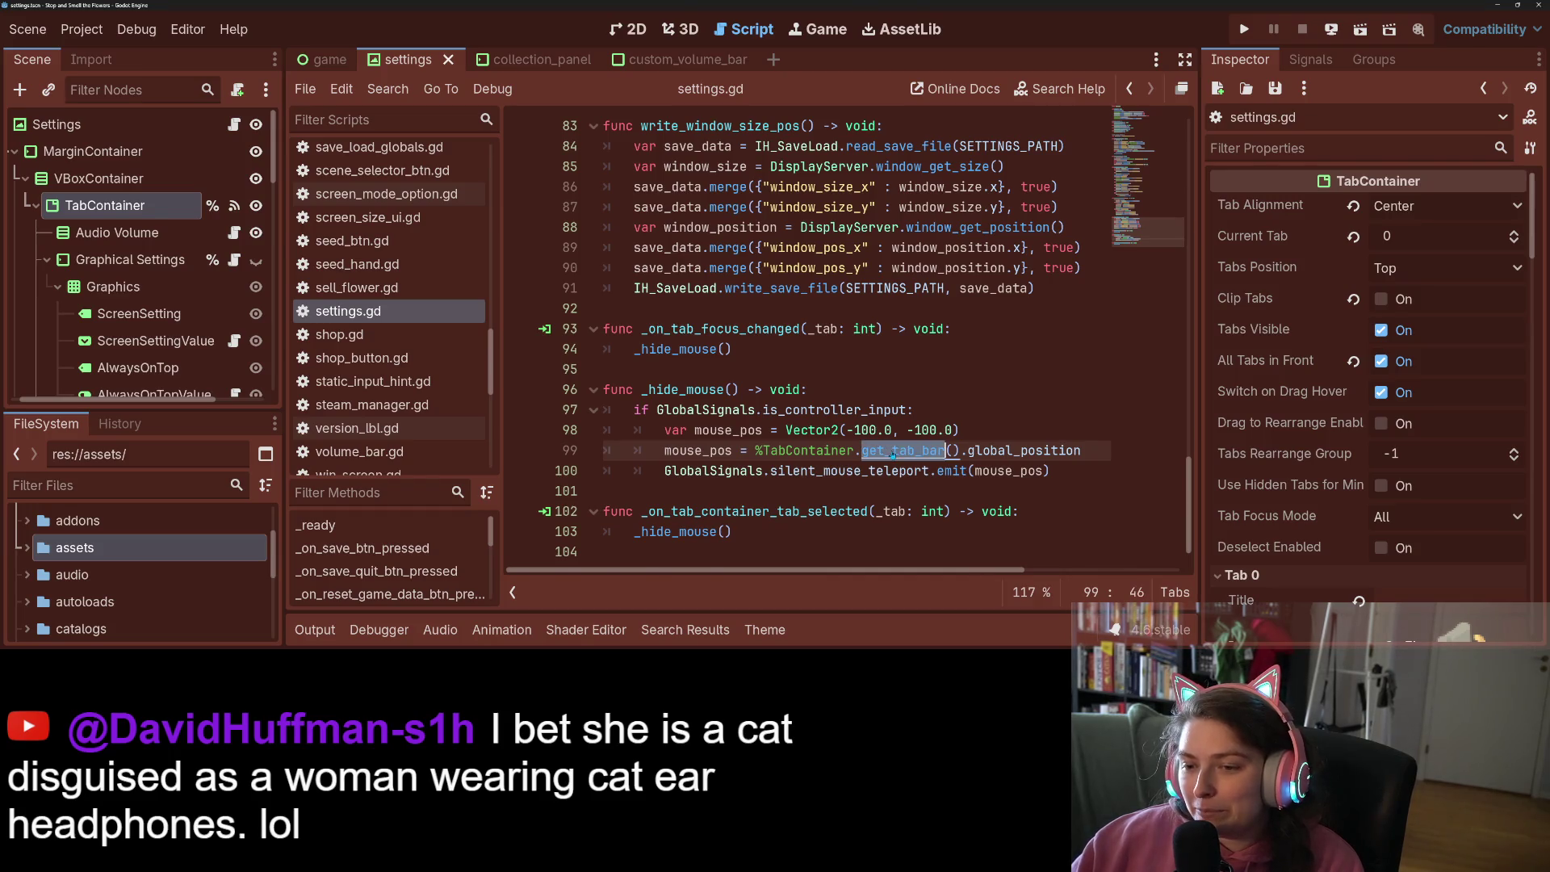
{"action": "left_click", "coordinate": [895, 451], "text": "ctrl"}
{"action": "left_click", "coordinate": [557, 141]}
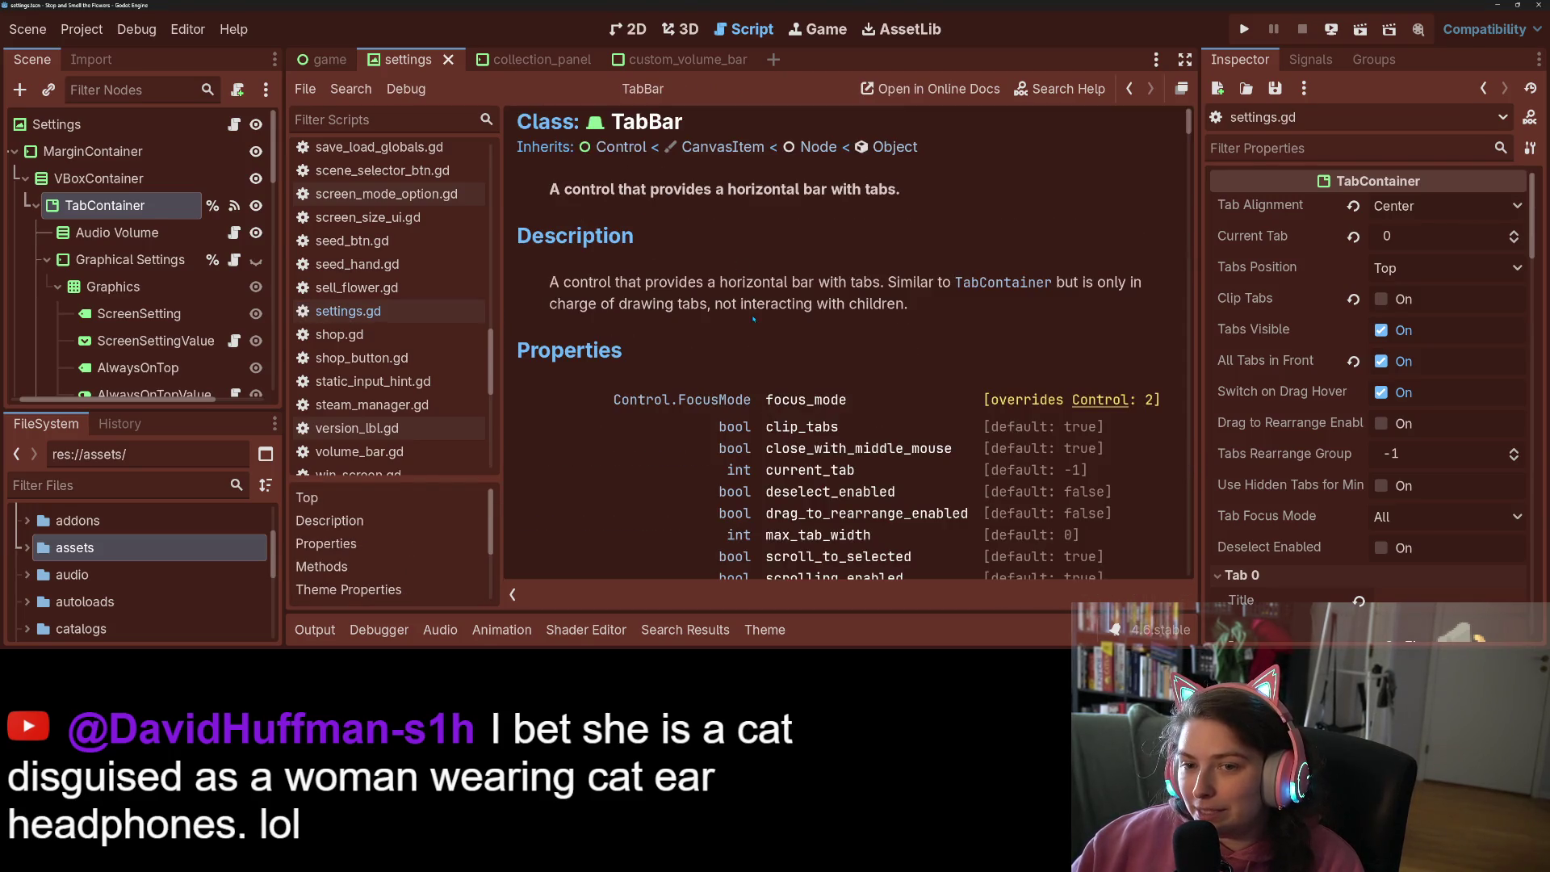
Browse TabBar's properties, including max_tab_width, then go back to settings.gd
{"action": "scroll", "coordinate": [740, 426], "scroll_direction": "down", "scroll_amount": 3}
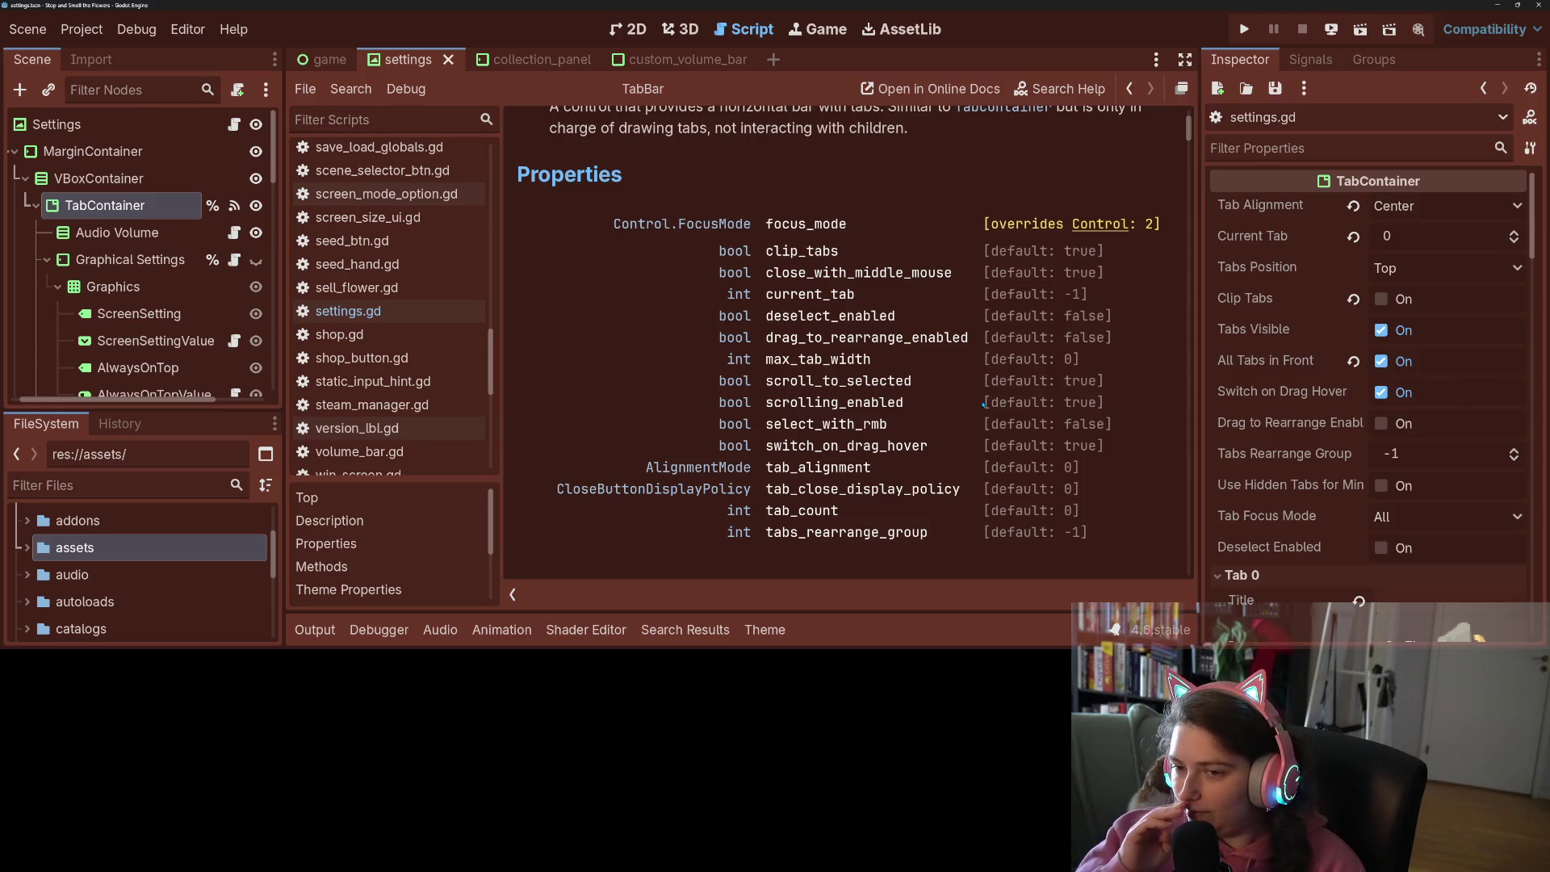
{"action": "left_click", "coordinate": [866, 370]}
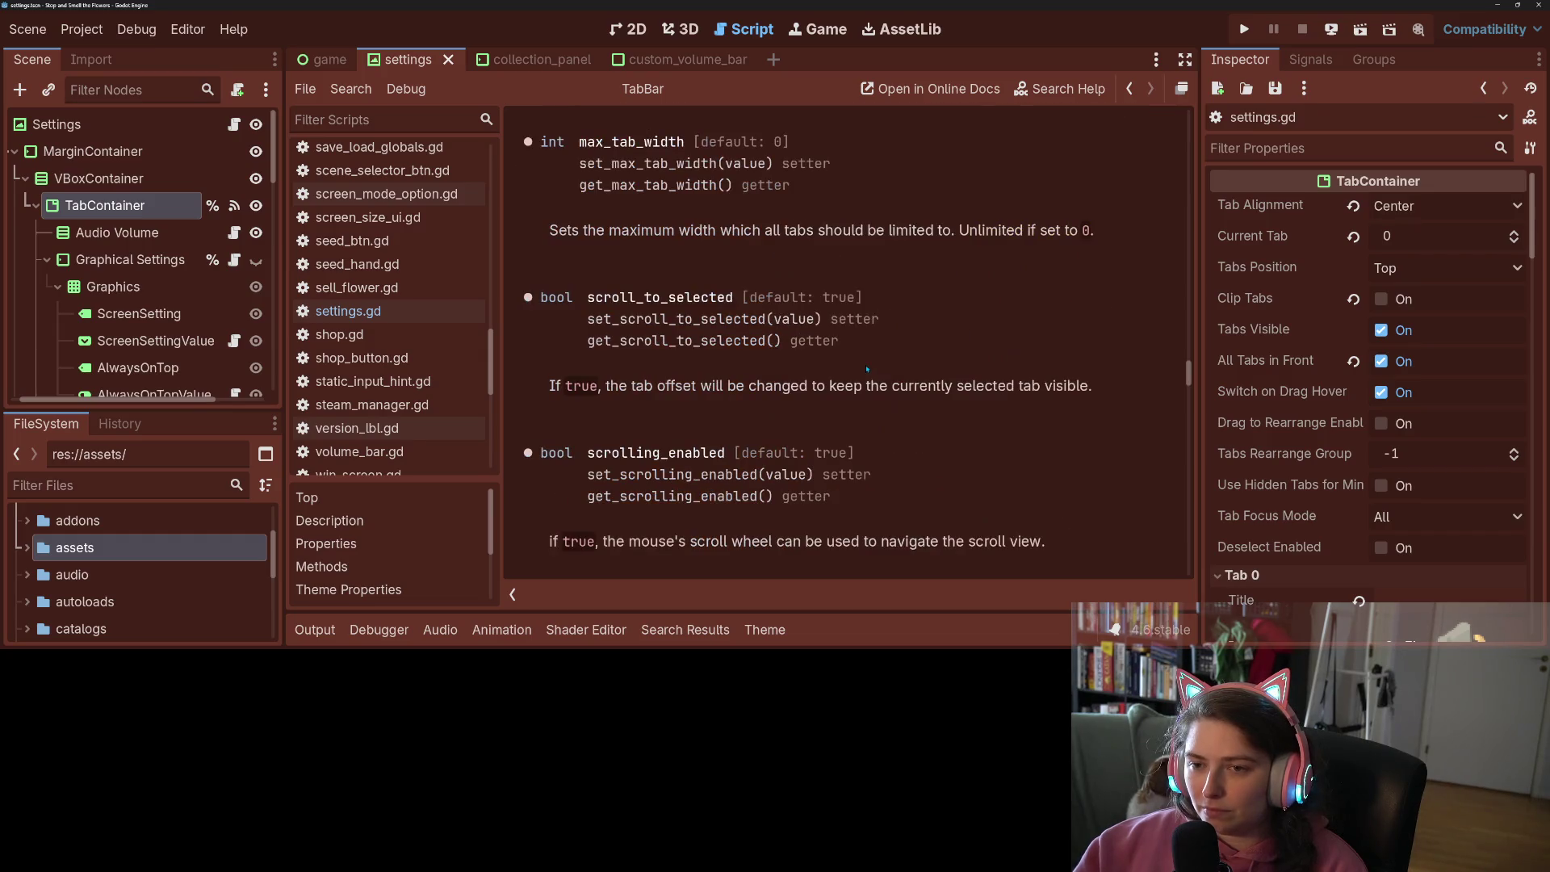
{"action": "double_click", "coordinate": [685, 185]}
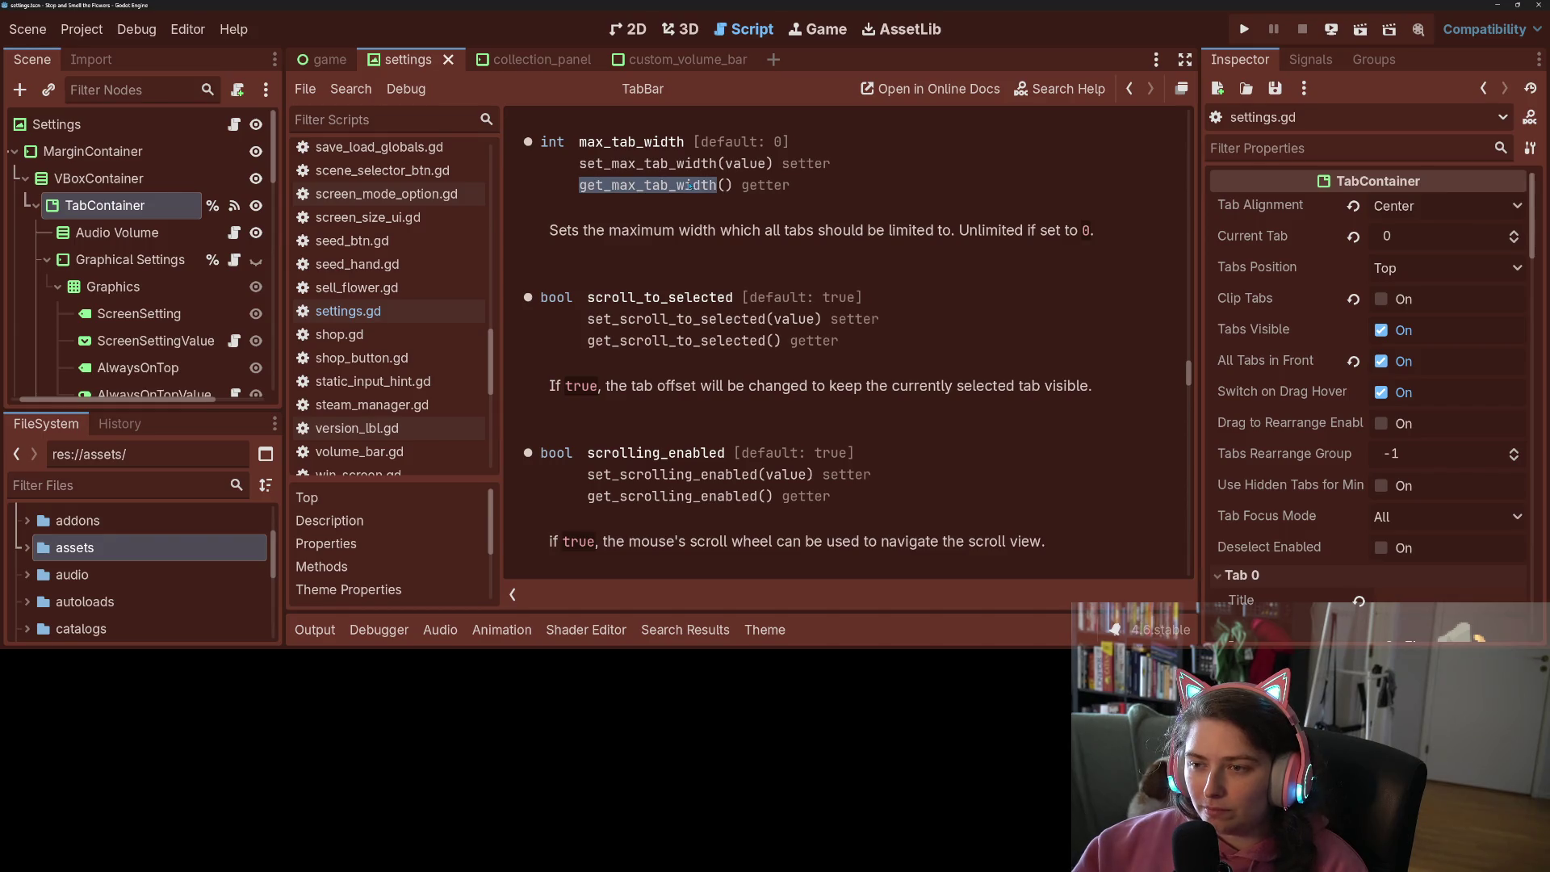
{"action": "scroll", "coordinate": [816, 363], "scroll_direction": "down", "scroll_amount": 10}
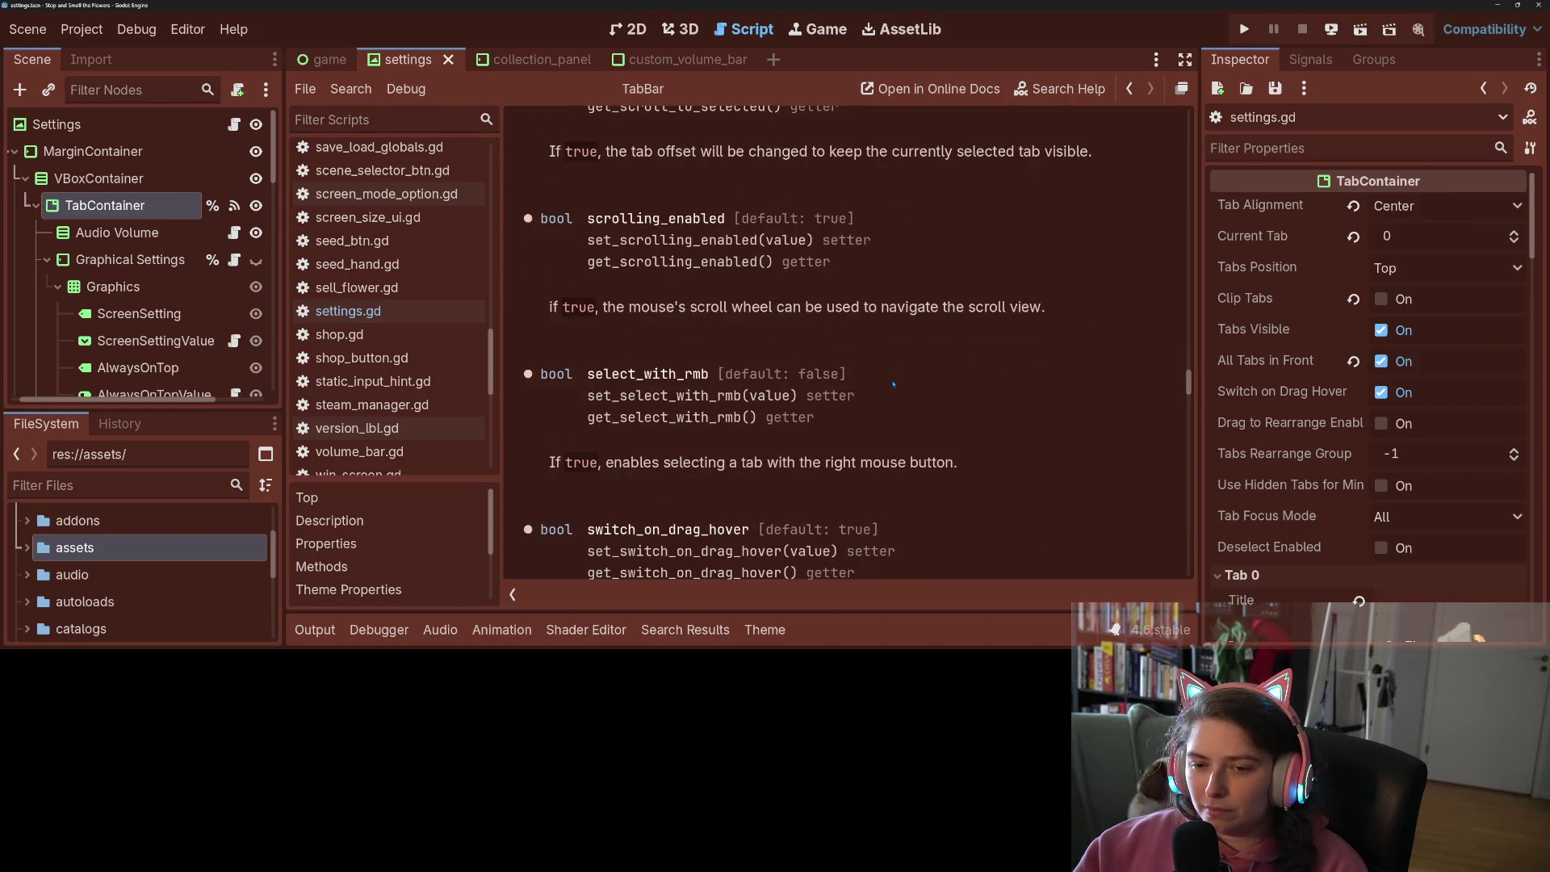
{"action": "scroll", "coordinate": [893, 383], "scroll_direction": "down", "scroll_amount": 5}
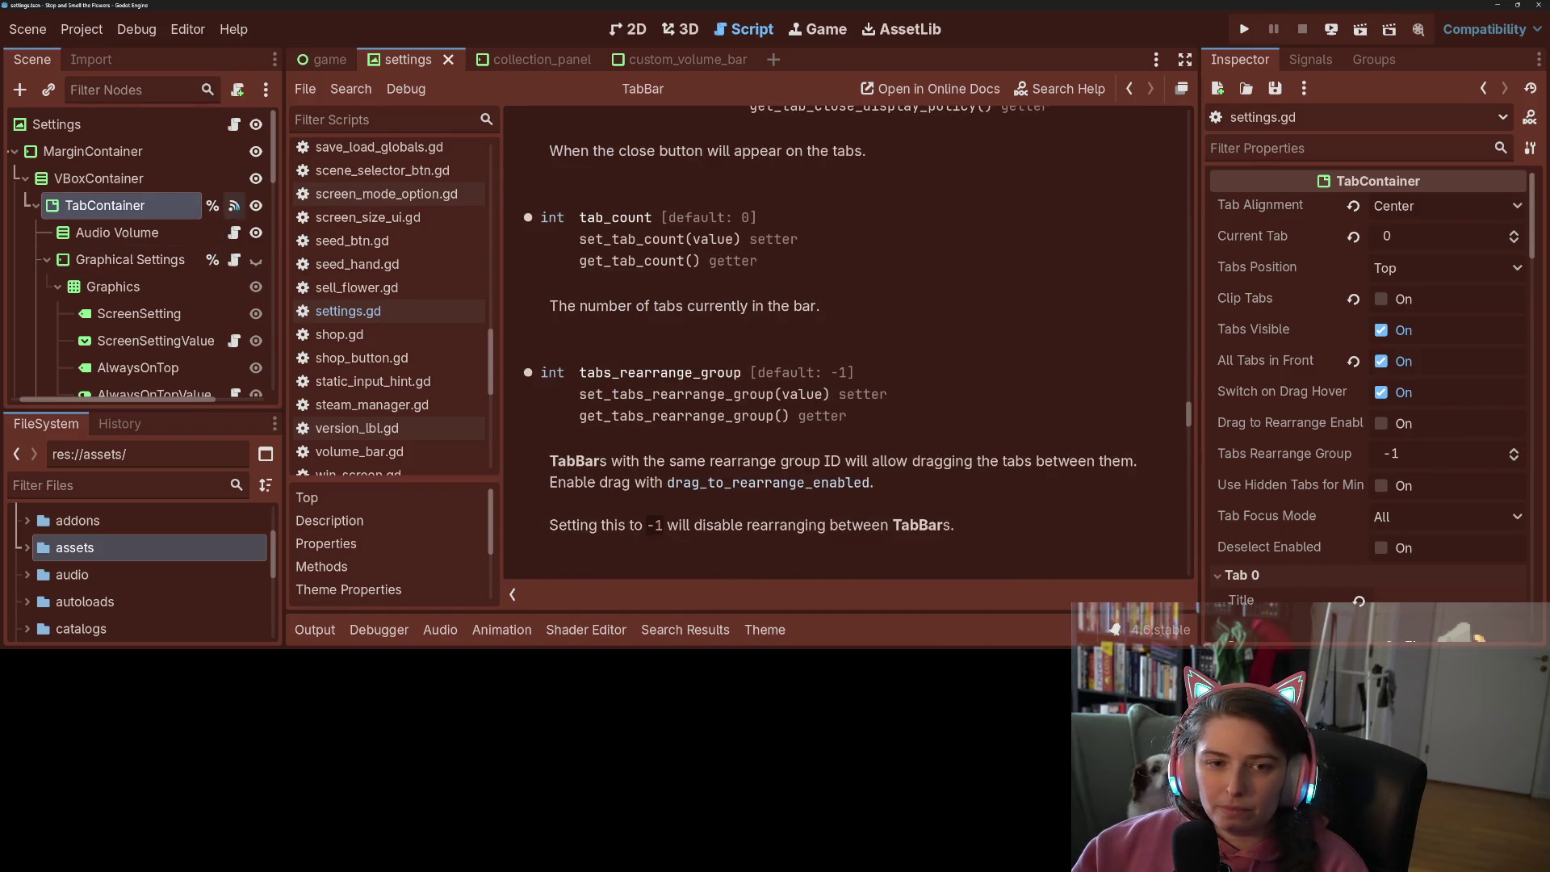
{"action": "left_click", "coordinate": [233, 124]}
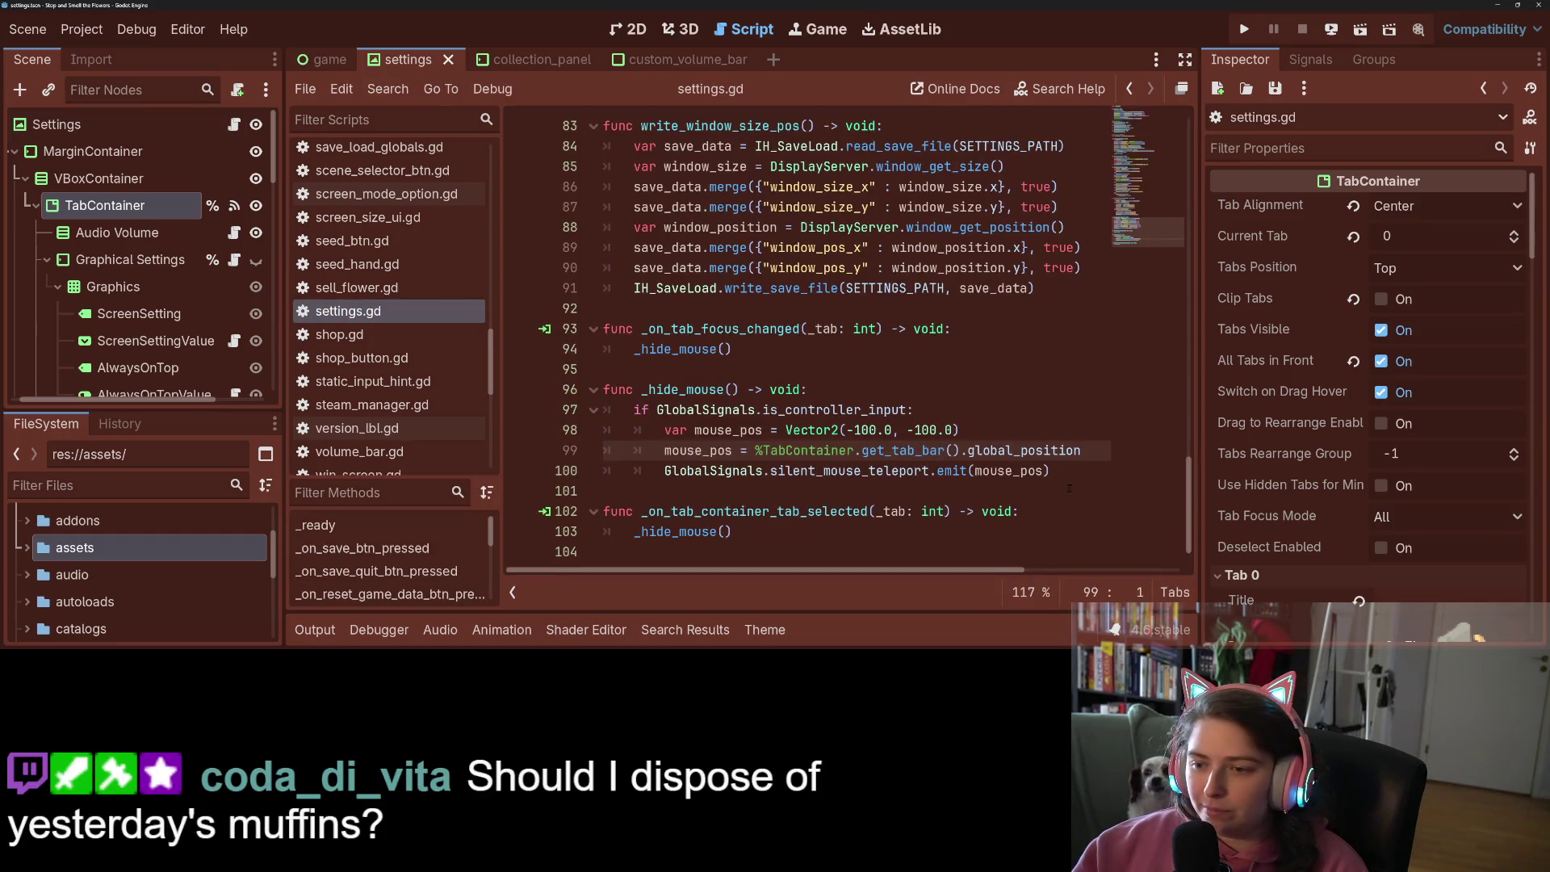
Delete the Vector2(-100.0, -100.0) fallback so line 98 uses get_tab_bar().global_position
{"action": "left_click", "coordinate": [973, 430]}
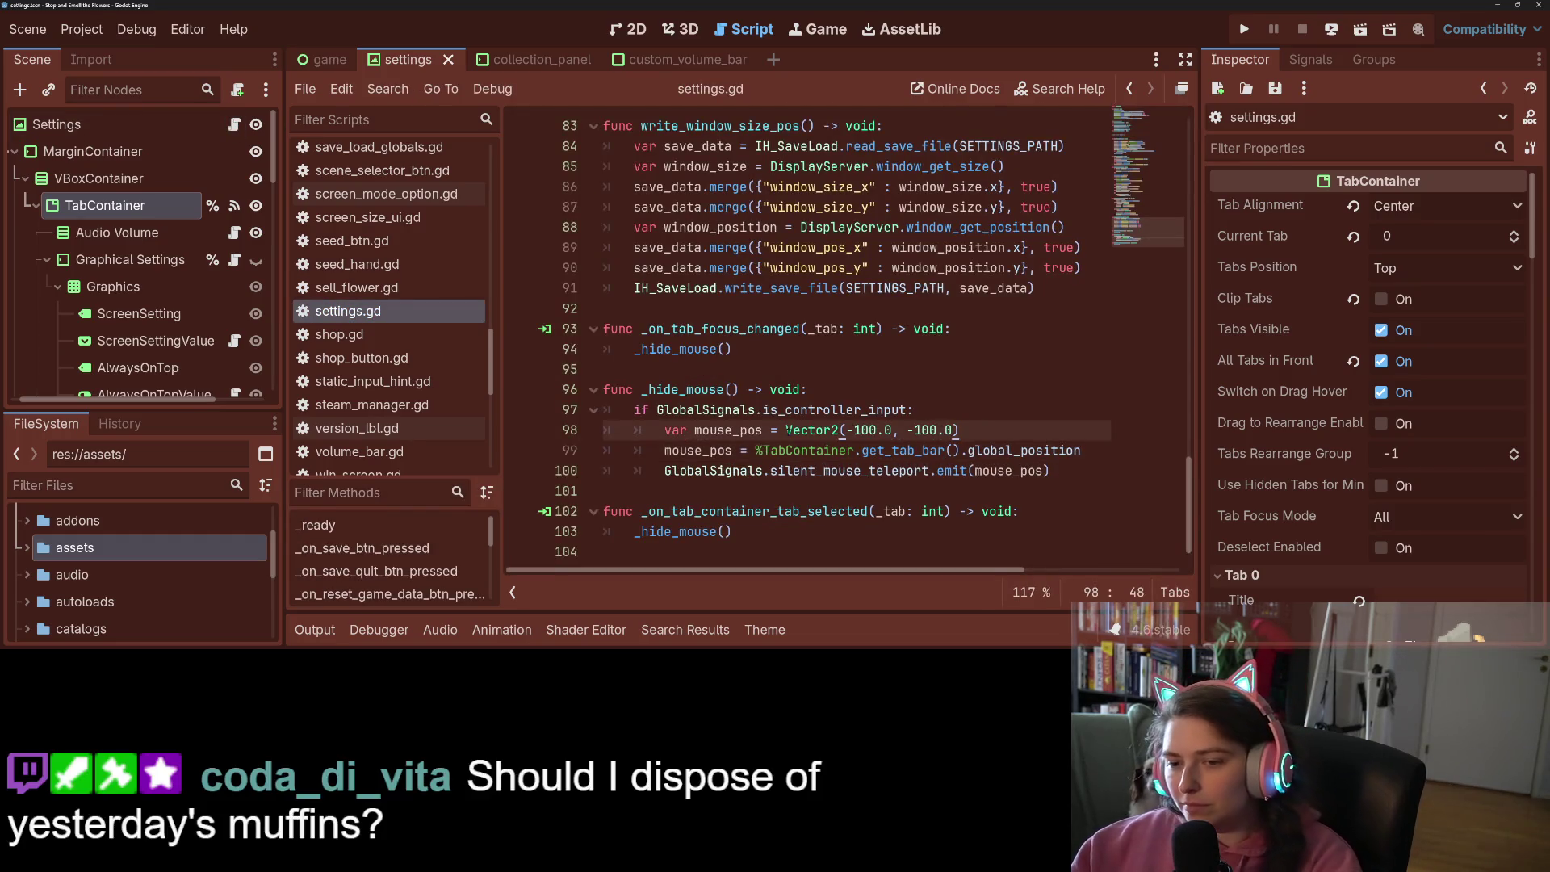
{"action": "left_click_drag", "start_coordinate": [786, 429], "coordinate": [747, 450]}
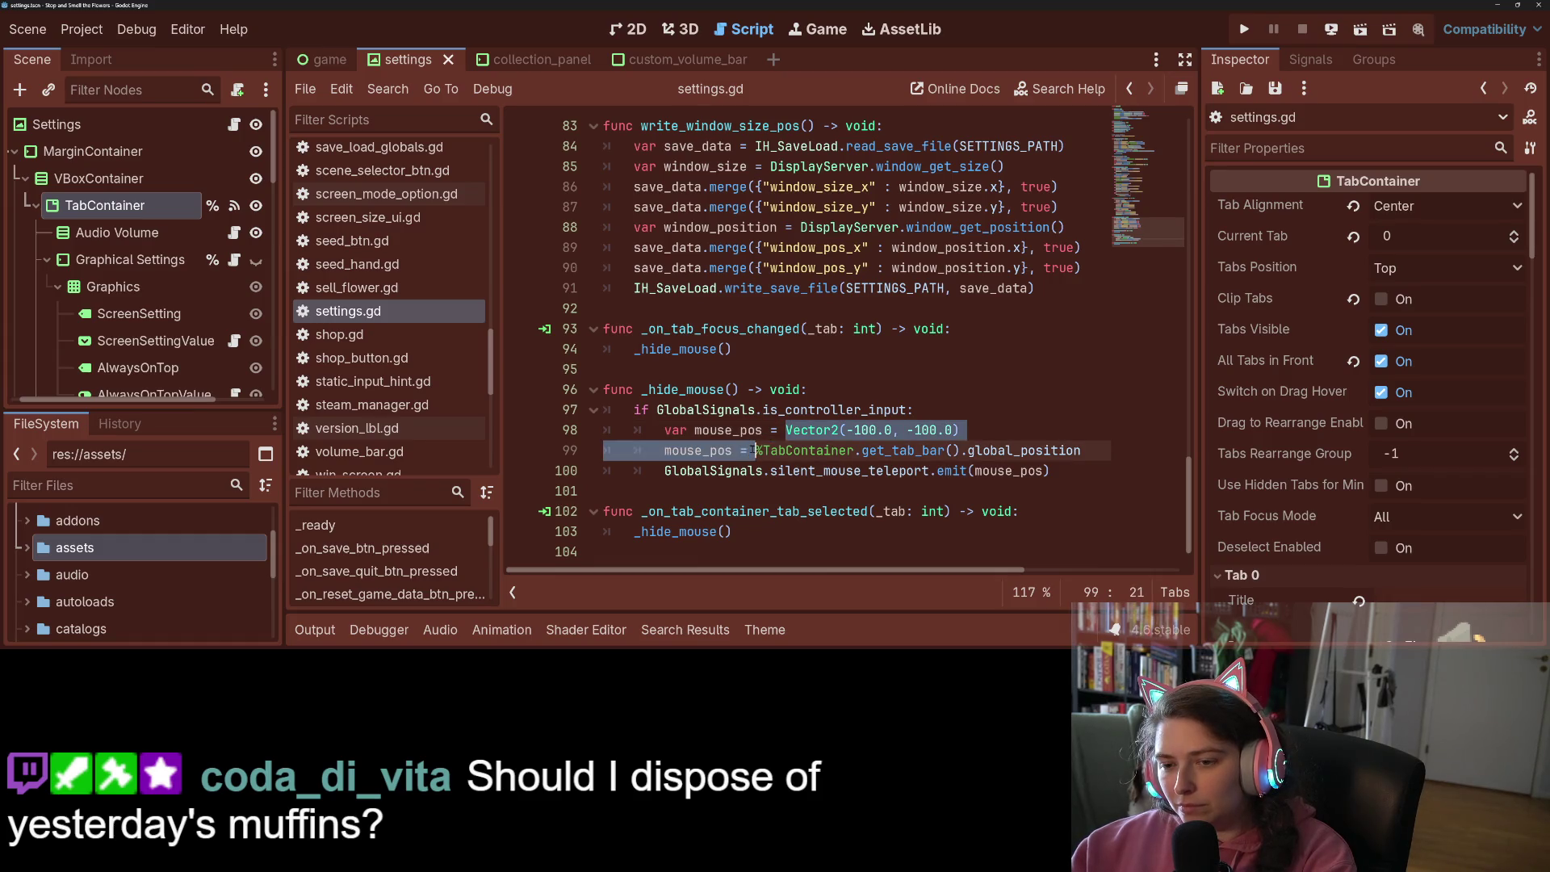
{"action": "key", "text": "BackSpace"}
{"action": "left_click_drag", "start_coordinate": [1106, 444], "coordinate": [1092, 427]}
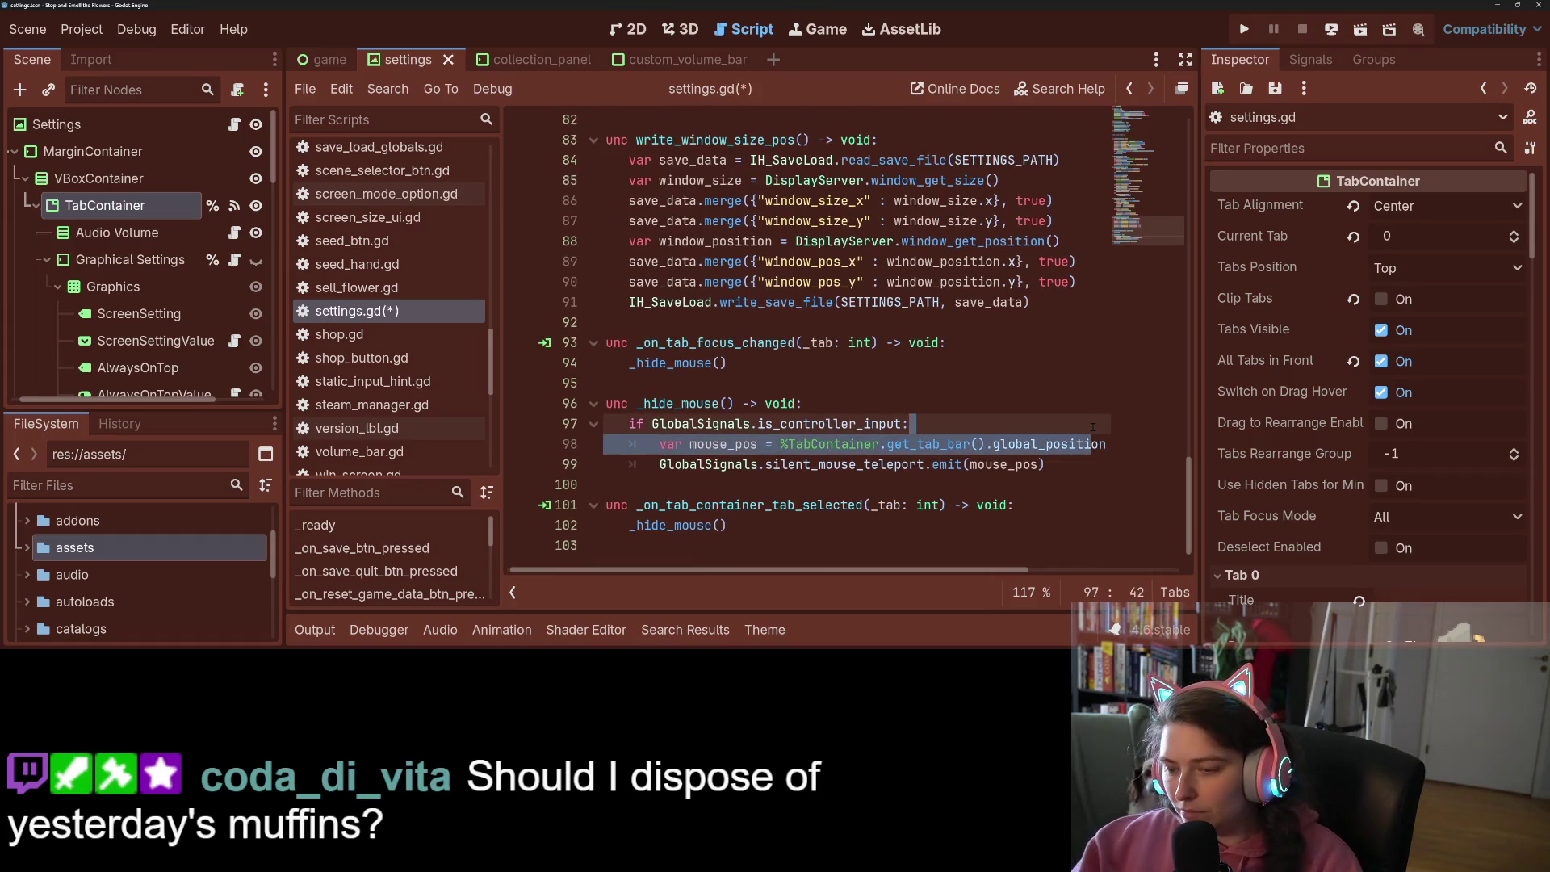
{"action": "key", "text": "Down"}
{"action": "key", "text": "End"}
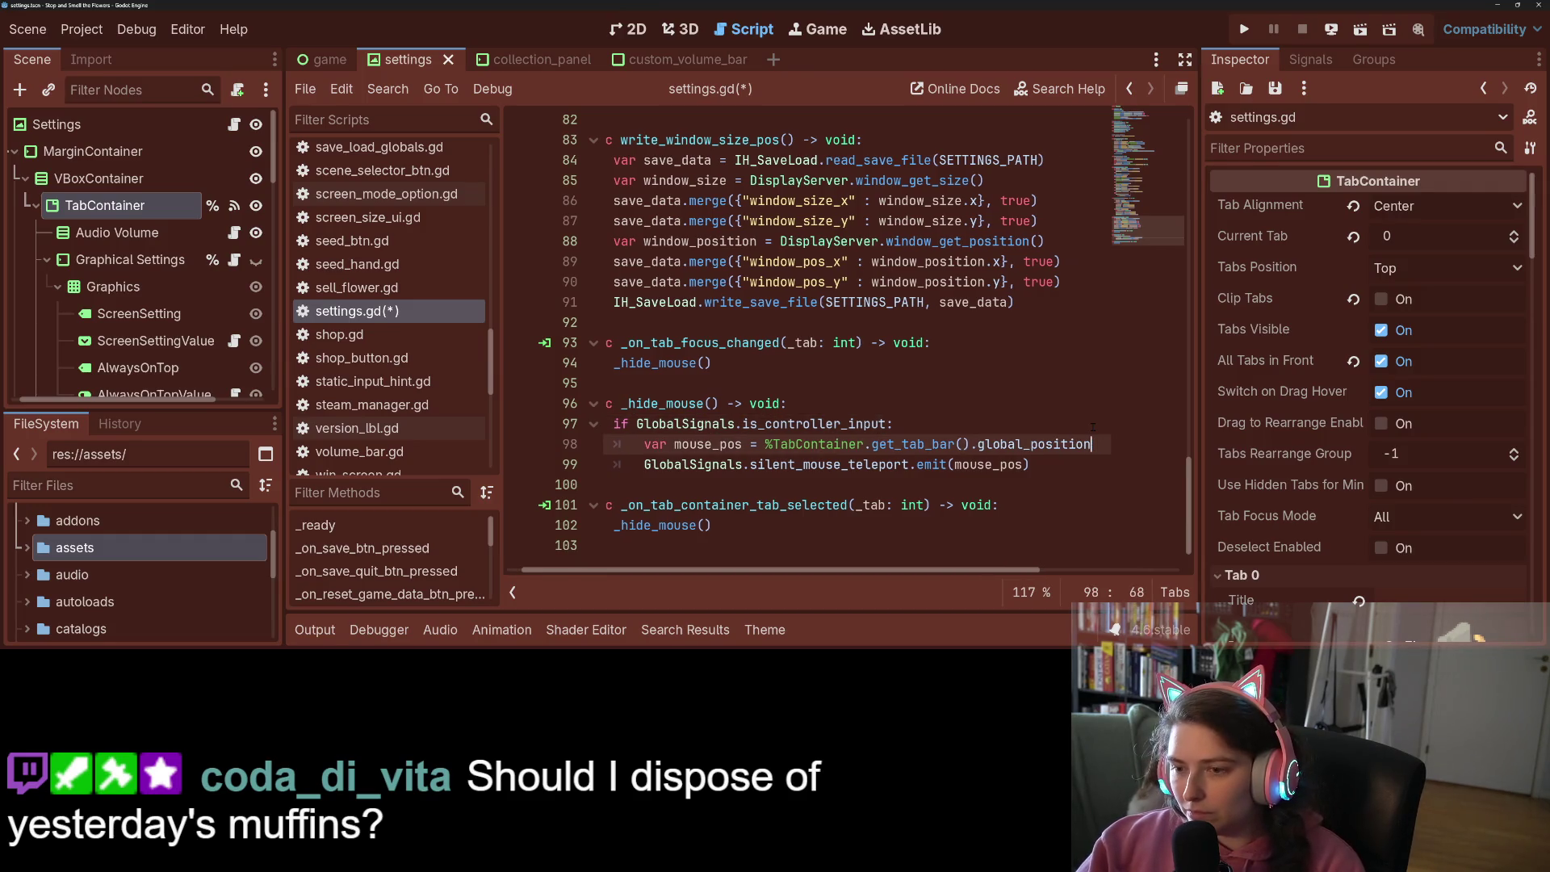
Add a 'mouse_pos.x +=' line and select the %TabContainer.get_tab_bar() call
{"action": "key", "text": "Return"}
{"action": "type", "text": "mouse_pos."}
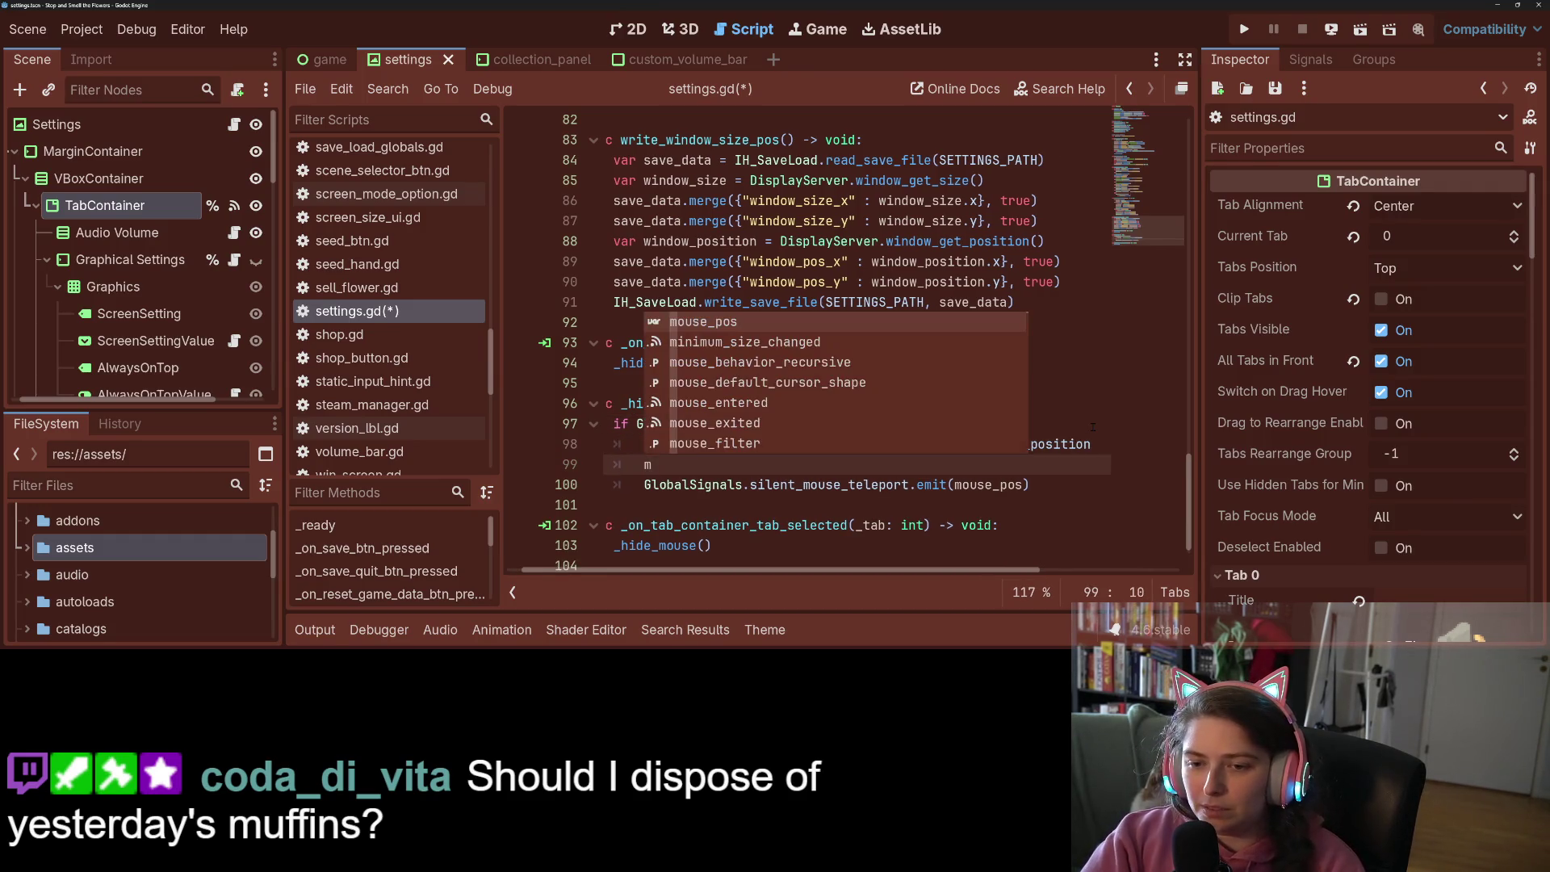
{"action": "type", "text": "x +="}
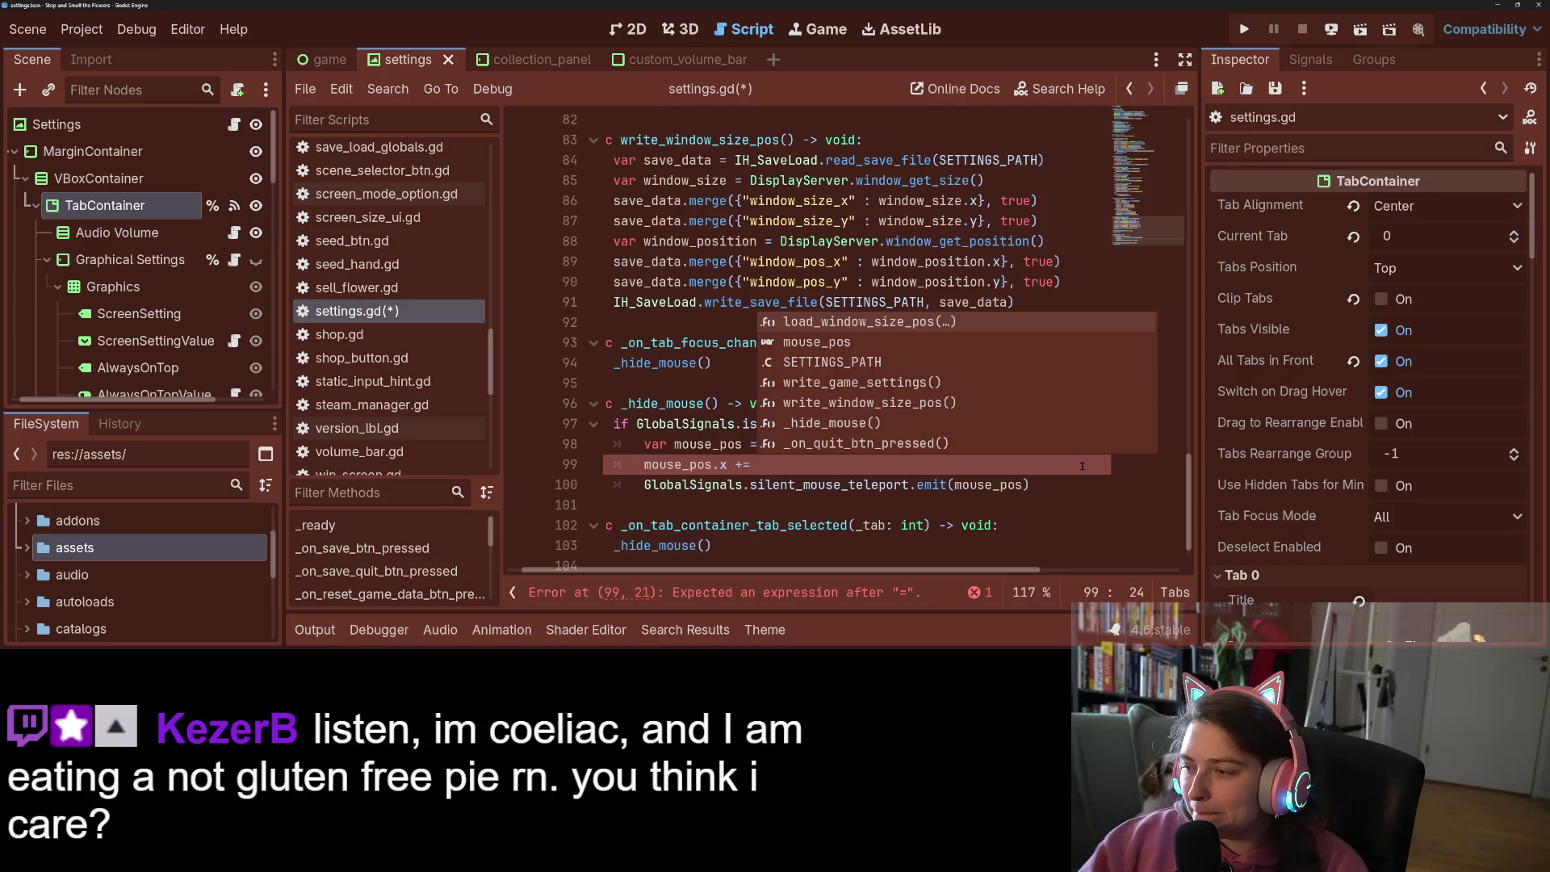
{"action": "left_click", "coordinate": [934, 511]}
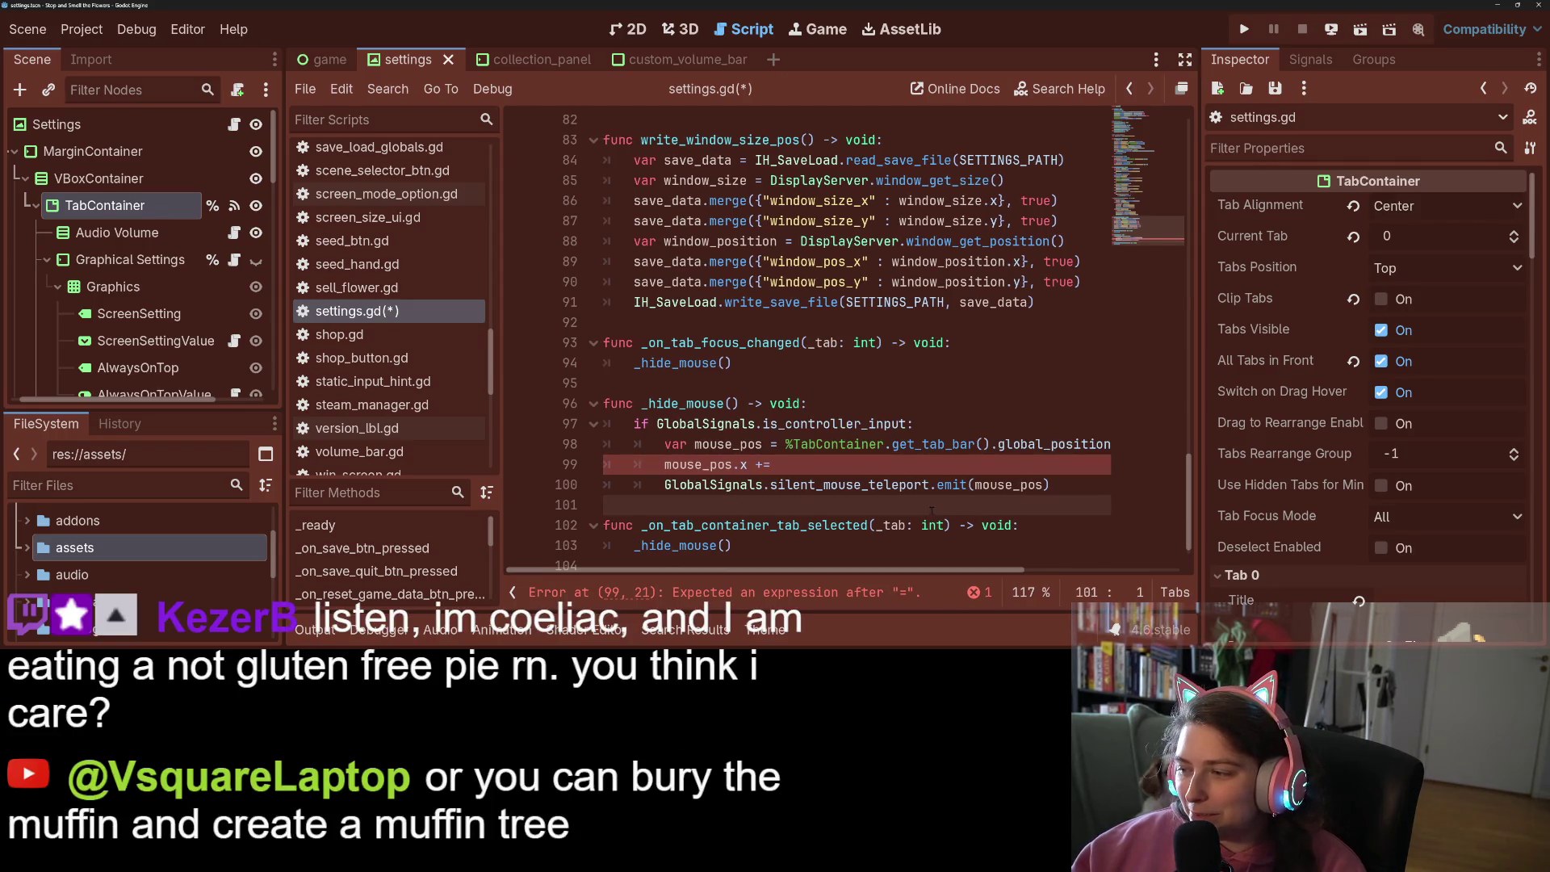
{"action": "scroll", "coordinate": [886, 496], "scroll_direction": "down", "scroll_amount": 1}
{"action": "left_click_drag", "start_coordinate": [786, 430], "coordinate": [992, 431]}
{"action": "key", "text": "ctrl+c"}
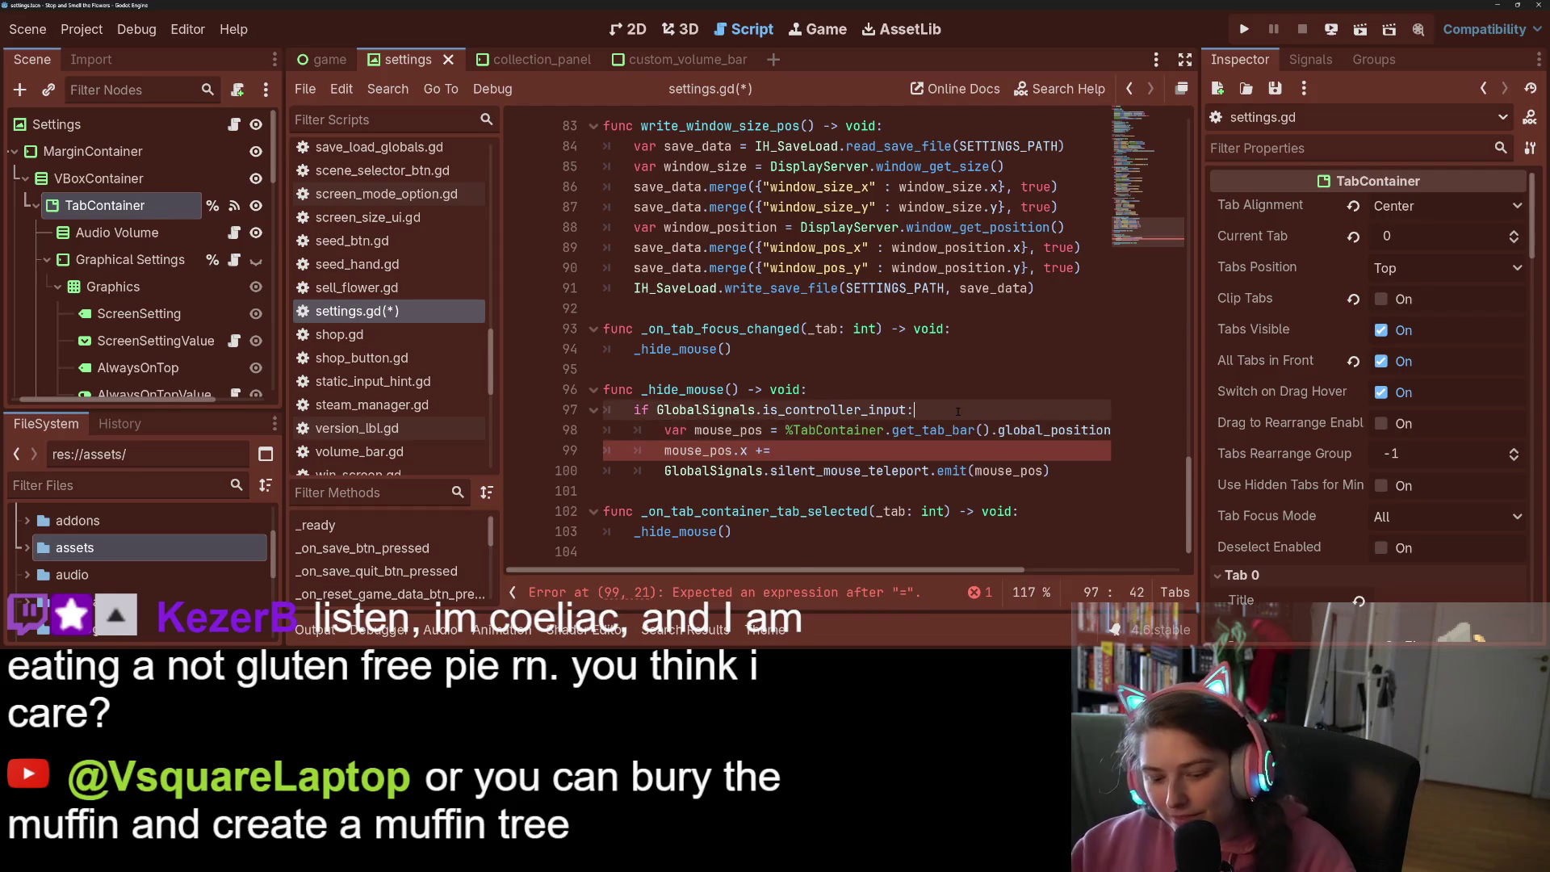
Store the tab bar lookup in a tab_bar variable and reuse it on the mouse_pos line
{"action": "key", "text": "ctrl+shift+Return"}
{"action": "type", "text": "var tab"}
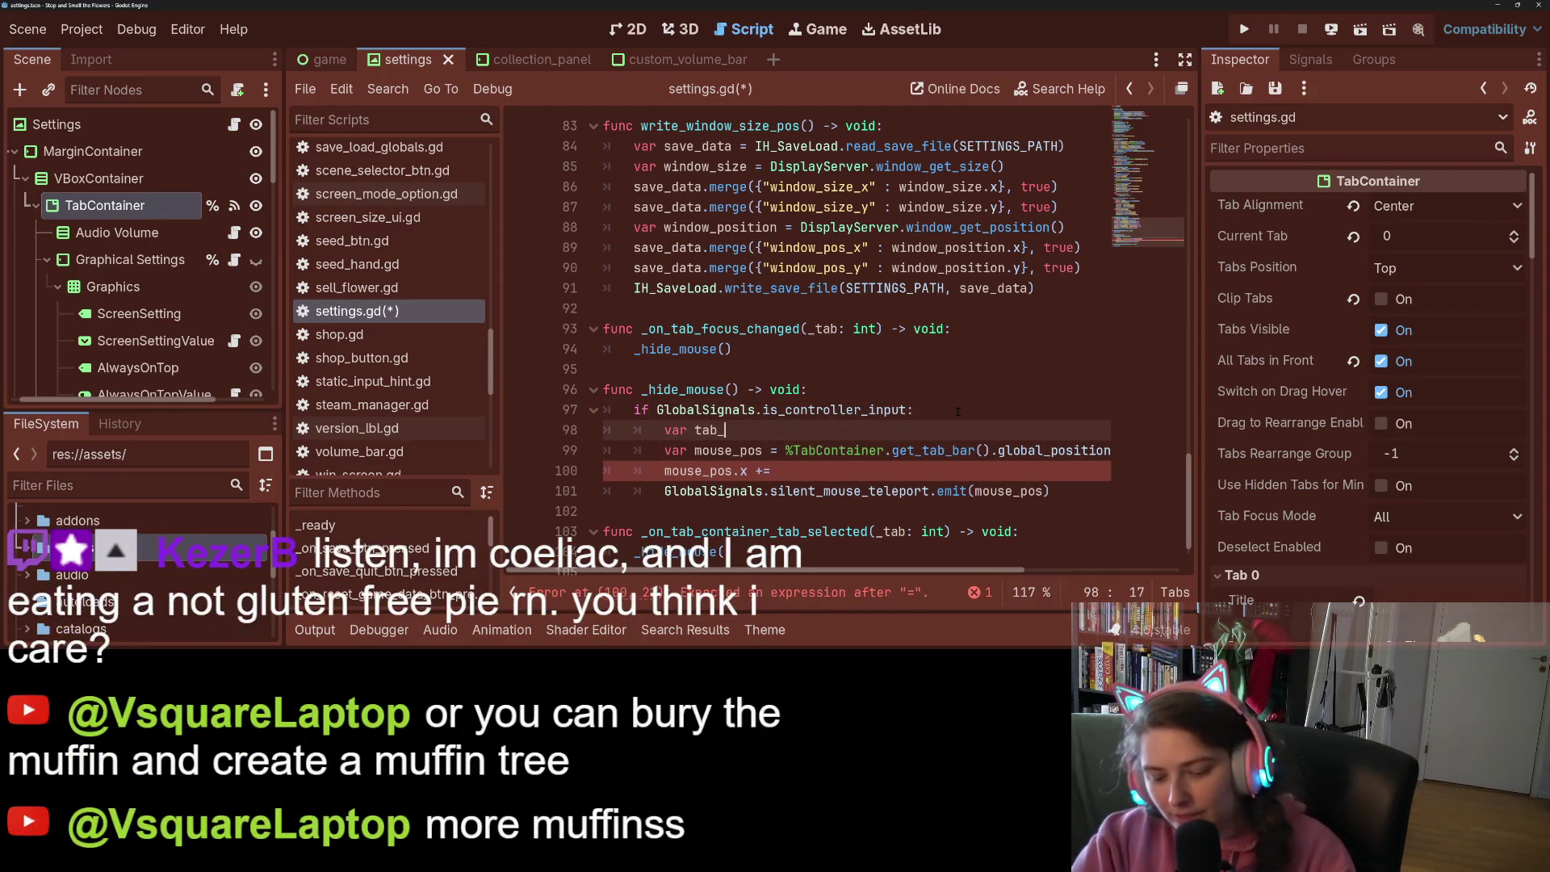
{"action": "type", "text": "_bar ="}
{"action": "key", "text": "ctrl+v"}
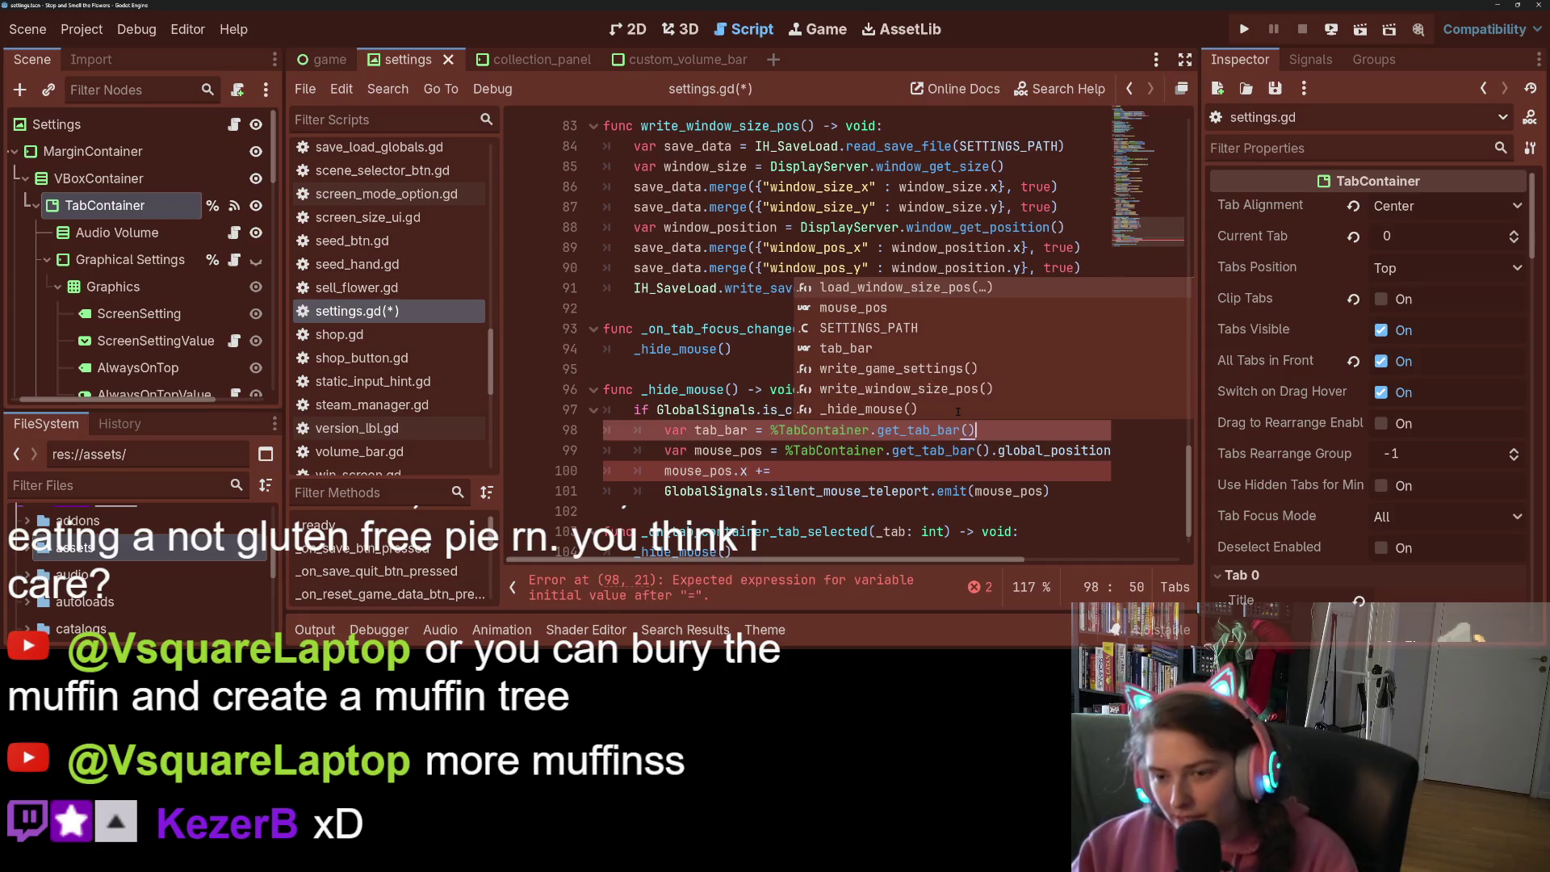
{"action": "left_click", "coordinate": [724, 429]}
{"action": "double_click", "coordinate": [724, 429]}
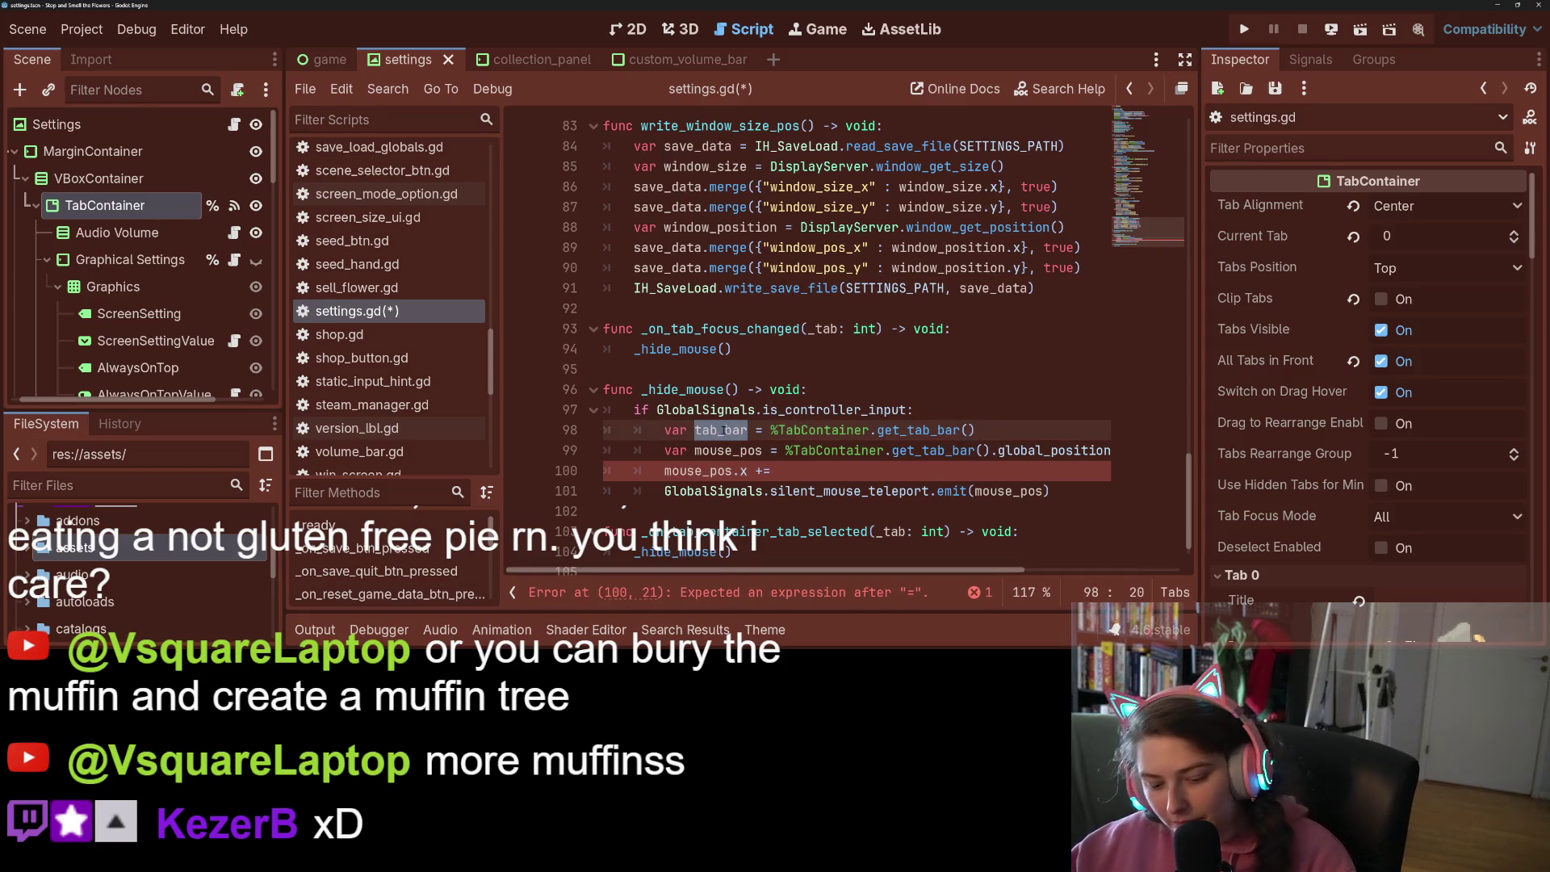
{"action": "left_click_drag", "start_coordinate": [785, 449], "coordinate": [992, 450]}
{"action": "type", "text": "tab_bar"}
Complete the x offset as tab_bar.size.x - 30.0 and save
{"action": "left_click", "coordinate": [951, 472]}
{"action": "type", "text": "tab_bar.size.x"}
{"action": "key", "text": "ctrl+s"}
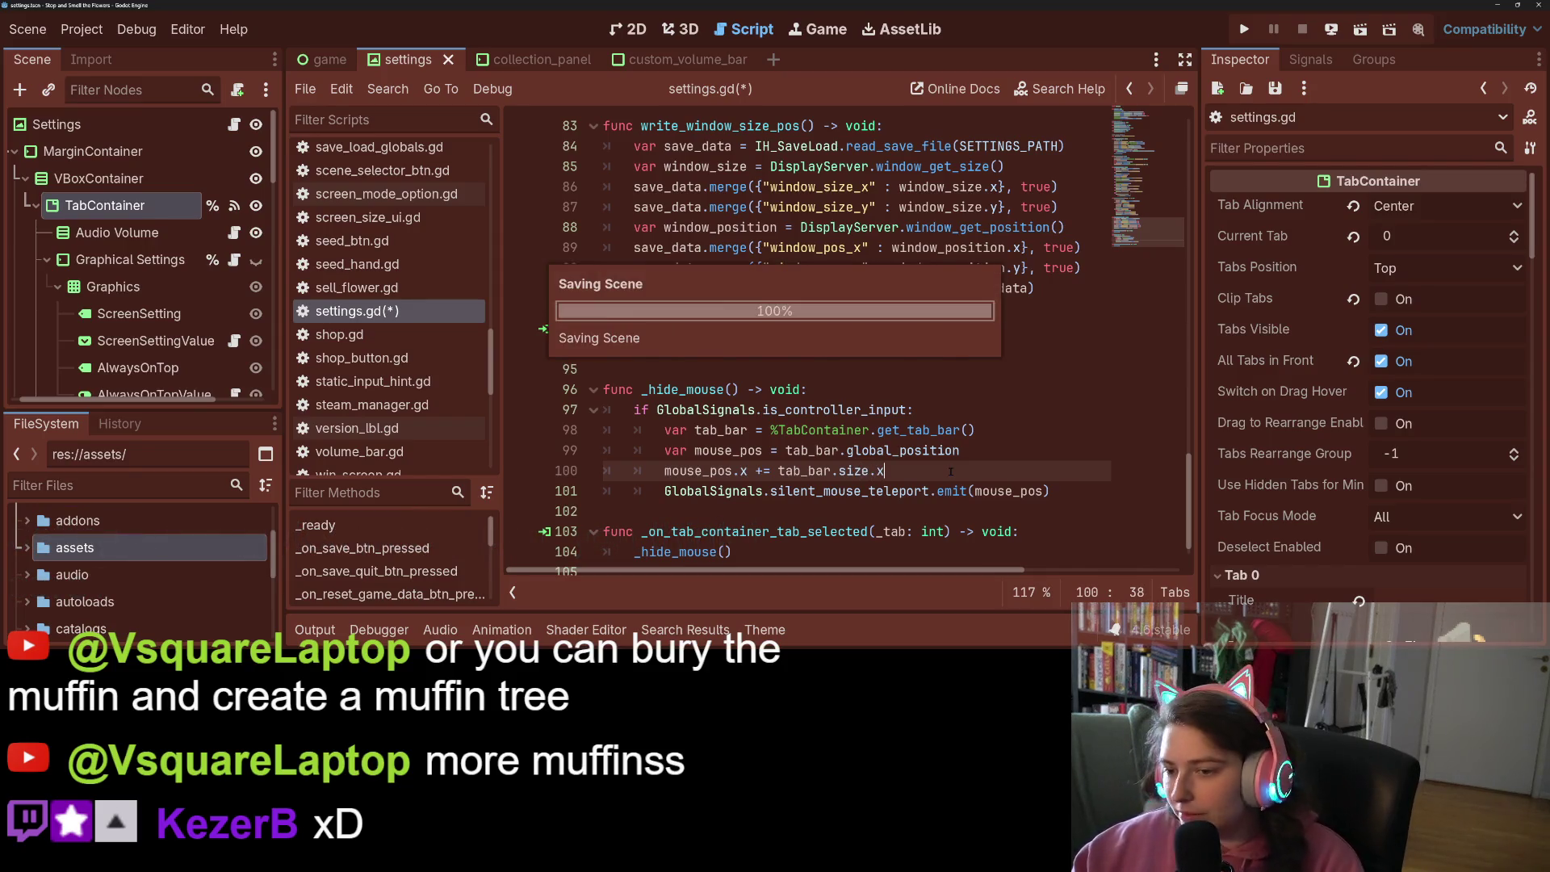
{"action": "type", "text": " -"}
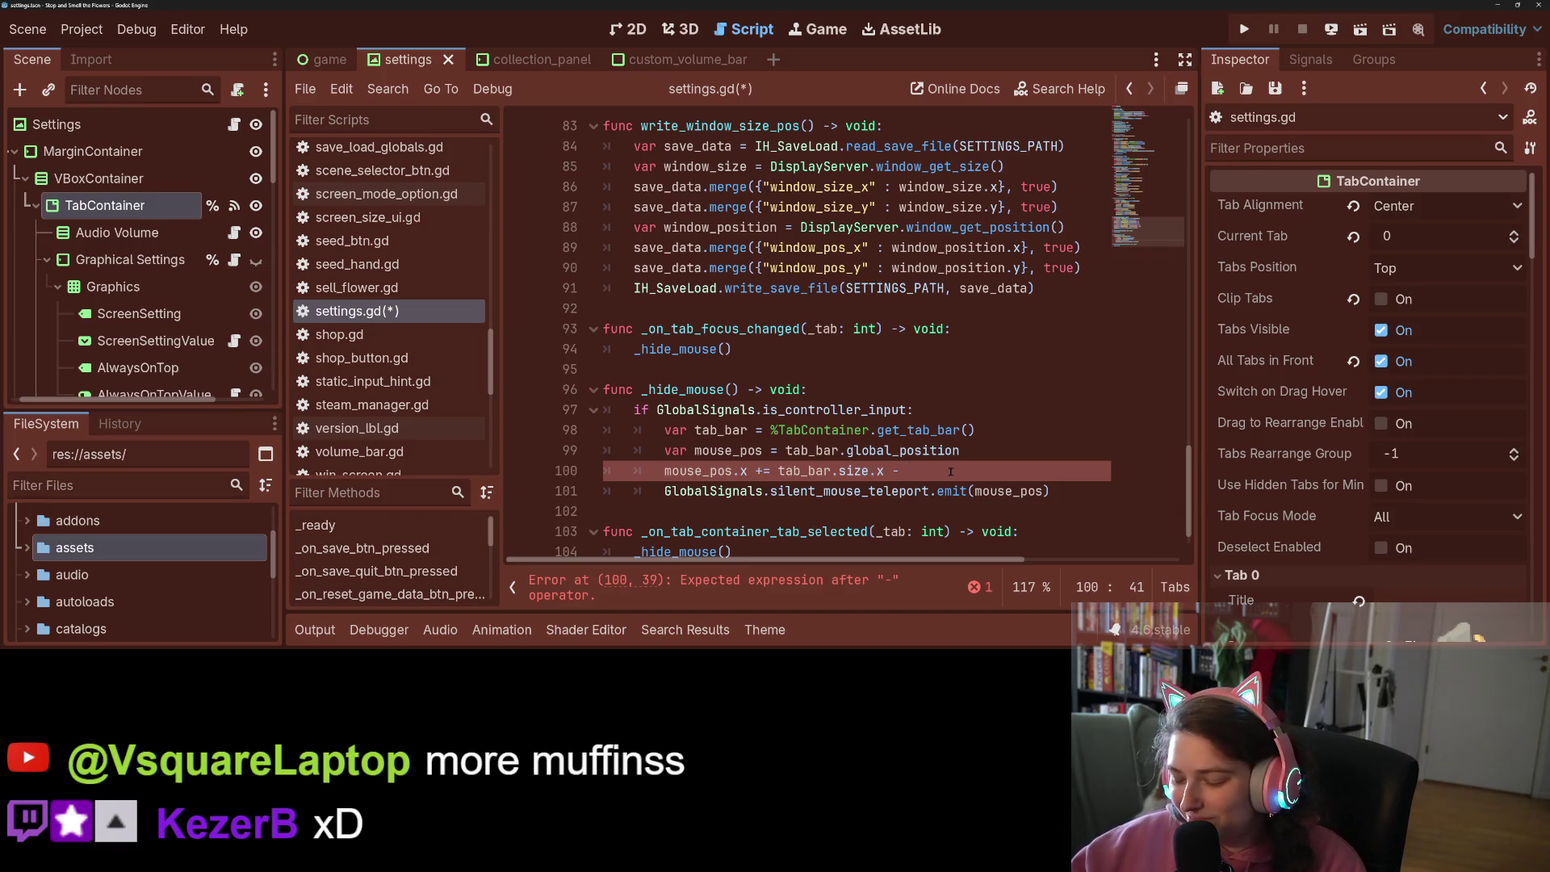
{"action": "type", "text": "30.0"}
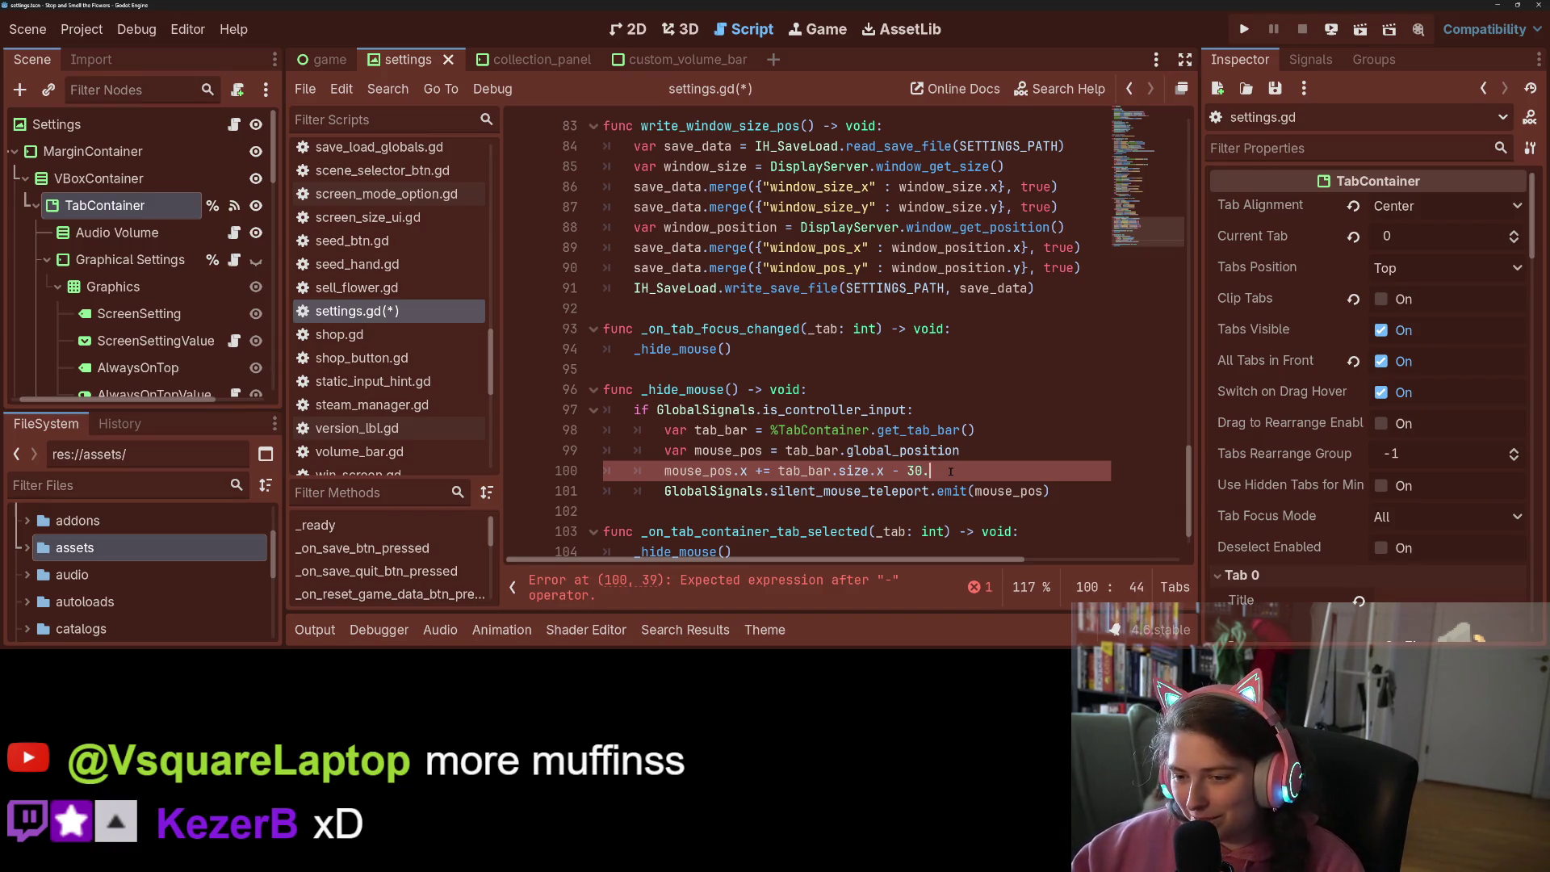
{"action": "key", "text": "ctrl+s"}
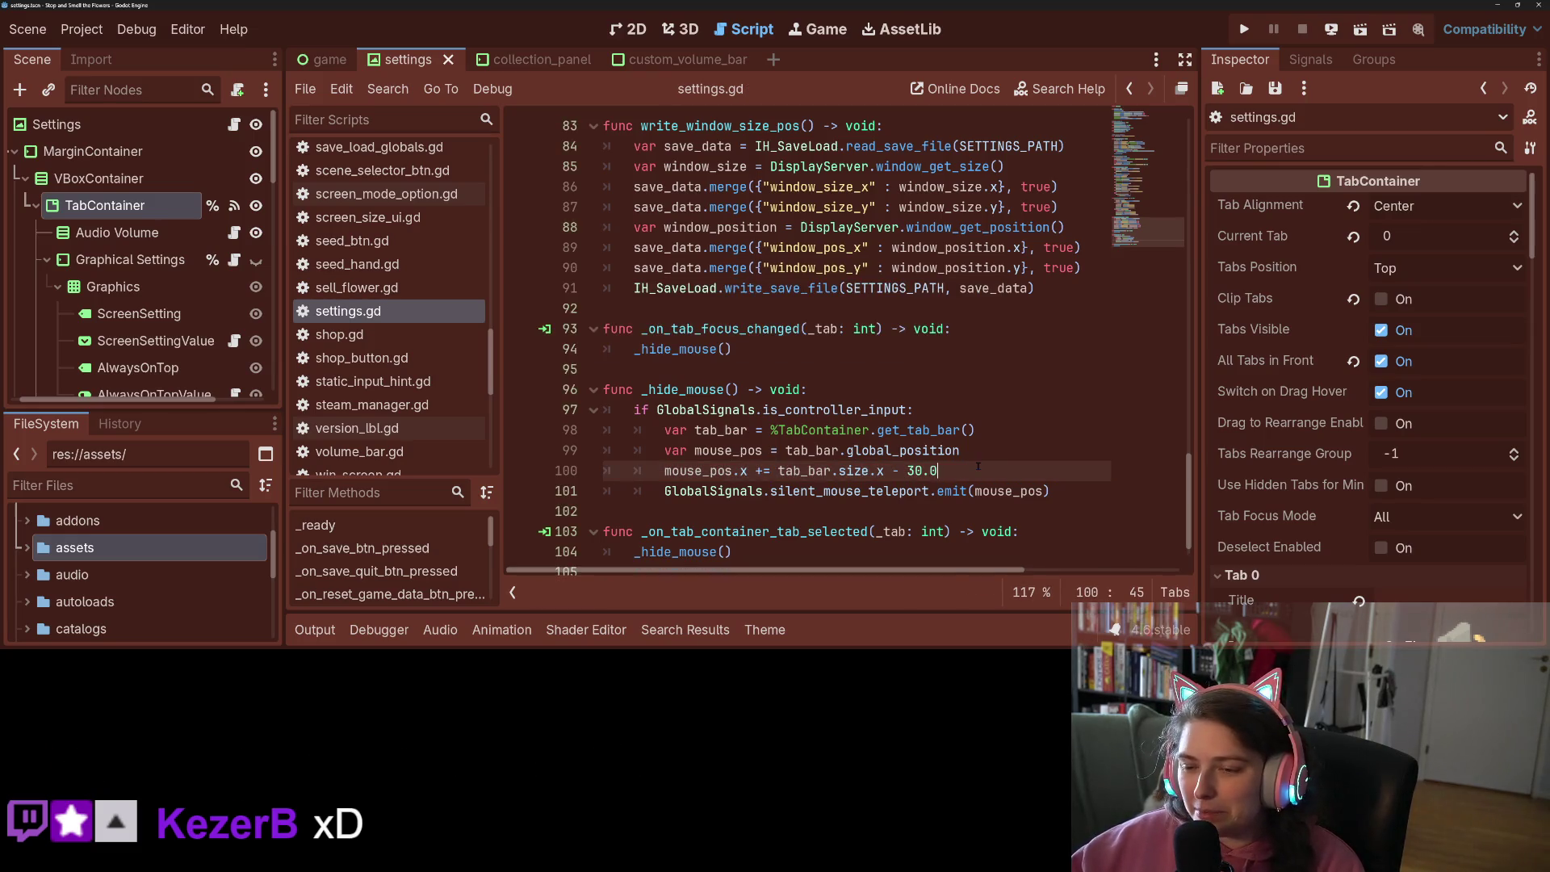
Add mouse_pos.y += tab_bar.size.y below it and save settings.gd
{"action": "key", "text": "Return"}
{"action": "type", "text": "m"}
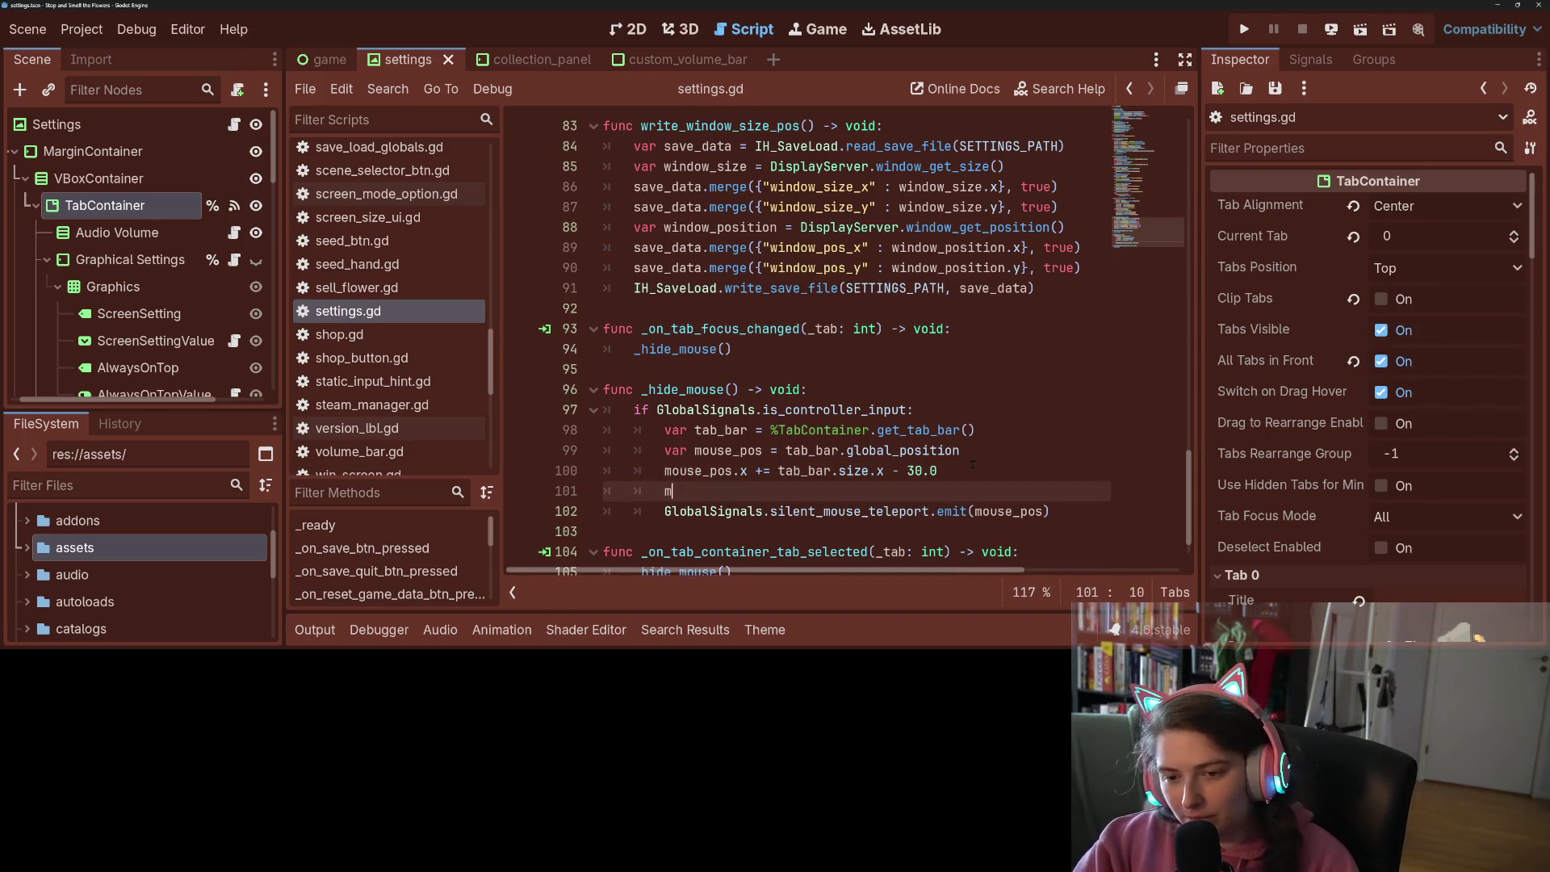
{"action": "type", "text": "ou"}
{"action": "key", "text": "Return"}
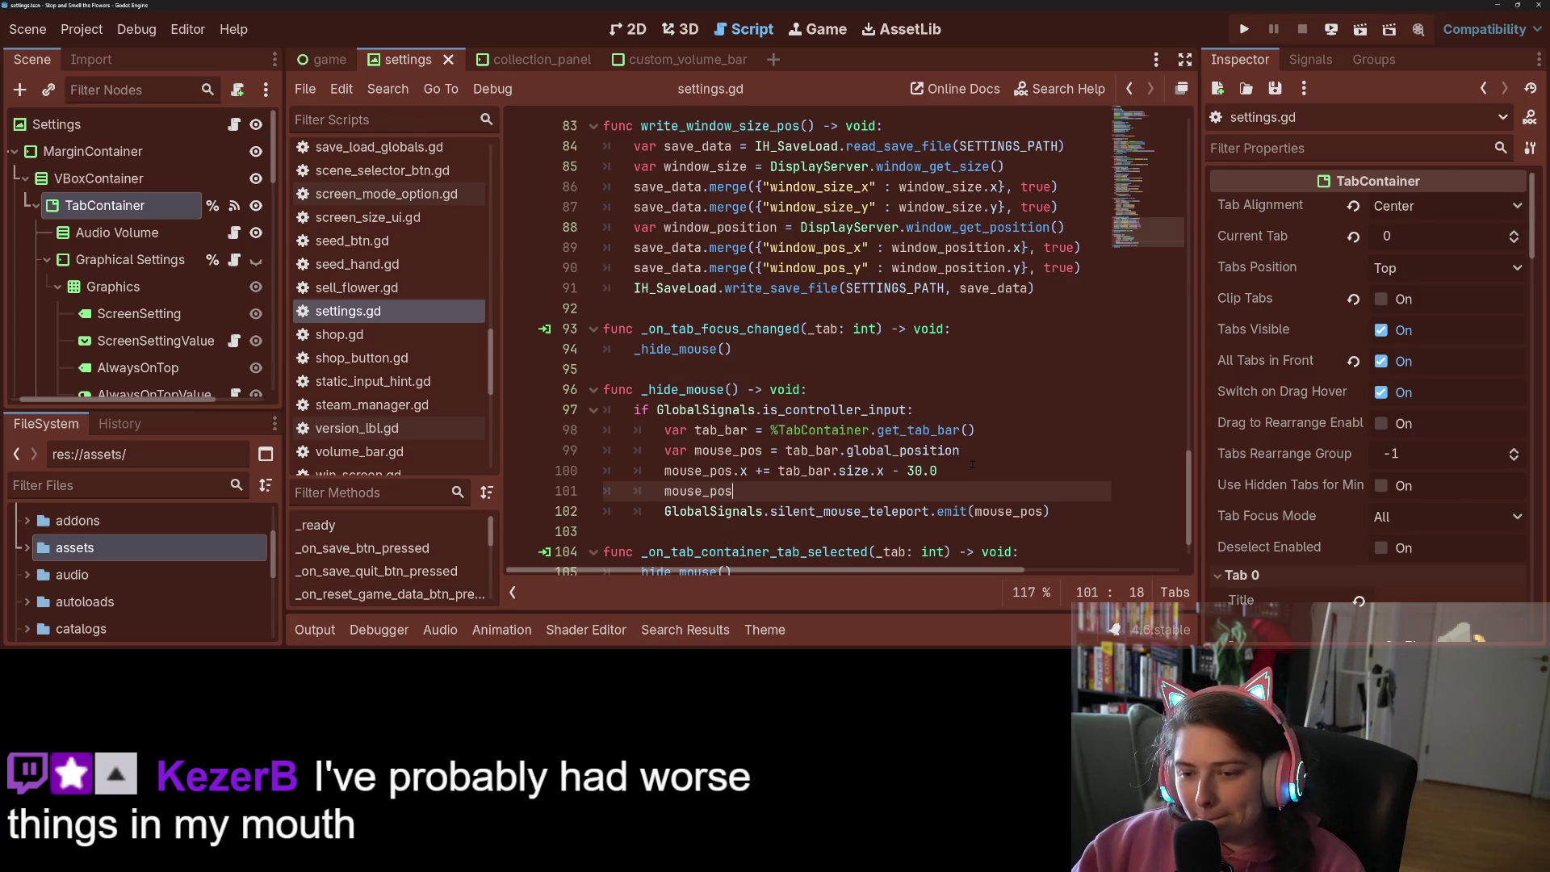
{"action": "type", "text": ".y +"}
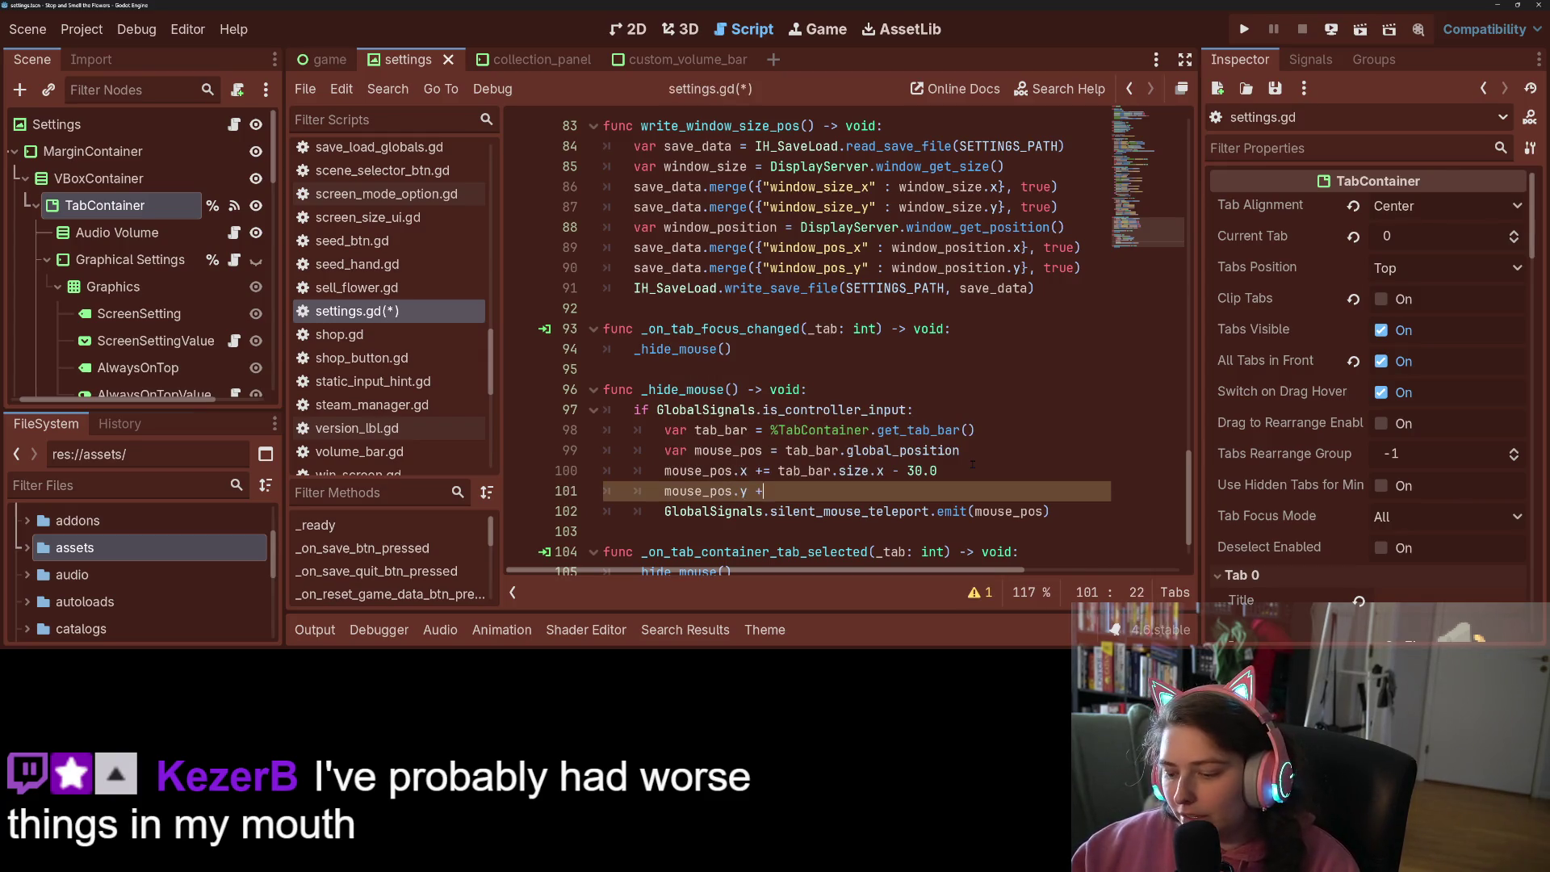
{"action": "type", "text": "= tab"}
{"action": "key", "text": "Return"}
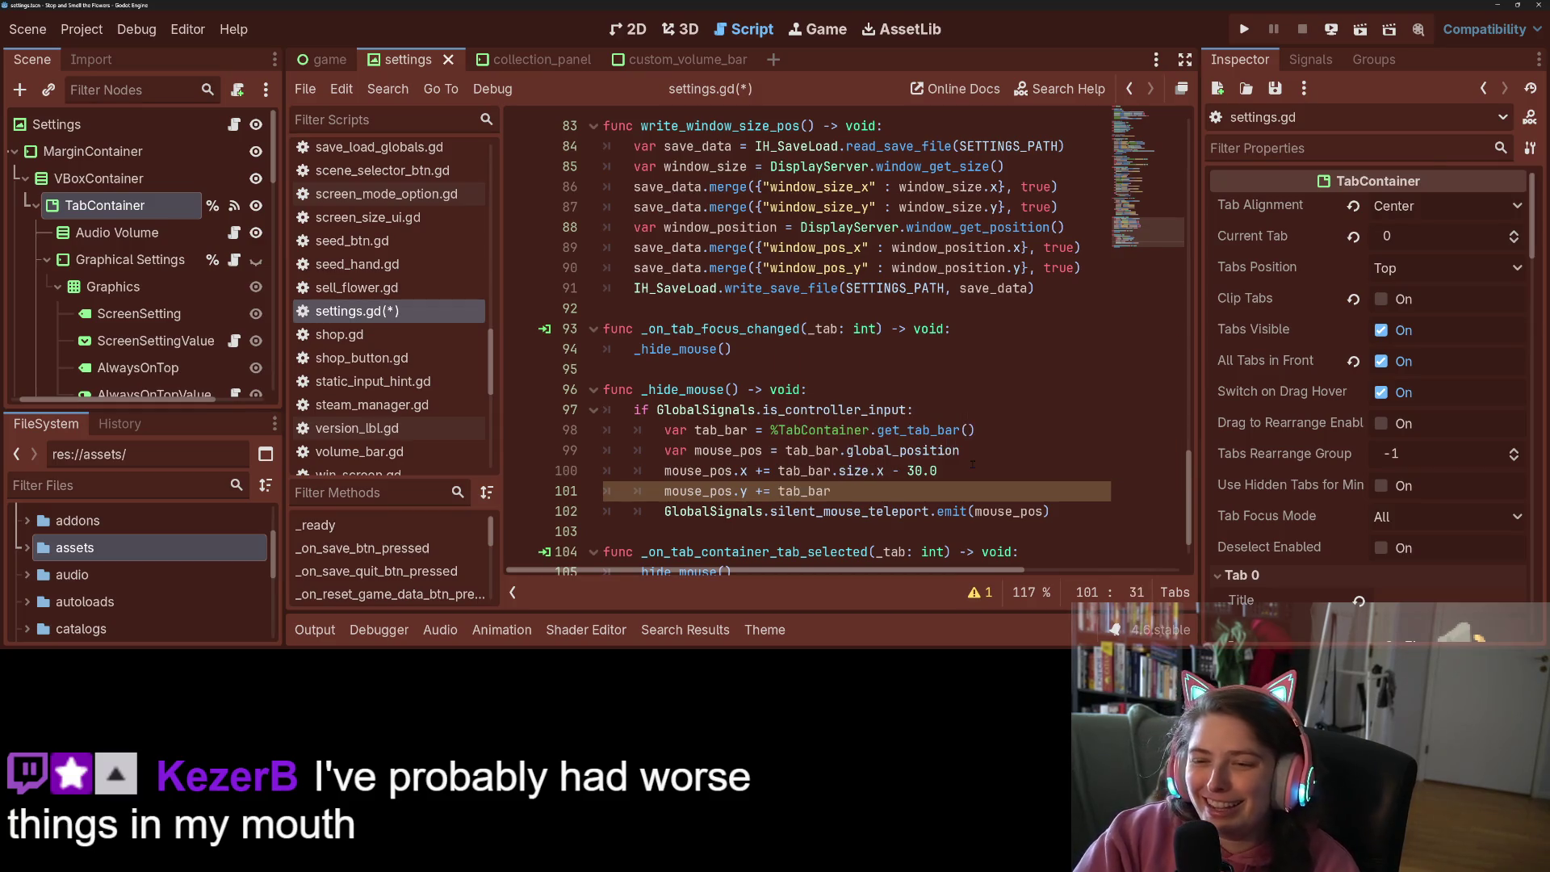
{"action": "type", "text": ".size"}
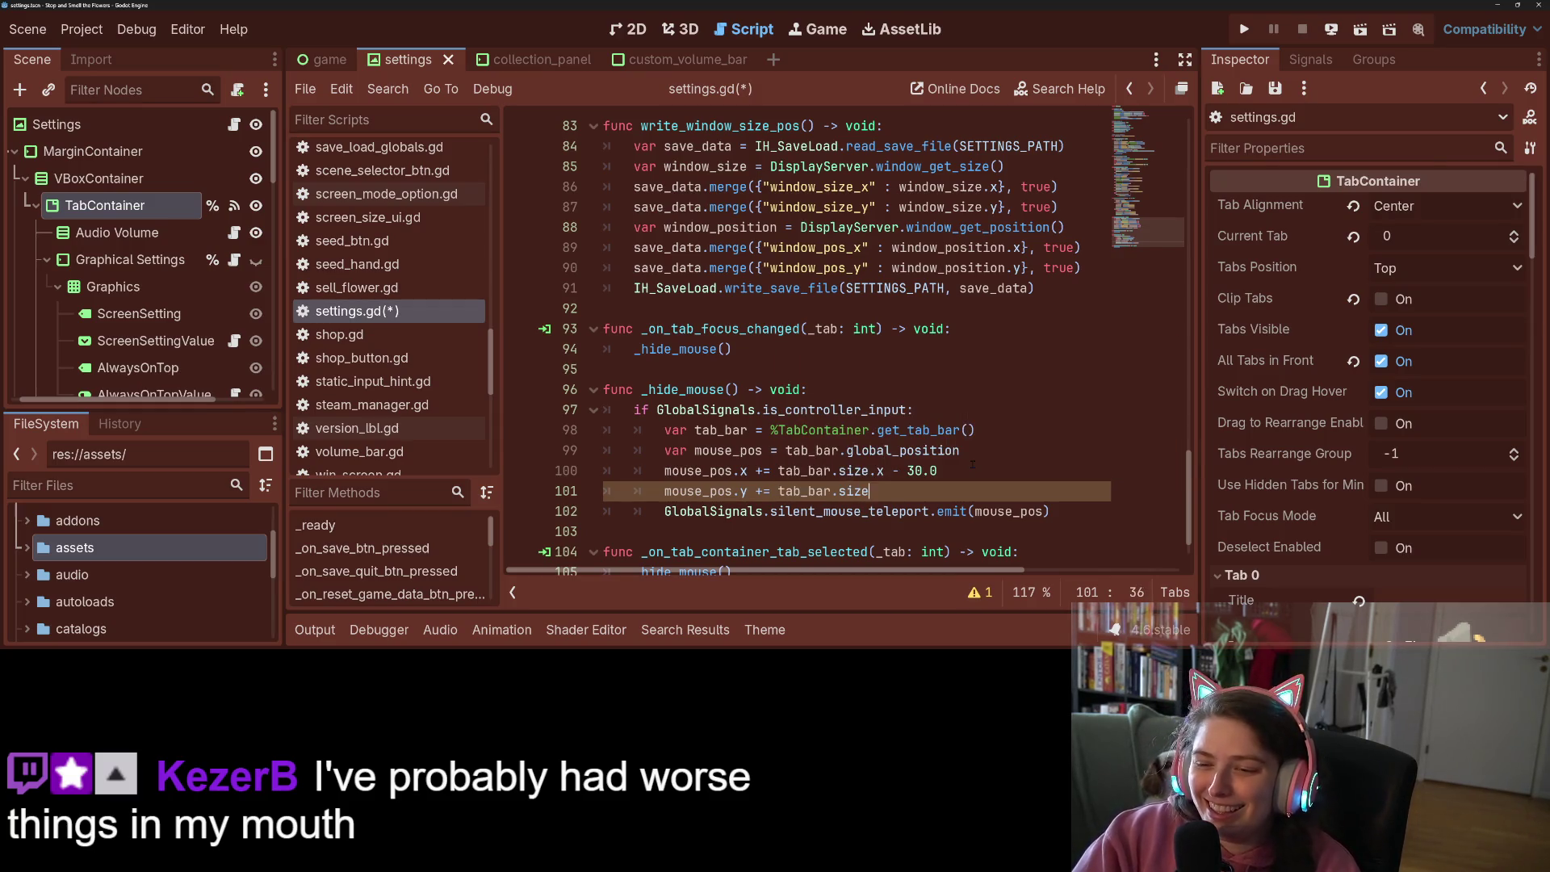
{"action": "type", "text": ".y"}
{"action": "key", "text": "ctrl+s"}
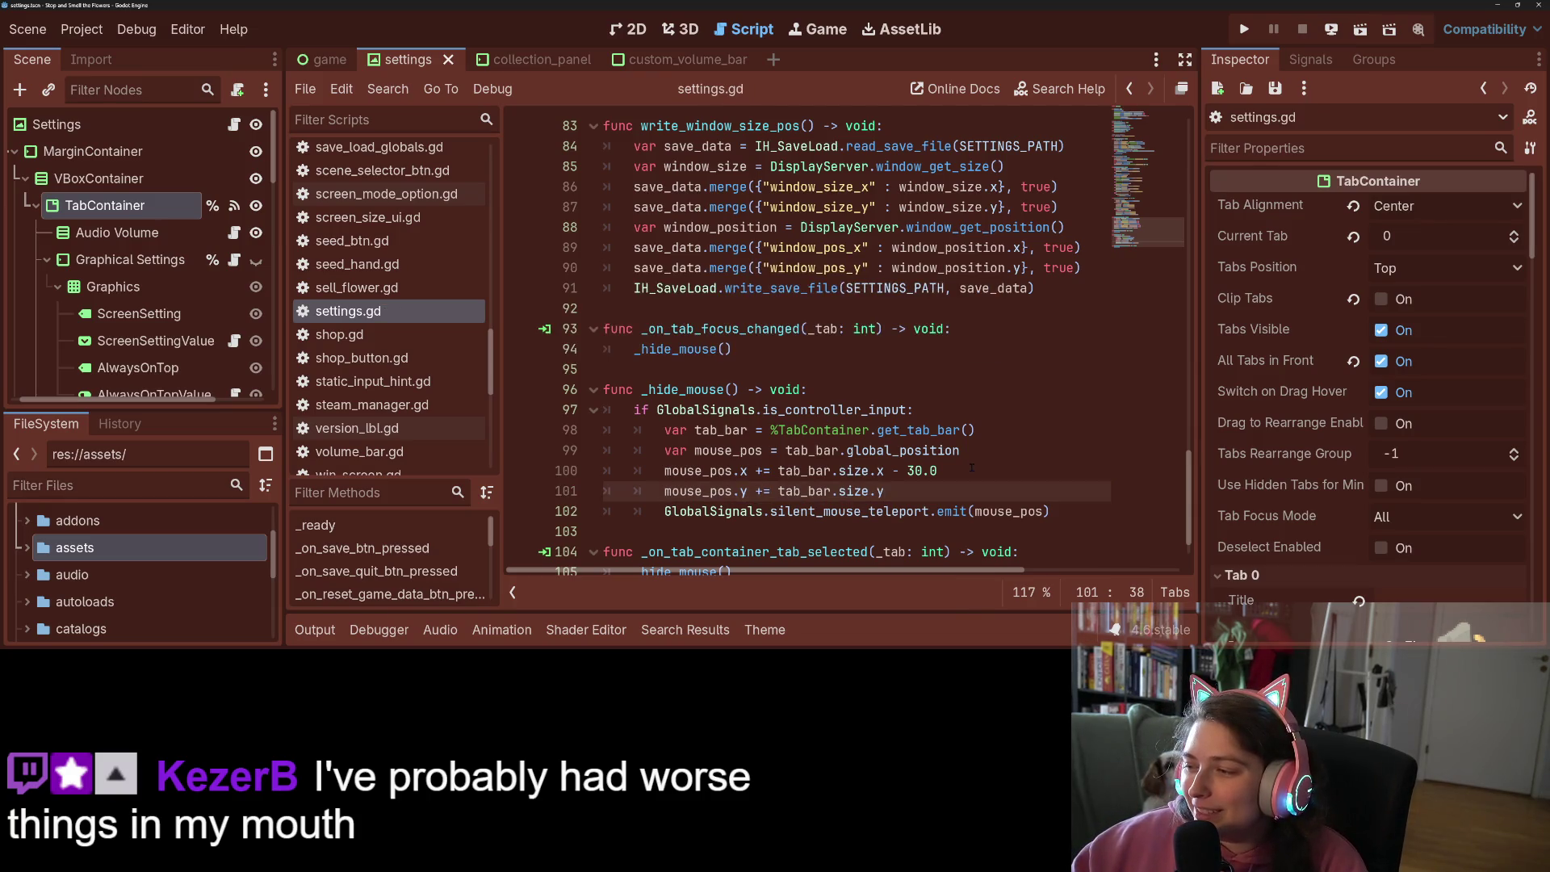
Run the project and cycle between settings tabs, including graphics, to check mouse placement
{"action": "left_click", "coordinate": [1244, 29]}
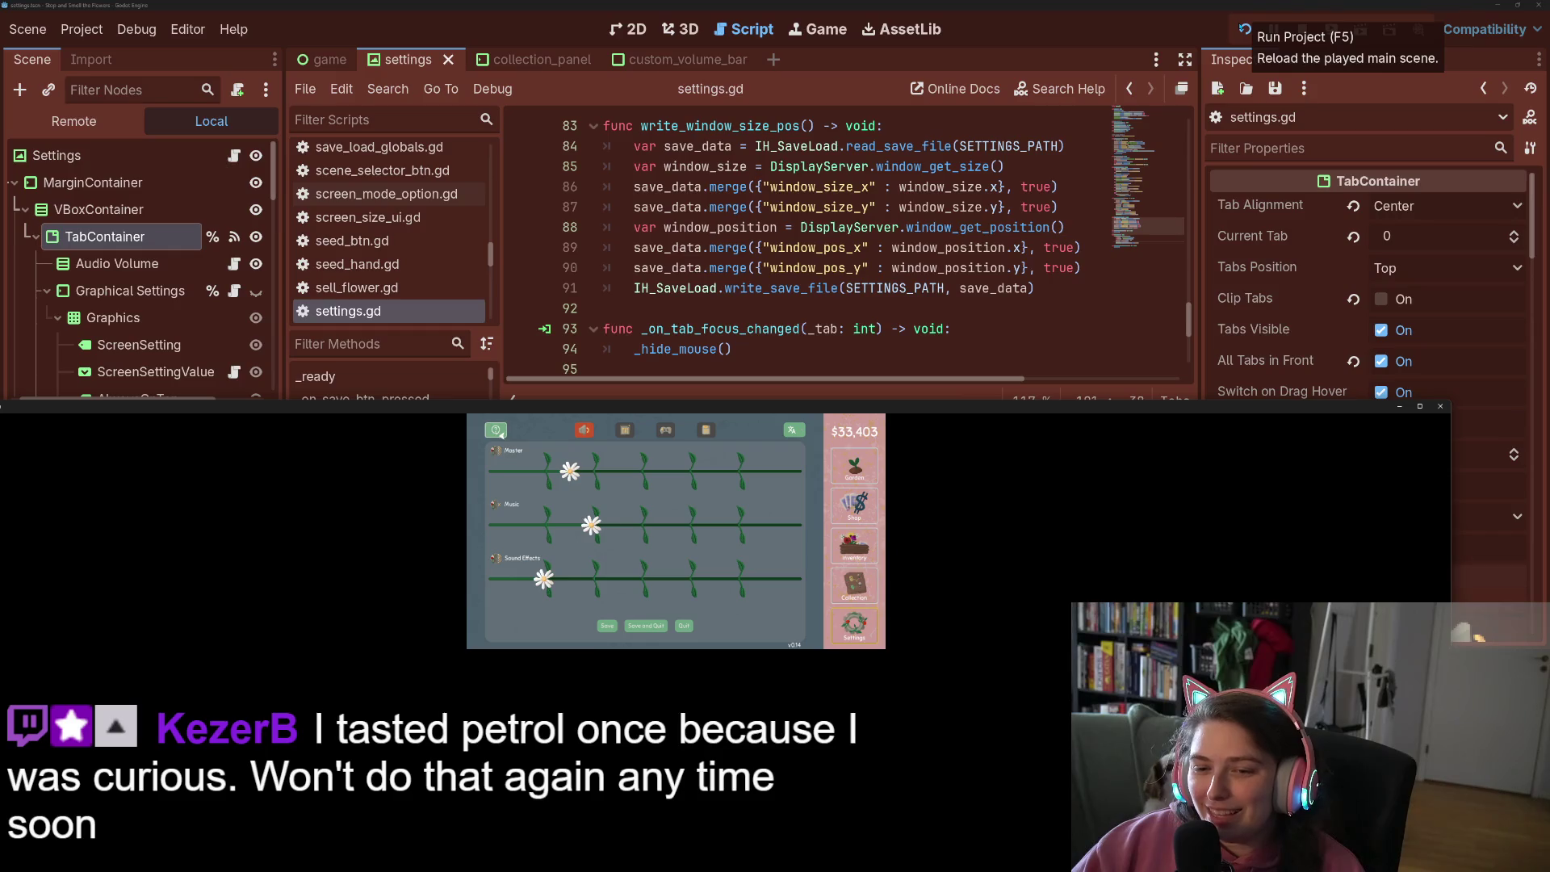
{"action": "key", "text": "Right"}
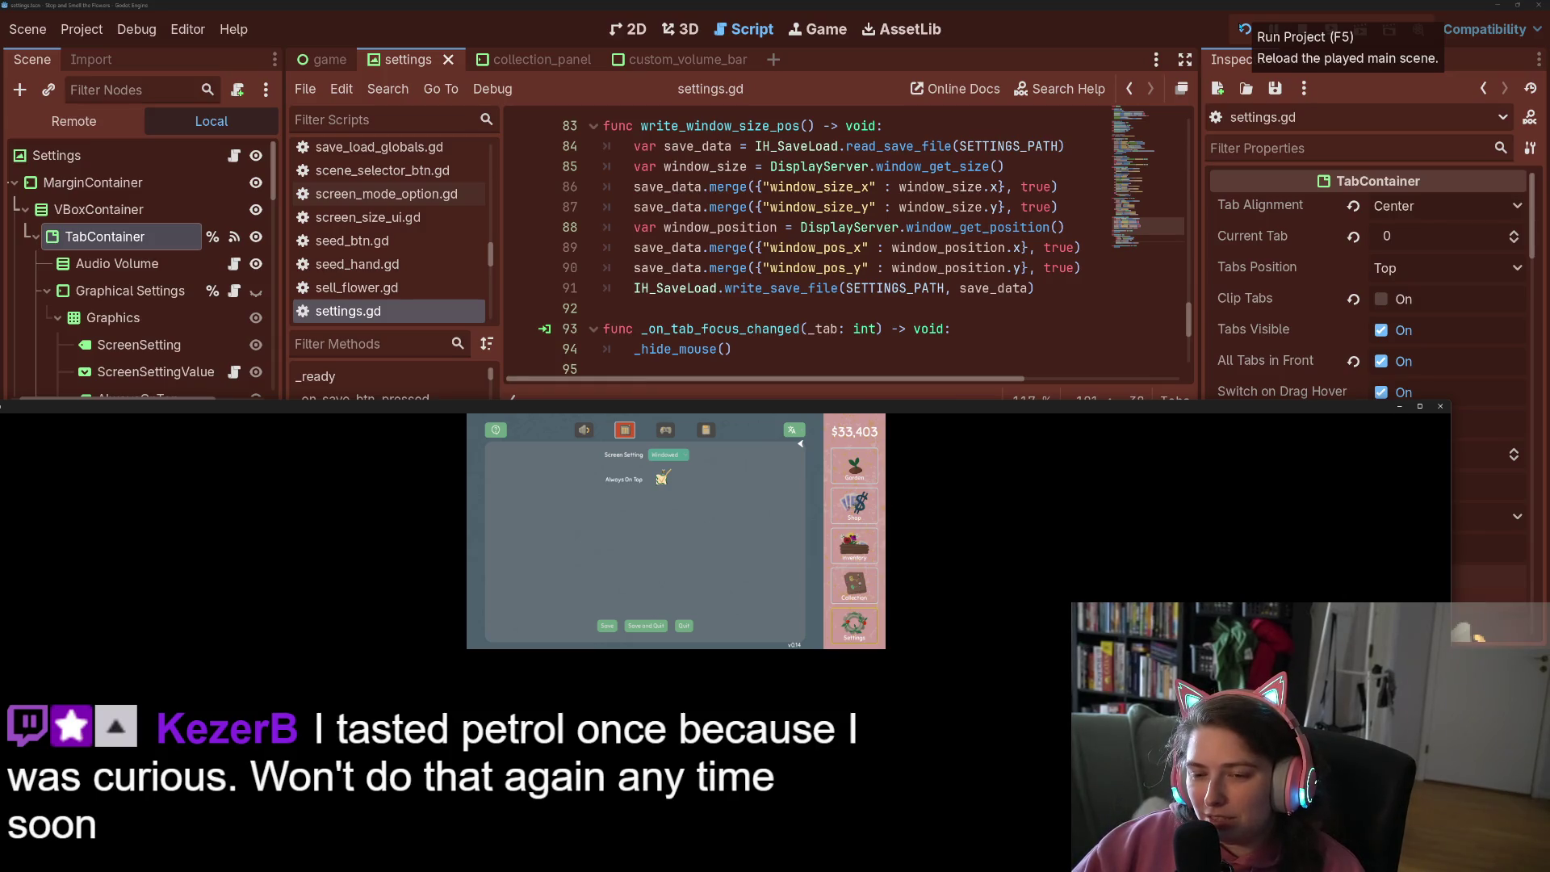
{"action": "key", "text": "Left"}
{"action": "key", "text": "Right"}
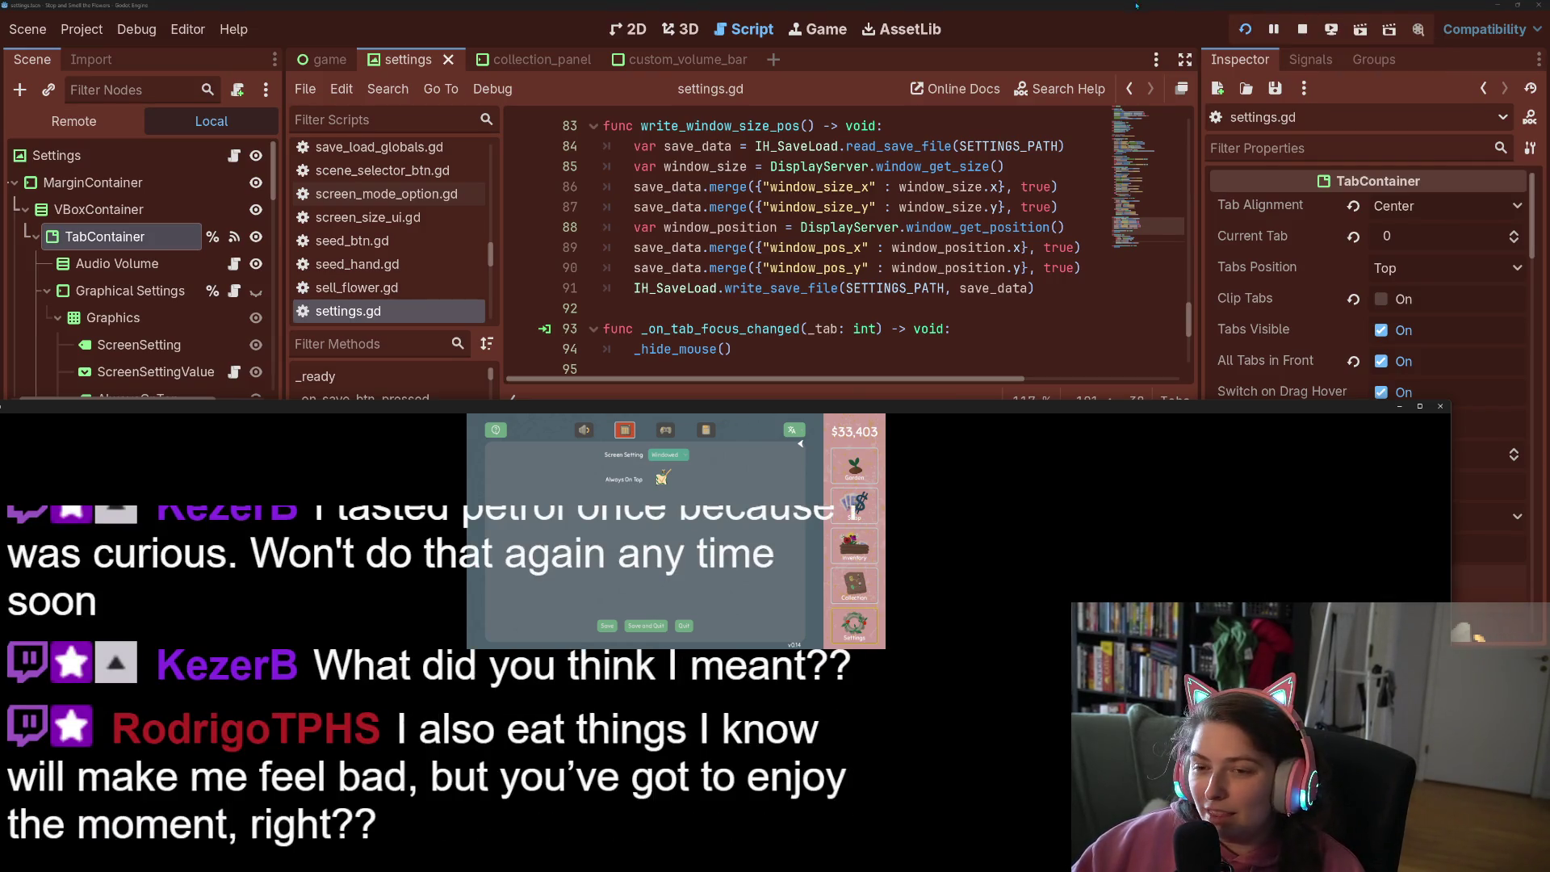
{"action": "scroll", "coordinate": [906, 242], "scroll_direction": "down", "scroll_amount": 4}
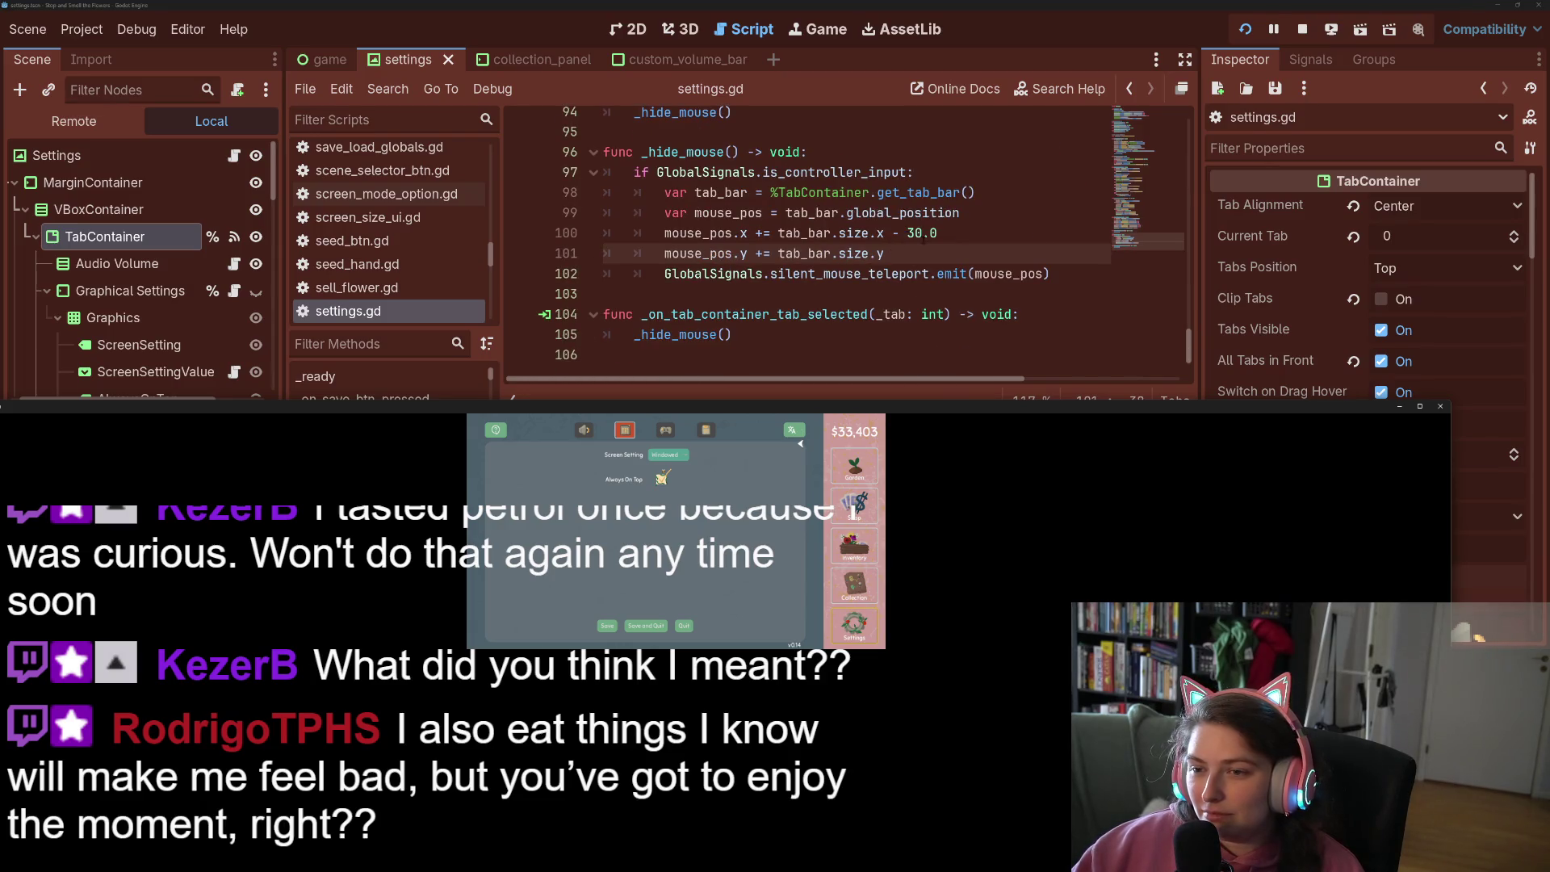
Try halving the offsets (size.y/2, size.x/2 + 30.0), save, and test in the game
{"action": "type", "text": "/2"}
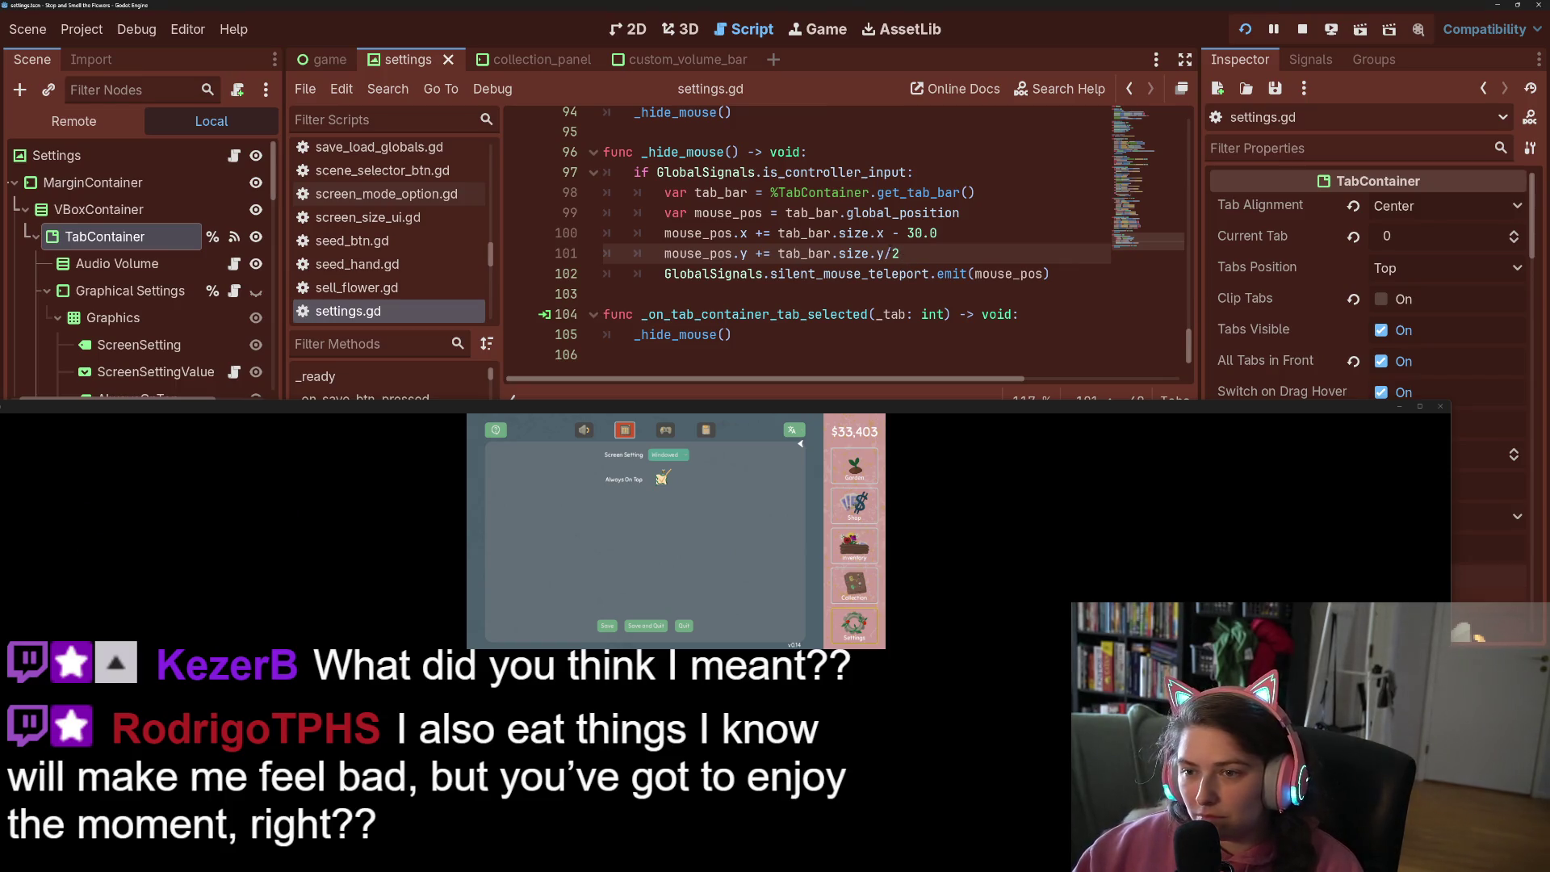
{"action": "left_click", "coordinate": [882, 233]}
{"action": "type", "text": "/2"}
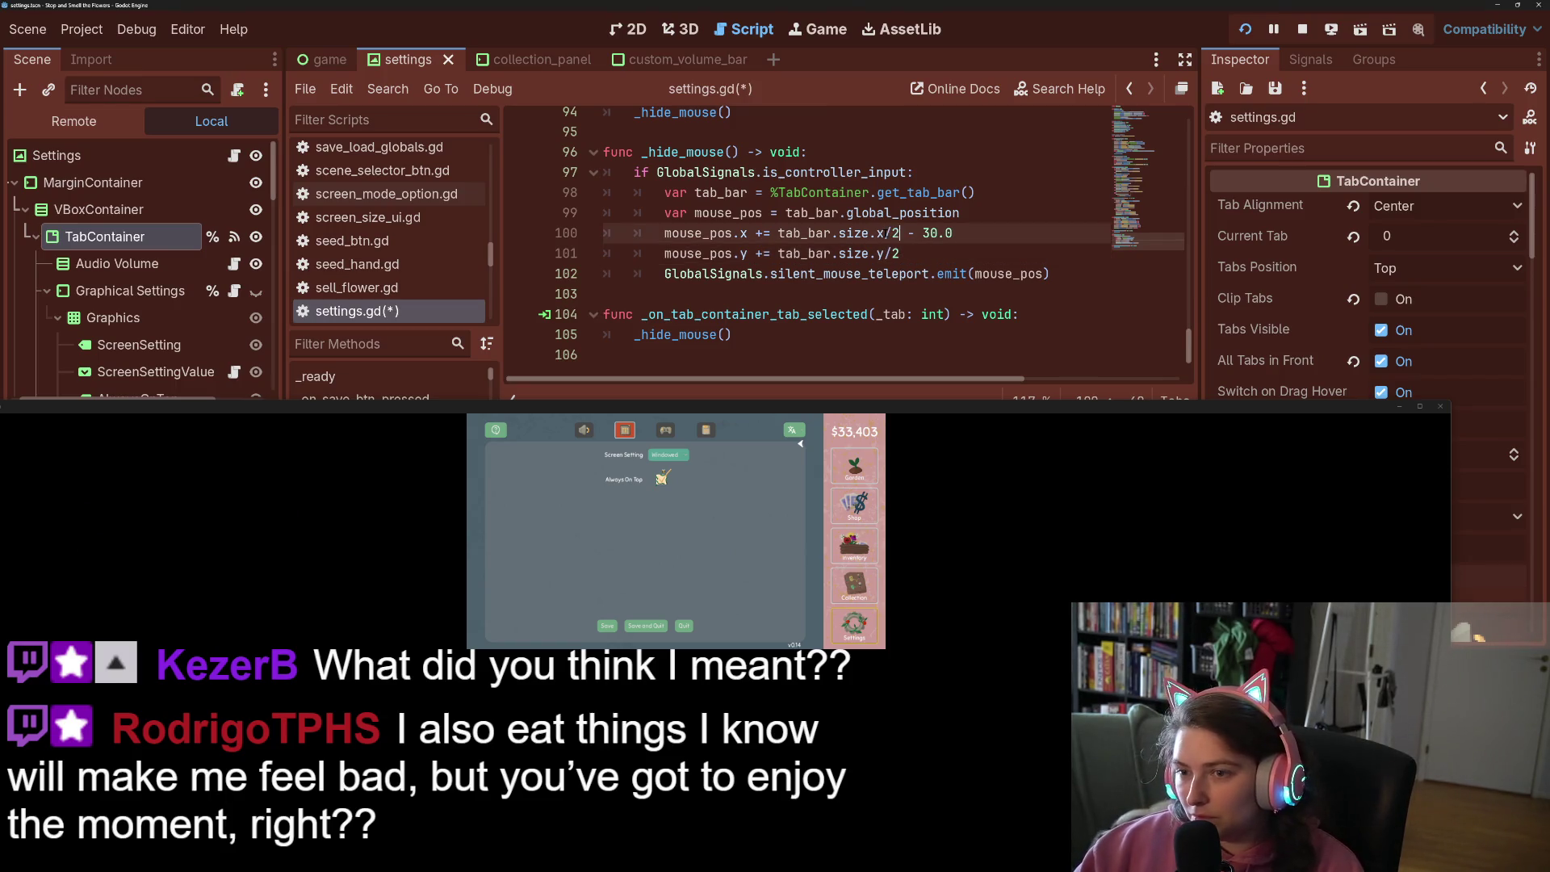
{"action": "double_click", "coordinate": [911, 232]}
{"action": "type", "text": "+"}
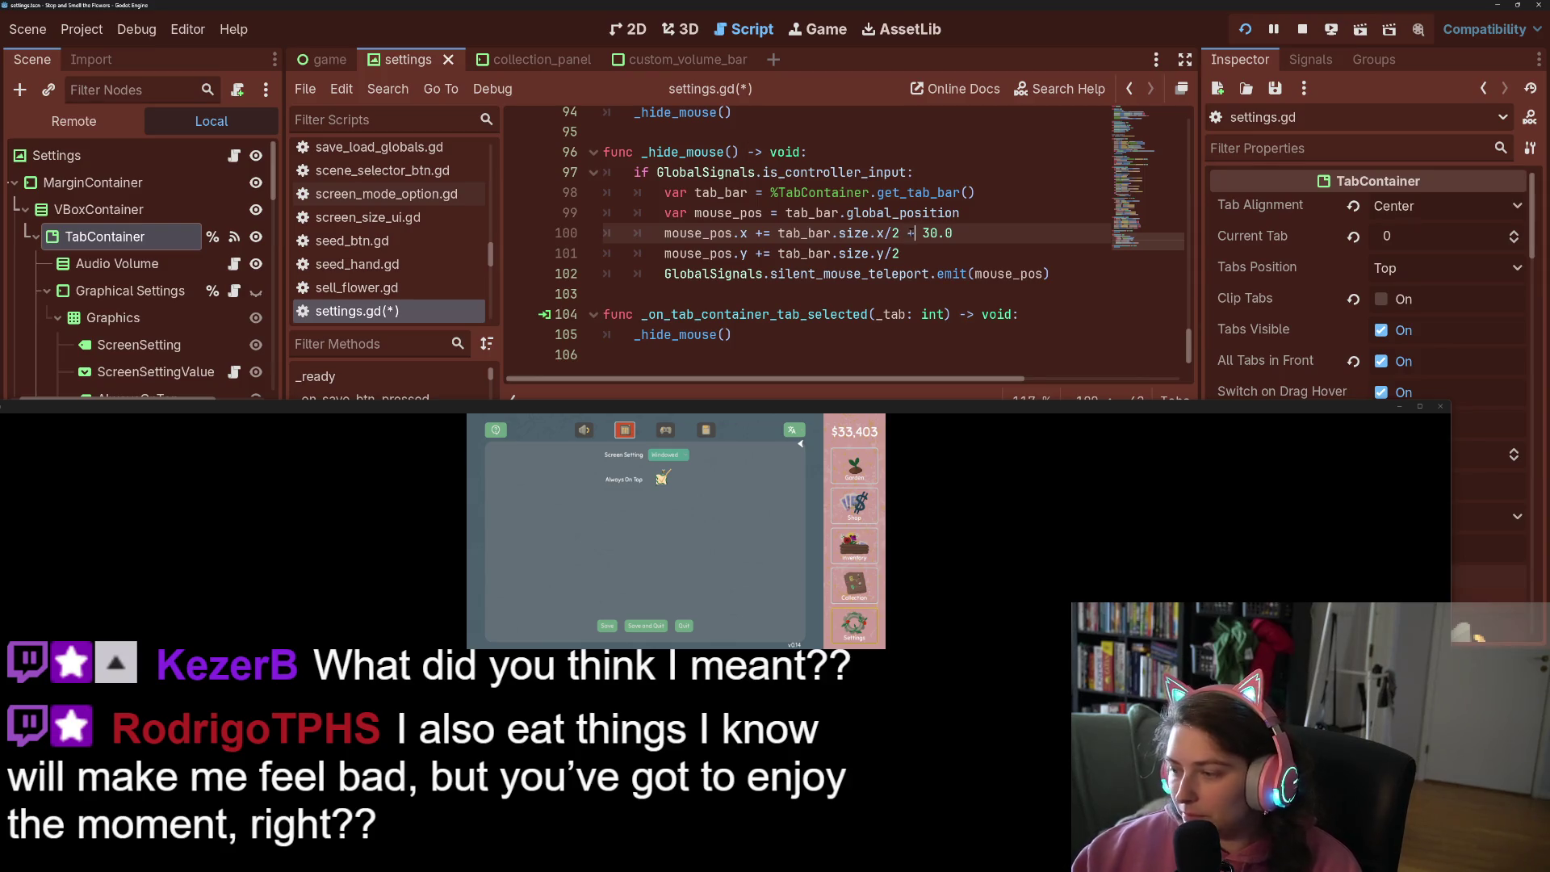
{"action": "key", "text": "ctrl+s"}
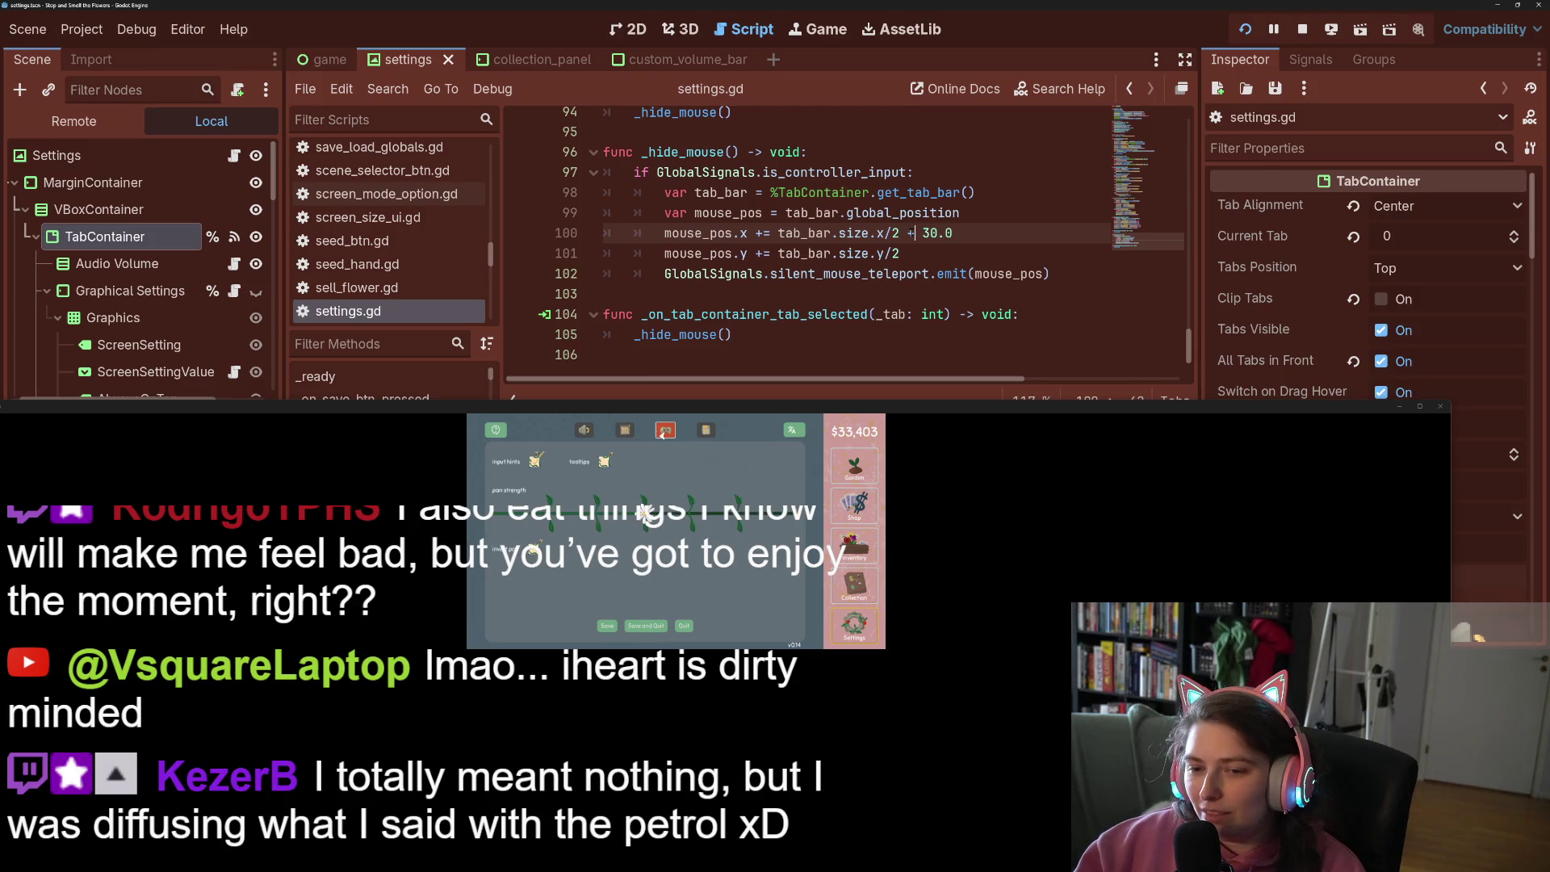
{"action": "key", "text": "Left"}
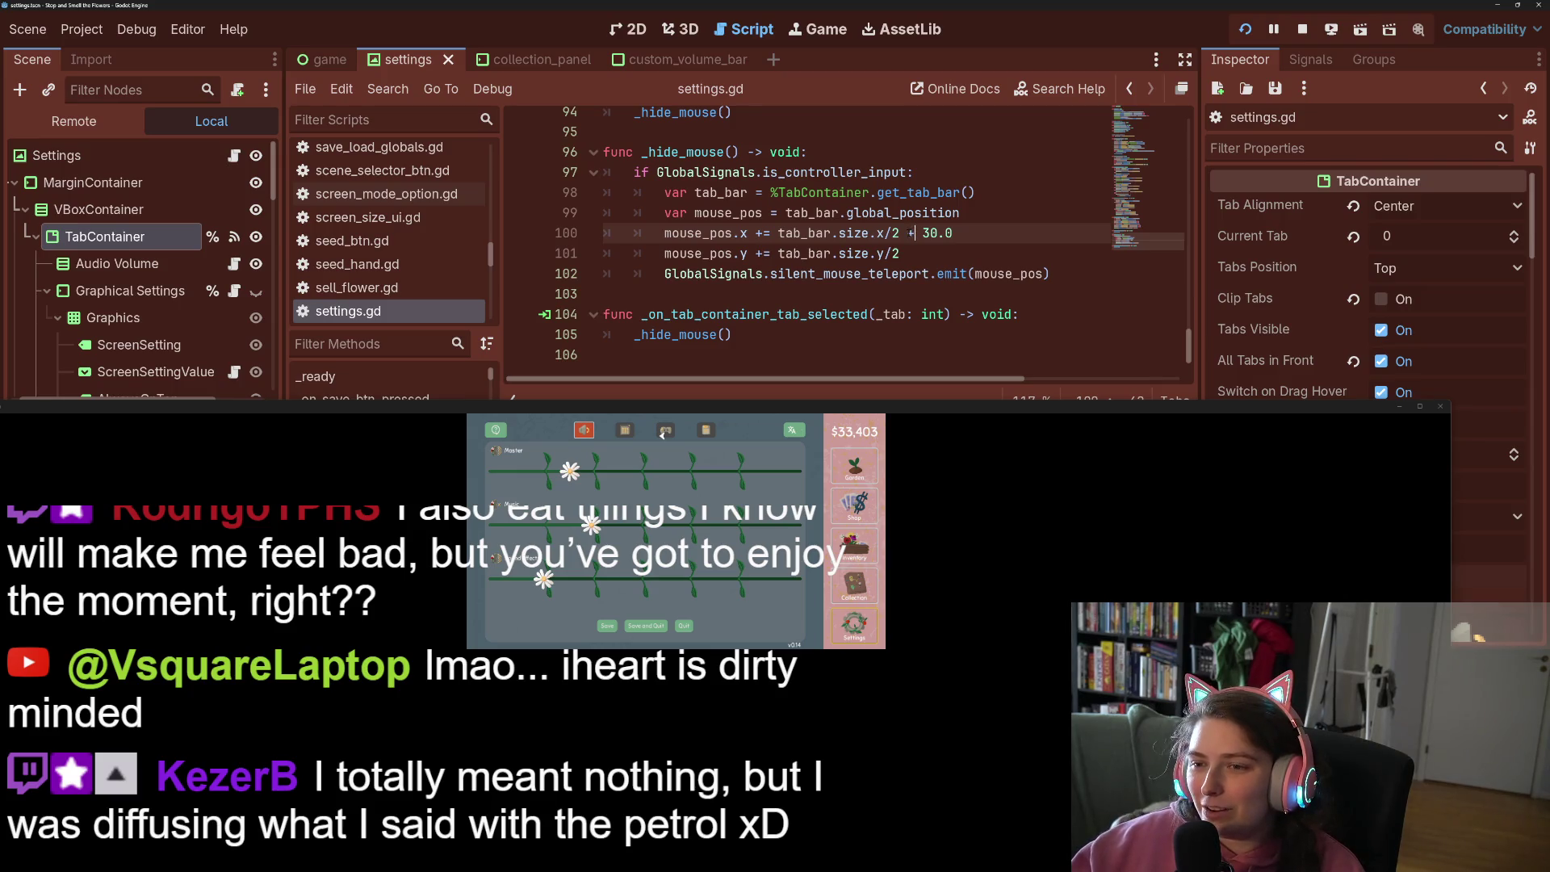
Revert the x offset to size.x minus and change it to 100.0, saving each change
{"action": "key", "text": "shift+Left"}
{"action": "key", "text": "shift+Left"}
{"action": "key", "text": "shift+Left"}
{"action": "key", "text": "BackSpace"}
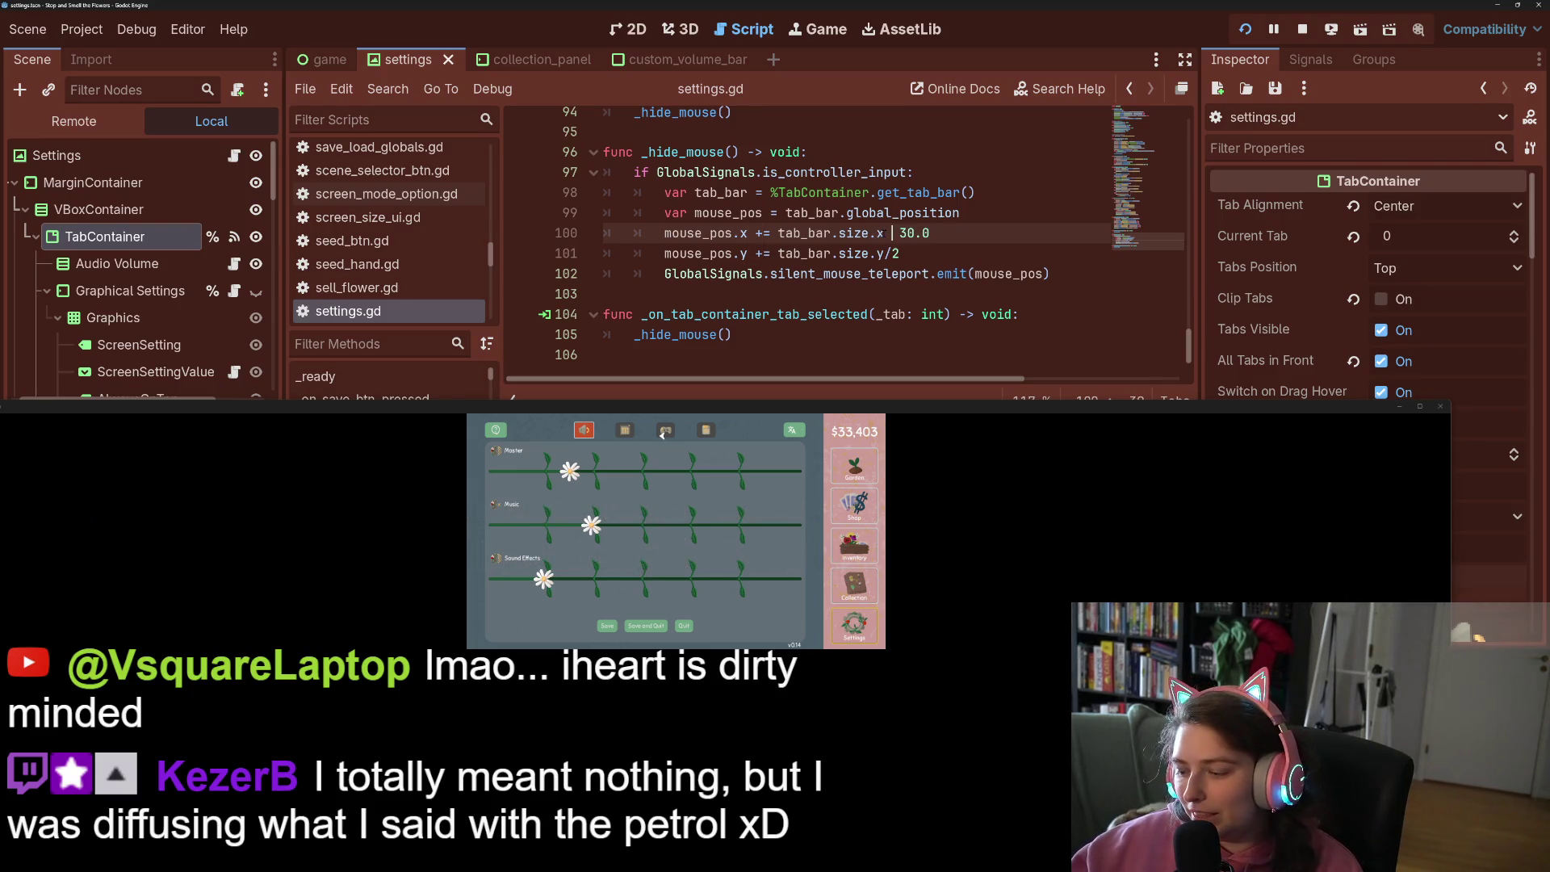
{"action": "type", "text": "-"}
{"action": "key", "text": "ctrl+s"}
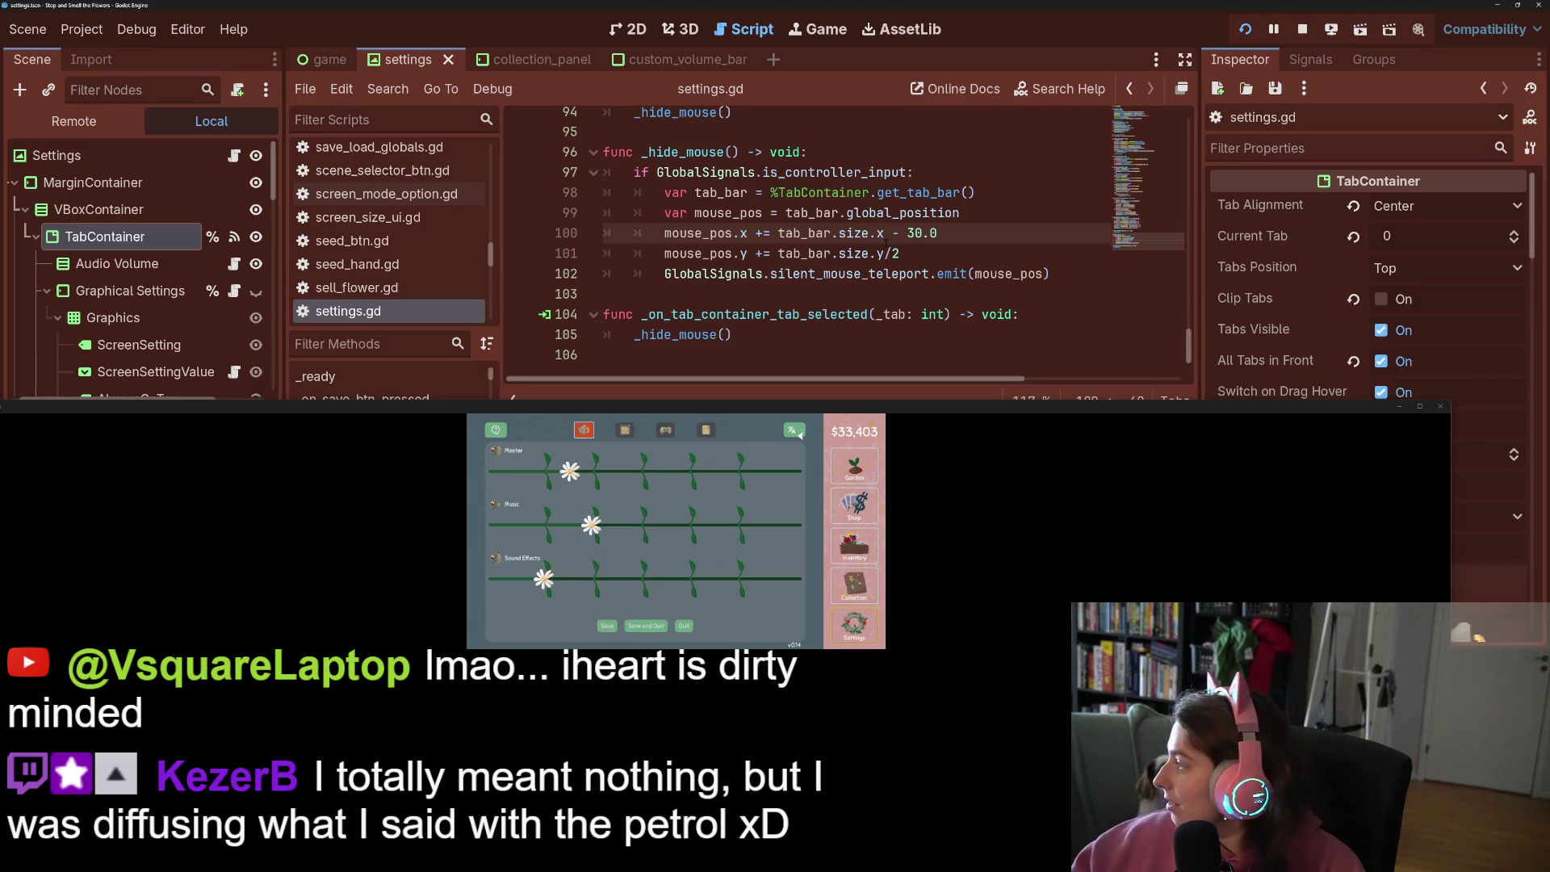
{"action": "key", "text": "Delete"}
{"action": "type", "text": "10"}
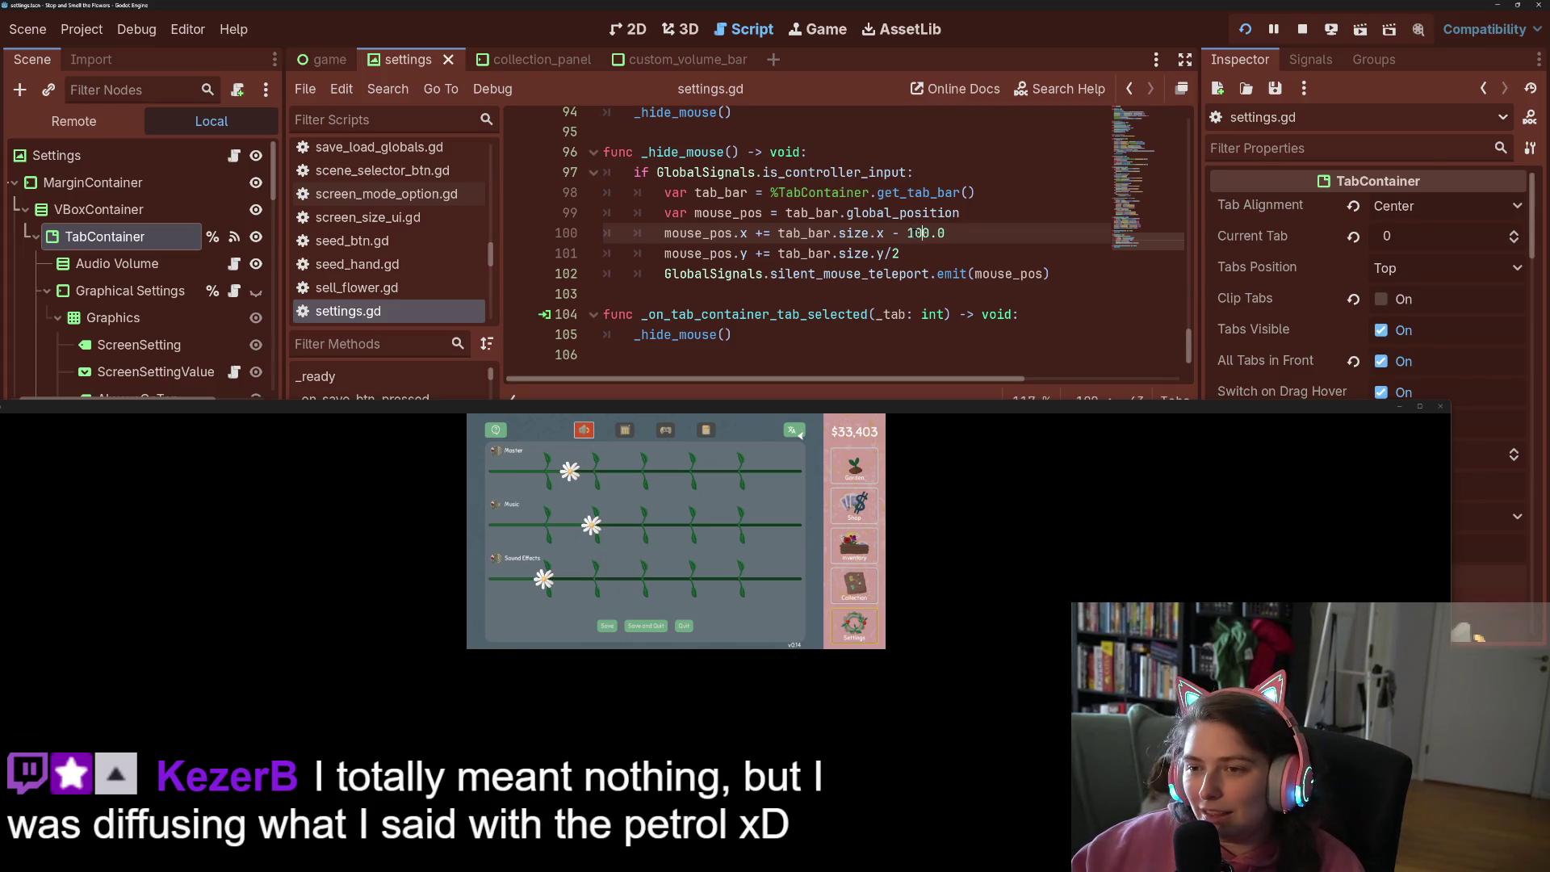
{"action": "key", "text": "ctrl+s"}
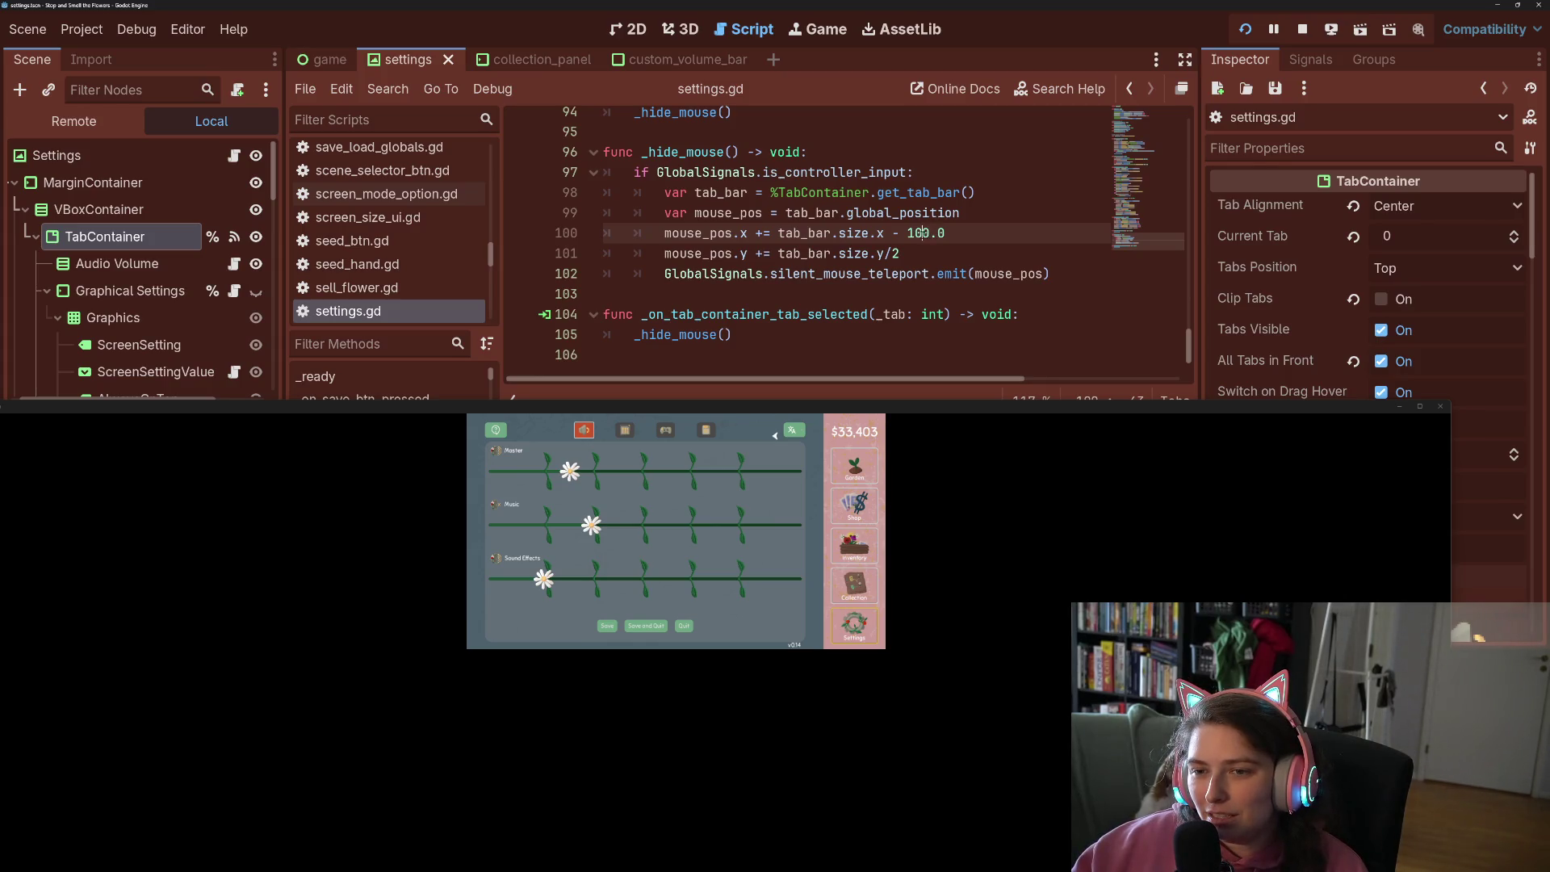
Enlarge the game window and try x offsets of 500.0 and then 300.0
{"action": "left_click_drag", "start_coordinate": [908, 233], "coordinate": [922, 233]}
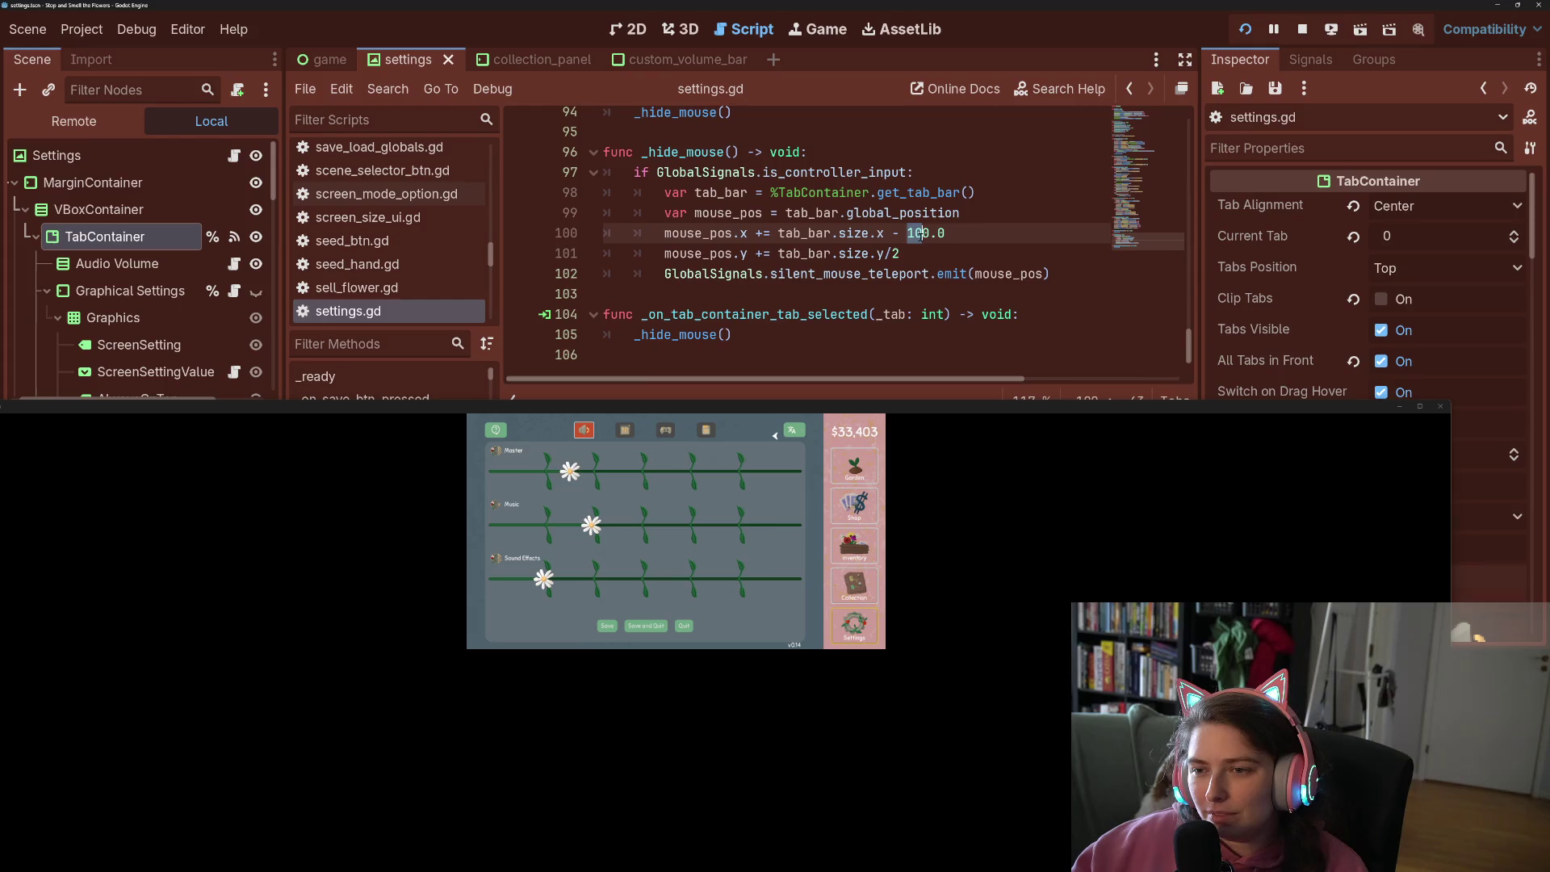
{"action": "left_click", "coordinate": [909, 234]}
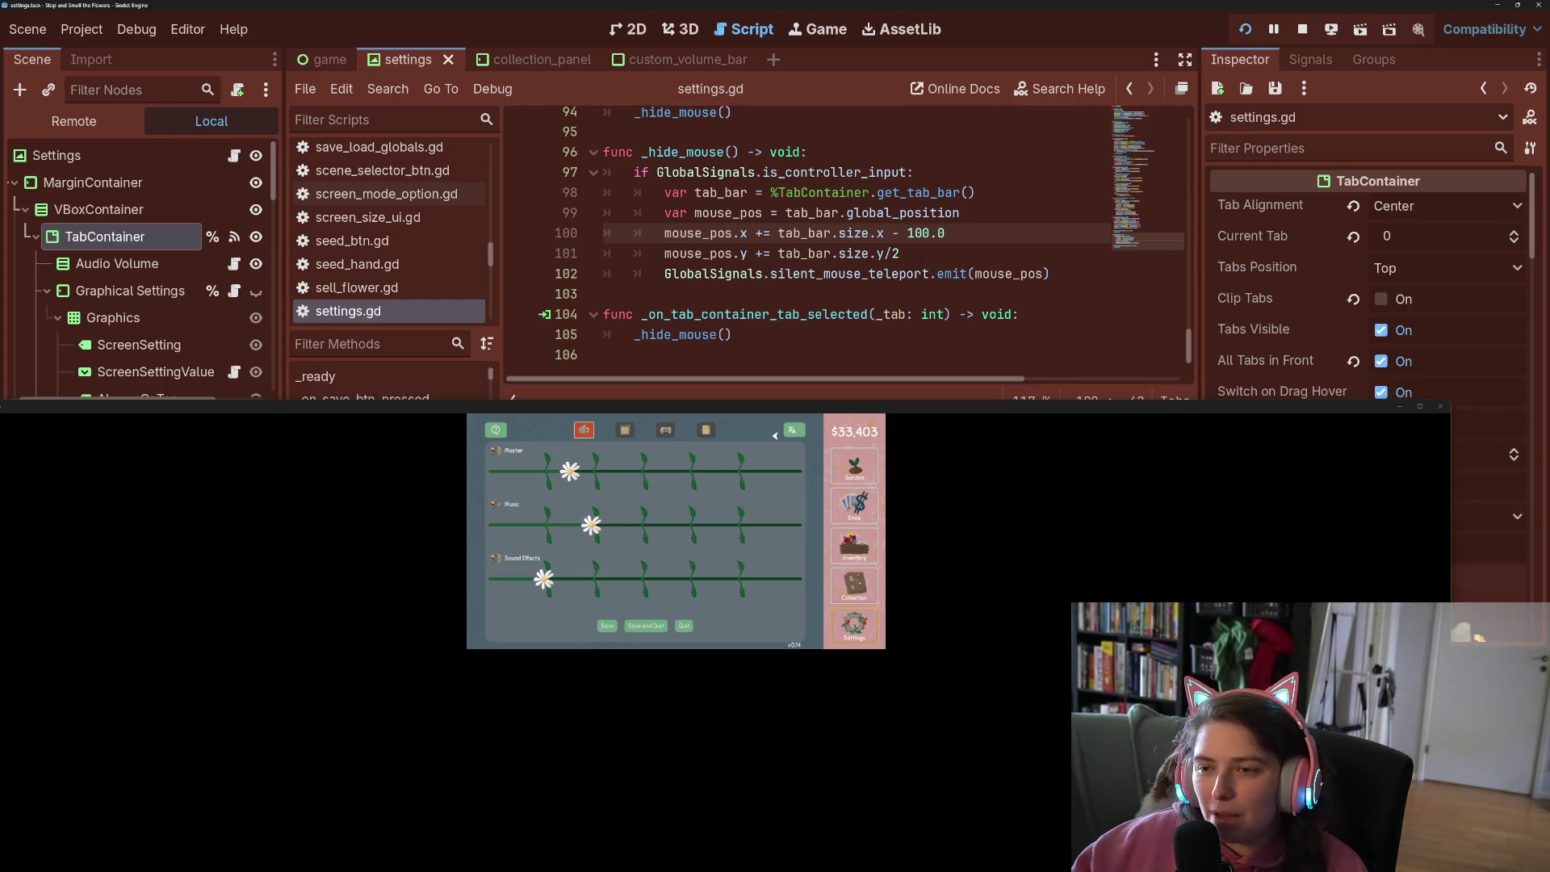
{"action": "mouse_move", "coordinate": [941, 401]}
{"action": "left_mouse_down"}
{"action": "mouse_move", "coordinate": [942, 179]}
{"action": "mouse_move", "coordinate": [941, 394]}
{"action": "left_mouse_up"}
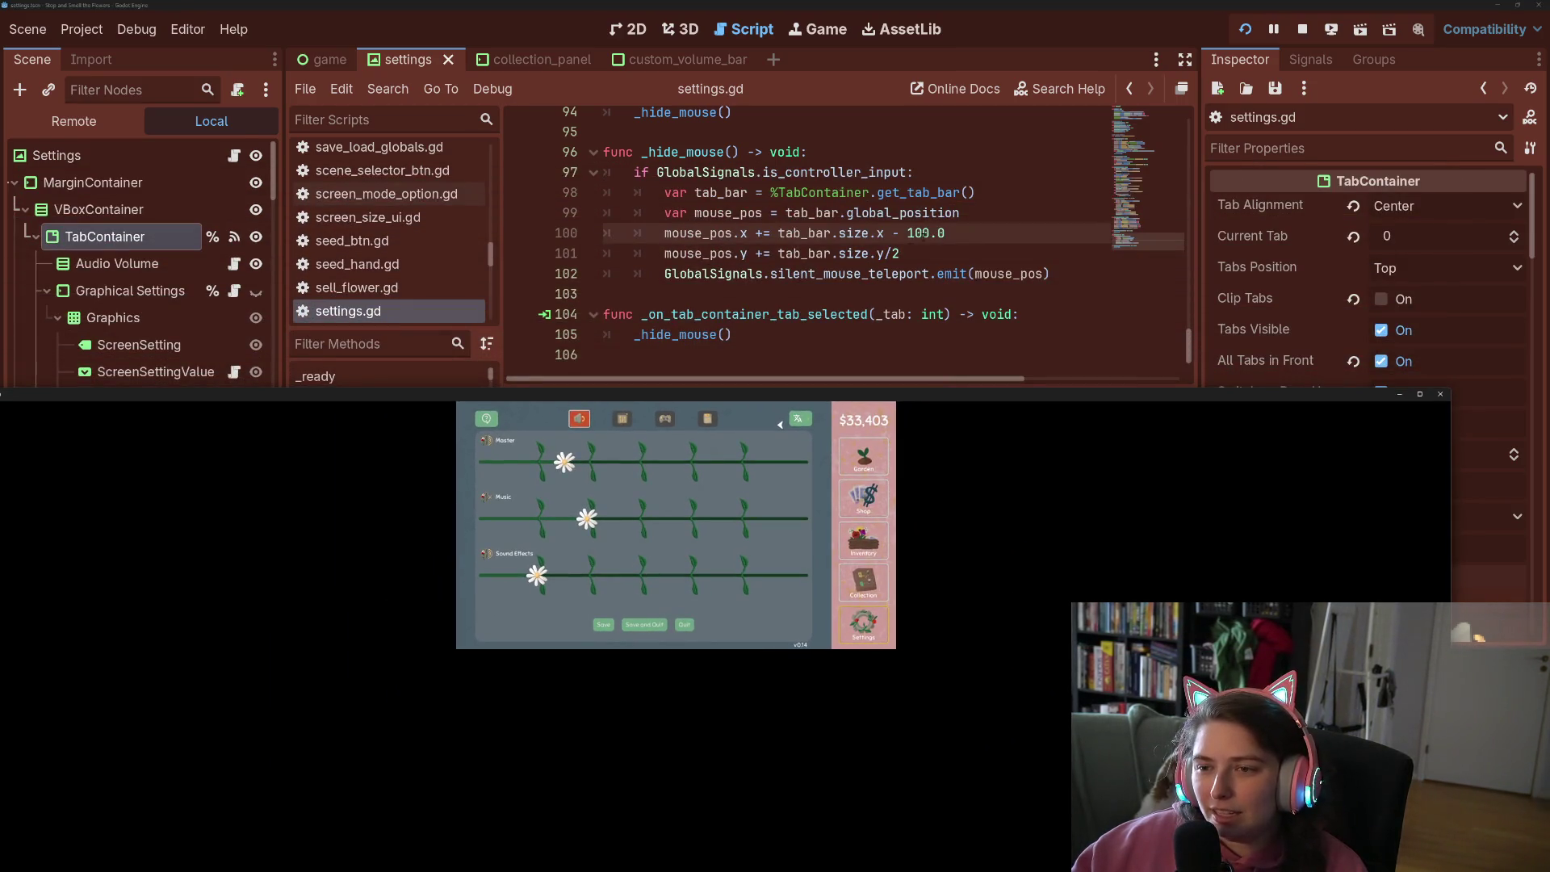
{"action": "left_click", "coordinate": [911, 232]}
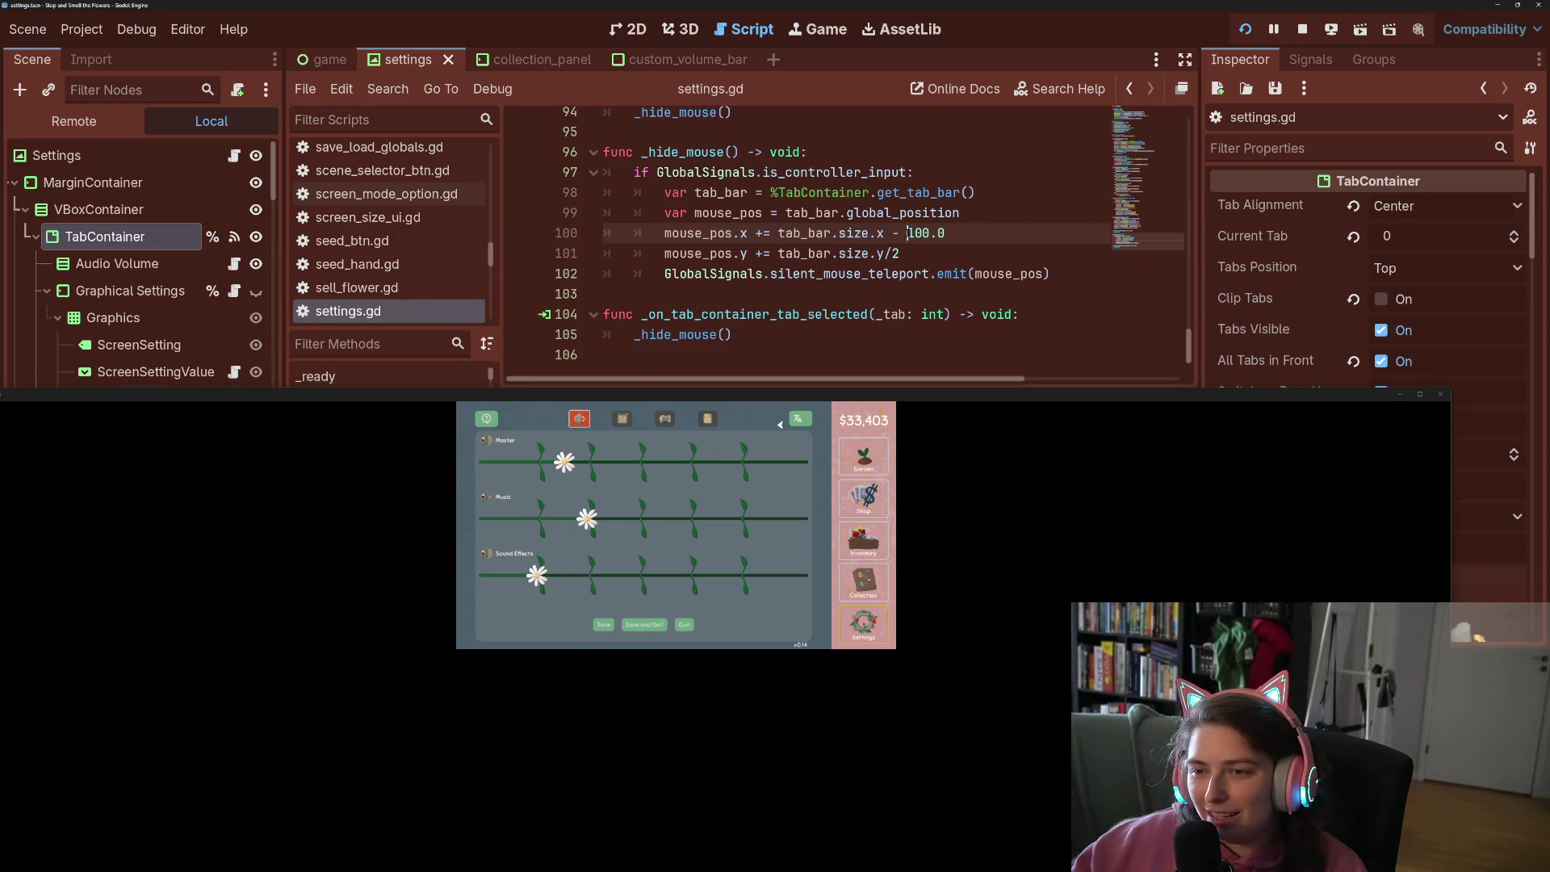
{"action": "key", "text": "BackSpace"}
{"action": "type", "text": "5"}
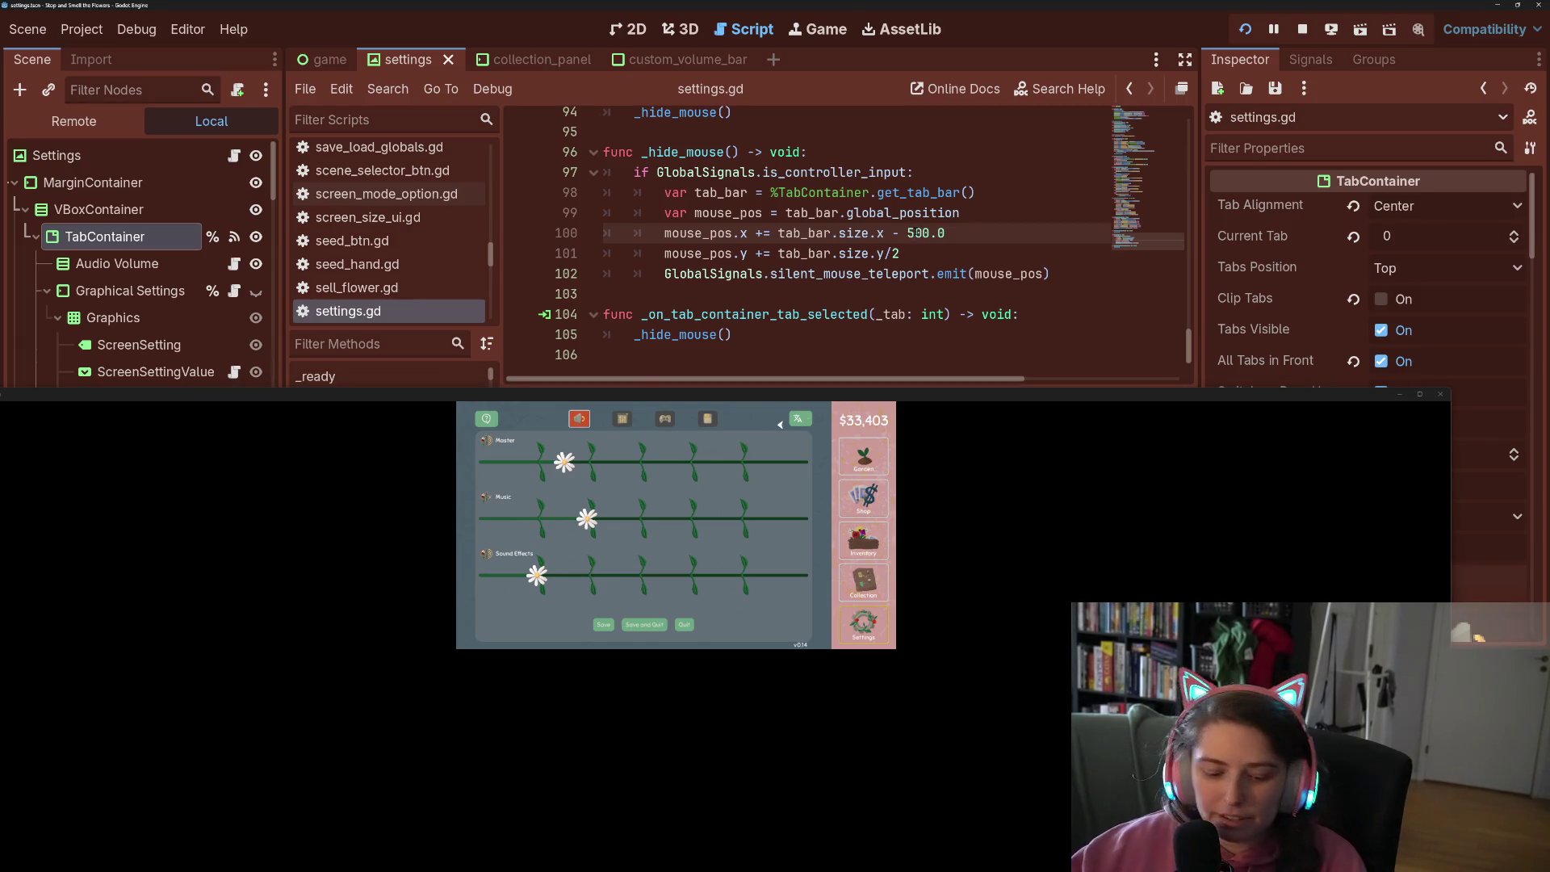
{"action": "type", "text": "0"}
{"action": "key", "text": "ctrl+s"}
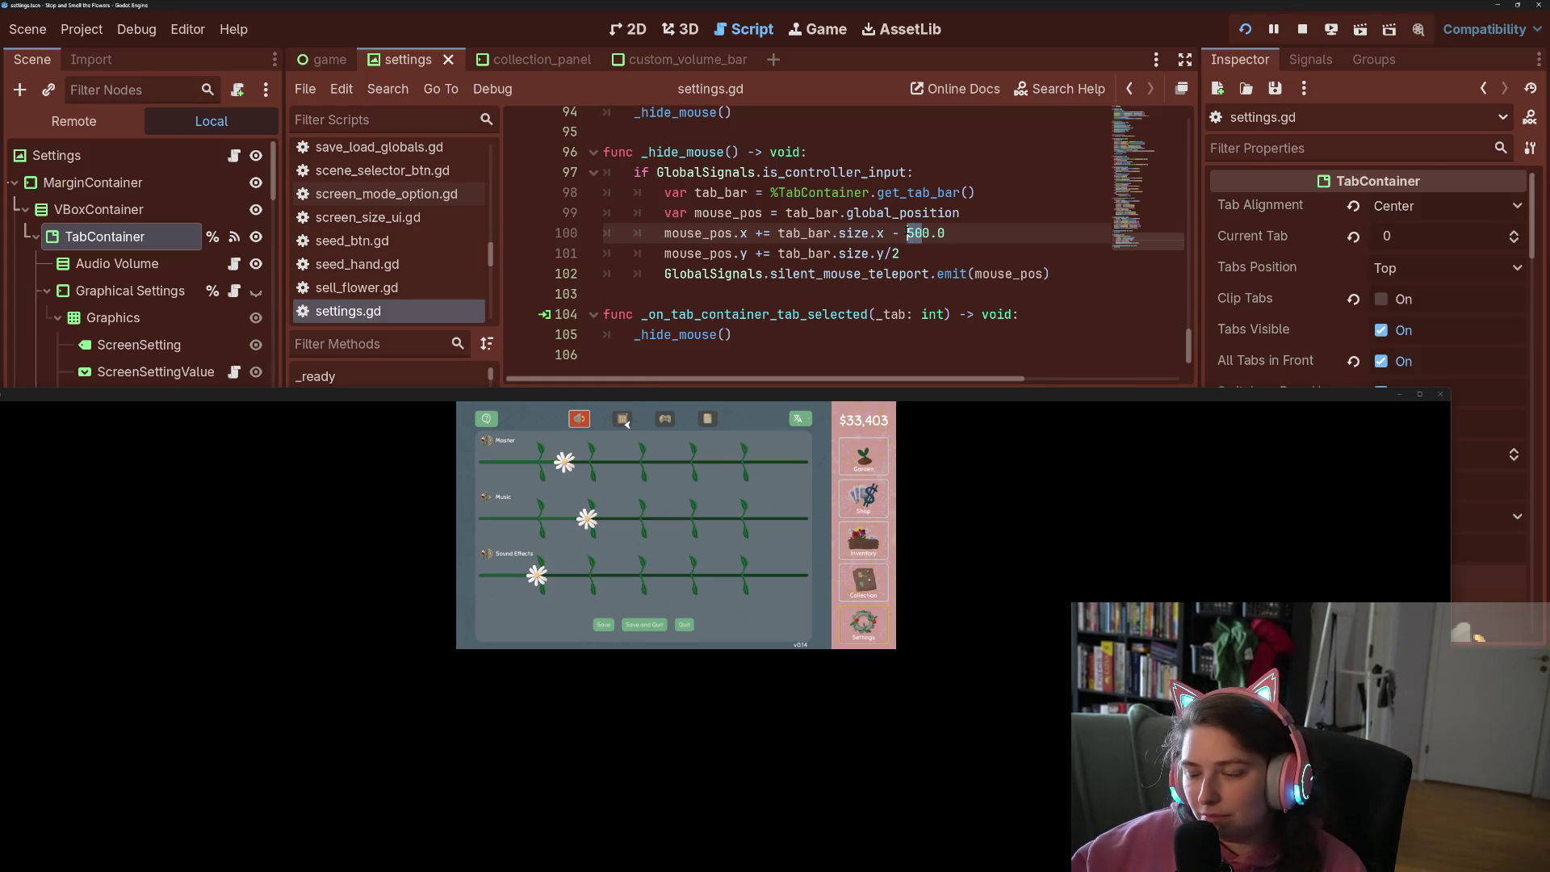
{"action": "type", "text": "3"}
{"action": "key", "text": "ctrl+s"}
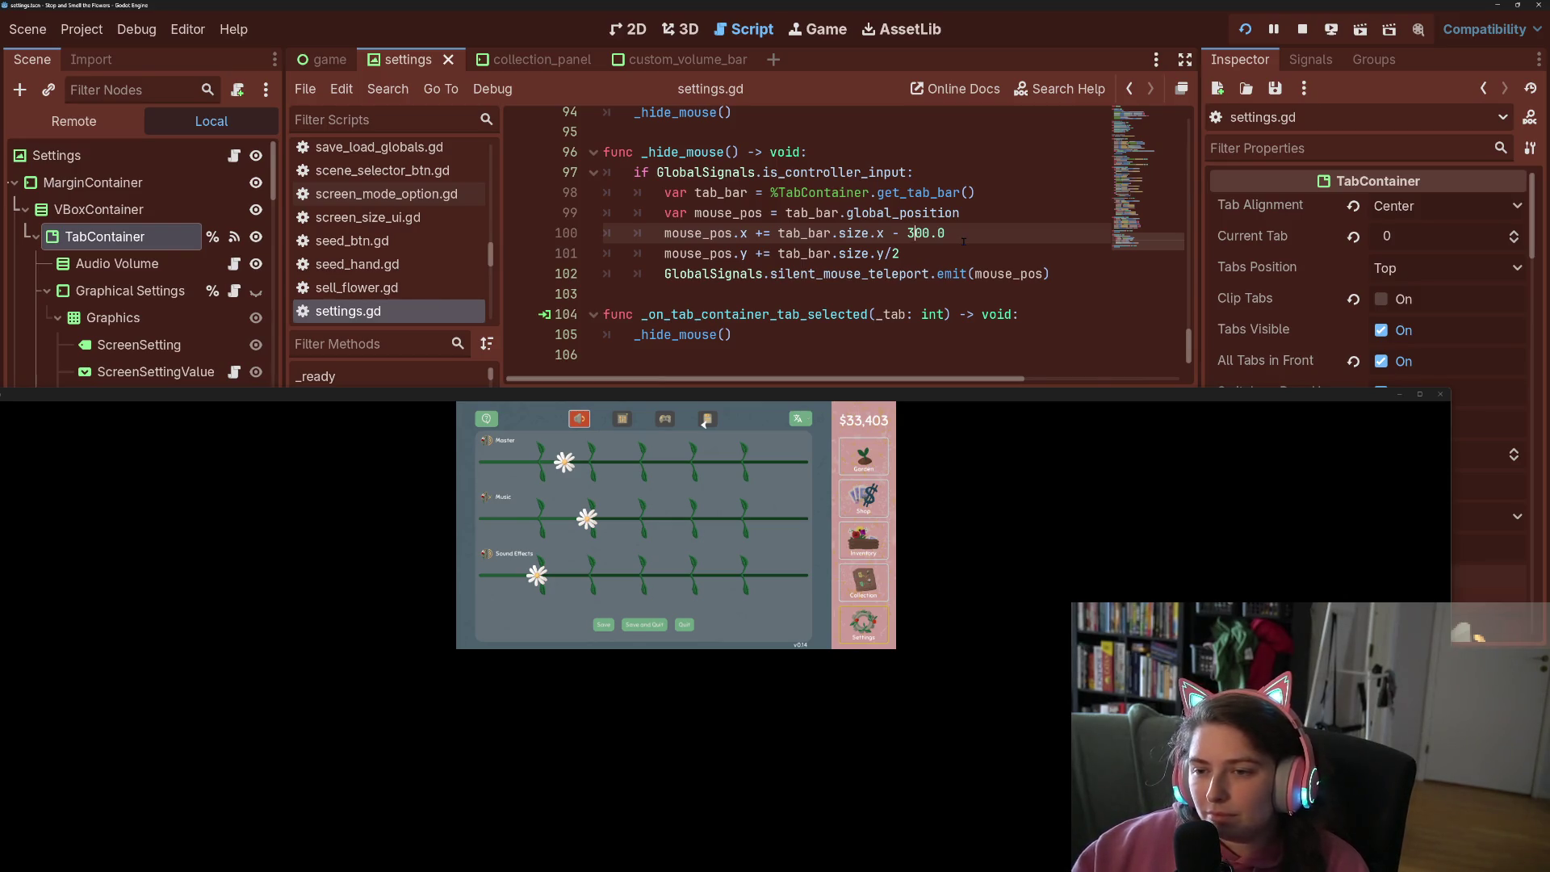
Try an x offset of 250.0, then settle on tab_bar.size.x - 225.0 and save
{"action": "key", "text": "BackSpace"}
{"action": "type", "text": "2"}
{"action": "key", "text": "Delete"}
{"action": "type", "text": "5"}
{"action": "key", "text": "ctrl+s"}
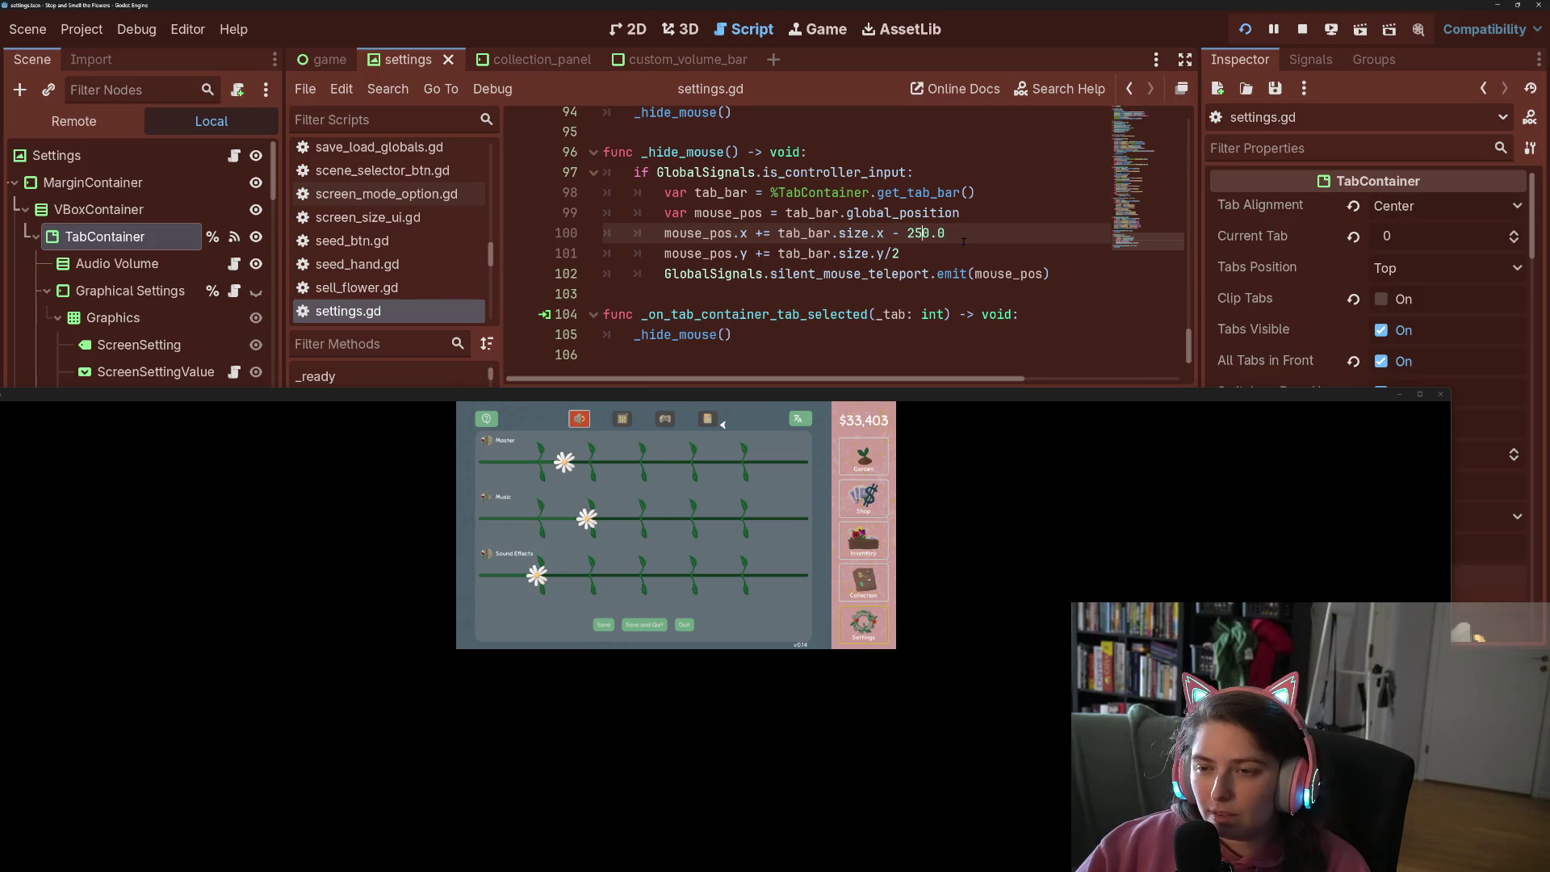
{"action": "key", "text": "BackSpace"}
{"action": "key", "text": "BackSpace"}
{"action": "type", "text": "275"}
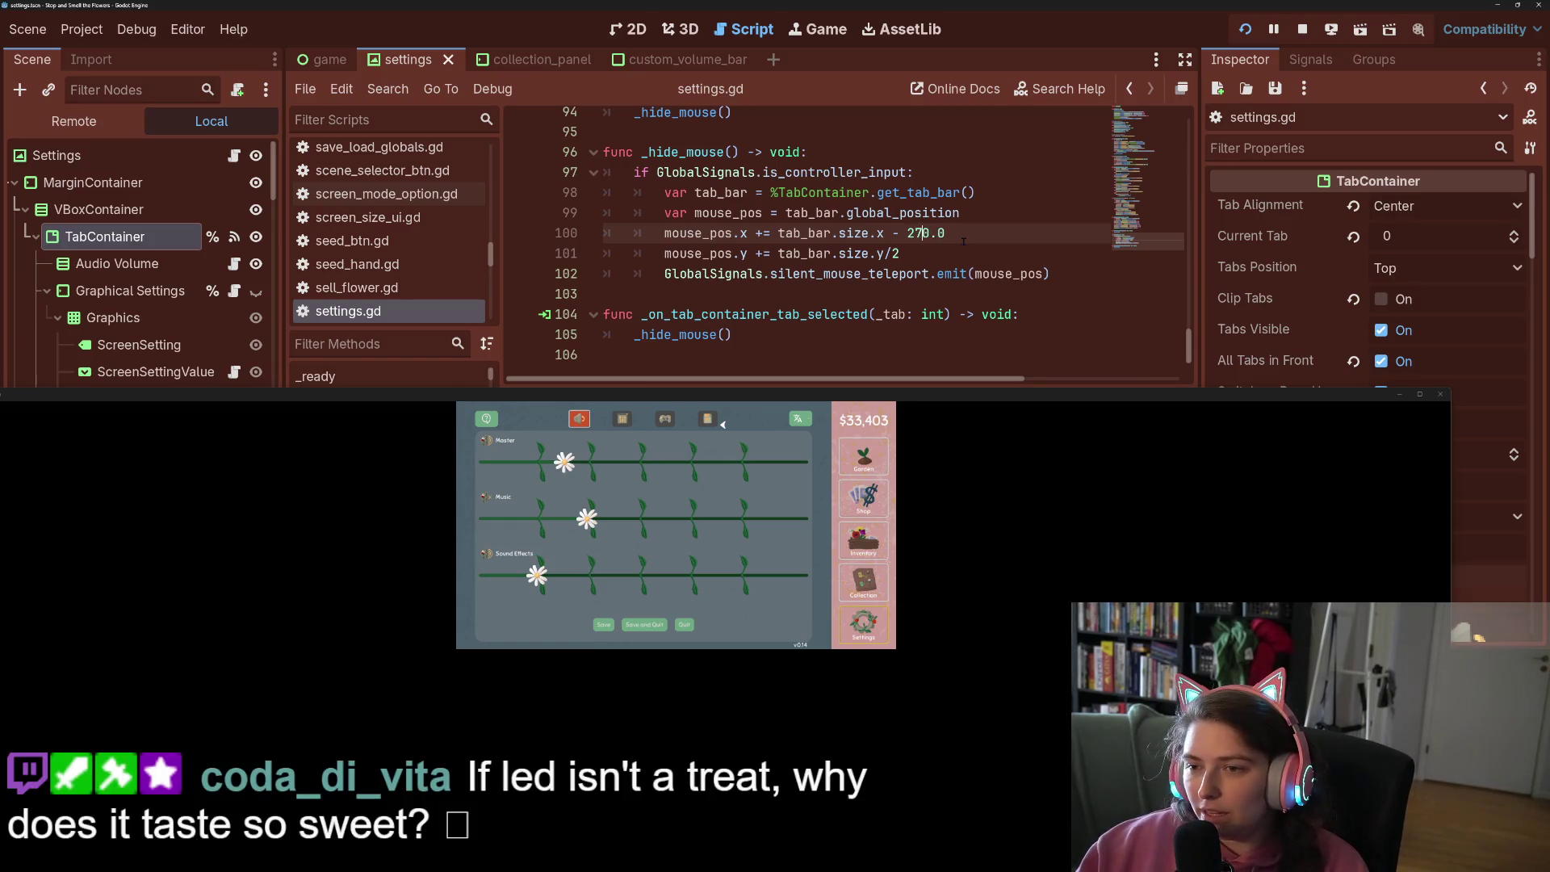
{"action": "key", "text": "BackSpace"}
{"action": "key", "text": "BackSpace"}
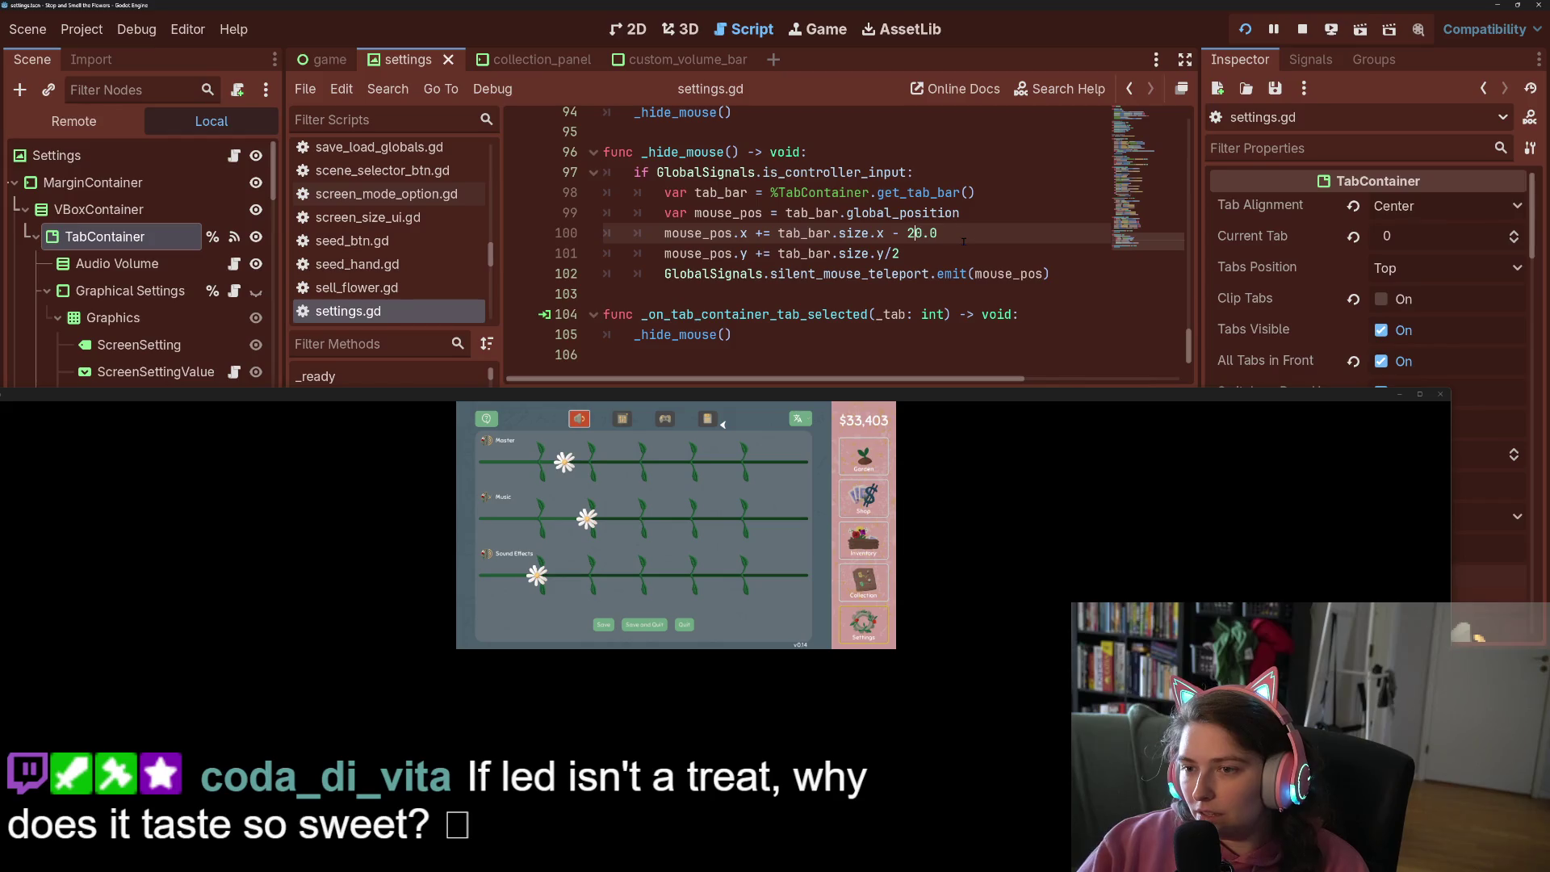
{"action": "type", "text": "25"}
{"action": "key", "text": "BackSpace"}
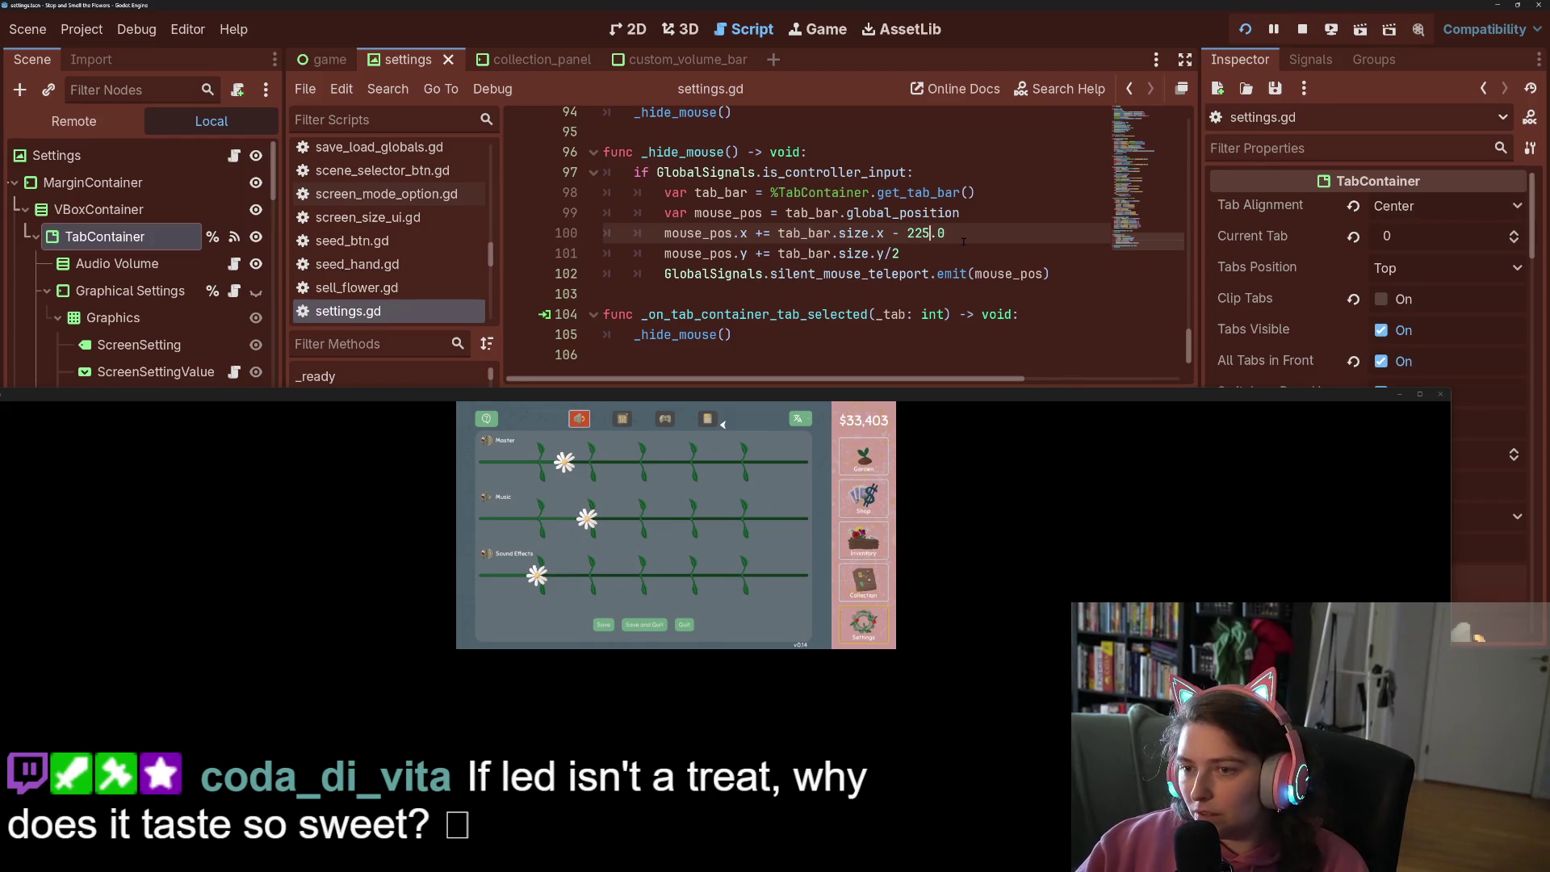
{"action": "key", "text": "ctrl+s"}
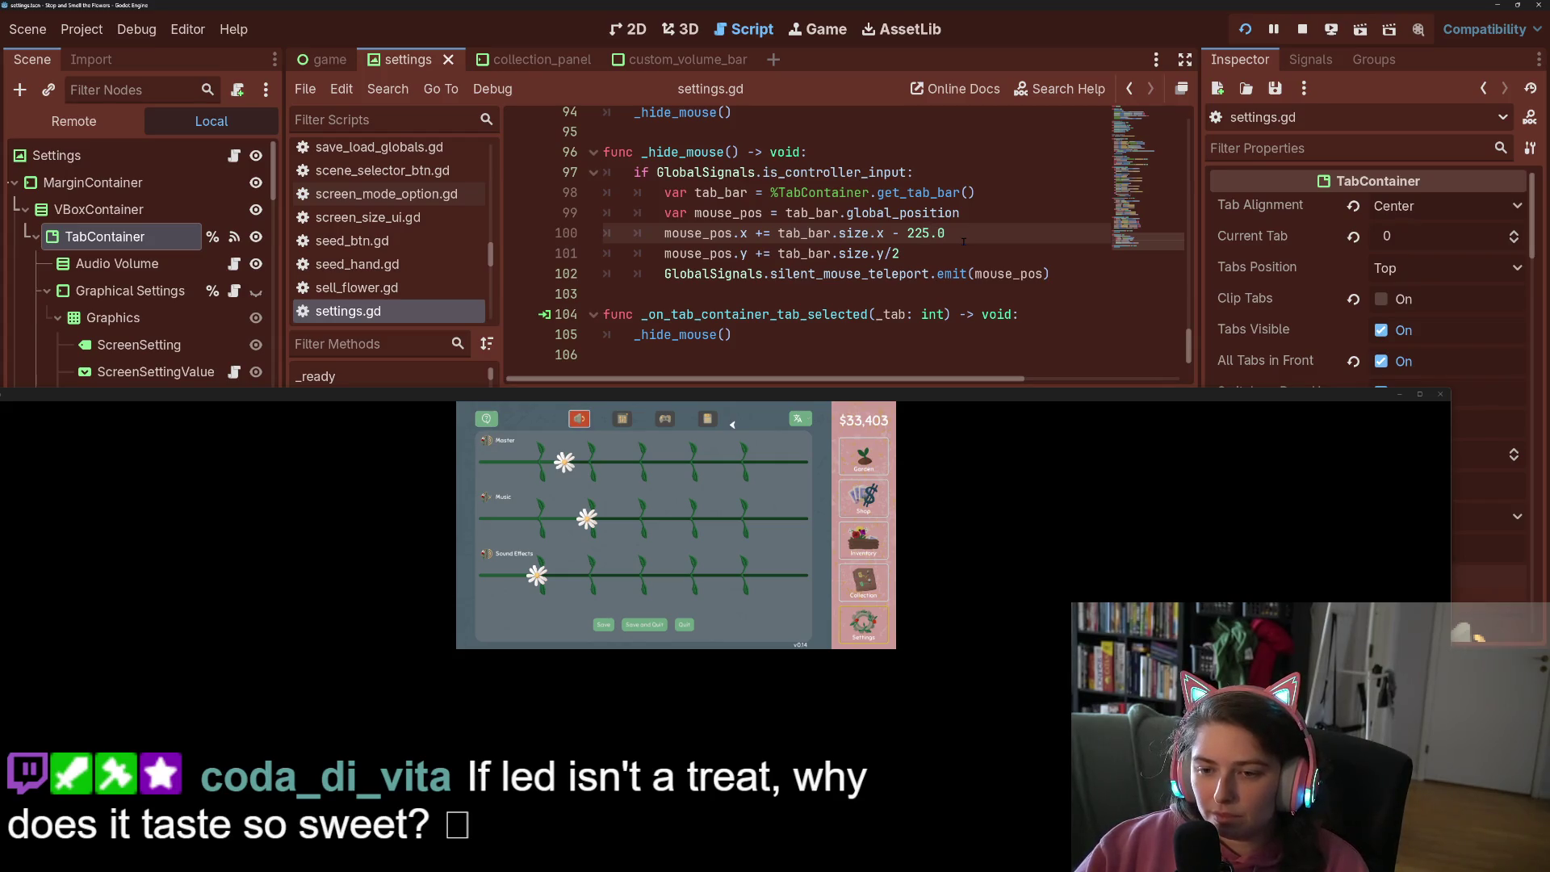
Change the tab_bar.size.y divisor on line 101, save, and test tab switching in the game
{"action": "left_click", "coordinate": [923, 252]}
{"action": "type", "text": "4"}
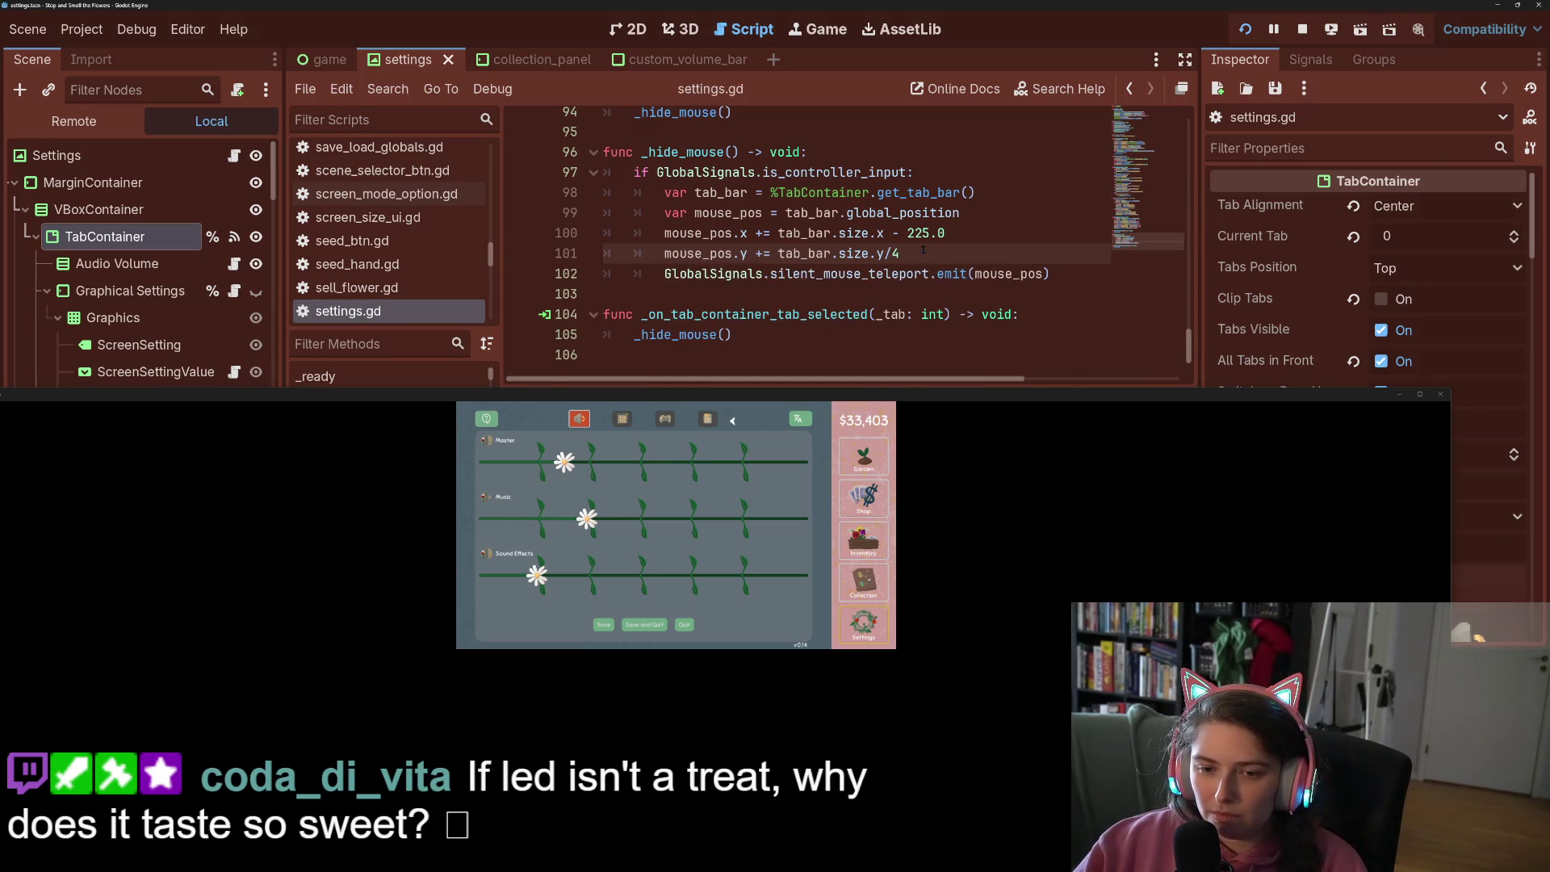
{"action": "key", "text": "BackSpace"}
{"action": "type", "text": "6"}
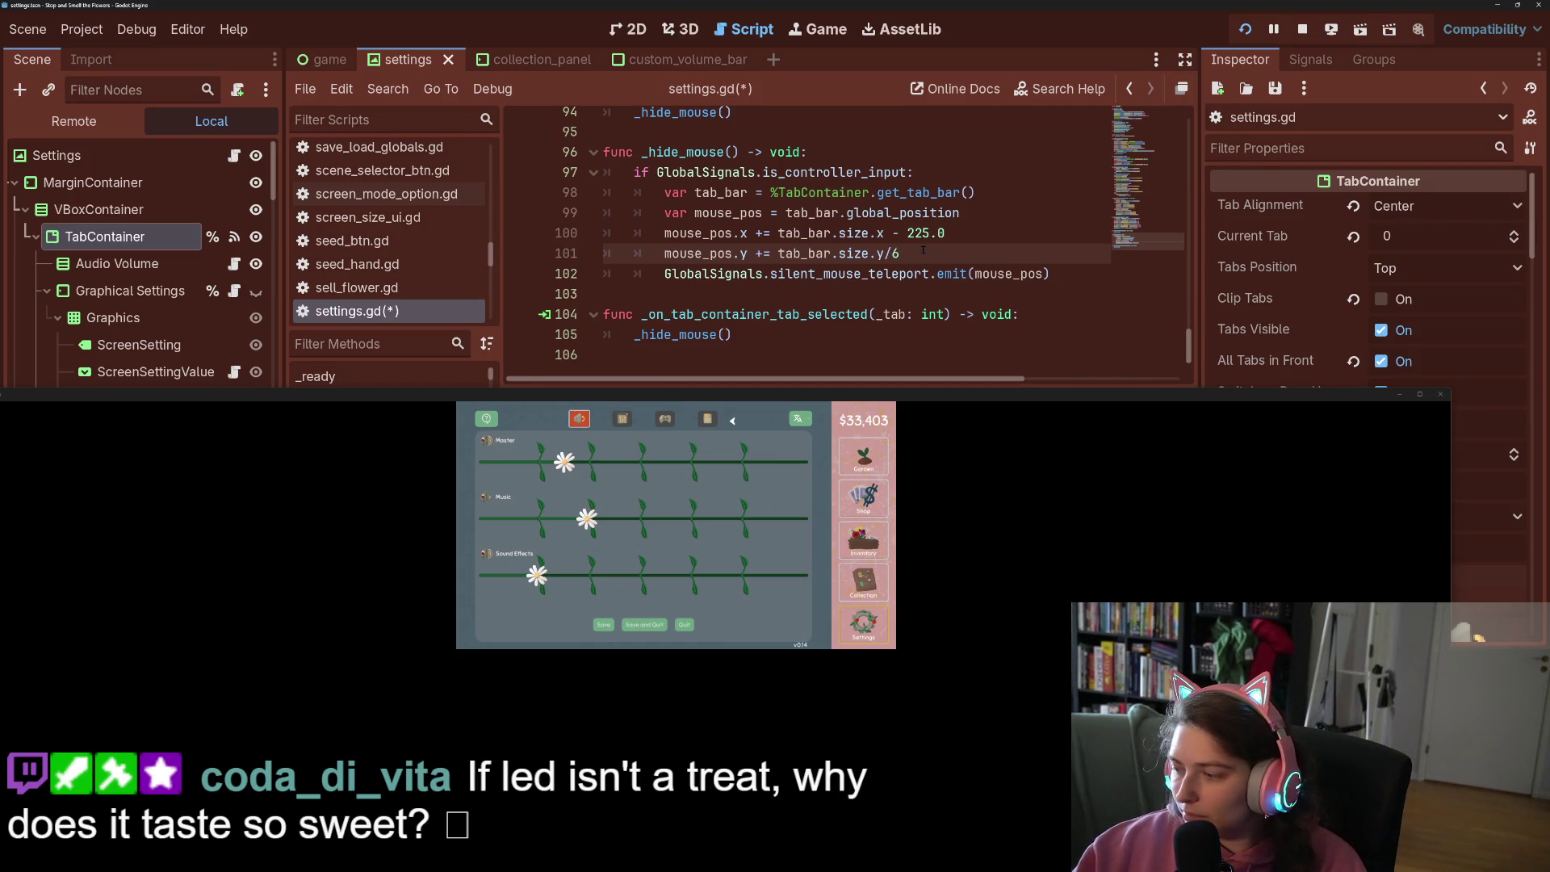
{"action": "key", "text": "ctrl+s"}
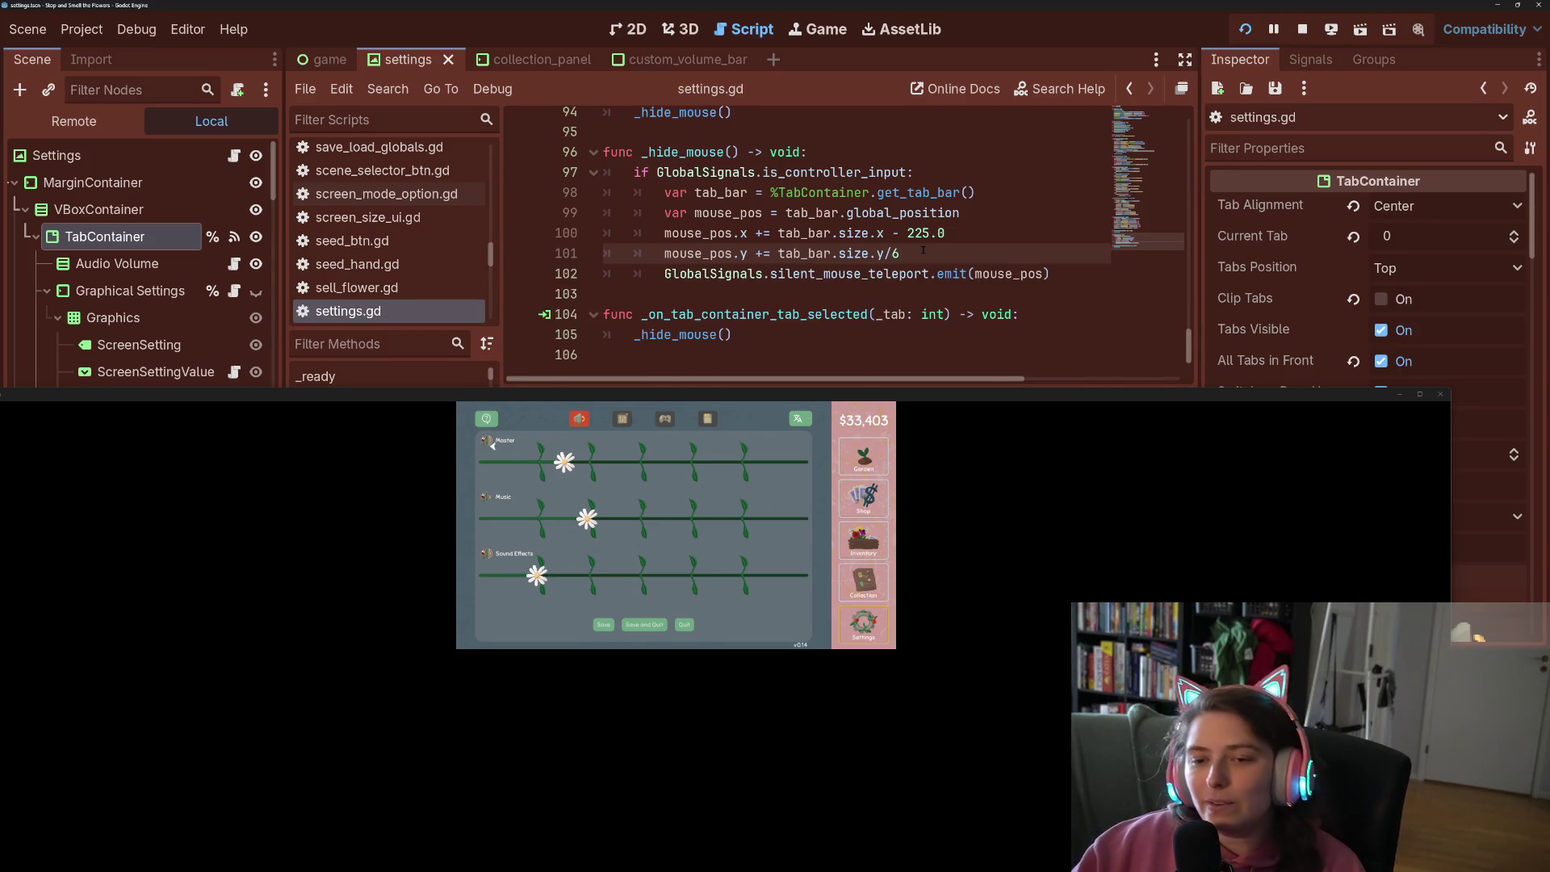
{"action": "key", "text": "Right"}
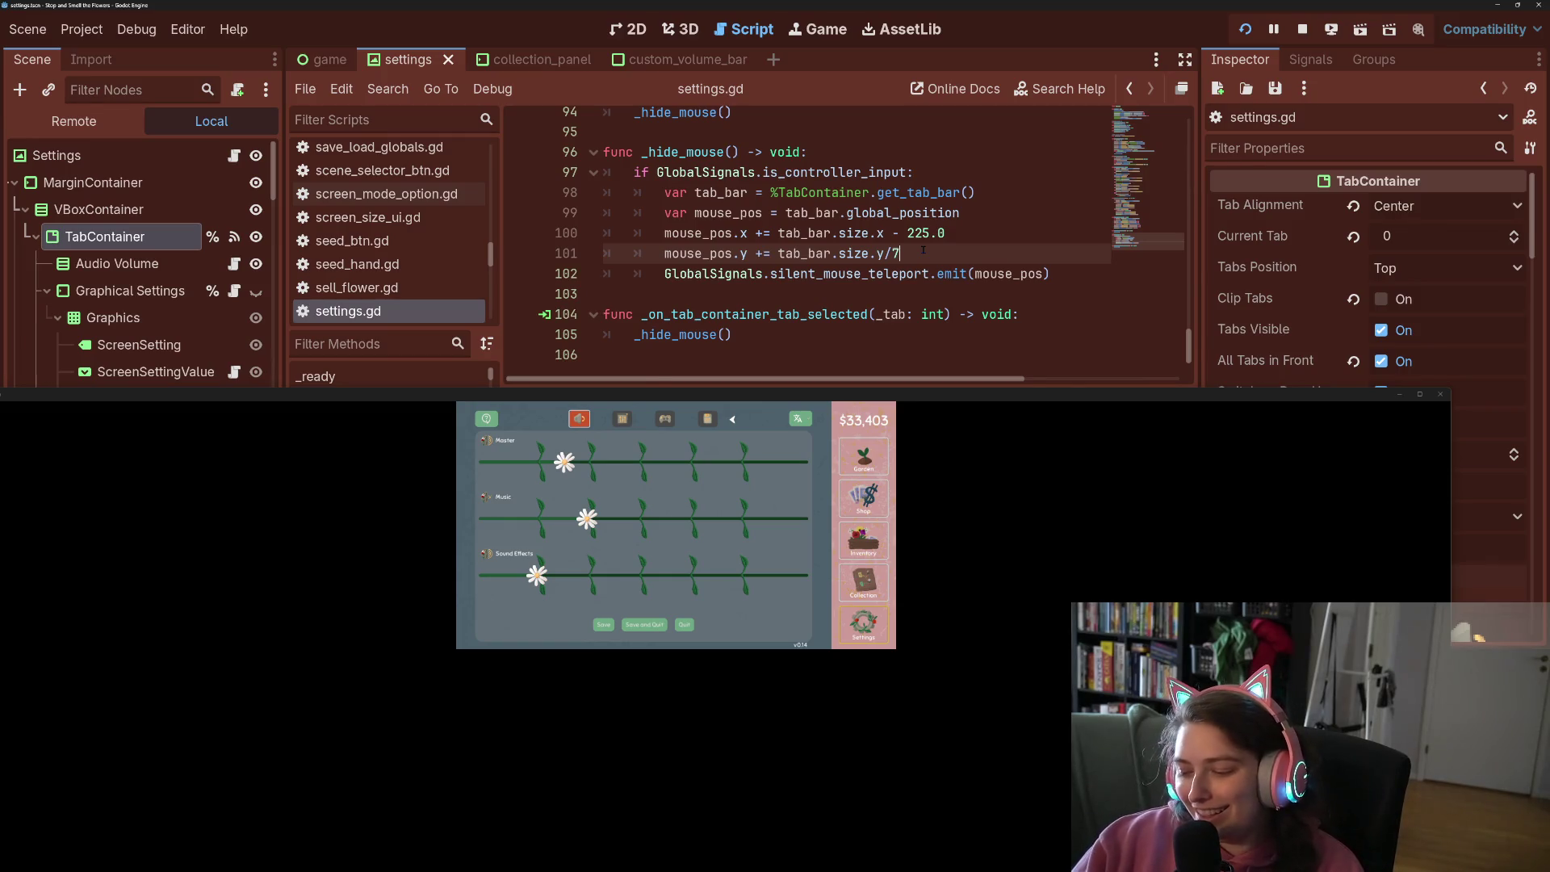
{"action": "key", "text": "ctrl+s"}
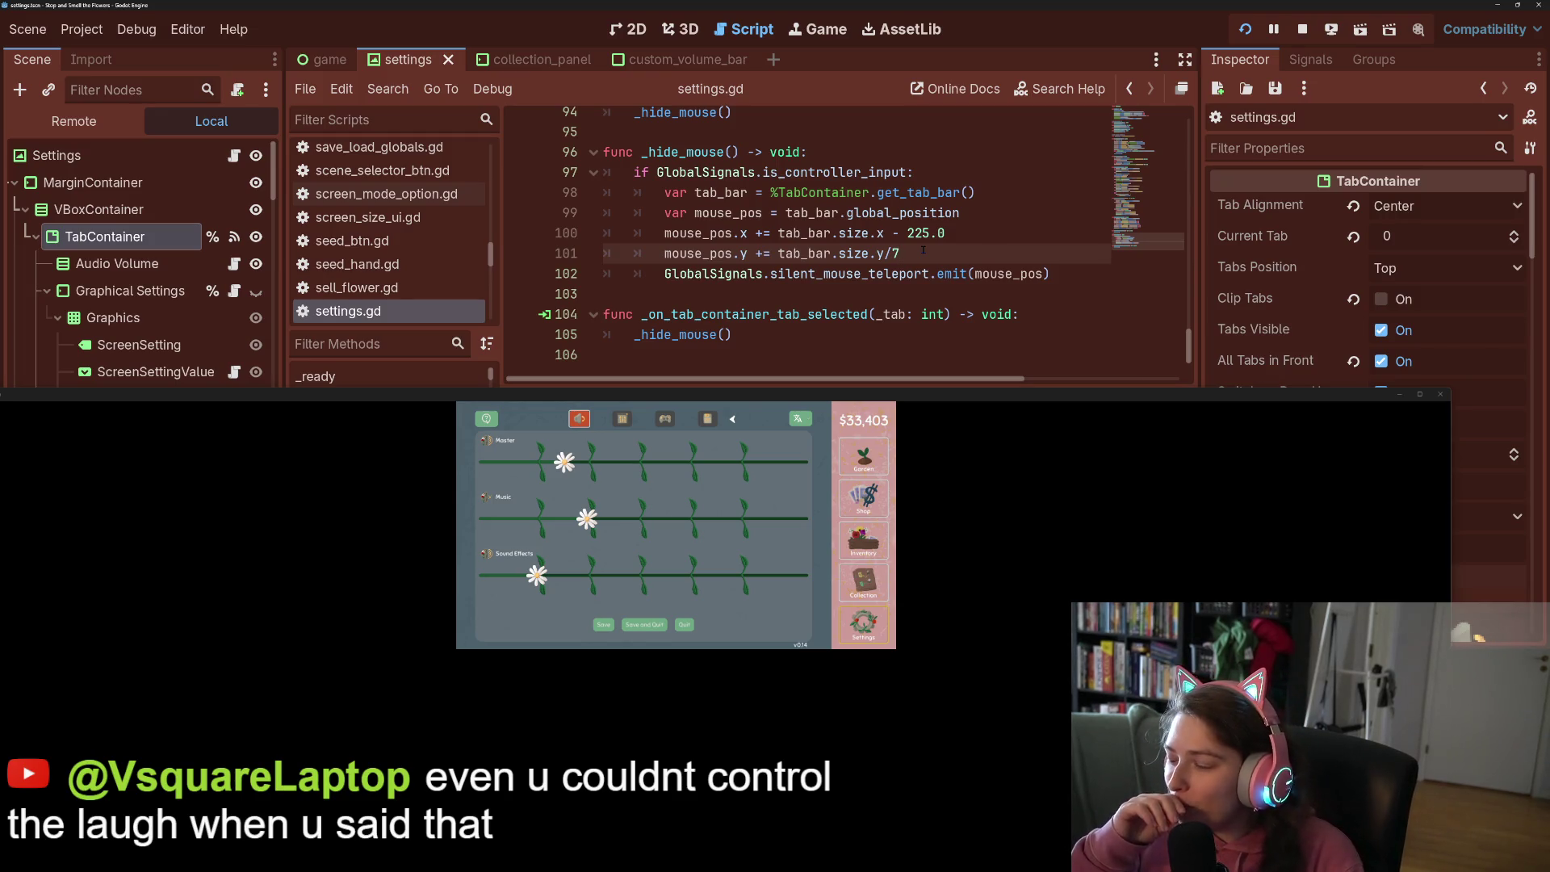
{"action": "key", "text": "Right"}
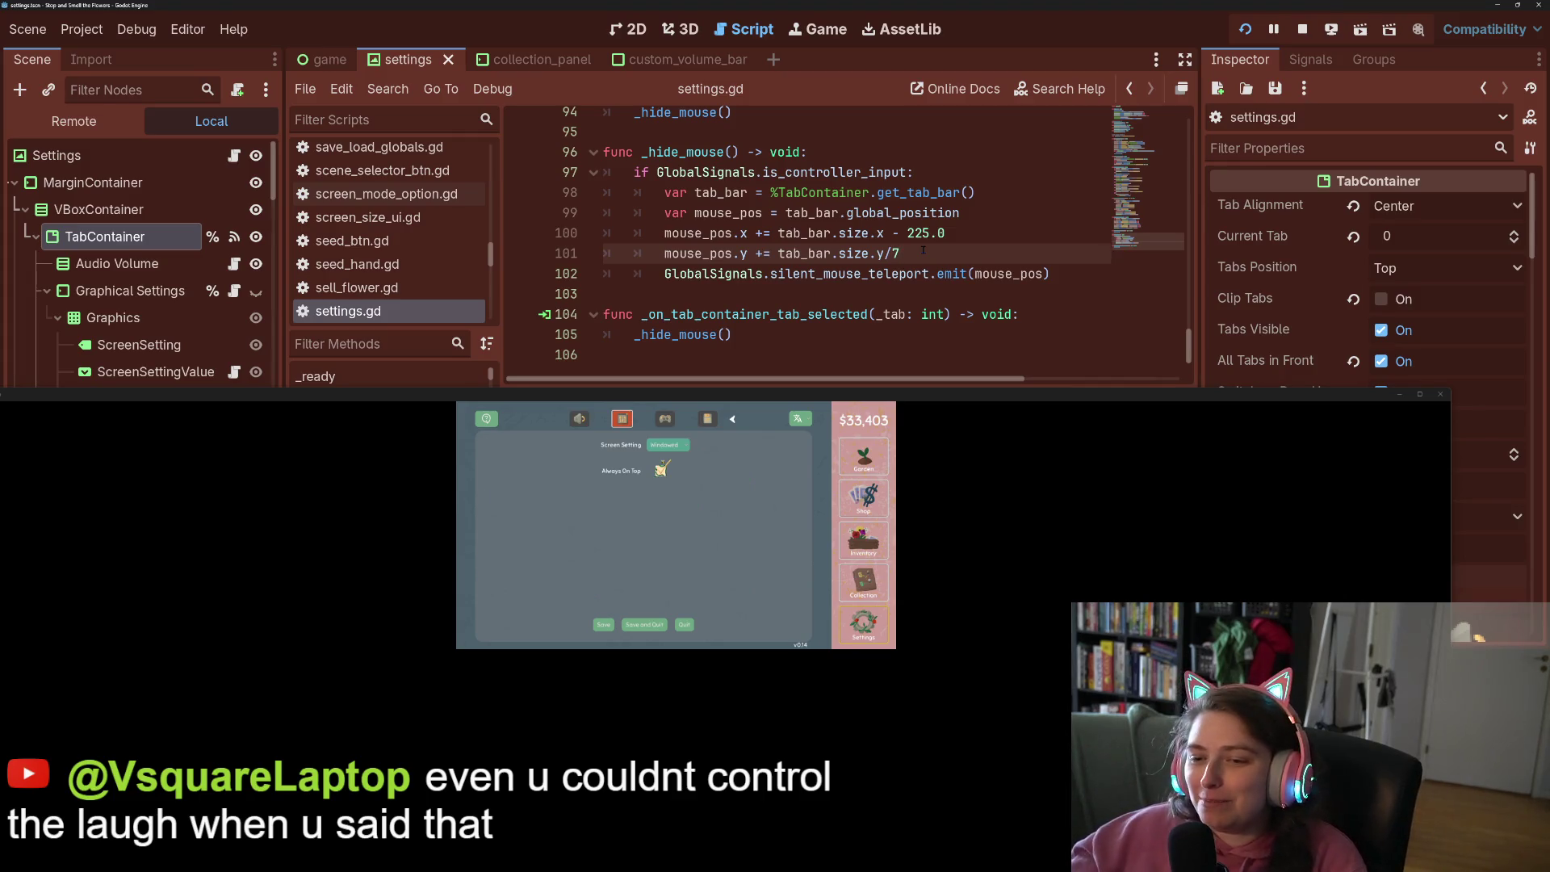
{"action": "key", "text": "Down"}
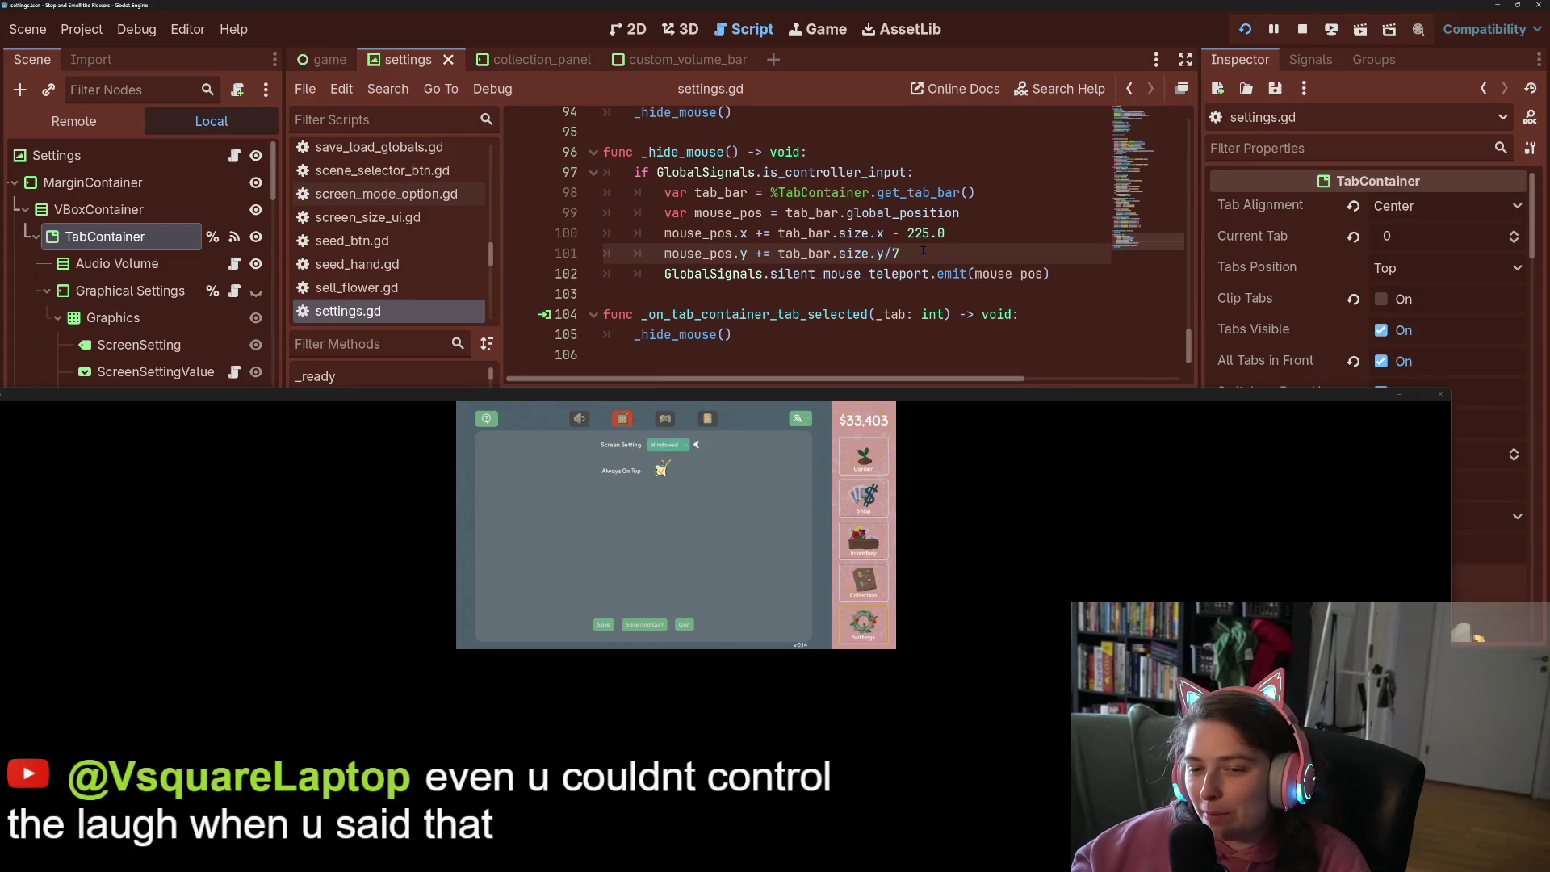
{"action": "key", "text": "e"}
{"action": "key", "text": "q"}
{"action": "key", "text": "q"}
{"action": "key", "text": "e"}
{"action": "key", "text": "e"}
{"action": "key", "text": "e"}
{"action": "key", "text": "e"}
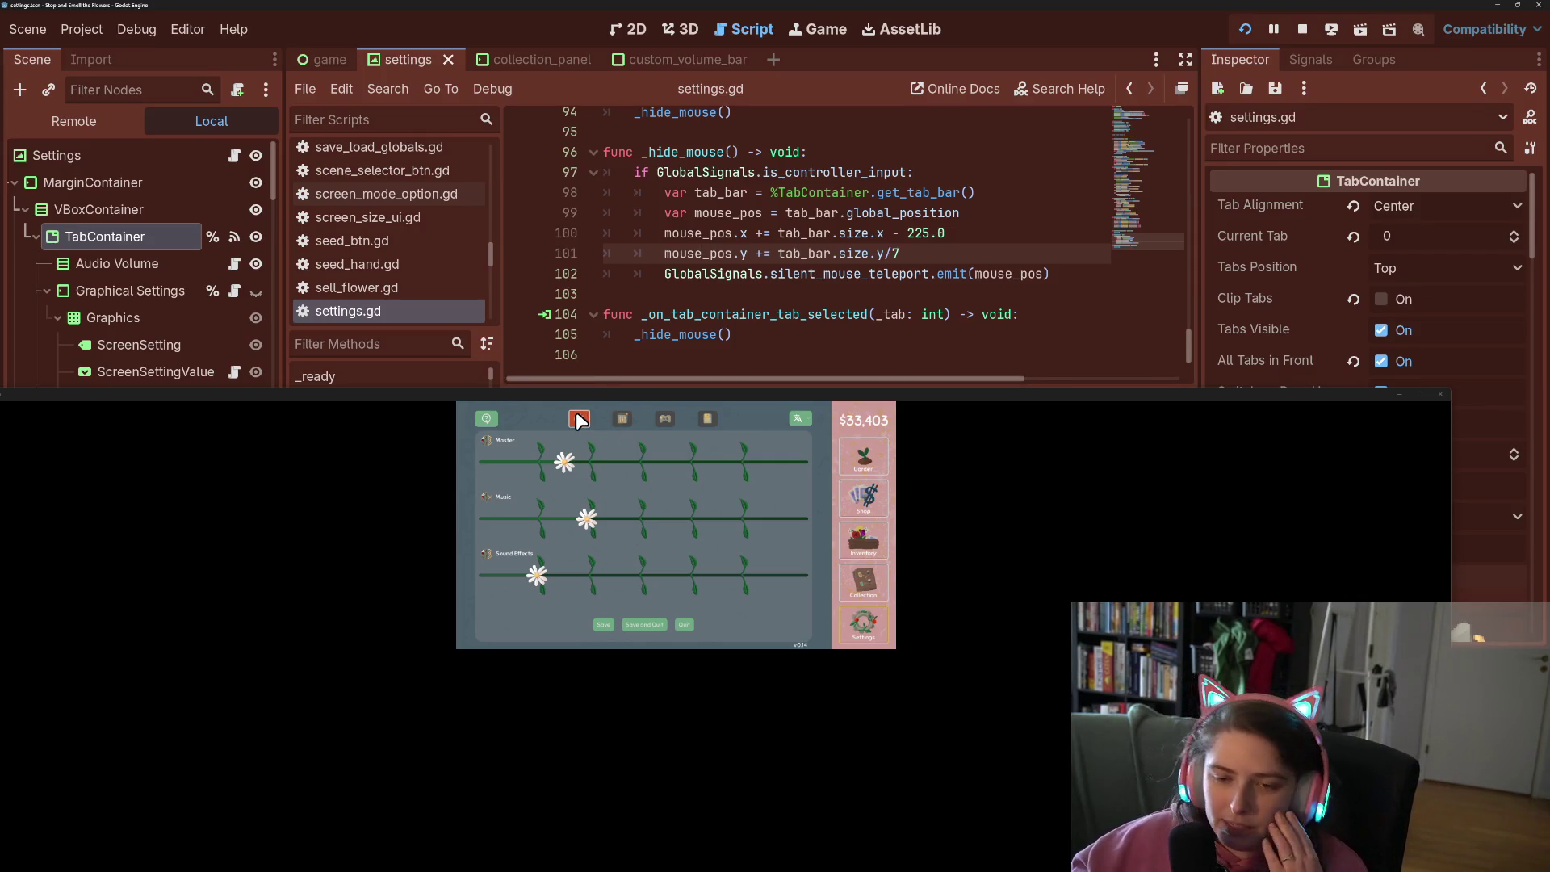
Resize and reposition the game window and show the Theme editor panel beside it
{"action": "left_click_drag", "start_coordinate": [608, 388], "coordinate": [638, 53]}
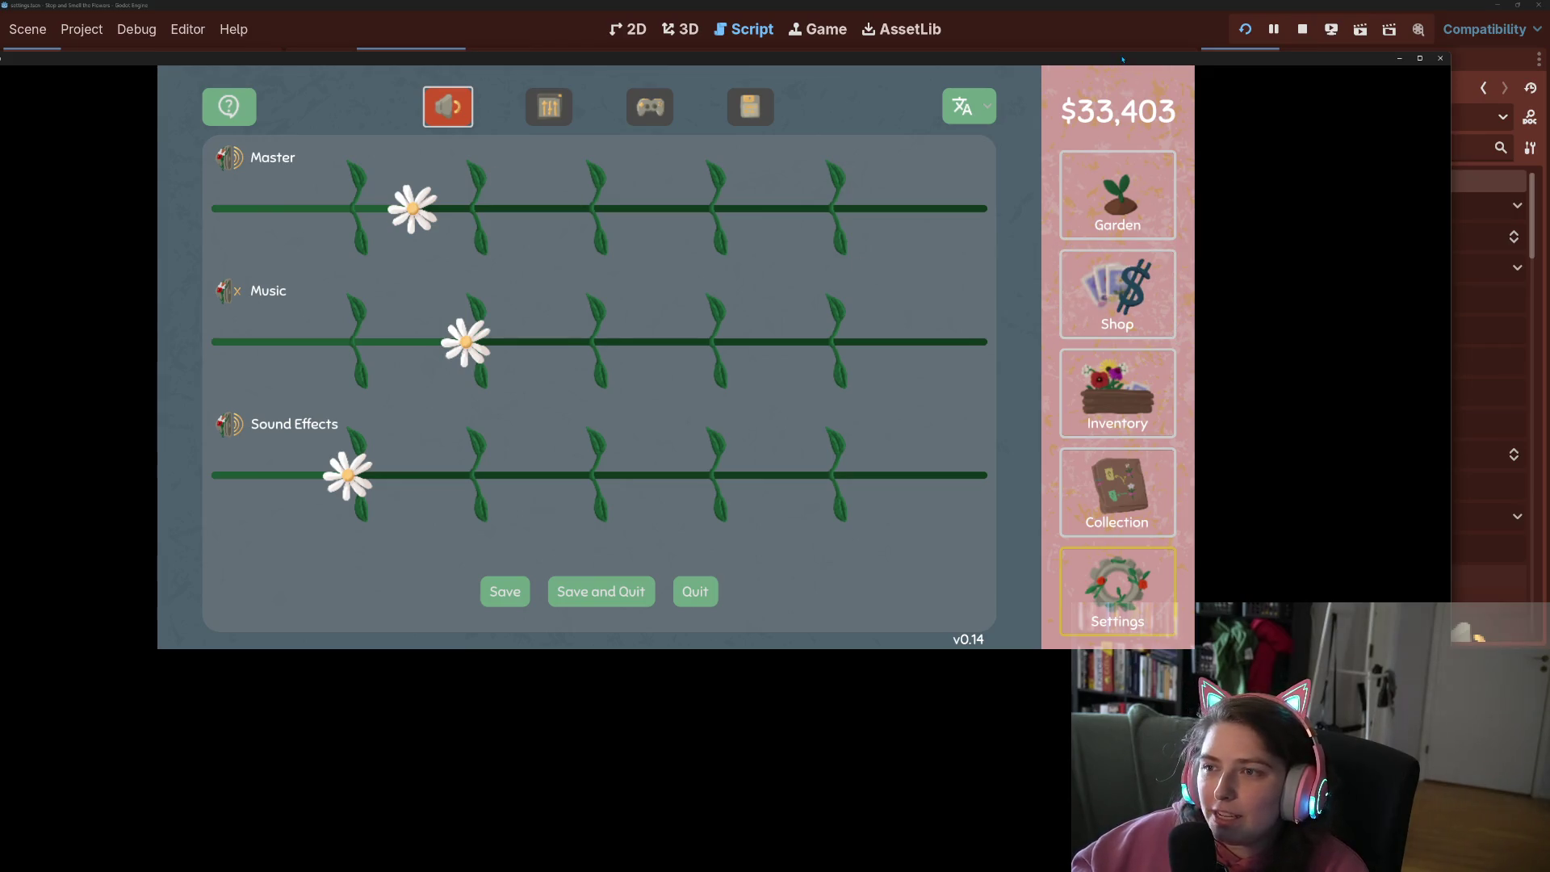
{"action": "mouse_move", "coordinate": [1099, 59]}
{"action": "left_mouse_down"}
{"action": "mouse_move", "coordinate": [1084, 161]}
{"action": "mouse_move", "coordinate": [1160, 70]}
{"action": "mouse_move", "coordinate": [1157, 29]}
{"action": "left_mouse_up"}
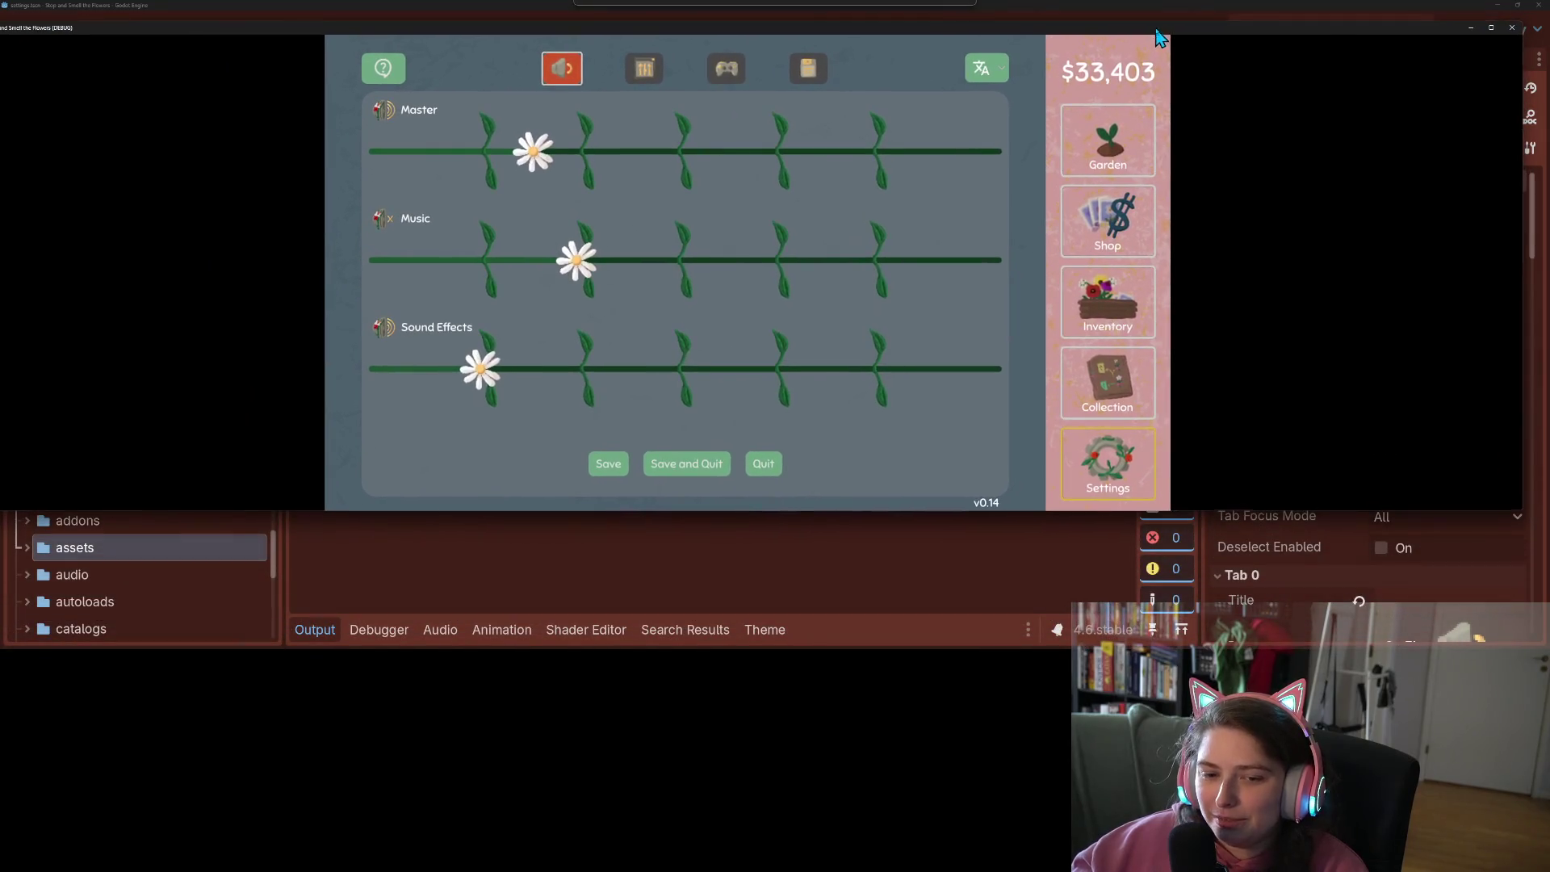
{"action": "mouse_move", "coordinate": [209, 27]}
{"action": "left_mouse_down"}
{"action": "mouse_move", "coordinate": [214, 96]}
{"action": "mouse_move", "coordinate": [214, 16]}
{"action": "left_mouse_up"}
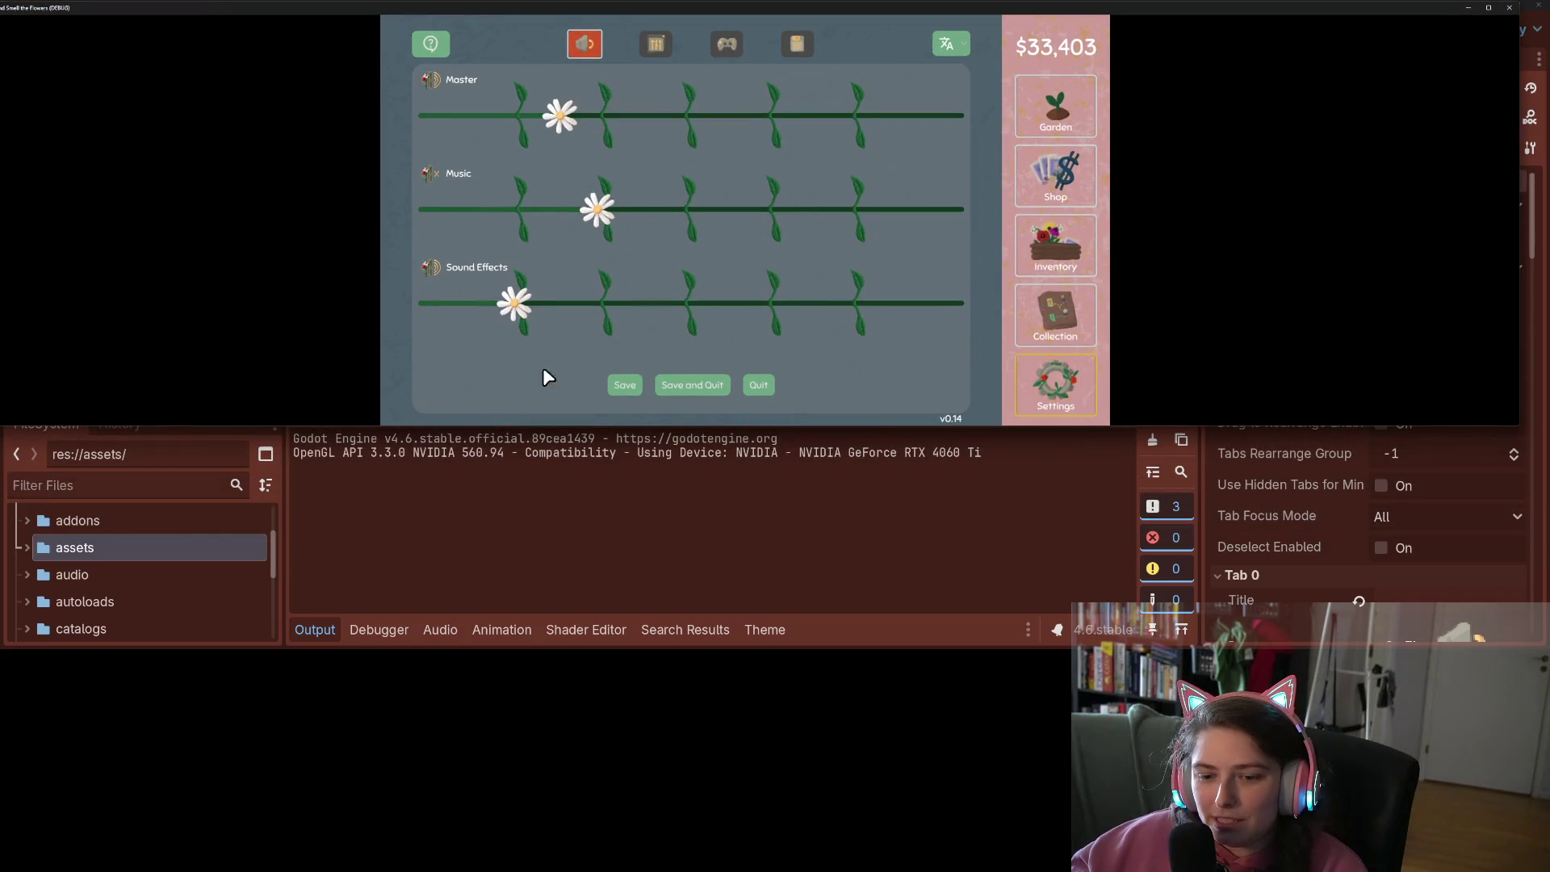
{"action": "left_click", "coordinate": [763, 630]}
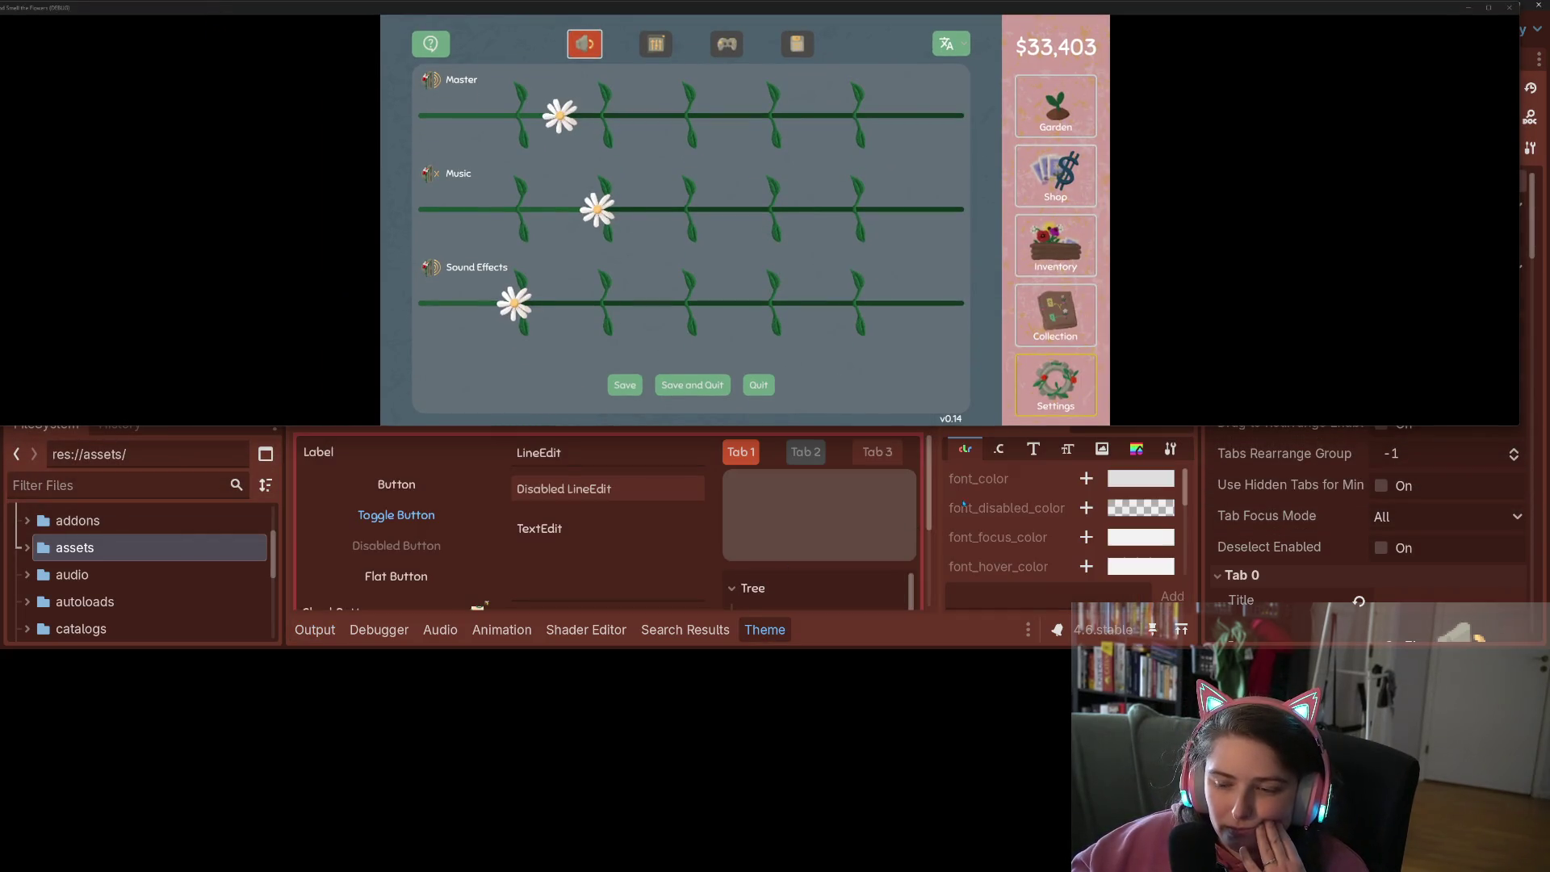
{"action": "left_click_drag", "start_coordinate": [927, 425], "coordinate": [921, 326]}
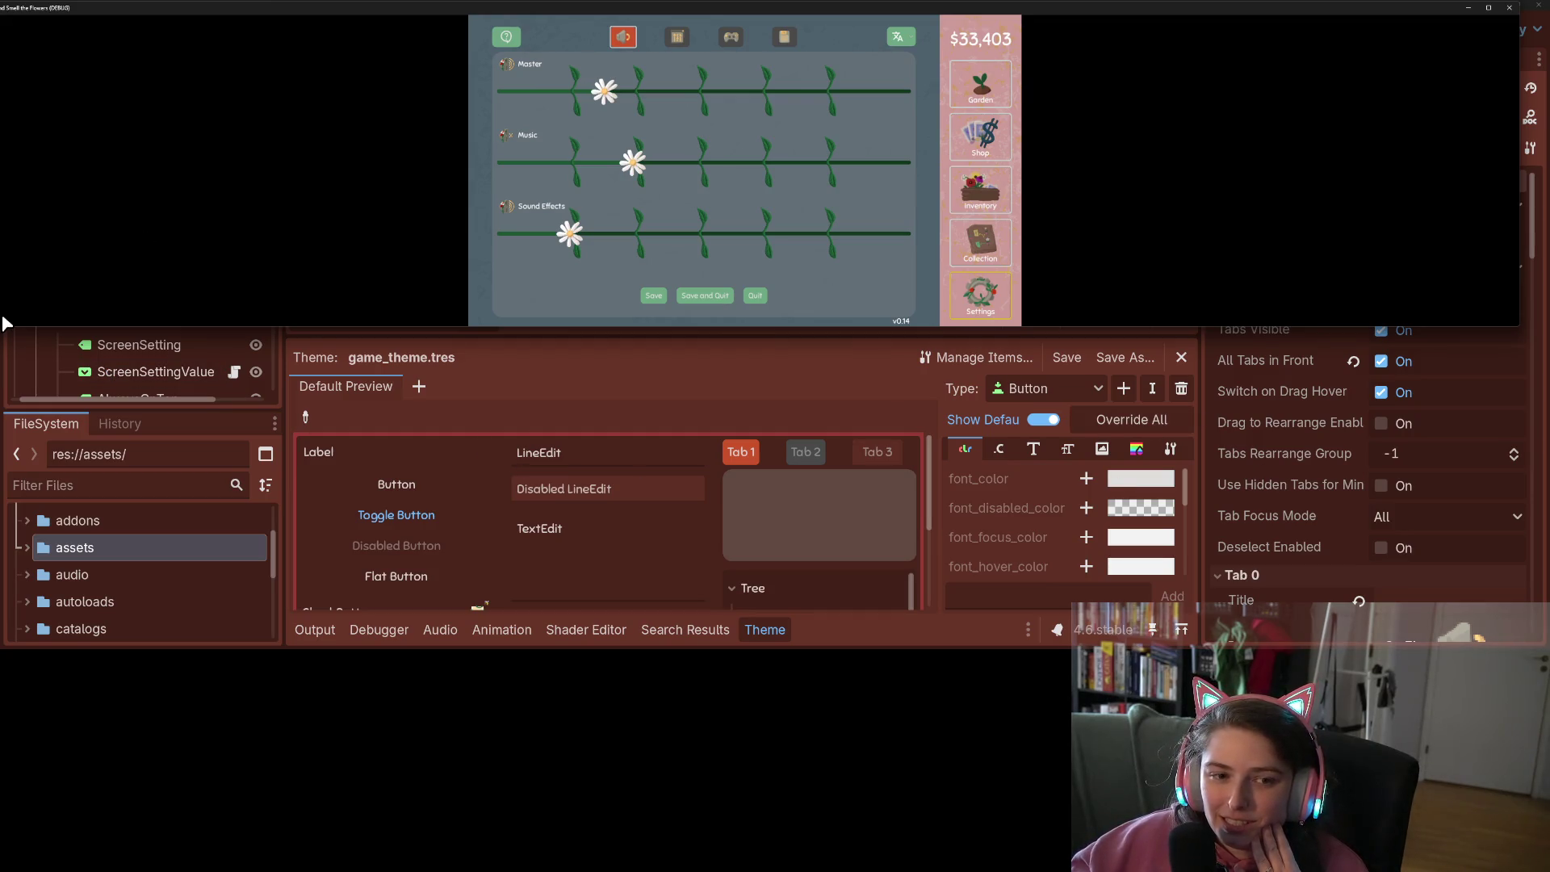
{"action": "left_click_drag", "start_coordinate": [169, 9], "coordinate": [228, 45]}
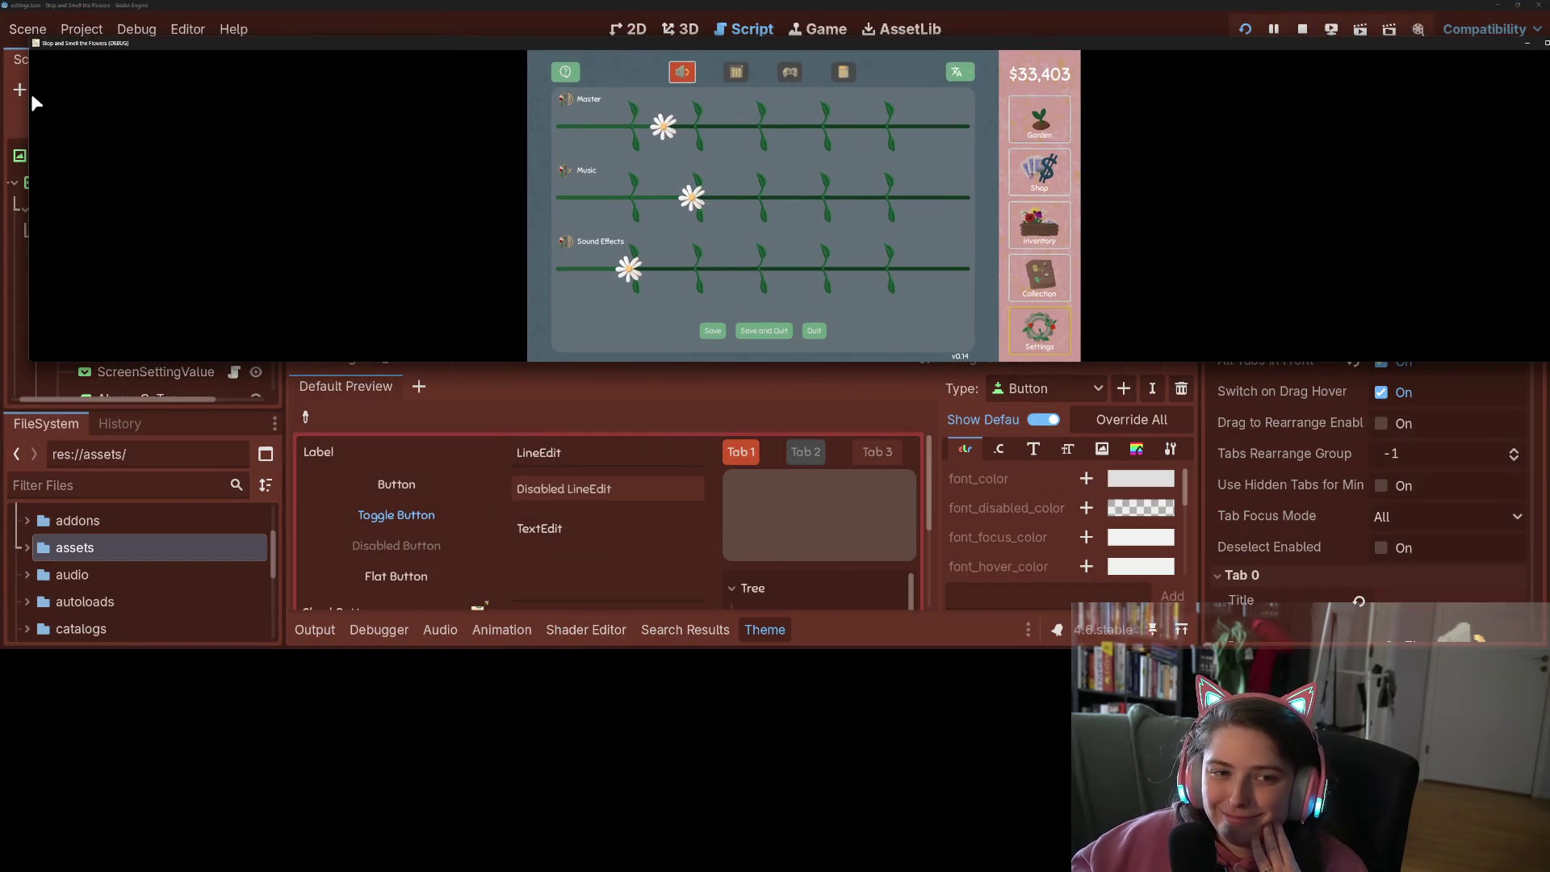
{"action": "left_click_drag", "start_coordinate": [30, 164], "coordinate": [988, 164]}
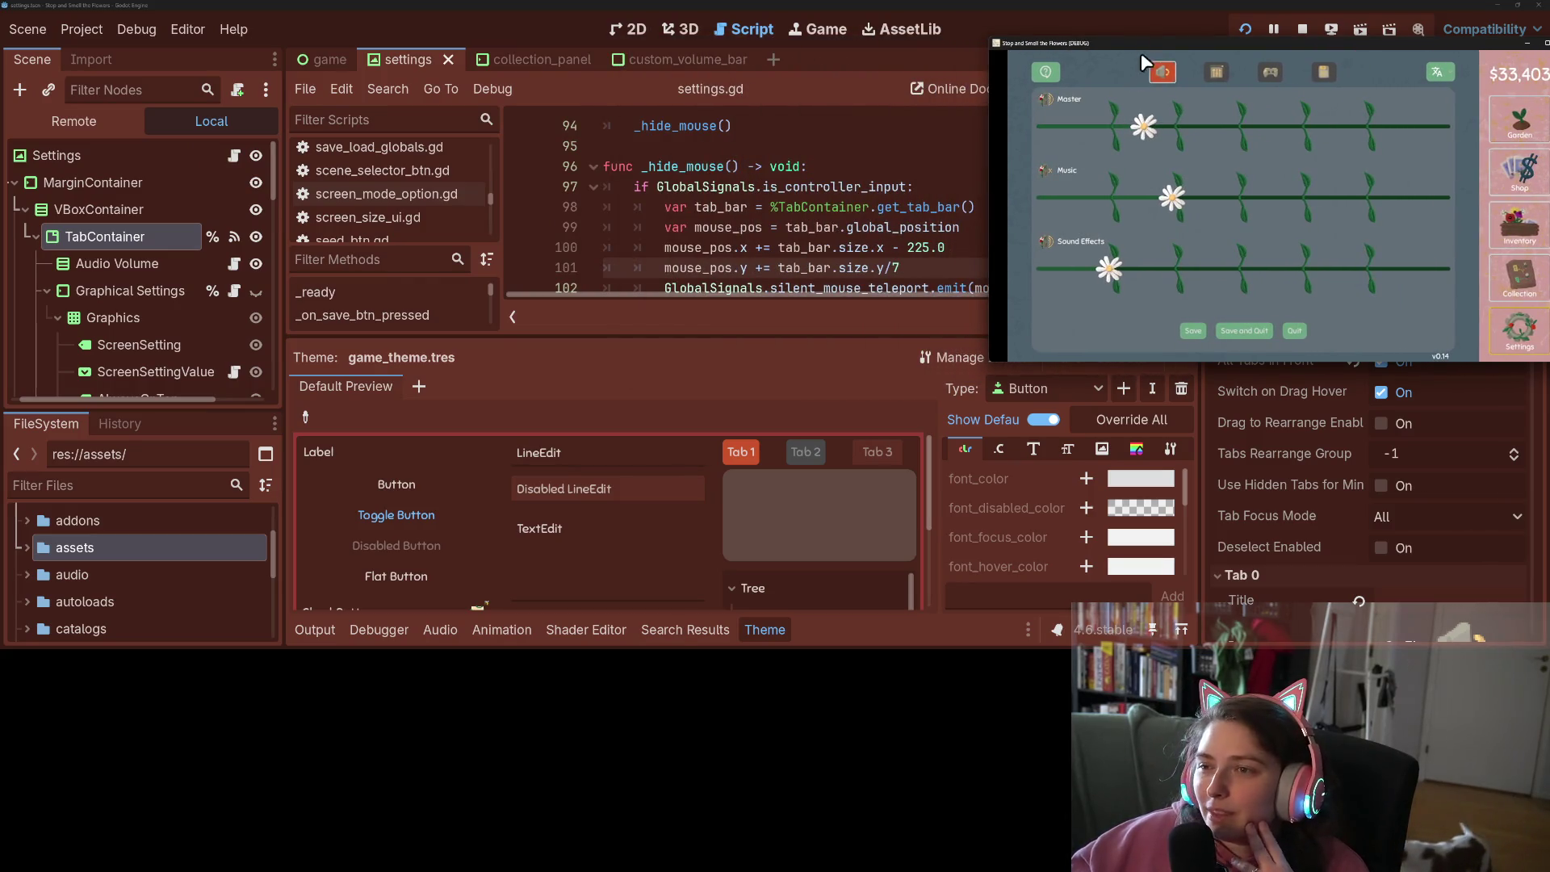
{"action": "left_click_drag", "start_coordinate": [1147, 46], "coordinate": [528, 18]}
Expand game_theme and view the TabContainer type's stylebox items in a widened list
{"action": "scroll", "coordinate": [1306, 433], "scroll_direction": "down", "scroll_amount": 2}
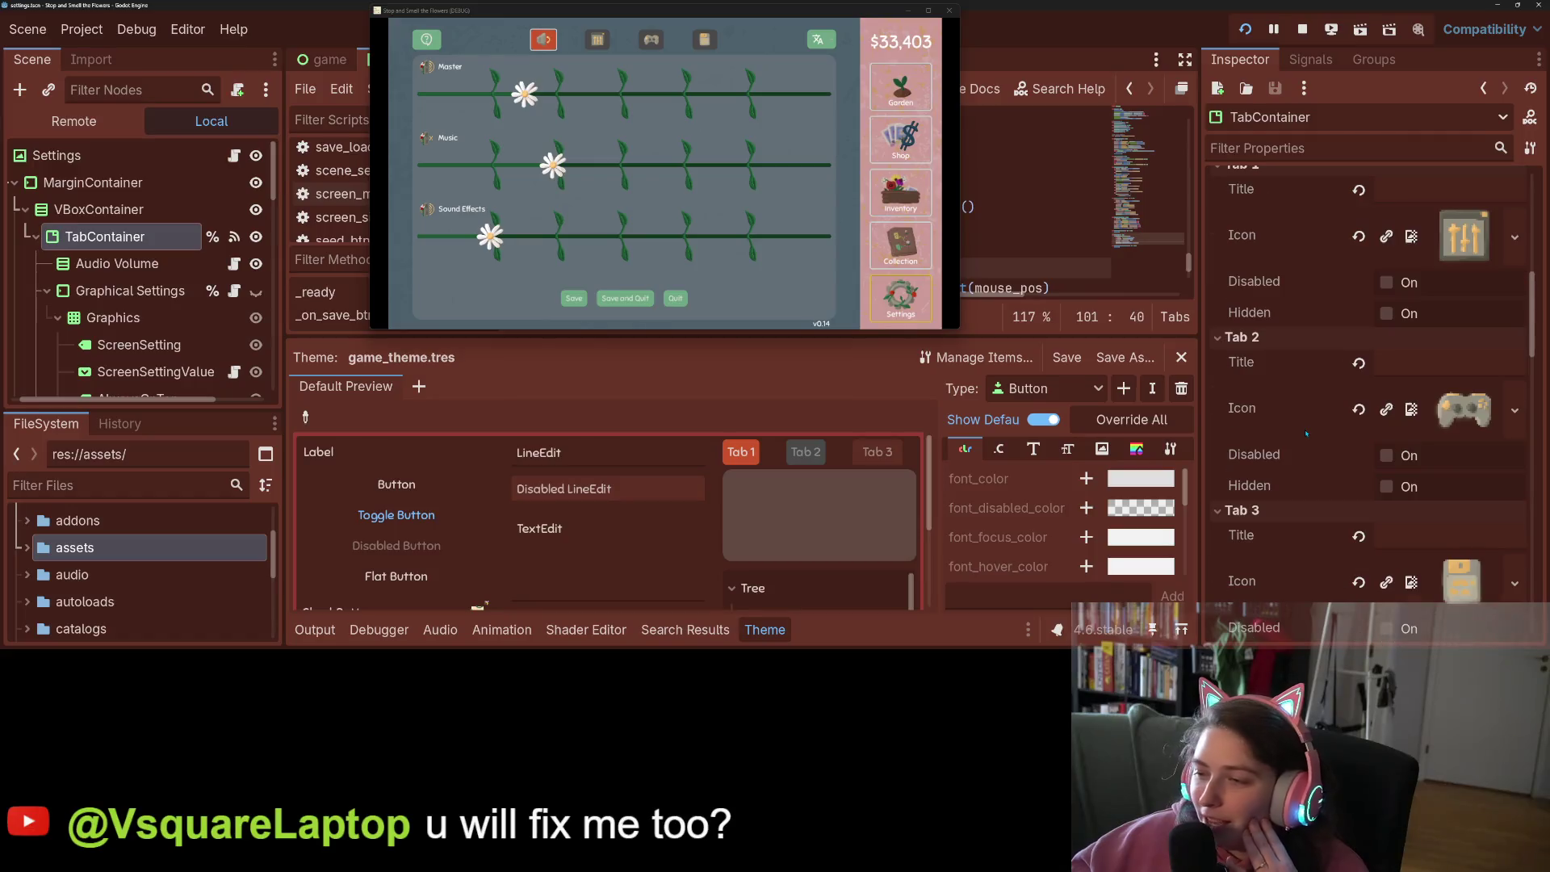
{"action": "scroll", "coordinate": [1306, 437], "scroll_direction": "down", "scroll_amount": 8}
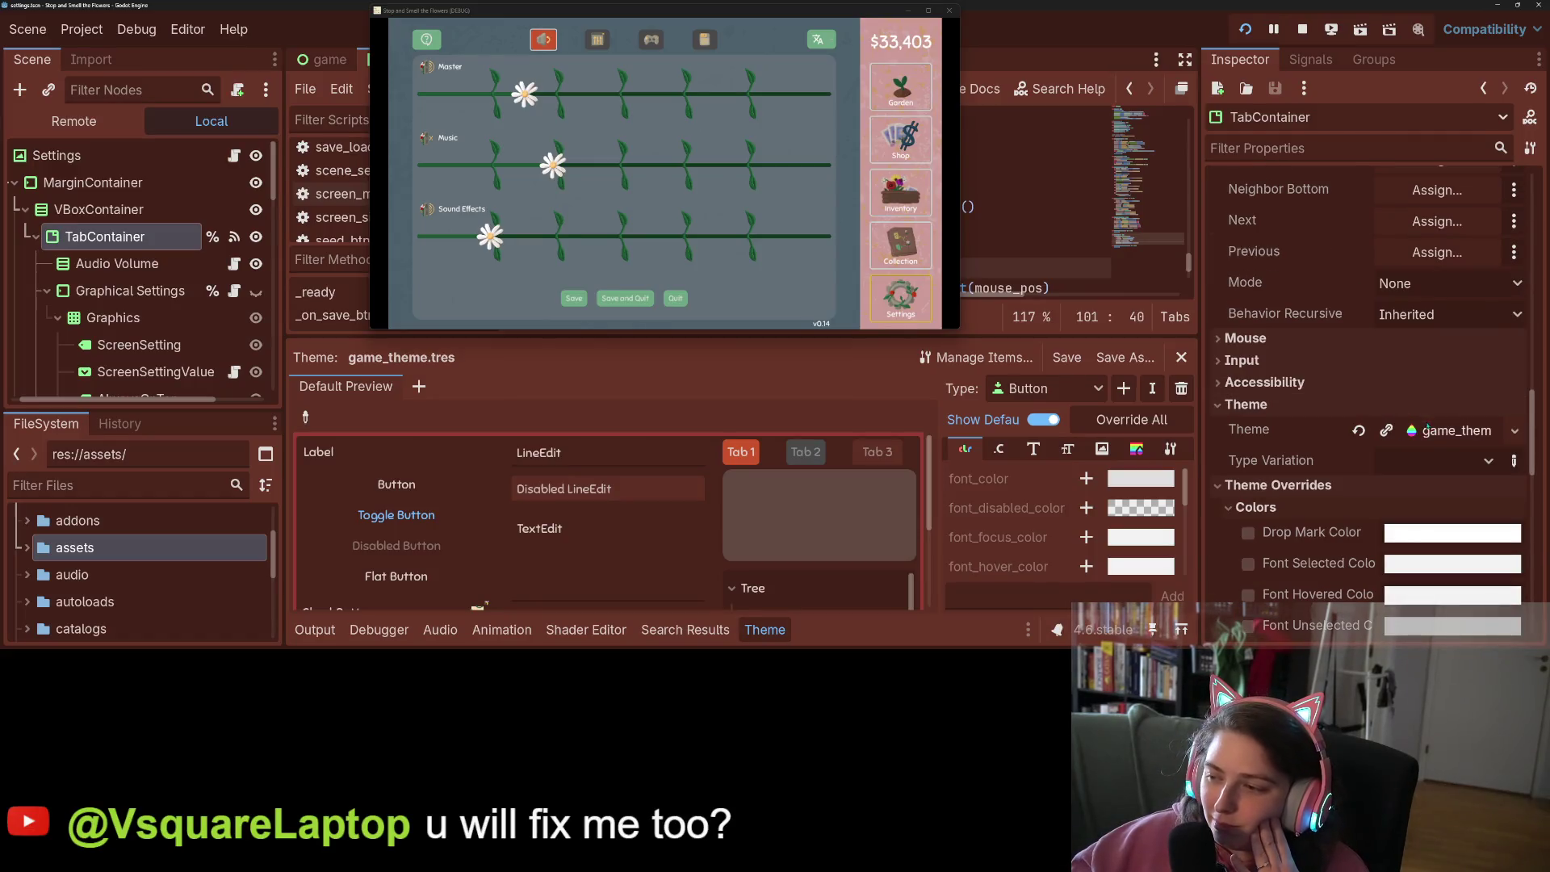
{"action": "left_click", "coordinate": [1427, 428]}
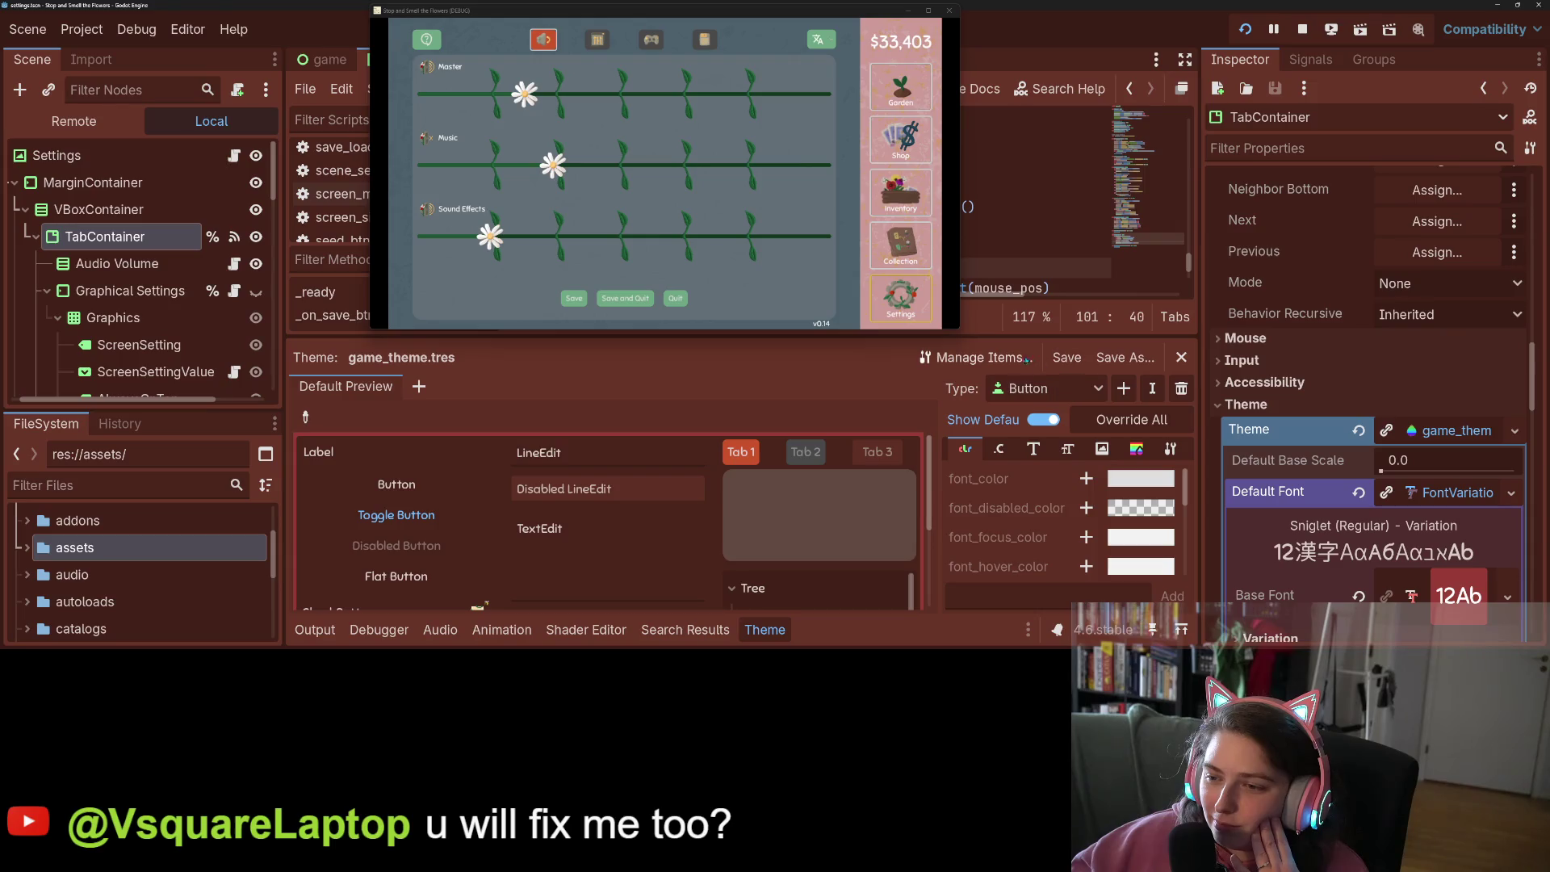
{"action": "left_click", "coordinate": [1049, 388]}
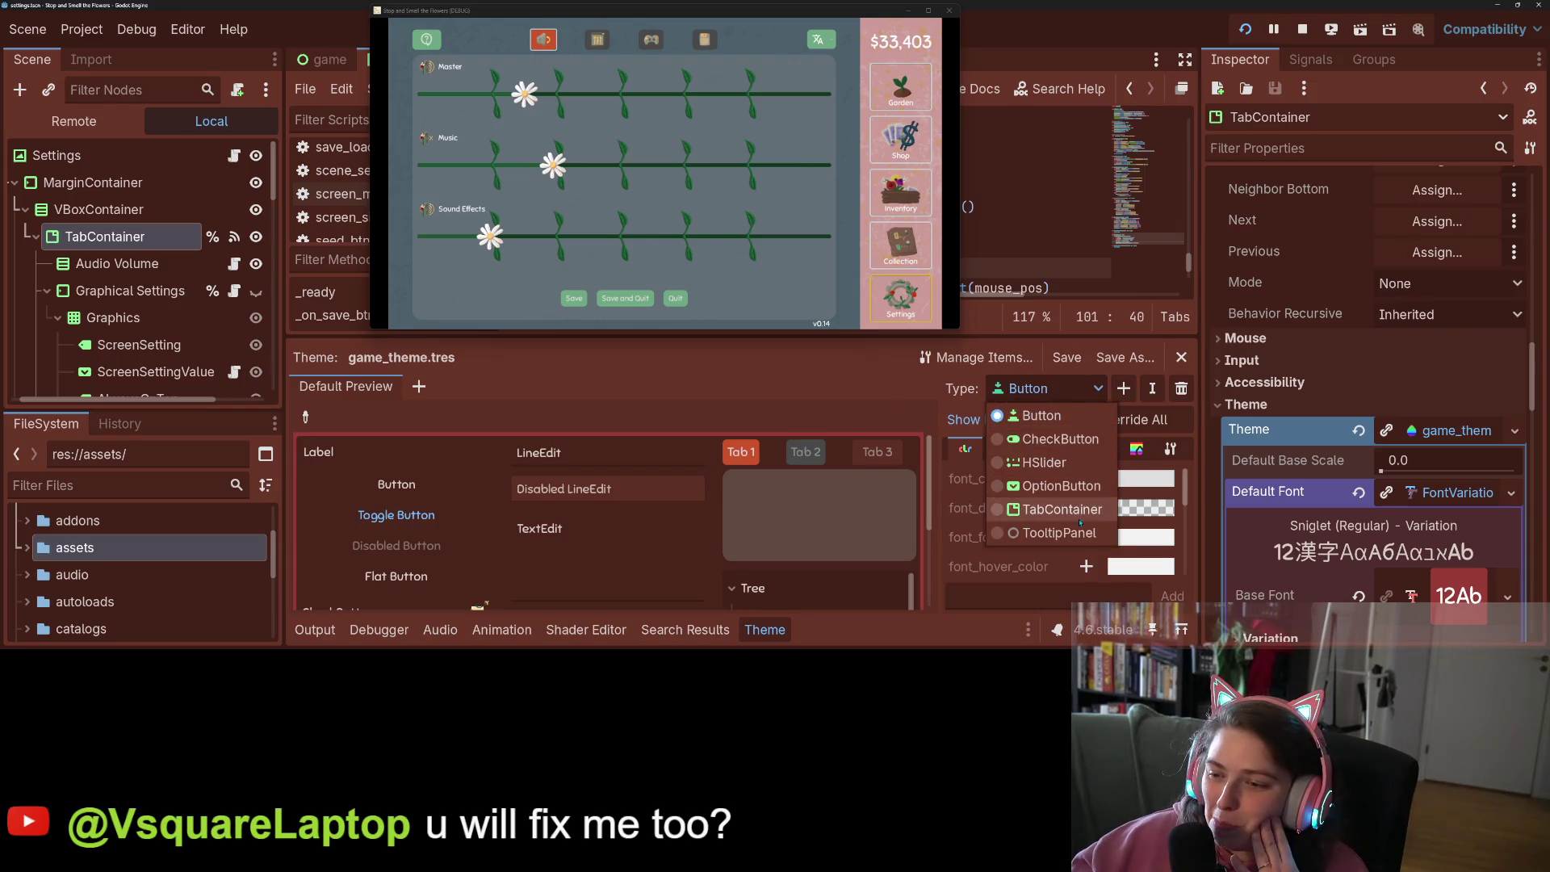
{"action": "left_click", "coordinate": [1066, 513]}
{"action": "left_click", "coordinate": [1121, 450]}
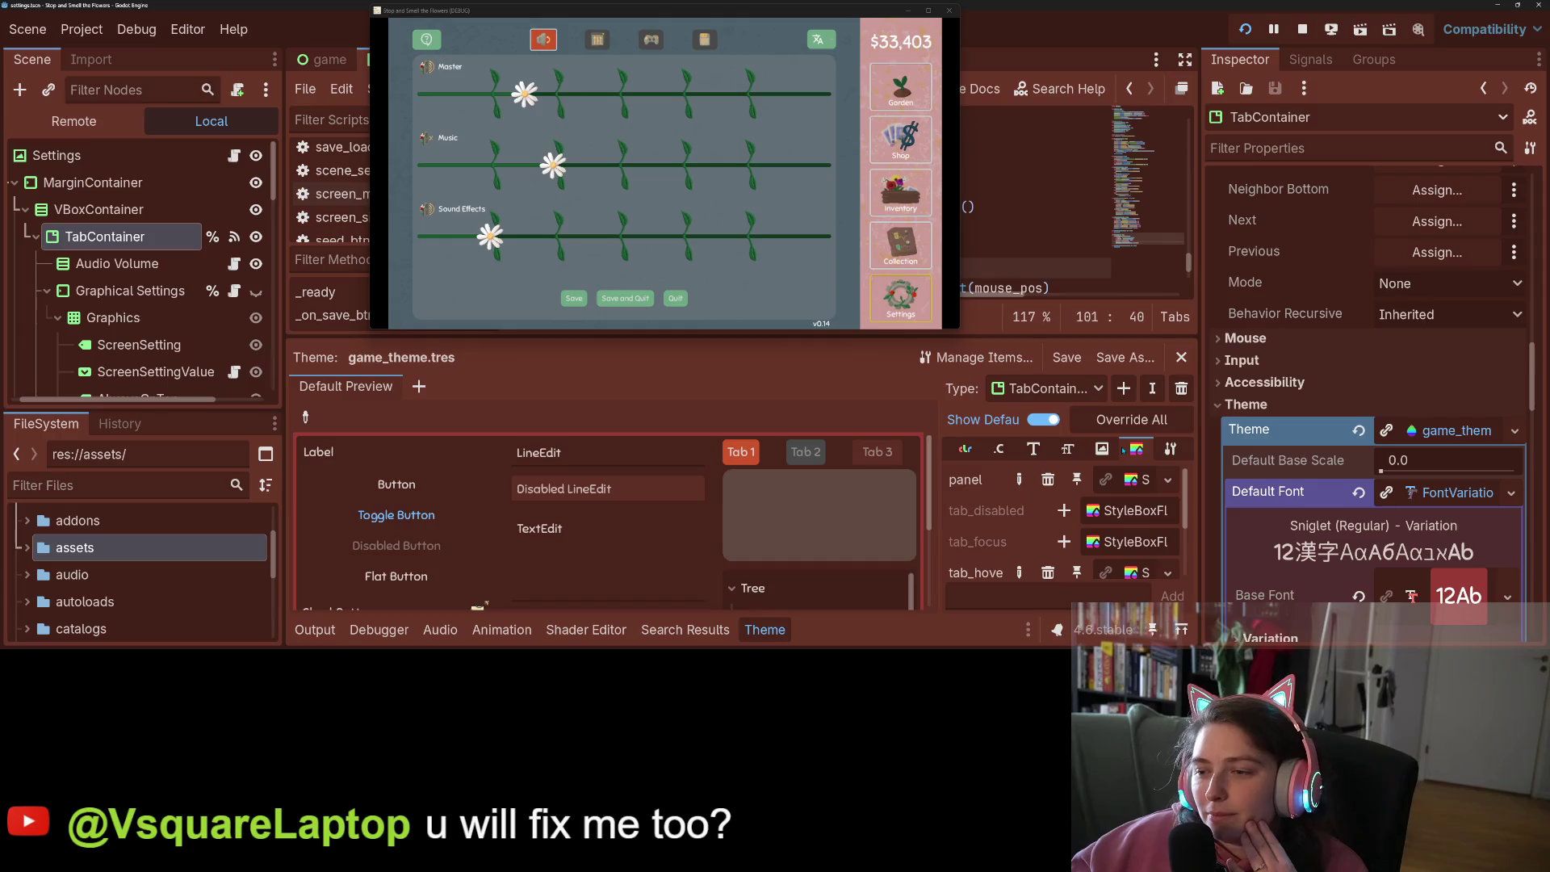
{"action": "scroll", "coordinate": [1066, 541], "scroll_direction": "down", "scroll_amount": 3}
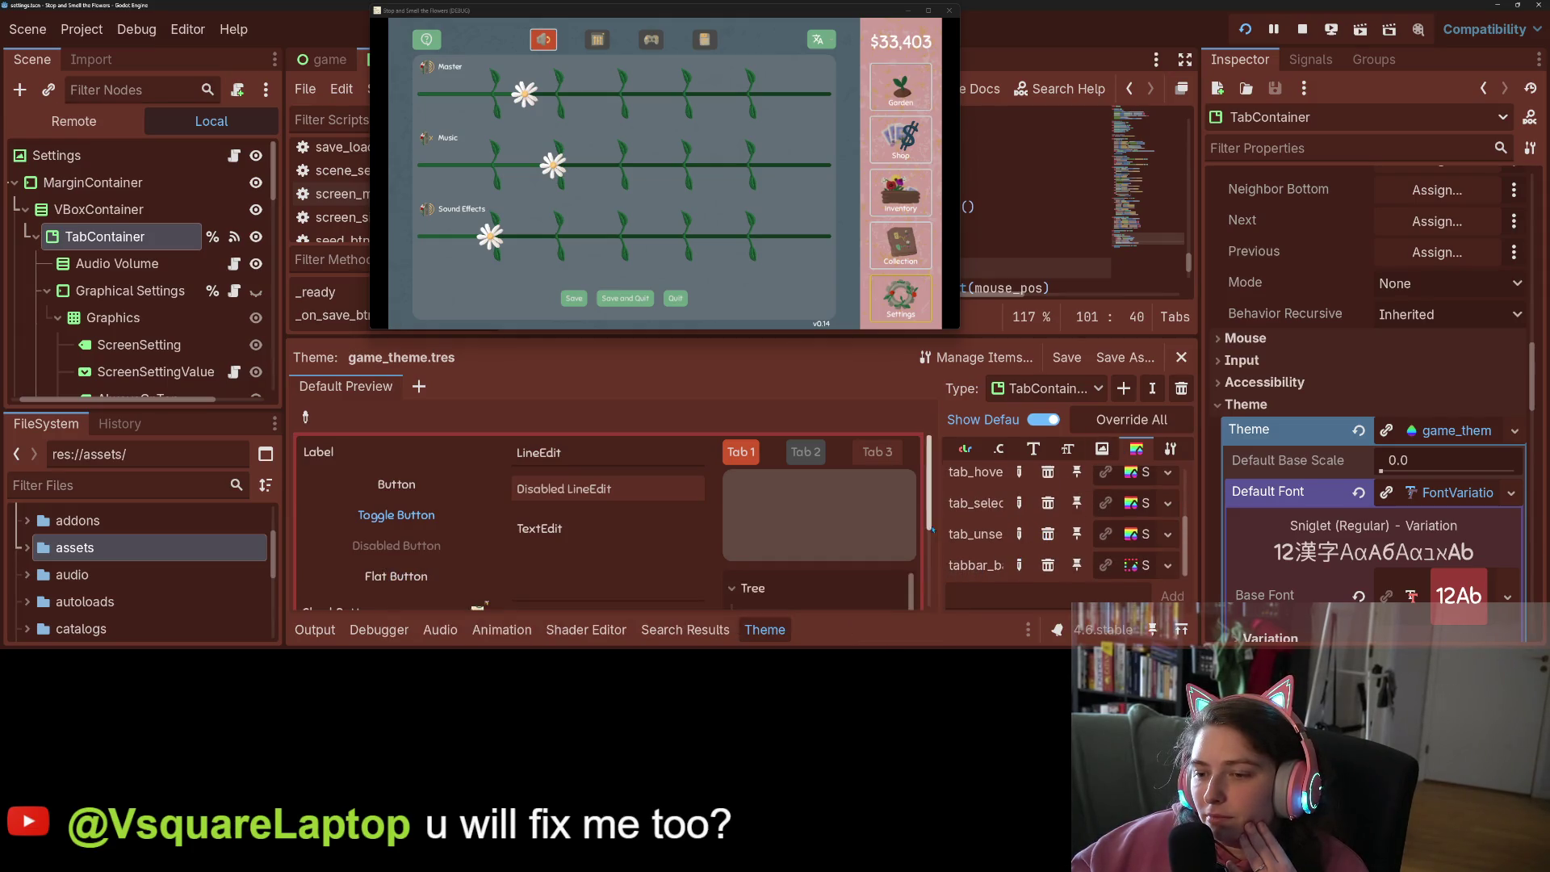
{"action": "left_click_drag", "start_coordinate": [934, 496], "coordinate": [716, 496]}
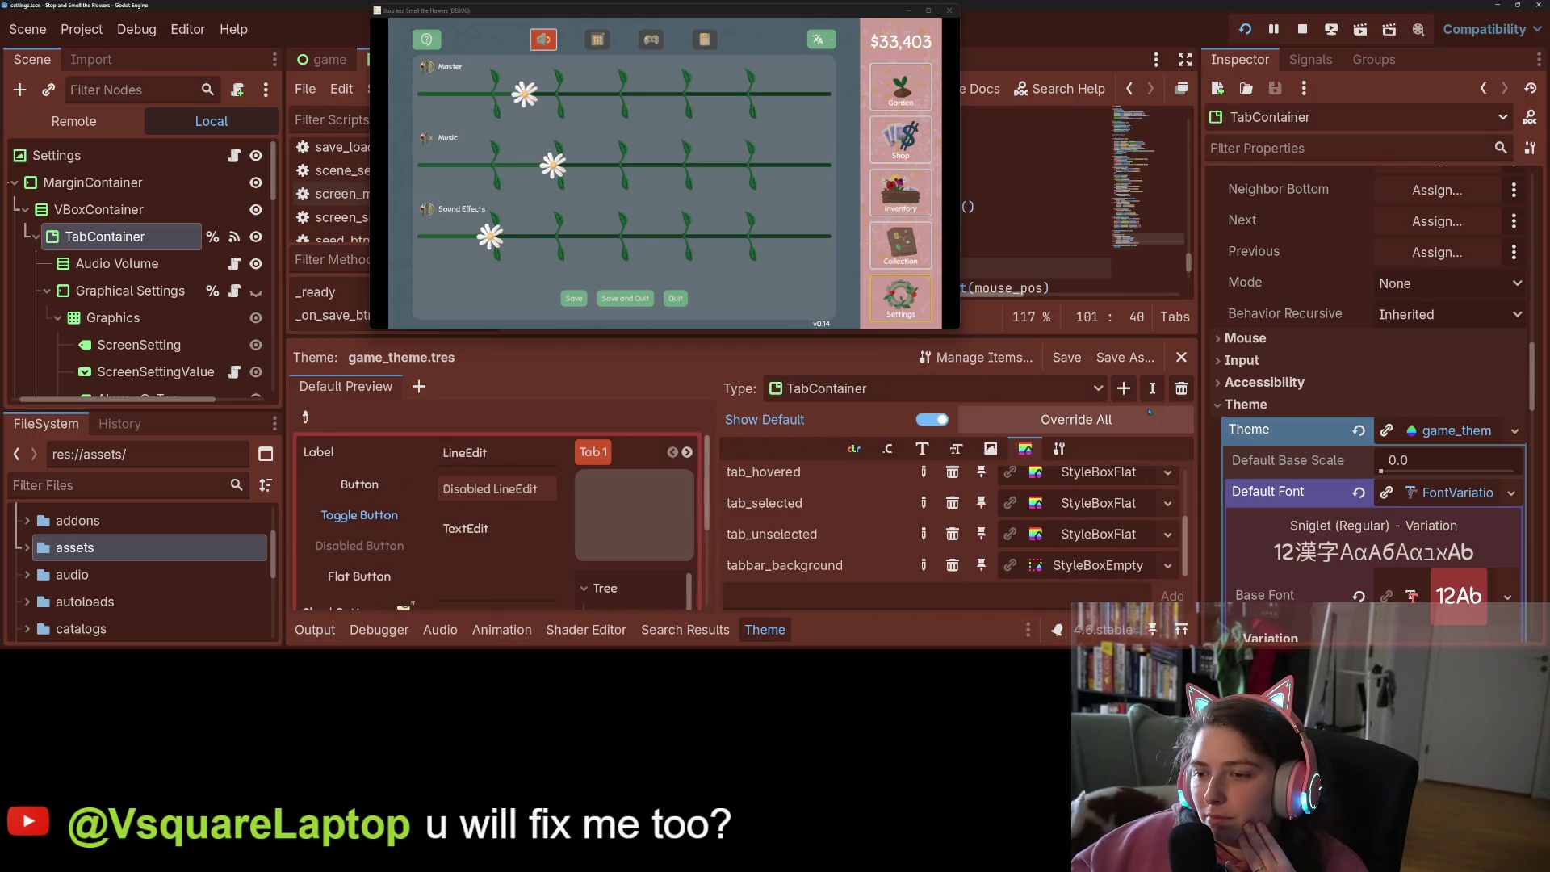
Add TabBar as a new type in the theme
{"action": "left_click", "coordinate": [1098, 389]}
{"action": "left_click", "coordinate": [1098, 388]}
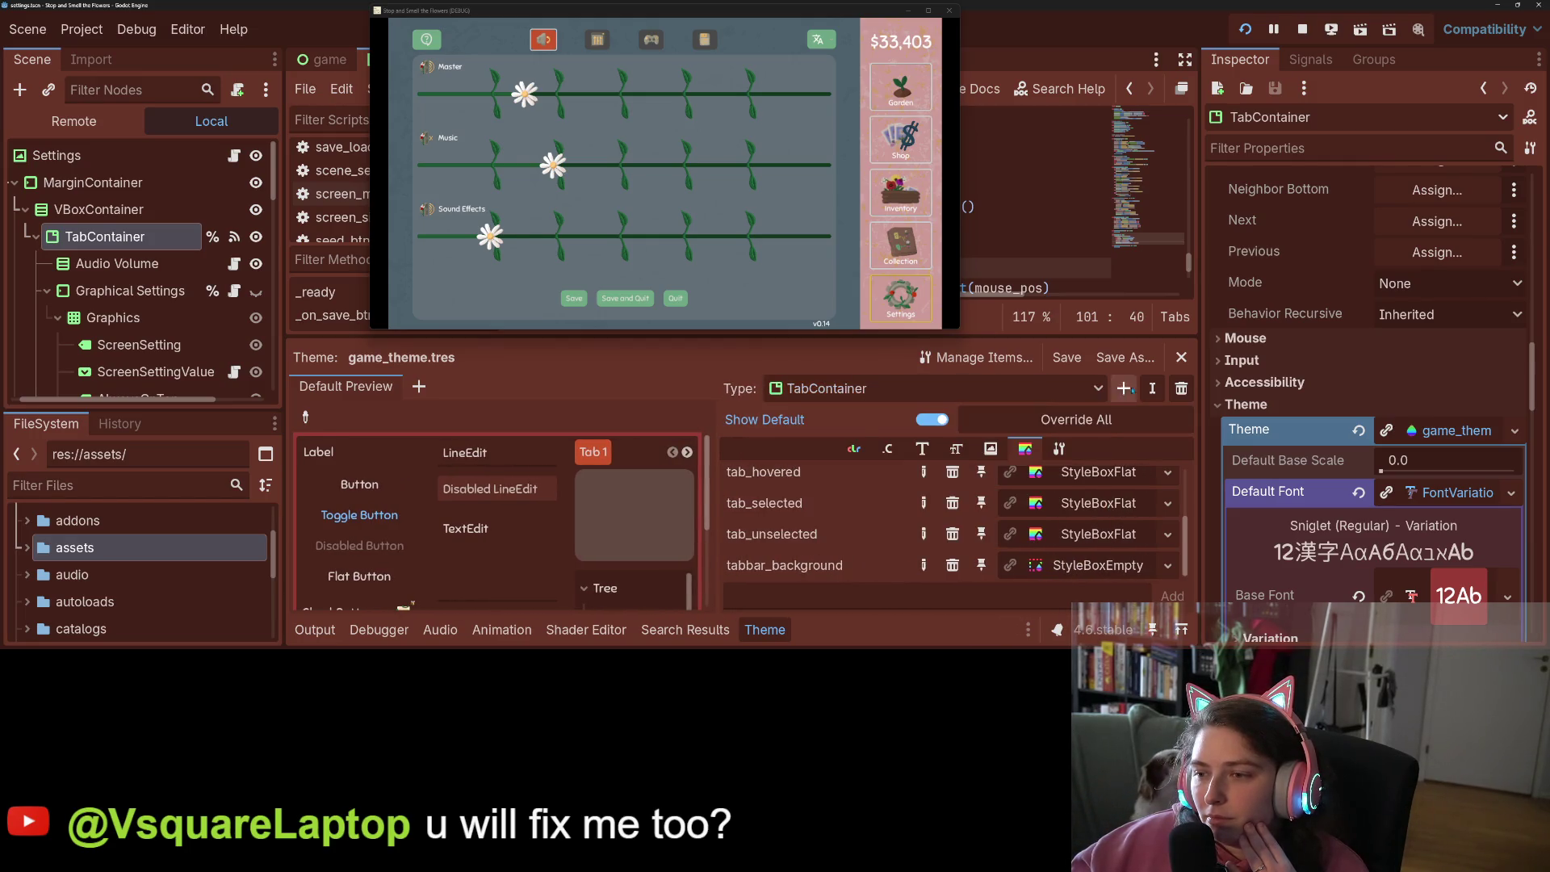
{"action": "left_click", "coordinate": [1123, 388]}
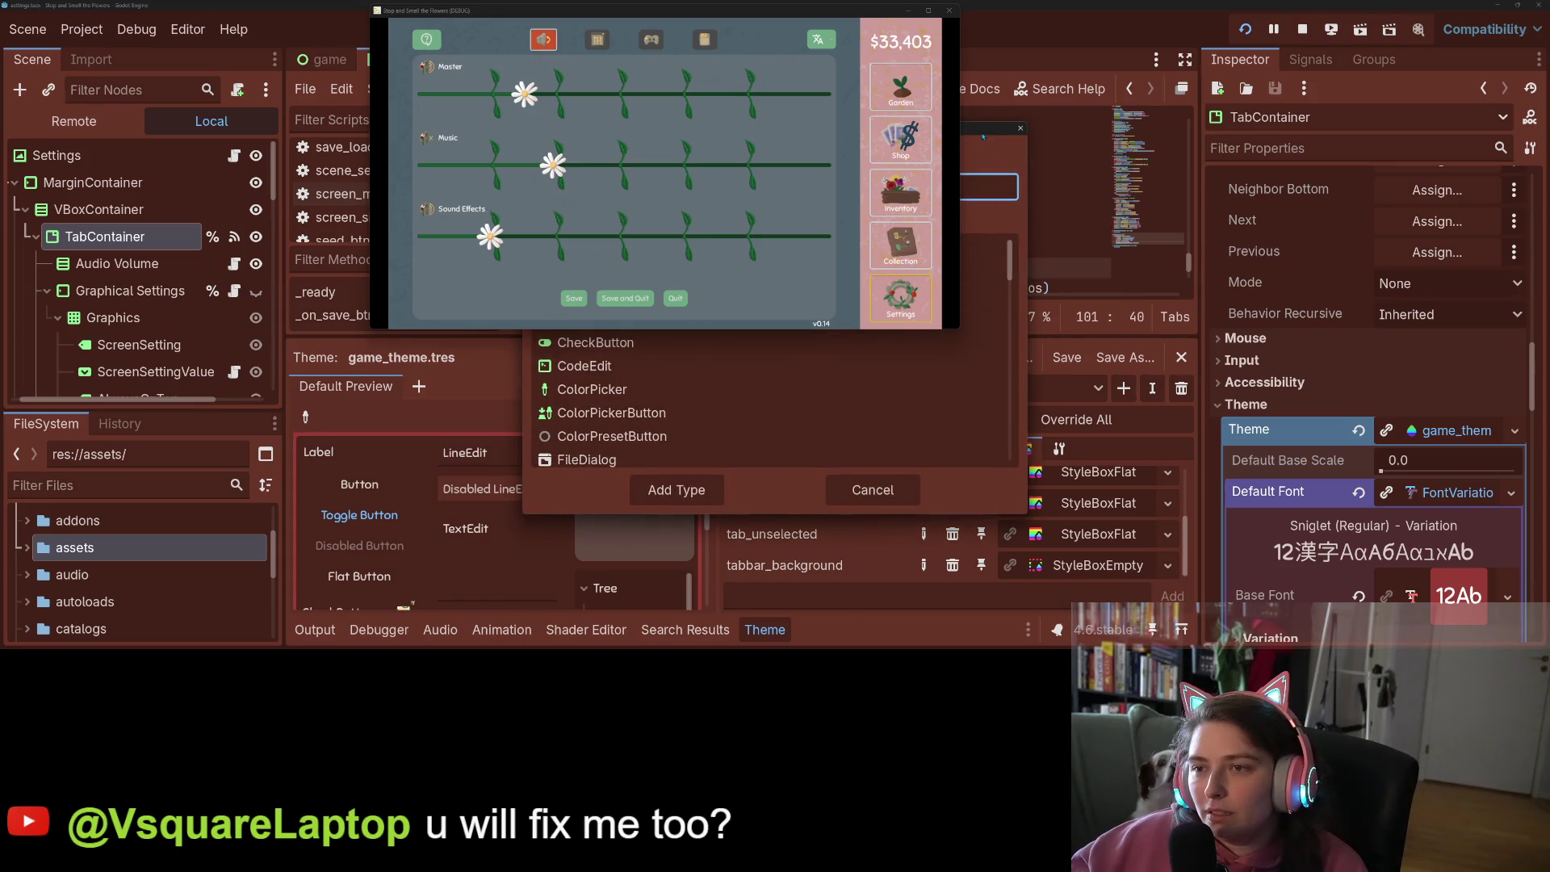
{"action": "left_click_drag", "start_coordinate": [989, 135], "coordinate": [1425, 207]}
{"action": "type", "text": "ta"}
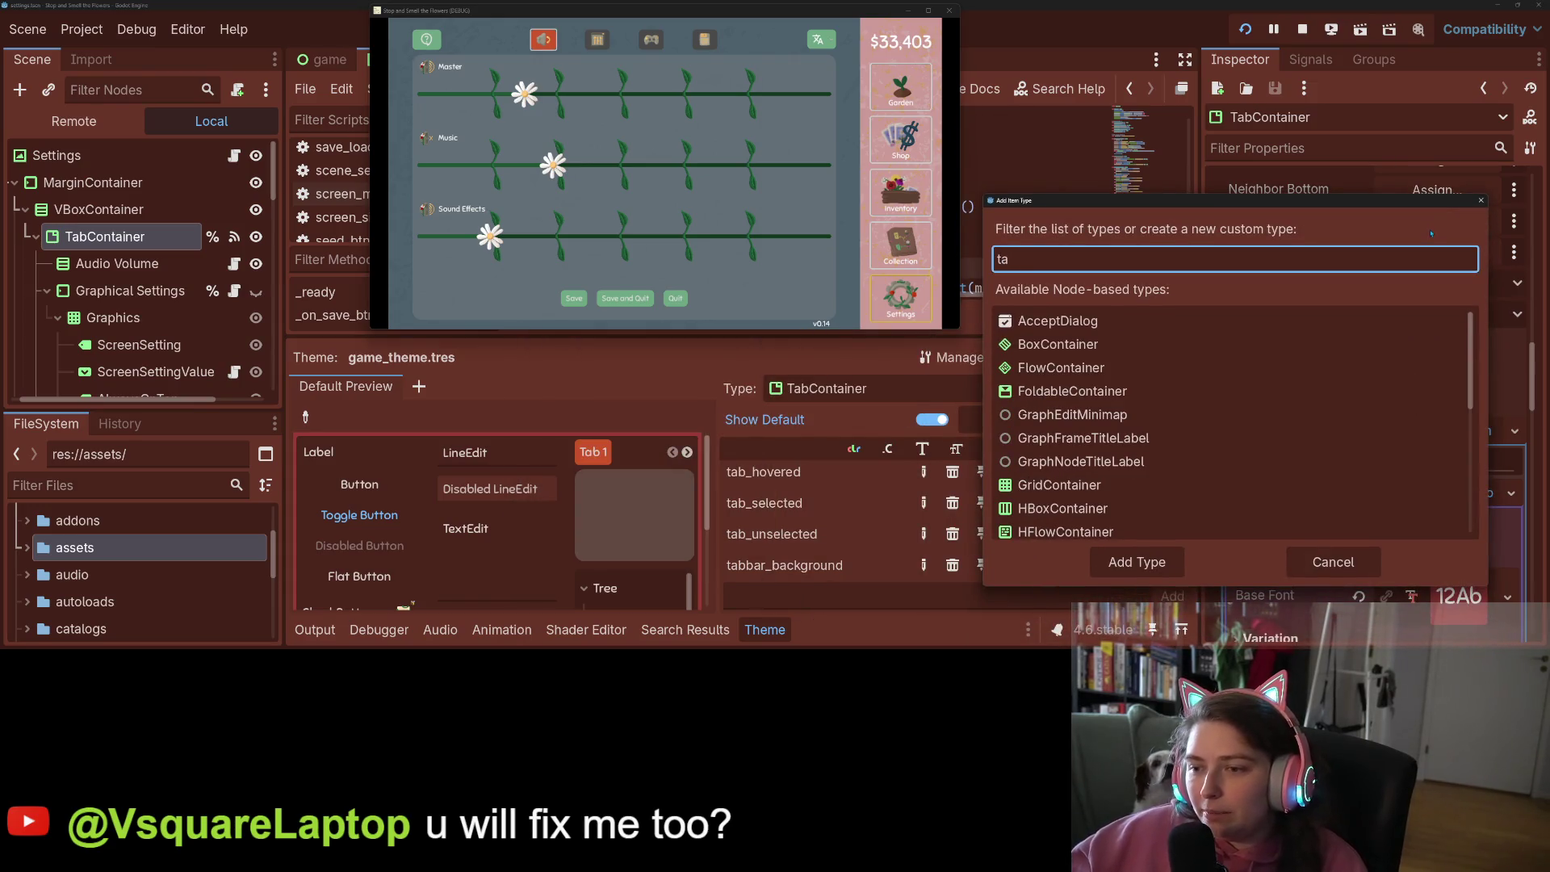
{"action": "type", "text": "b"}
{"action": "left_click", "coordinate": [1050, 392]}
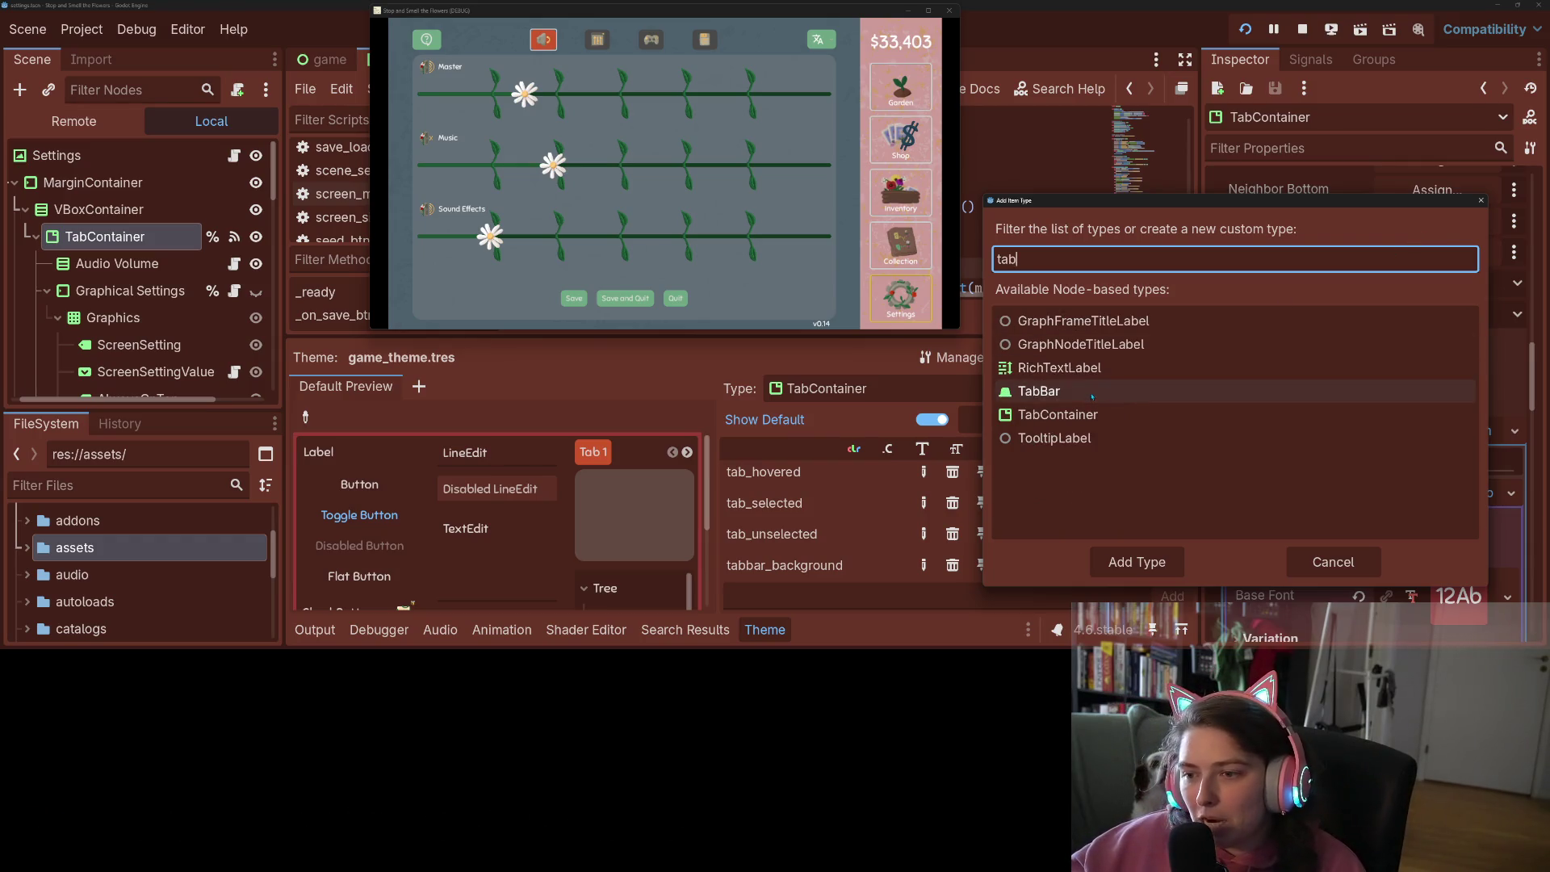
{"action": "left_click", "coordinate": [1137, 562]}
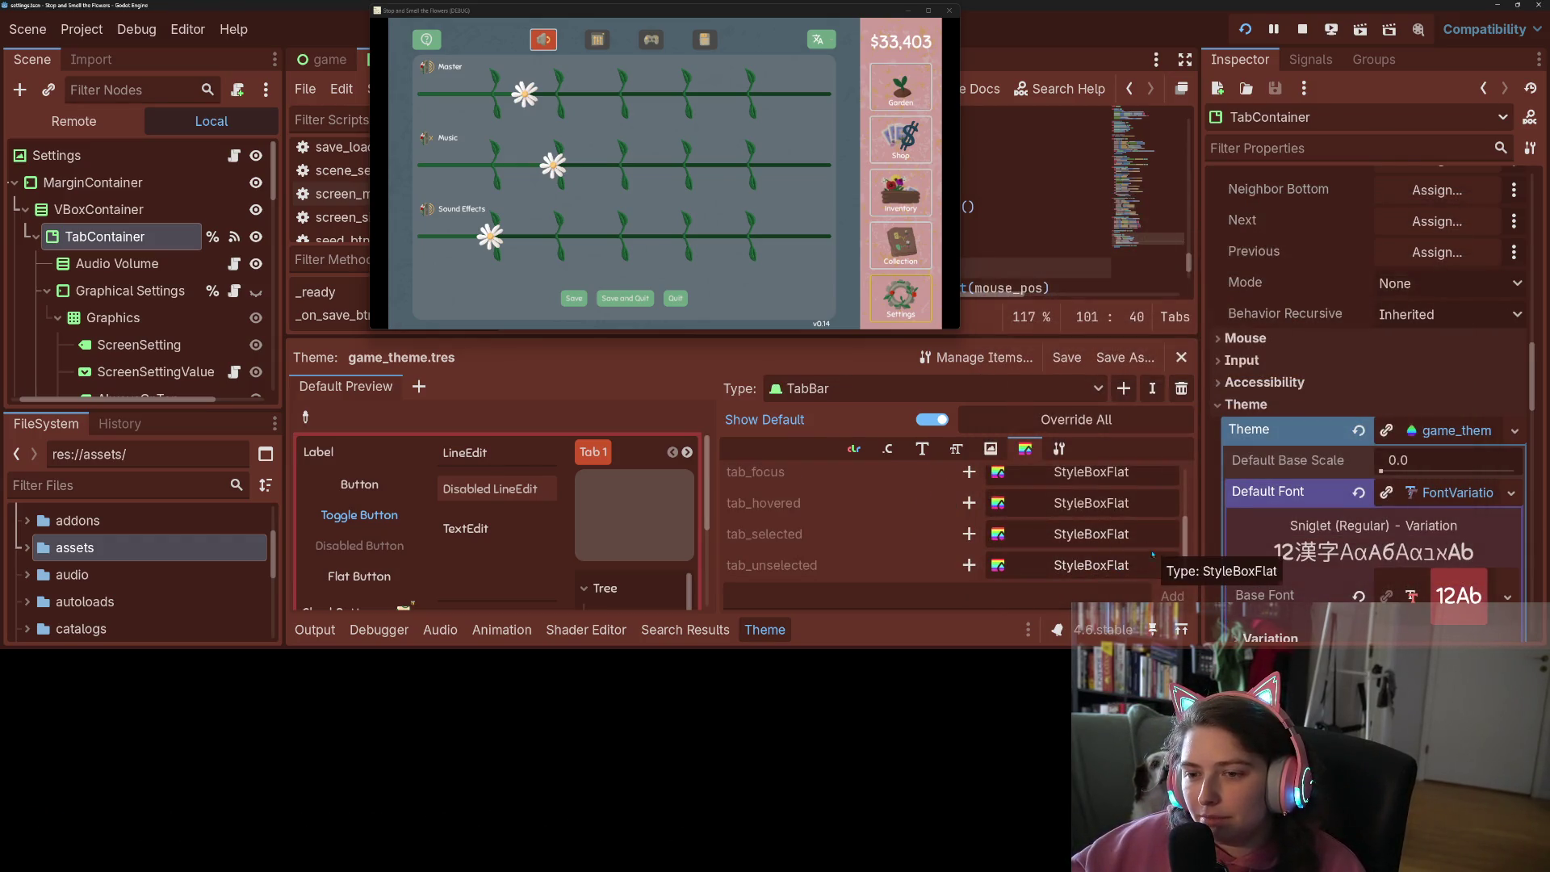
Override TabBar's tab_focus style with a new StyleBoxFlat
{"action": "scroll", "coordinate": [928, 566], "scroll_direction": "up", "scroll_amount": 2}
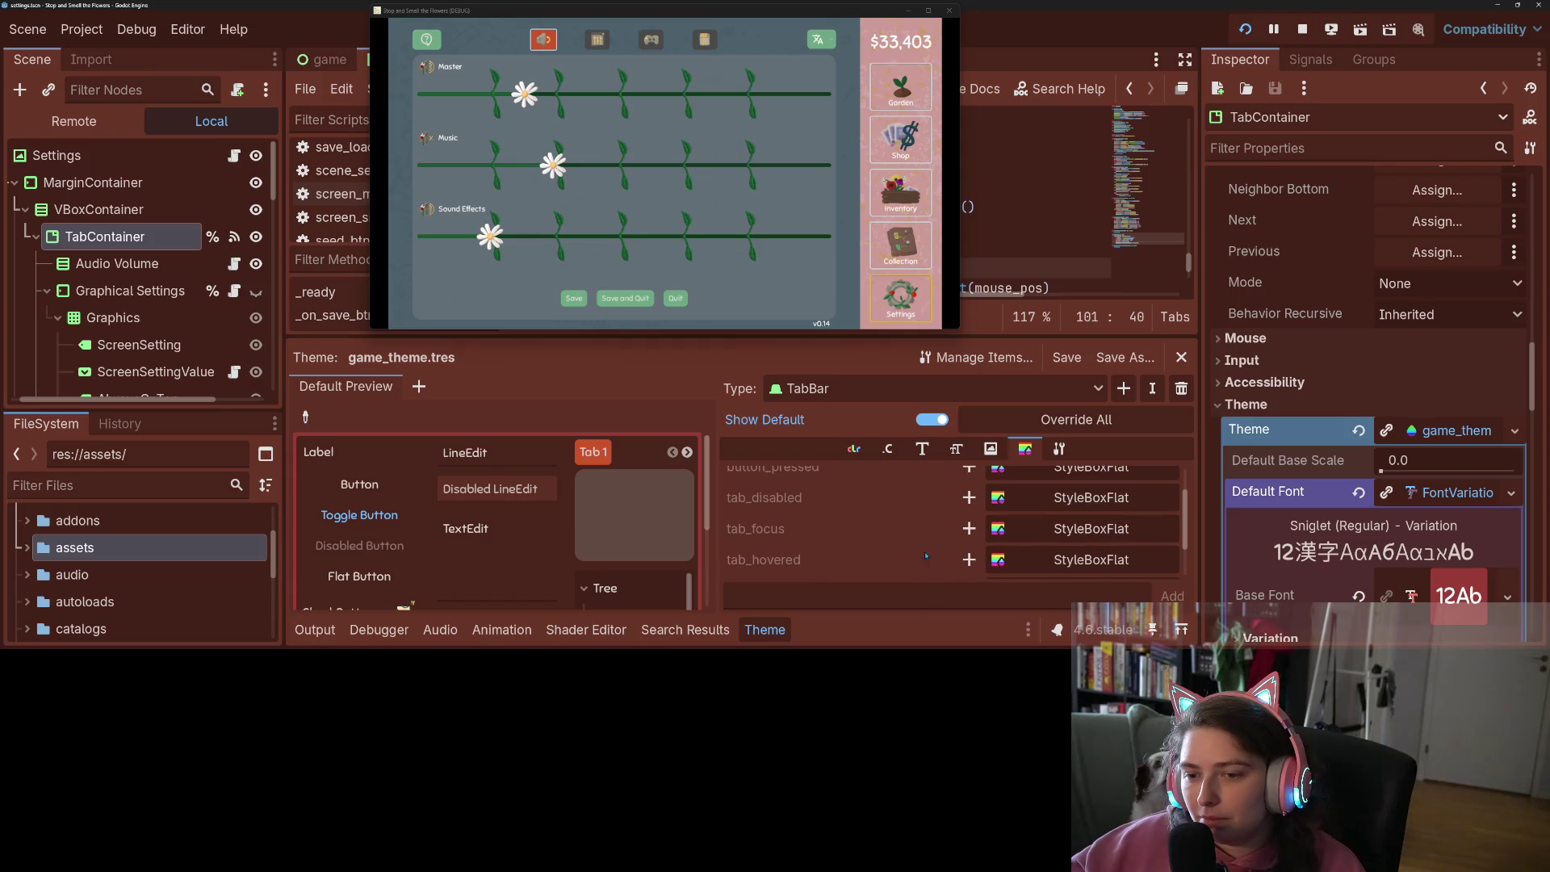
{"action": "left_click", "coordinate": [970, 529]}
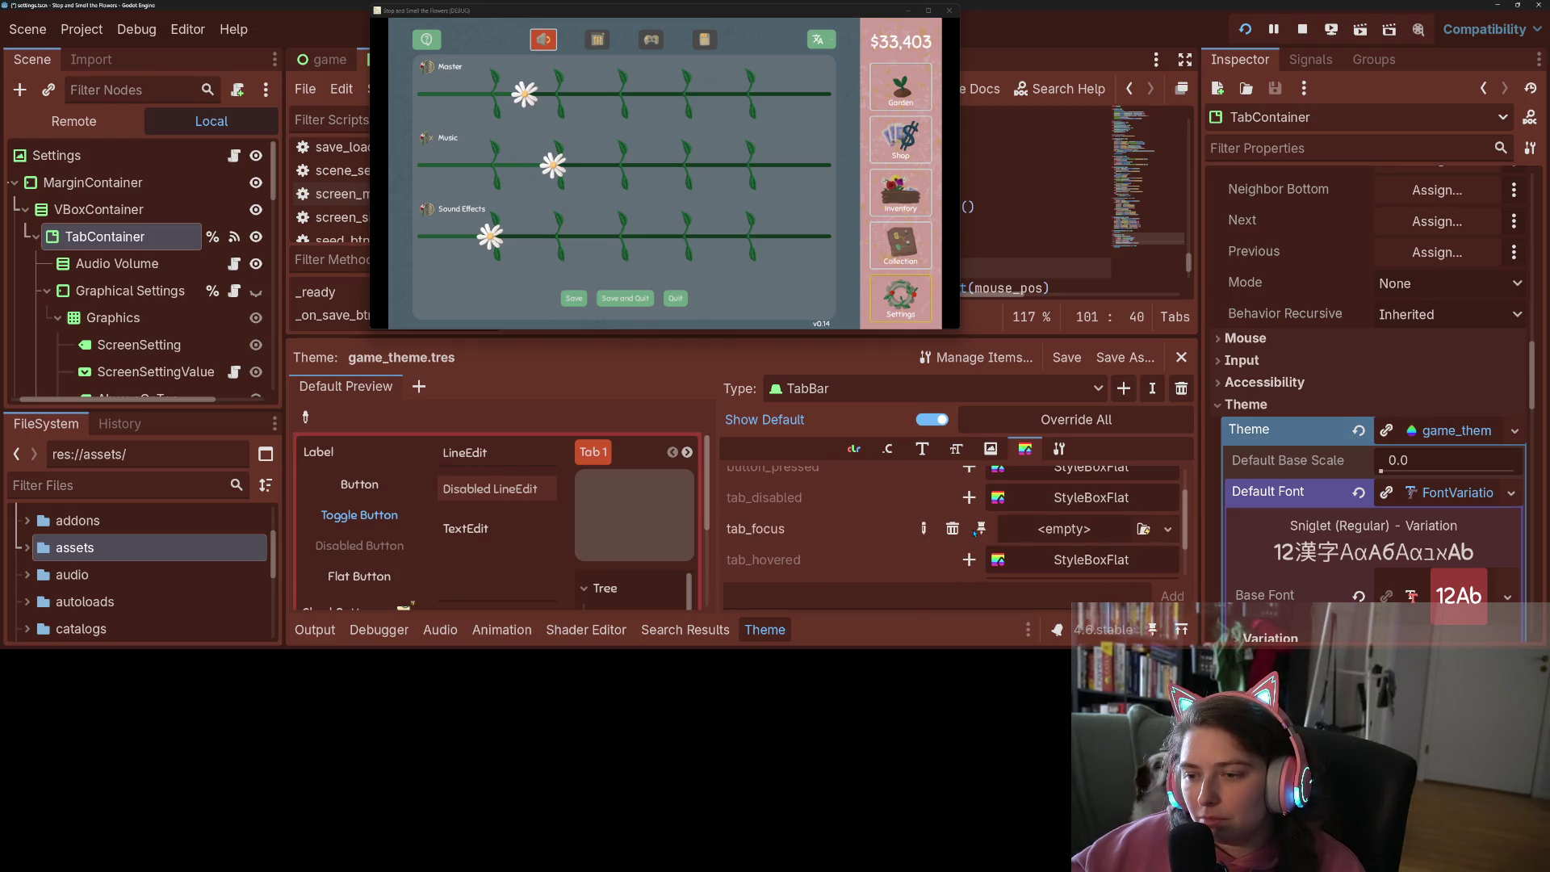
{"action": "left_click", "coordinate": [1167, 529]}
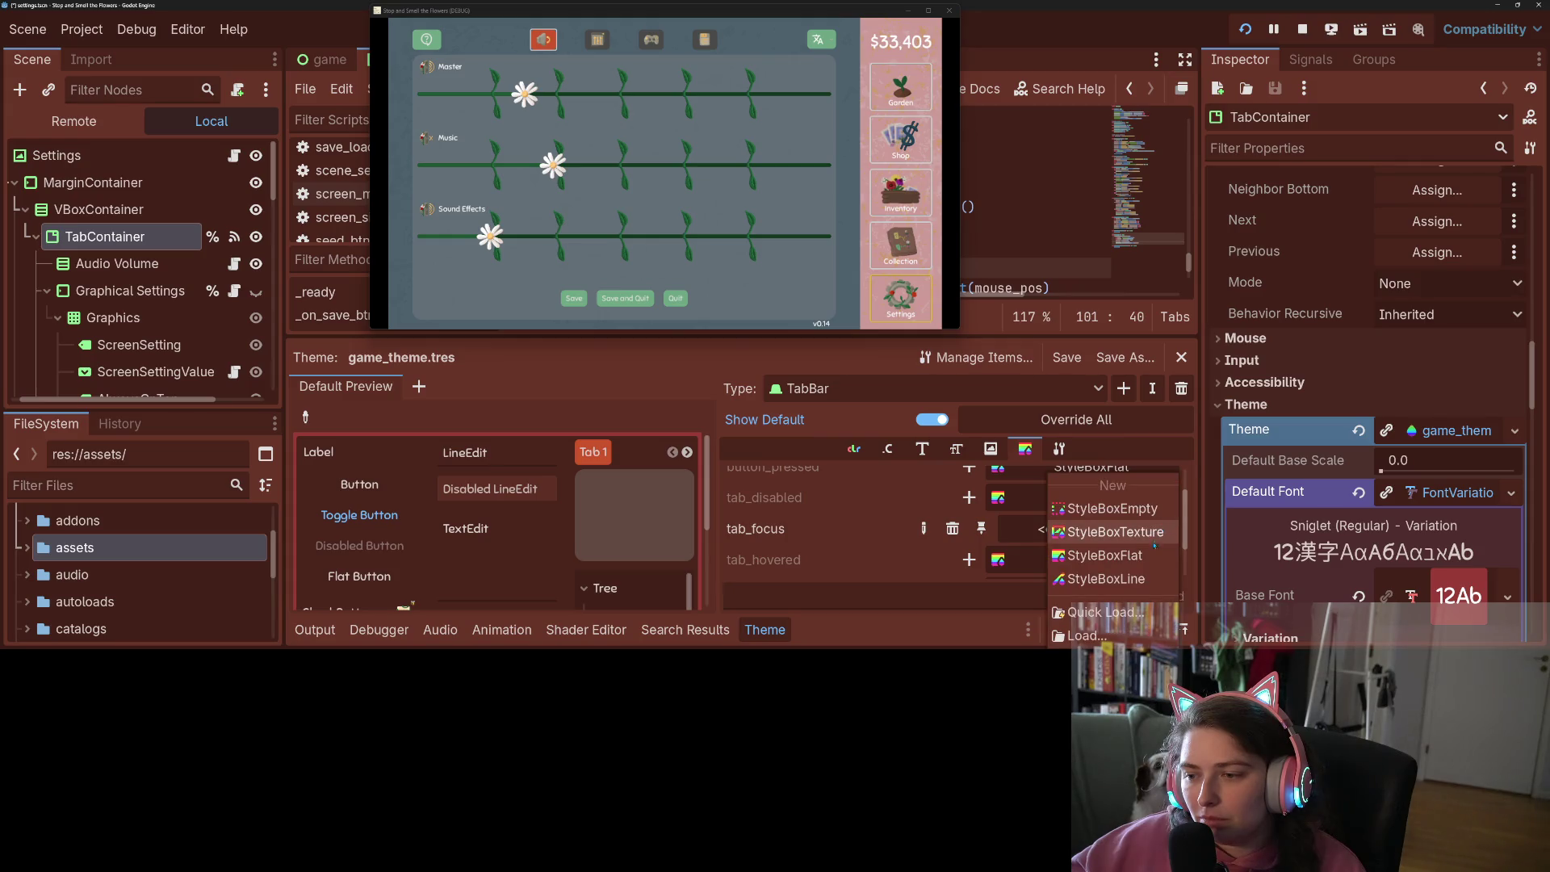
{"action": "left_click", "coordinate": [1106, 555]}
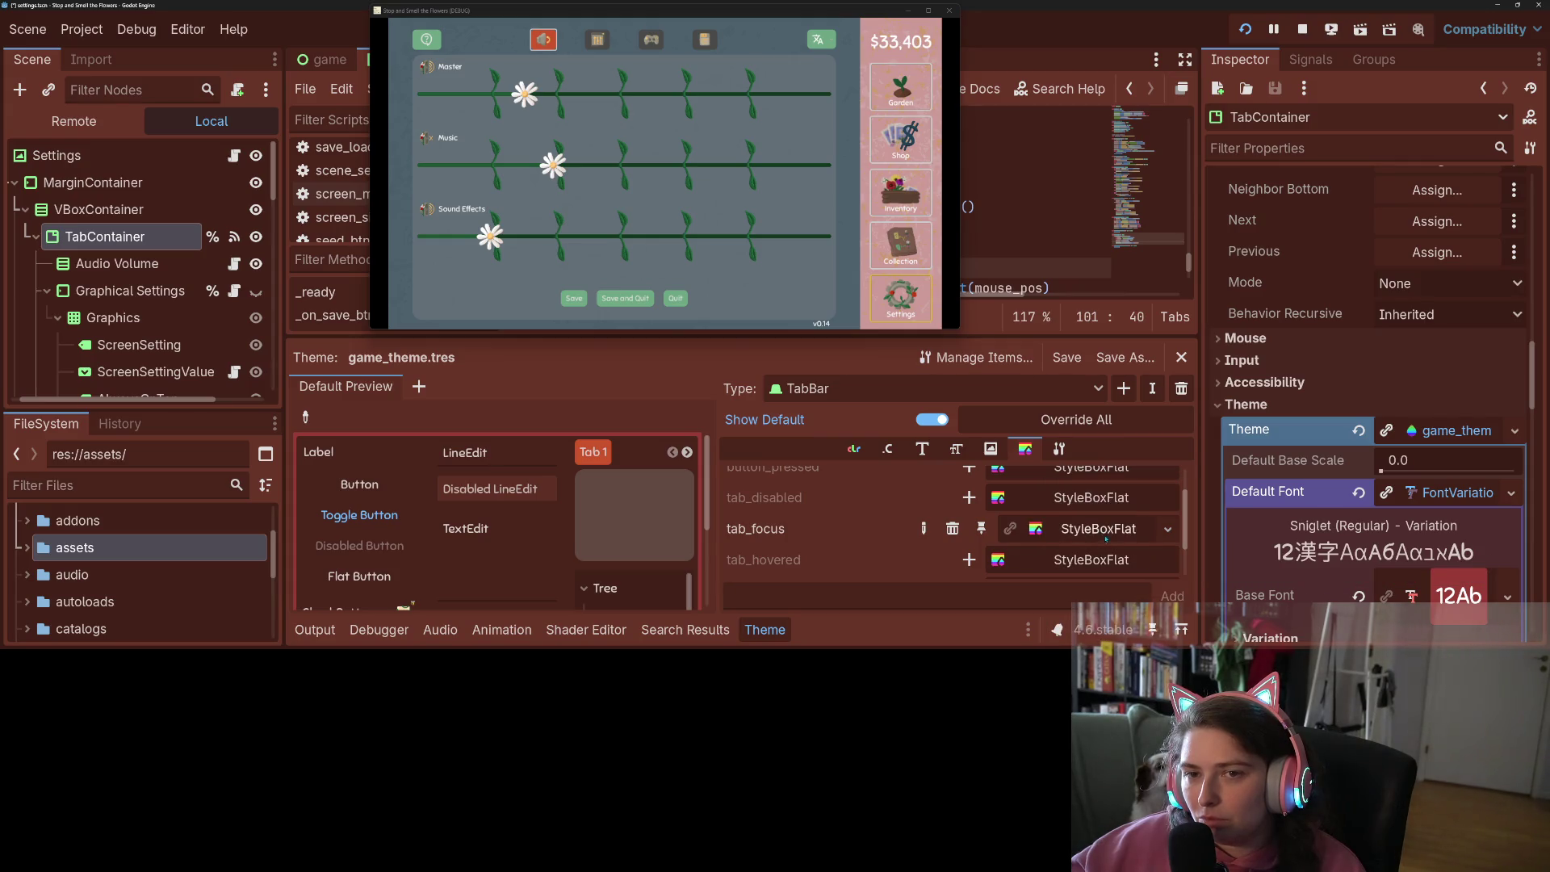
Collapse Button Styles, expand TabBar Styles, and open the Tab Focus resource options
{"action": "scroll", "coordinate": [1356, 509], "scroll_direction": "down", "scroll_amount": 10}
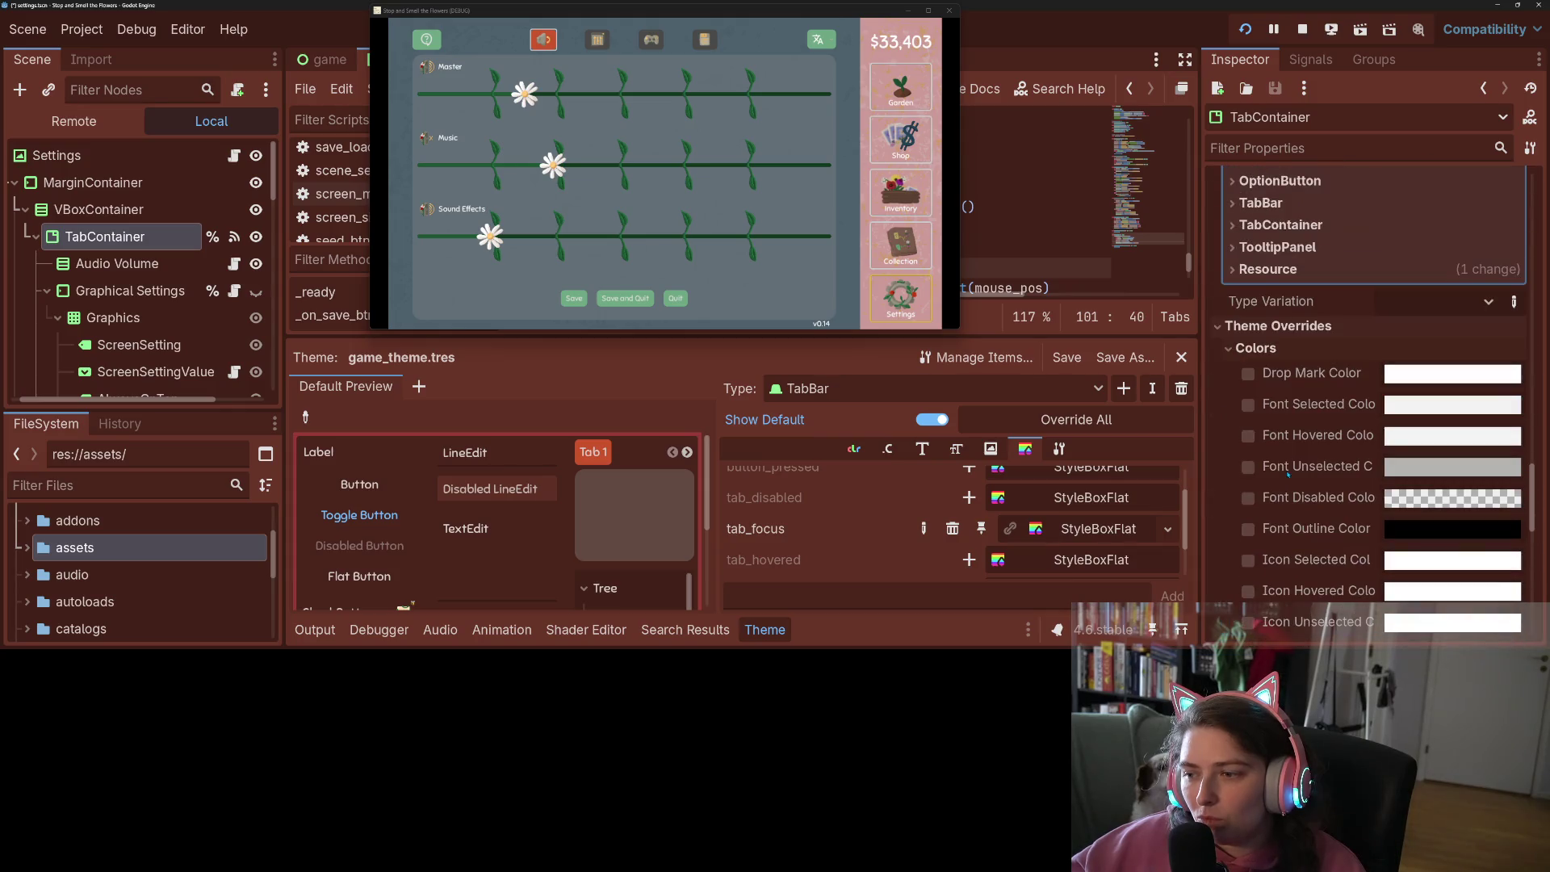
{"action": "scroll", "coordinate": [1287, 475], "scroll_direction": "up", "scroll_amount": 5}
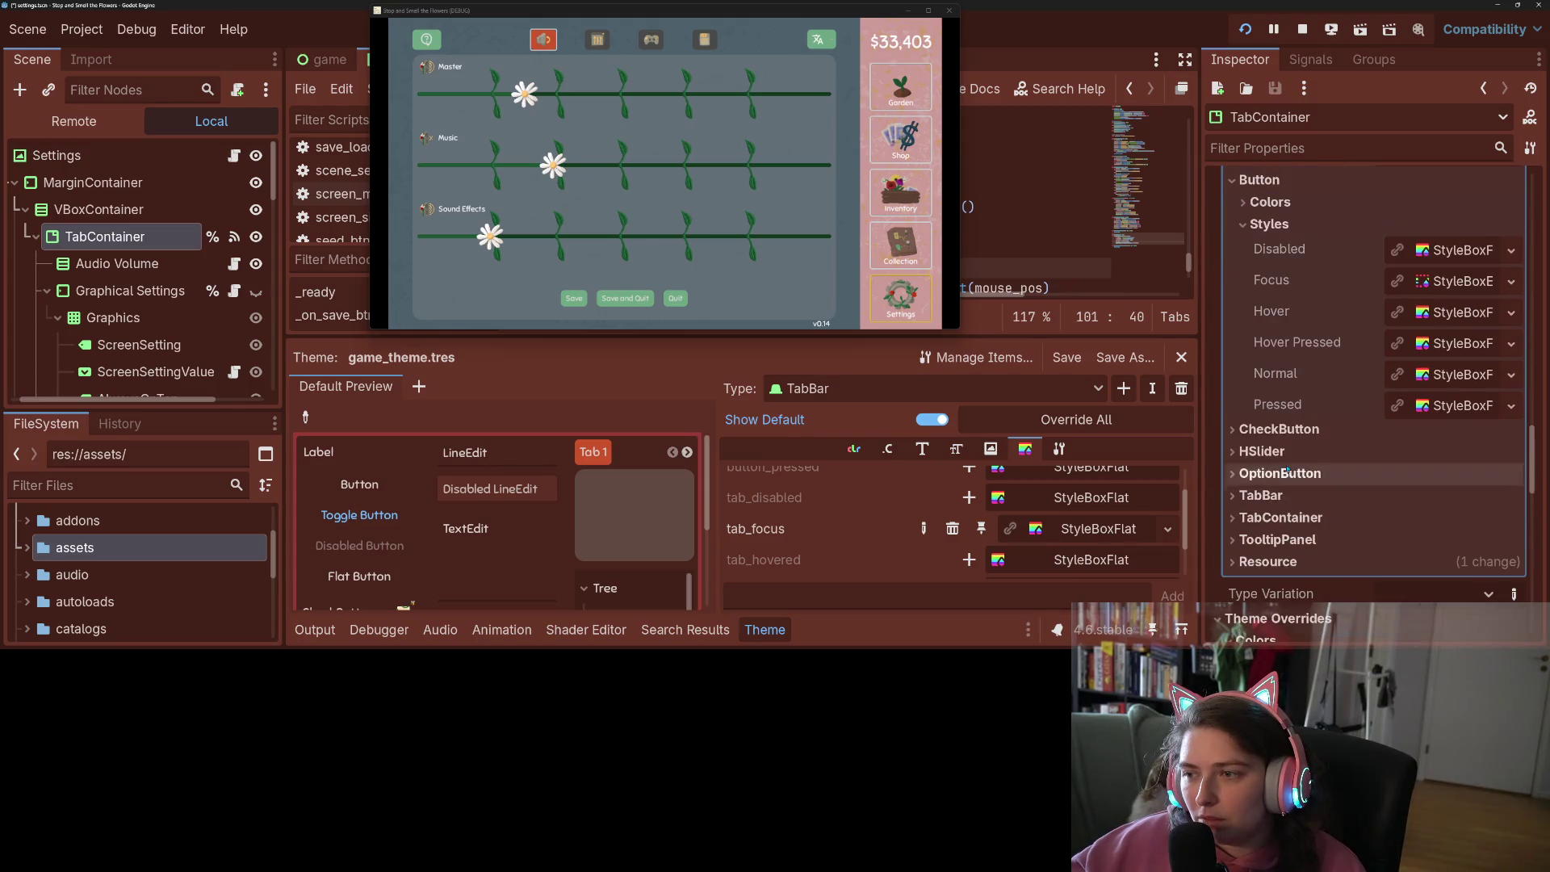
{"action": "left_click", "coordinate": [1243, 225]}
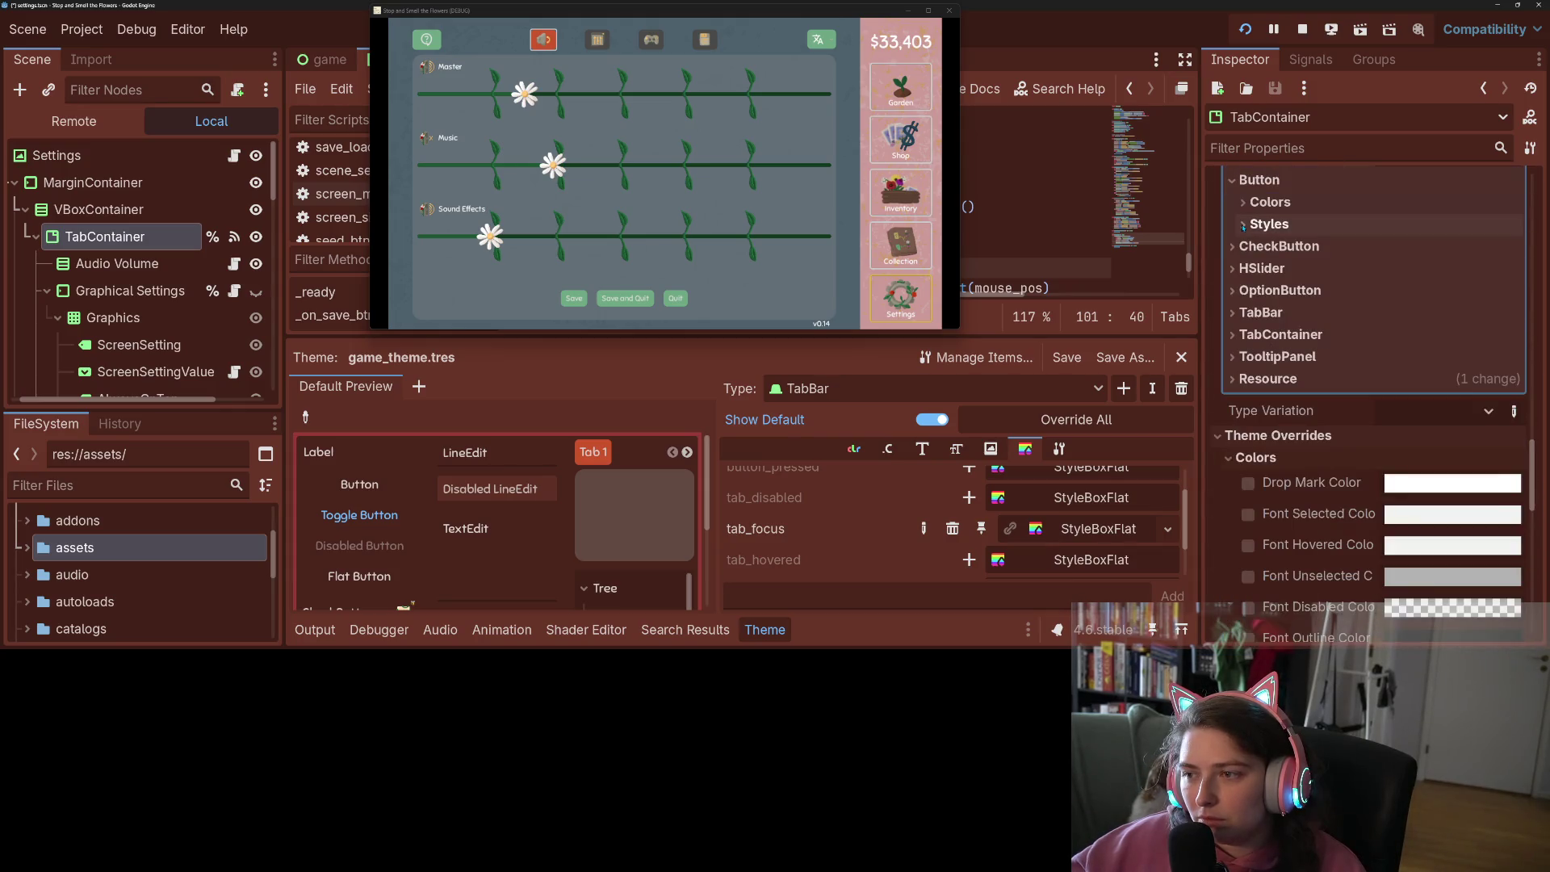
{"action": "left_click", "coordinate": [1233, 312]}
{"action": "left_click", "coordinate": [1243, 334]}
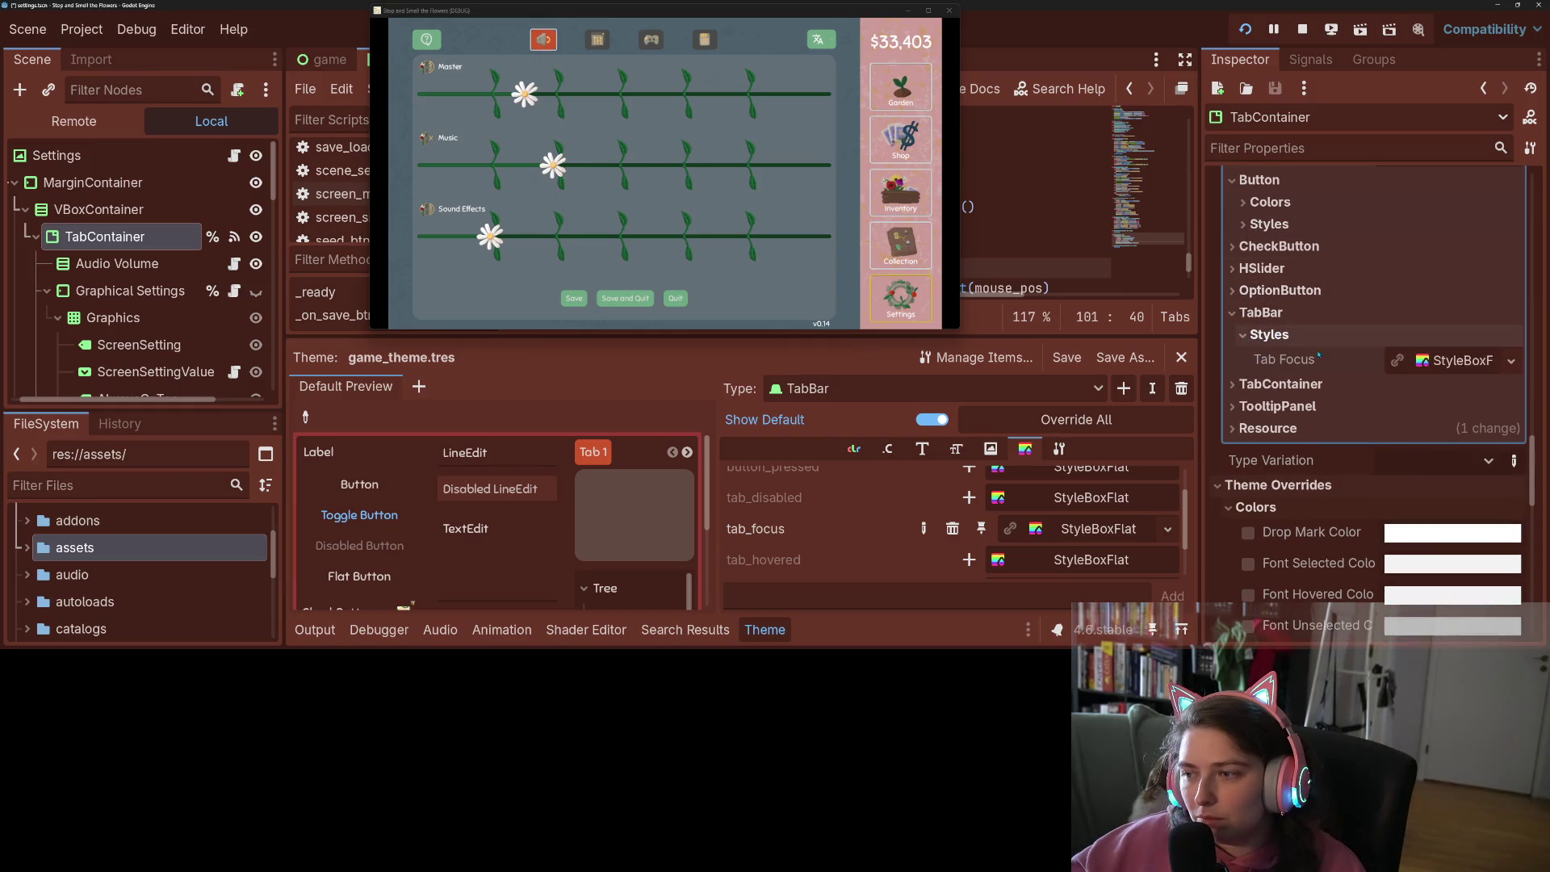
{"action": "left_click", "coordinate": [1510, 359]}
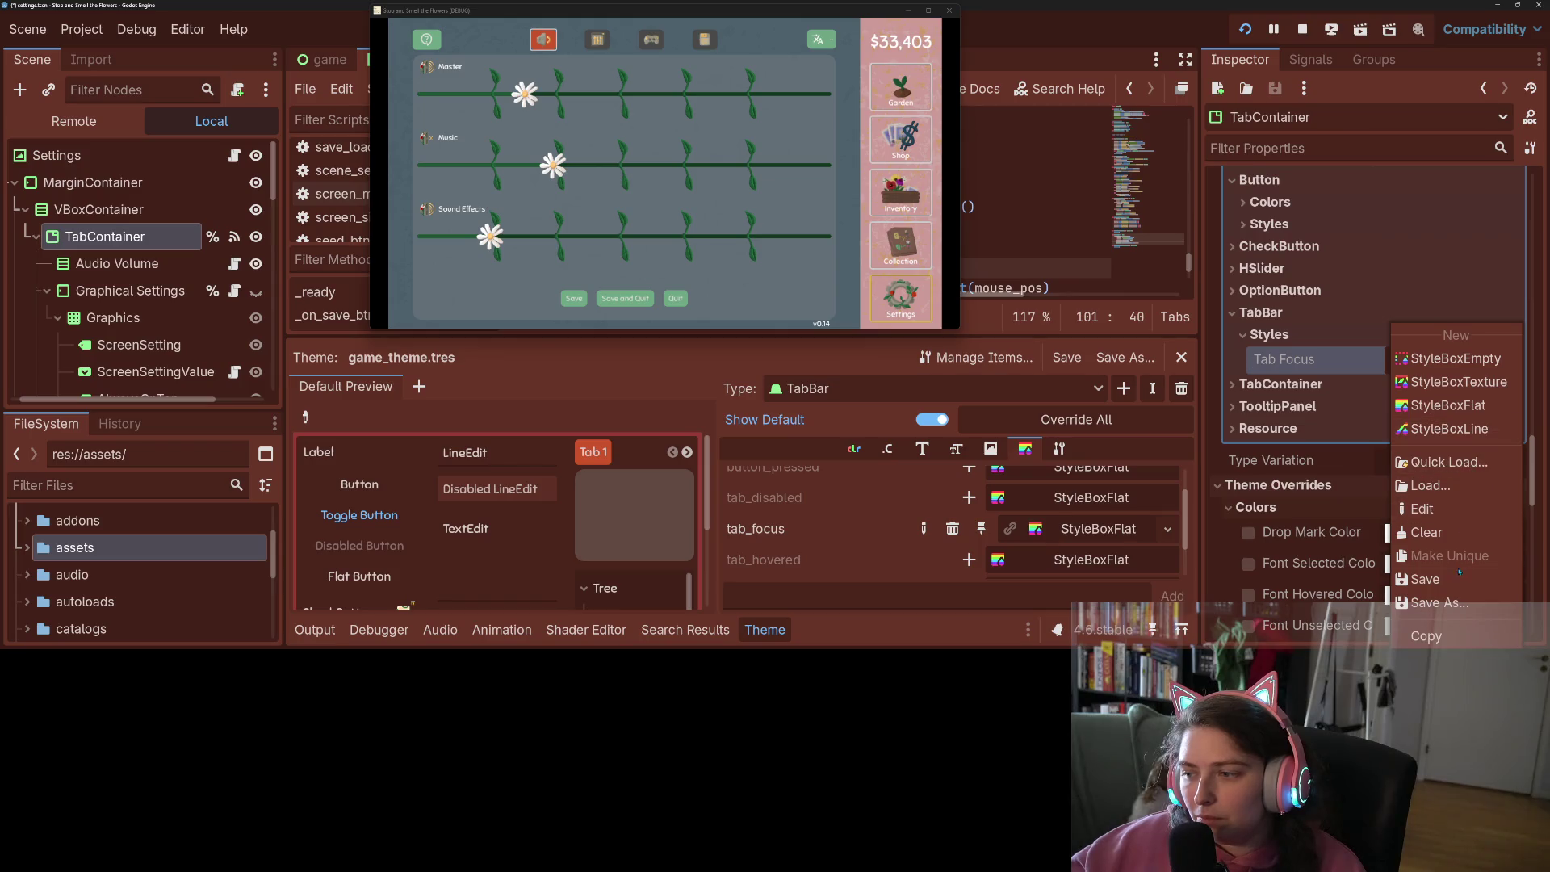
Give TabBar's Tab Focus a new StyleBoxFlat with background alpha set to 0
{"action": "left_click", "coordinate": [1447, 405]}
{"action": "left_click", "coordinate": [1449, 362]}
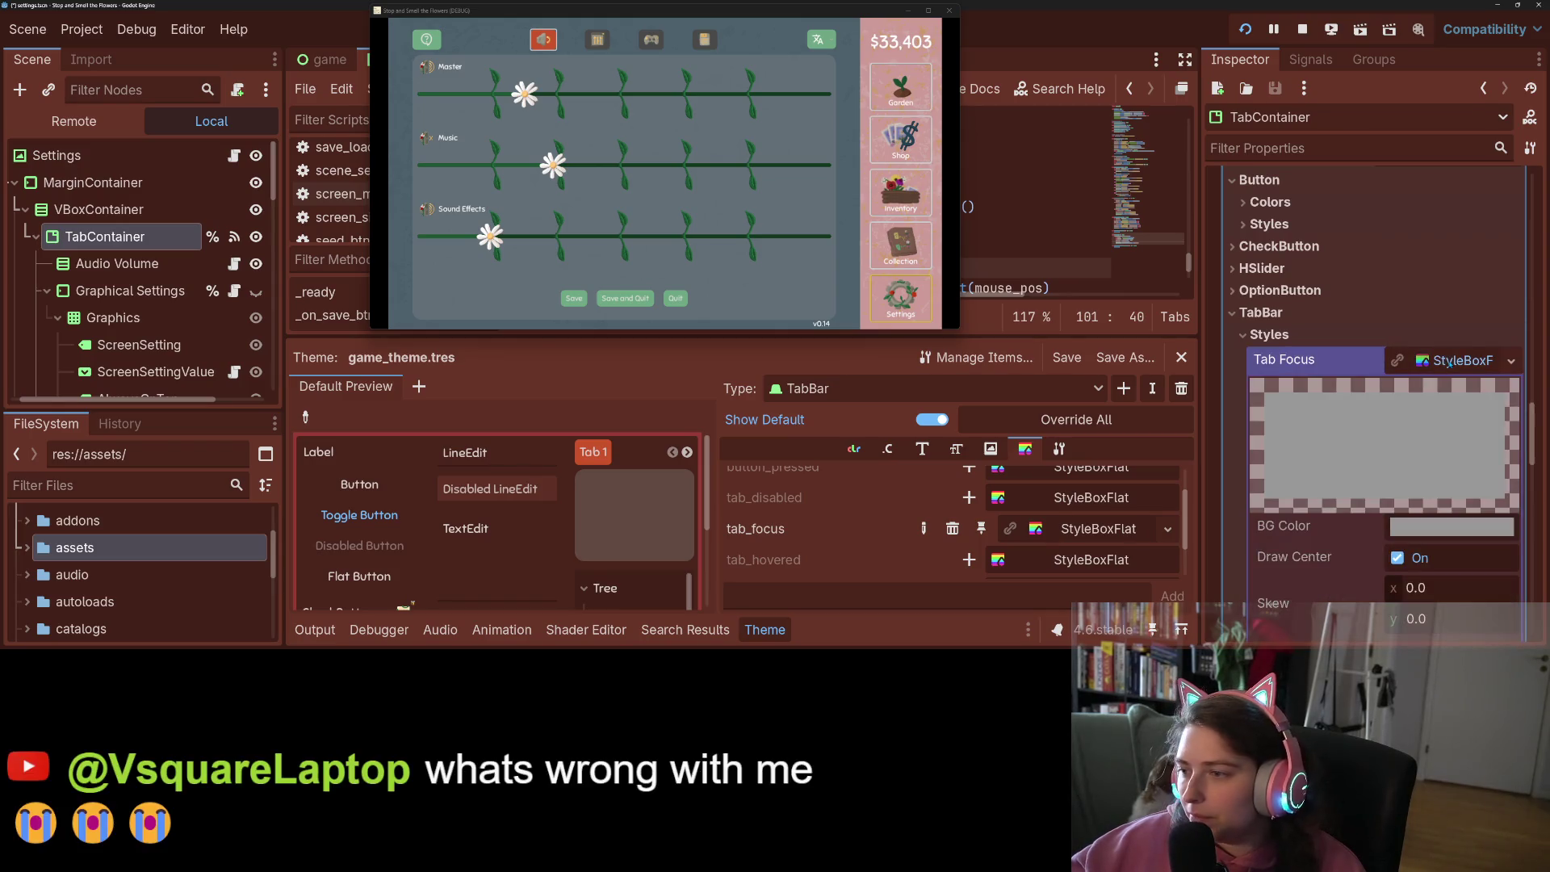
{"action": "left_click", "coordinate": [1433, 527]}
{"action": "left_click_drag", "start_coordinate": [1486, 440], "coordinate": [1308, 440]}
{"action": "key", "text": "Escape"}
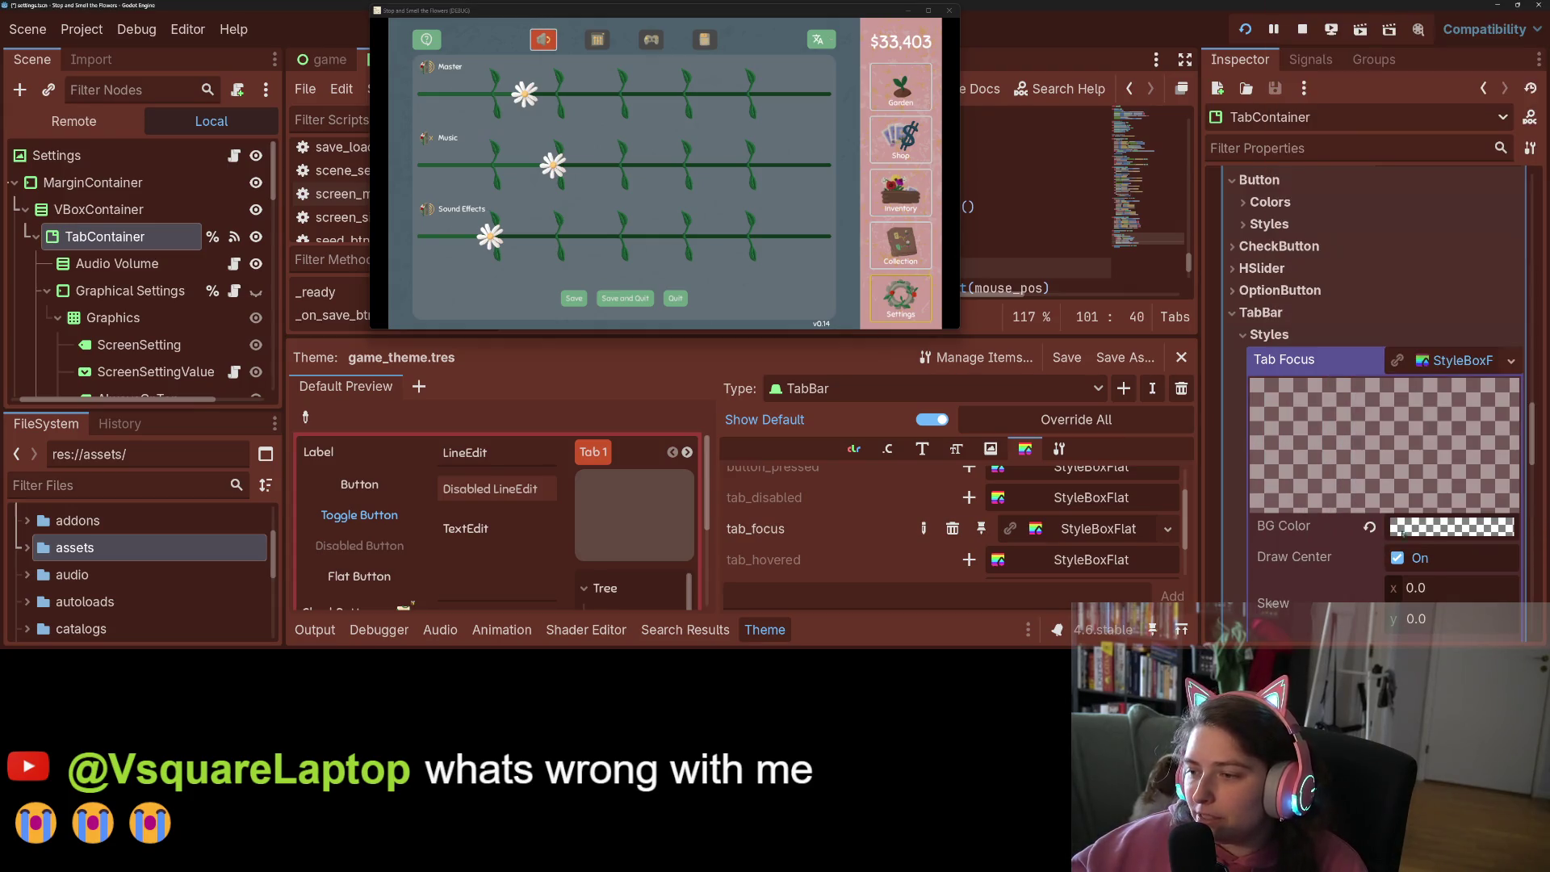
Set the Tab Focus border width to 5 px on all four sides and save
{"action": "scroll", "coordinate": [1451, 542], "scroll_direction": "down", "scroll_amount": 4}
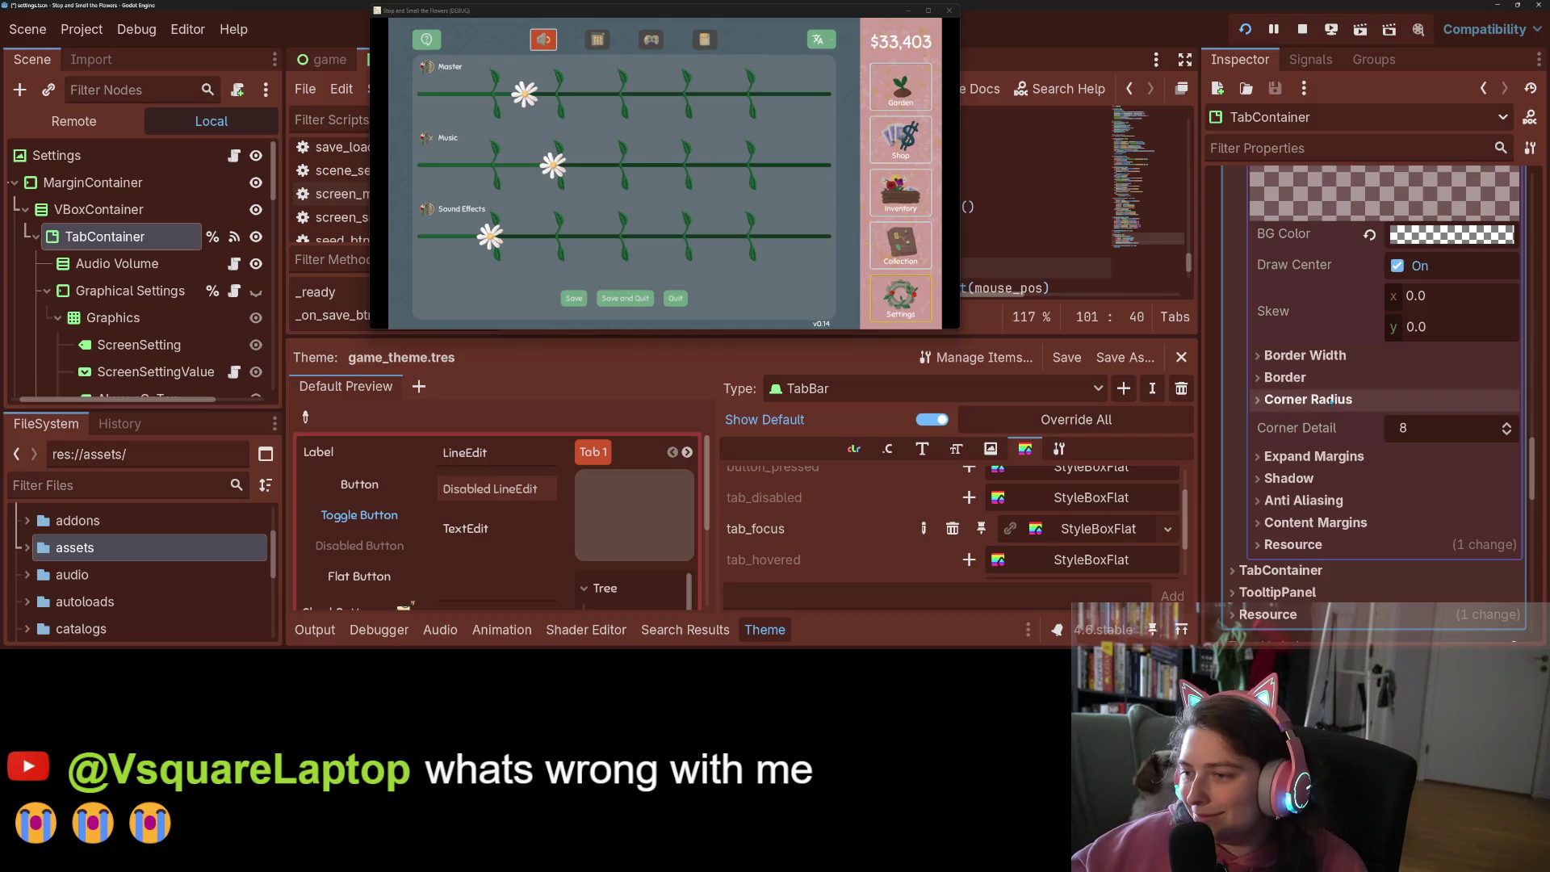
{"action": "left_click", "coordinate": [1403, 378]}
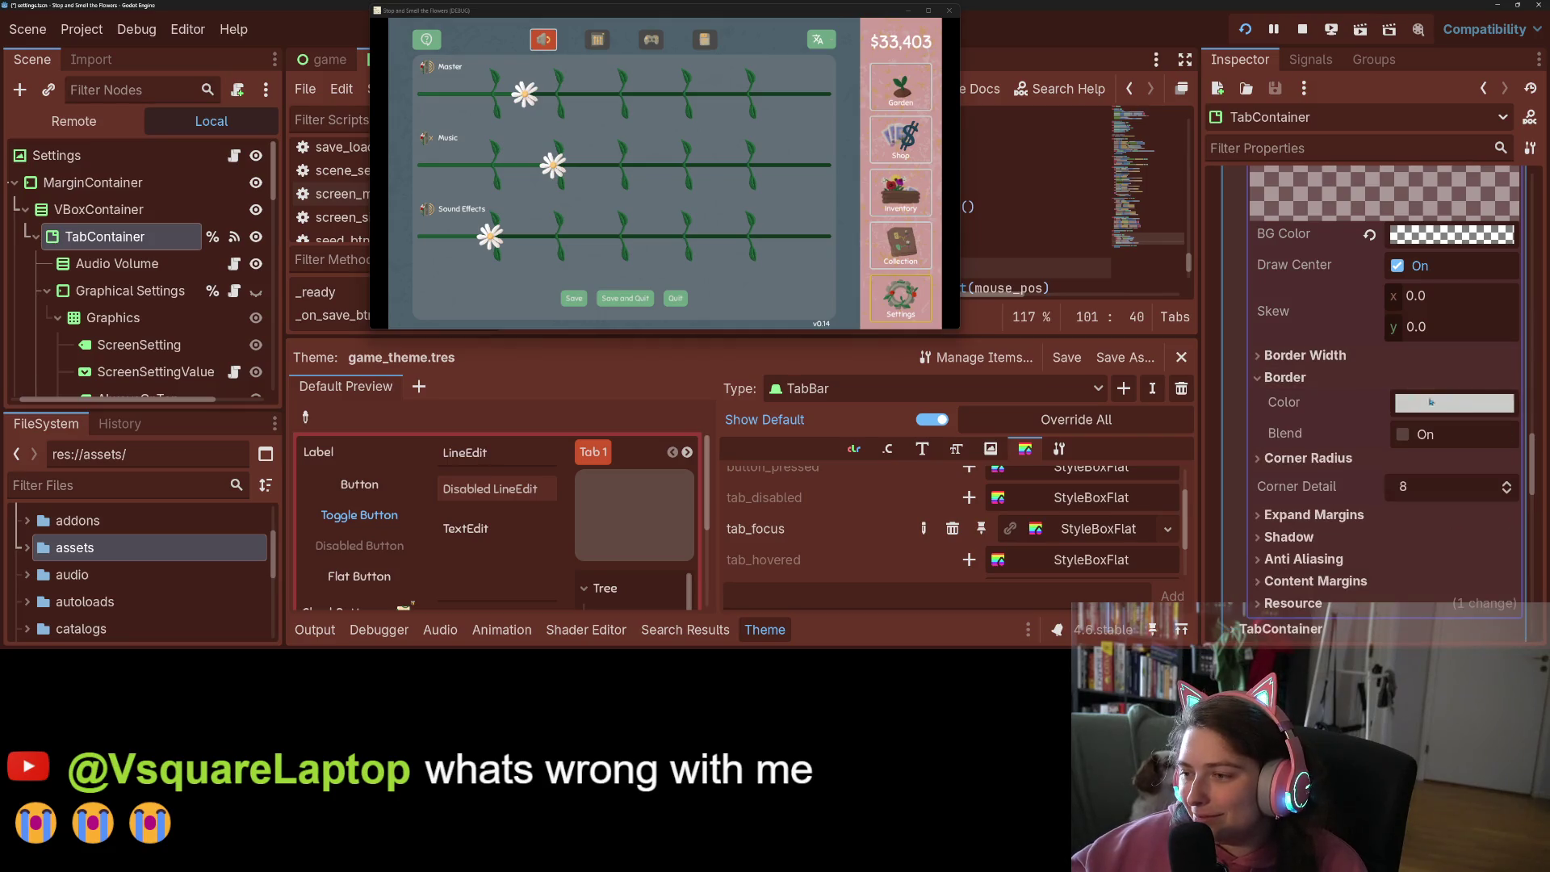
{"action": "left_click", "coordinate": [1405, 355]}
{"action": "left_click", "coordinate": [1430, 380]}
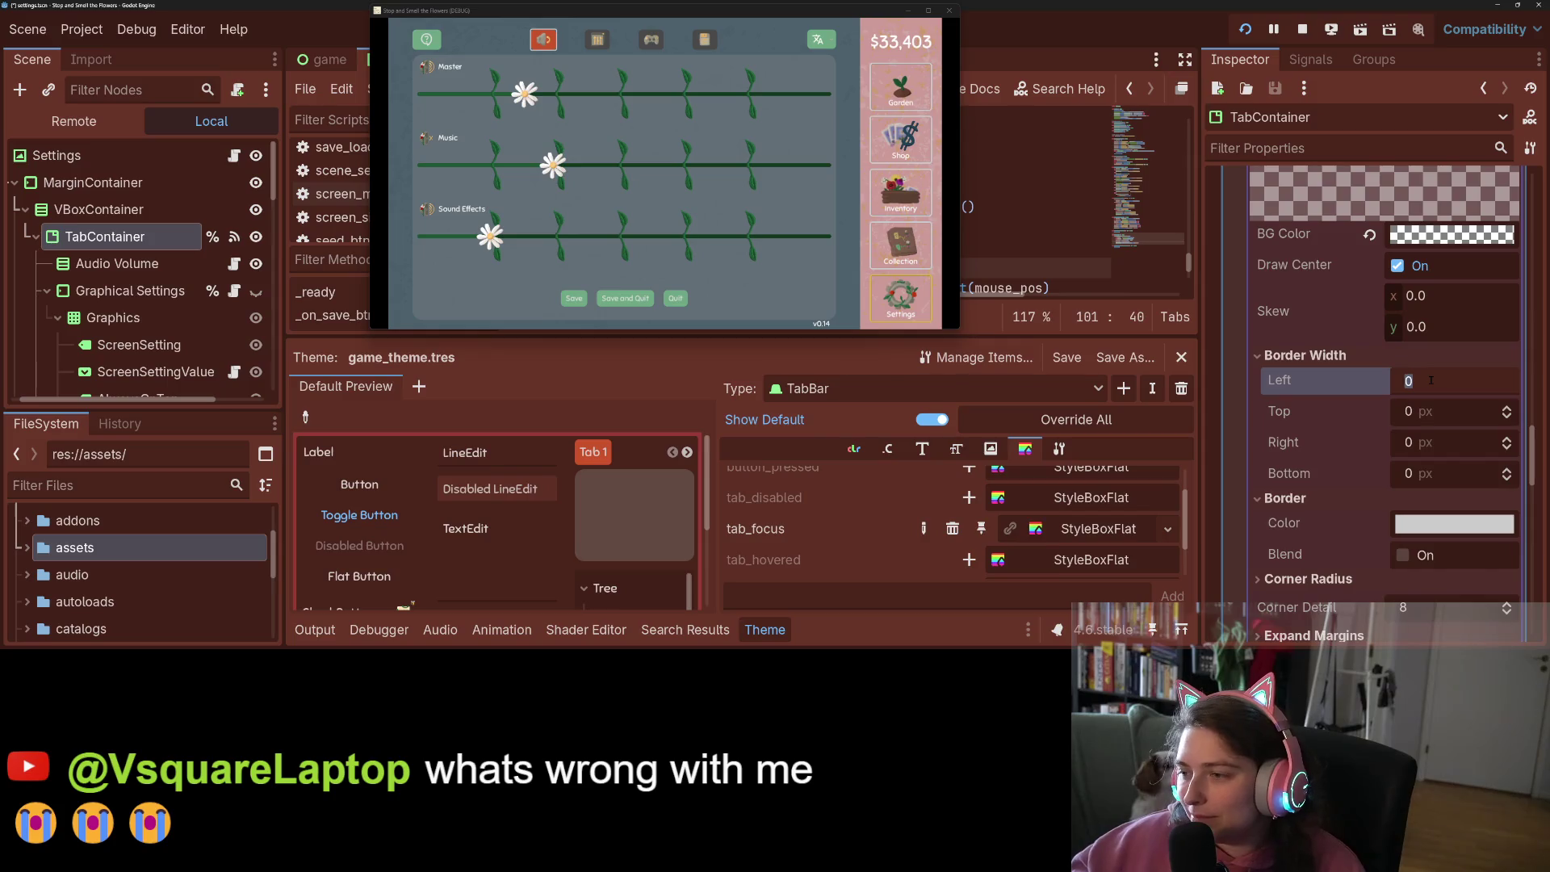
{"action": "type", "text": "5"}
{"action": "key", "text": "Tab"}
{"action": "type", "text": "5"}
{"action": "key", "text": "Tab"}
{"action": "type", "text": "5"}
{"action": "key", "text": "Tab"}
{"action": "type", "text": "5"}
{"action": "key", "text": "Return"}
{"action": "key", "text": "ctrl+s"}
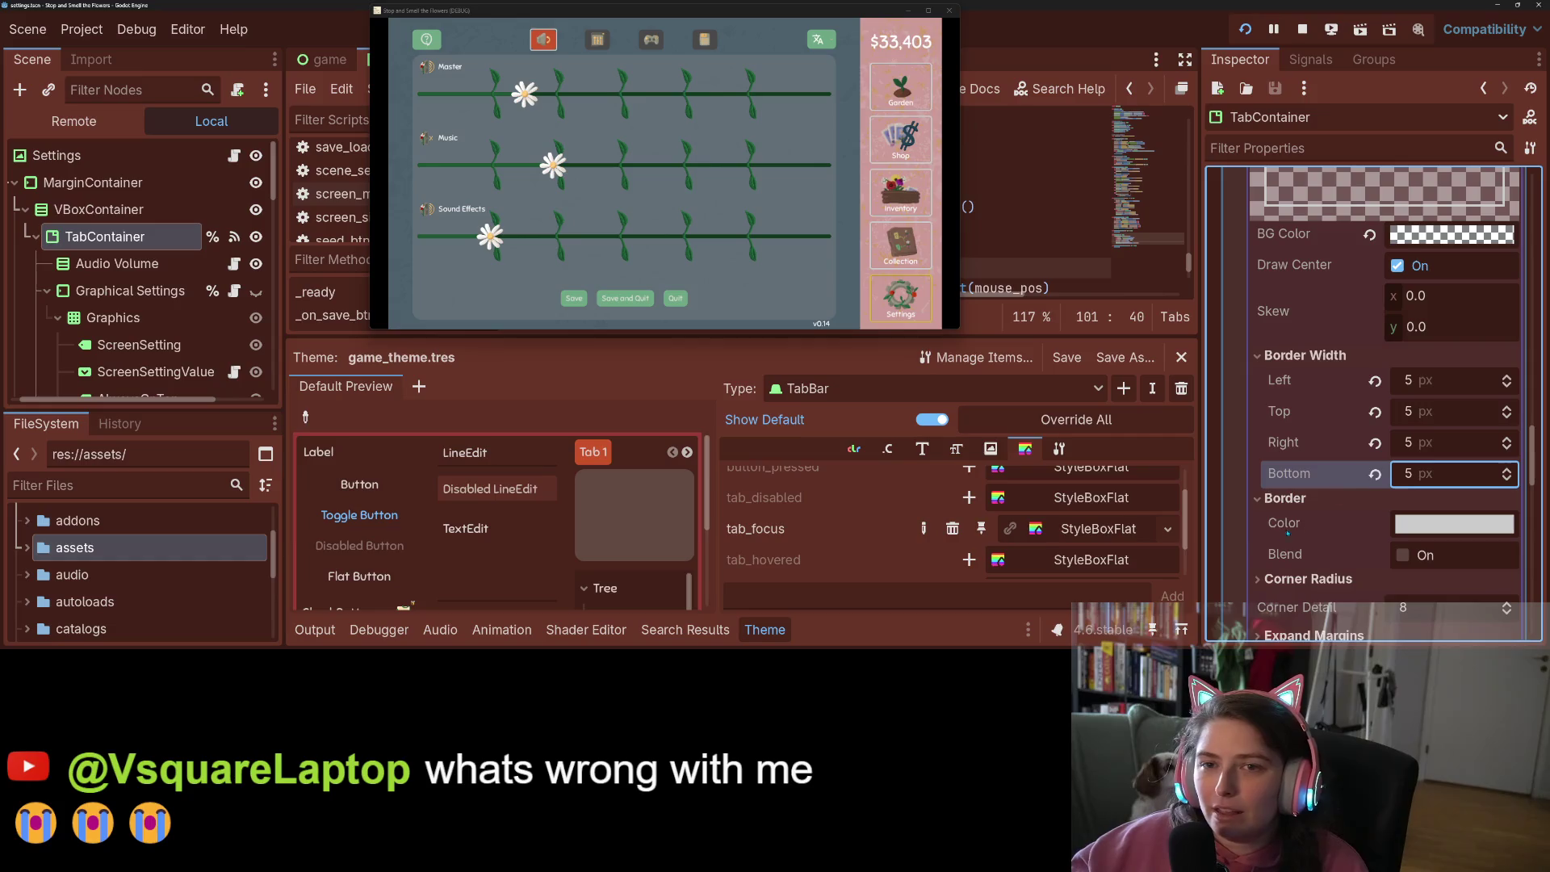
Round the Tab Focus corners to 5 px, save, and quit the running game
{"action": "scroll", "coordinate": [1325, 542], "scroll_direction": "down", "scroll_amount": 4}
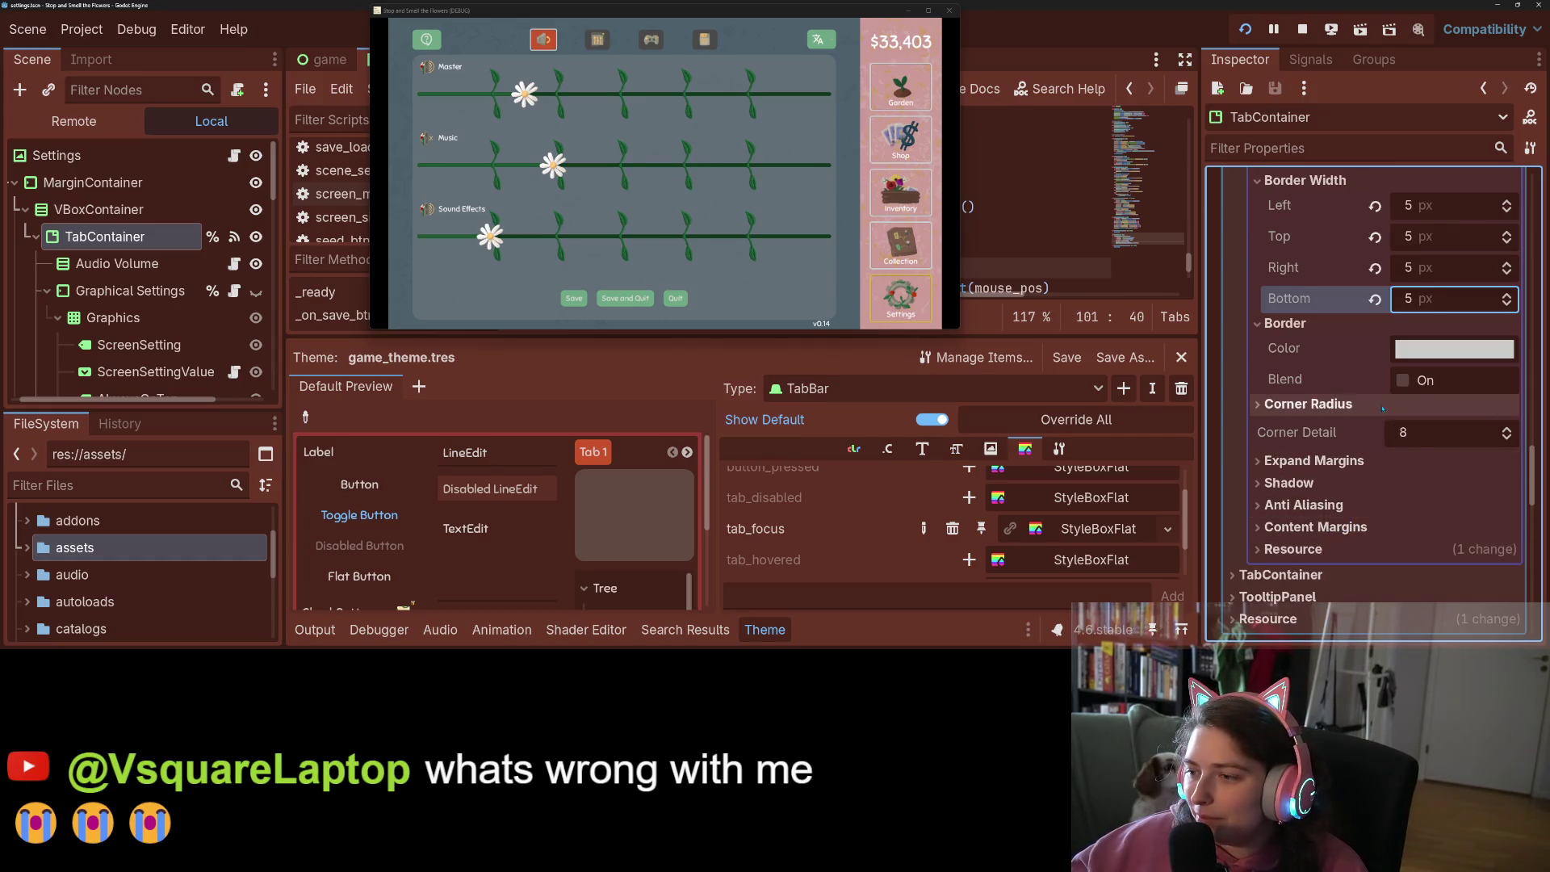
{"action": "left_click", "coordinate": [1308, 404]}
{"action": "left_click", "coordinate": [1425, 429]}
{"action": "type", "text": "5"}
{"action": "key", "text": "Tab"}
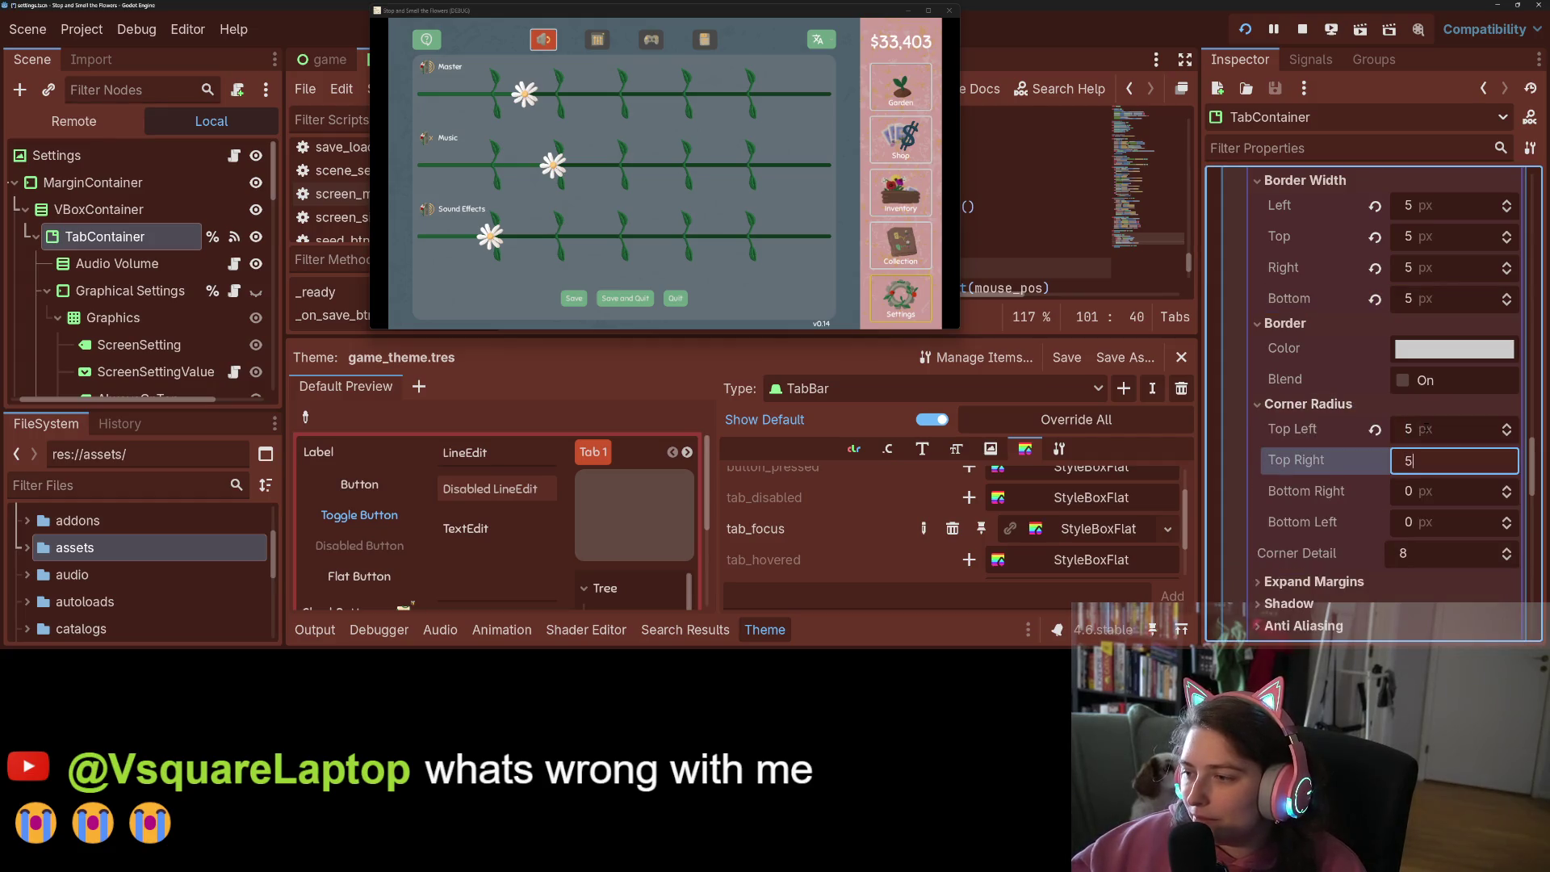
{"action": "type", "text": "5"}
{"action": "key", "text": "Tab"}
{"action": "type", "text": "5"}
{"action": "key", "text": "Tab"}
{"action": "type", "text": "5"}
{"action": "key", "text": "Return"}
{"action": "key", "text": "ctrl+s"}
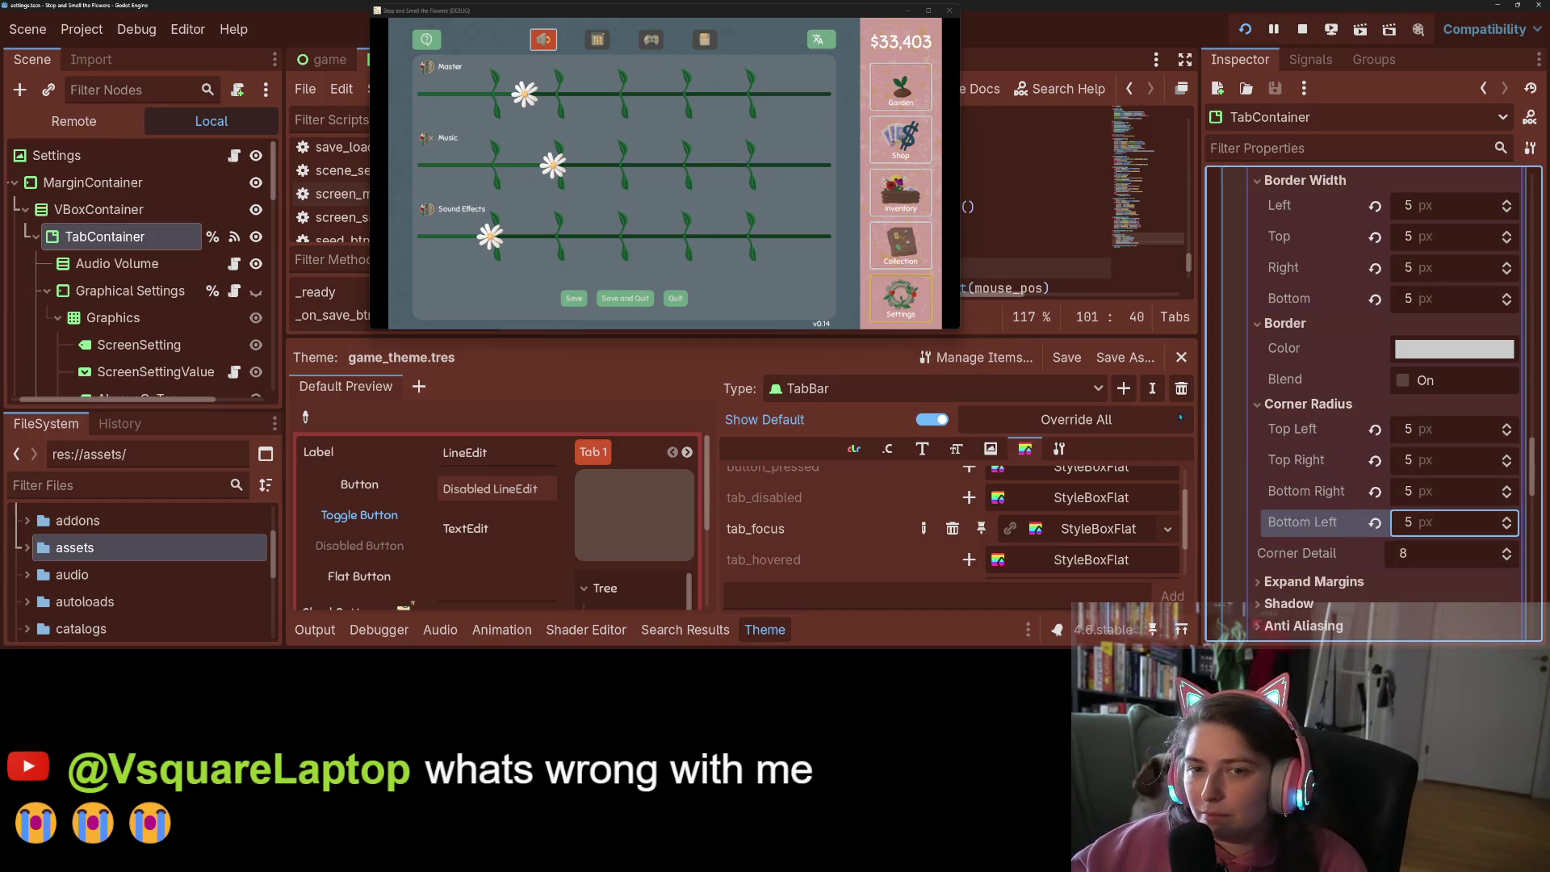
{"action": "left_click", "coordinate": [949, 10]}
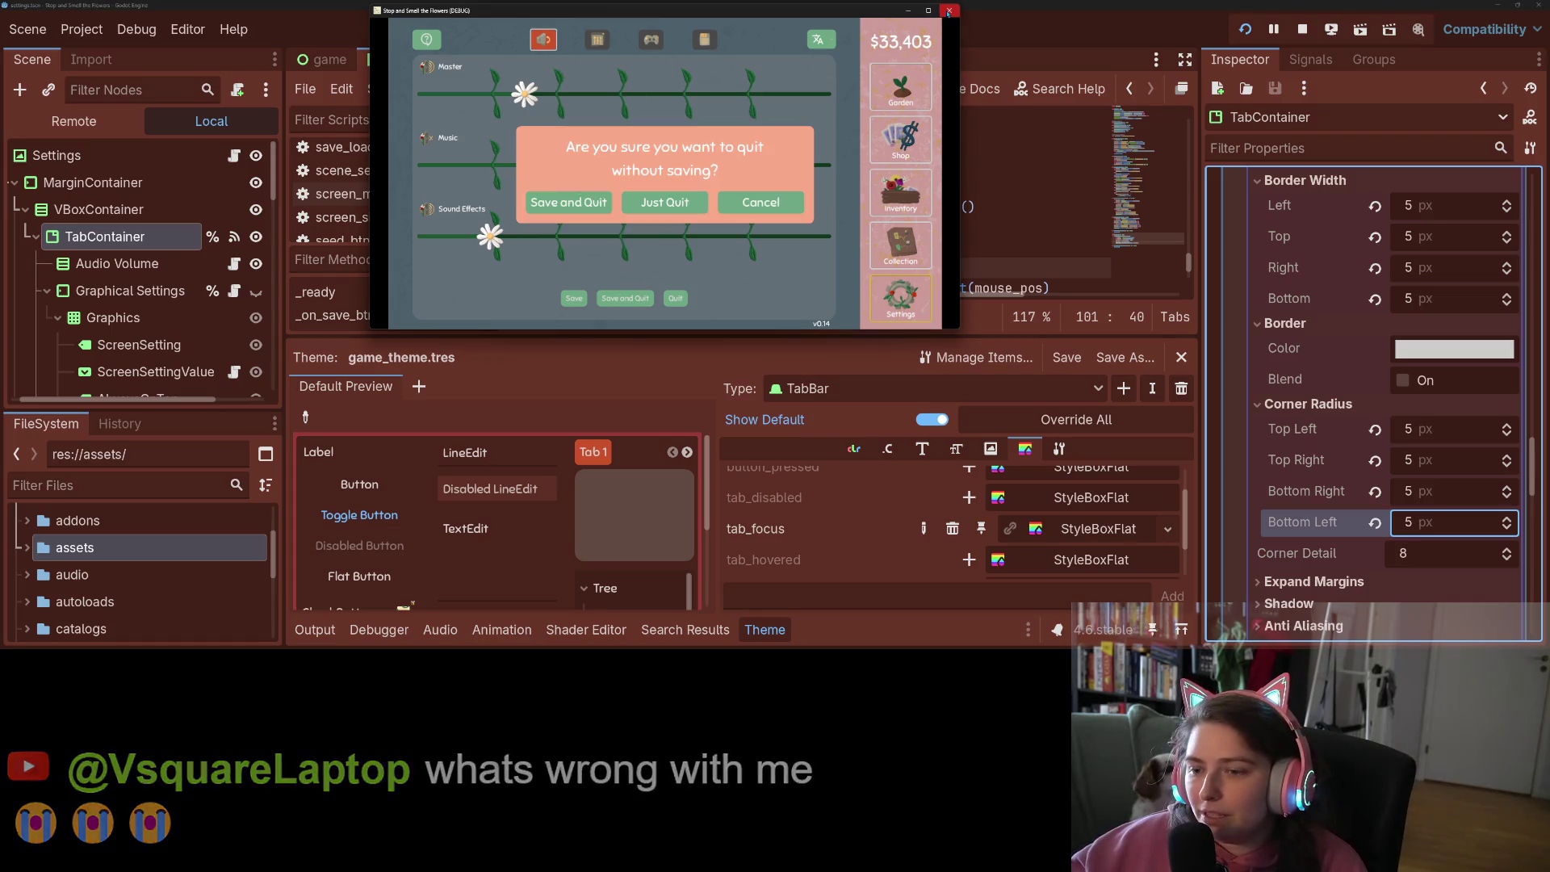
Quit without saving, rerun the game, open Settings and switch between the Sound and Graphics tabs
{"action": "left_click", "coordinate": [651, 205]}
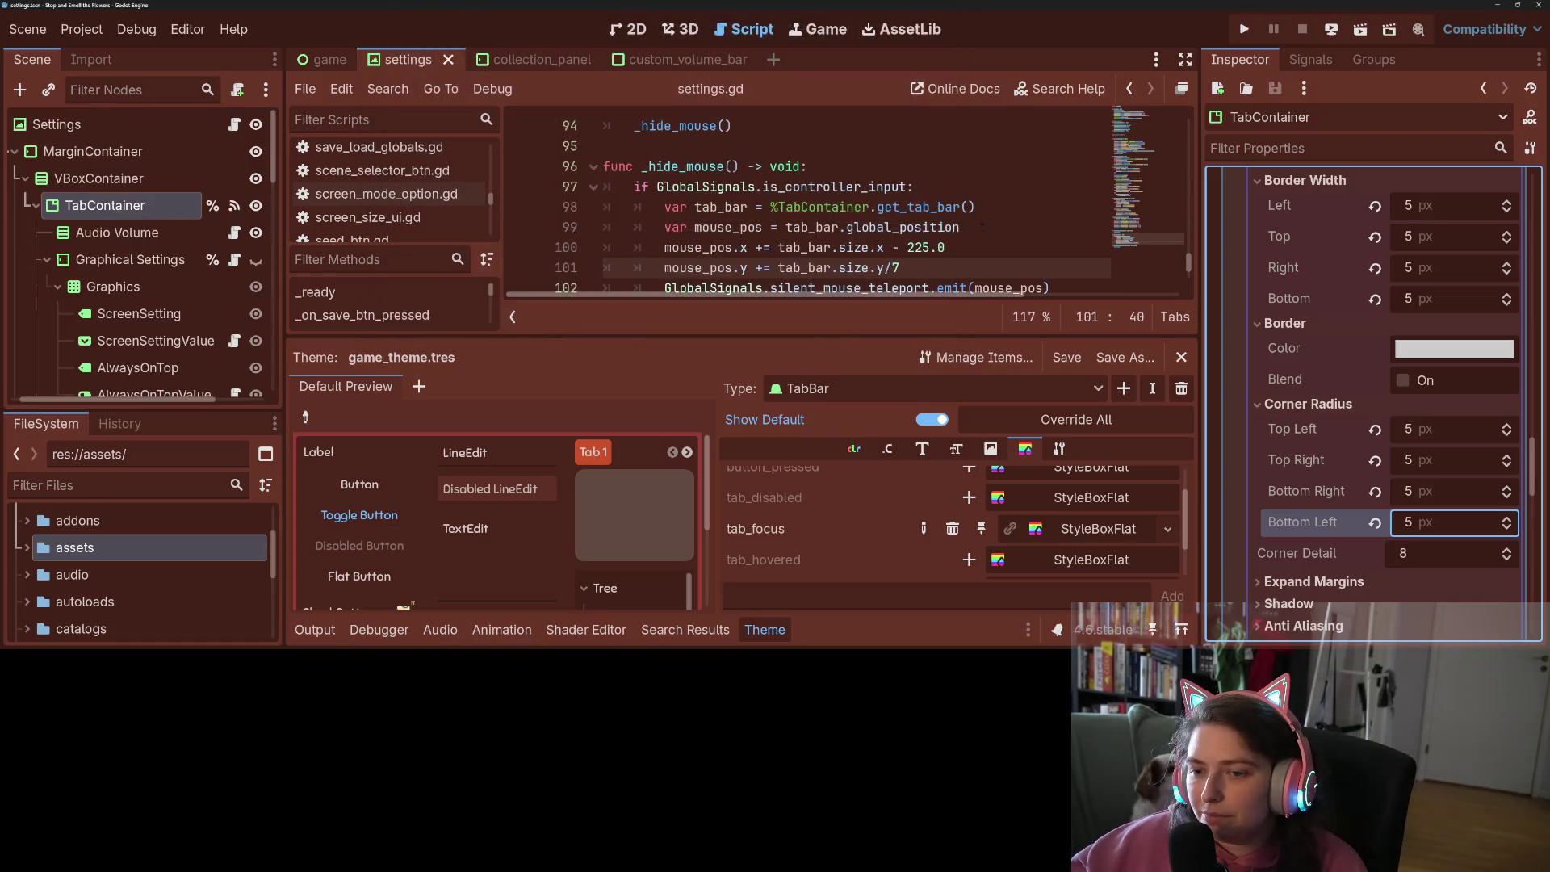
{"action": "left_click", "coordinate": [1244, 29]}
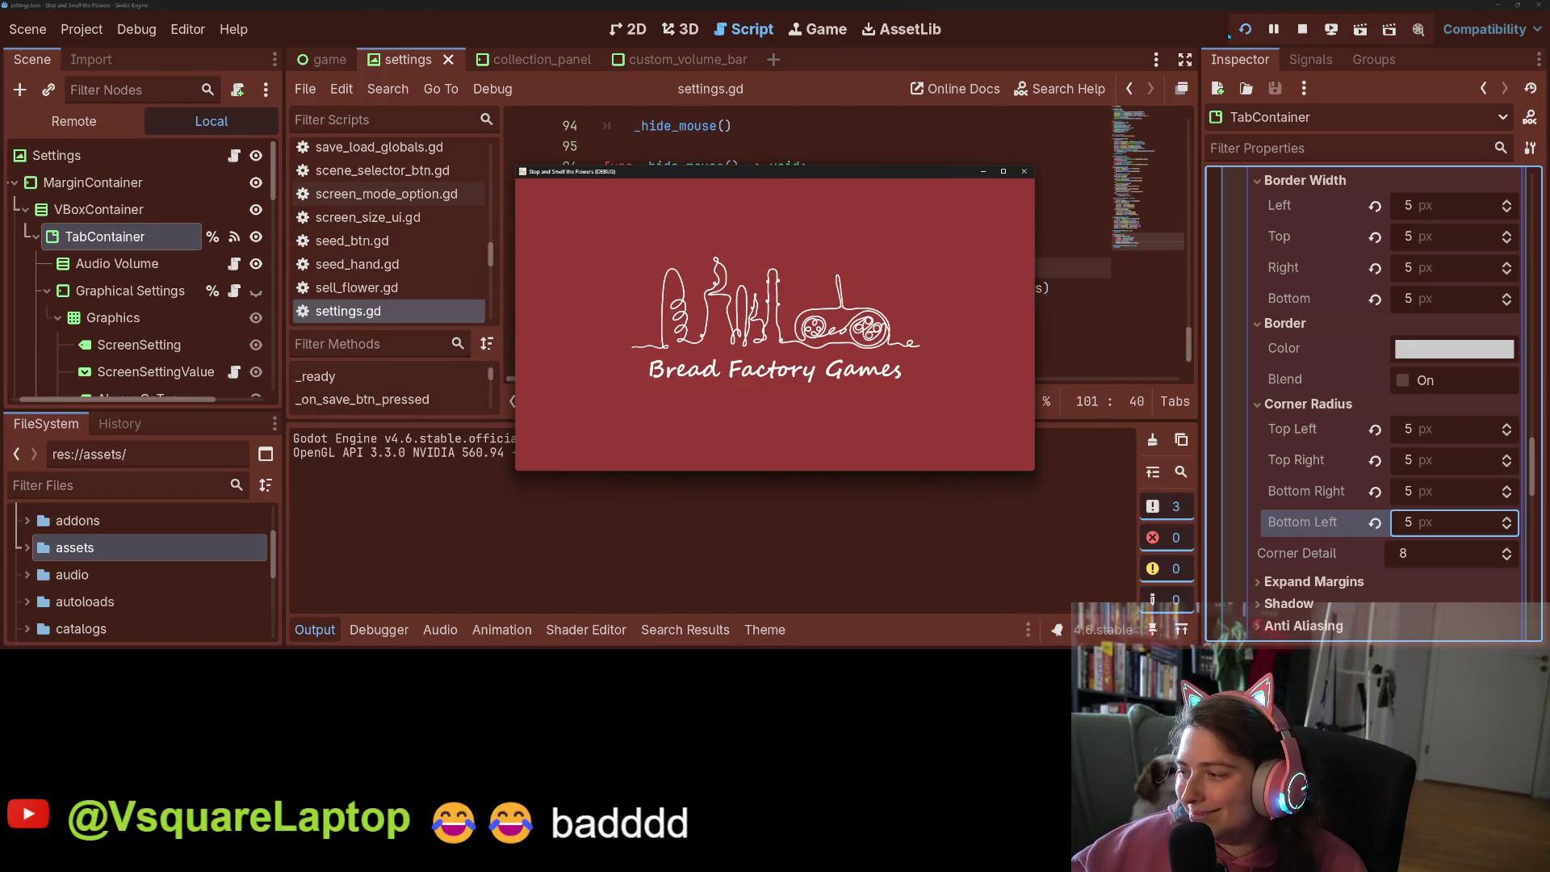
{"action": "left_click", "coordinate": [891, 284]}
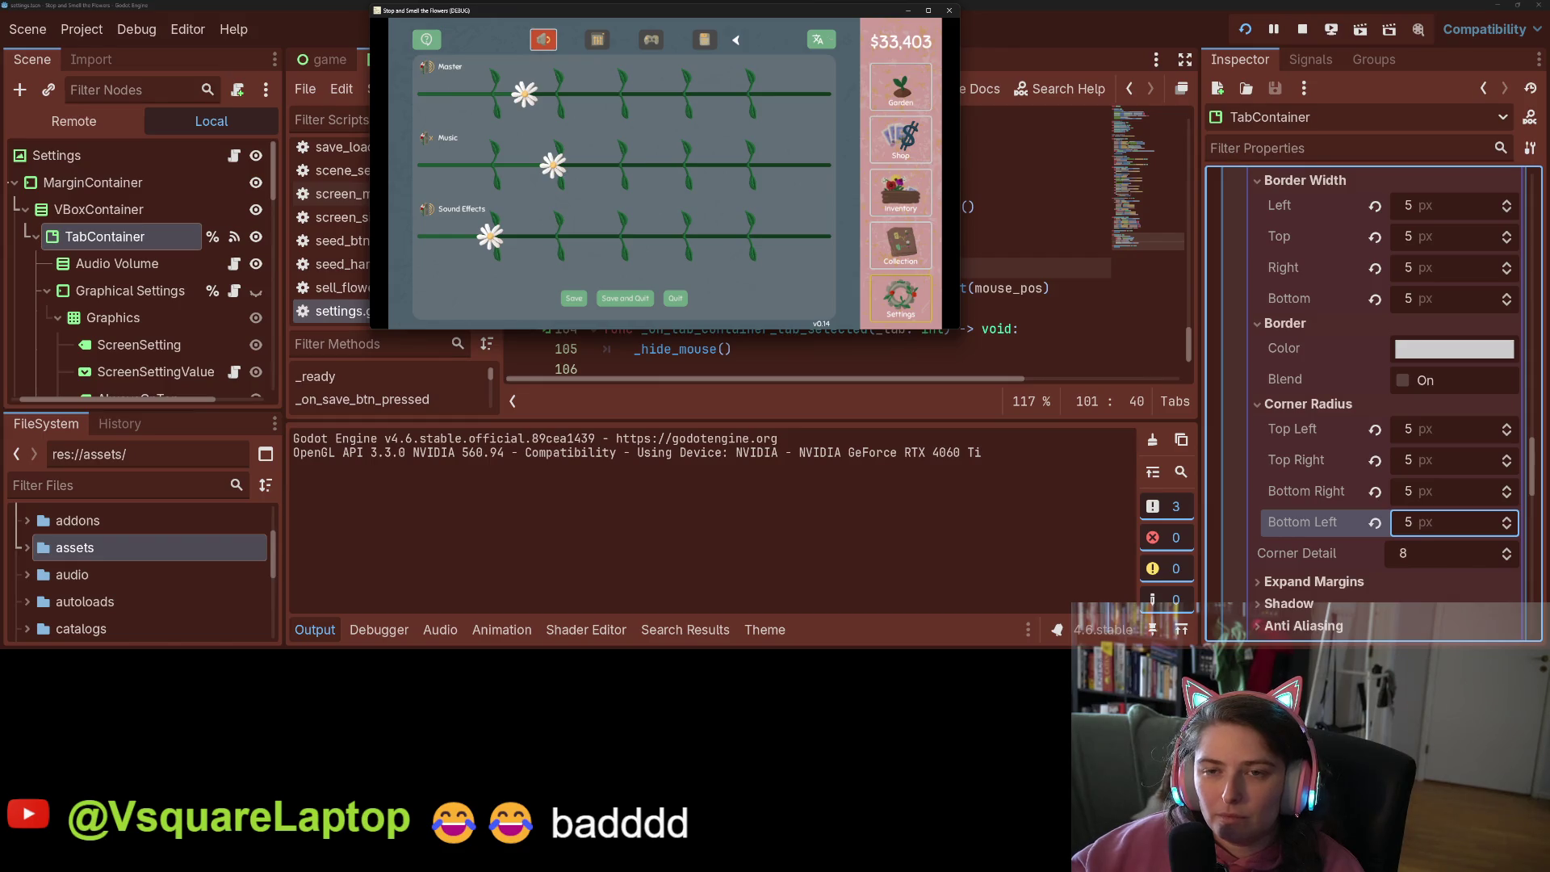
{"action": "left_click", "coordinate": [597, 40]}
{"action": "key", "text": "q"}
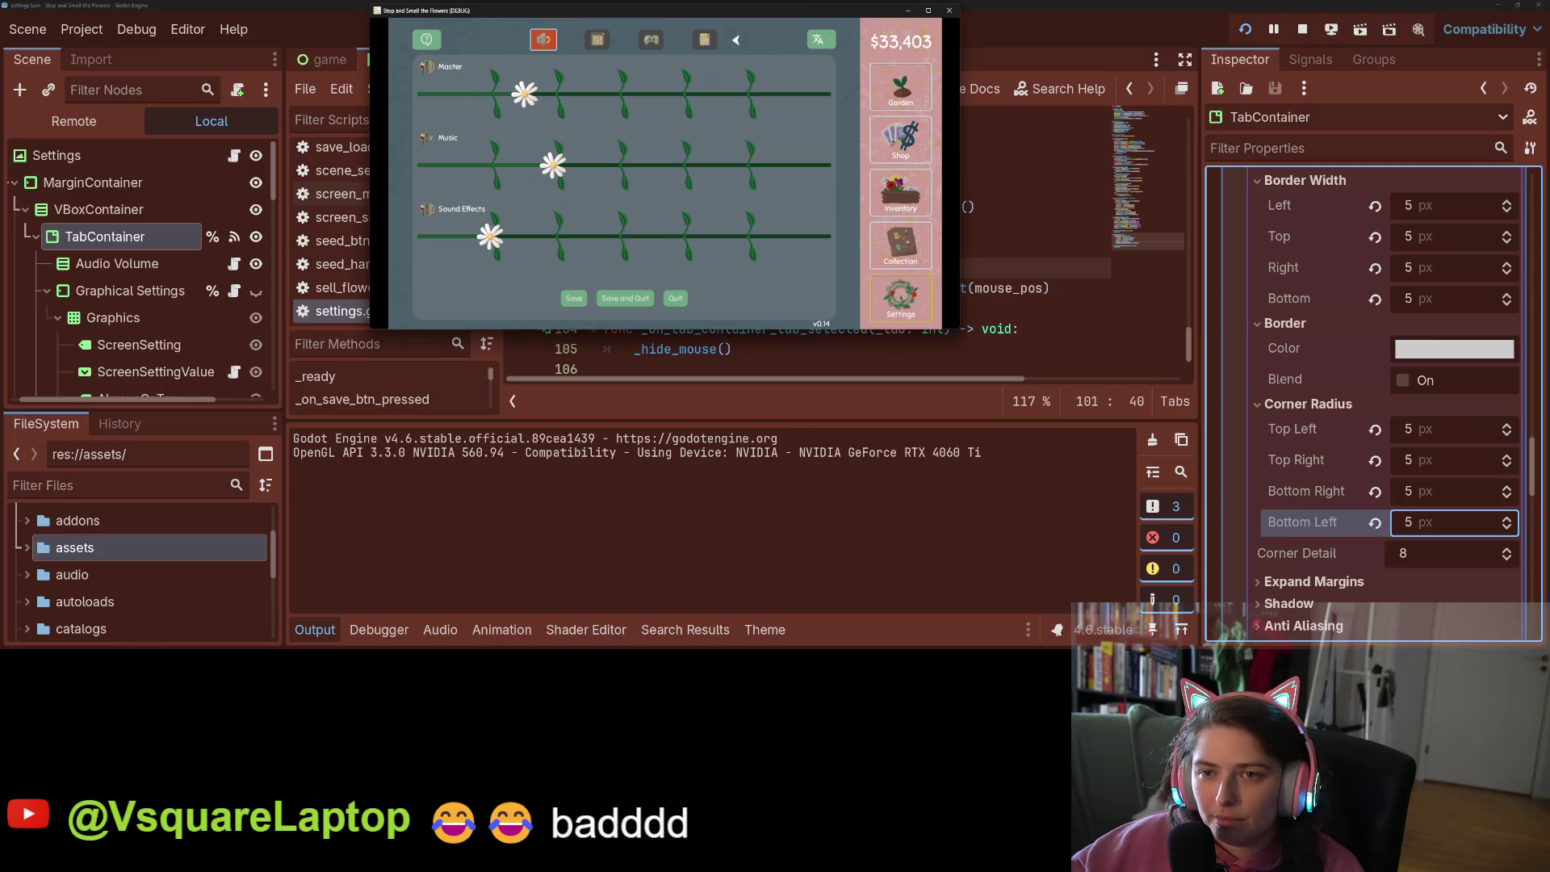
{"action": "key", "text": "e"}
{"action": "scroll", "coordinate": [1314, 472], "scroll_direction": "up", "scroll_amount": 10}
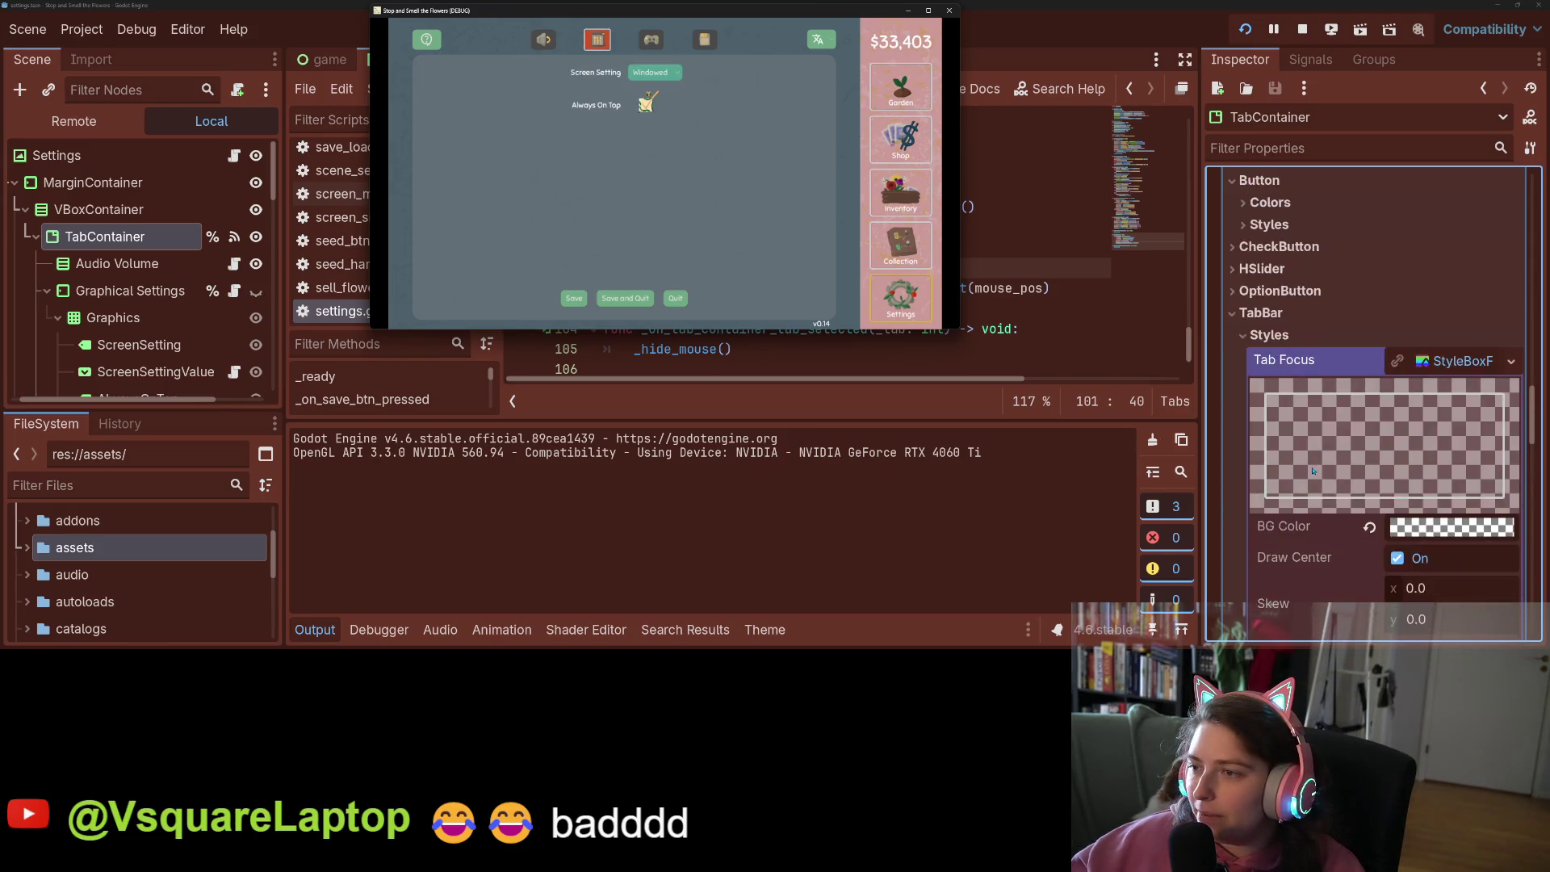
Reopen the theme editor and browse TabBar styles, adding then removing a tab_selected override
{"action": "scroll", "coordinate": [1314, 471], "scroll_direction": "down", "scroll_amount": 3}
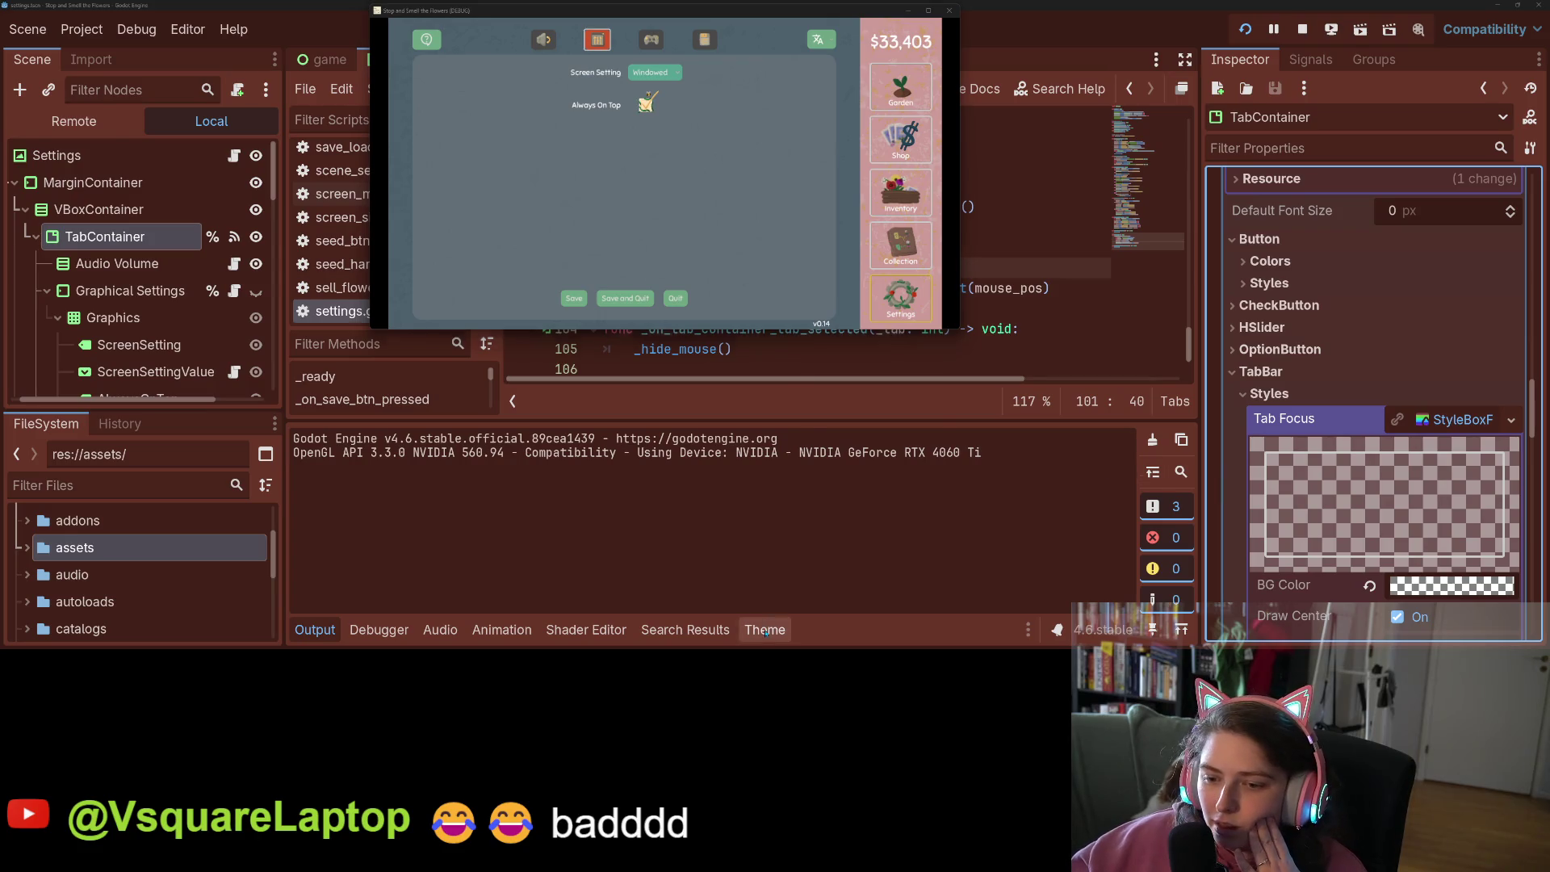
{"action": "left_click", "coordinate": [767, 630]}
{"action": "scroll", "coordinate": [908, 536], "scroll_direction": "down", "scroll_amount": 3}
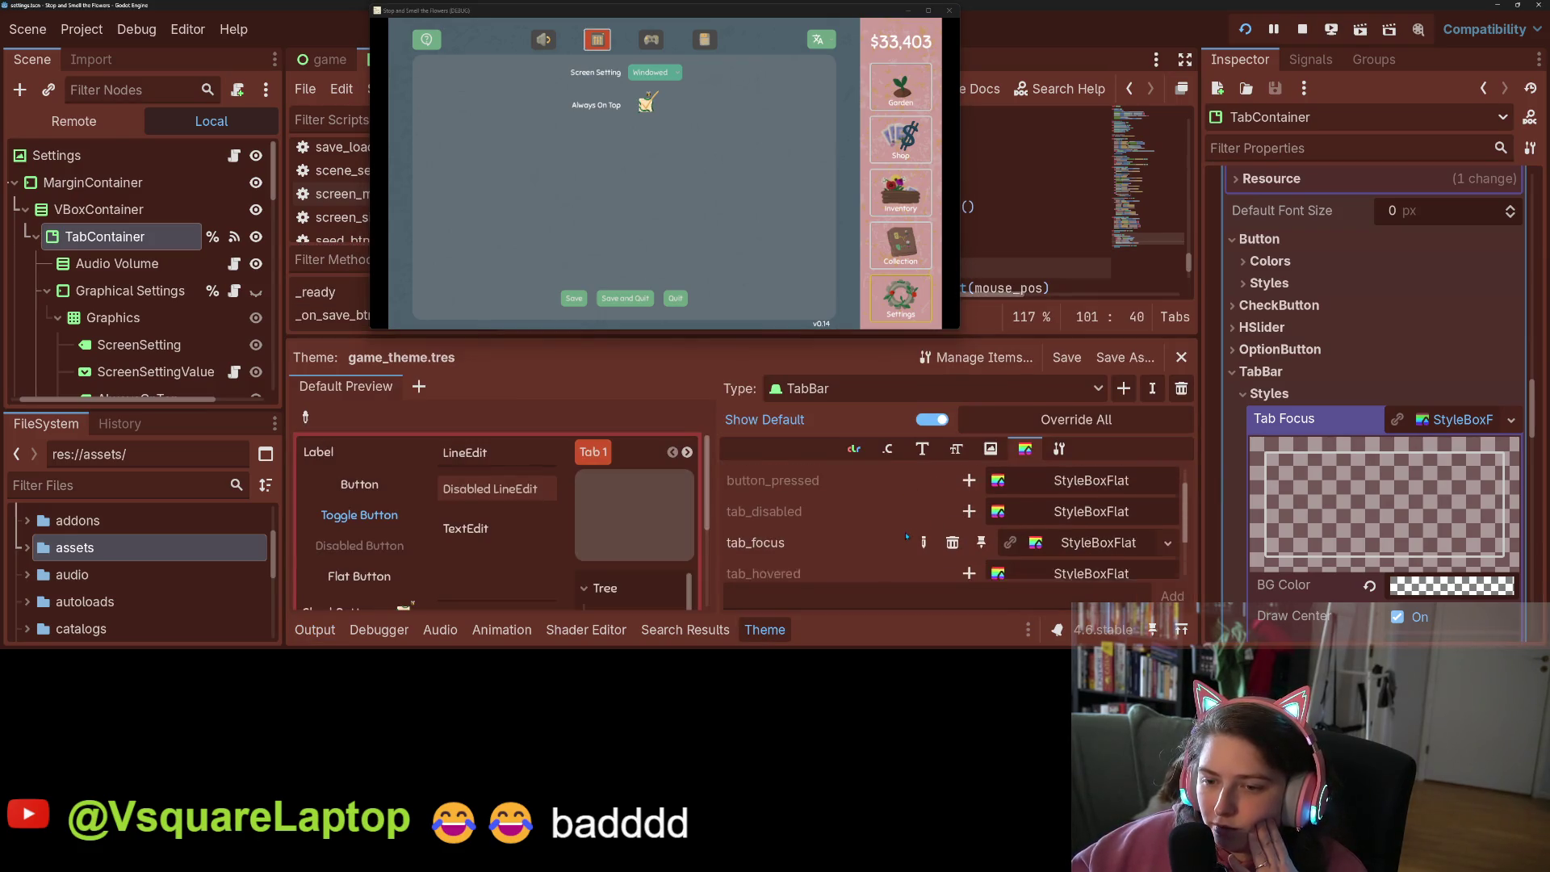
{"action": "scroll", "coordinate": [907, 535], "scroll_direction": "up", "scroll_amount": 5}
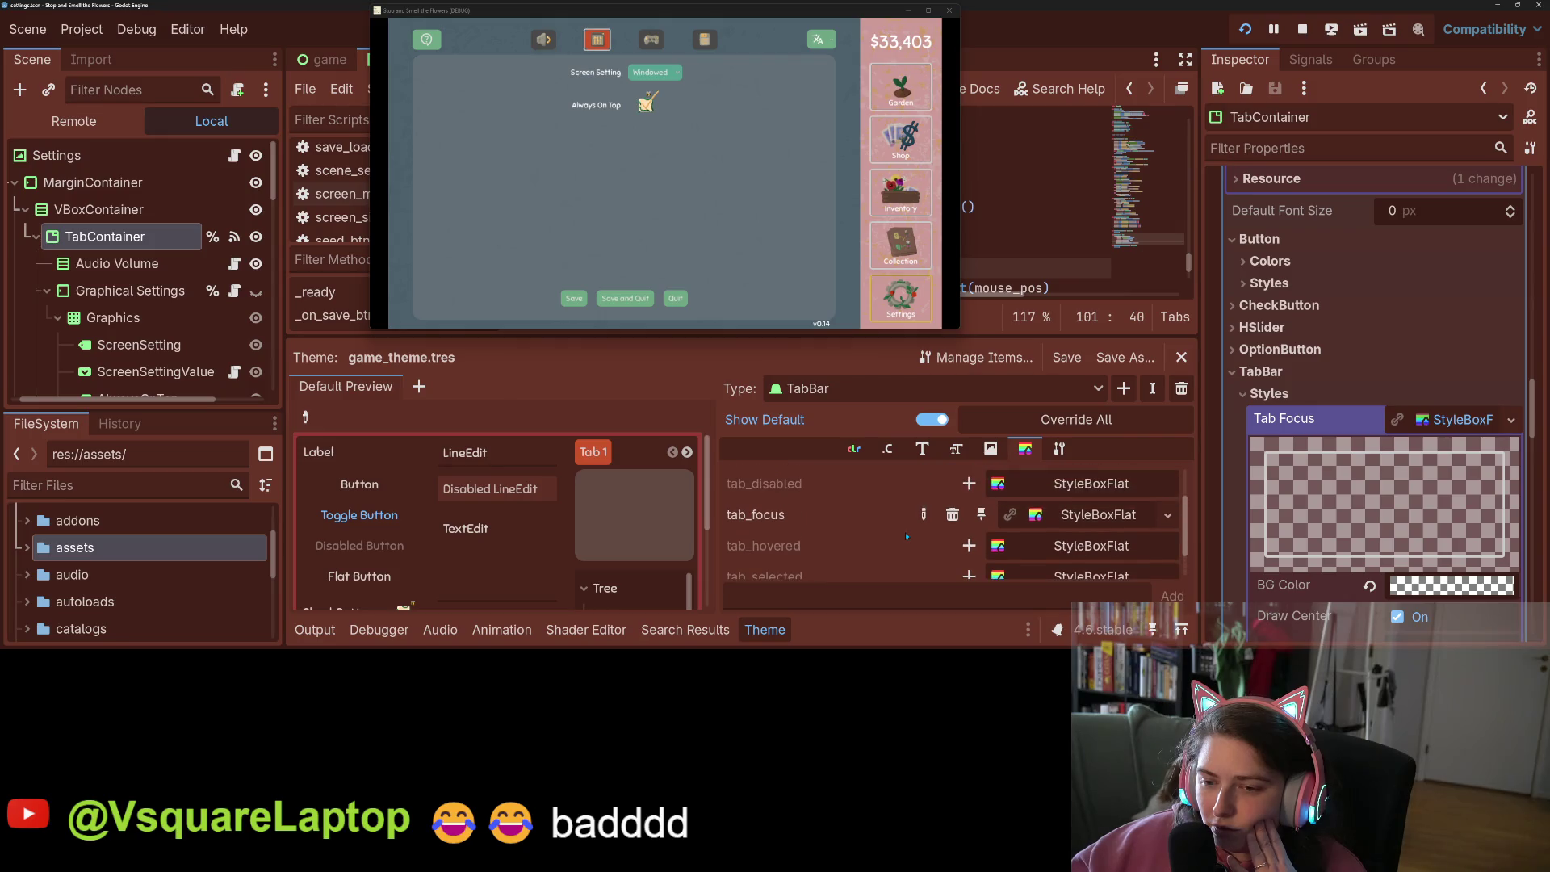
{"action": "scroll", "coordinate": [921, 541], "scroll_direction": "down", "scroll_amount": 5}
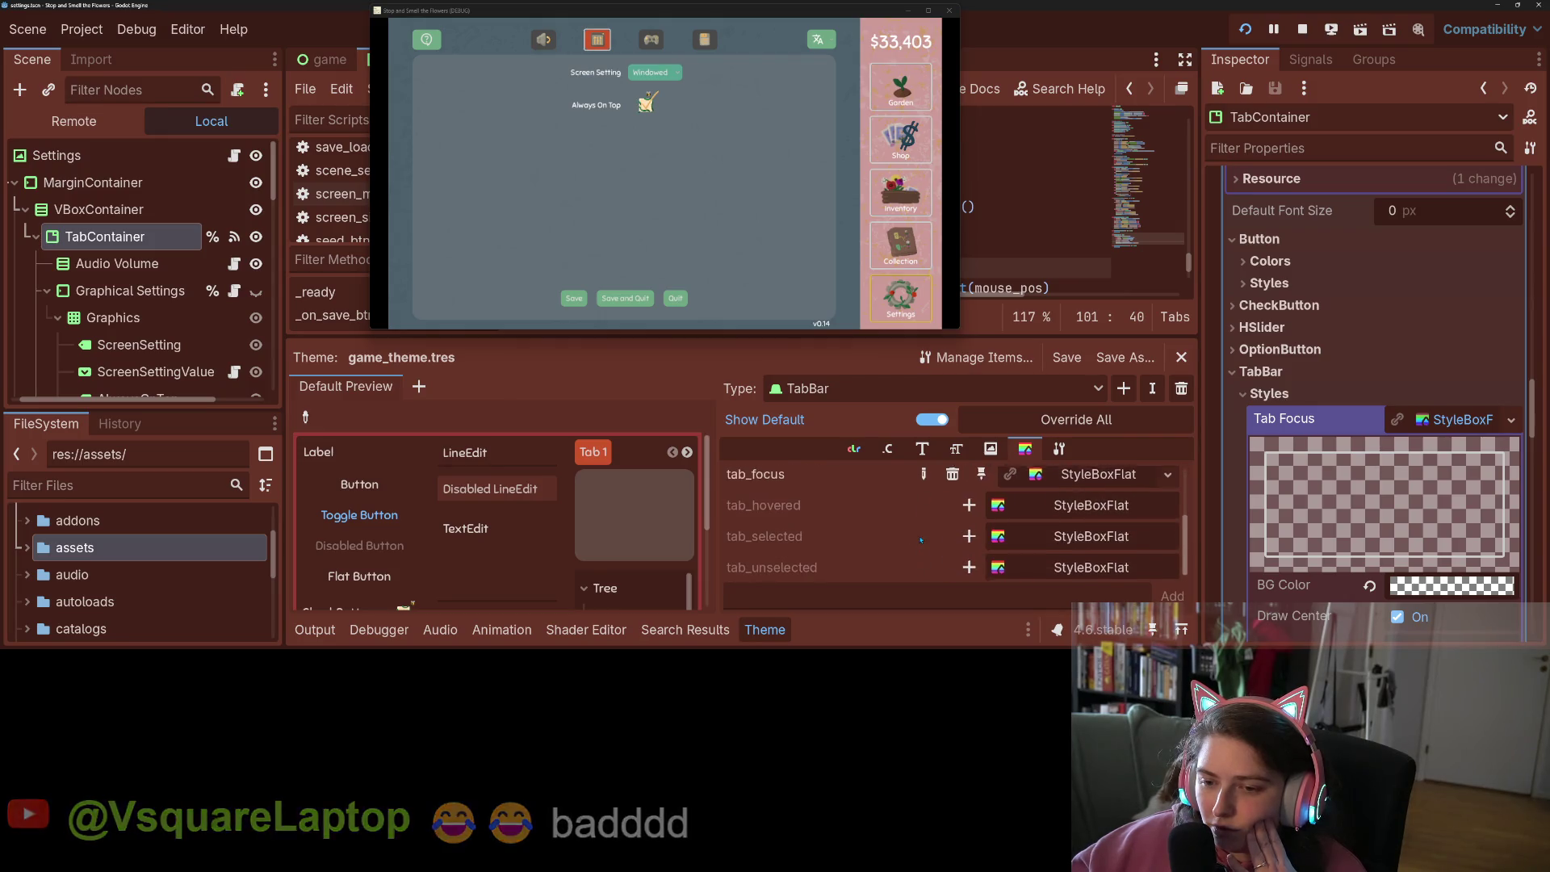
{"action": "left_click", "coordinate": [969, 533]}
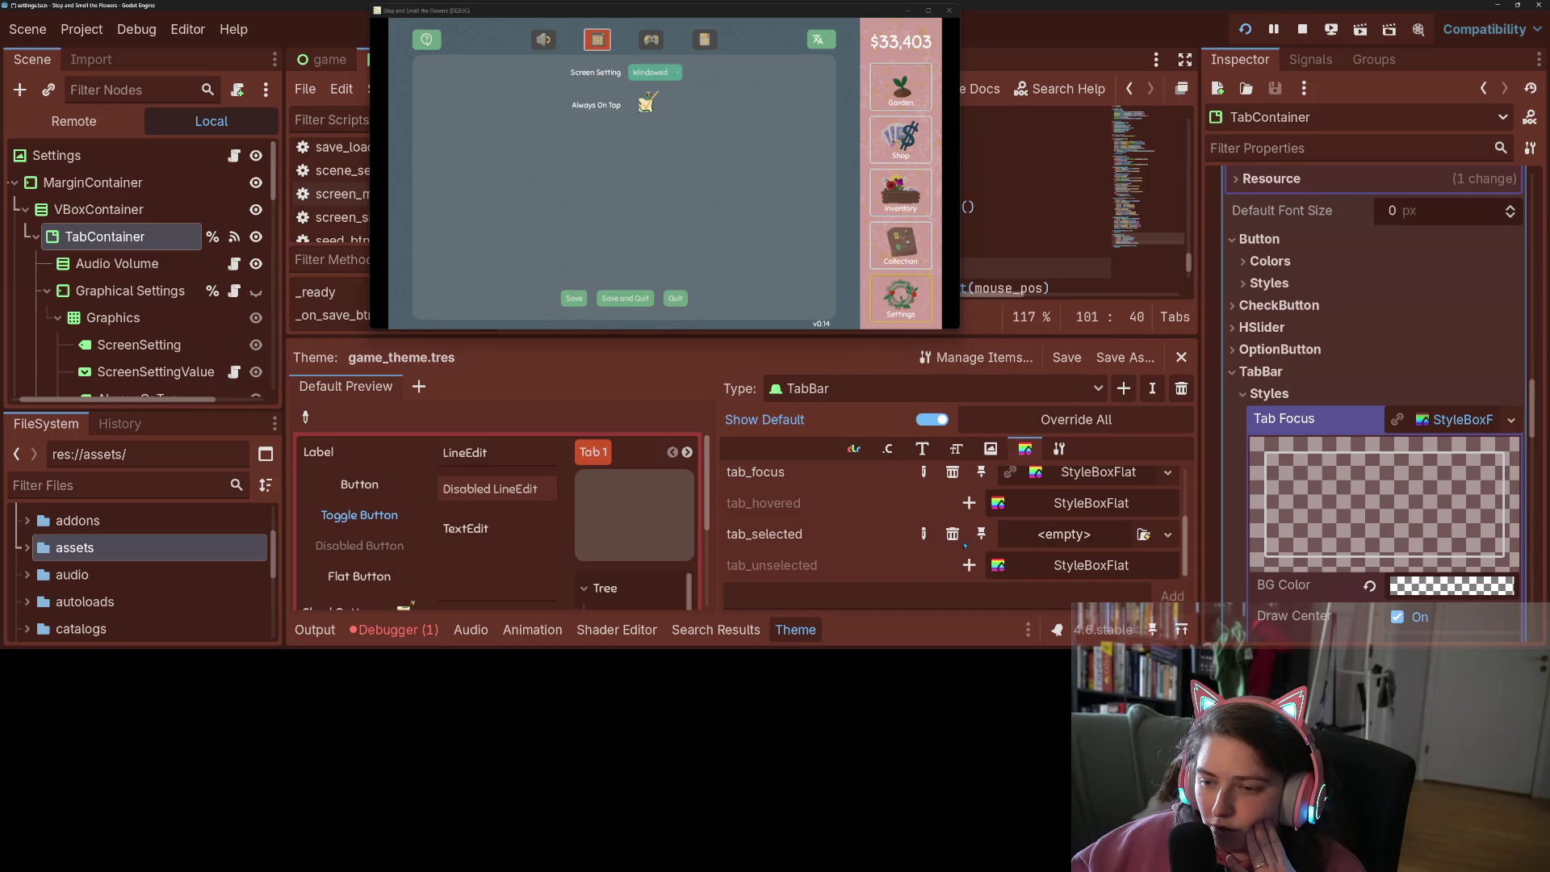
{"action": "left_click", "coordinate": [964, 538]}
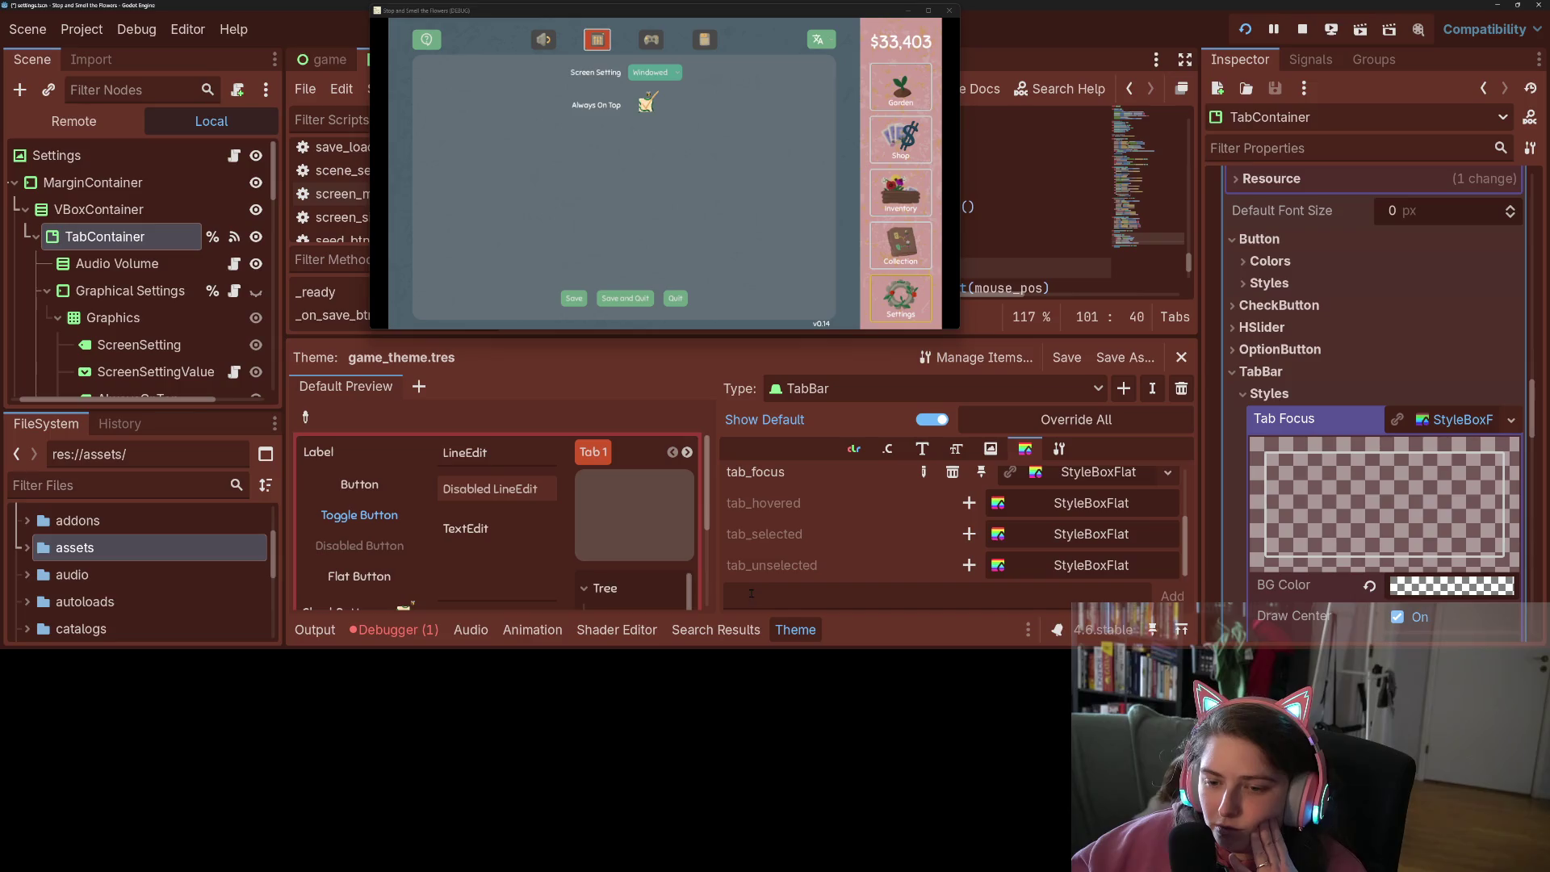
{"action": "scroll", "coordinate": [973, 525], "scroll_direction": "up", "scroll_amount": 1}
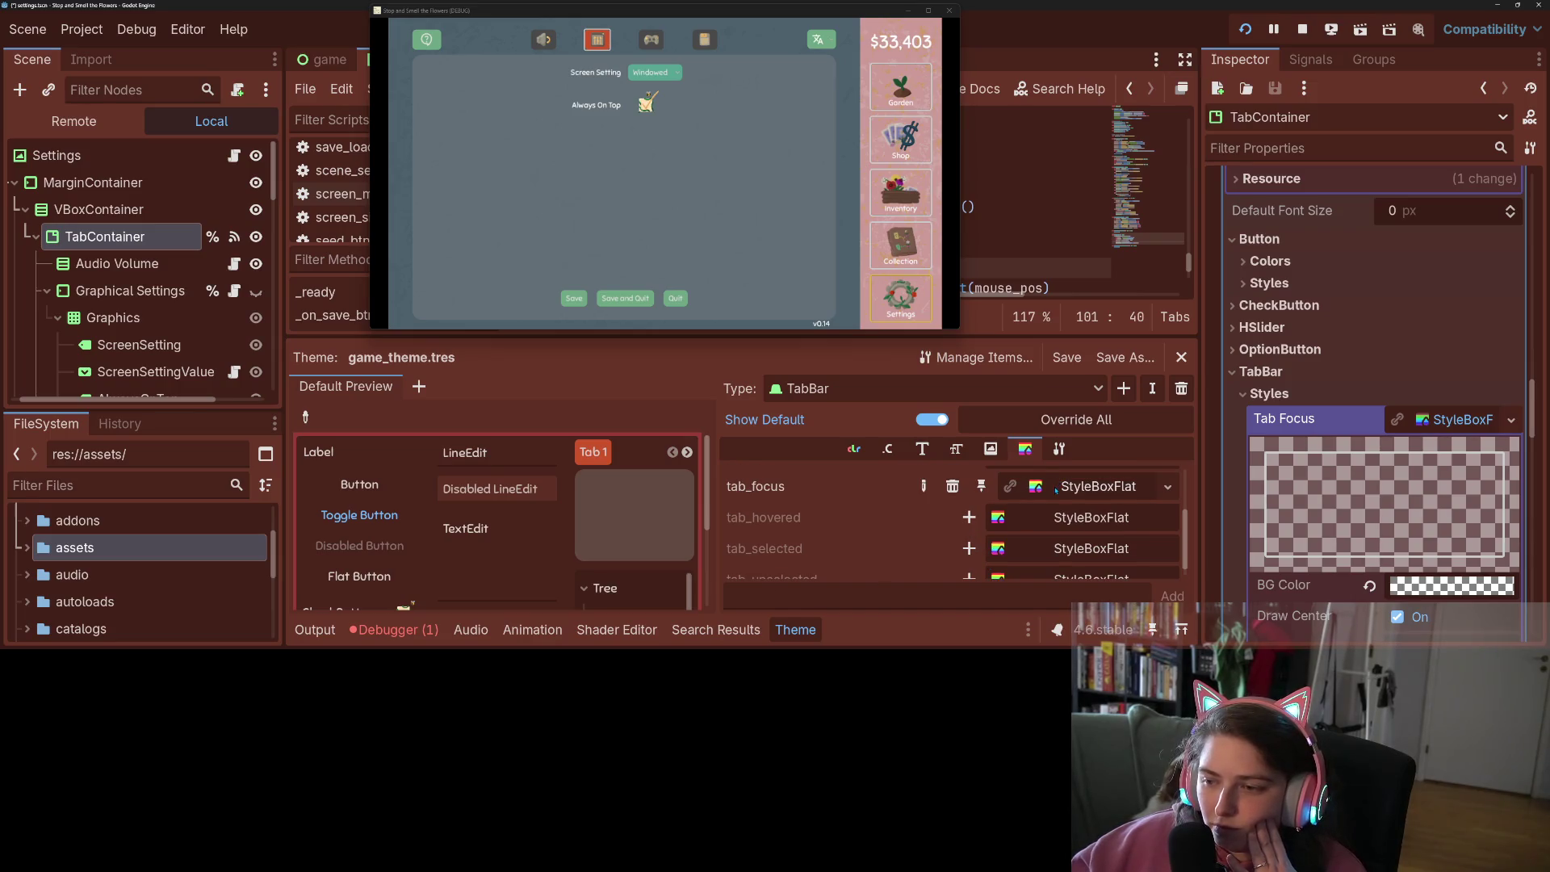
{"action": "scroll", "coordinate": [1422, 529], "scroll_direction": "down", "scroll_amount": 10}
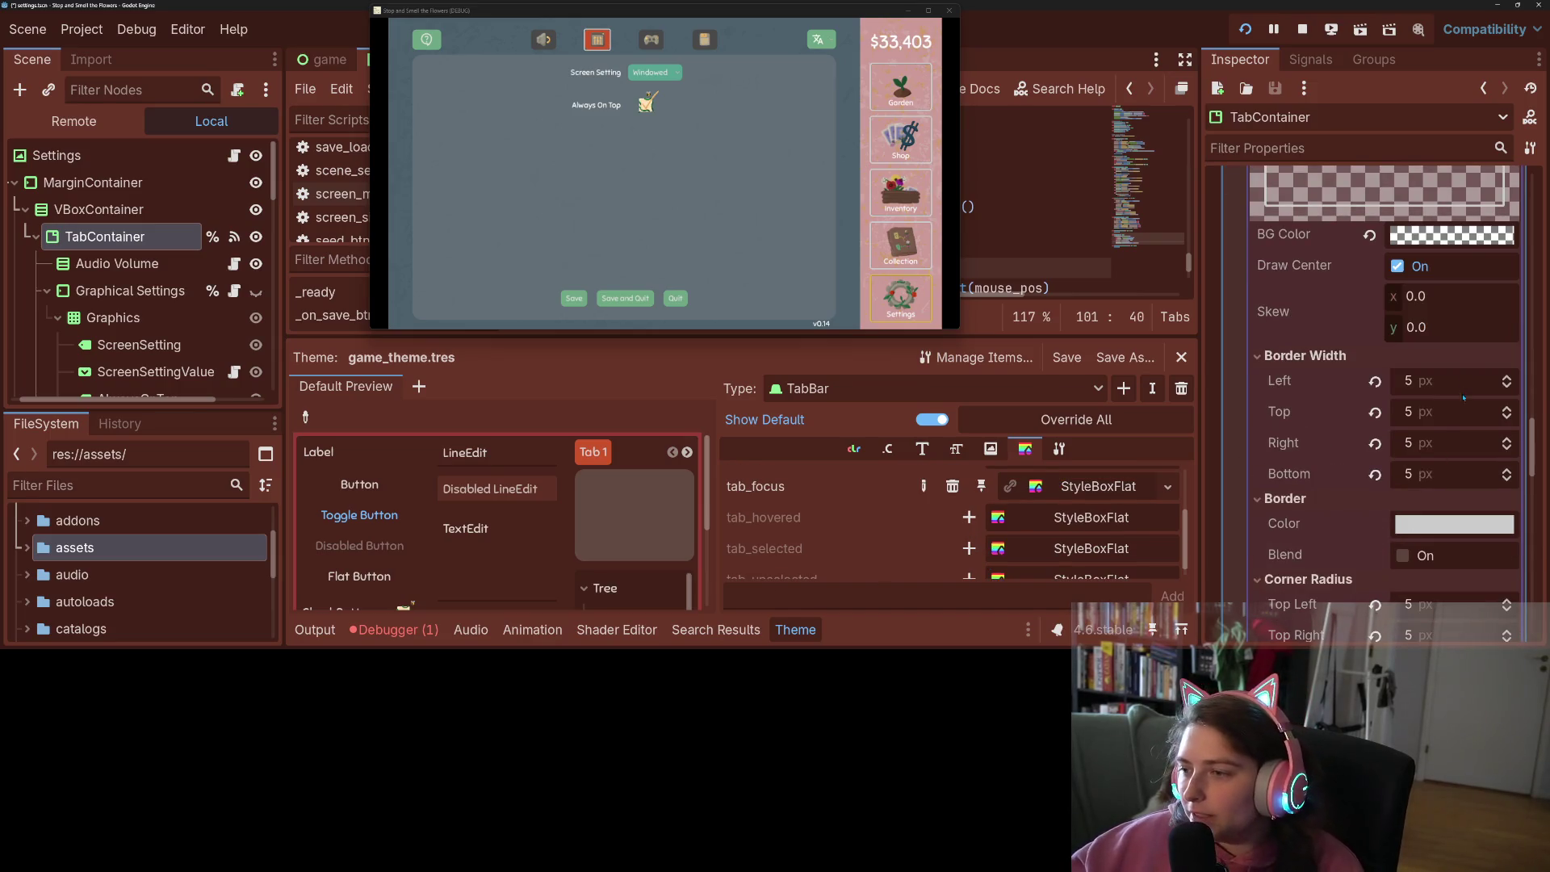
{"action": "left_click", "coordinate": [1444, 428]}
{"action": "type", "text": "10"}
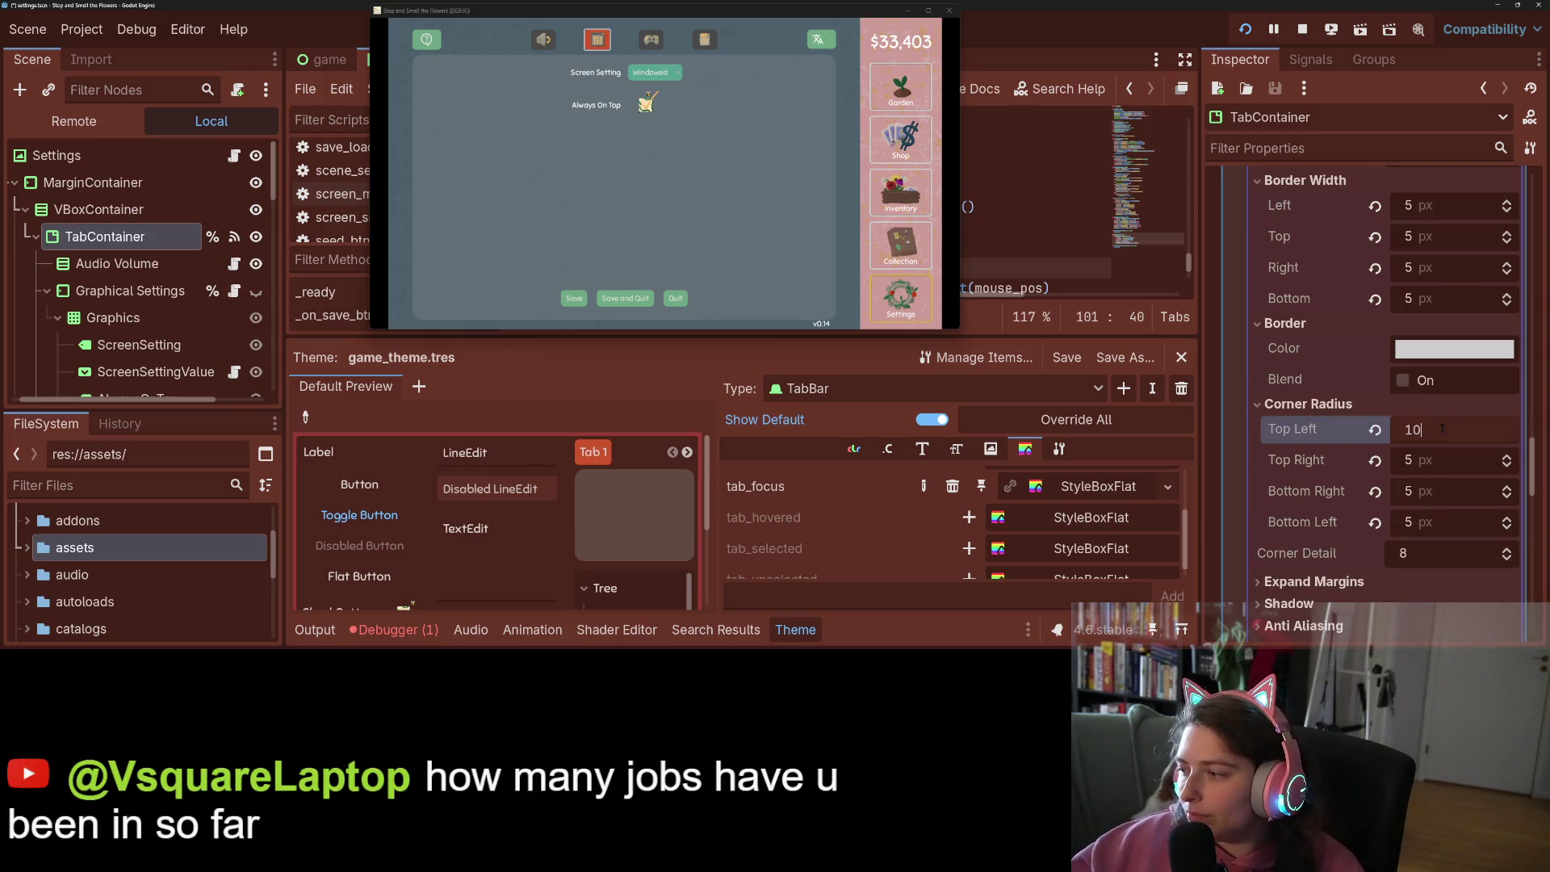
{"action": "key", "text": "Tab"}
{"action": "type", "text": "10"}
{"action": "key", "text": "Tab"}
{"action": "type", "text": "10"}
{"action": "key", "text": "Tab"}
{"action": "type", "text": "10"}
{"action": "key", "text": "Return"}
{"action": "key", "text": "ctrl+s"}
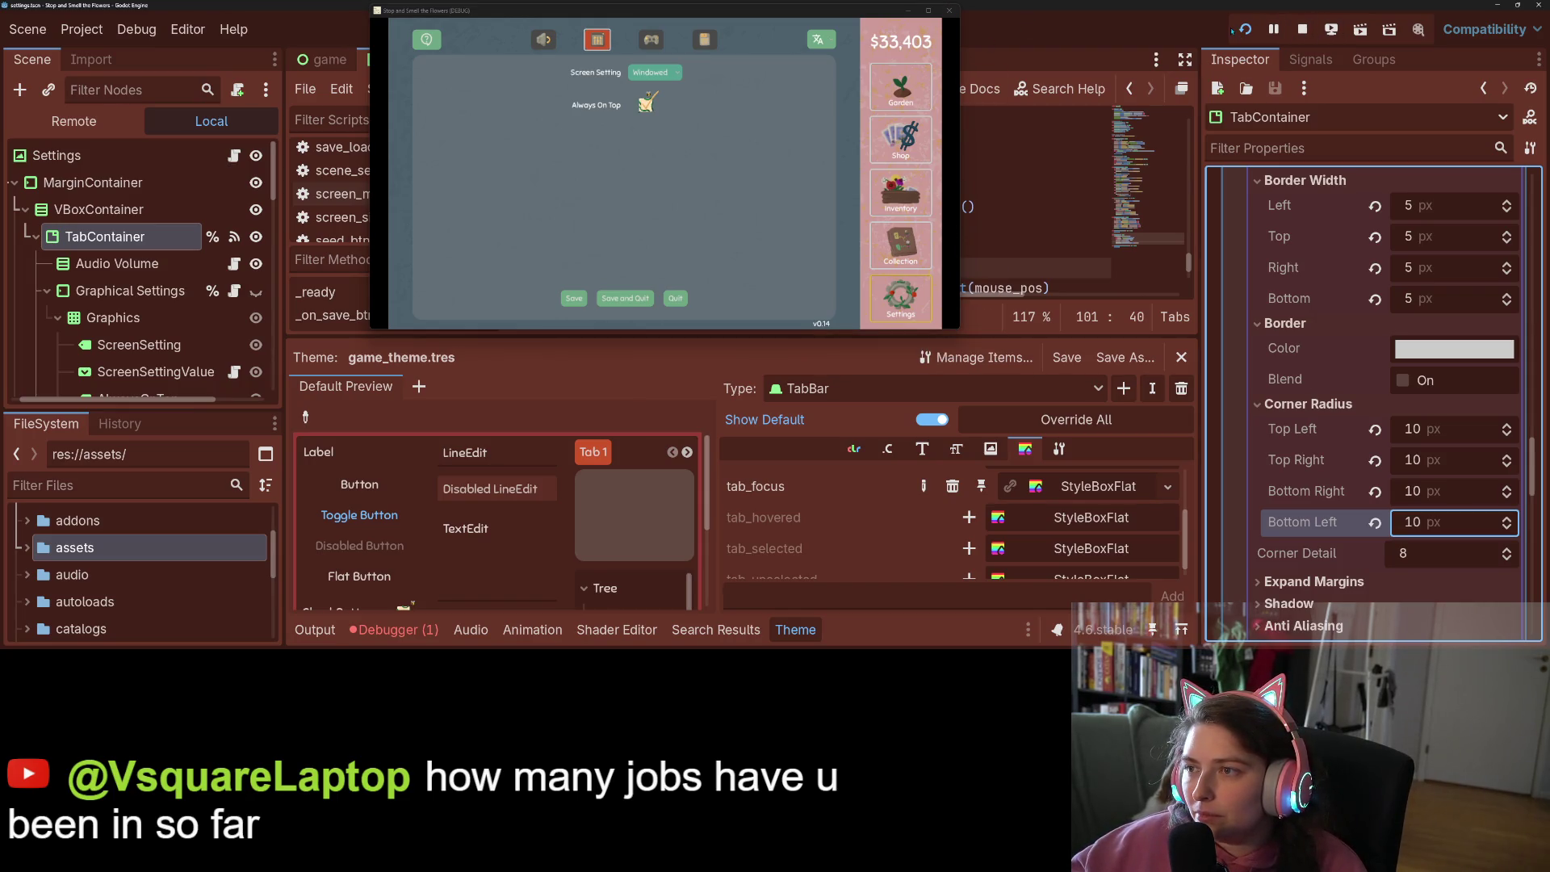
{"action": "left_click", "coordinate": [1245, 30]}
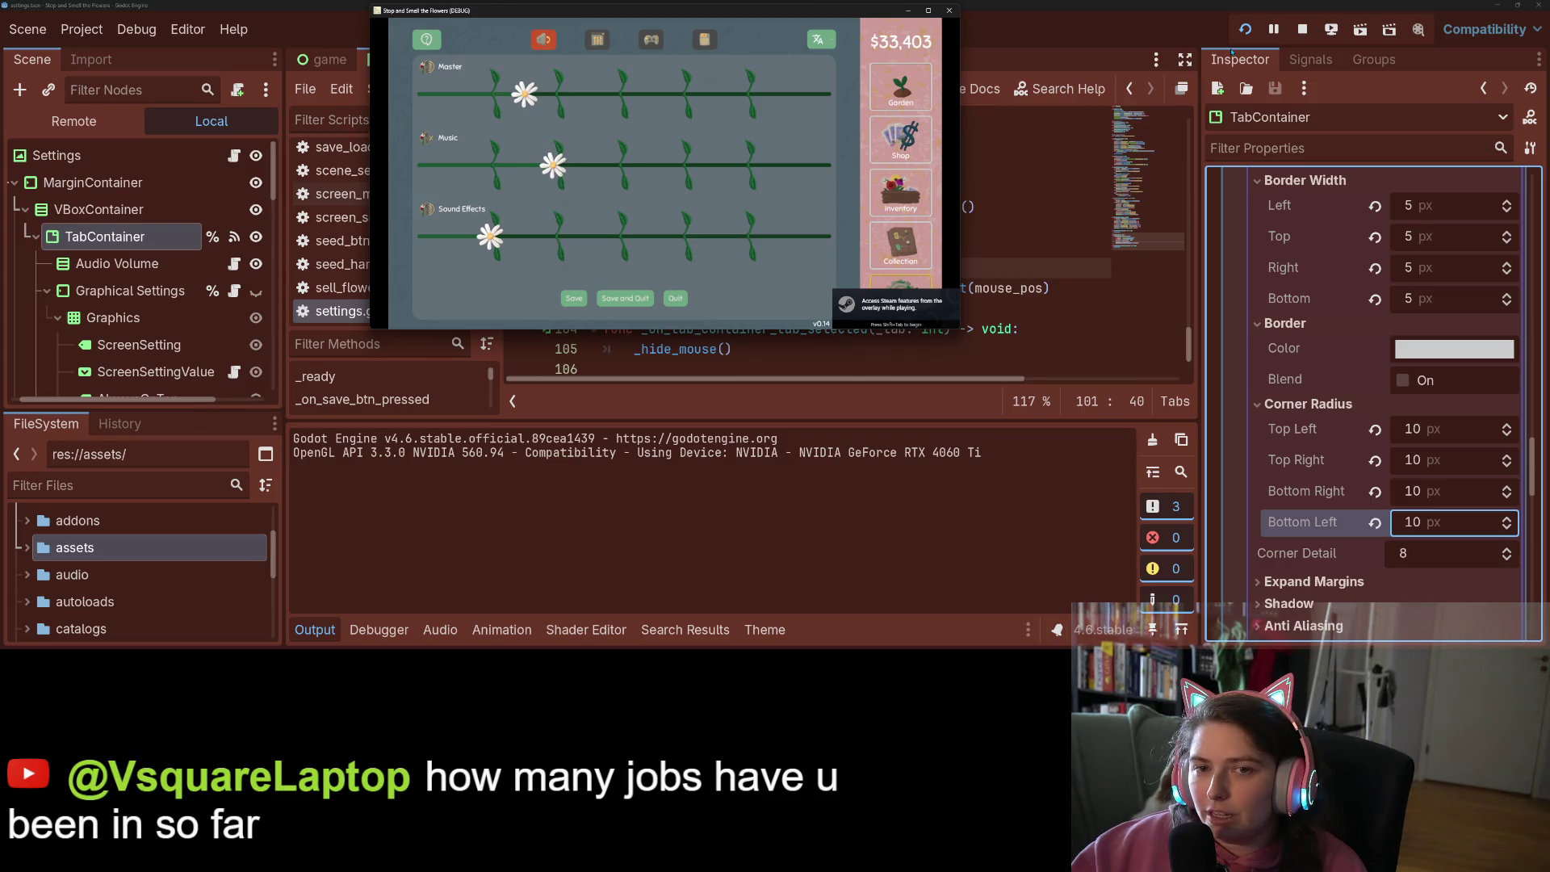
{"action": "key", "text": "Right"}
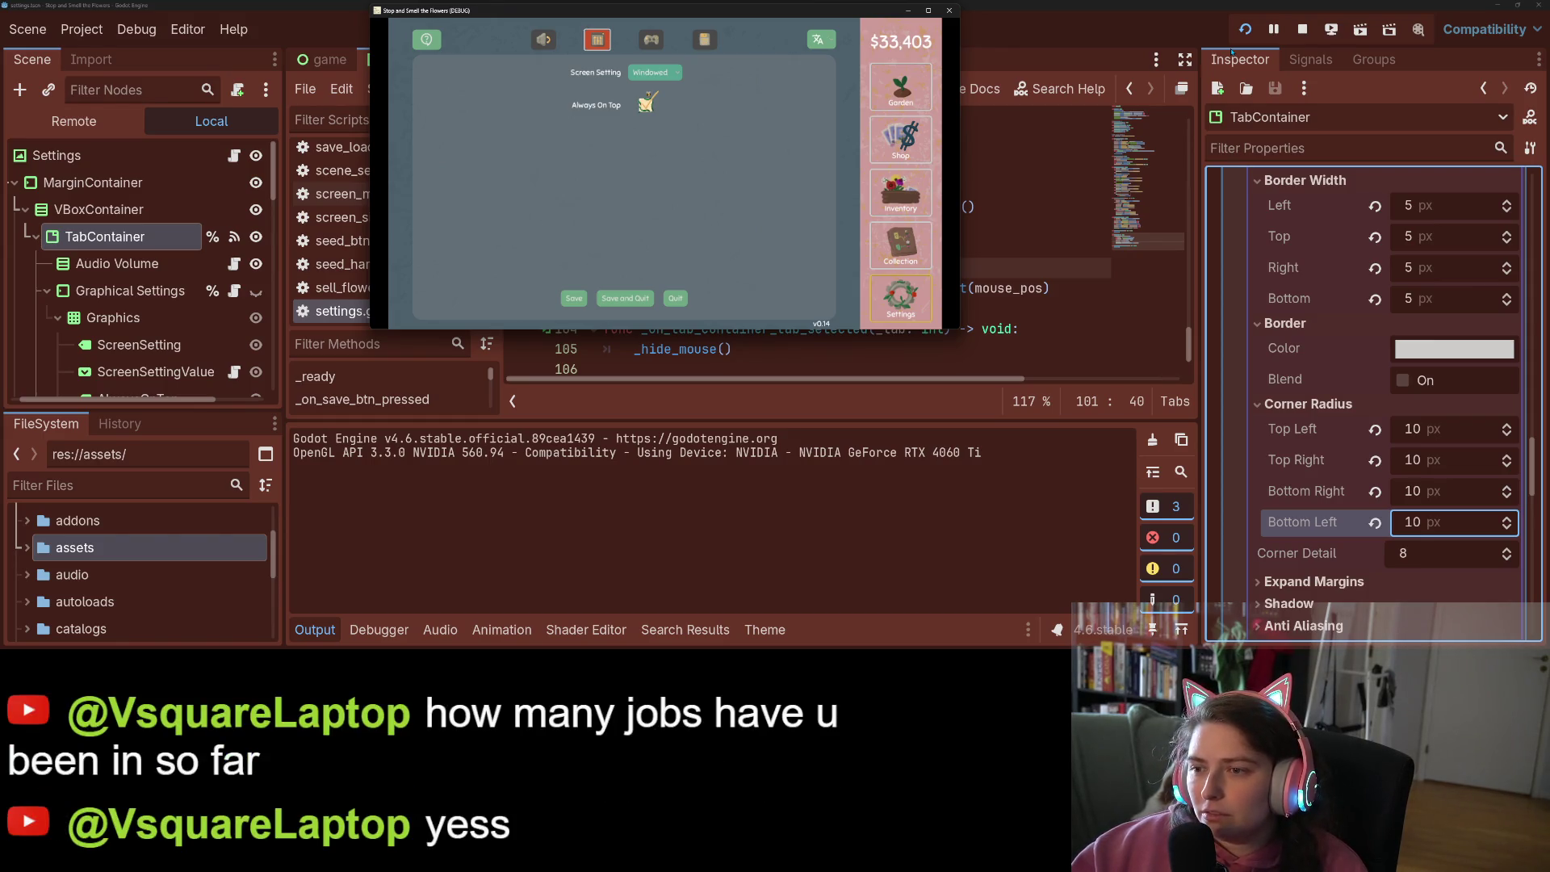
{"action": "key", "text": "Left"}
{"action": "key", "text": "Left"}
{"action": "key", "text": "Right"}
{"action": "key", "text": "Right"}
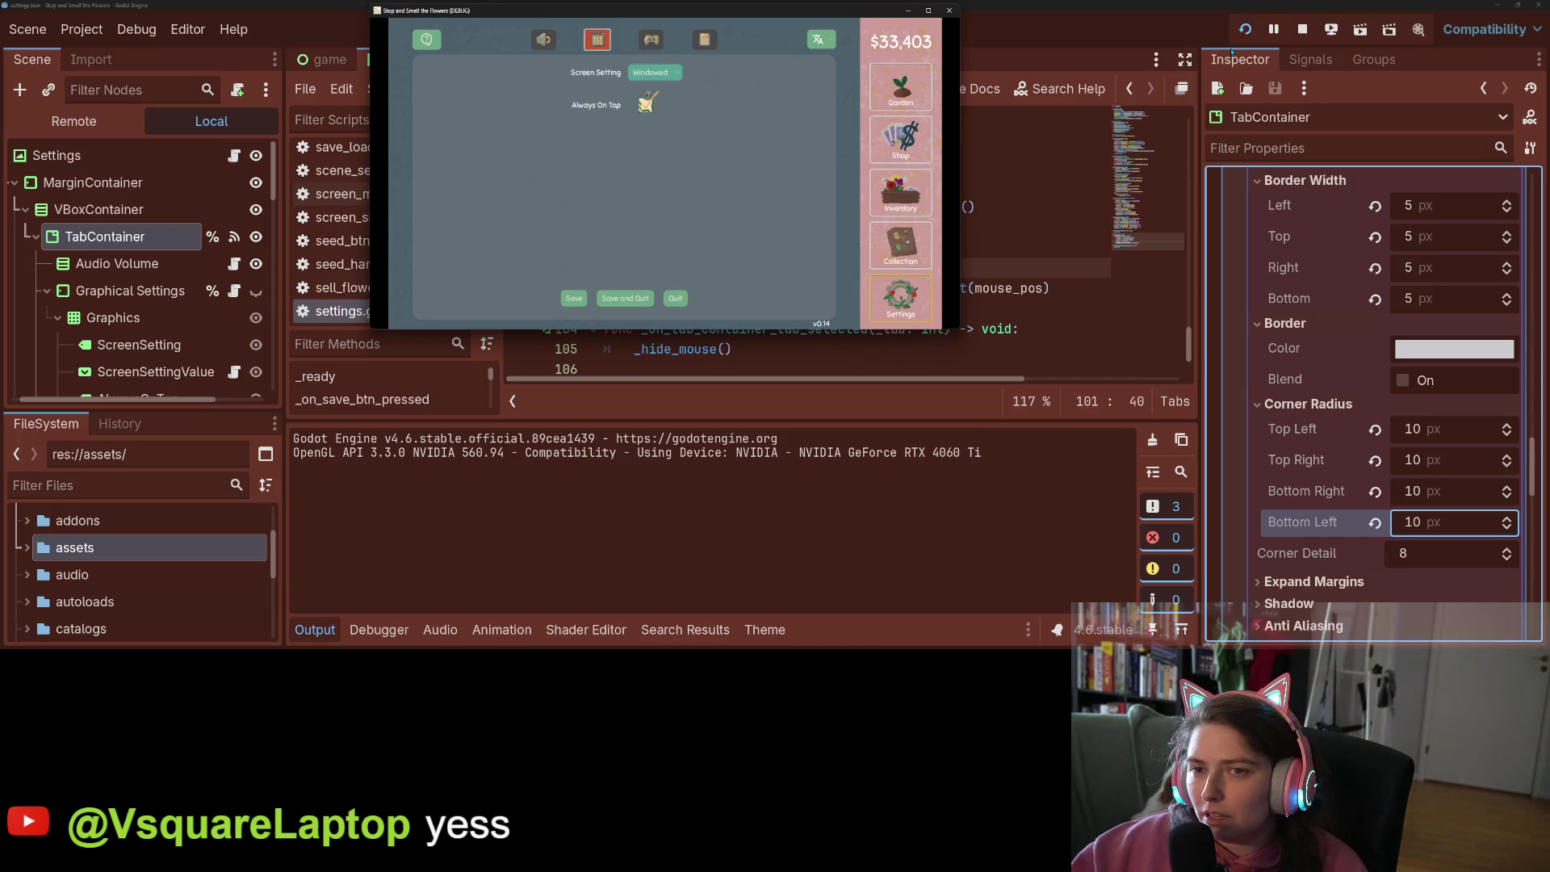
{"action": "key", "text": "Left"}
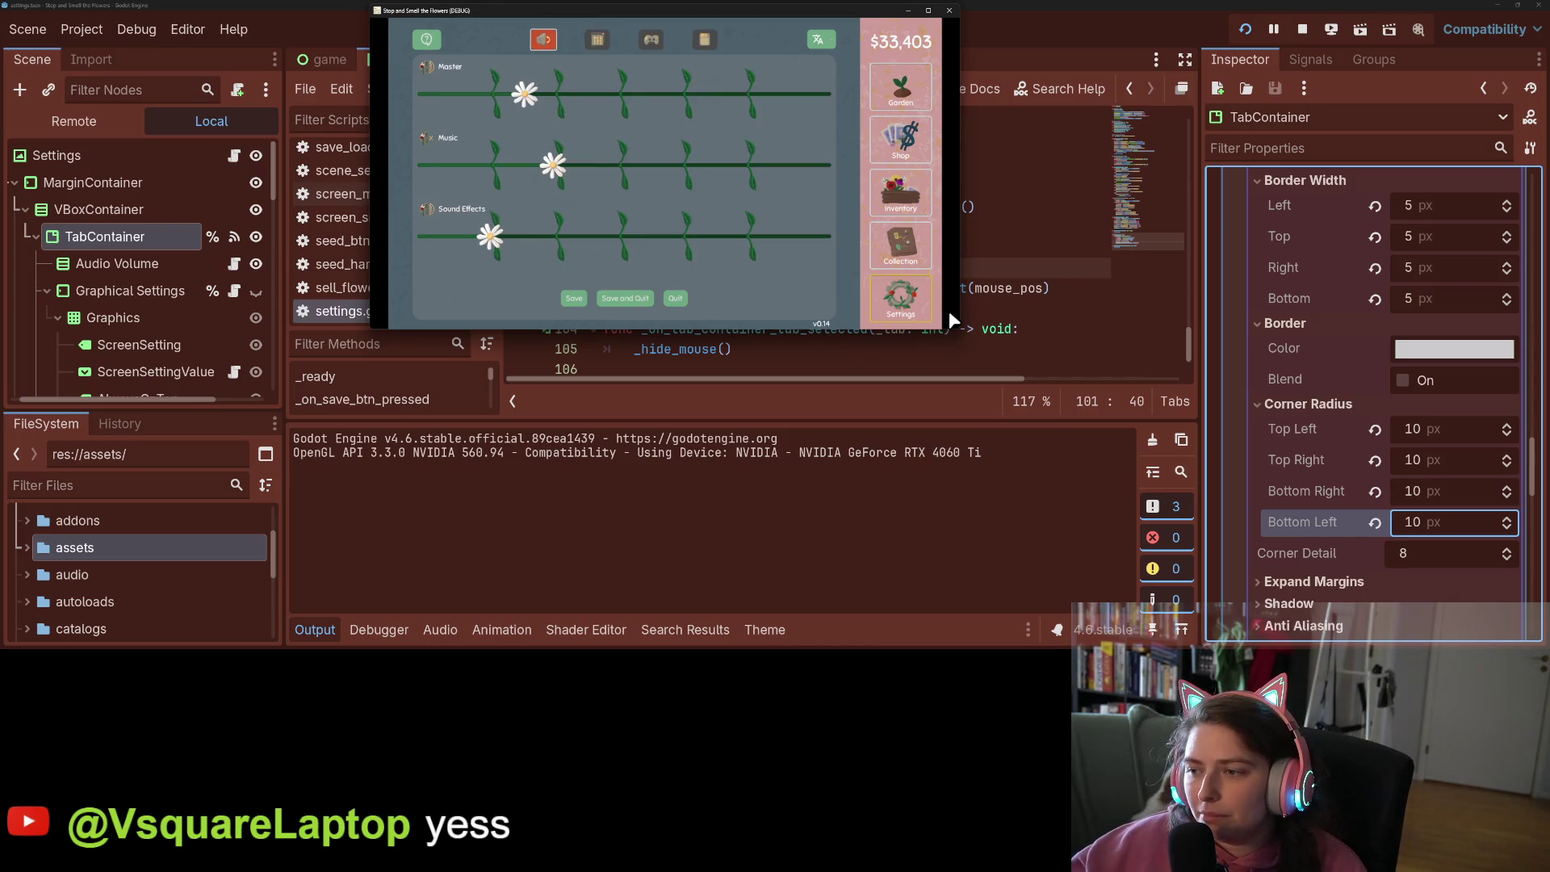
{"action": "scroll", "coordinate": [1342, 506], "scroll_direction": "up", "scroll_amount": 7}
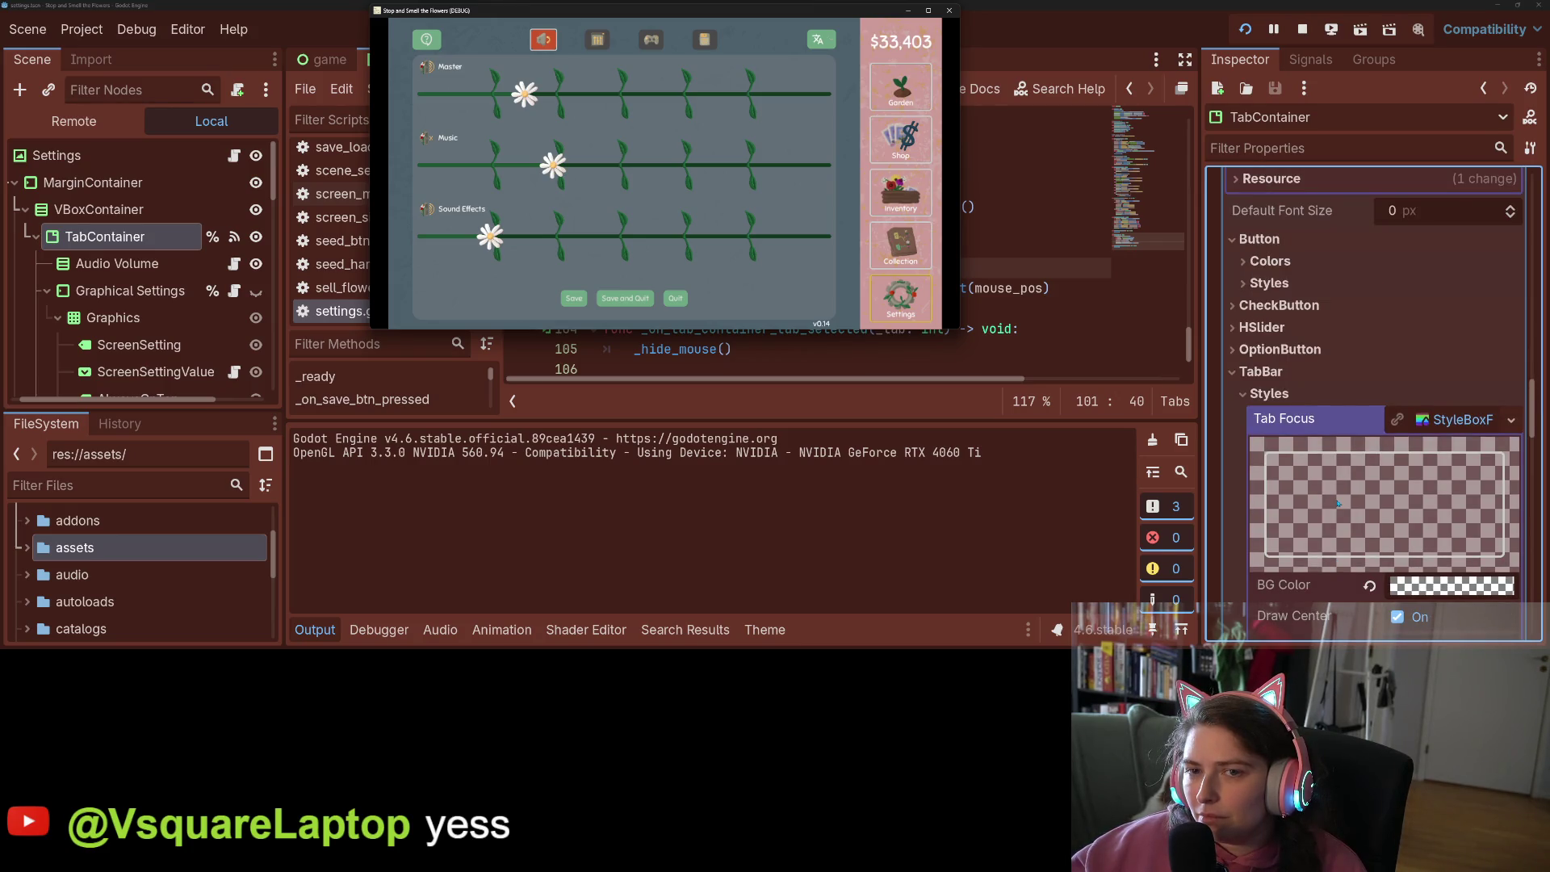
{"action": "scroll", "coordinate": [1338, 504], "scroll_direction": "down", "scroll_amount": 7}
{"action": "left_click", "coordinate": [1460, 487]}
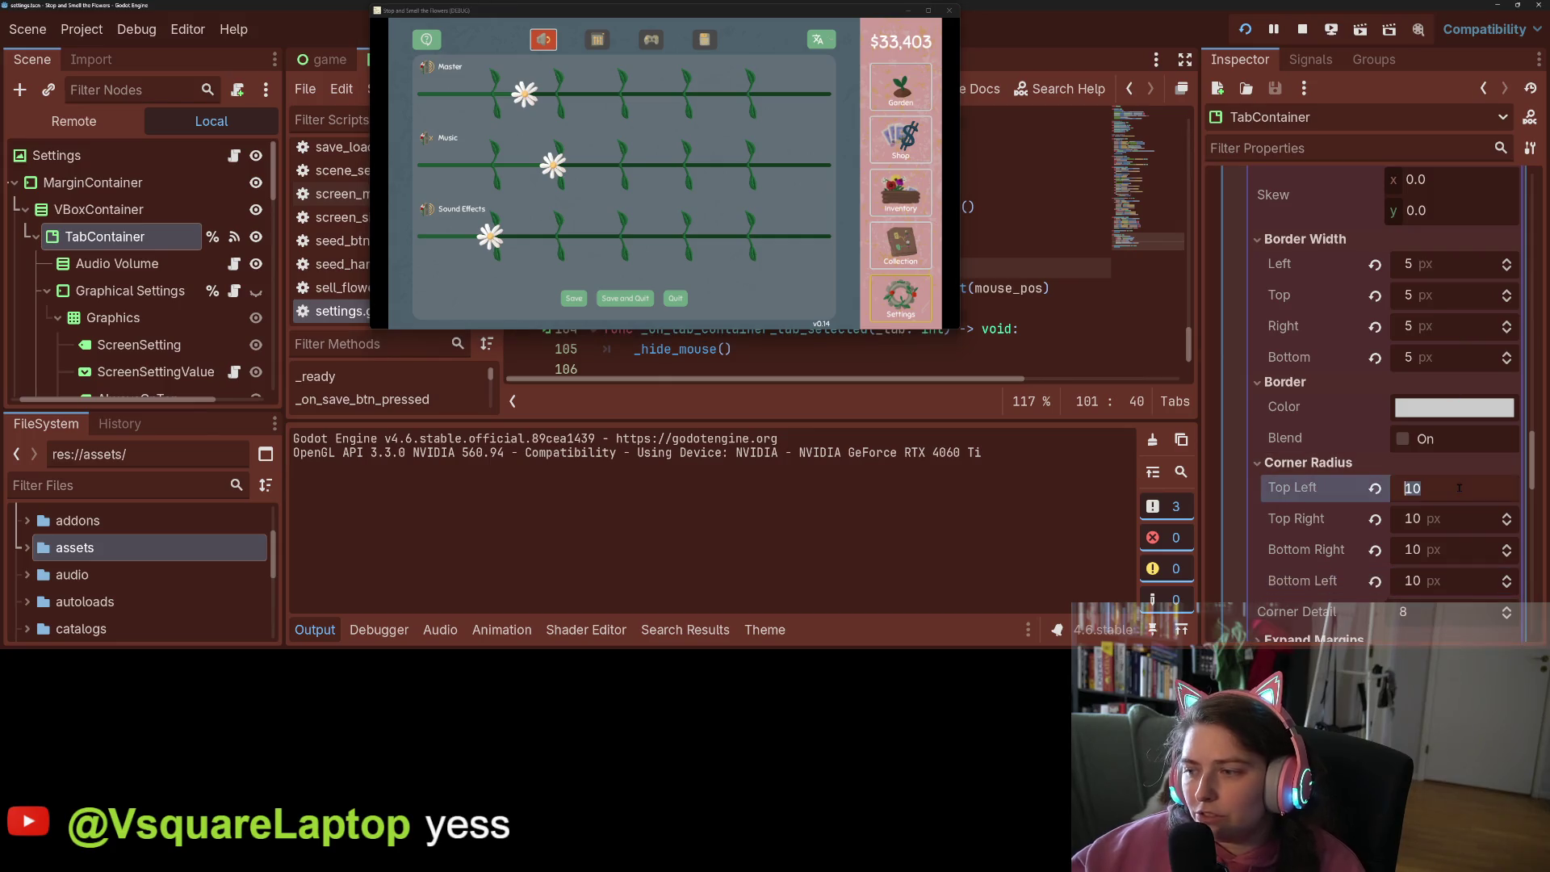
Set all four Tab Focus corner radii to 20 px, save, and reload the running game
{"action": "type", "text": "20"}
{"action": "key", "text": "Tab"}
{"action": "type", "text": "20"}
{"action": "key", "text": "Tab"}
{"action": "type", "text": "20"}
{"action": "key", "text": "Tab"}
{"action": "type", "text": "20"}
{"action": "key", "text": "Return"}
{"action": "key", "text": "ctrl+s"}
{"action": "left_click", "coordinate": [1247, 30]}
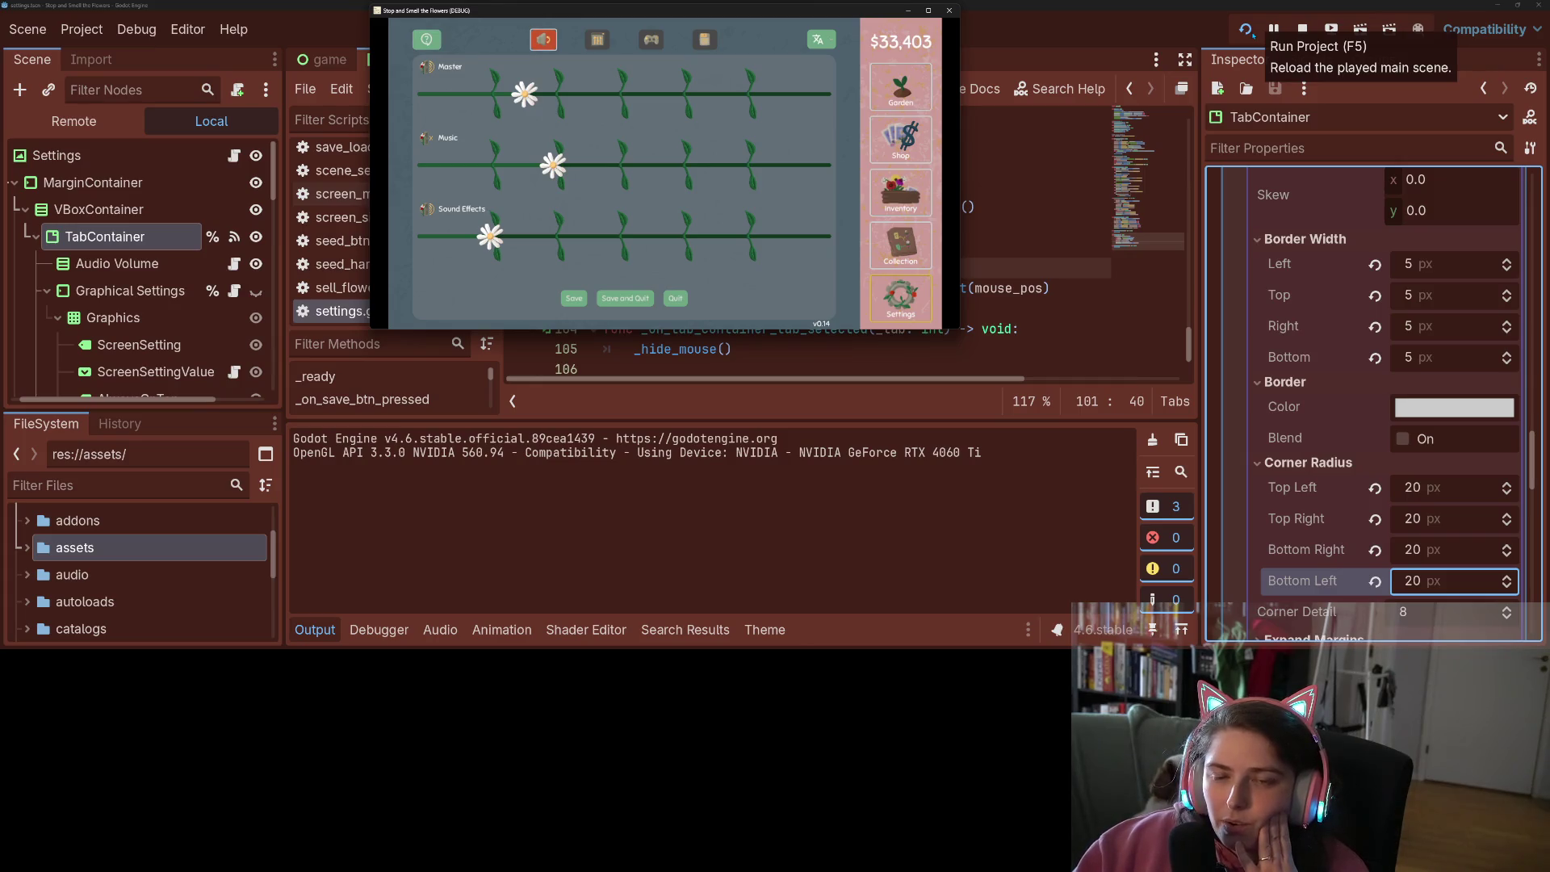
{"action": "left_click", "coordinate": [597, 40]}
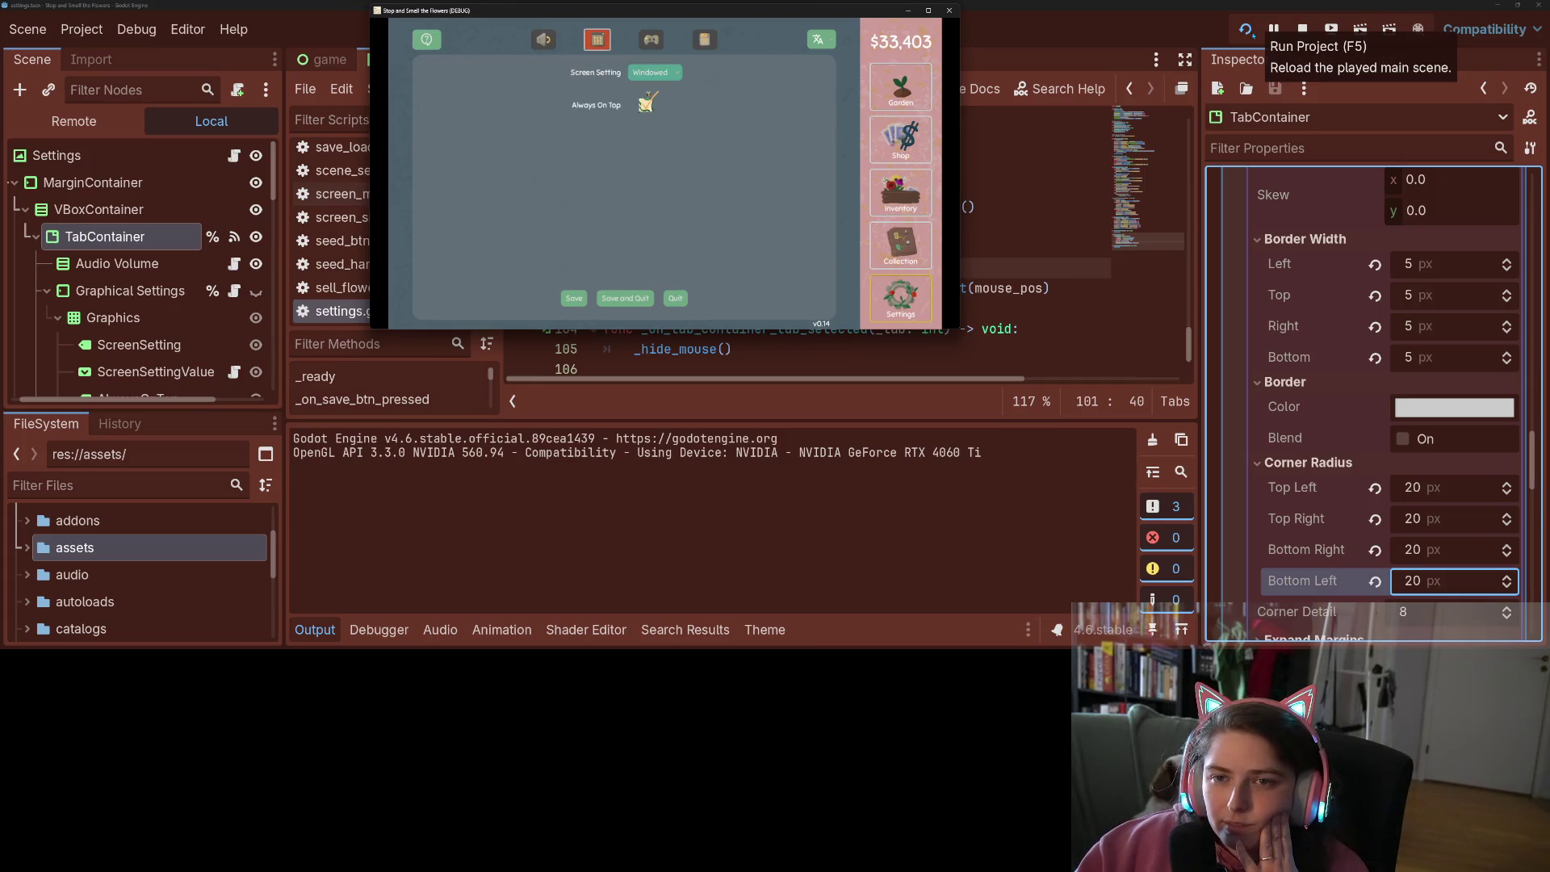
{"action": "key", "text": "Right"}
{"action": "key", "text": "Right"}
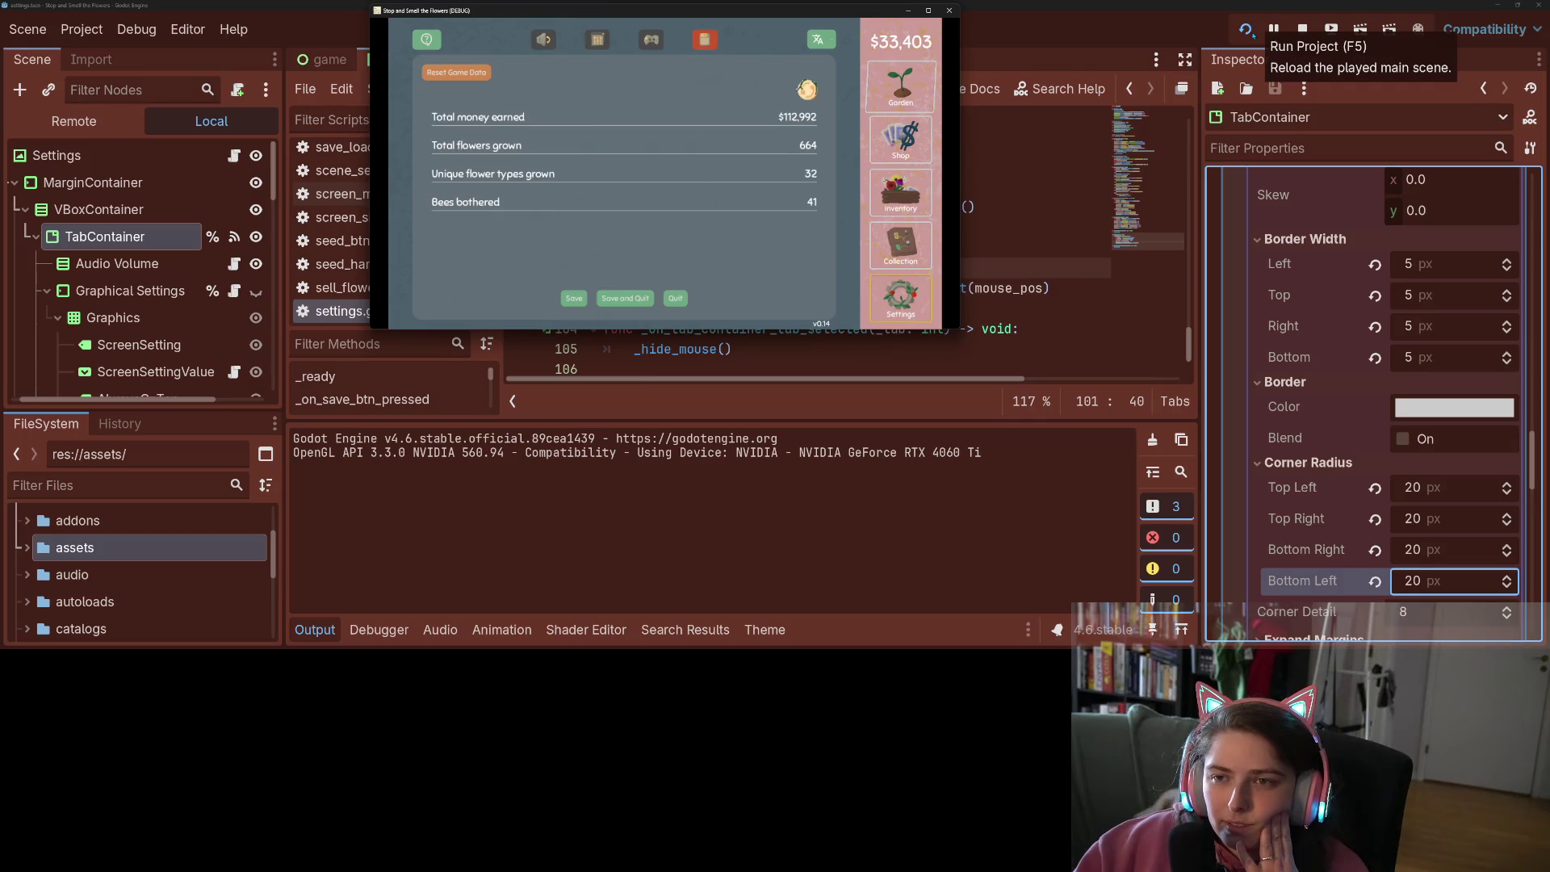
{"action": "key", "text": "Left"}
{"action": "key", "text": "Left"}
{"action": "key", "text": "Left"}
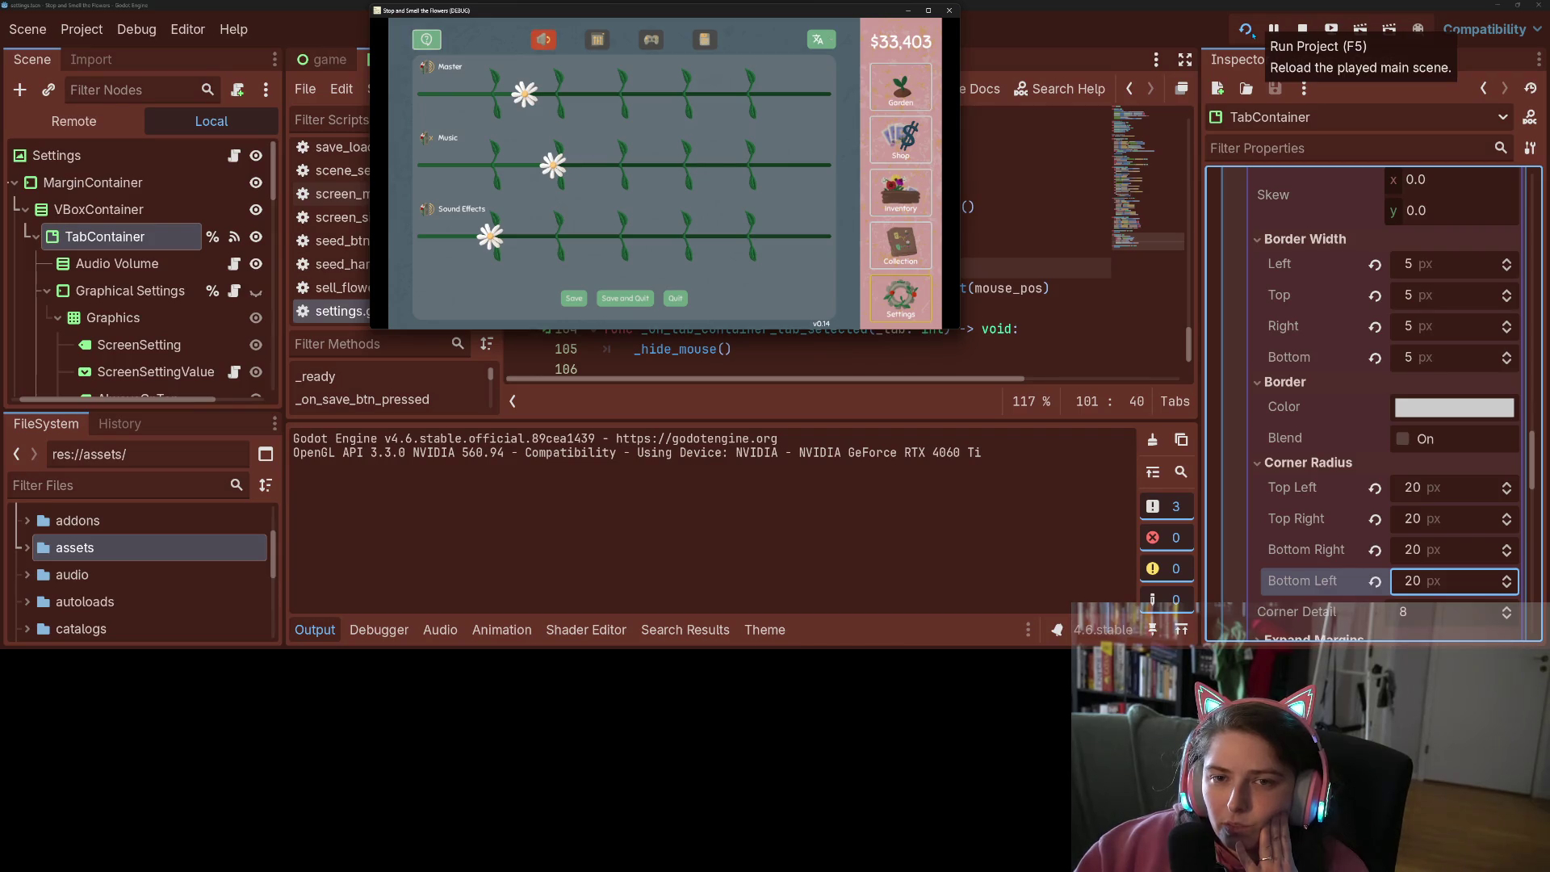
{"action": "key", "text": "Right"}
{"action": "key", "text": "Right"}
{"action": "key", "text": "Right"}
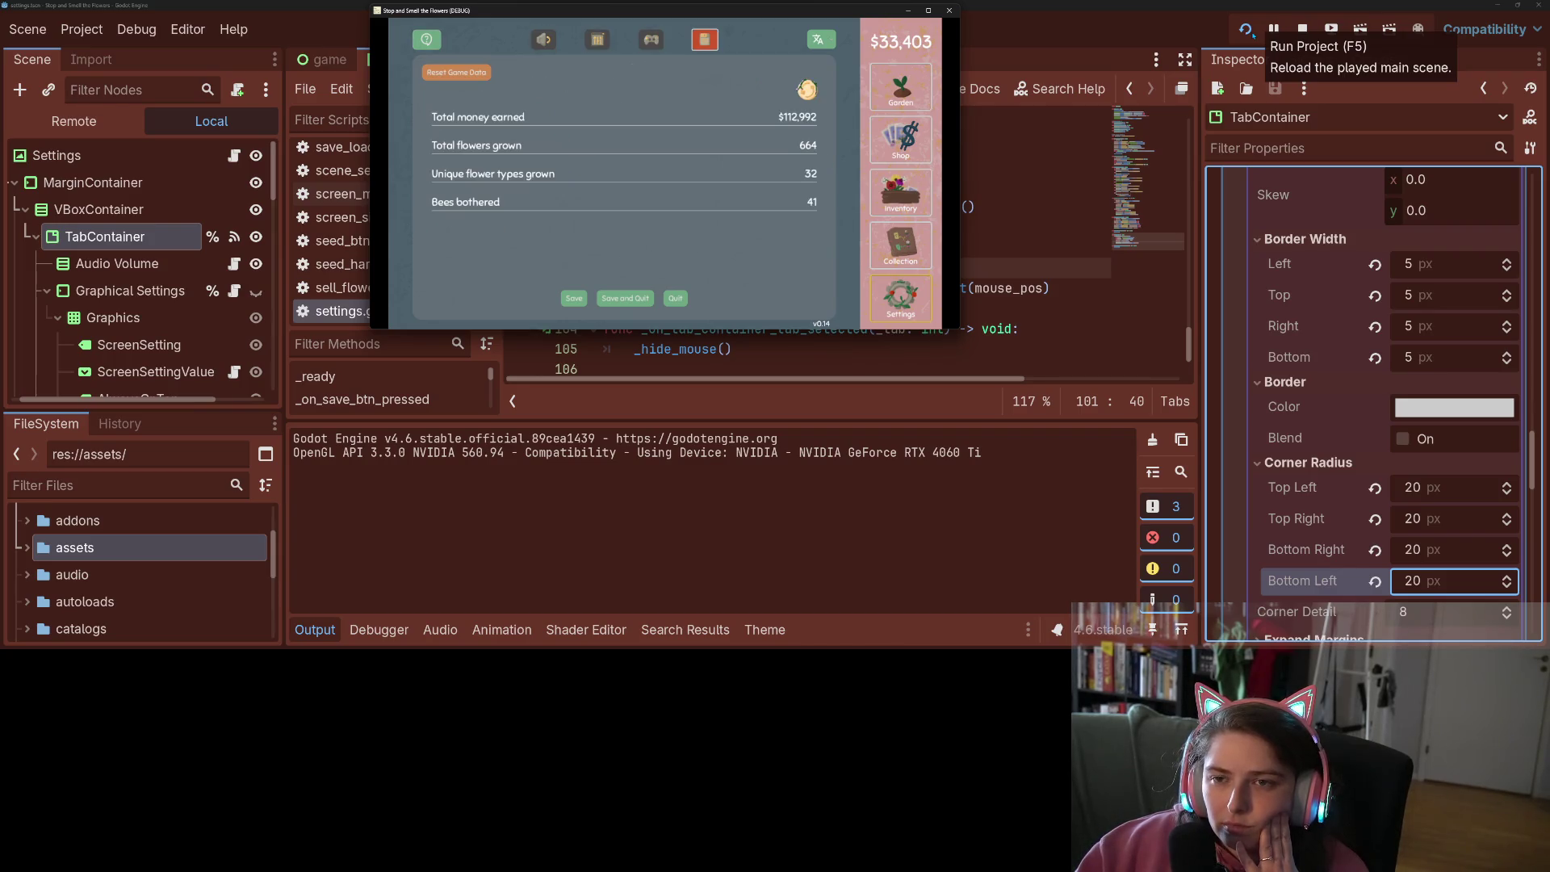
{"action": "key", "text": "Left"}
{"action": "key", "text": "Left"}
{"action": "key", "text": "Left"}
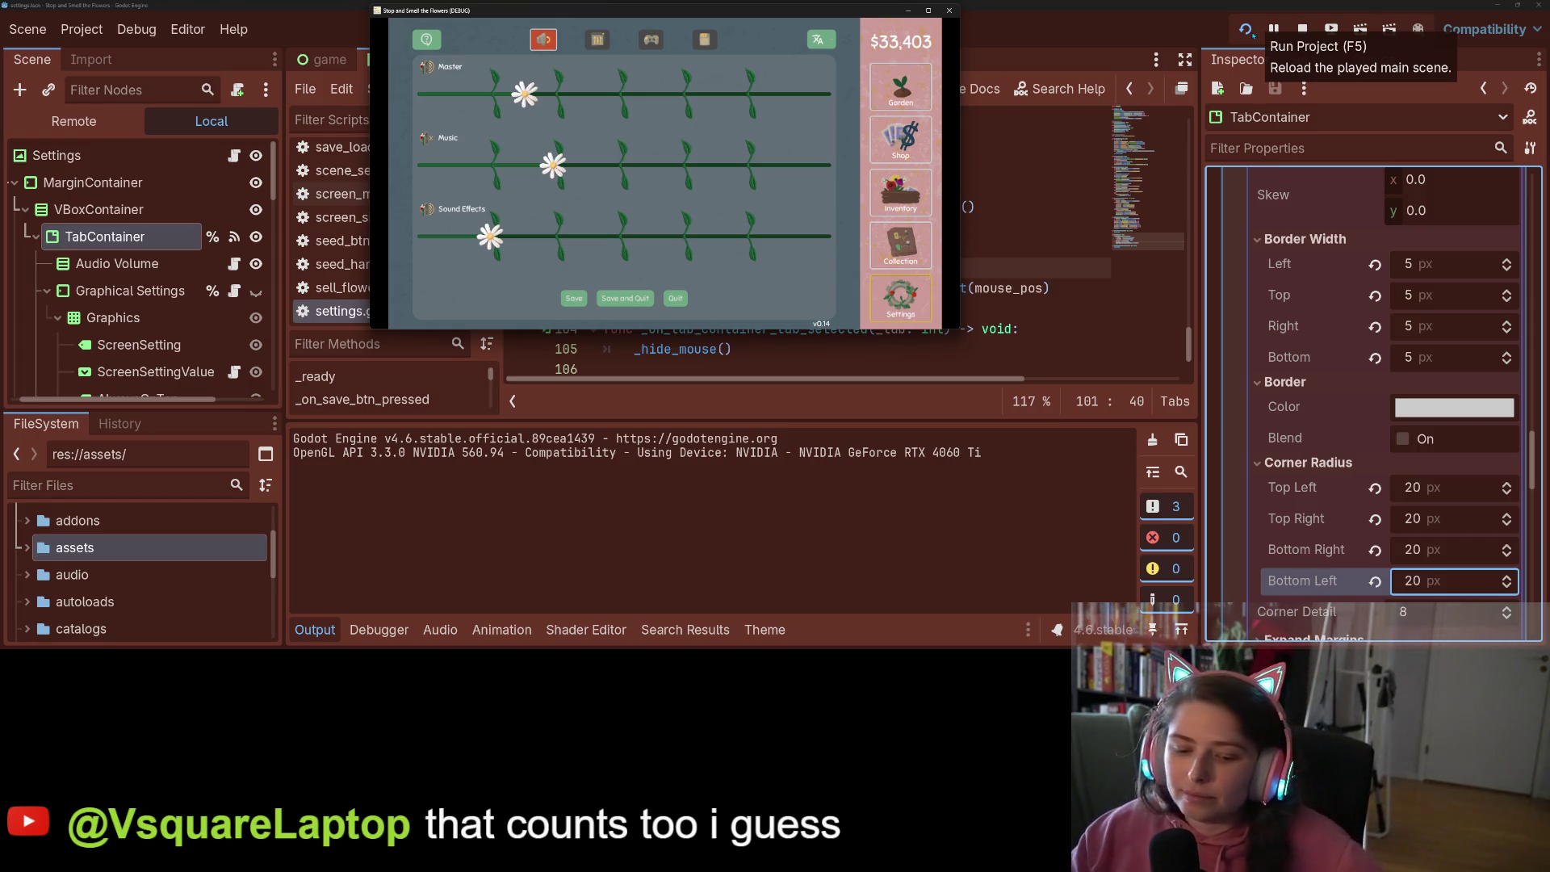
{"action": "key", "text": "Right"}
{"action": "key", "text": "Left"}
{"action": "key", "text": "Right"}
{"action": "key", "text": "Left"}
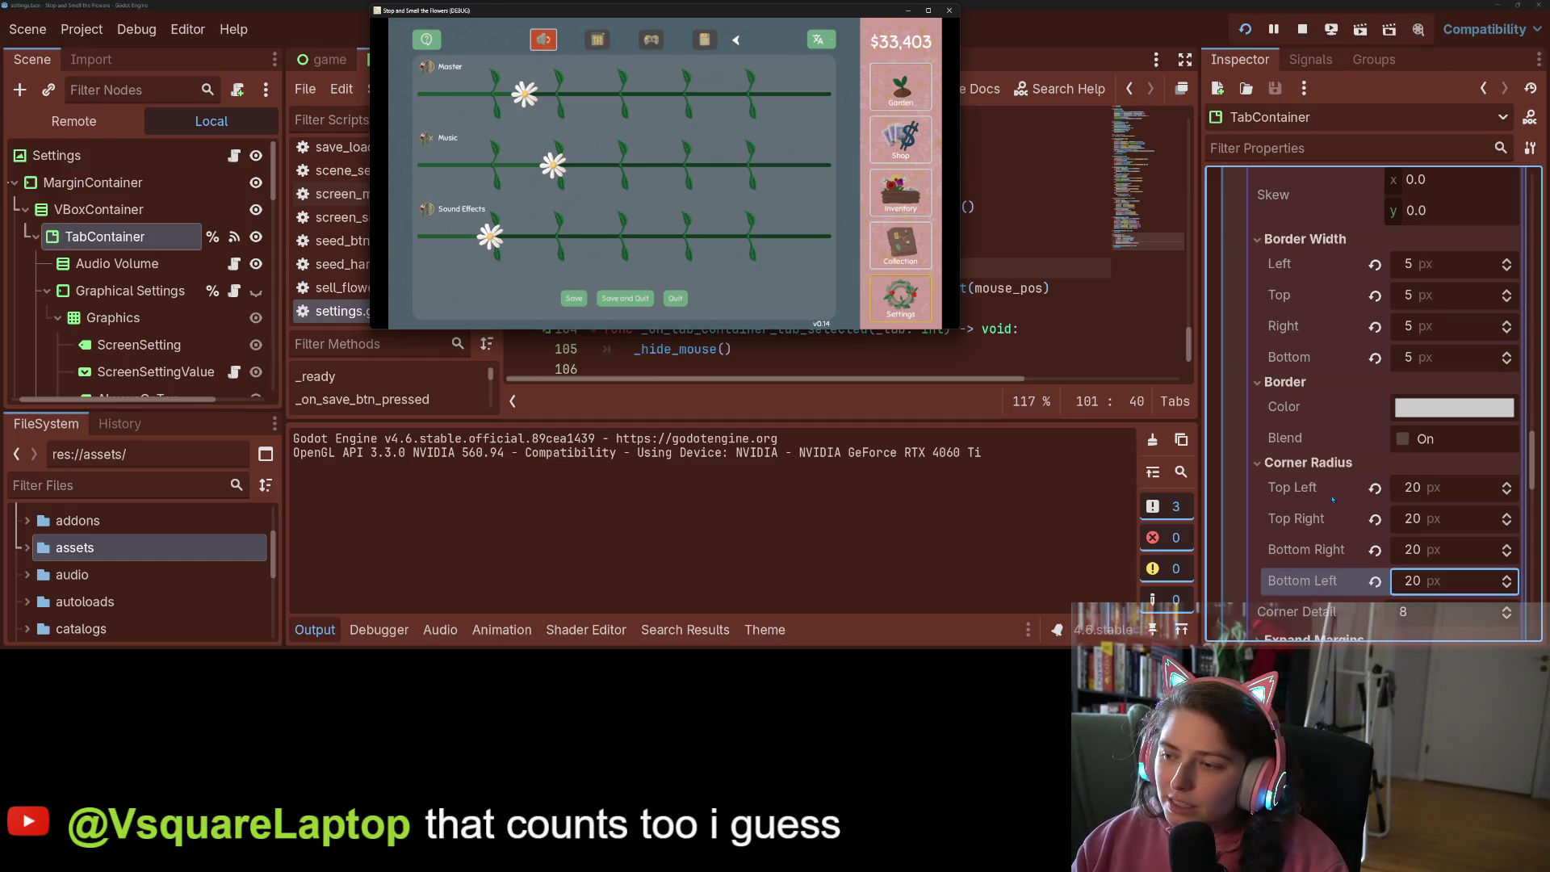
Expand the theme's TabContainer section and inspect its Tab Selected style box
{"action": "scroll", "coordinate": [1332, 501], "scroll_direction": "up", "scroll_amount": 3}
{"action": "scroll", "coordinate": [1332, 501], "scroll_direction": "up", "scroll_amount": 5}
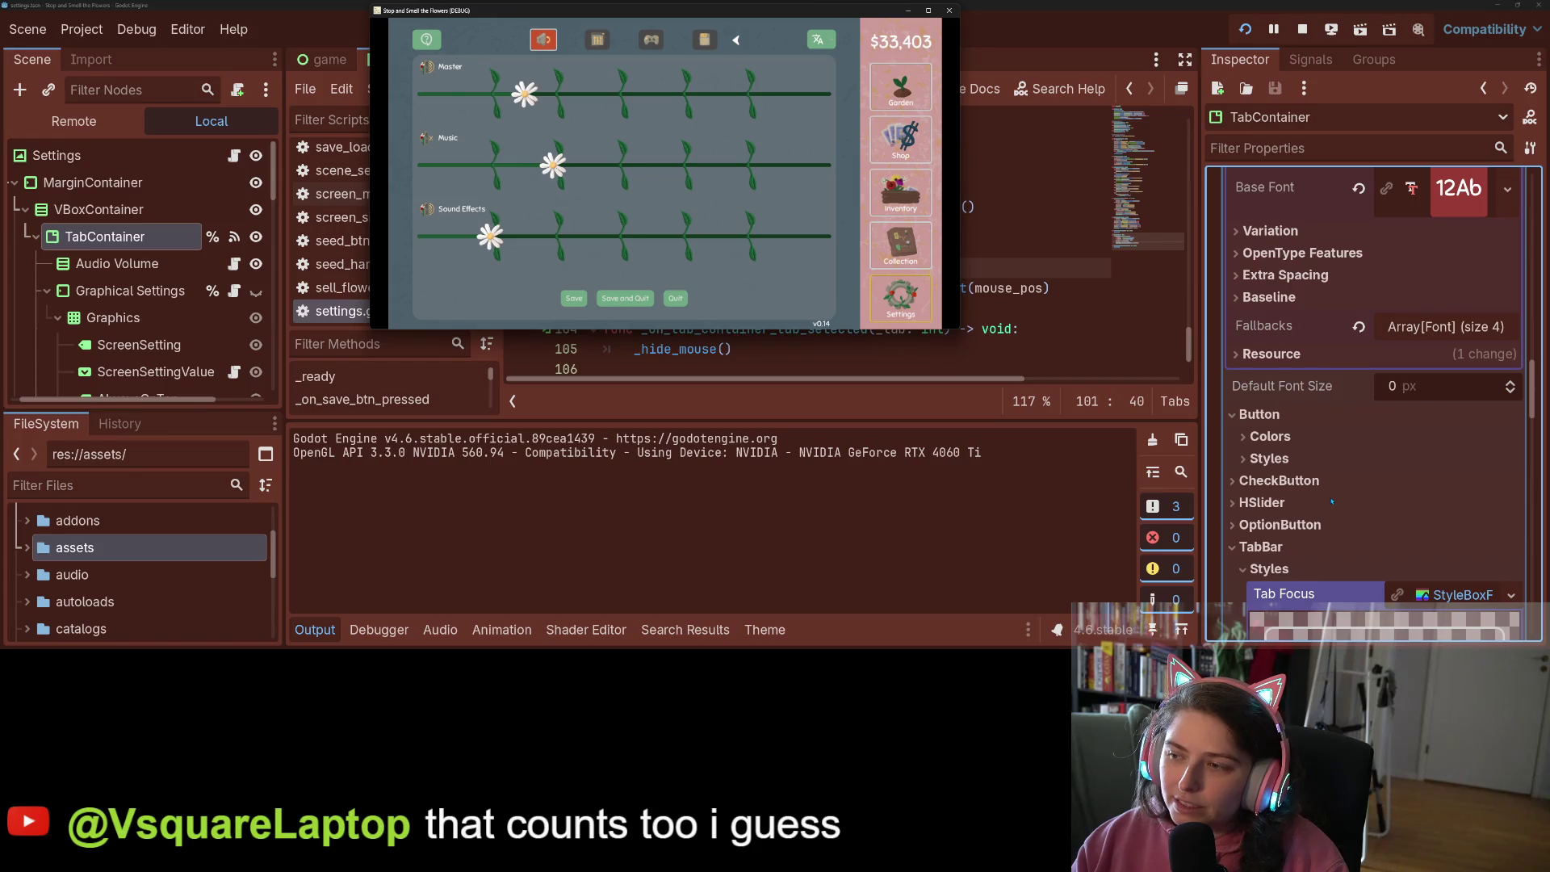
{"action": "scroll", "coordinate": [1332, 501], "scroll_direction": "up", "scroll_amount": 4}
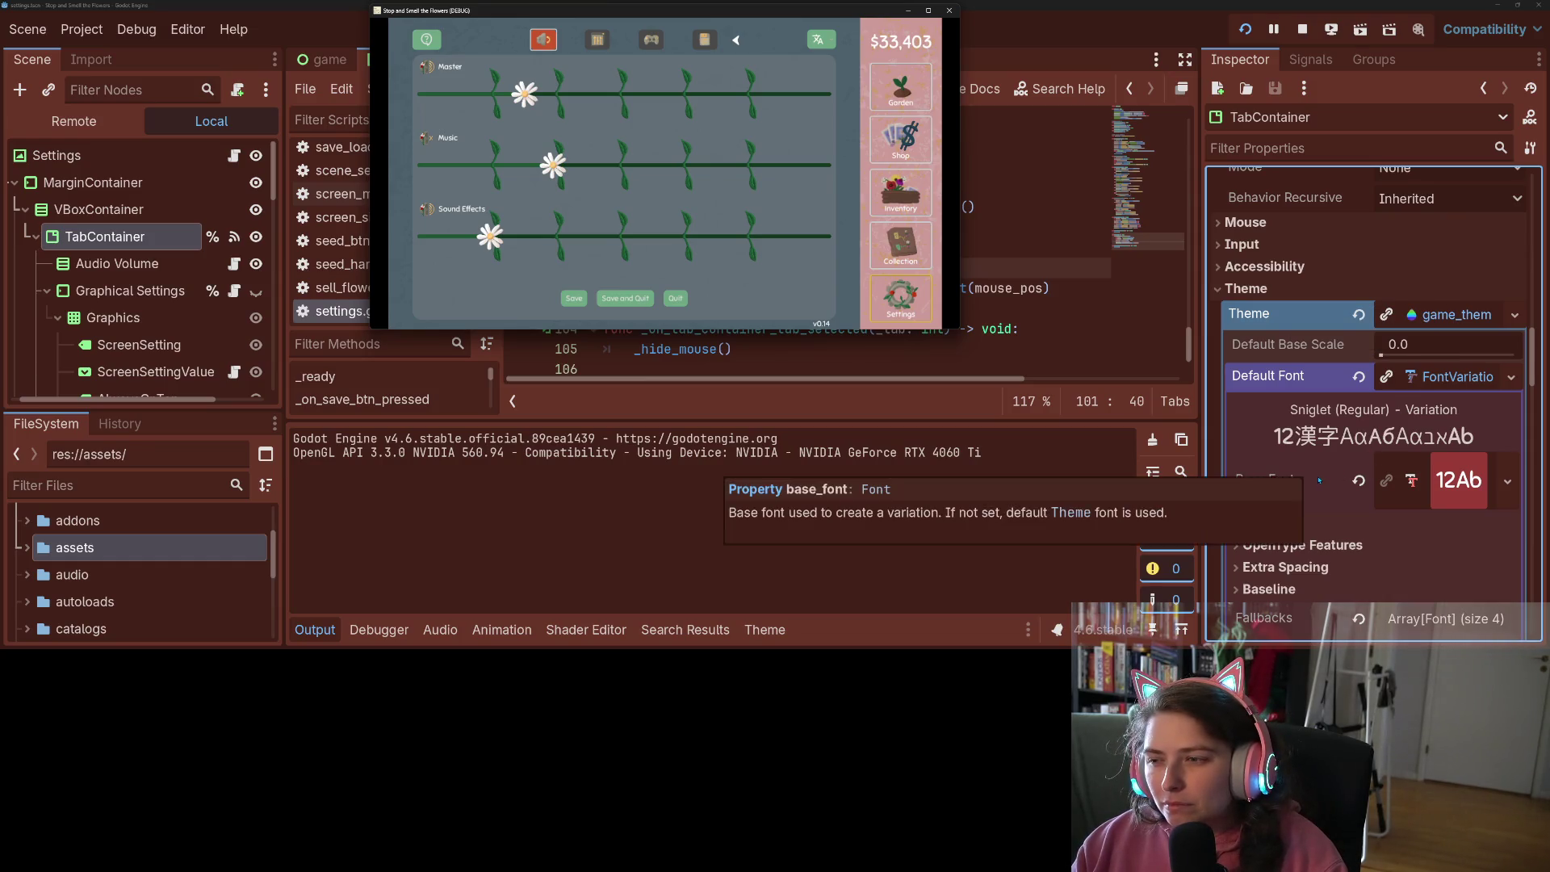
{"action": "scroll", "coordinate": [1340, 476], "scroll_direction": "down", "scroll_amount": 10}
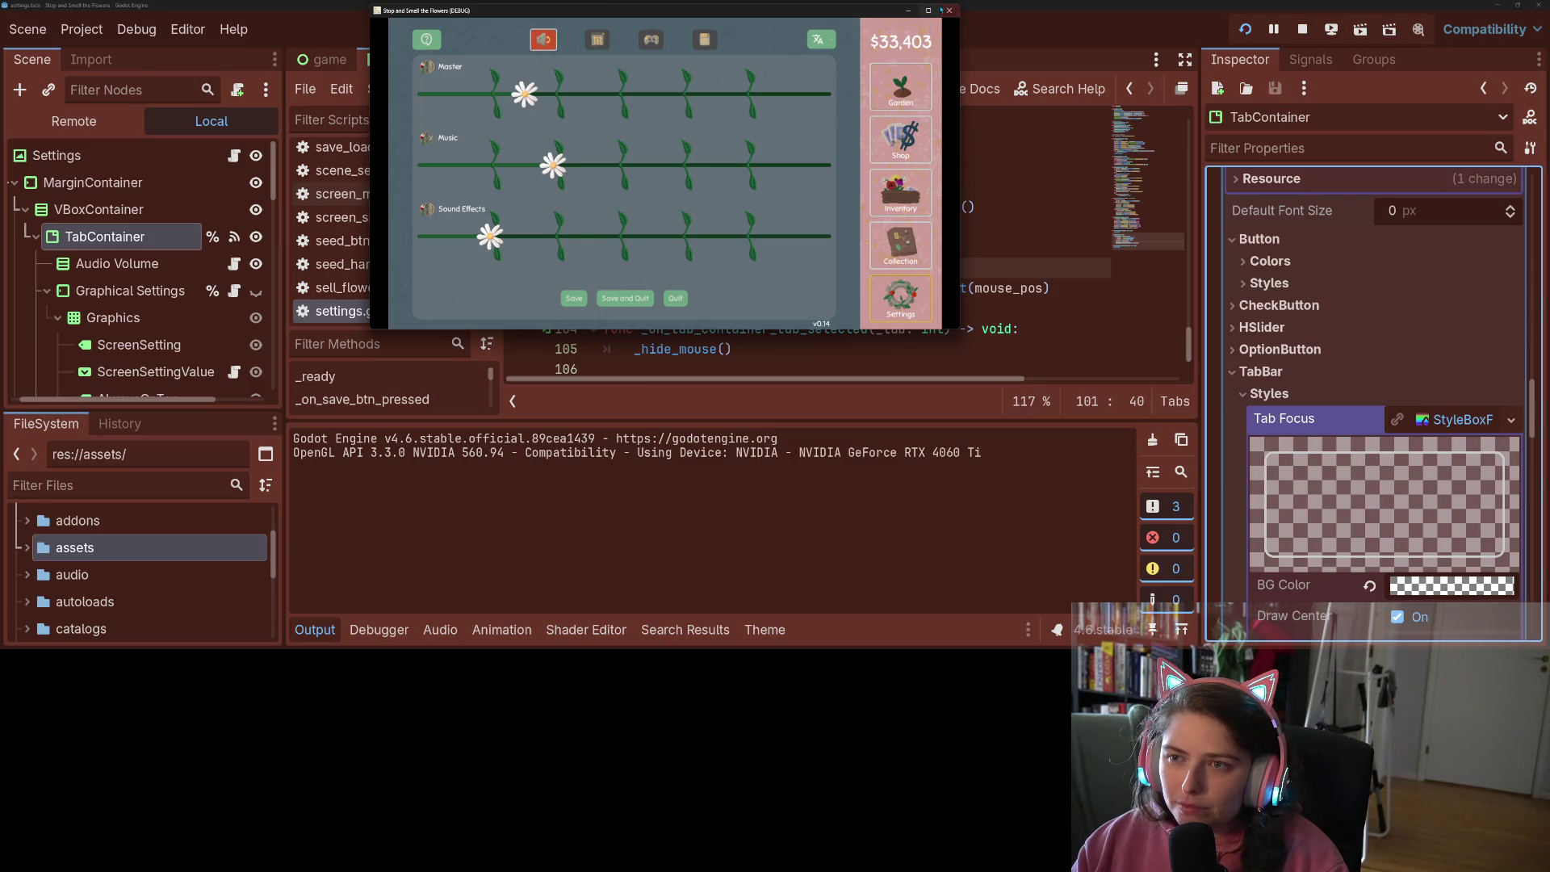
{"action": "scroll", "coordinate": [1345, 535], "scroll_direction": "down", "scroll_amount": 15}
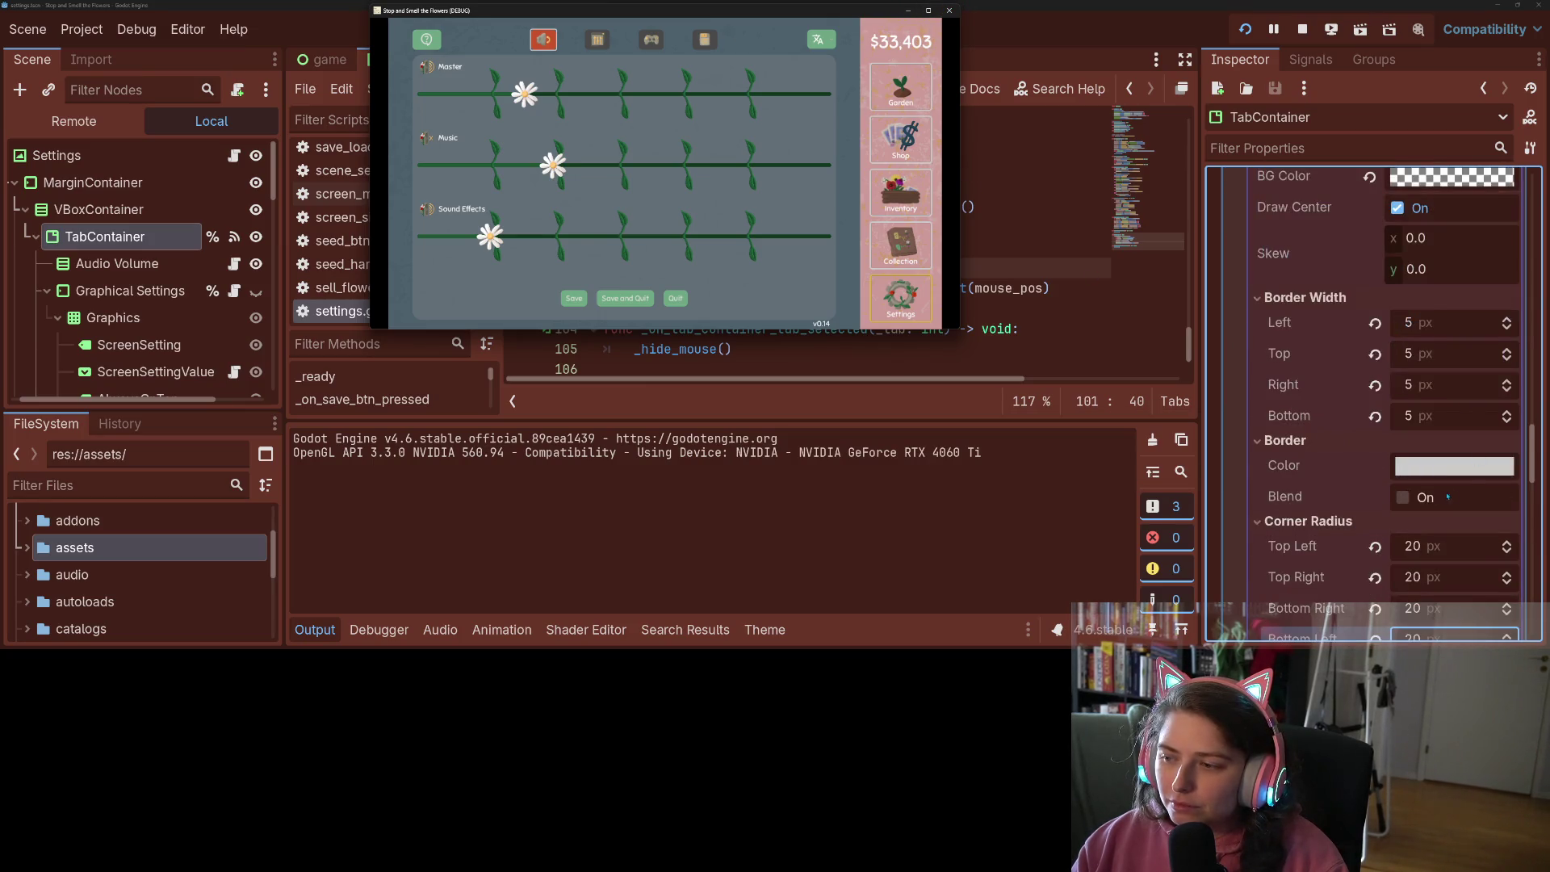
{"action": "left_click", "coordinate": [1370, 478]}
{"action": "left_click", "coordinate": [1370, 480]}
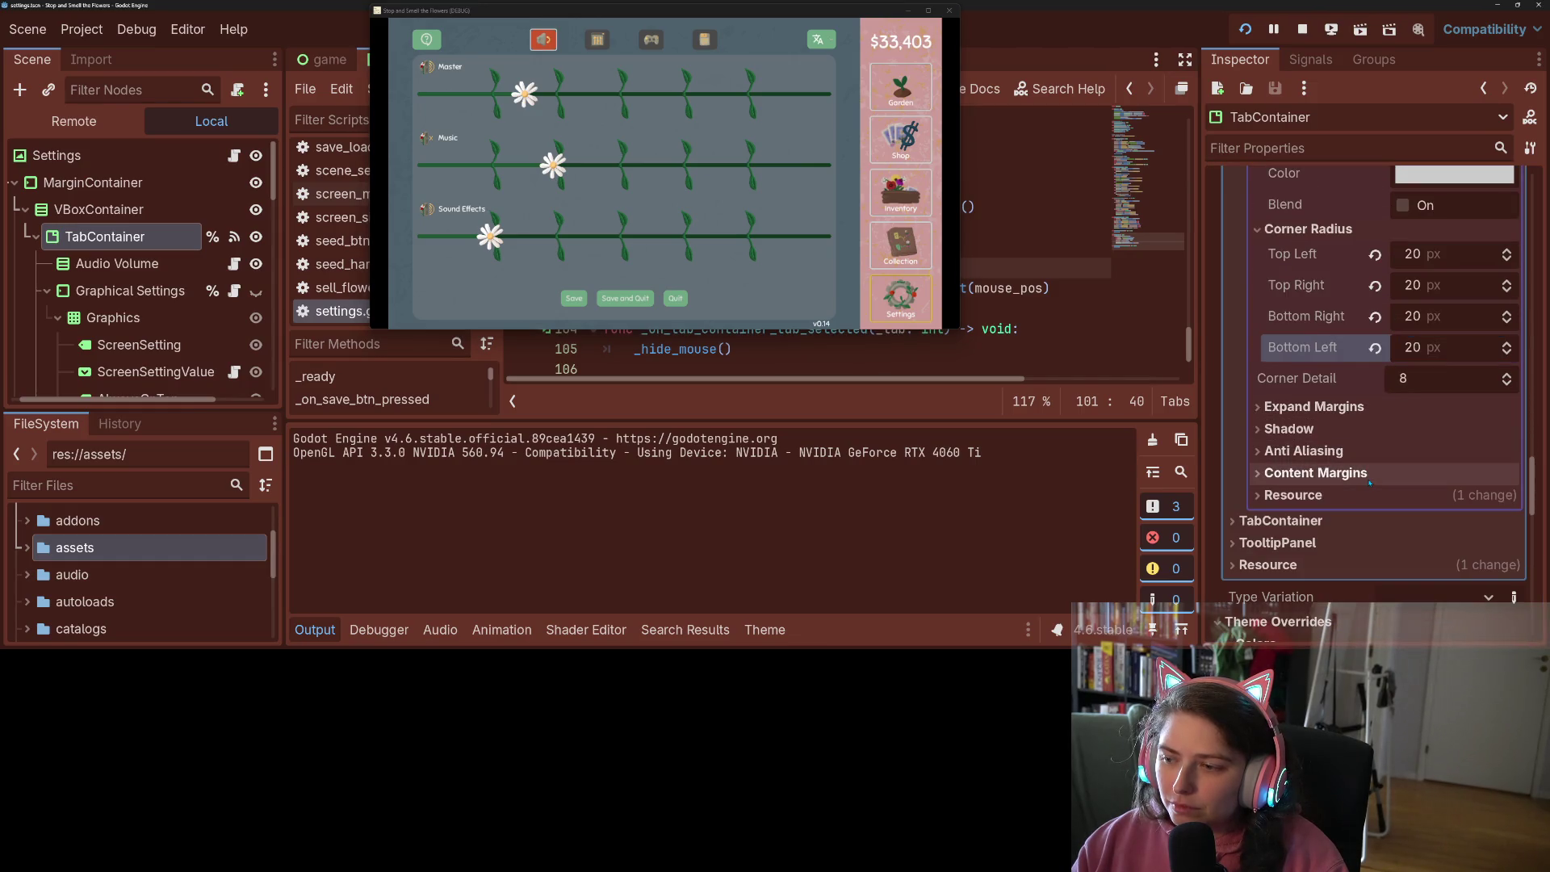
{"action": "left_click", "coordinate": [1284, 521]}
{"action": "scroll", "coordinate": [1289, 543], "scroll_direction": "down", "scroll_amount": 1}
{"action": "scroll", "coordinate": [1289, 543], "scroll_direction": "down", "scroll_amount": 5}
{"action": "left_click", "coordinate": [1434, 446]}
{"action": "scroll", "coordinate": [1435, 447], "scroll_direction": "down", "scroll_amount": 5}
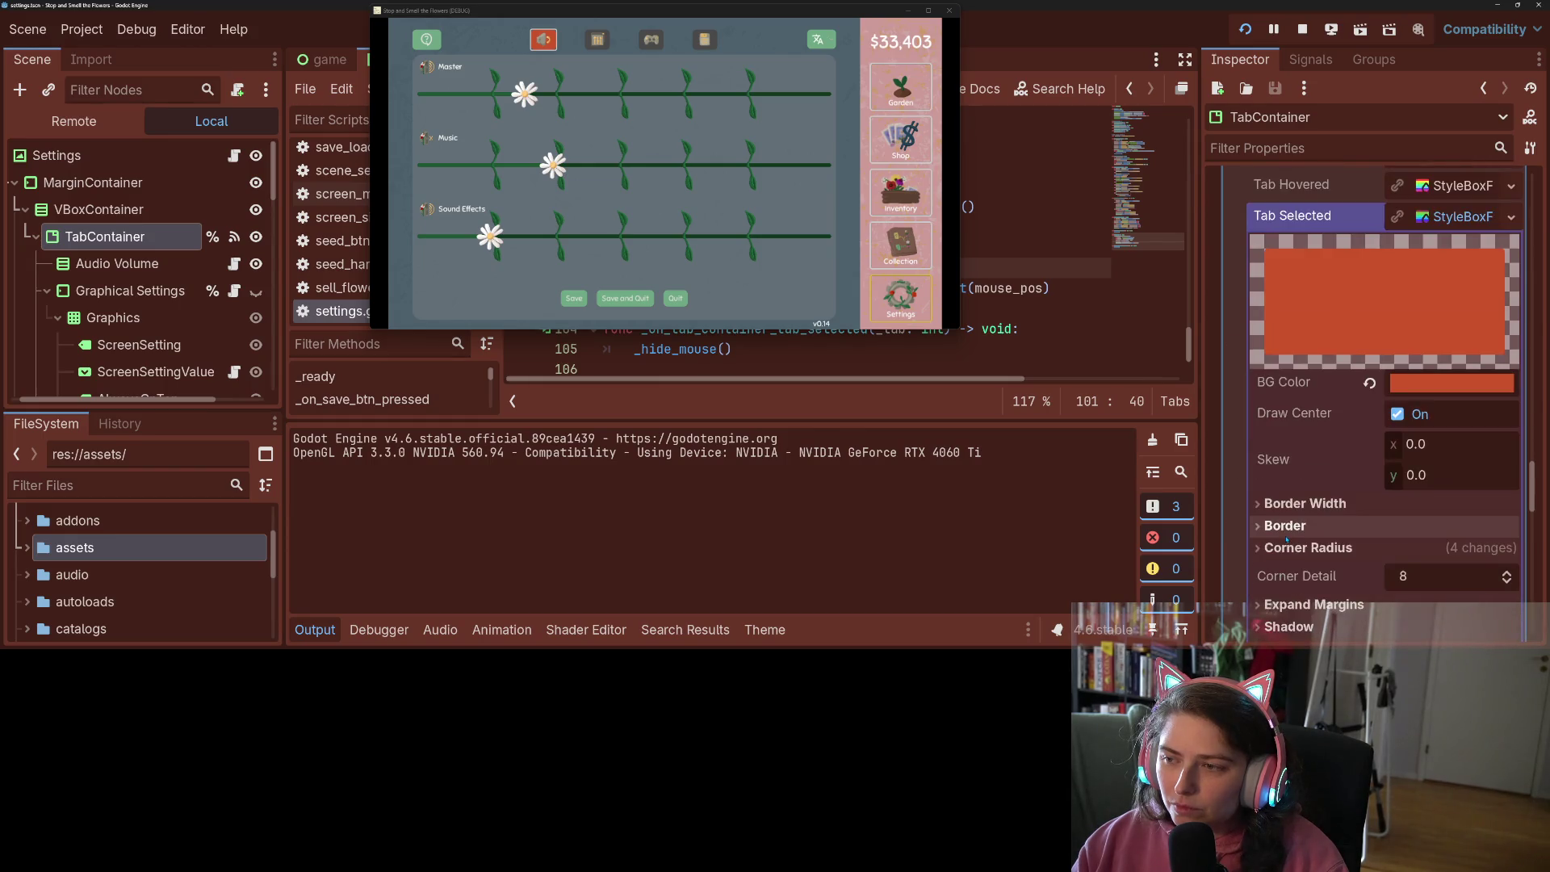
{"action": "scroll", "coordinate": [1435, 446], "scroll_direction": "up", "scroll_amount": 5}
{"action": "left_click", "coordinate": [1435, 394]}
Copy the value of TabBar's Tab Focus style box
{"action": "scroll", "coordinate": [1380, 428], "scroll_direction": "up", "scroll_amount": 1}
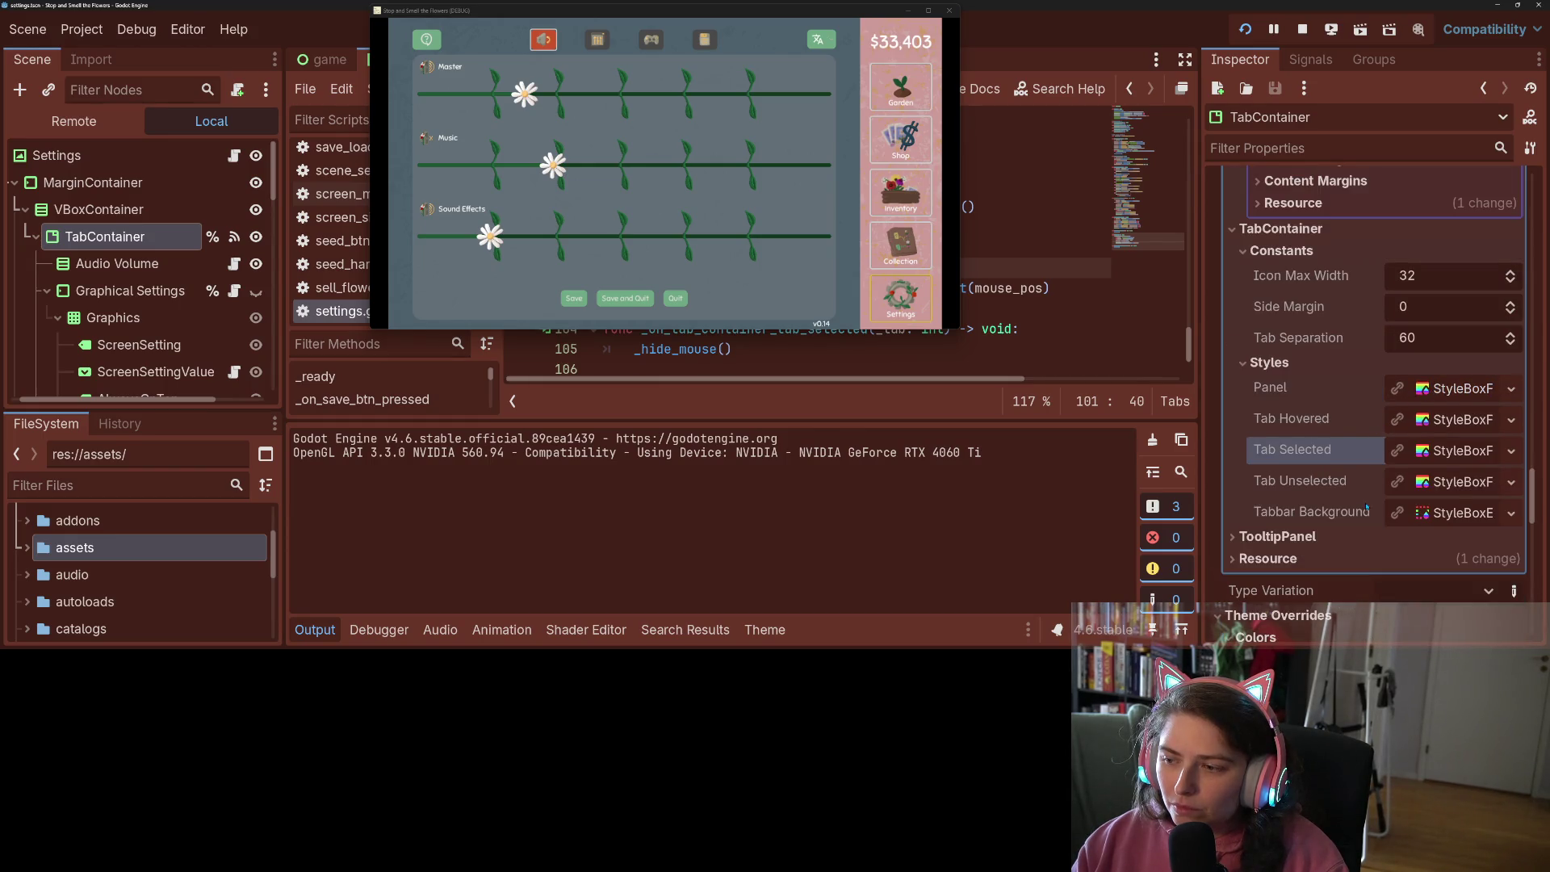
{"action": "scroll", "coordinate": [1301, 446], "scroll_direction": "up", "scroll_amount": 15}
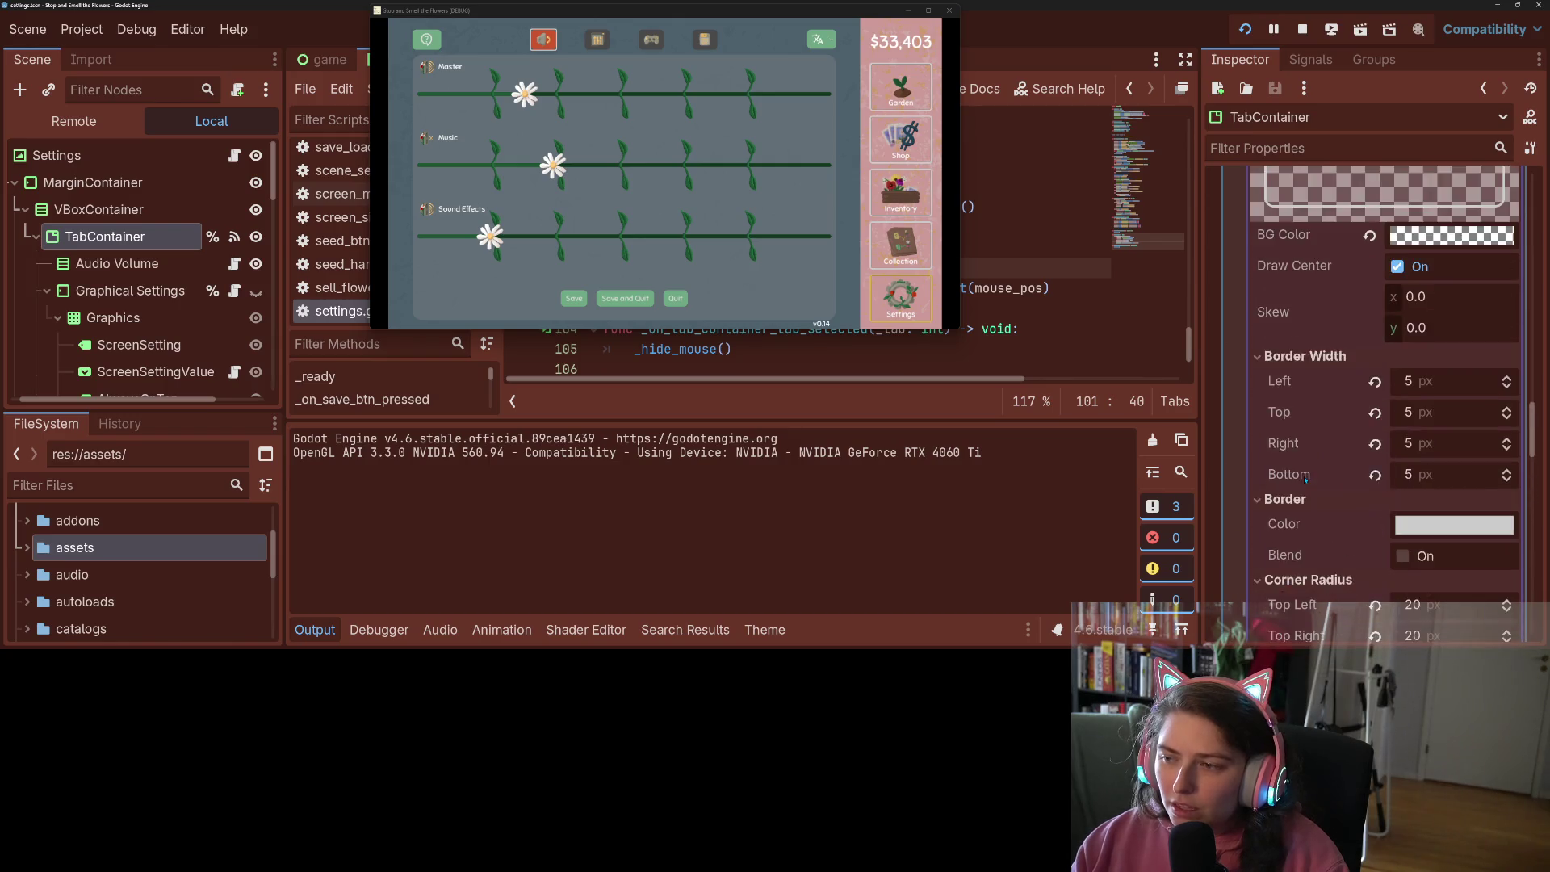
{"action": "right_click", "coordinate": [1318, 359]}
{"action": "left_click", "coordinate": [1364, 372]}
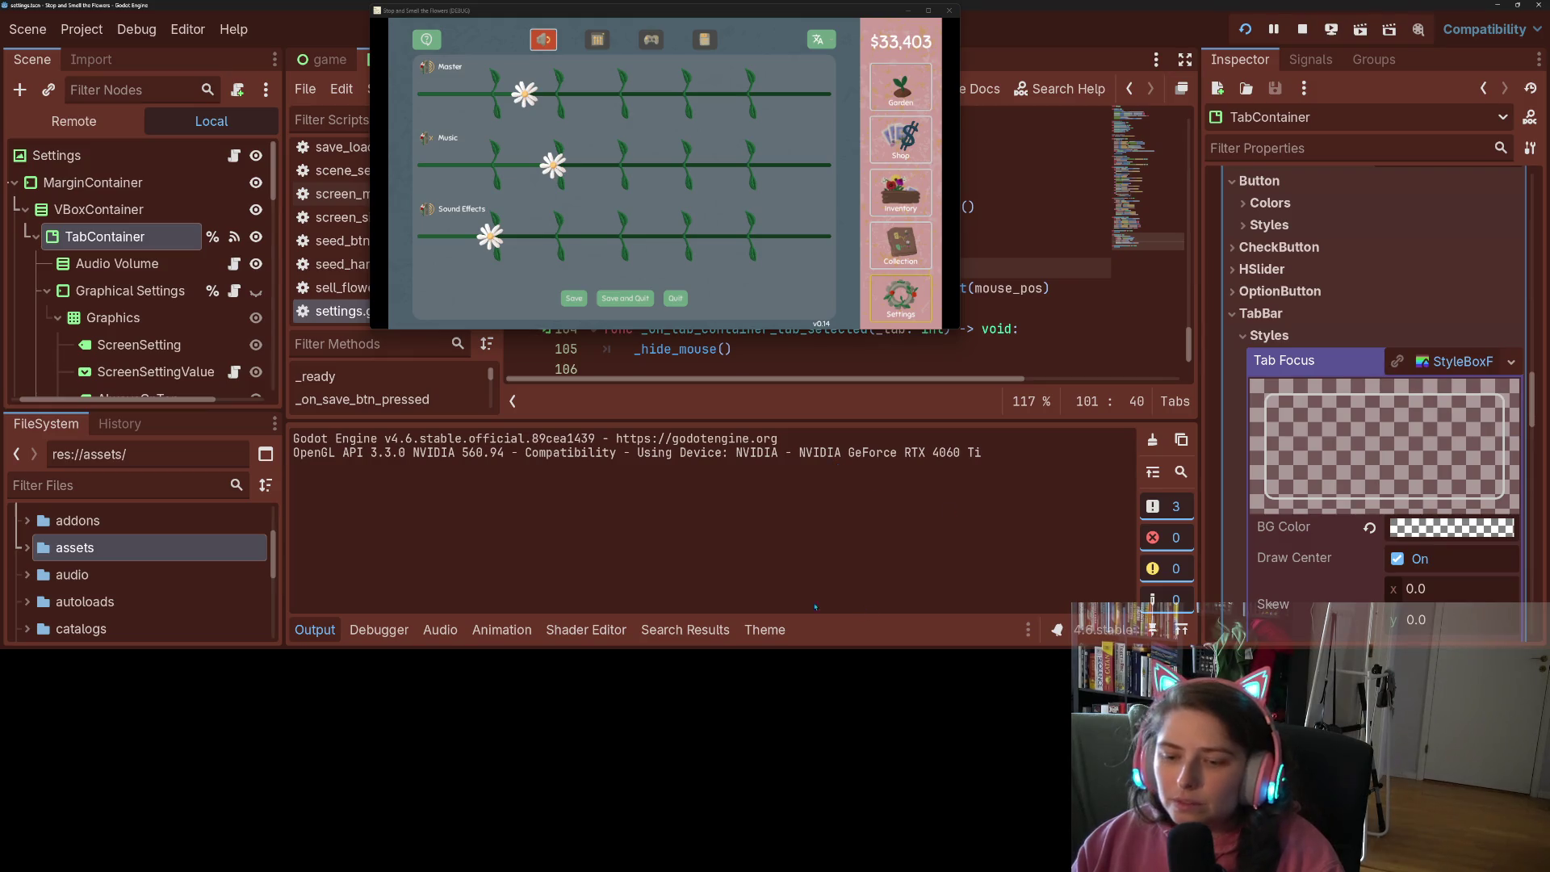
In the Theme panel, add a TabContainer tab_focus override using the copied StyleBoxFlat, and save
{"action": "left_click", "coordinate": [765, 630]}
{"action": "left_click", "coordinate": [840, 388]}
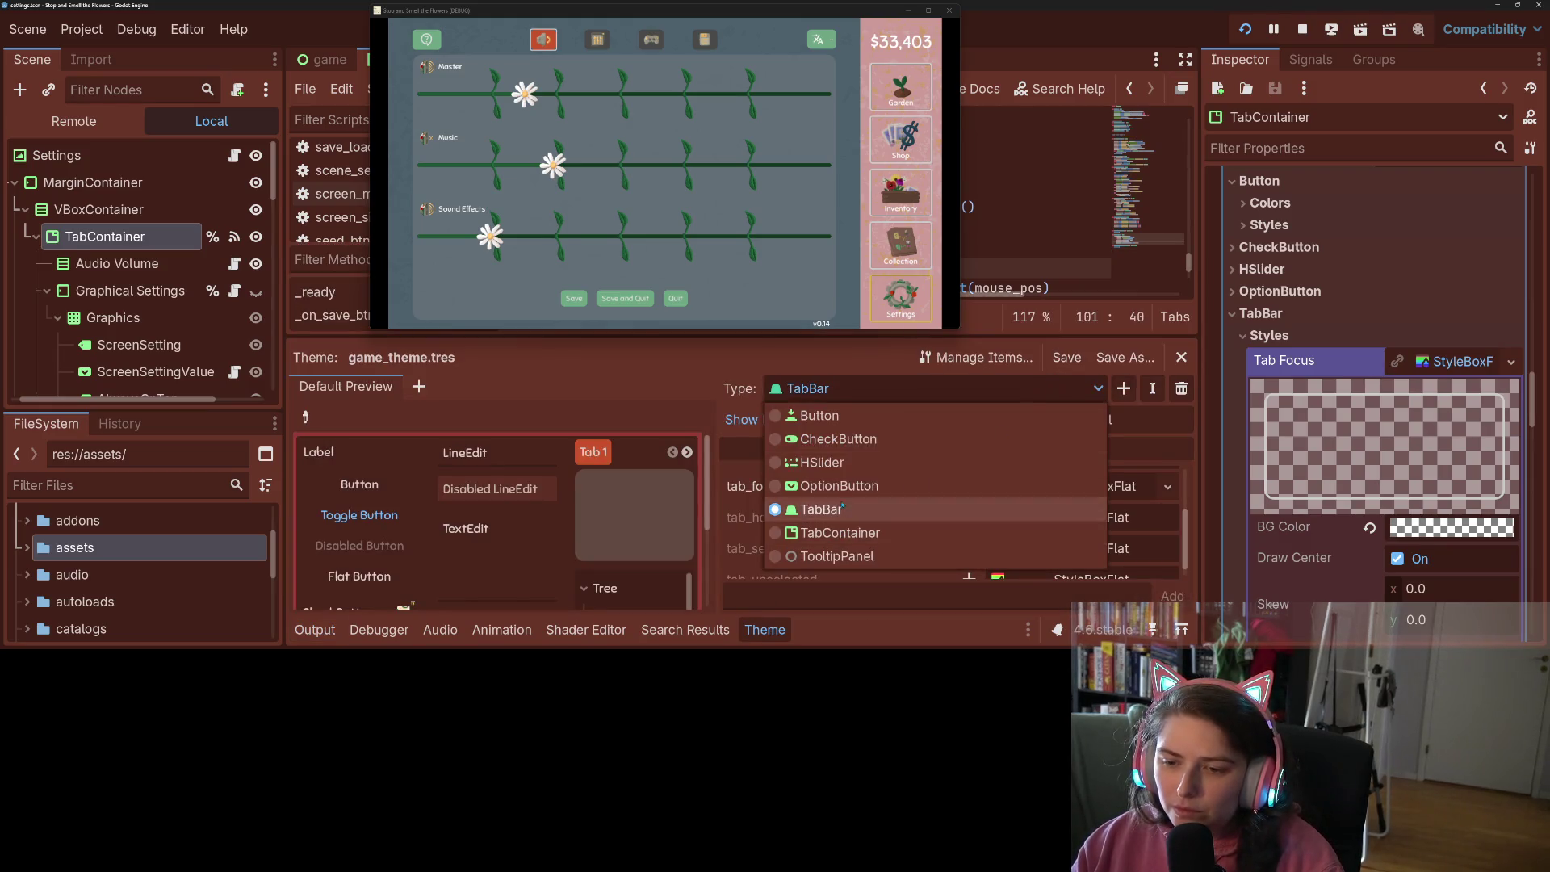
{"action": "left_click", "coordinate": [848, 532]}
{"action": "scroll", "coordinate": [968, 526], "scroll_direction": "up", "scroll_amount": 3}
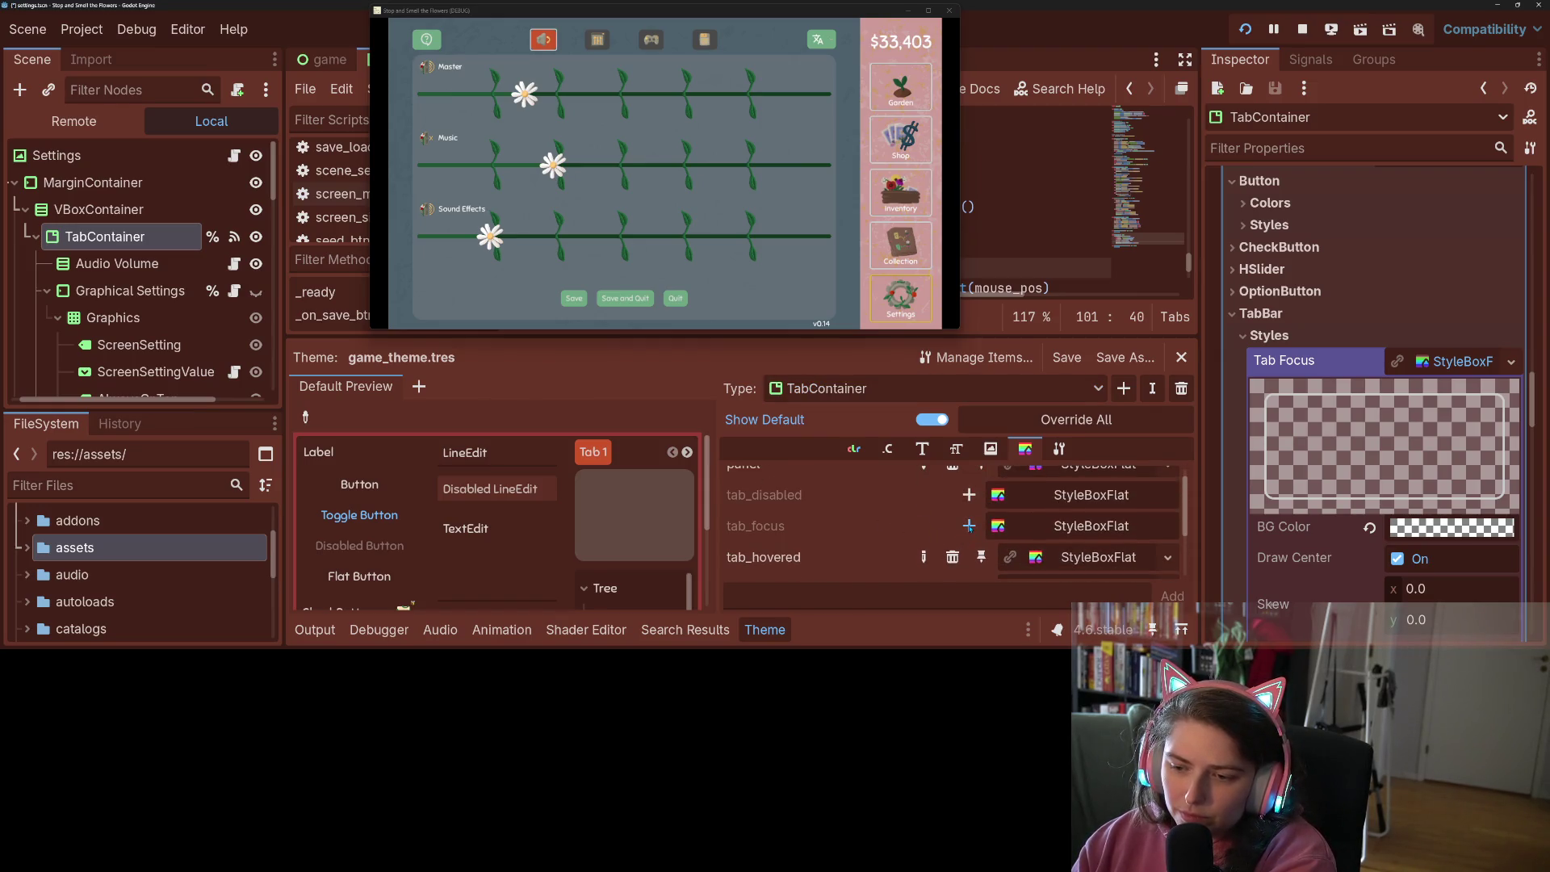
{"action": "left_click", "coordinate": [969, 527]}
{"action": "scroll", "coordinate": [1331, 317], "scroll_direction": "up", "scroll_amount": 3}
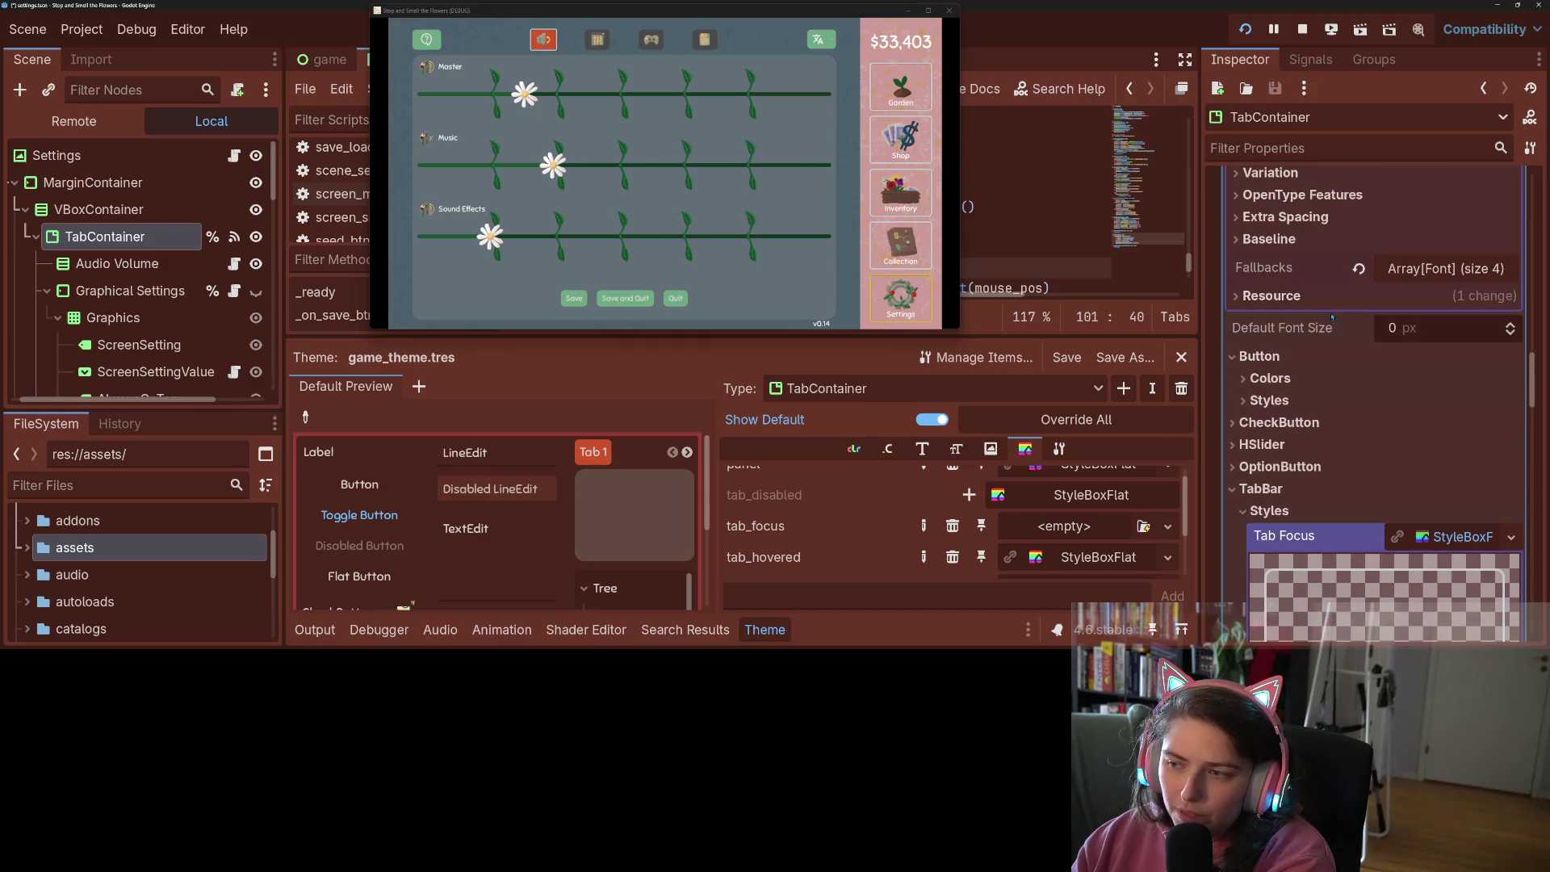
{"action": "scroll", "coordinate": [1295, 448], "scroll_direction": "down", "scroll_amount": 10}
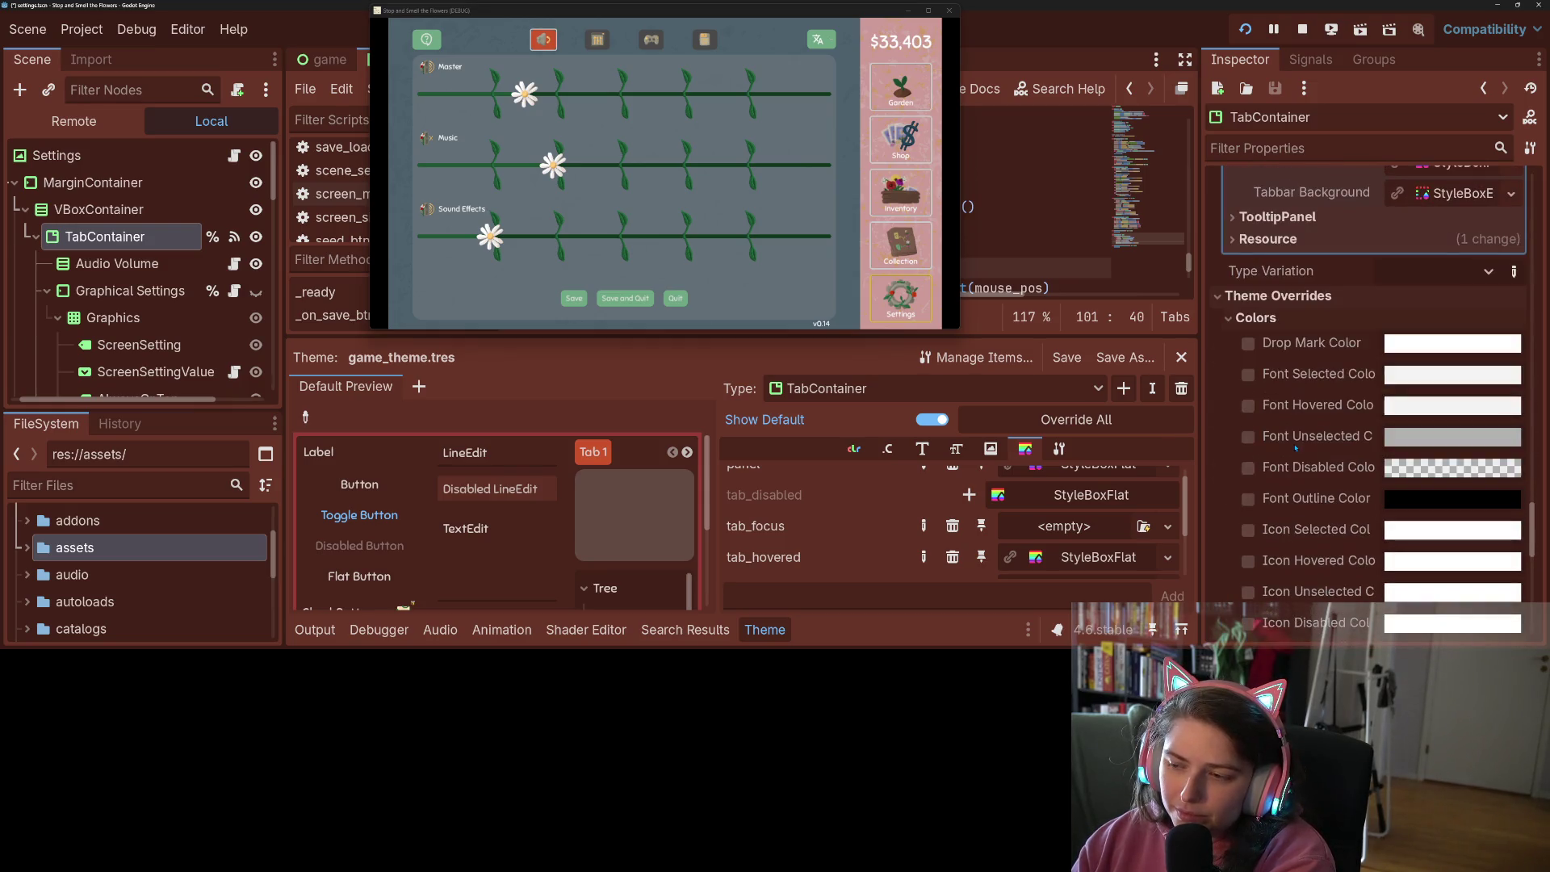
{"action": "scroll", "coordinate": [1300, 444], "scroll_direction": "up", "scroll_amount": 8}
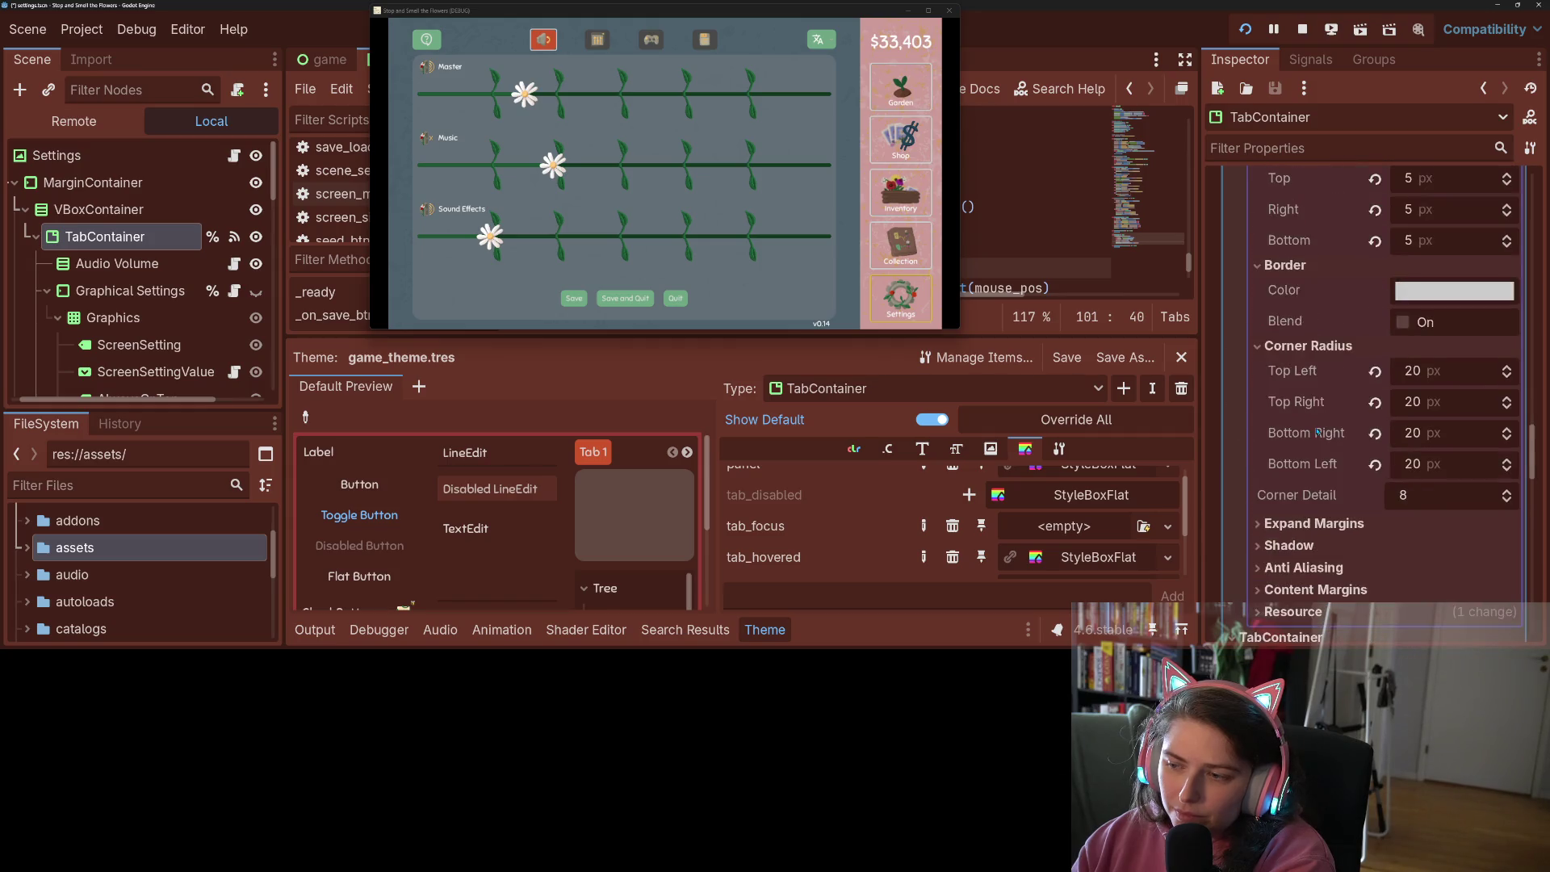
{"action": "scroll", "coordinate": [1317, 432], "scroll_direction": "down", "scroll_amount": 3}
{"action": "scroll", "coordinate": [1312, 476], "scroll_direction": "down", "scroll_amount": 3}
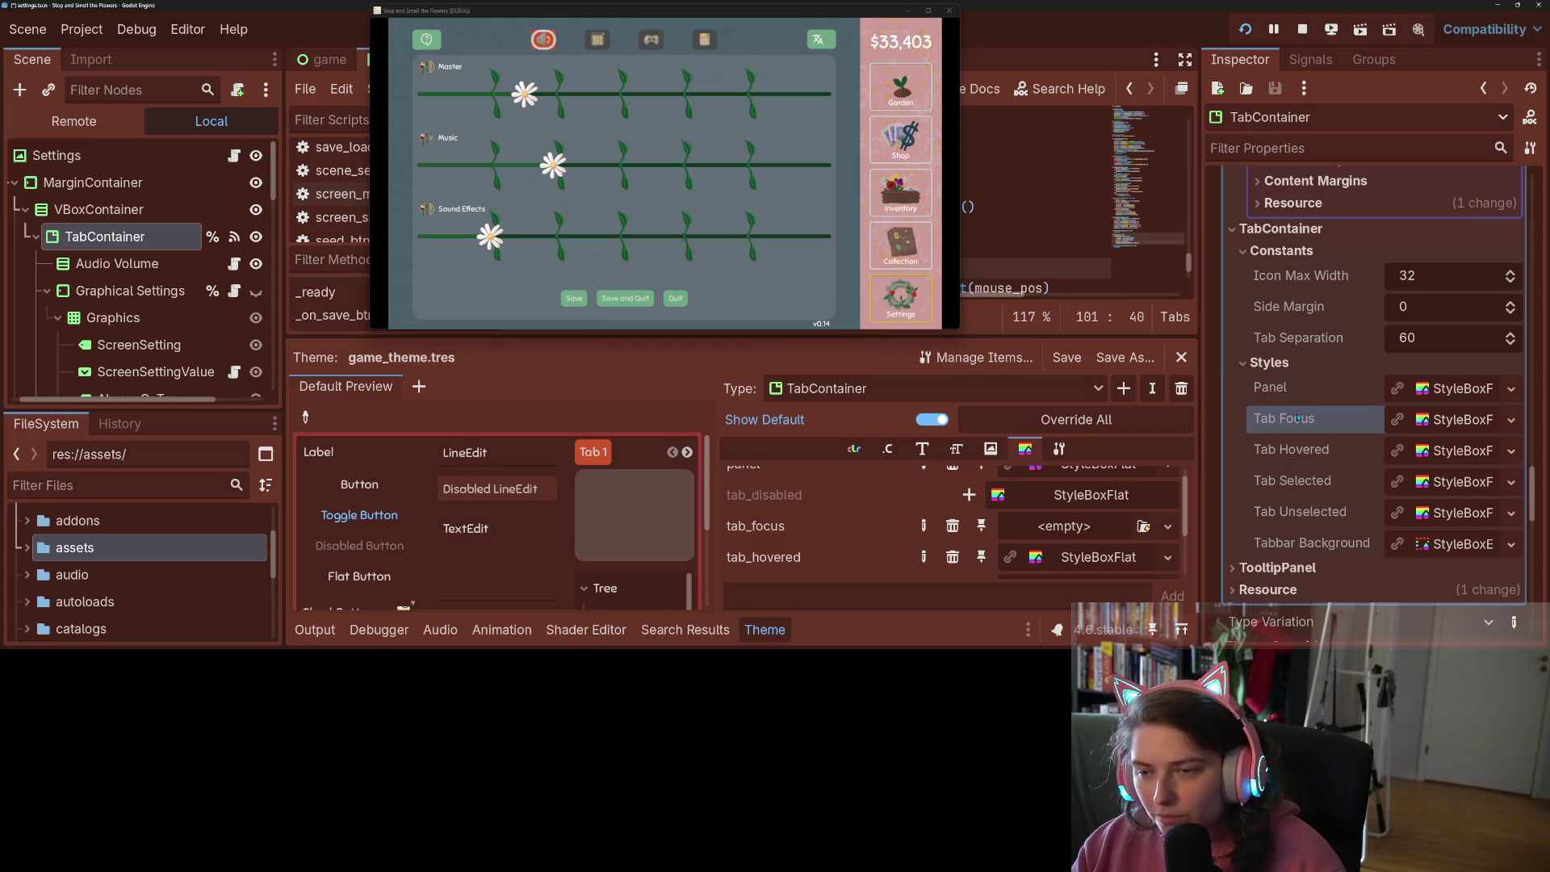
{"action": "key", "text": "ctrl+s"}
Set the TabContainer Tab Focus border widths to 2 px on all sides
{"action": "left_click", "coordinate": [1453, 420]}
{"action": "left_click", "coordinate": [1430, 500]}
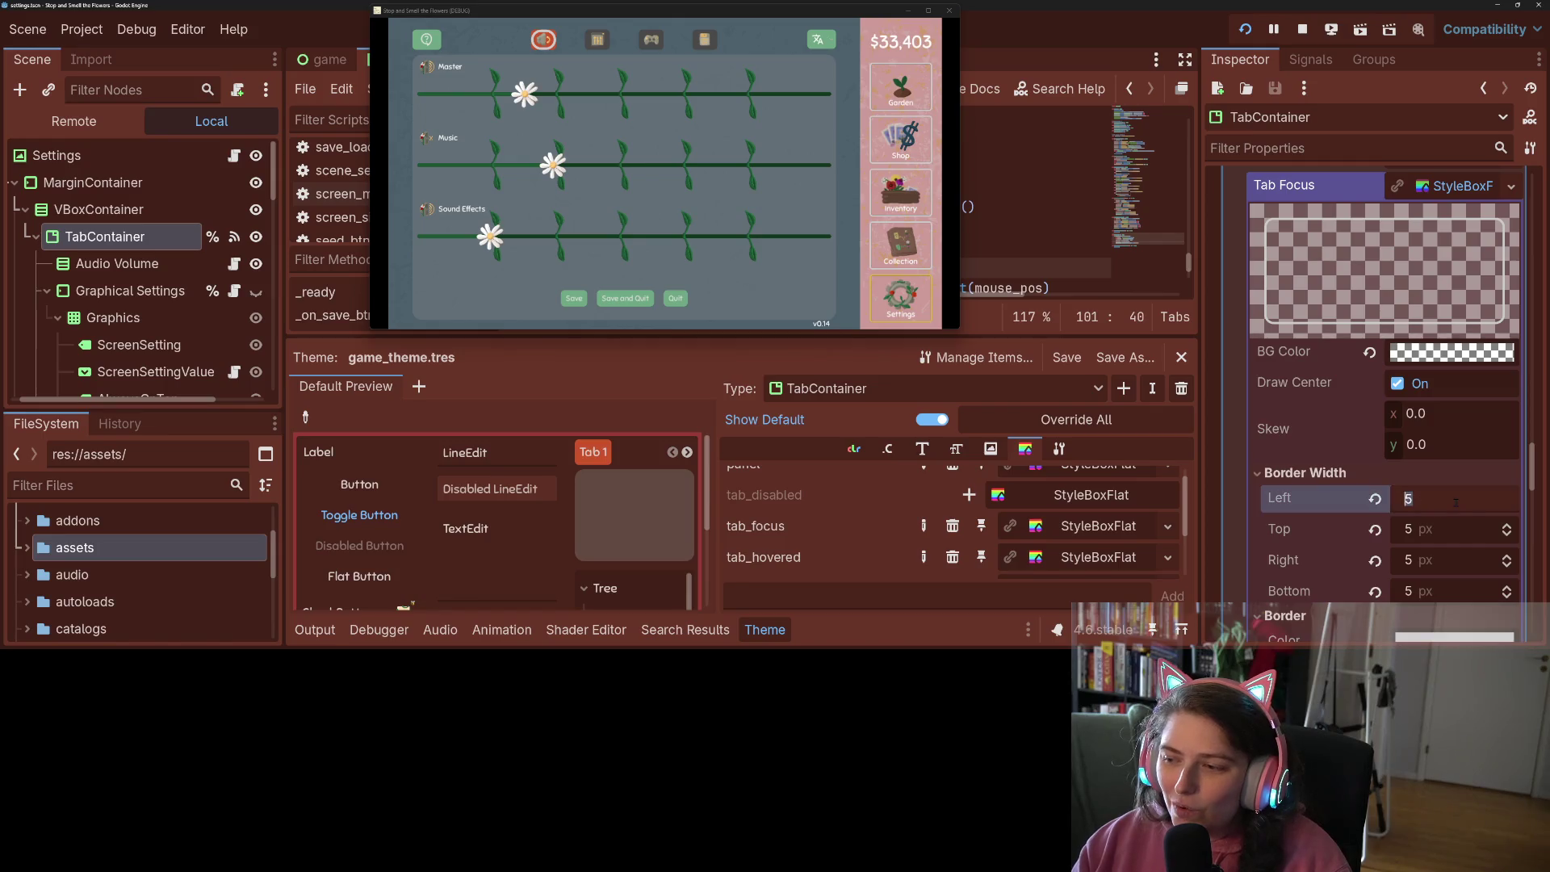
{"action": "type", "text": "2"}
{"action": "key", "text": "Tab"}
{"action": "type", "text": "2"}
{"action": "key", "text": "Tab"}
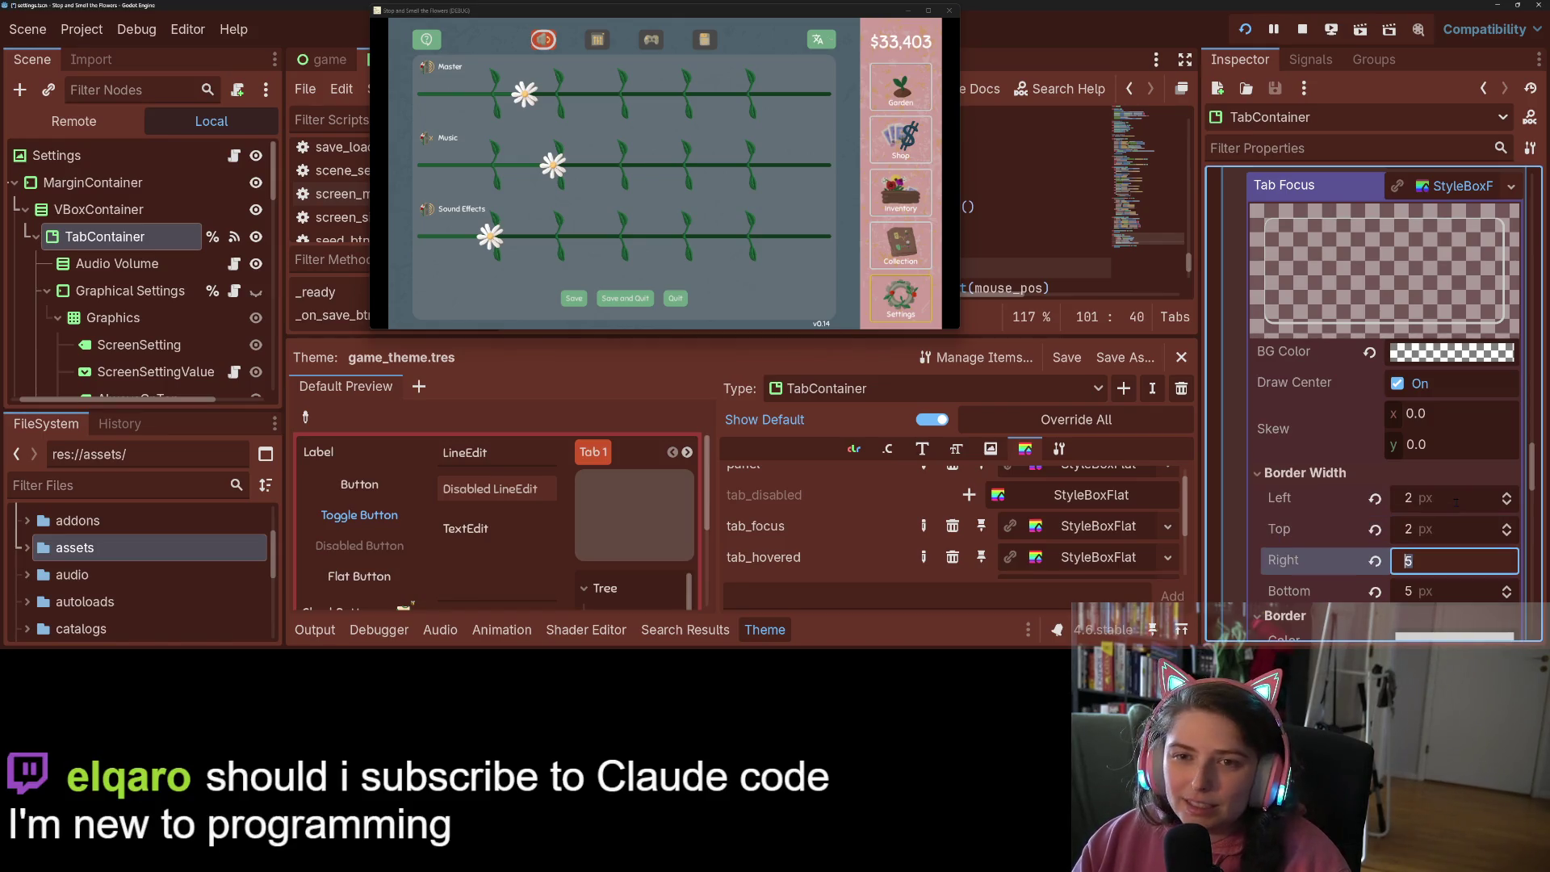
{"action": "key", "text": "Tab"}
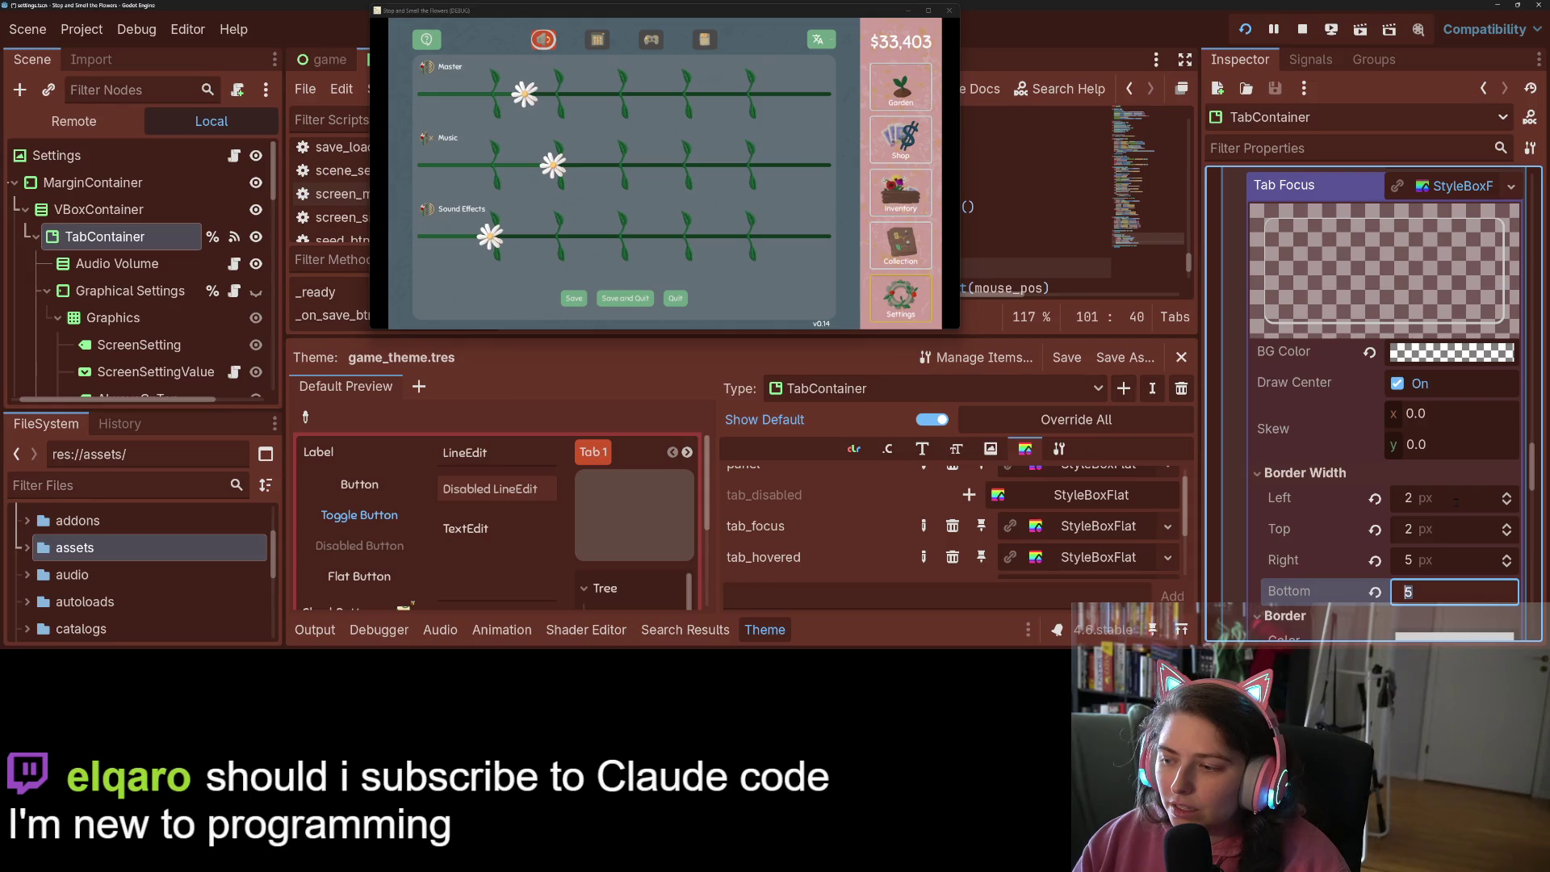
{"action": "key", "text": "shift+Tab"}
{"action": "type", "text": "2"}
{"action": "key", "text": "Tab"}
{"action": "type", "text": "2"}
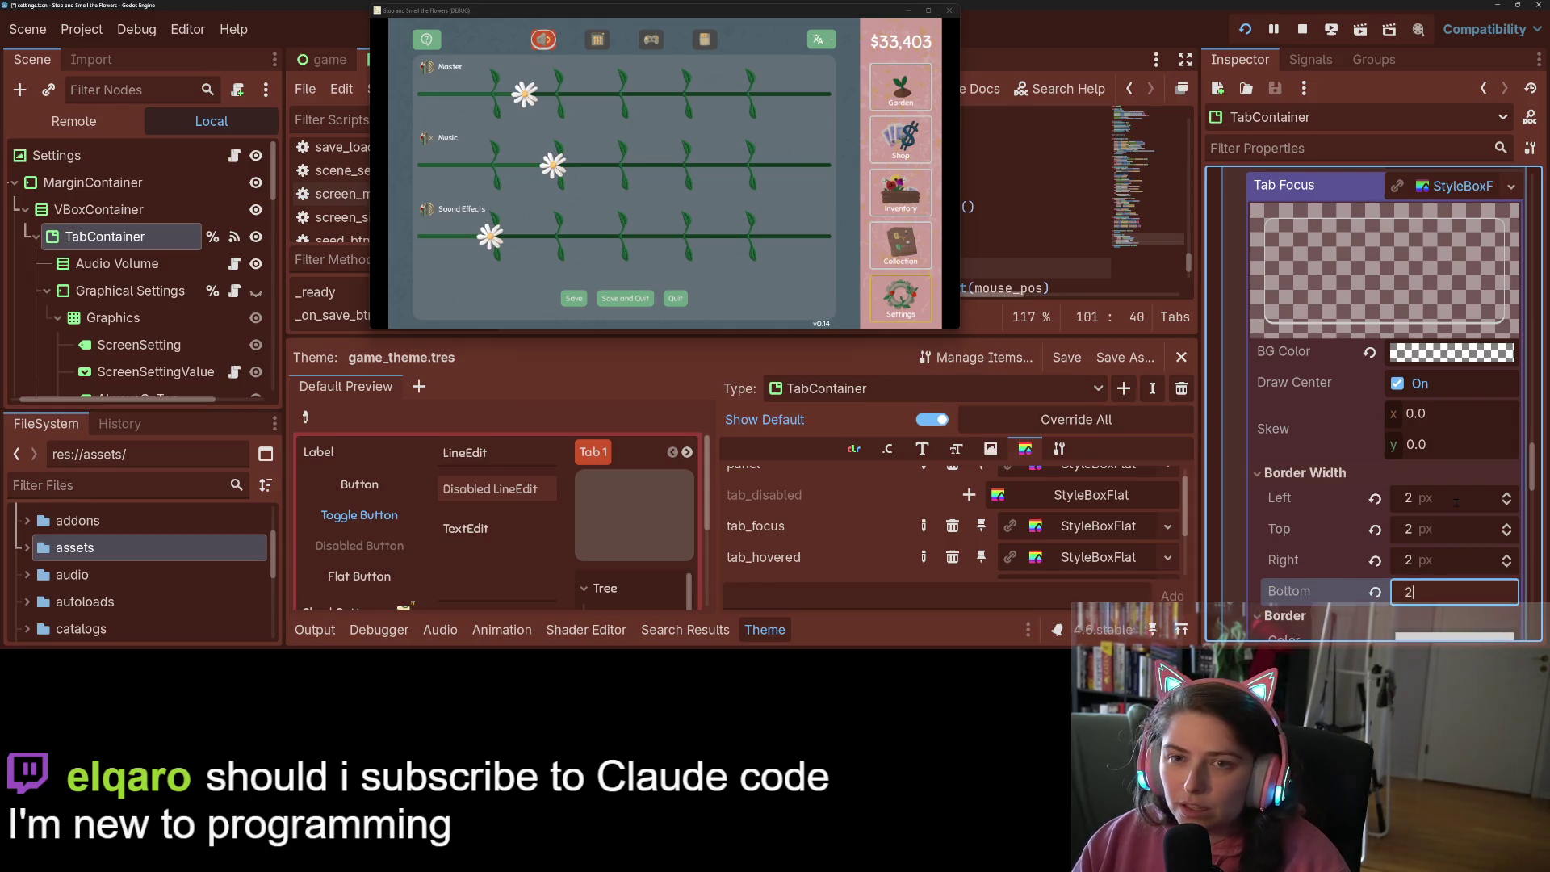
{"action": "key", "text": "Tab"}
Round the Tab Focus corners to 5 px and maximize the running game window
{"action": "scroll", "coordinate": [1445, 468], "scroll_direction": "down", "scroll_amount": 5}
{"action": "left_click", "coordinate": [1443, 417]}
{"action": "type", "text": "5"}
{"action": "key", "text": "Tab"}
{"action": "type", "text": "5"}
{"action": "key", "text": "Tab"}
{"action": "type", "text": "5"}
{"action": "key", "text": "Tab"}
{"action": "type", "text": "5"}
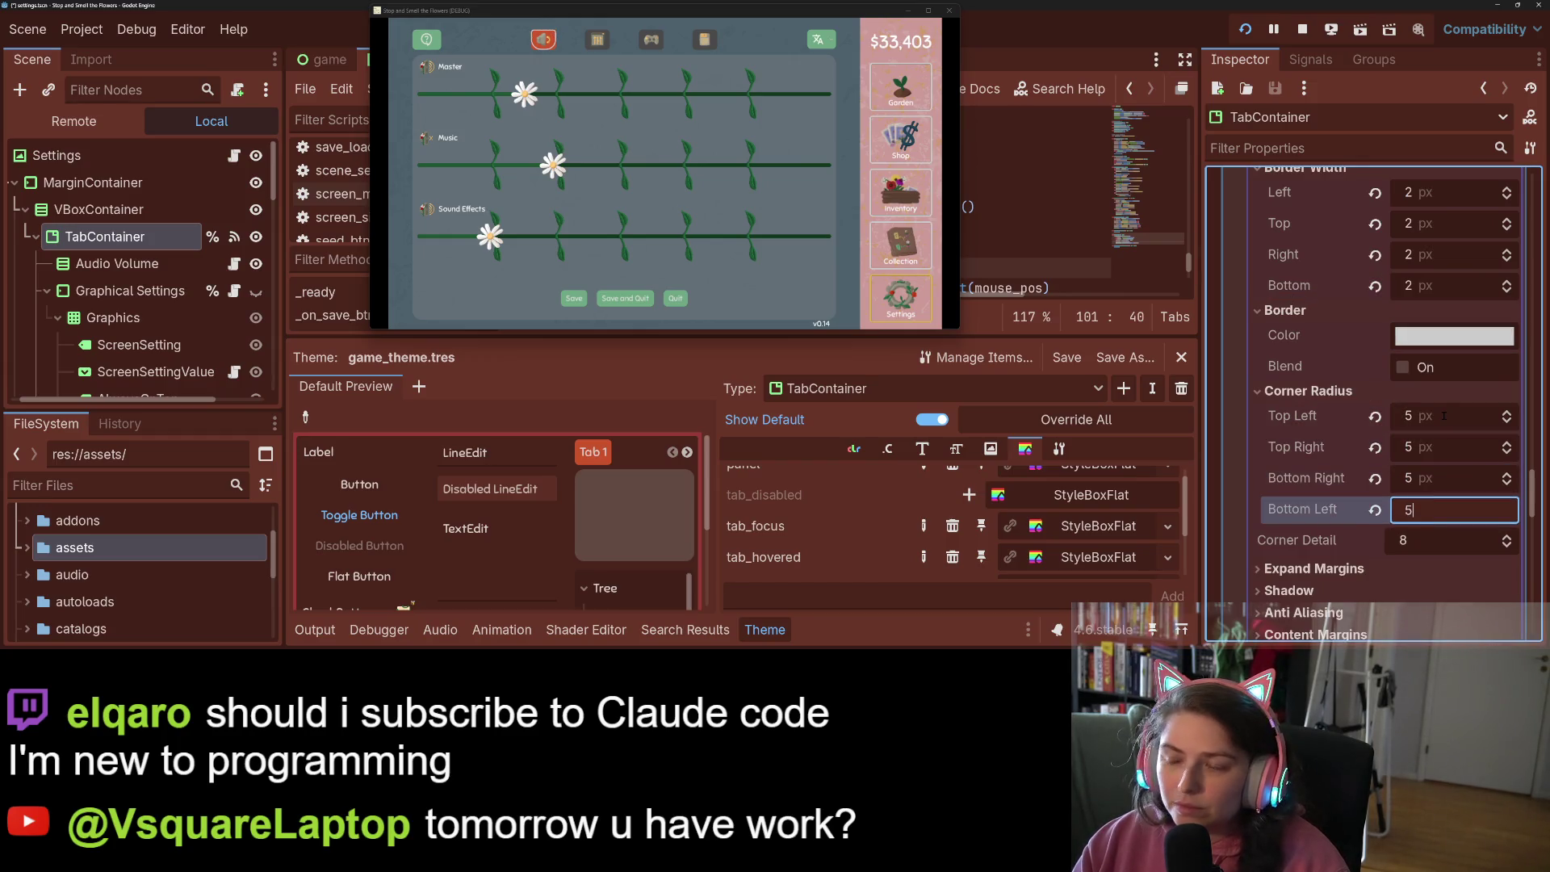
{"action": "key", "text": "Return"}
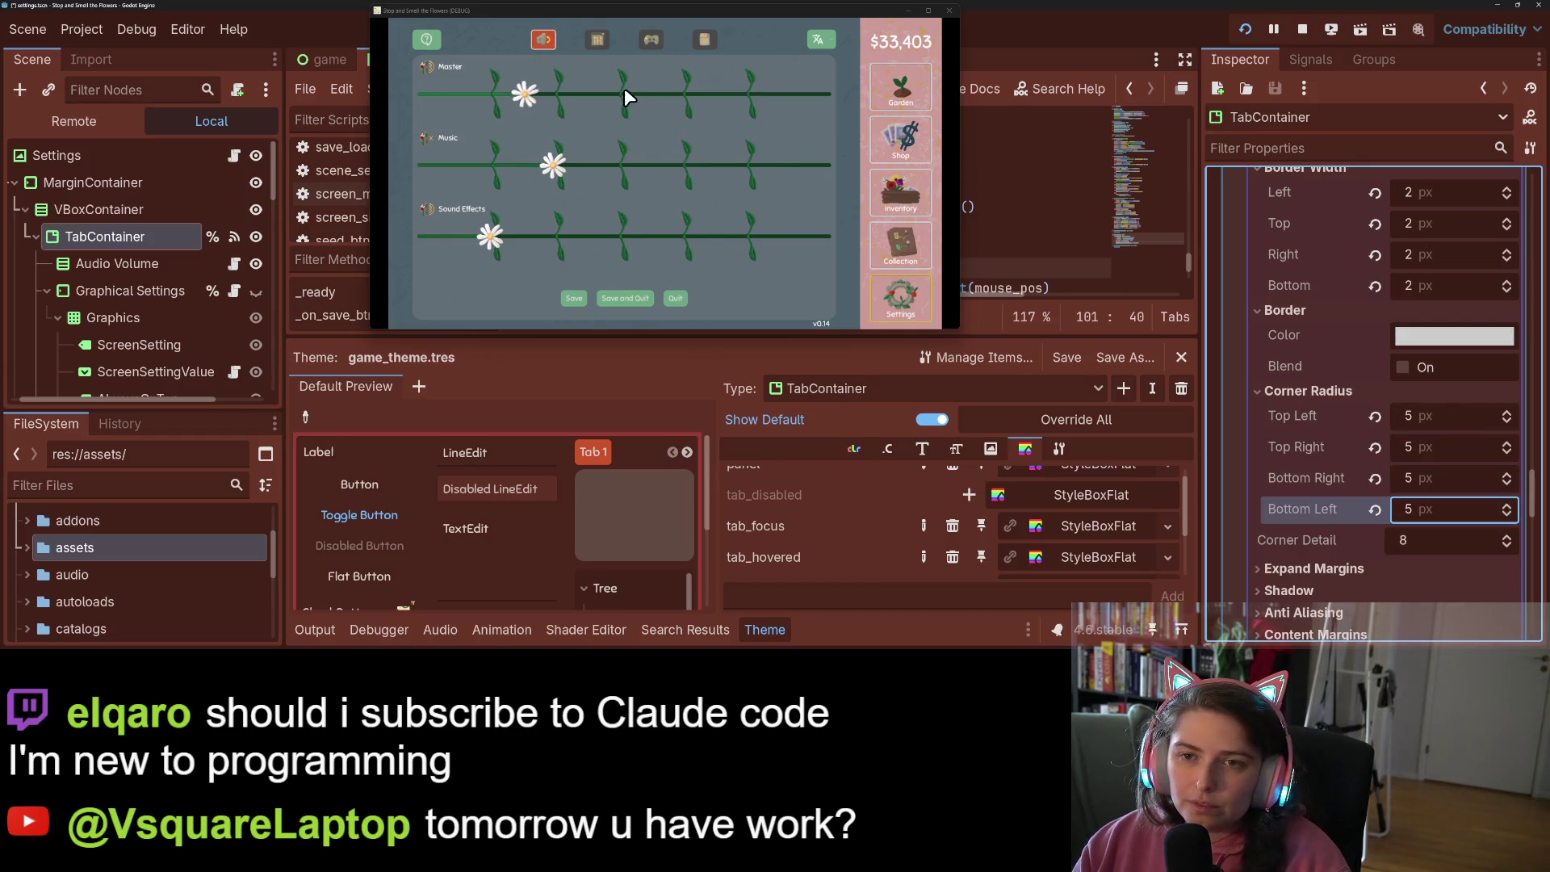
{"action": "left_click", "coordinate": [929, 11]}
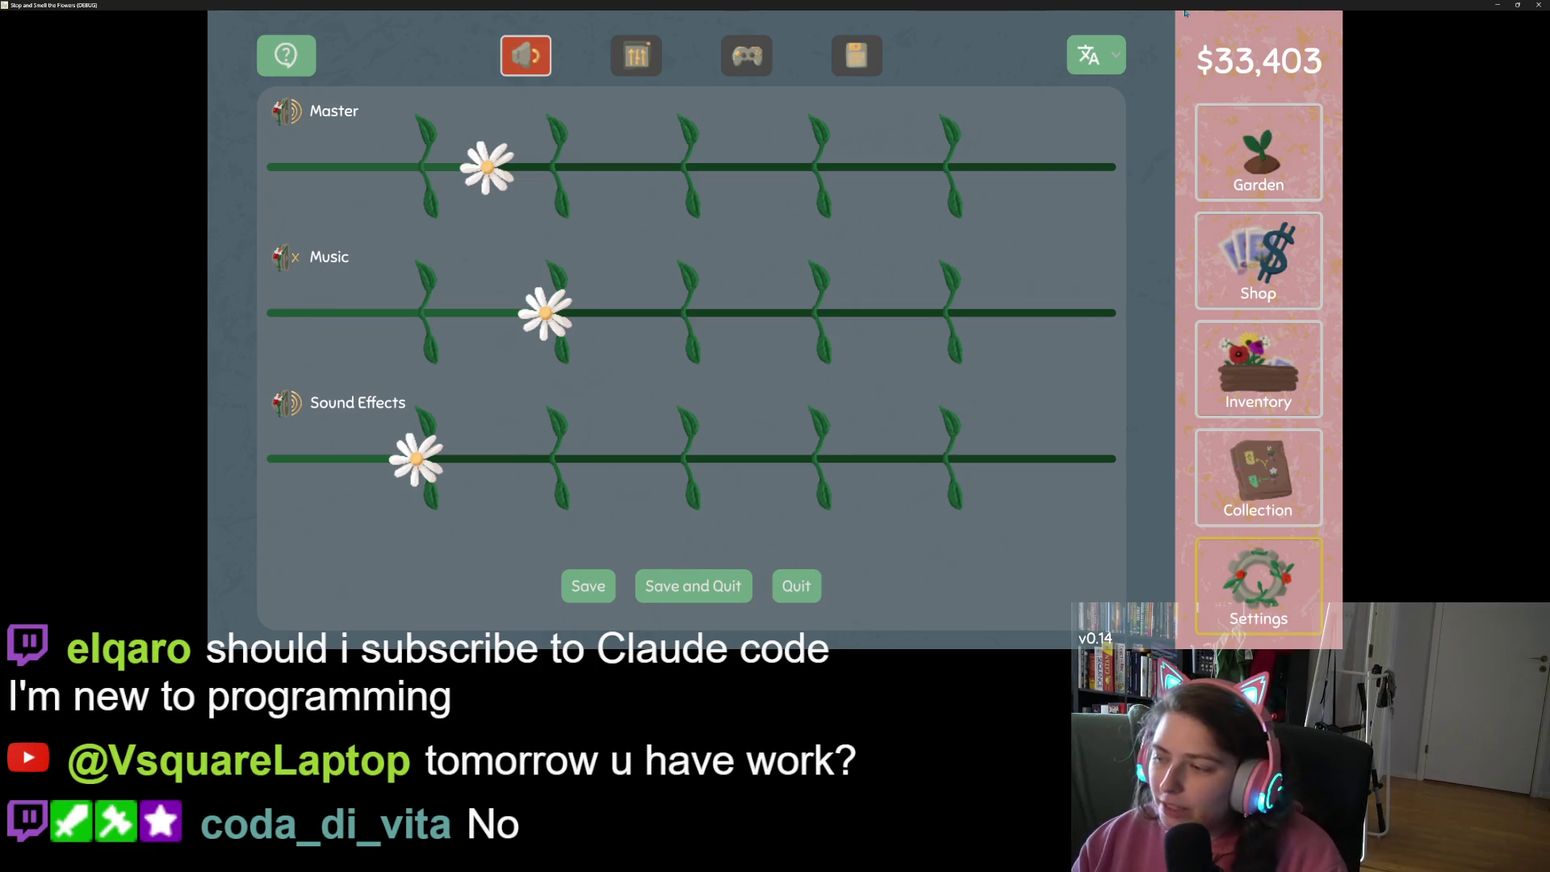
Set the Tab Focus expand margins to 1 px on all four sides, then maximize the game window
{"action": "double_click", "coordinate": [1238, 10]}
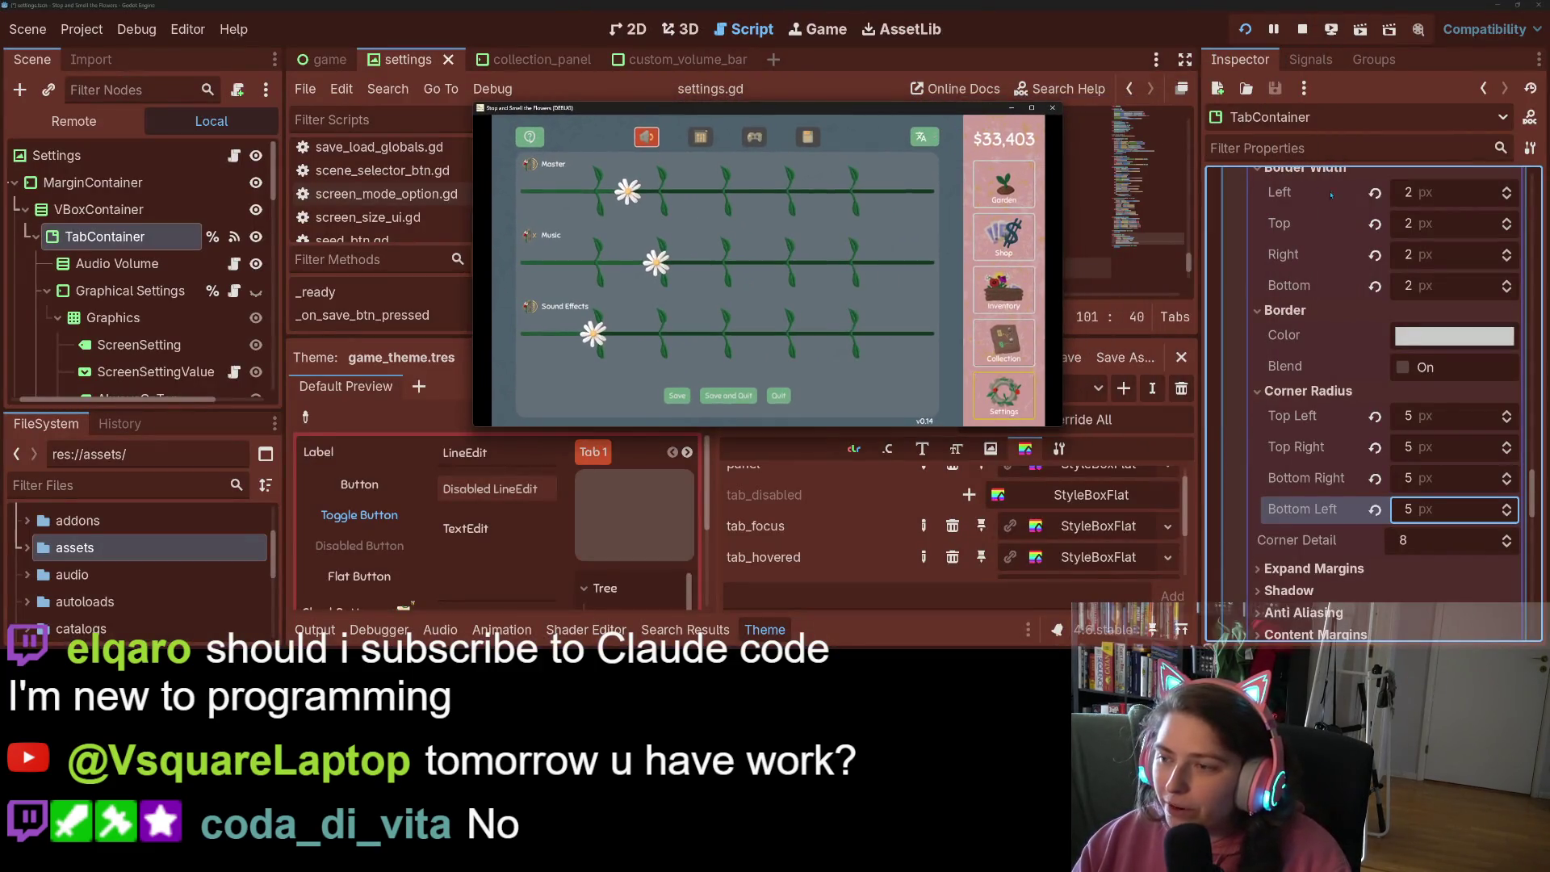
{"action": "scroll", "coordinate": [1333, 323], "scroll_direction": "up", "scroll_amount": 4}
{"action": "scroll", "coordinate": [1357, 406], "scroll_direction": "down", "scroll_amount": 3}
{"action": "scroll", "coordinate": [1357, 406], "scroll_direction": "down", "scroll_amount": 4}
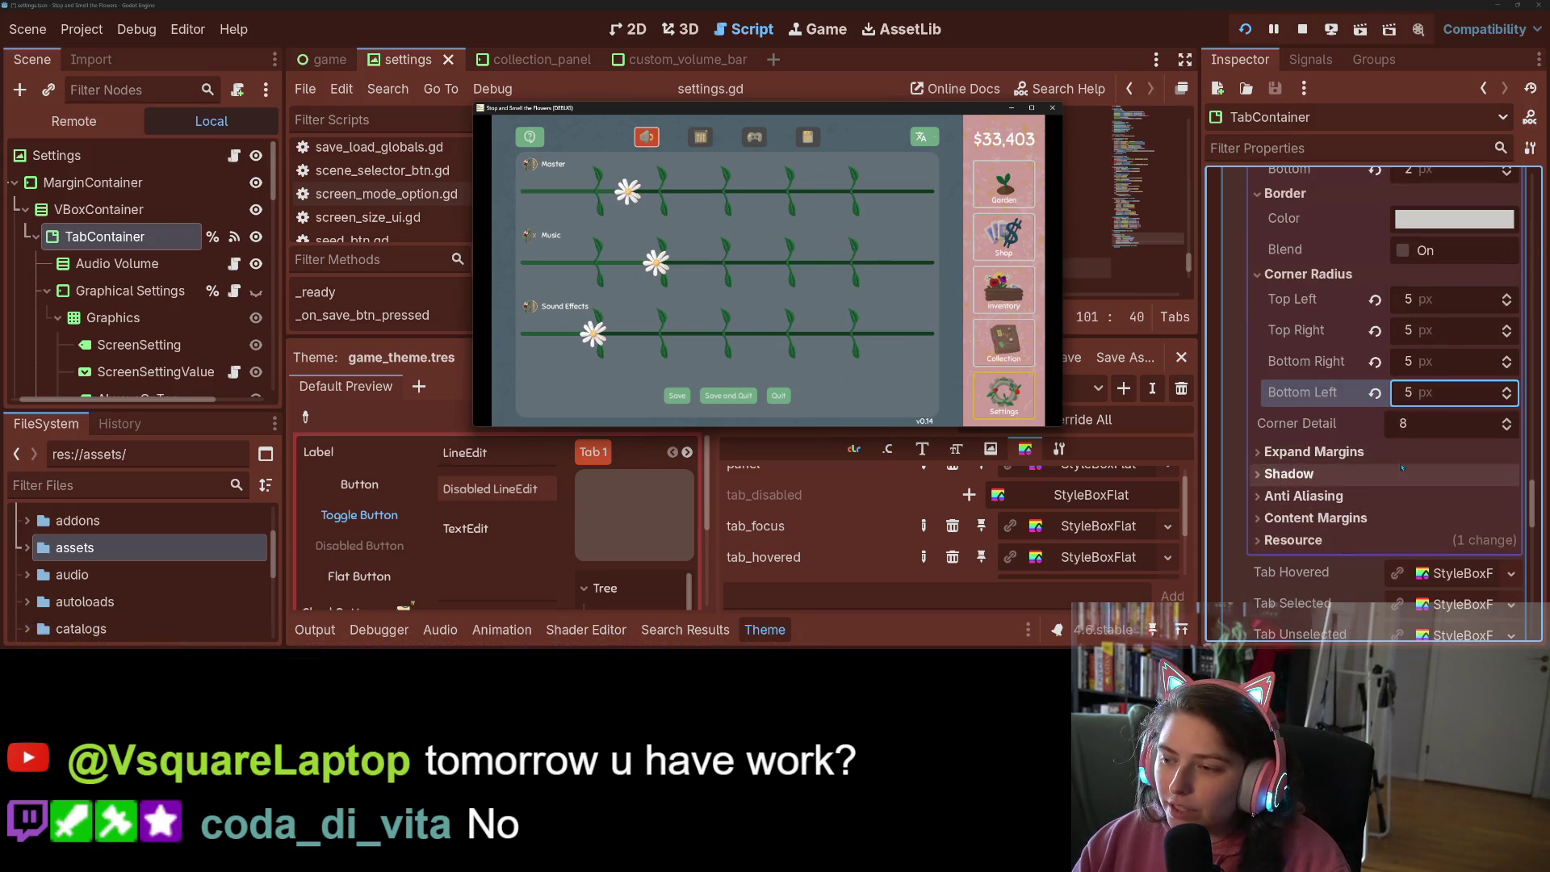
{"action": "left_click", "coordinate": [1403, 452]}
{"action": "left_click", "coordinate": [1435, 477]}
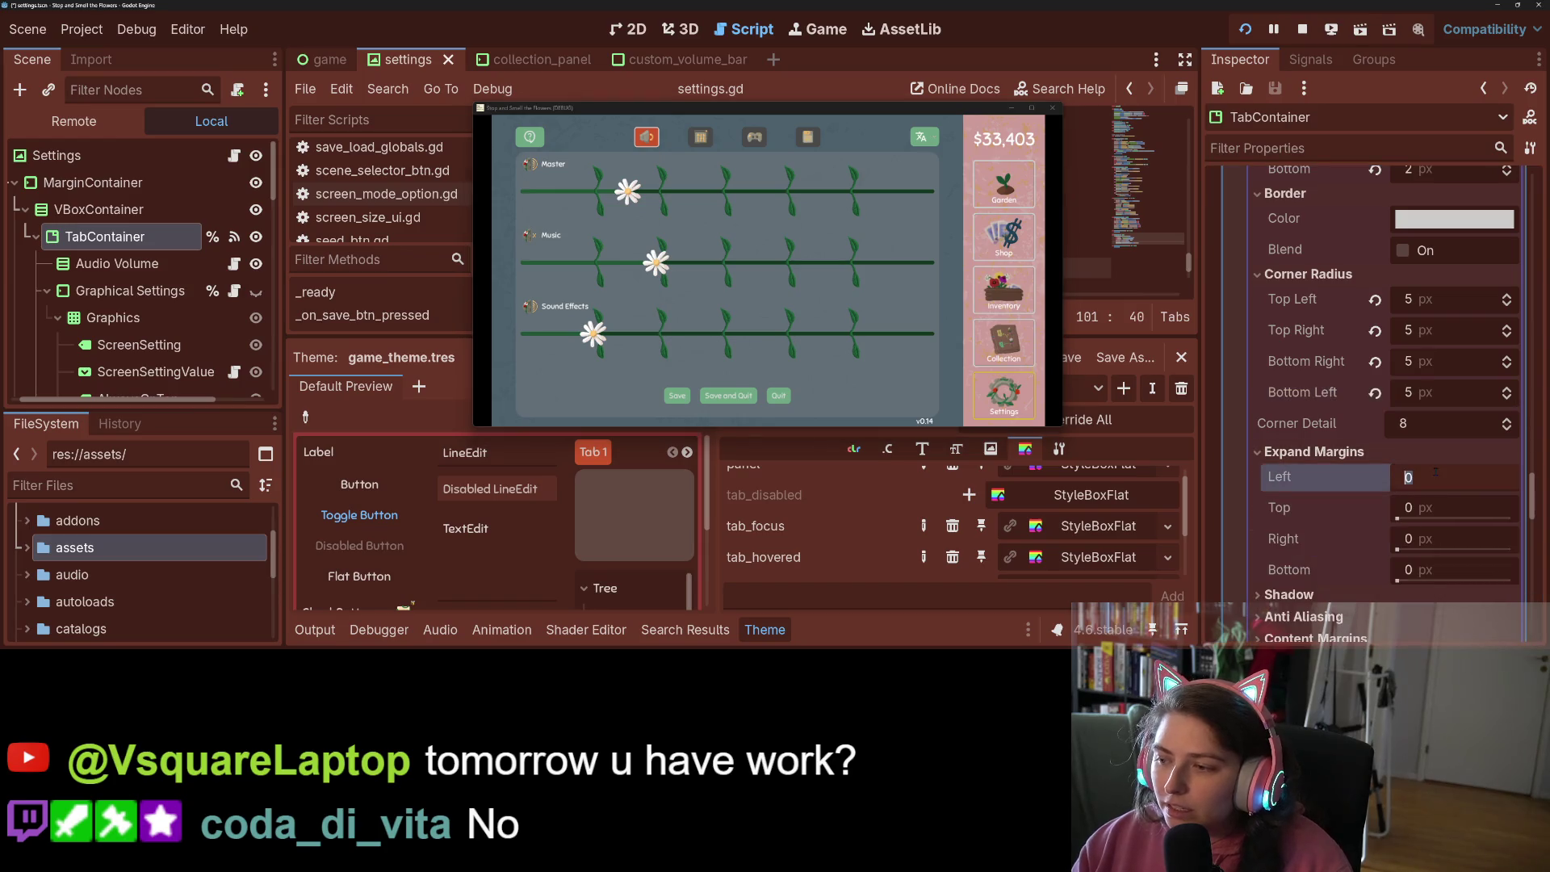
{"action": "type", "text": "1"}
{"action": "key", "text": "Tab"}
{"action": "type", "text": "1"}
{"action": "key", "text": "Tab"}
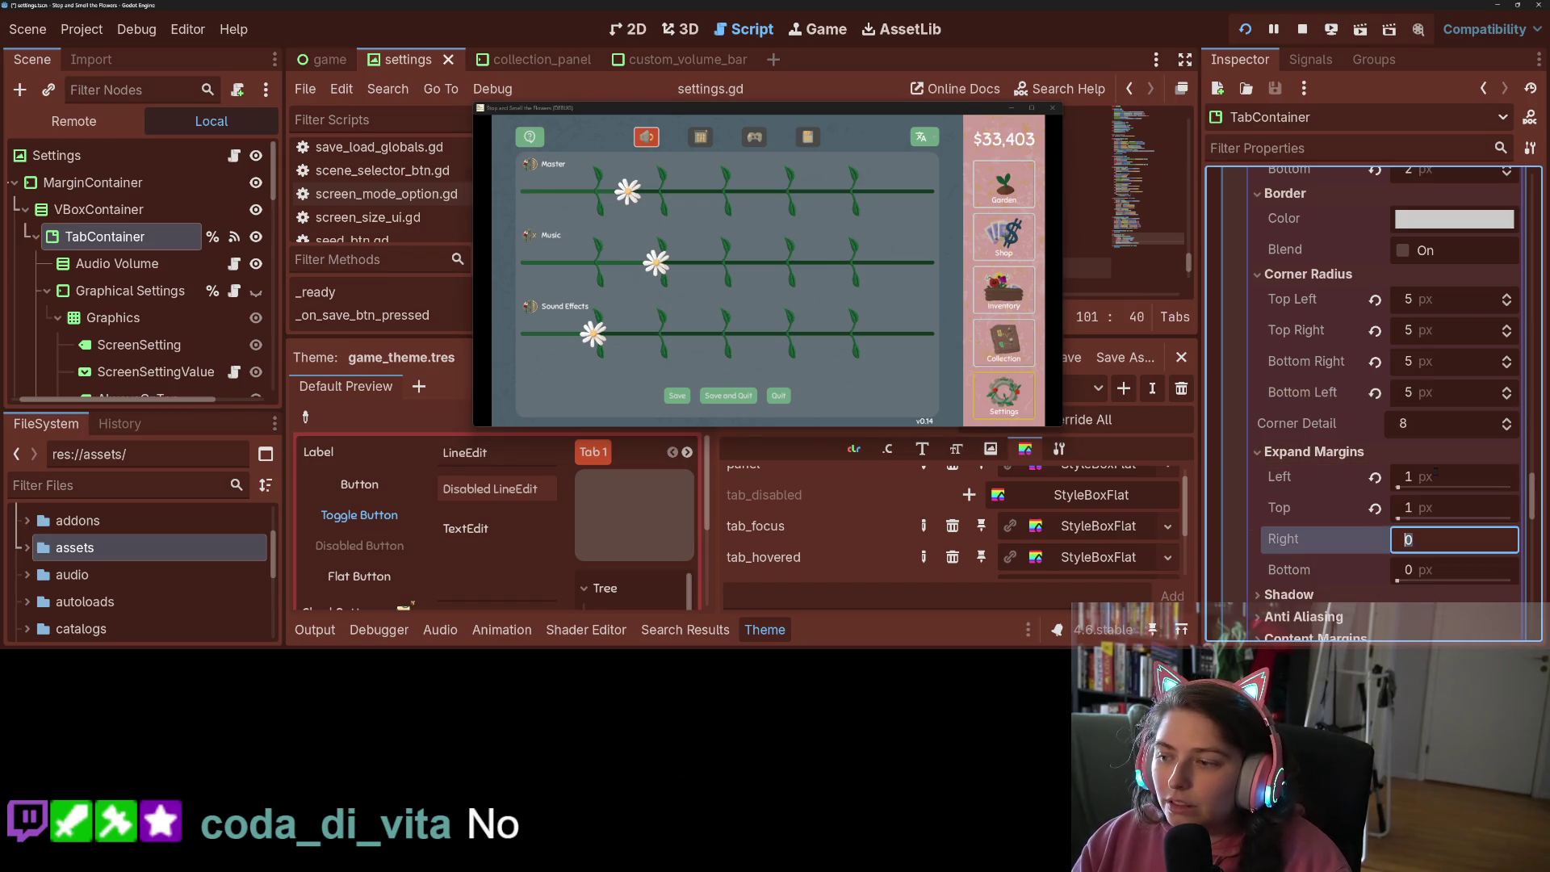
{"action": "type", "text": "1"}
{"action": "key", "text": "Tab"}
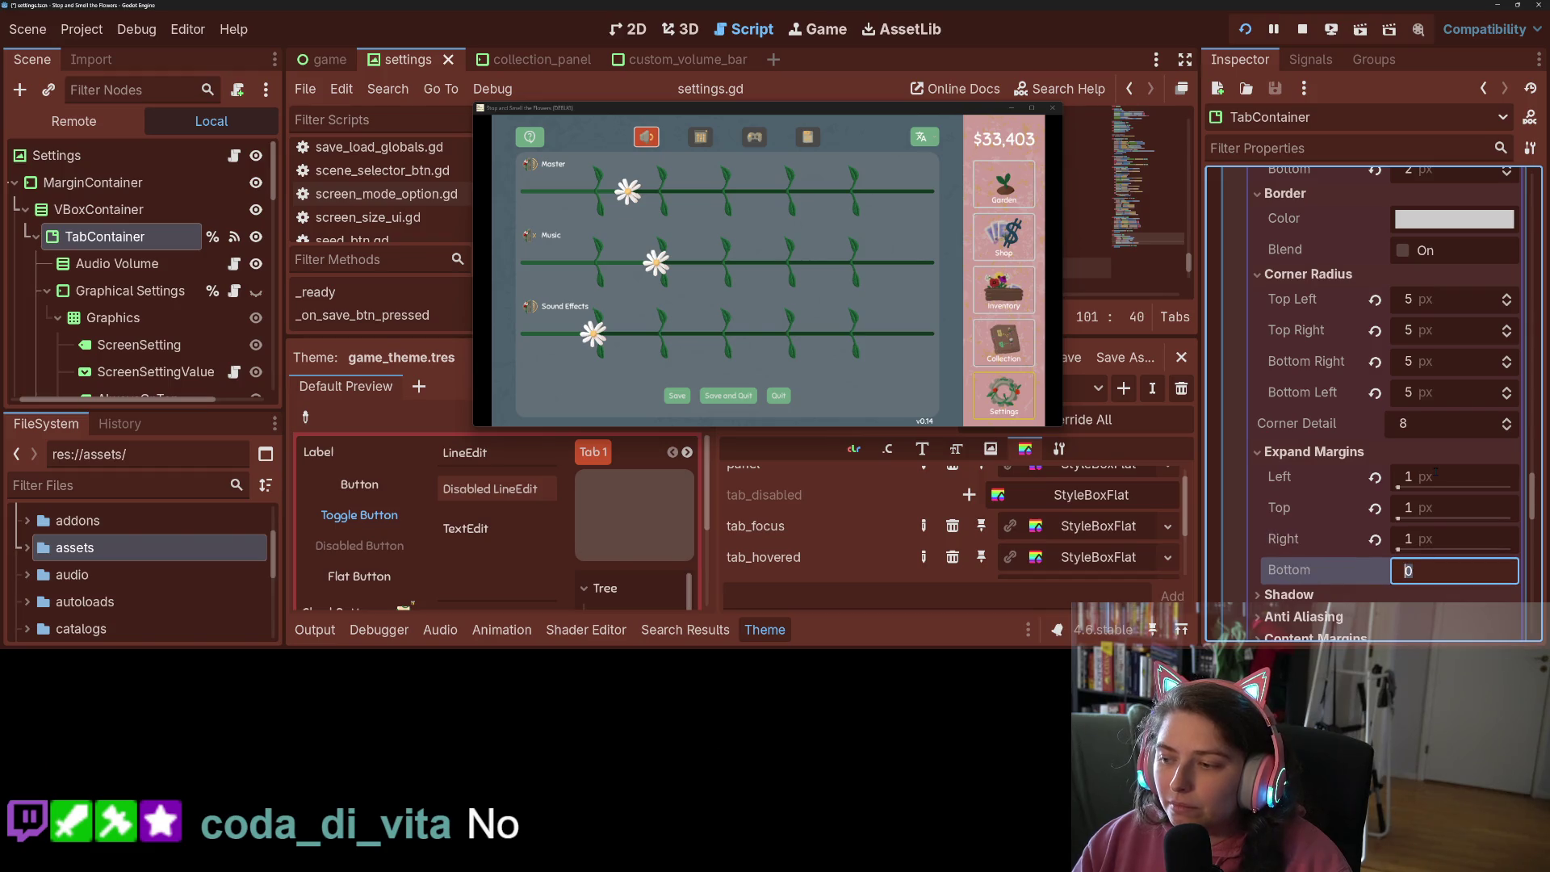
{"action": "type", "text": "1"}
{"action": "key", "text": "Return"}
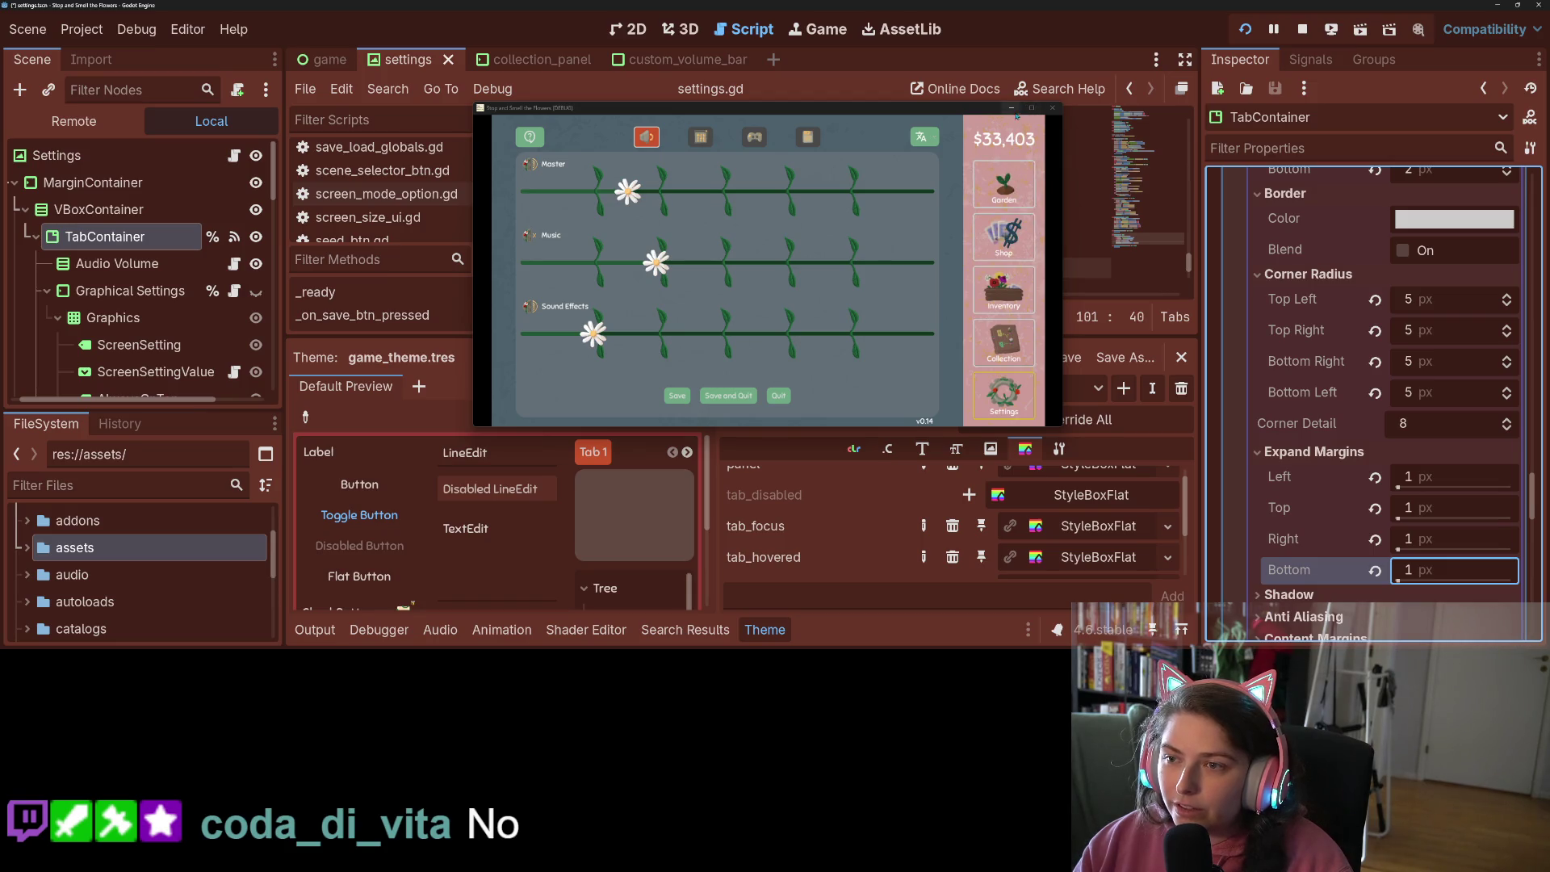
{"action": "mouse_move", "coordinate": [985, 107]}
{"action": "left_mouse_down"}
{"action": "mouse_move", "coordinate": [588, 25]}
{"action": "mouse_move", "coordinate": [586, 4]}
{"action": "left_mouse_up"}
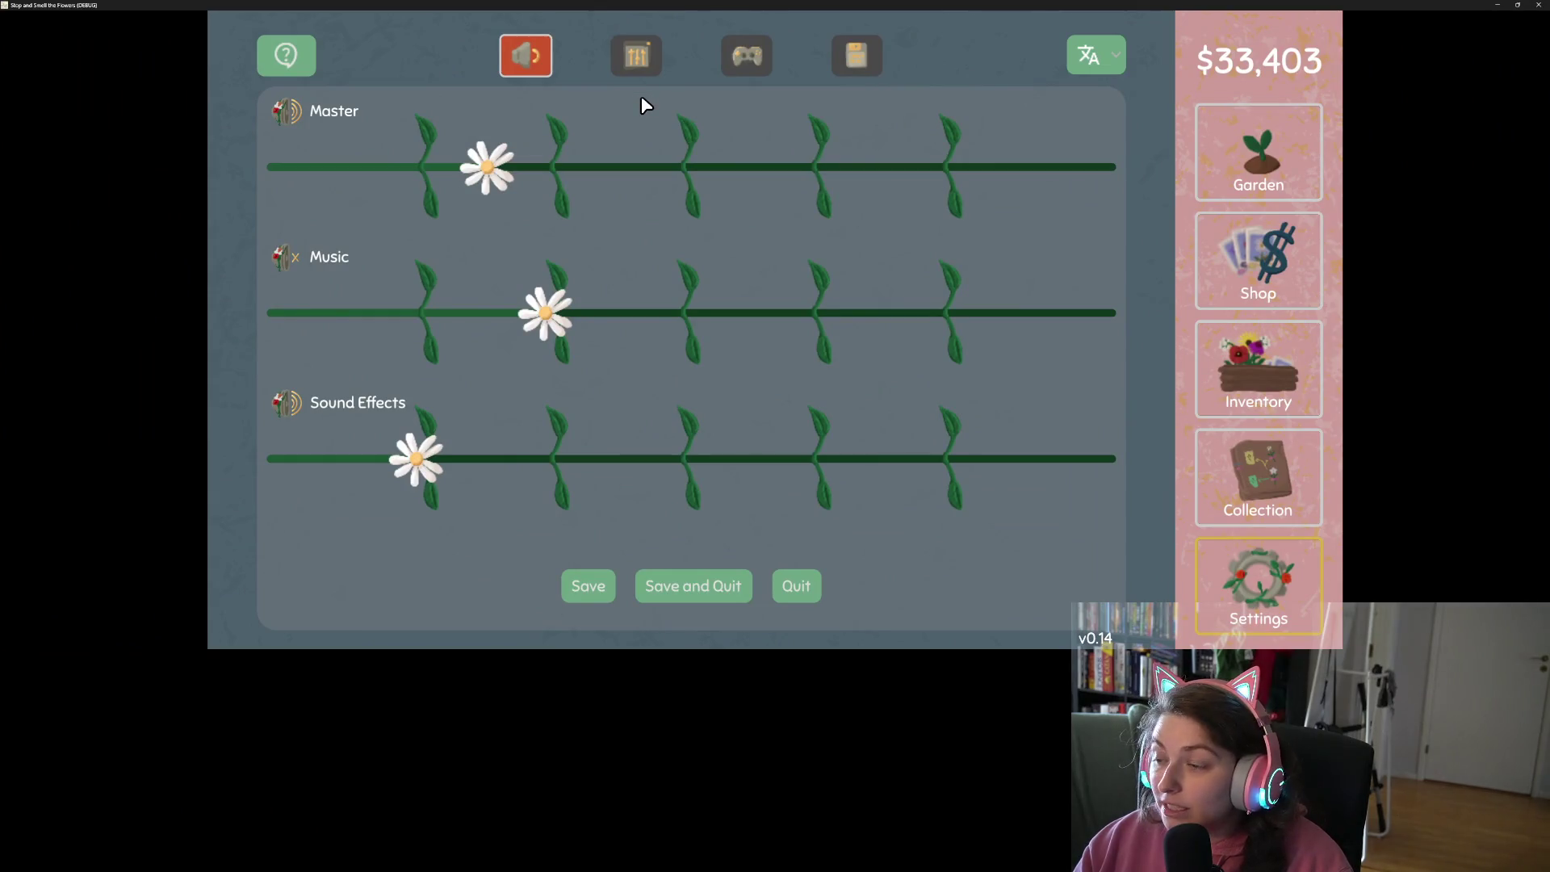
Change the Tab Focus border width to 3 px on all four sides, previewing in the game window
{"action": "double_click", "coordinate": [868, 4]}
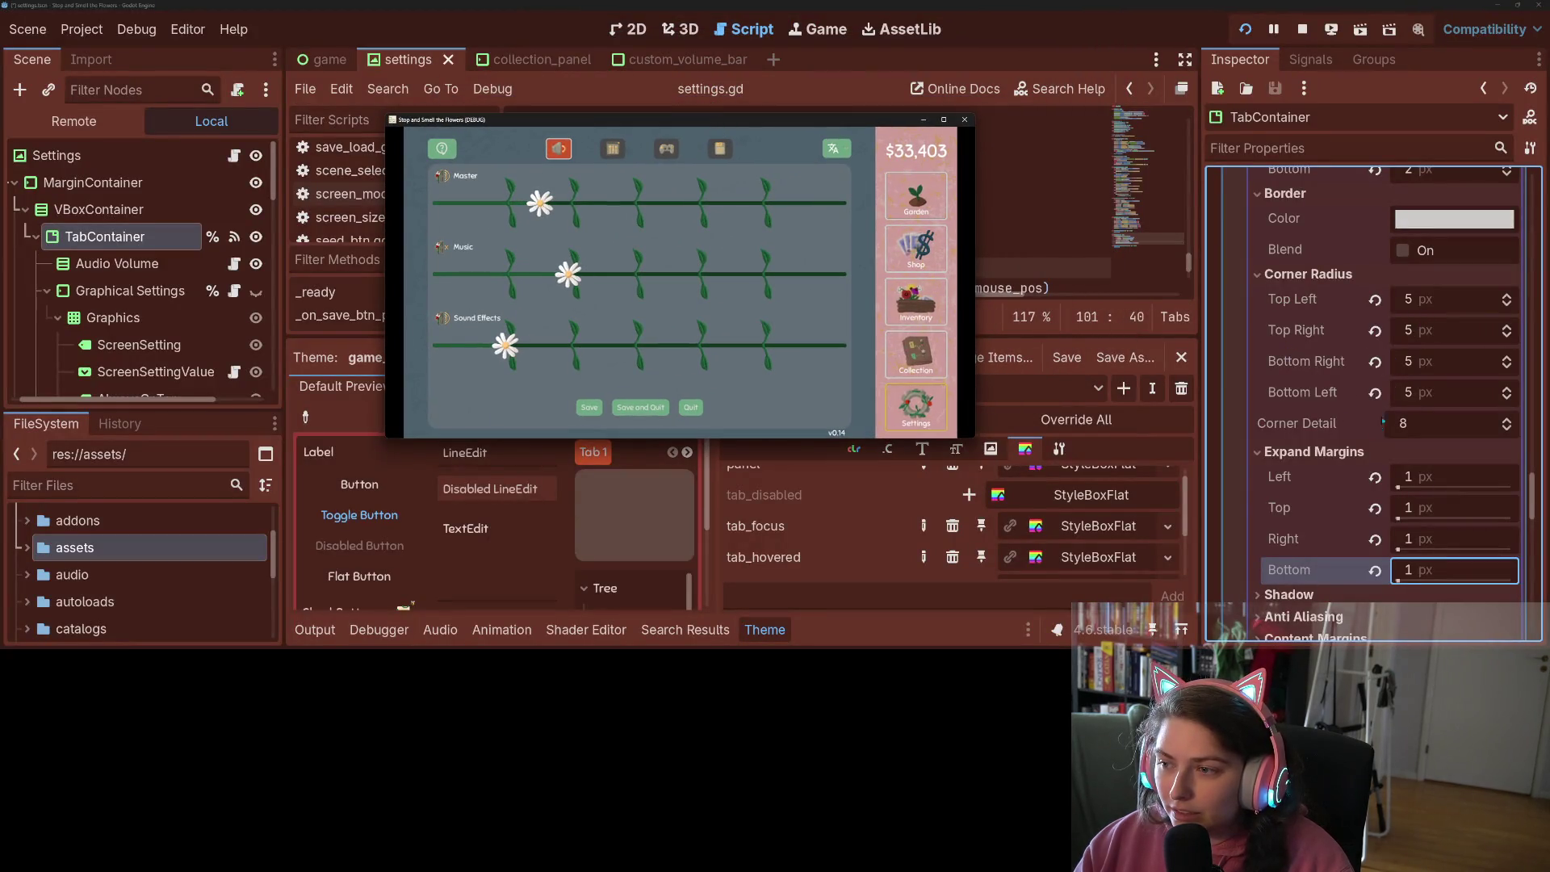
{"action": "scroll", "coordinate": [1393, 436], "scroll_direction": "up", "scroll_amount": 2}
{"action": "scroll", "coordinate": [1404, 460], "scroll_direction": "down", "scroll_amount": 3}
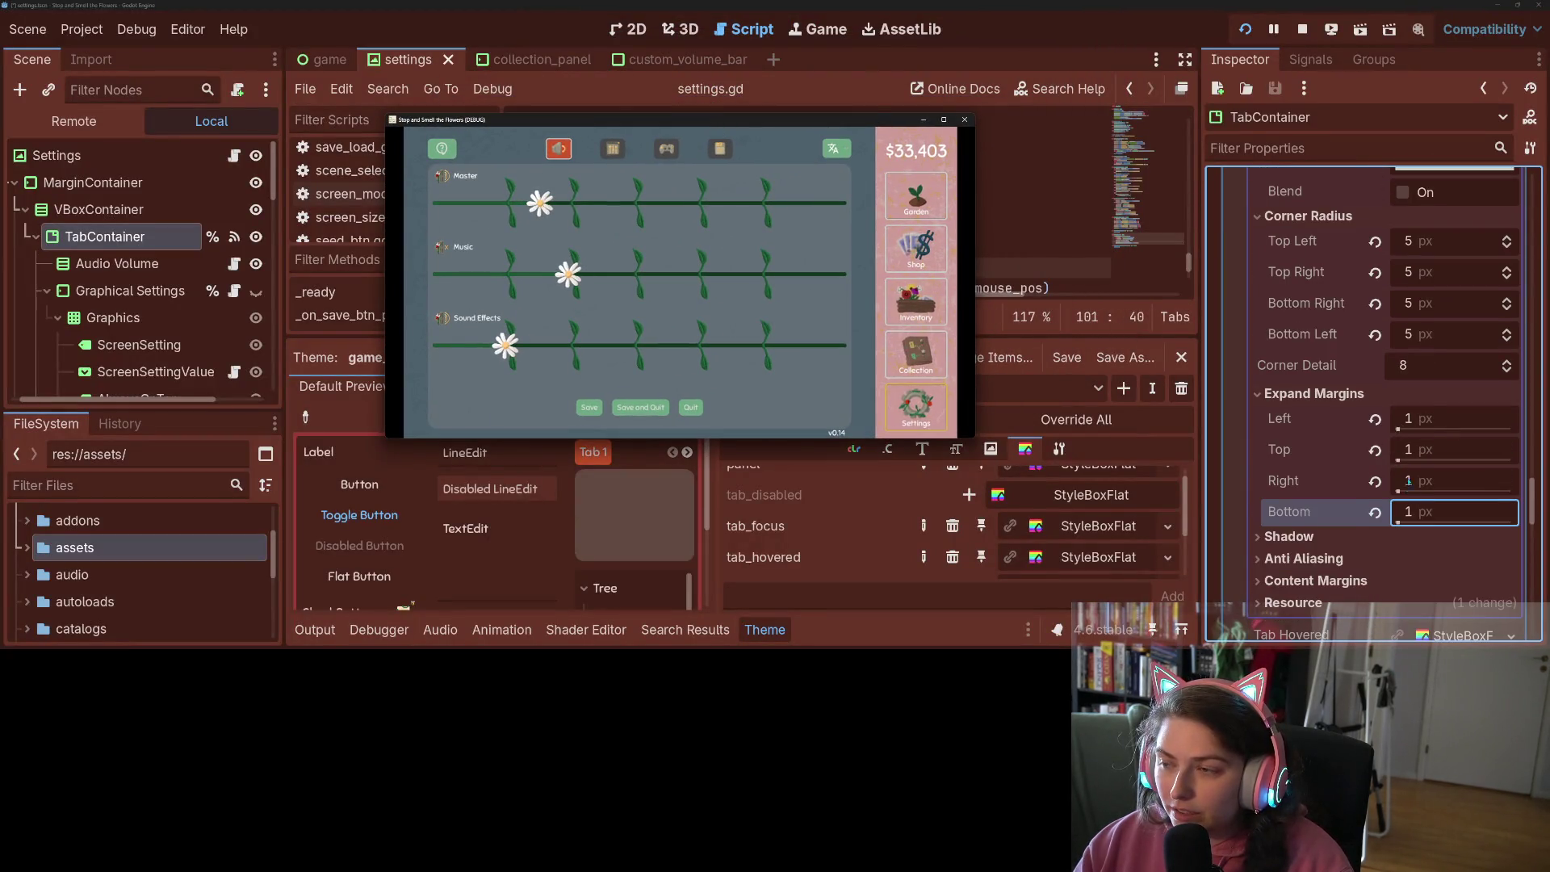
{"action": "scroll", "coordinate": [1421, 404], "scroll_direction": "up", "scroll_amount": 5}
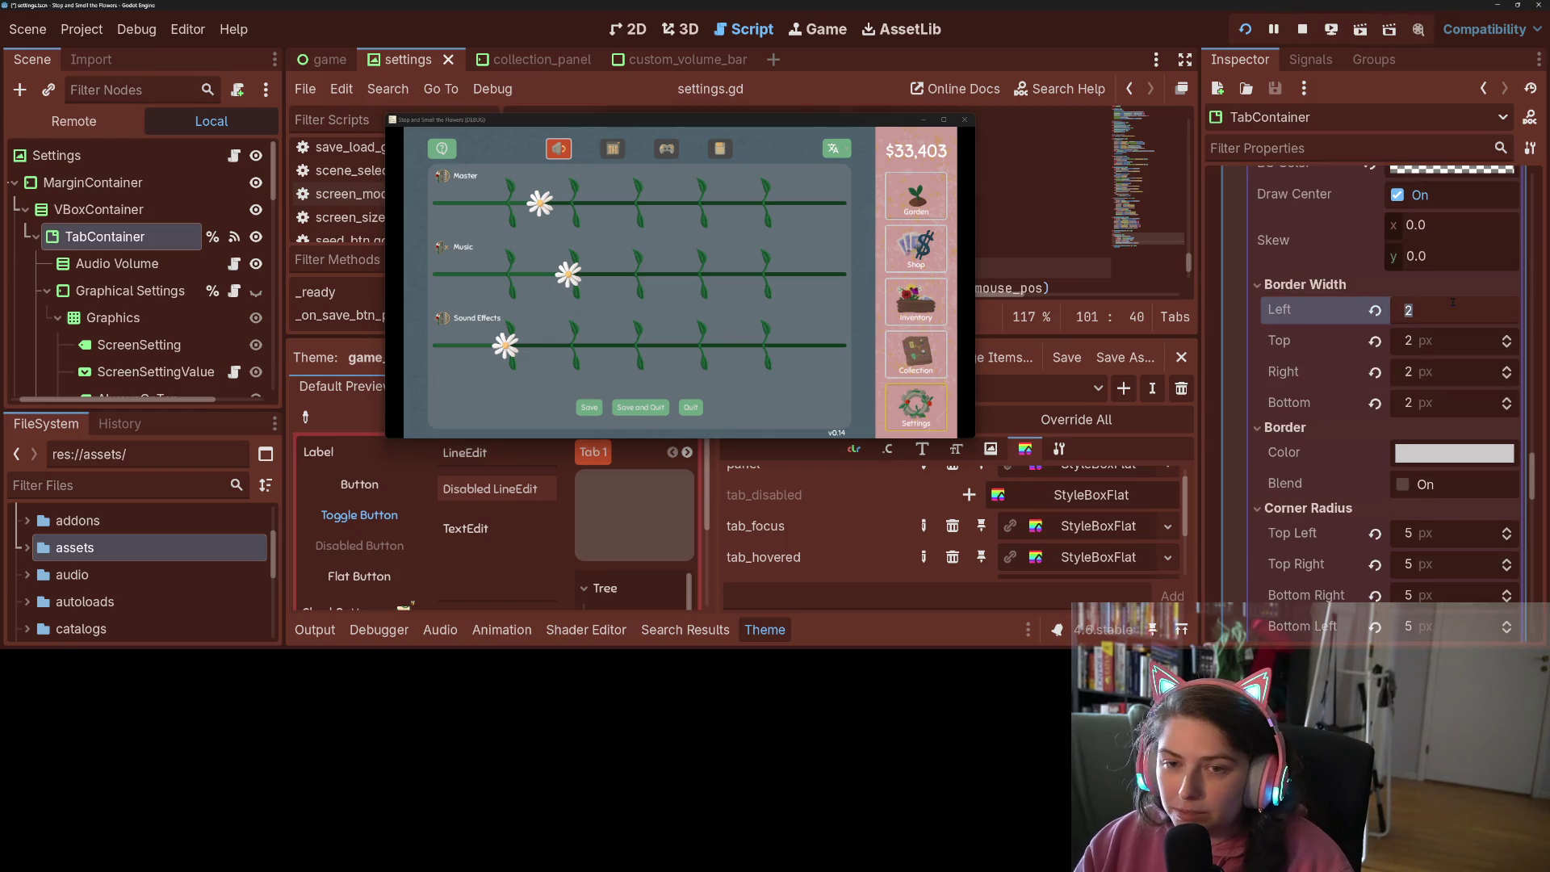
{"action": "key", "text": "Tab"}
{"action": "type", "text": "3"}
{"action": "key", "text": "shift+Tab"}
{"action": "type", "text": "3"}
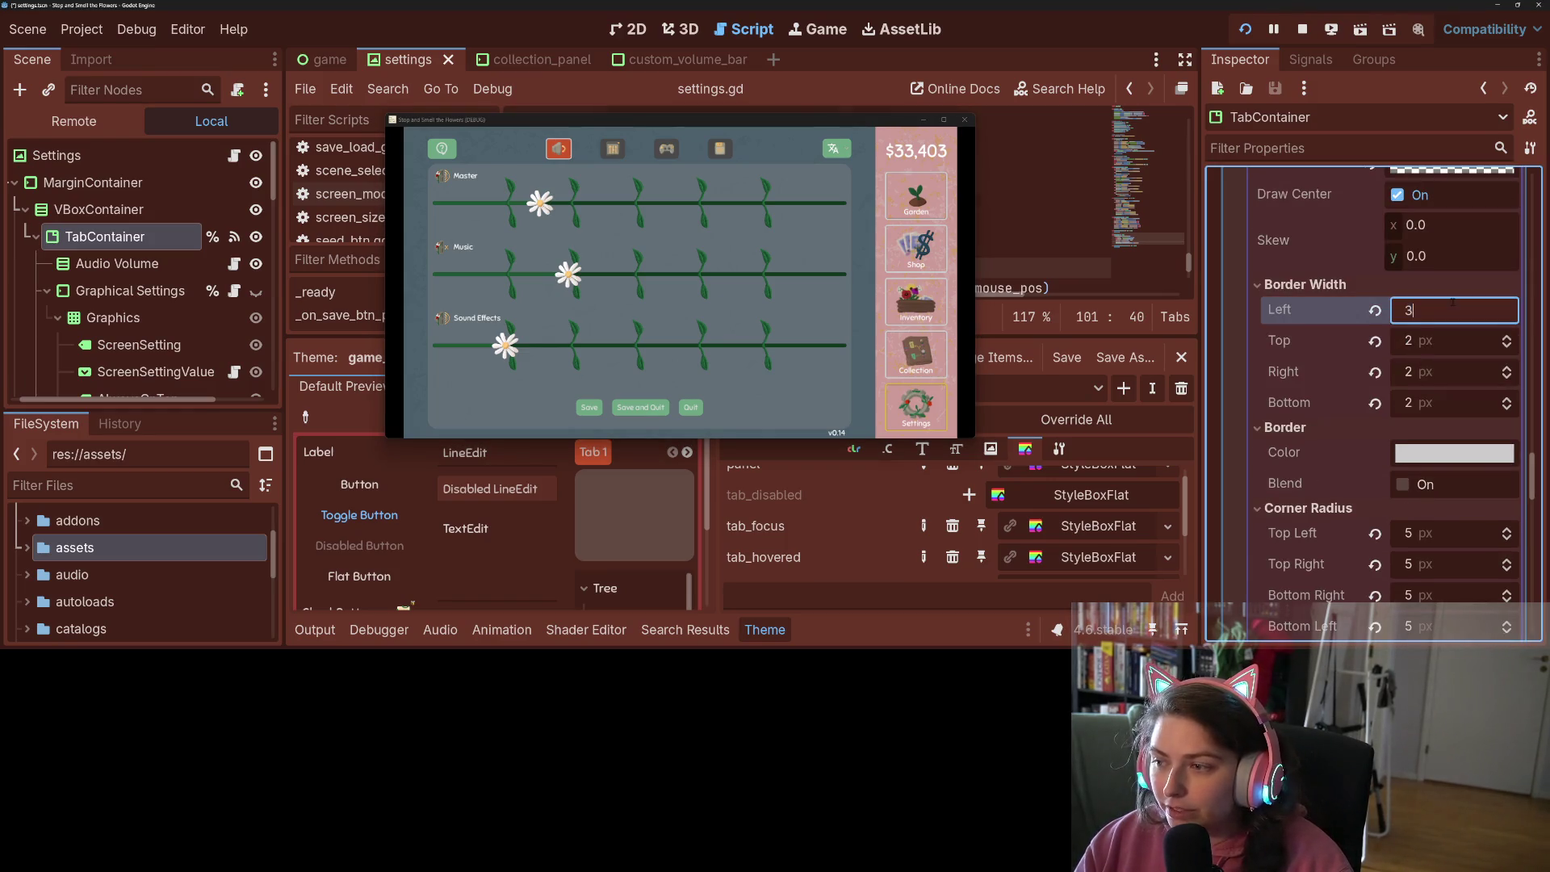
{"action": "key", "text": "Tab"}
{"action": "key", "text": "Tab"}
{"action": "type", "text": "3"}
{"action": "key", "text": "Tab"}
{"action": "type", "text": "3"}
{"action": "key", "text": "Return"}
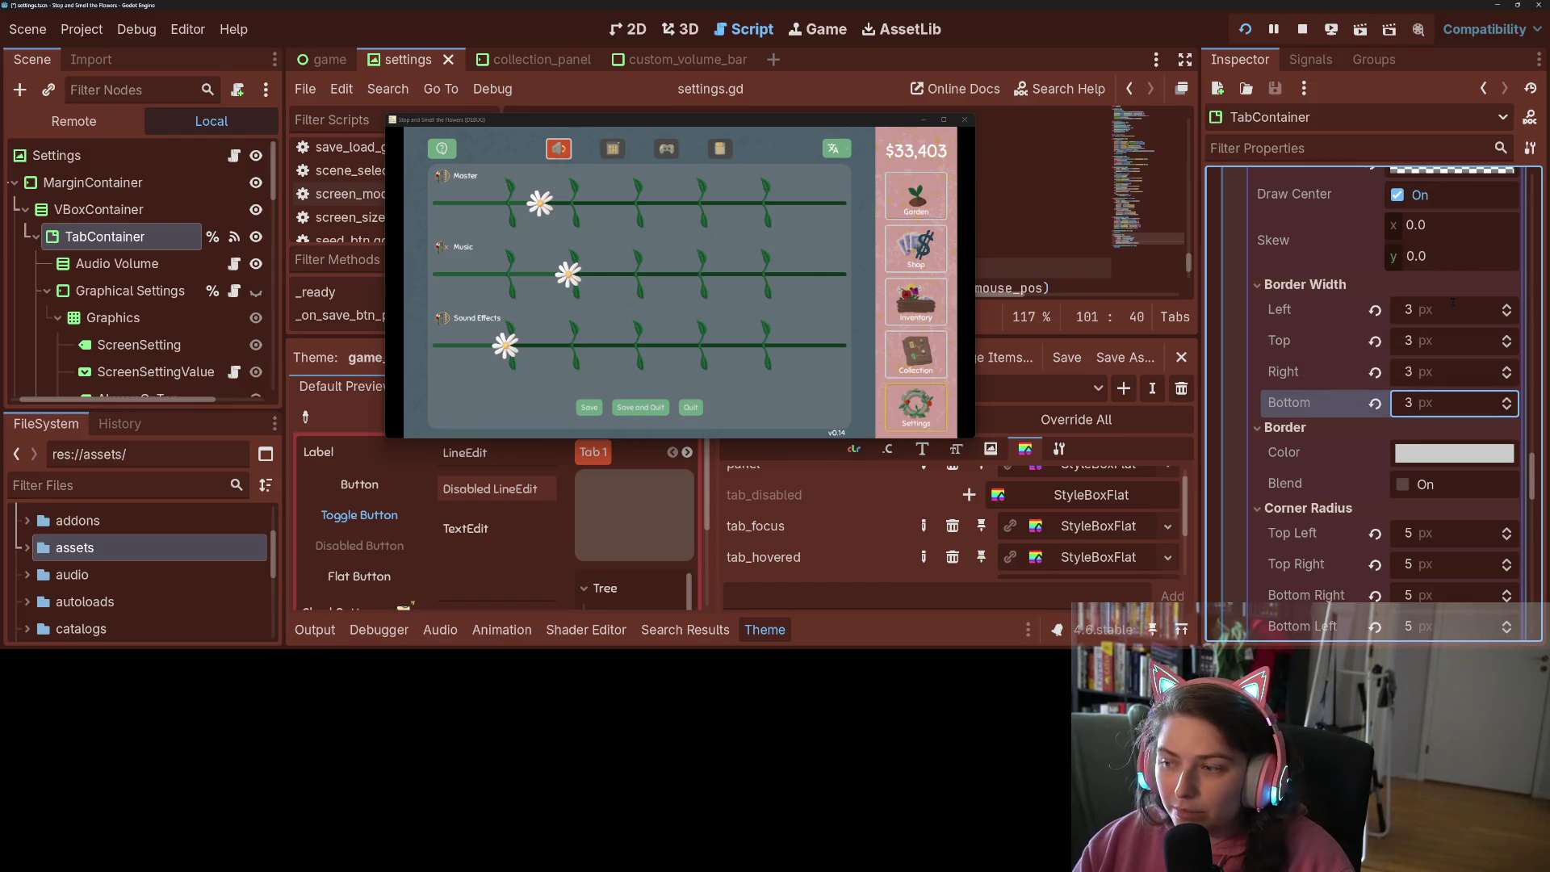
{"action": "left_click_drag", "start_coordinate": [908, 121], "coordinate": [900, 2]}
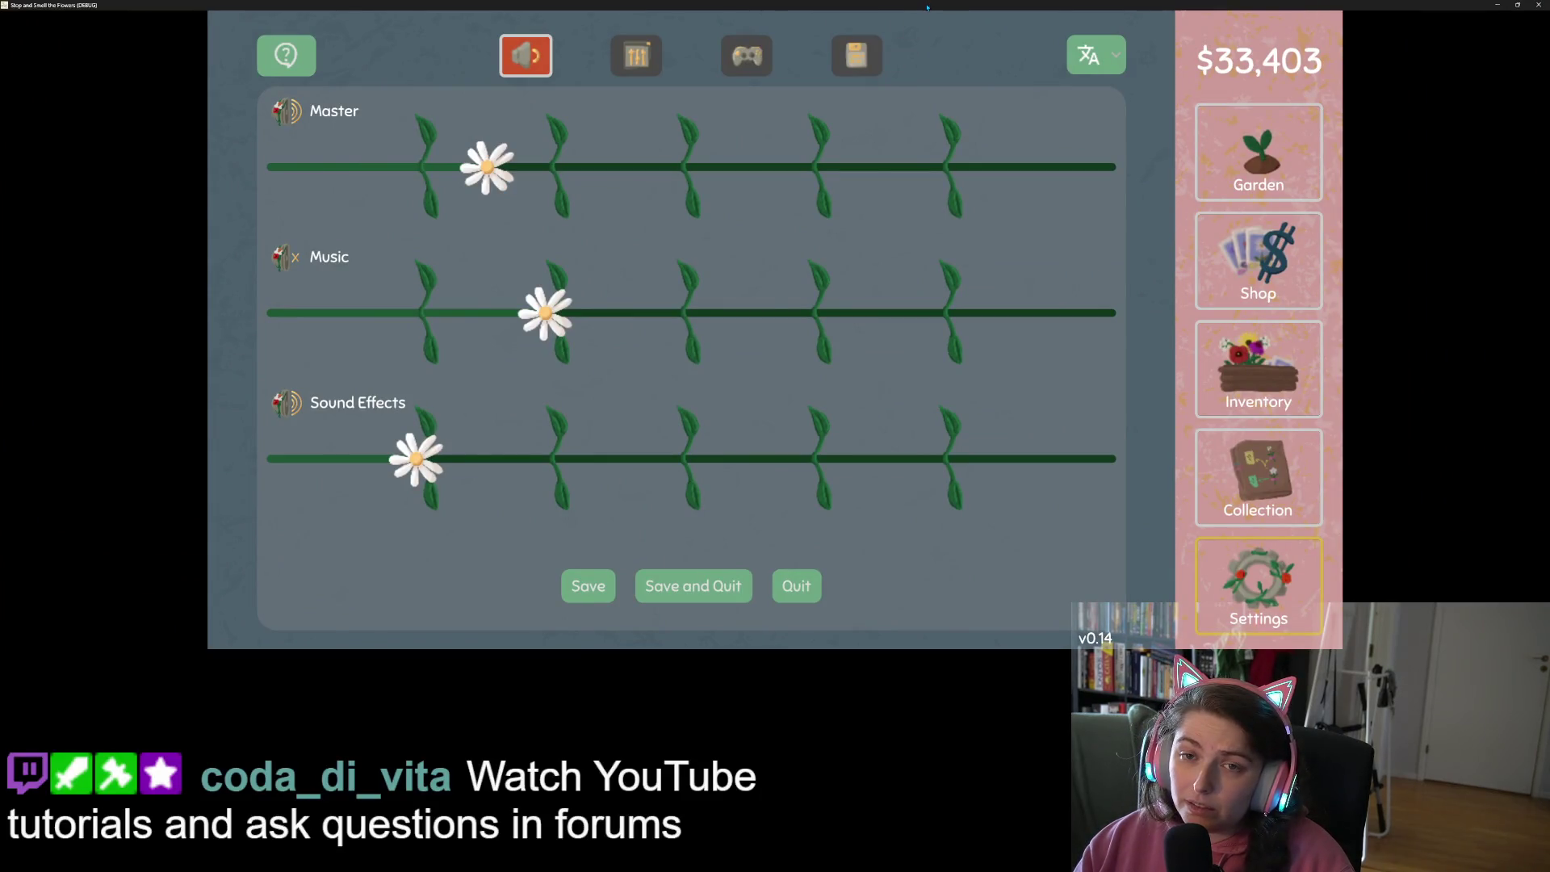
{"action": "double_click", "coordinate": [927, 6]}
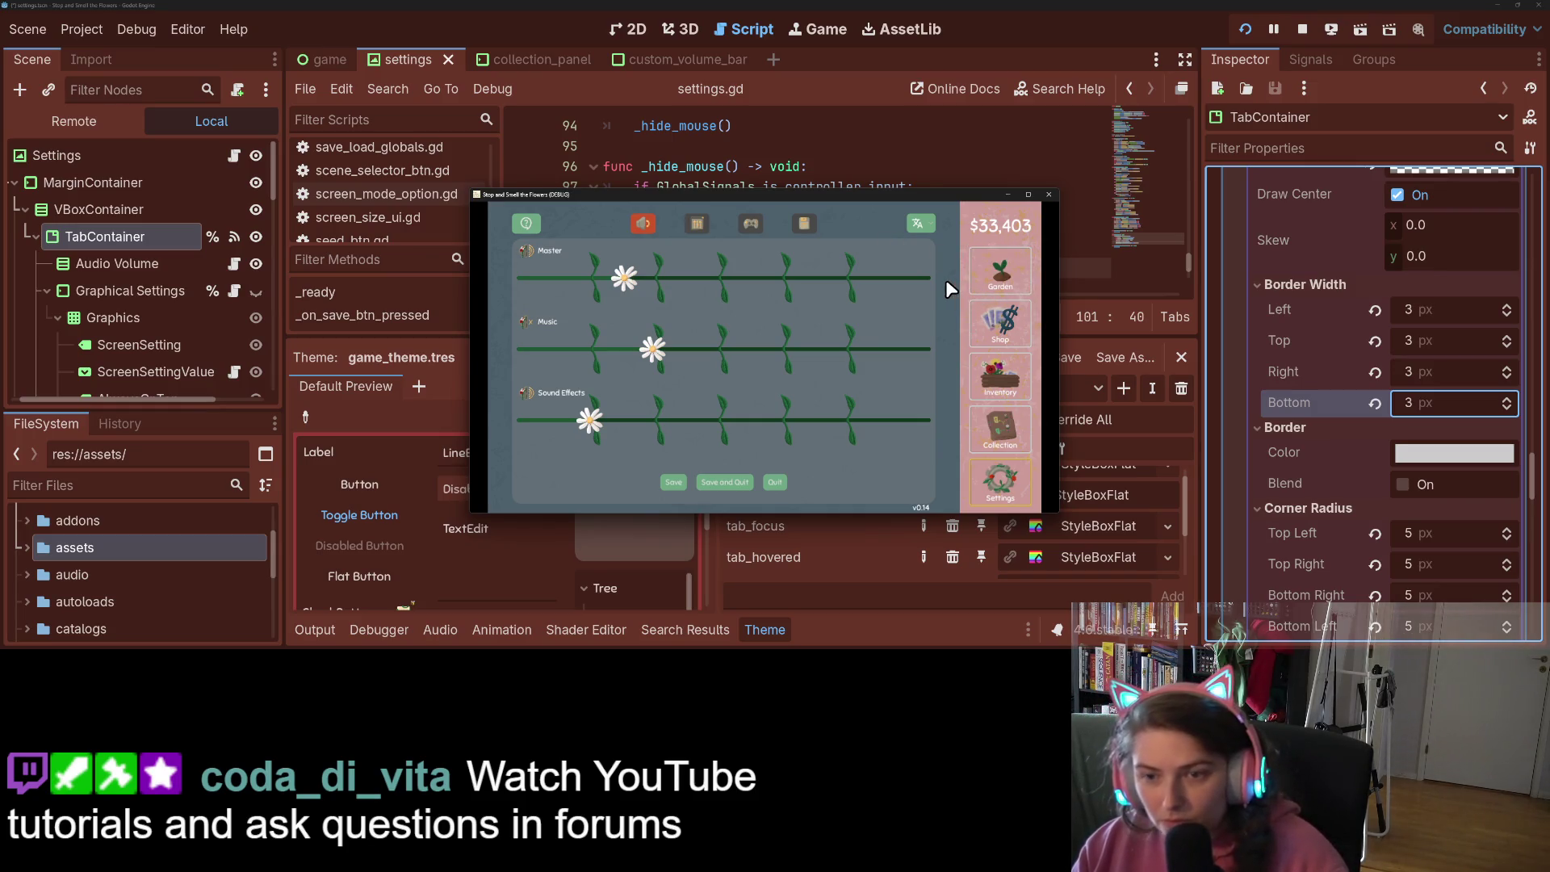
Visit the game's Garden, Shop, Collection and Garden screens, then close the game choosing Just Quit
{"action": "left_click", "coordinate": [1000, 271]}
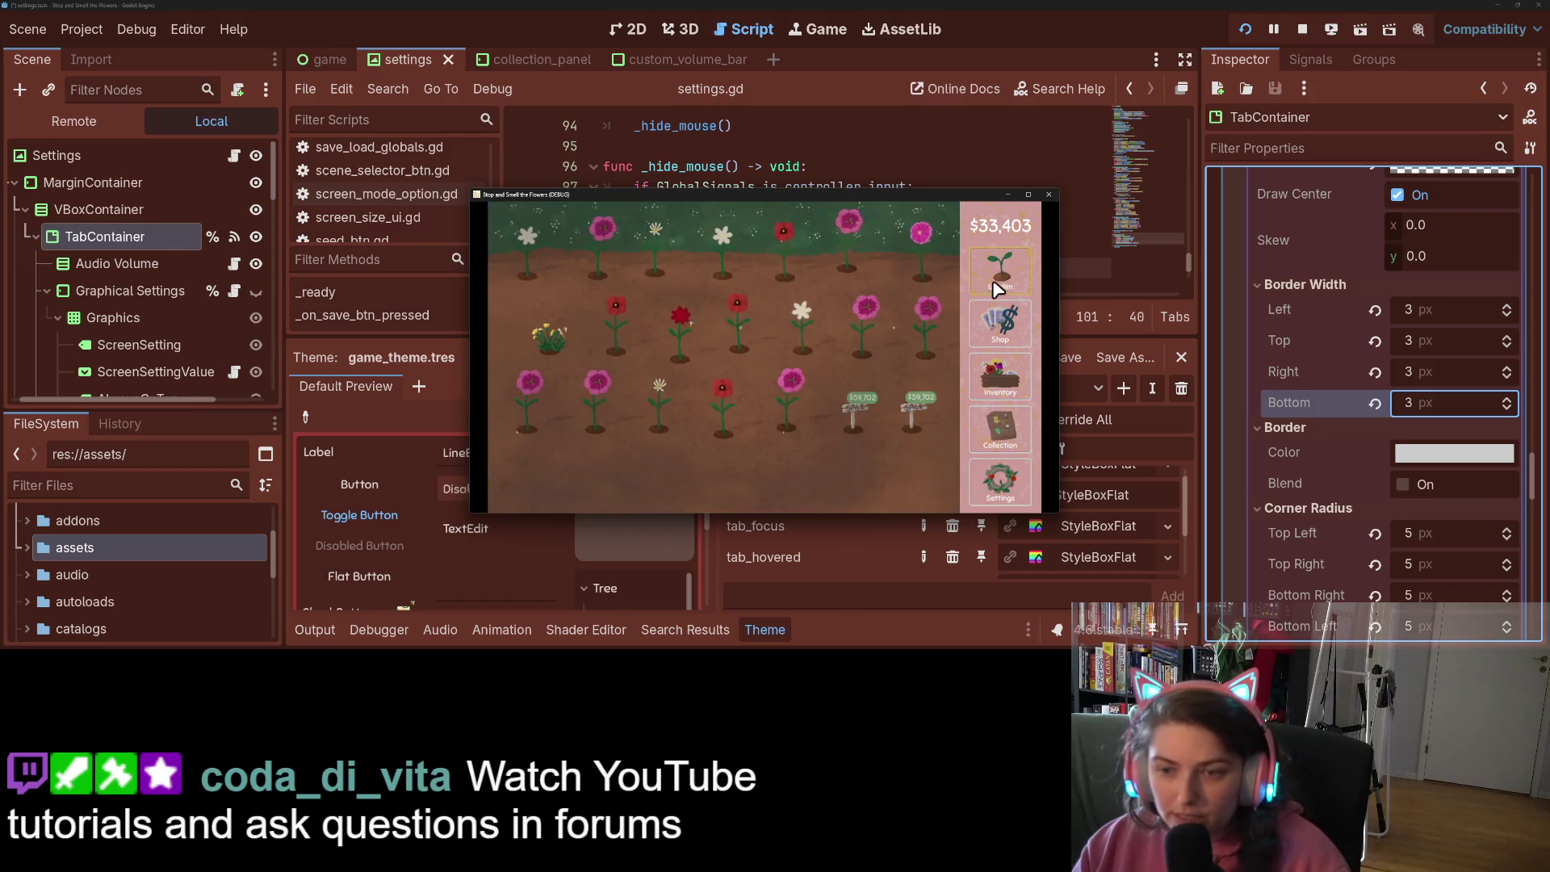
{"action": "left_click", "coordinate": [1006, 331]}
{"action": "left_click", "coordinate": [1008, 436]}
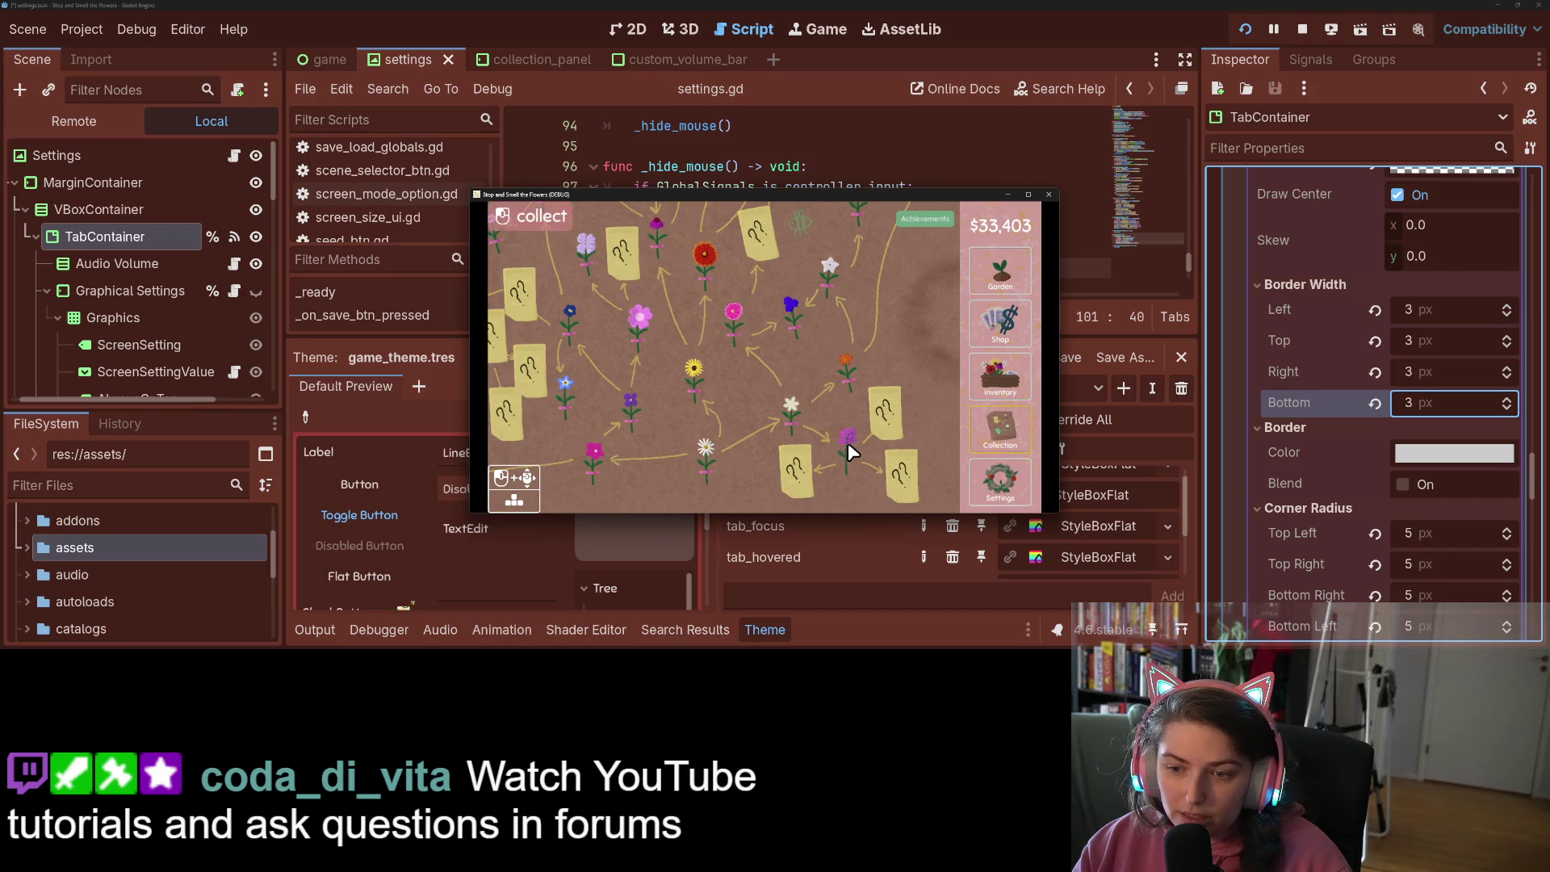
{"action": "left_click", "coordinate": [1003, 270]}
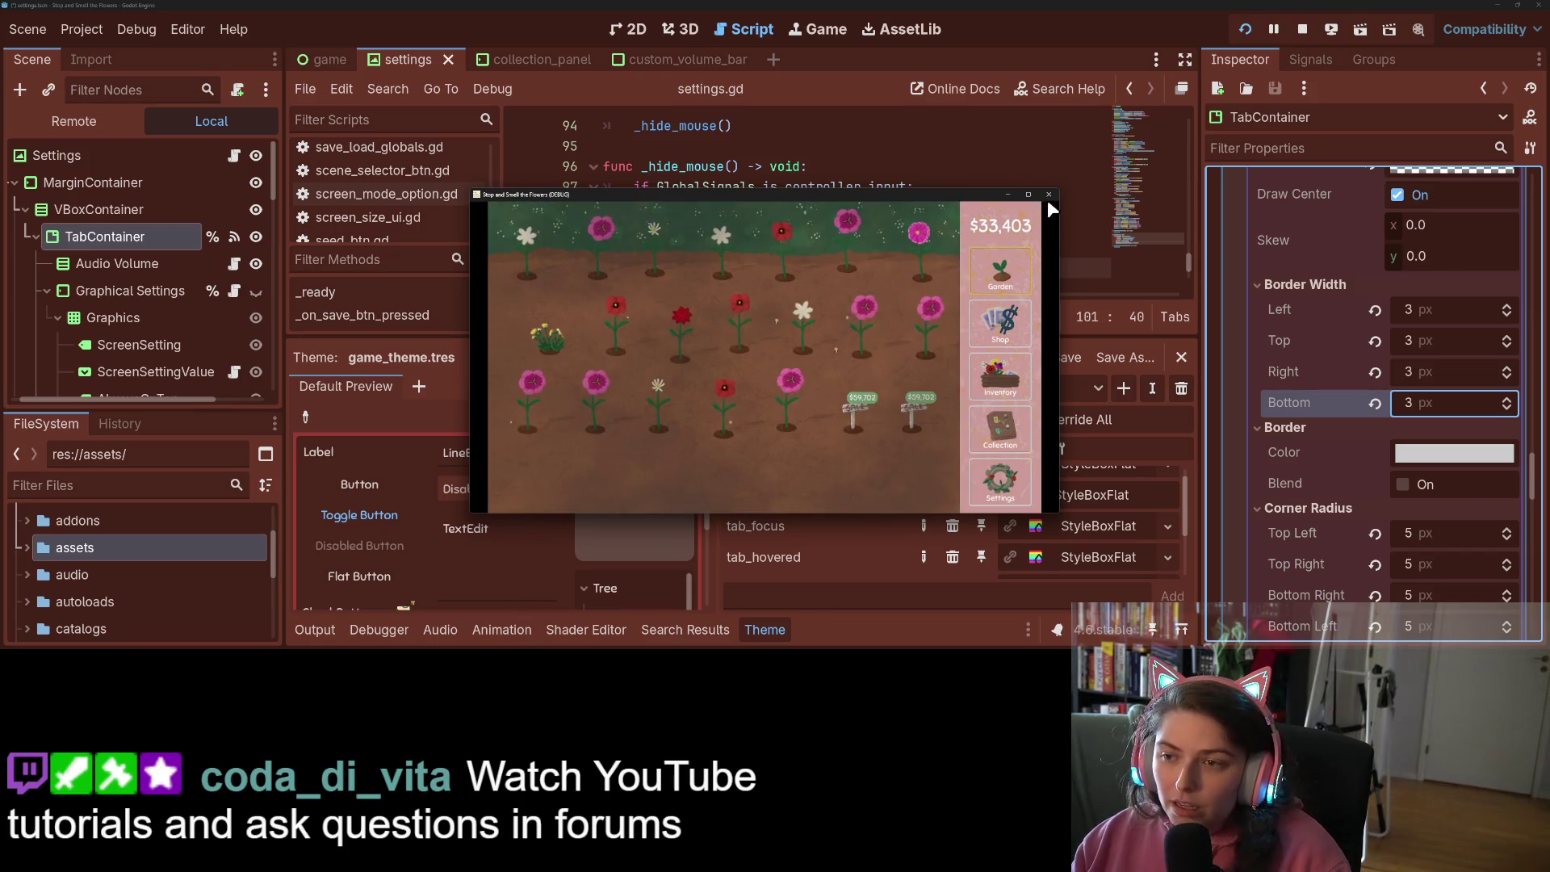
{"action": "left_click", "coordinate": [1048, 196]}
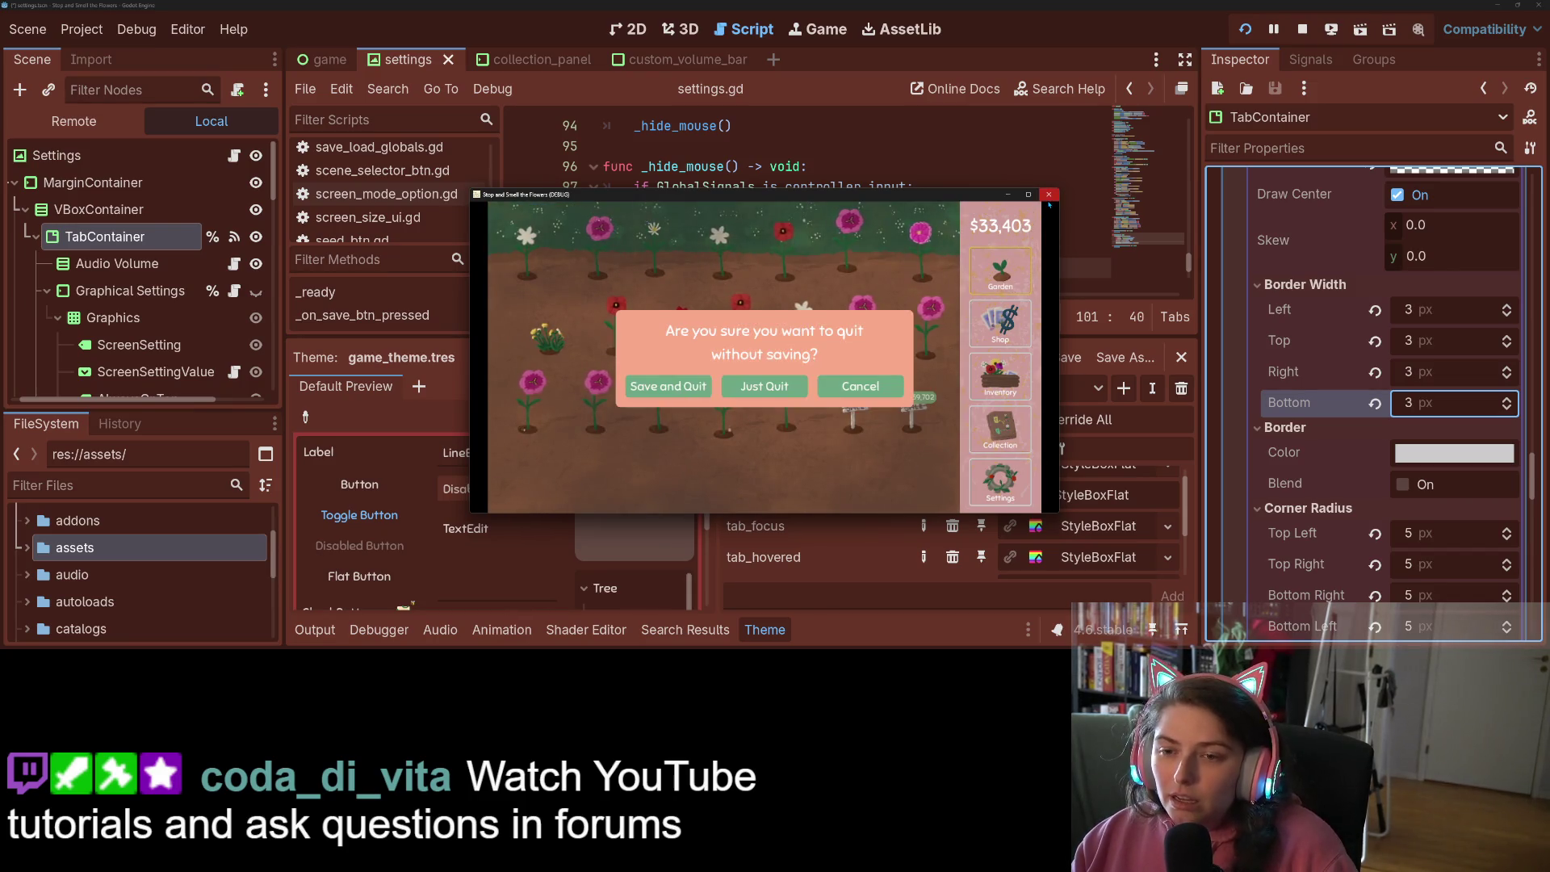
{"action": "left_click", "coordinate": [755, 390]}
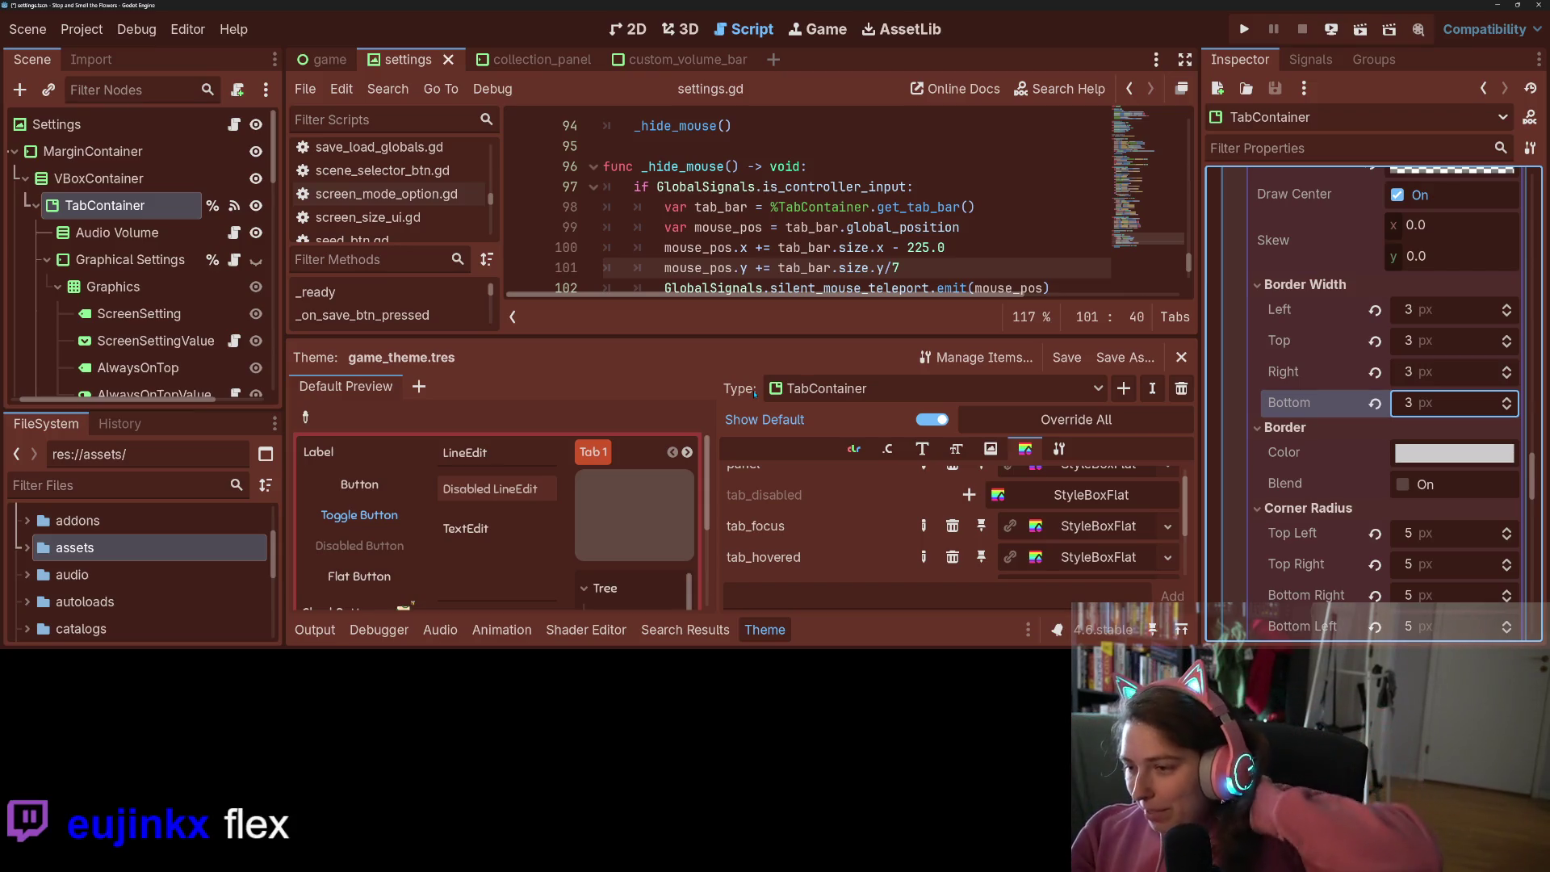
Collapse the Tab Focus preview, remove the TabBar type from game_theme.tres, and close the Theme panel
{"action": "scroll", "coordinate": [1306, 481], "scroll_direction": "up", "scroll_amount": 5}
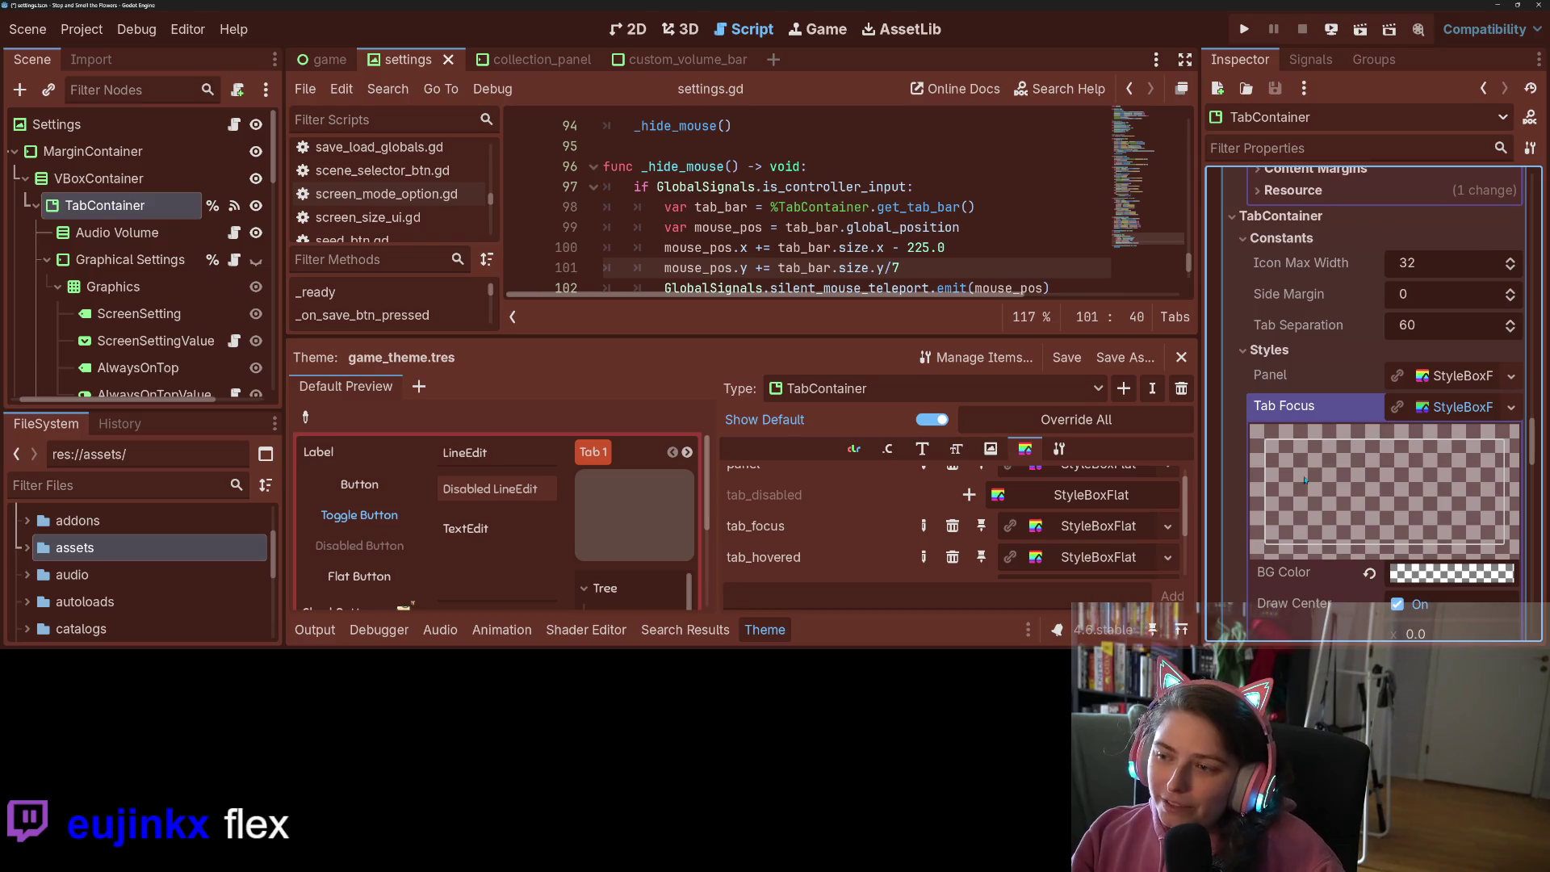
{"action": "left_click", "coordinate": [1453, 406]}
{"action": "scroll", "coordinate": [1372, 404], "scroll_direction": "up", "scroll_amount": 3}
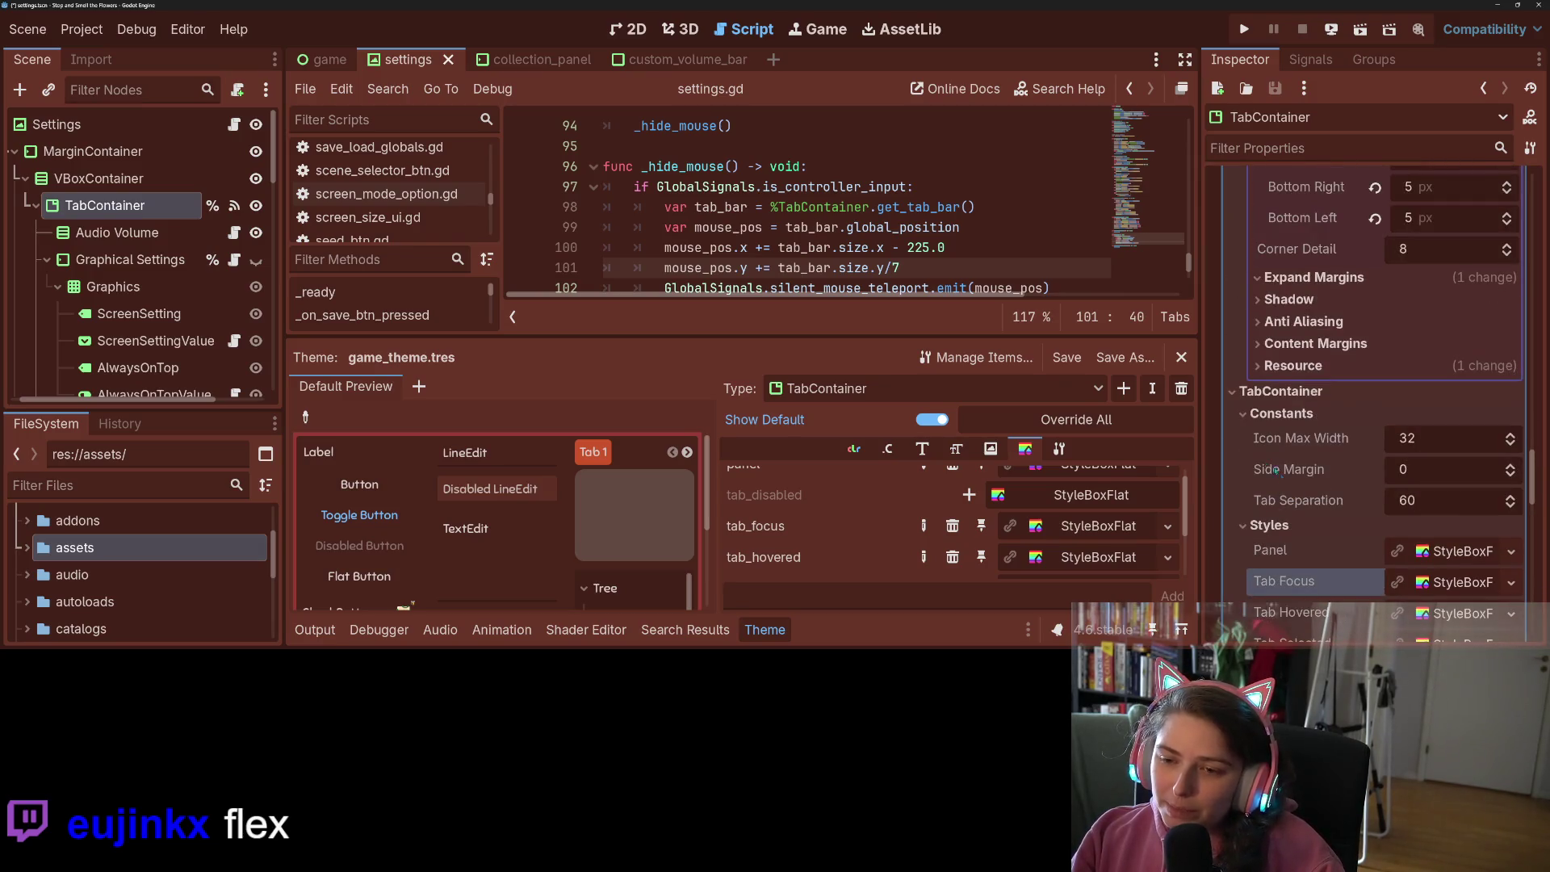
{"action": "left_click", "coordinate": [904, 388]}
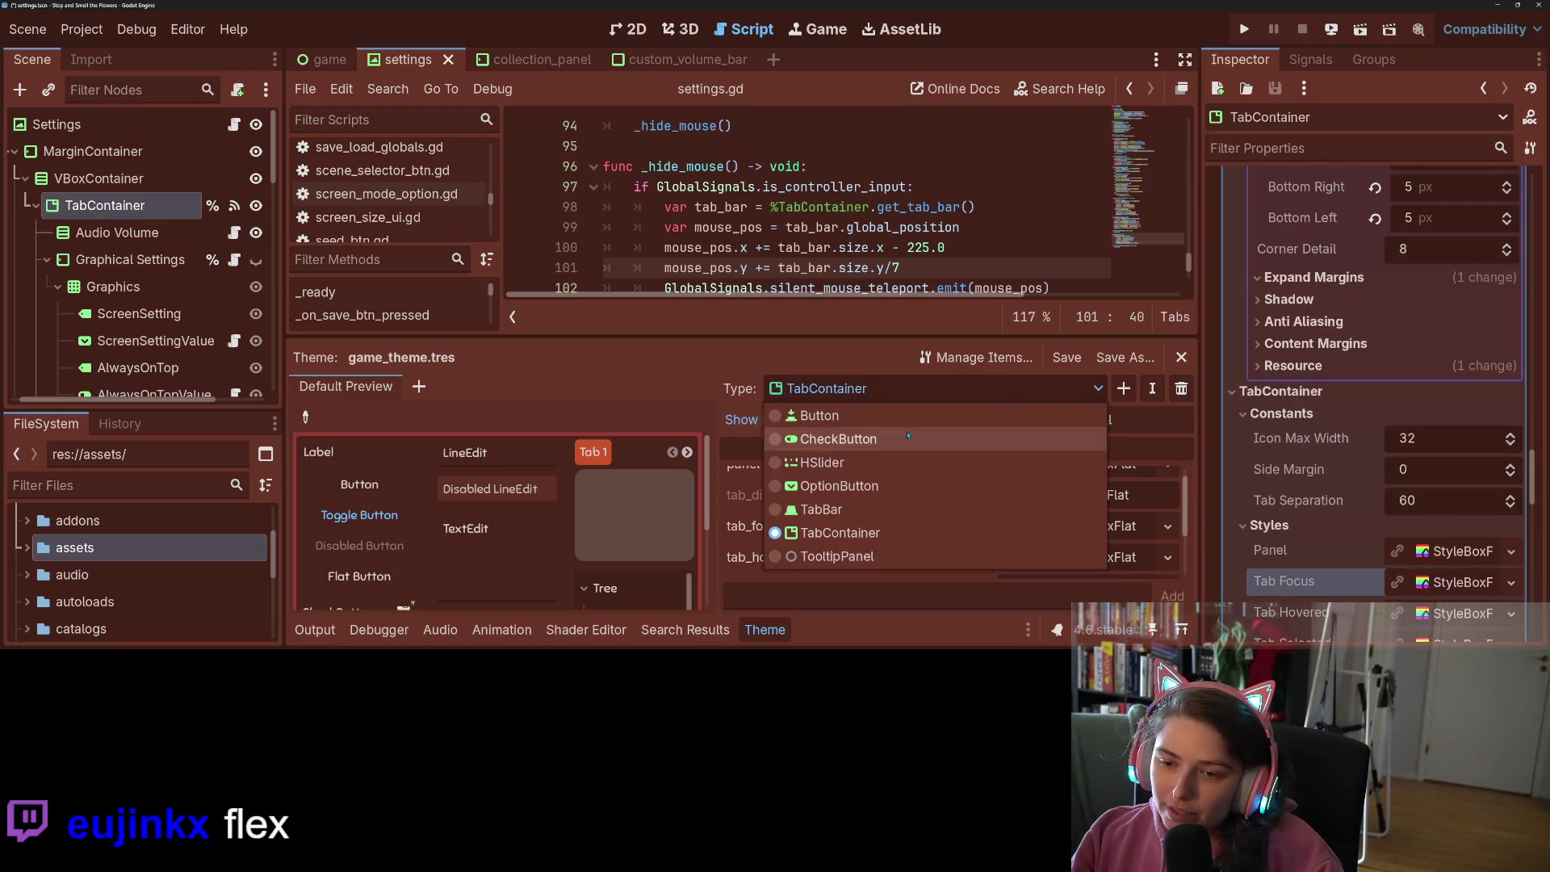
{"action": "left_click", "coordinate": [905, 510]}
{"action": "left_click", "coordinate": [1182, 388]}
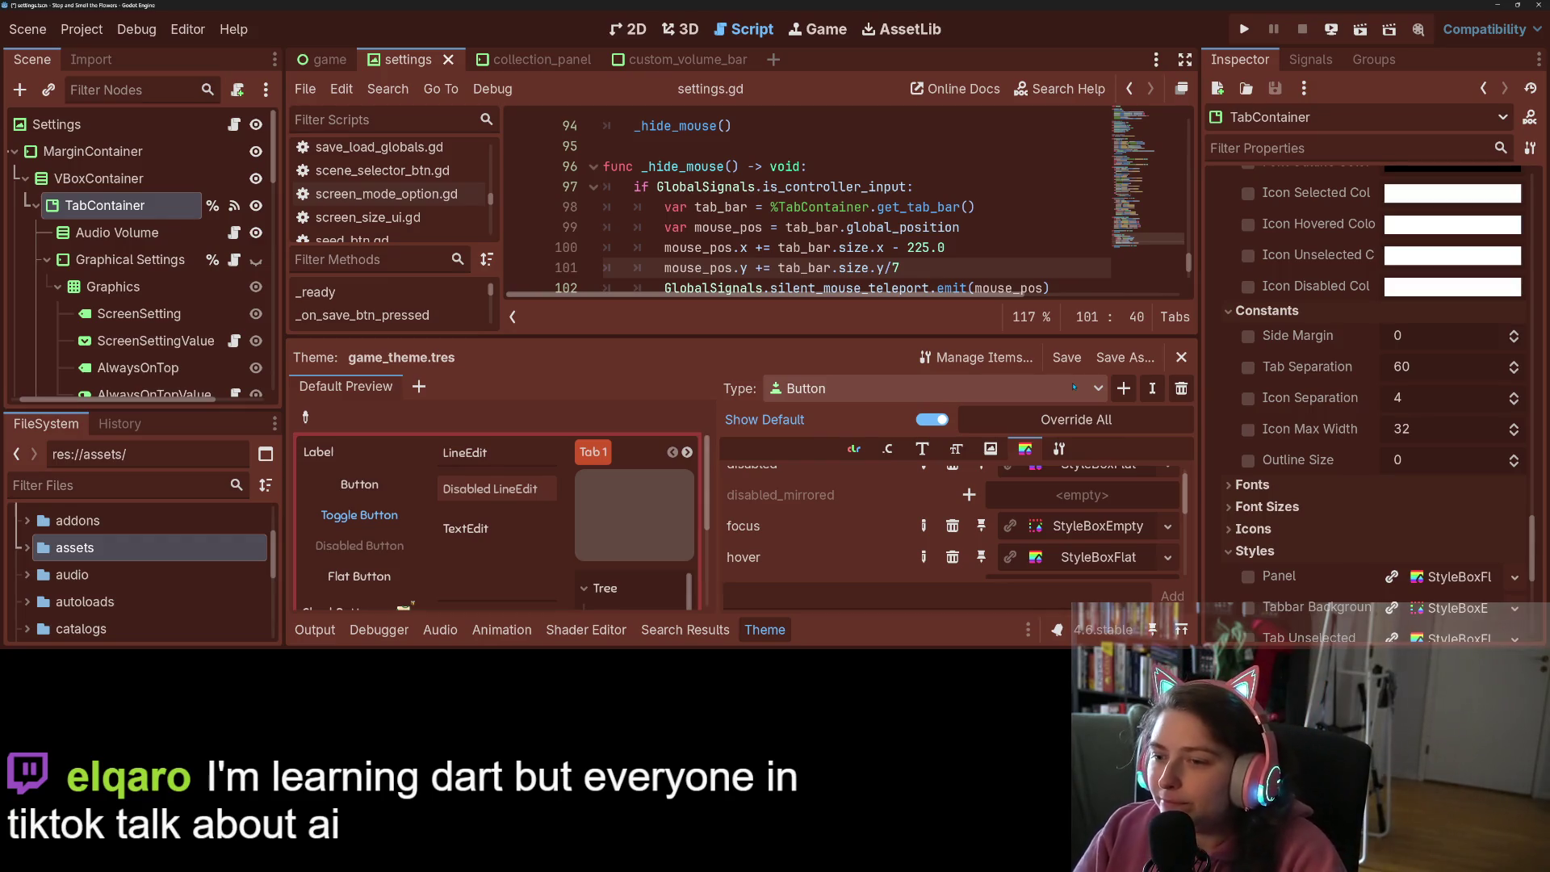
{"action": "left_click", "coordinate": [780, 633]}
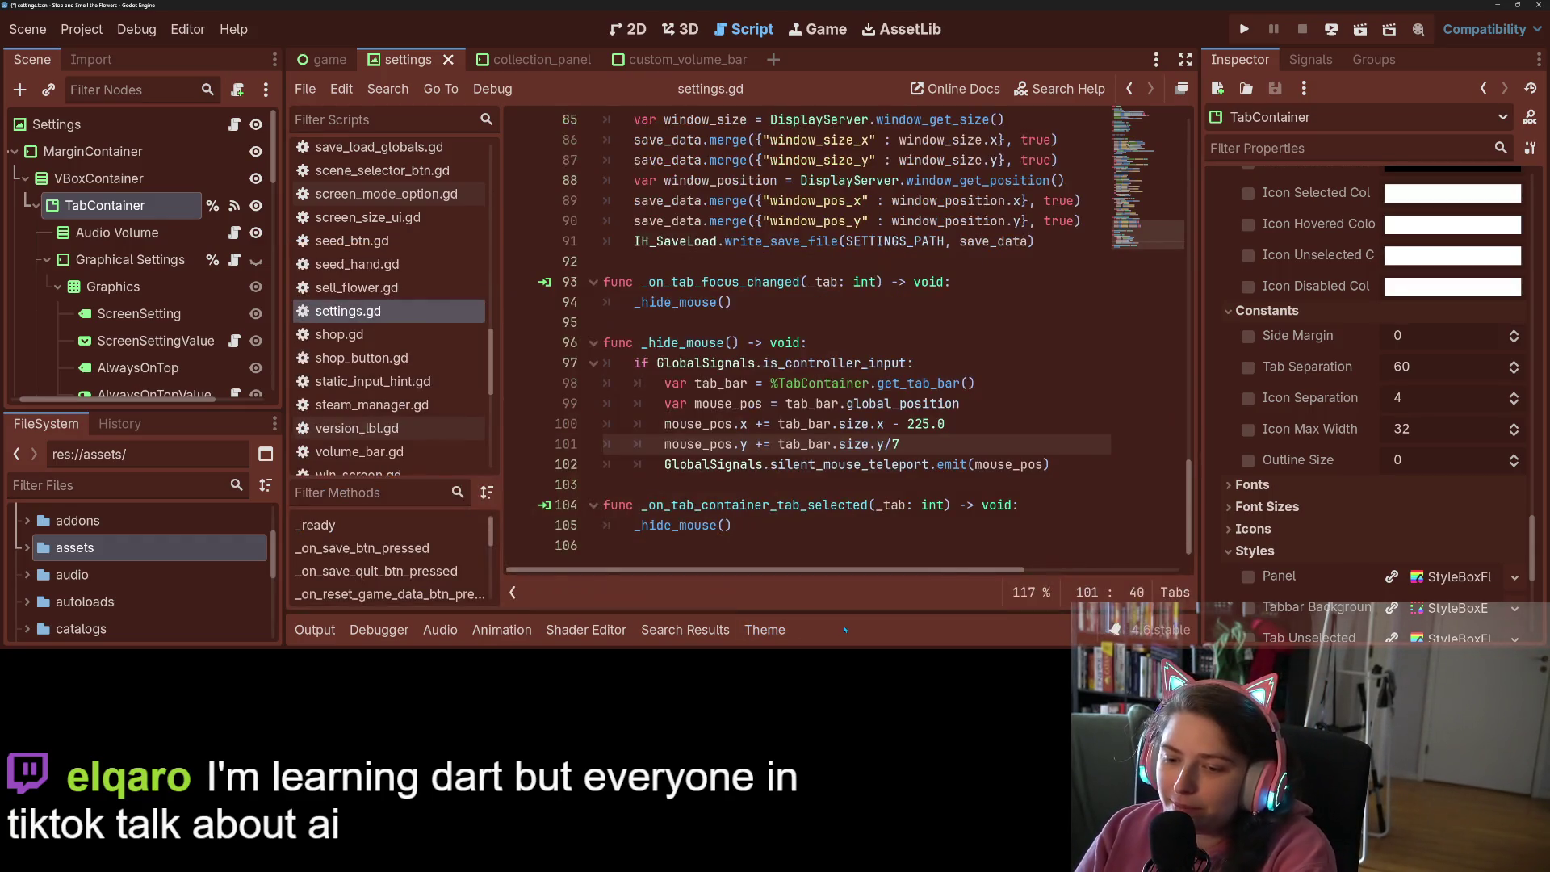
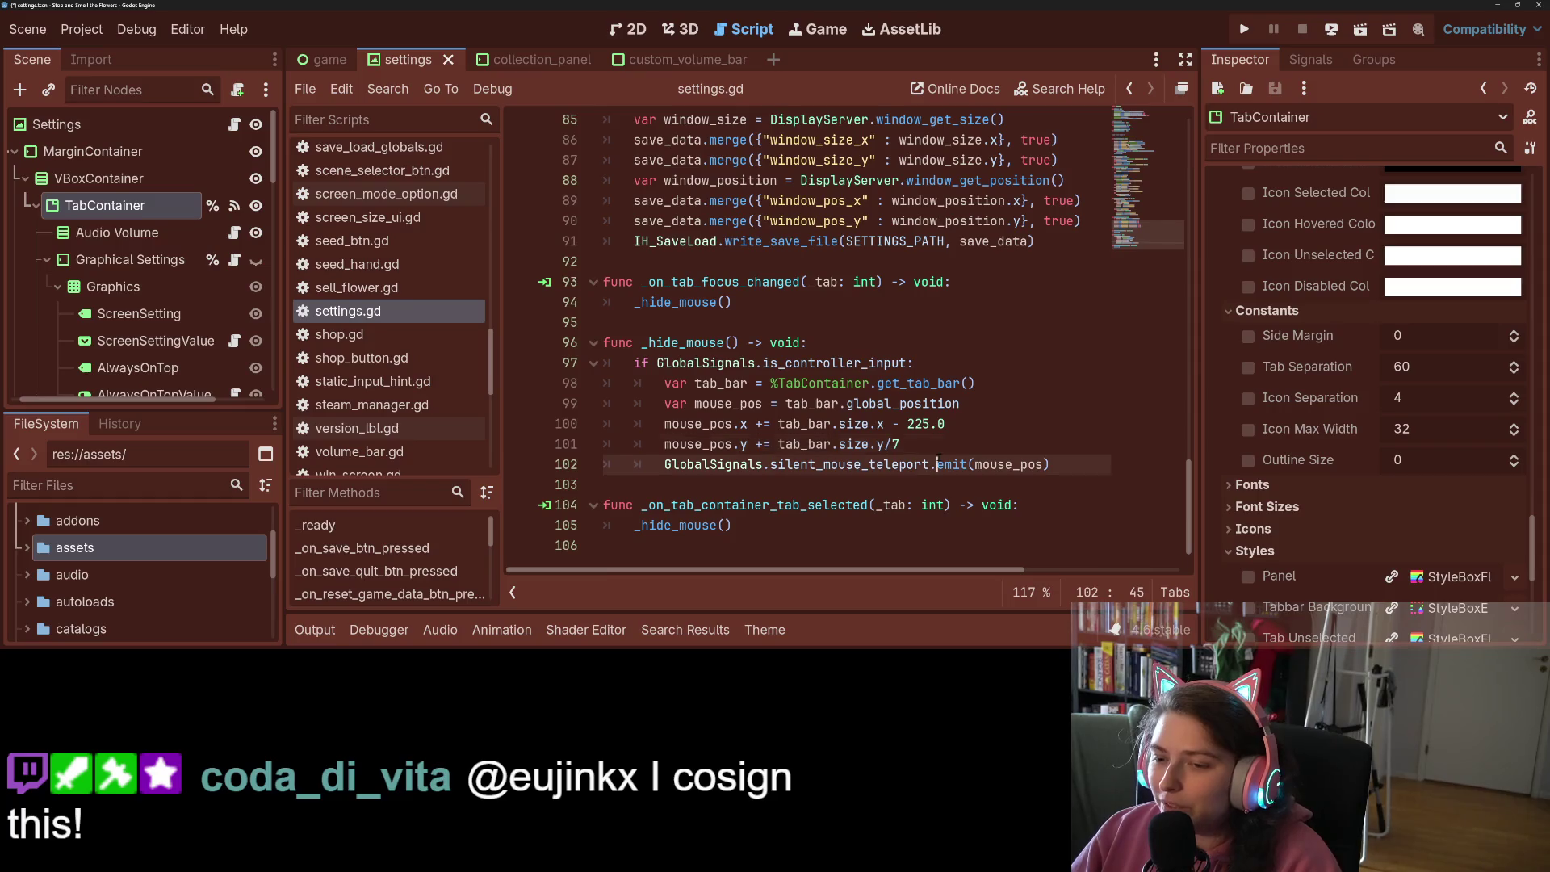
Make line 101 divide the tab bar height by 7.0, save, and switch to GitHub Desktop
{"action": "type", "text": ".0"}
{"action": "key", "text": "ctrl+s"}
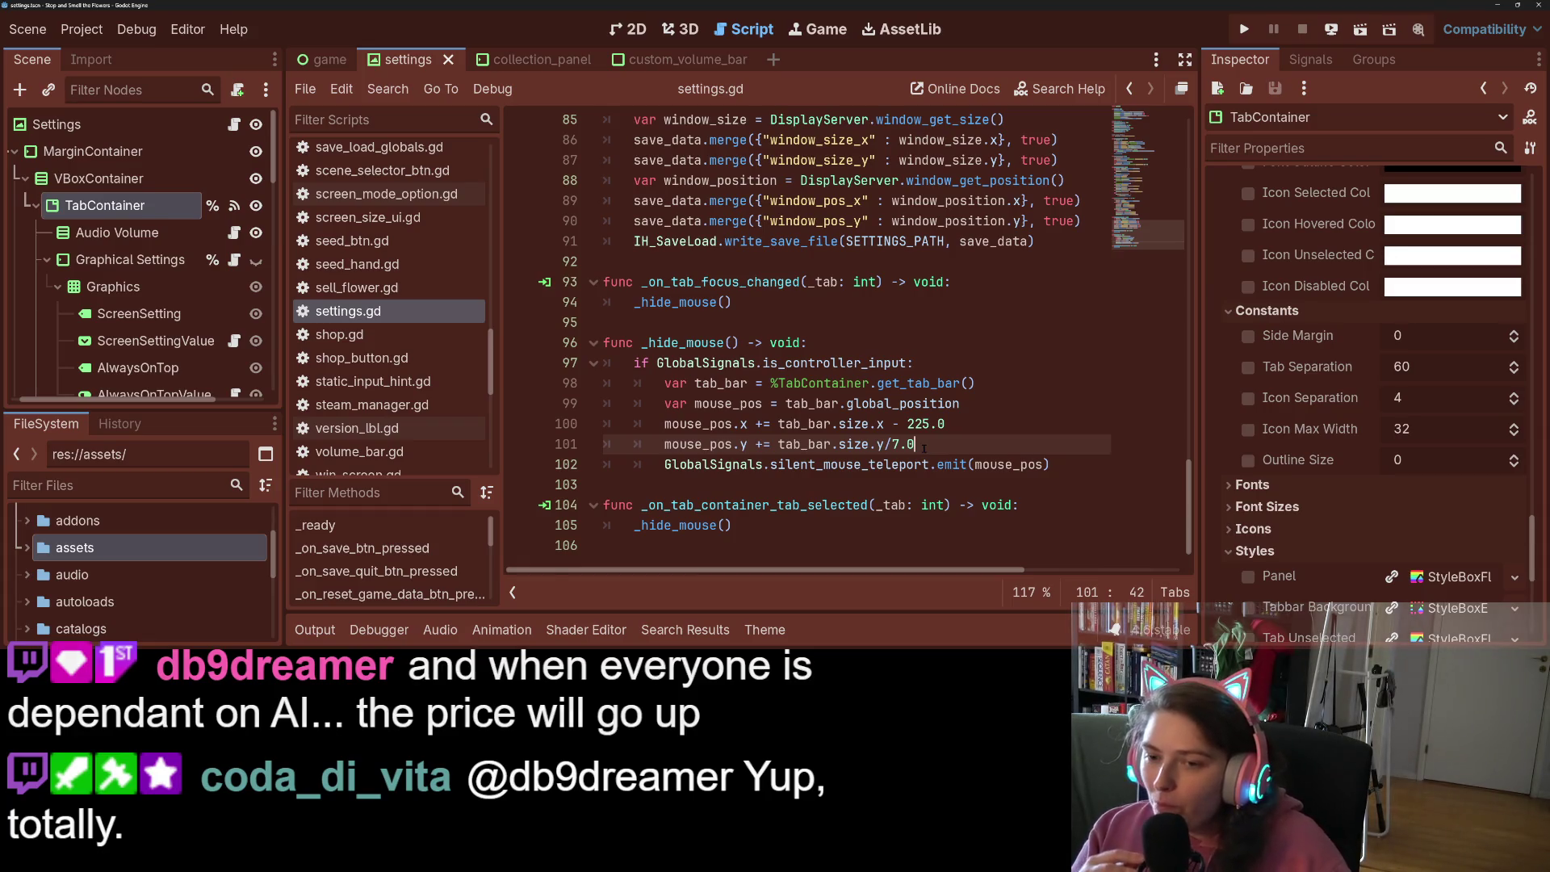
{"action": "key", "text": "ctrl+s"}
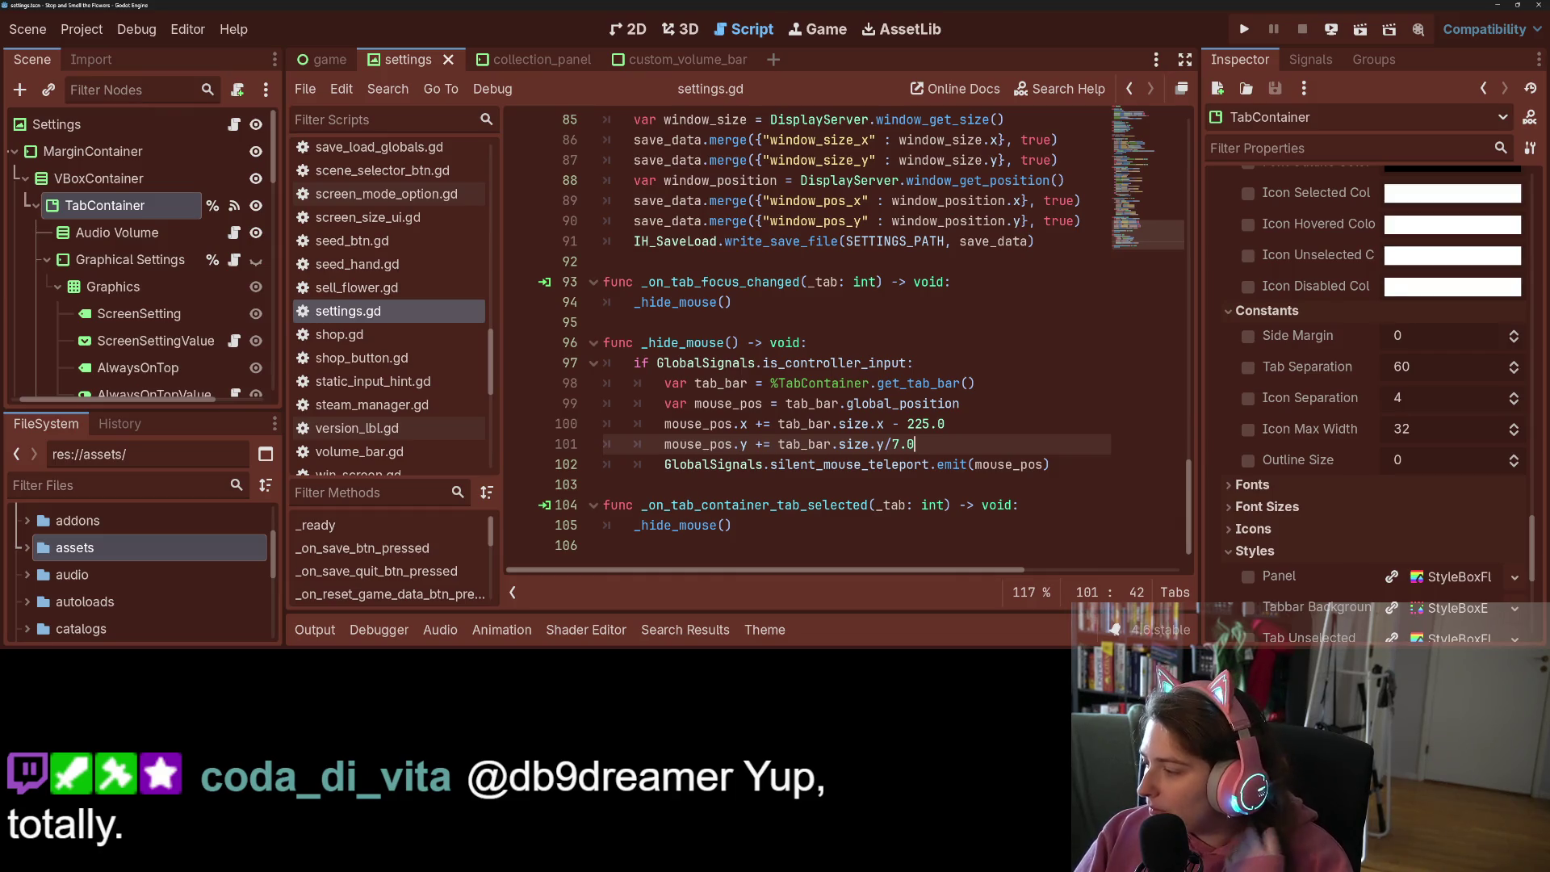
{"action": "key", "text": "alt+Tab"}
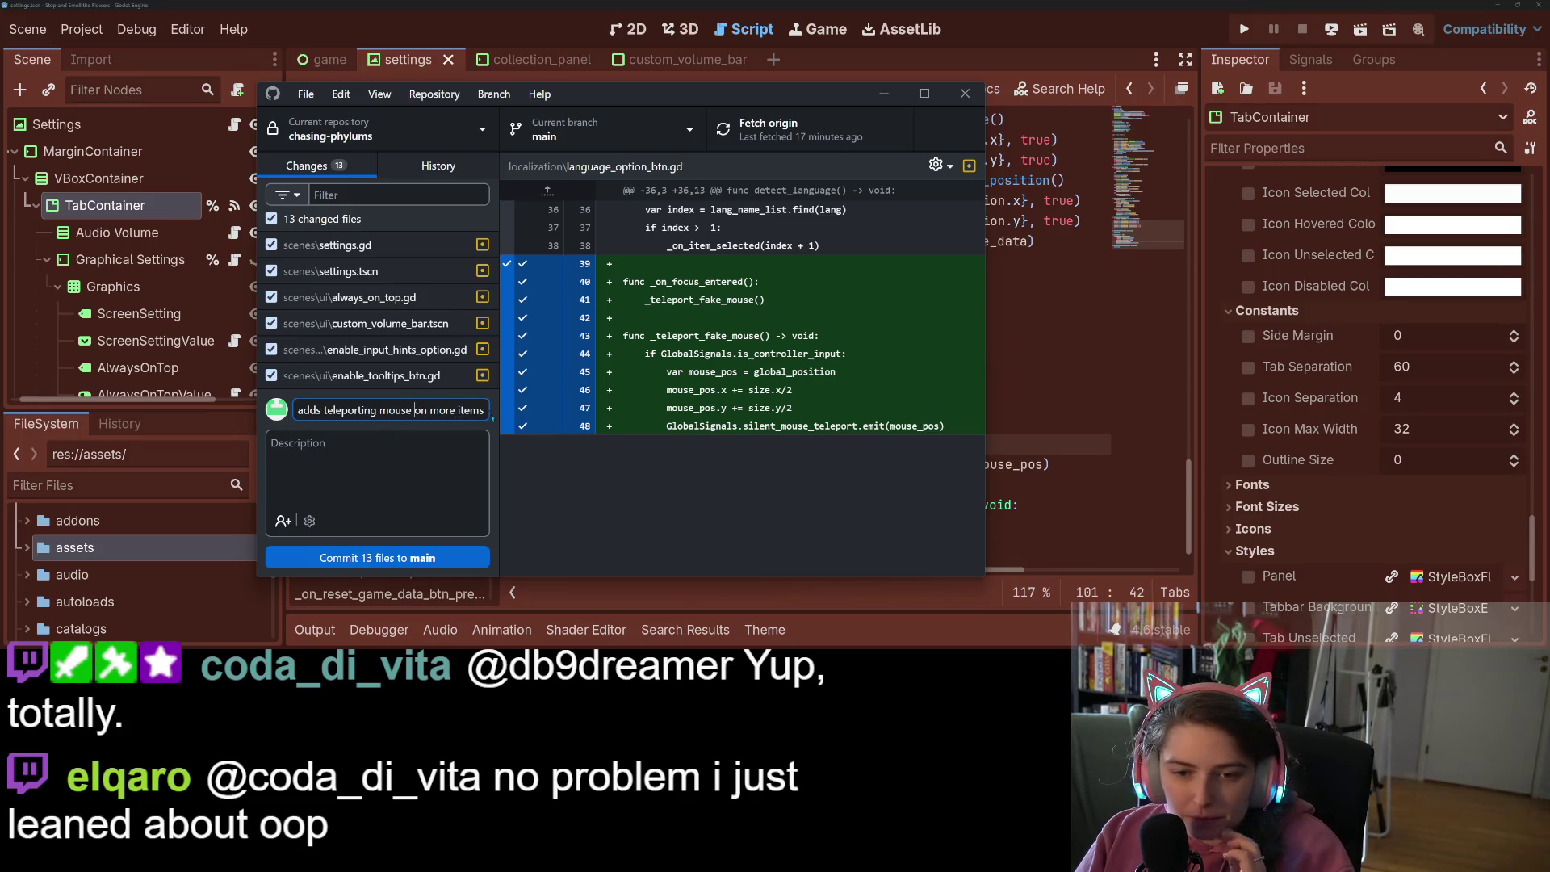
Commit the 13 changed files to main and push the commit to origin
{"action": "left_click", "coordinate": [428, 555]}
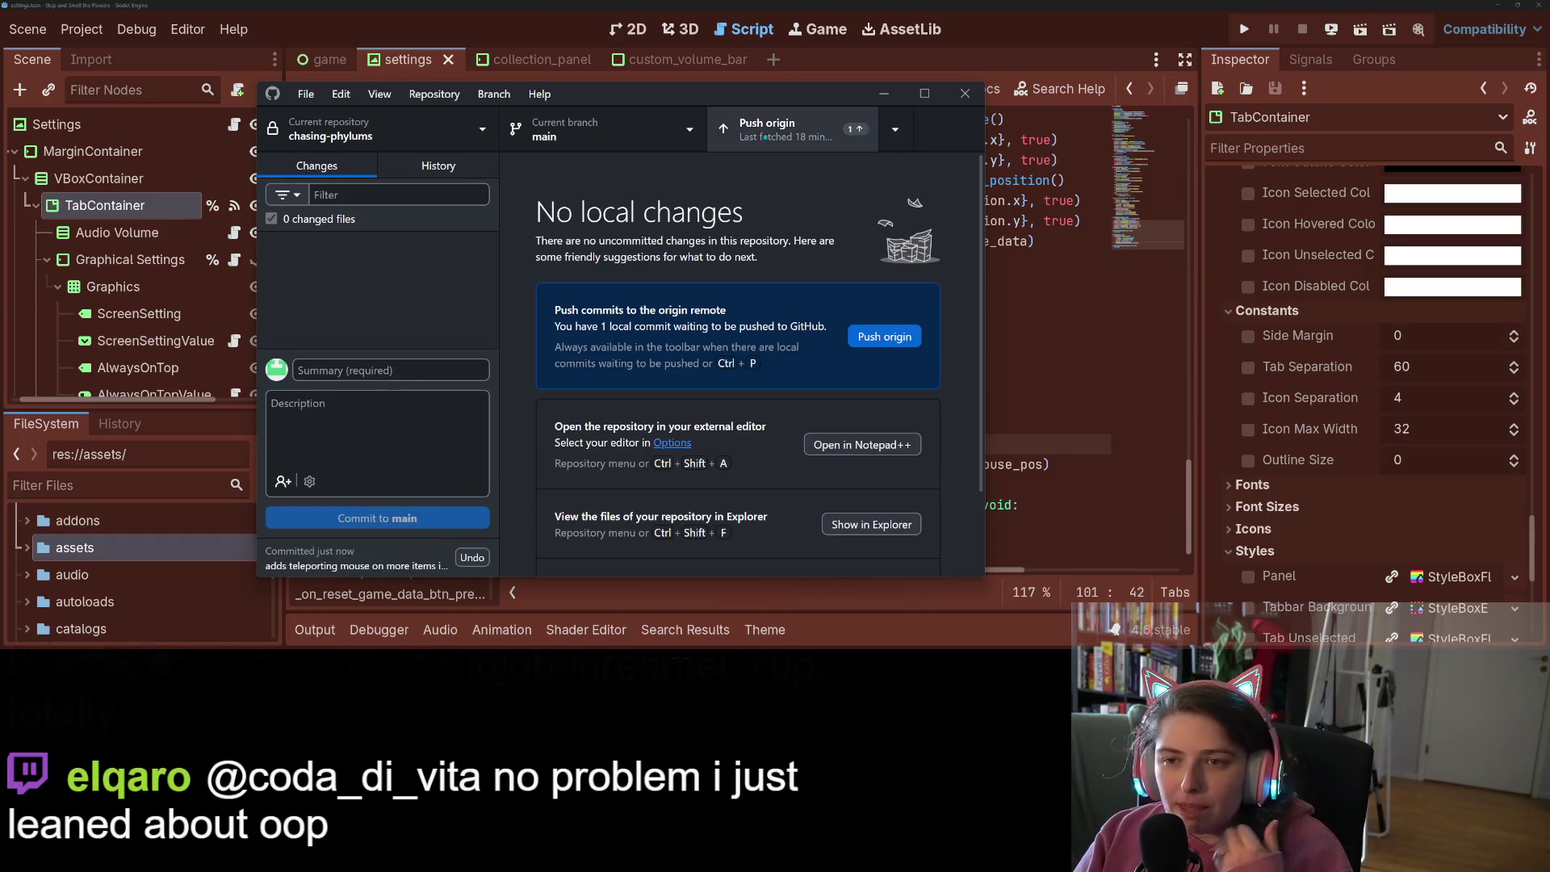
{"action": "left_click", "coordinate": [776, 126]}
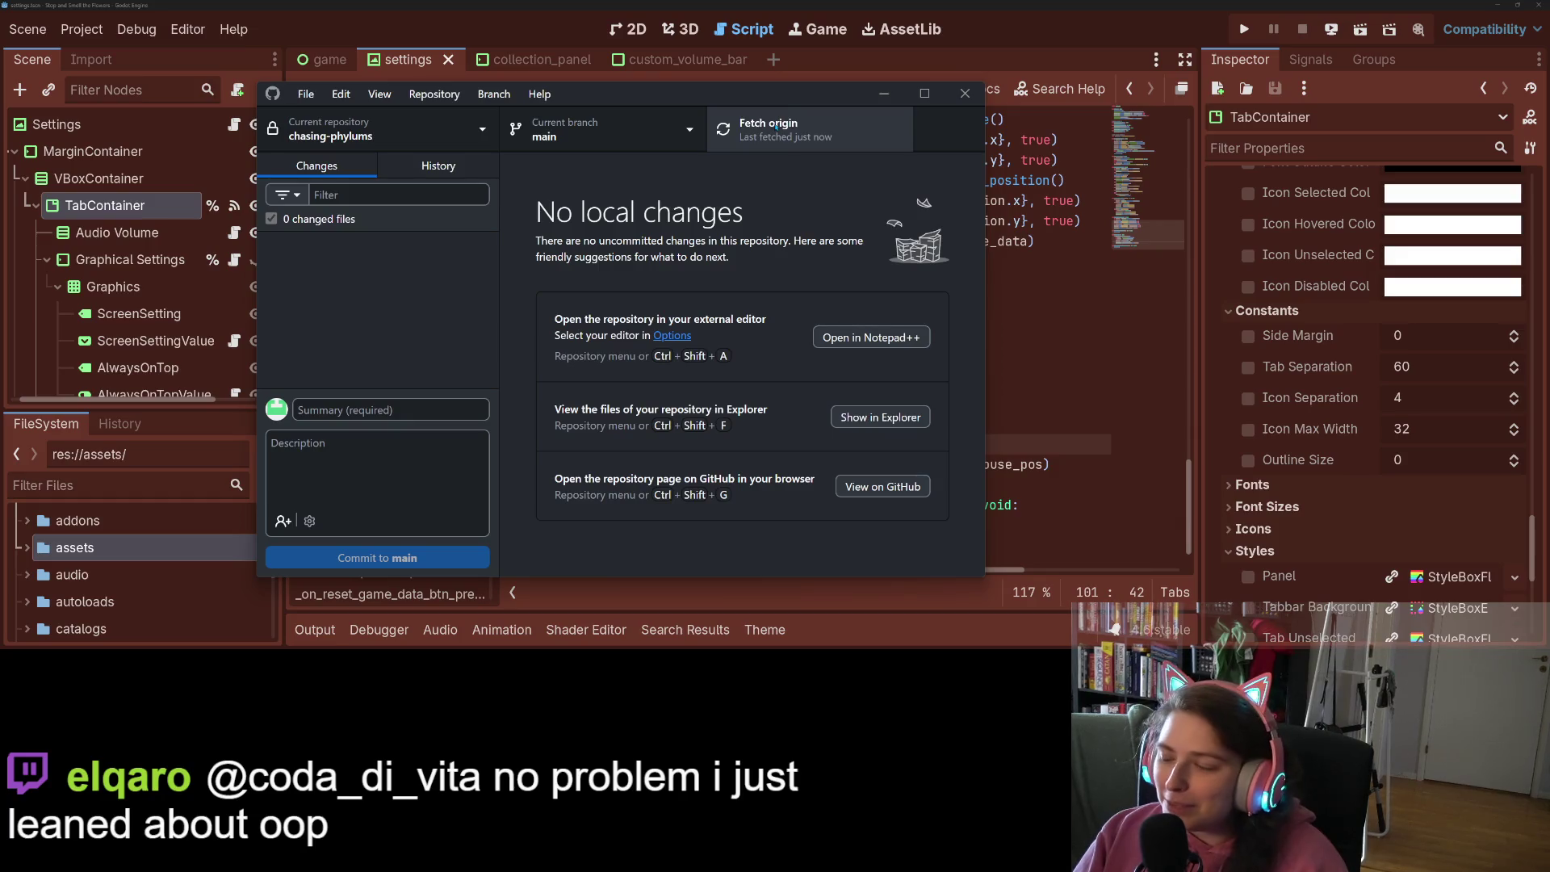
{"action": "left_click", "coordinate": [897, 91]}
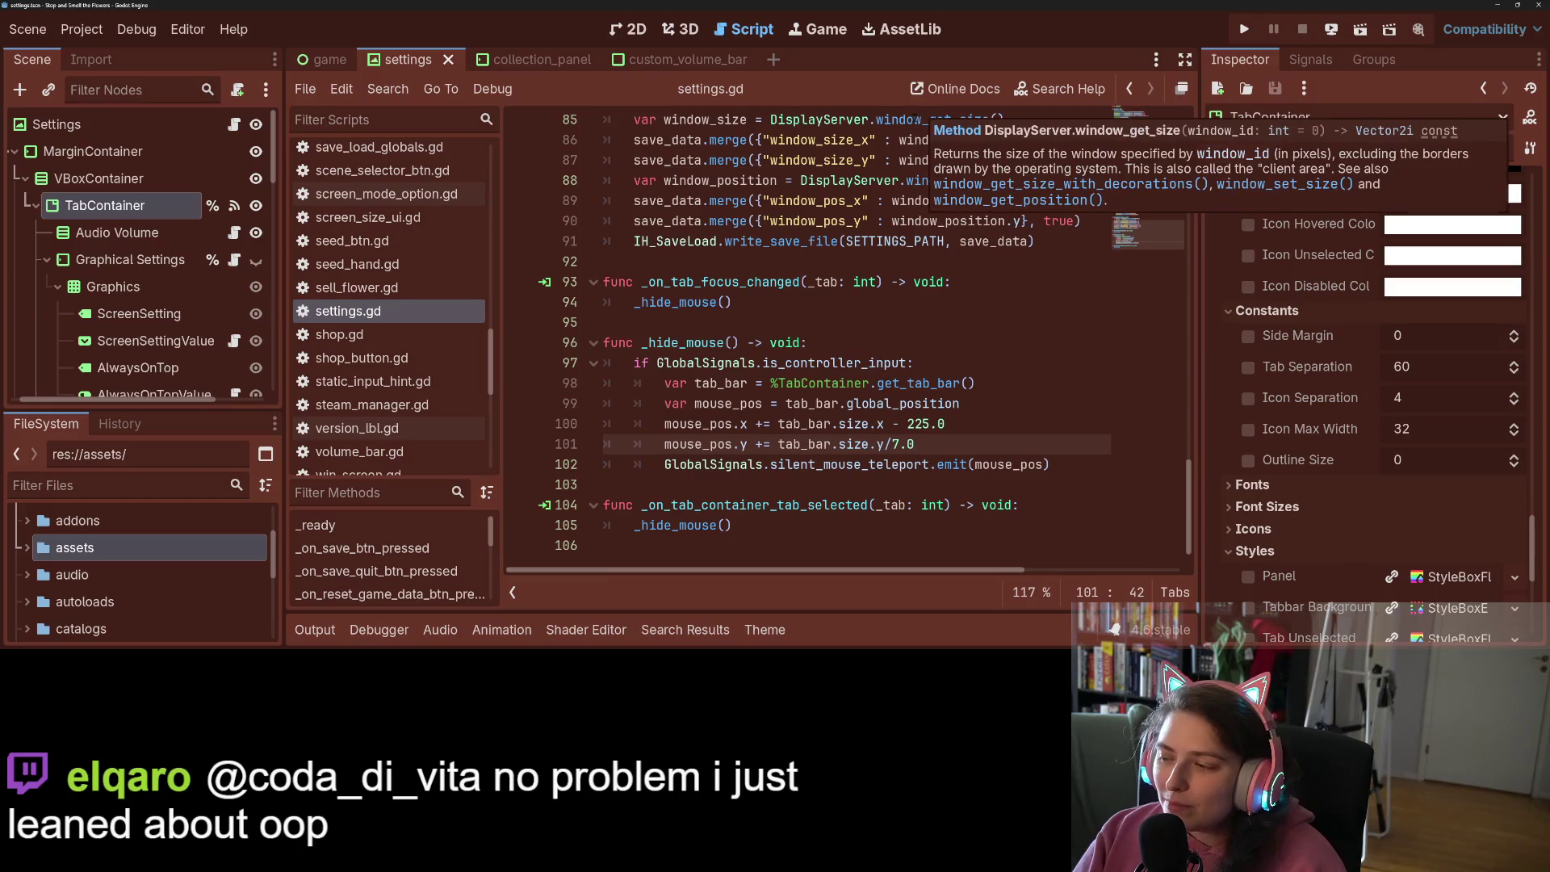
Re-save the script in Godot and switch to the Trello board in the browser
{"action": "left_click", "coordinate": [883, 295]}
{"action": "key", "text": "ctrl+s"}
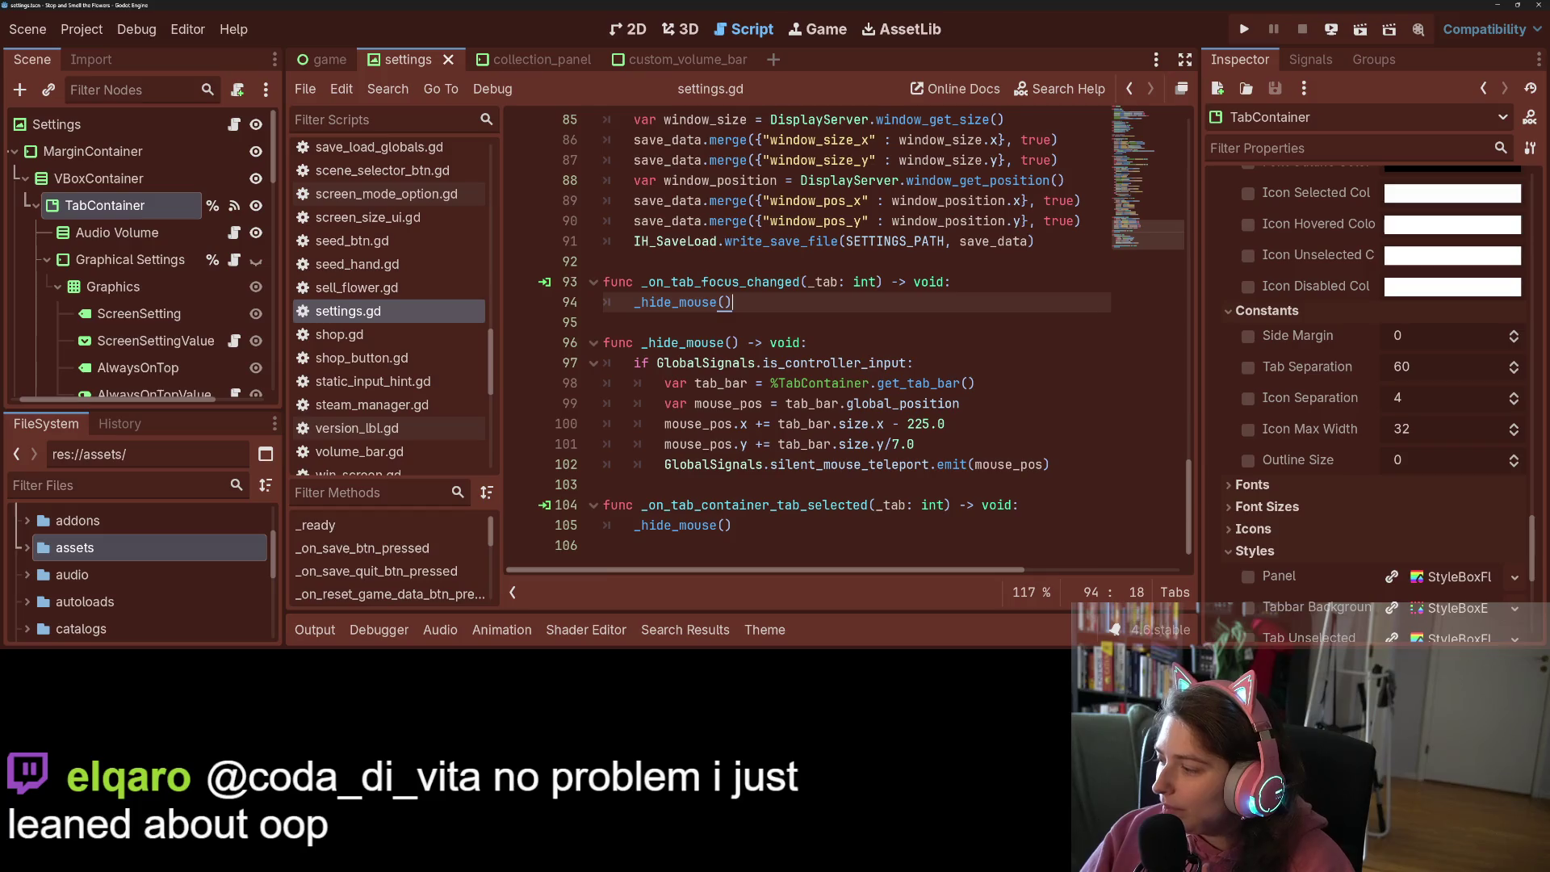
{"action": "key", "text": "alt+Tab"}
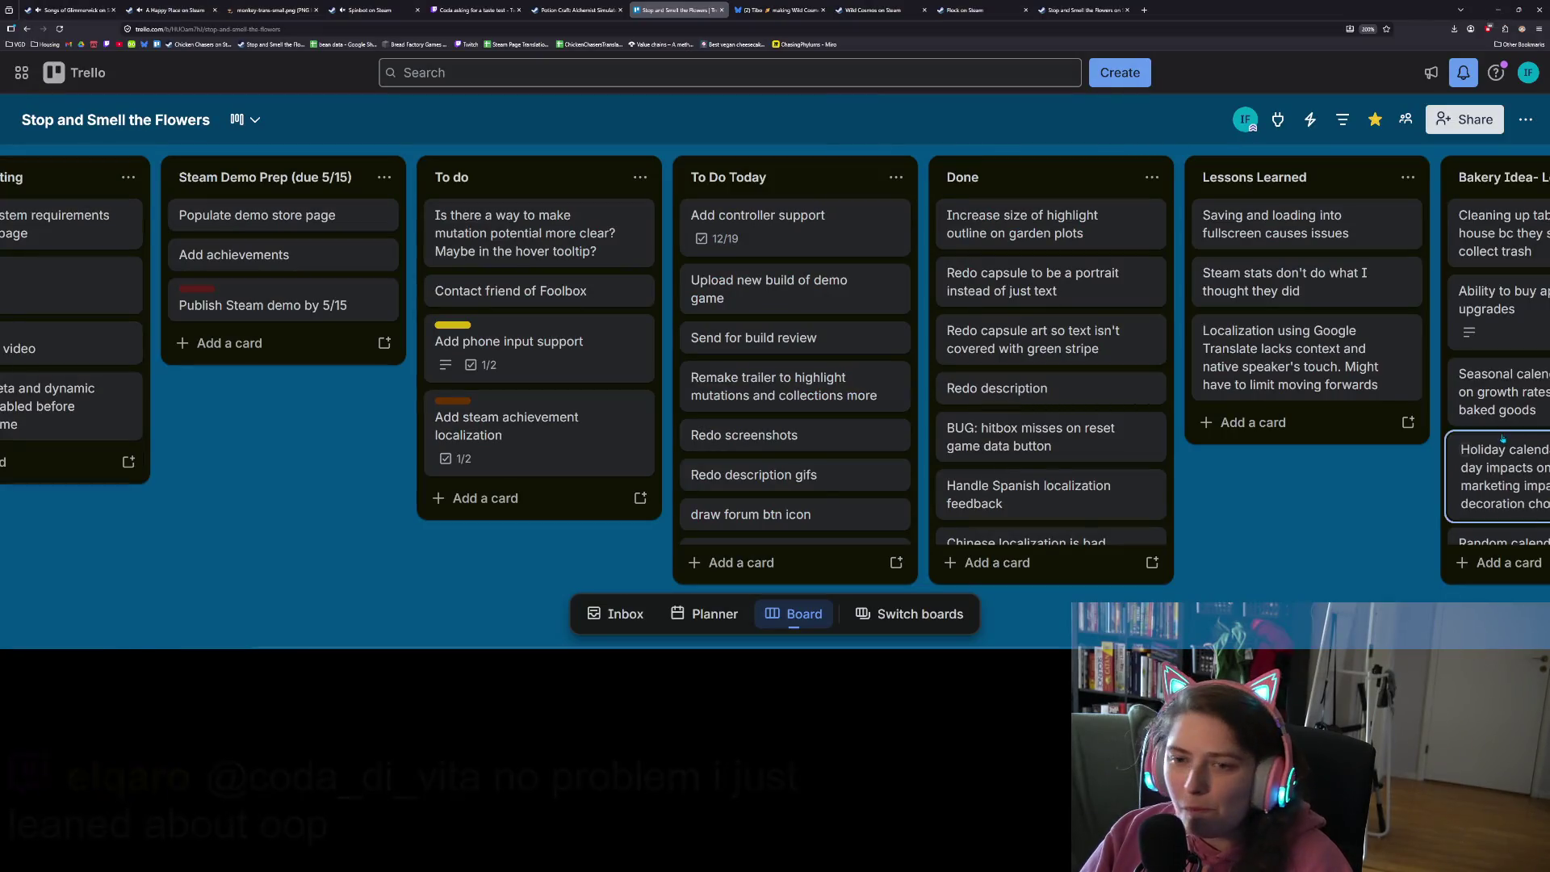
On the Add controller support card, tick off 'test settings control with controller'
{"action": "left_click", "coordinate": [829, 216]}
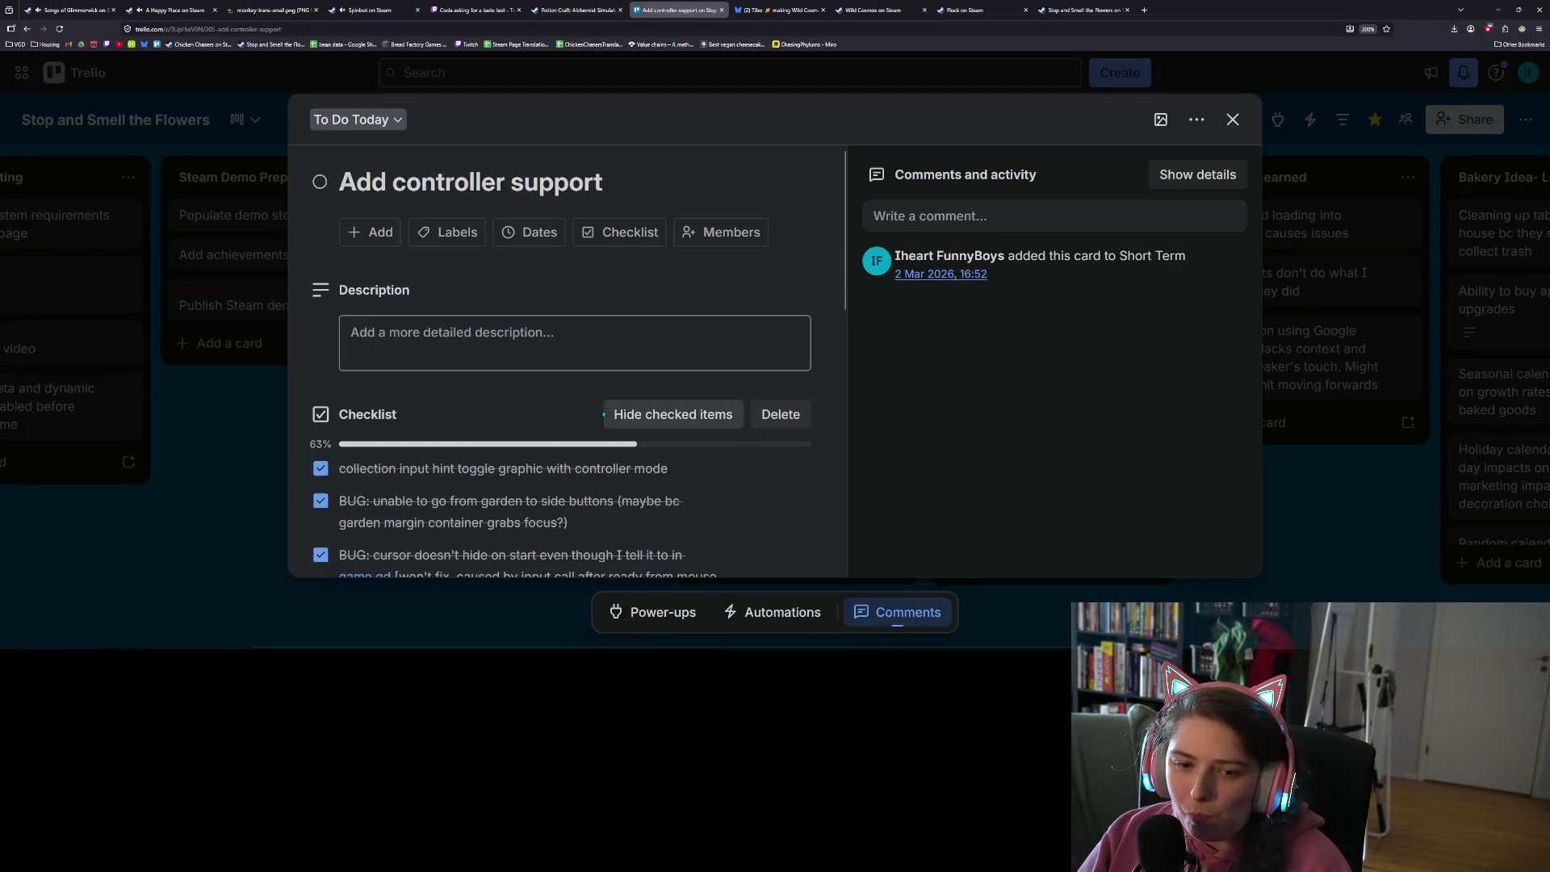
{"action": "scroll", "coordinate": [582, 405], "scroll_direction": "down", "scroll_amount": 5}
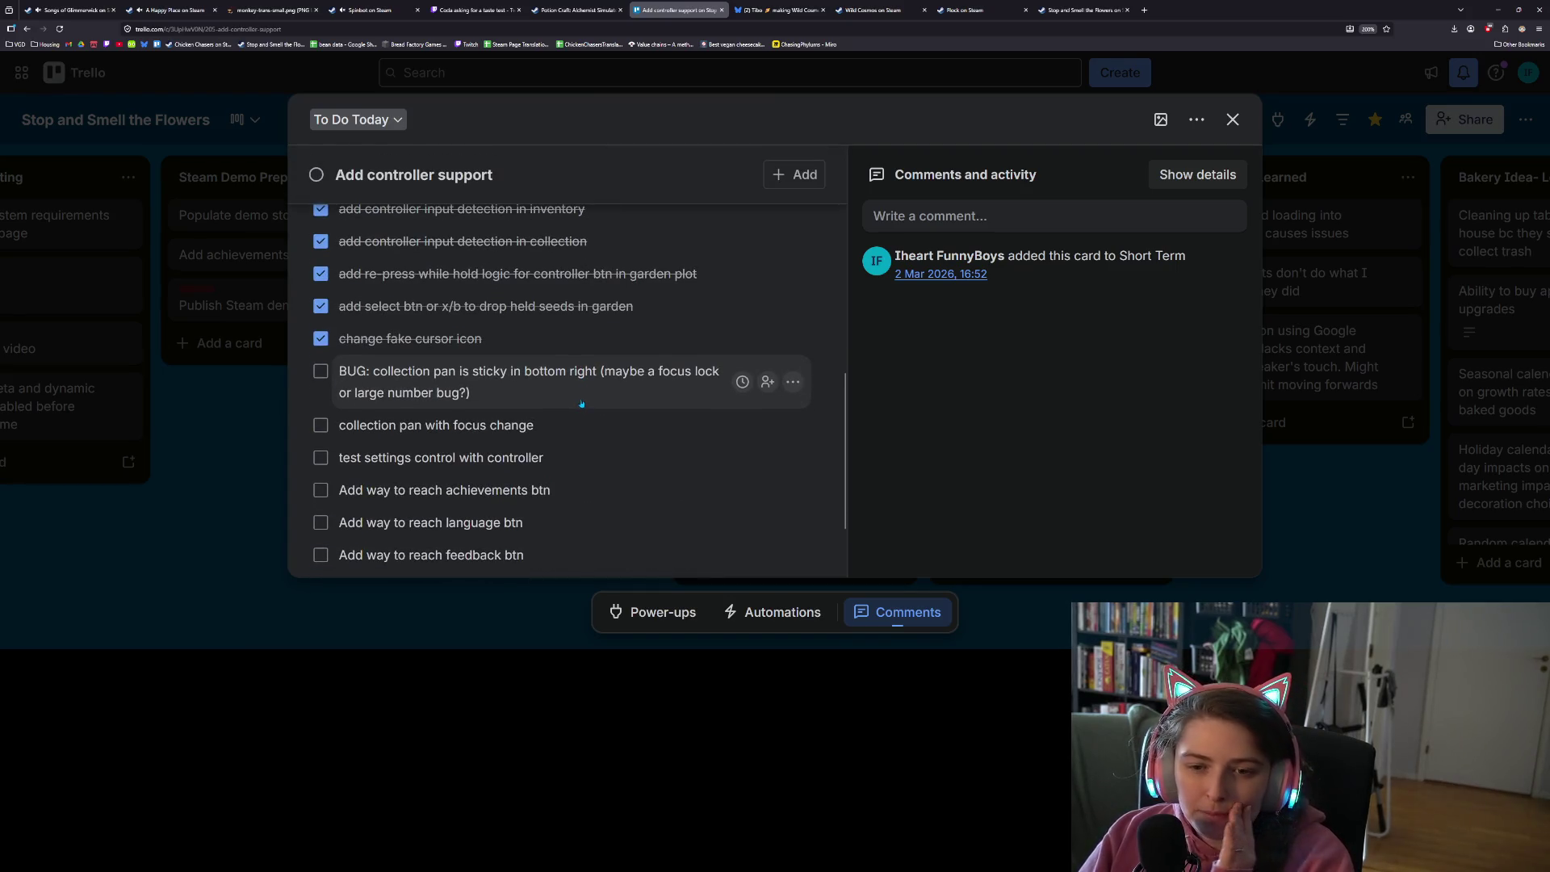
{"action": "scroll", "coordinate": [578, 400], "scroll_direction": "down", "scroll_amount": 2}
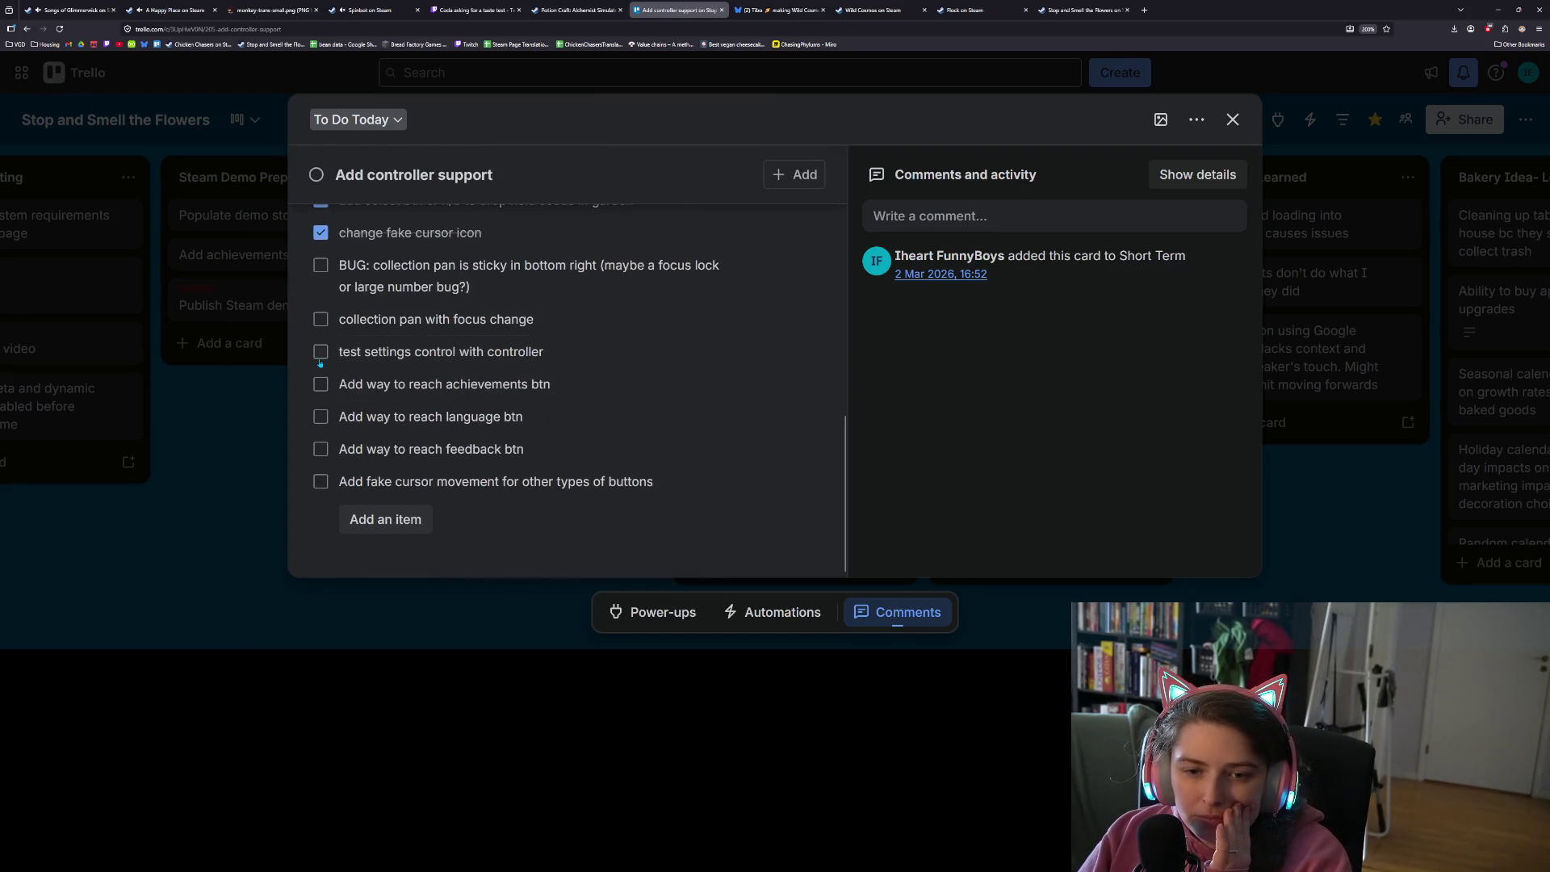
{"action": "left_click", "coordinate": [321, 354]}
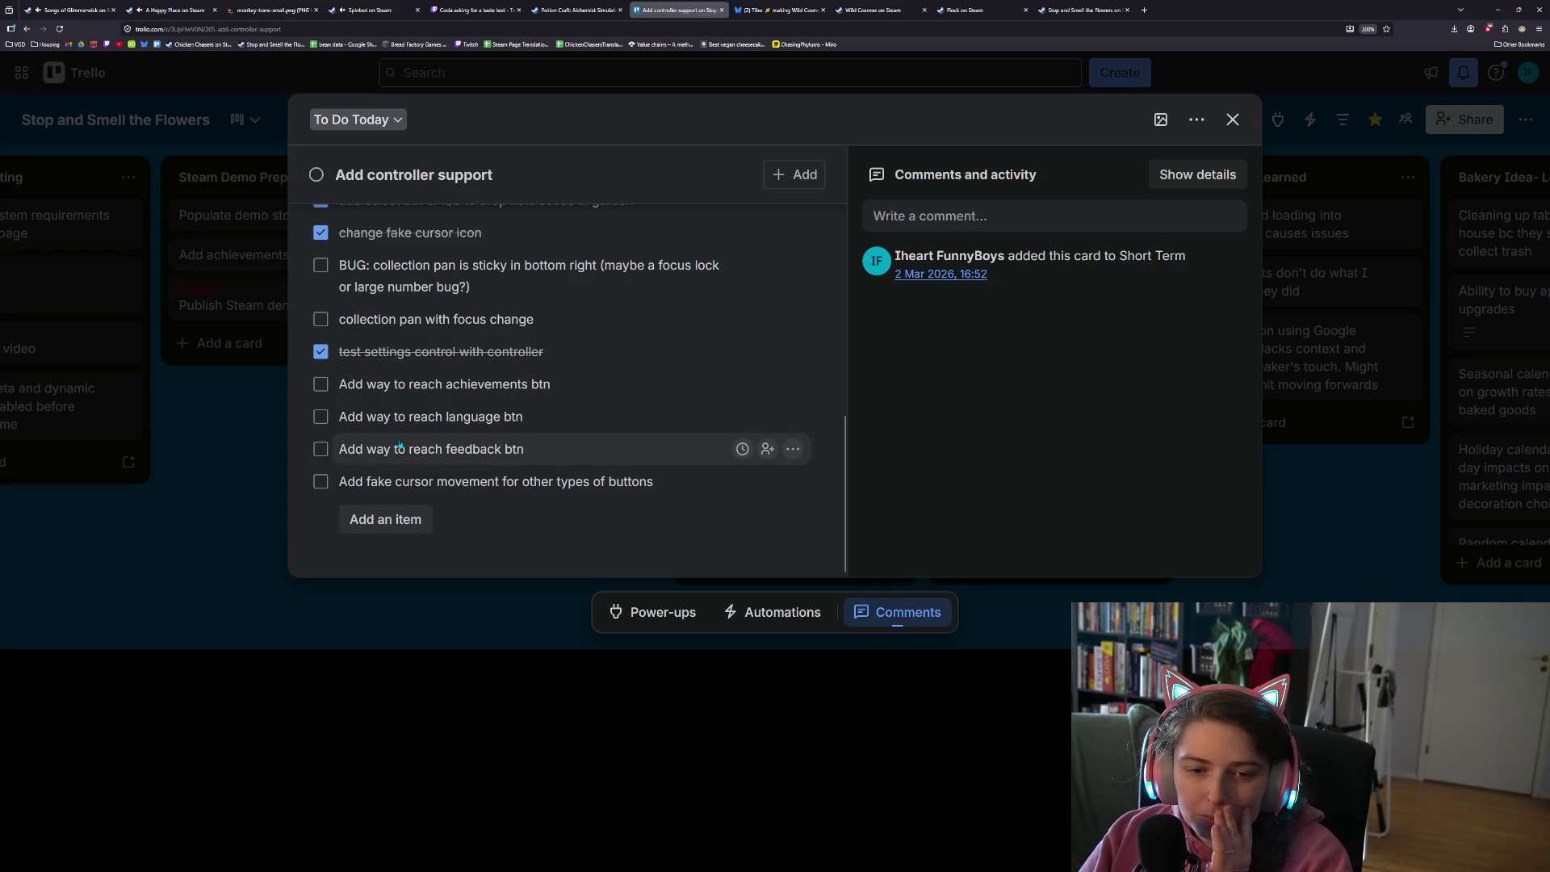
Add the checklist item 'improve settings focus neighbors'
{"action": "left_click", "coordinate": [380, 519]}
{"action": "type", "text": "improc"}
{"action": "key", "text": "BackSpace"}
{"action": "type", "text": "ve "}
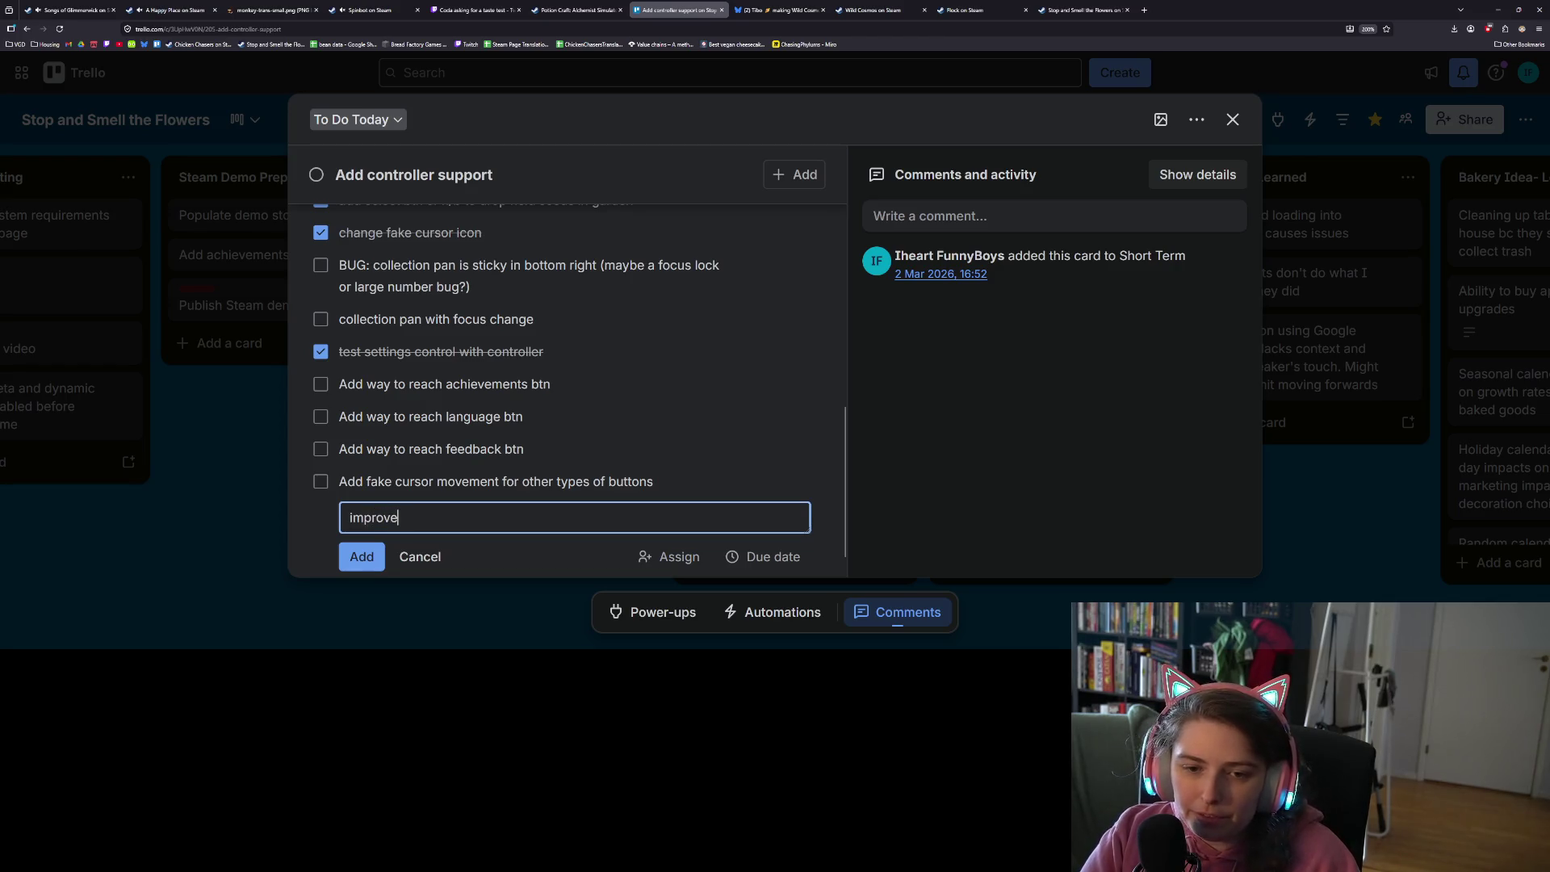
{"action": "type", "text": "settin"}
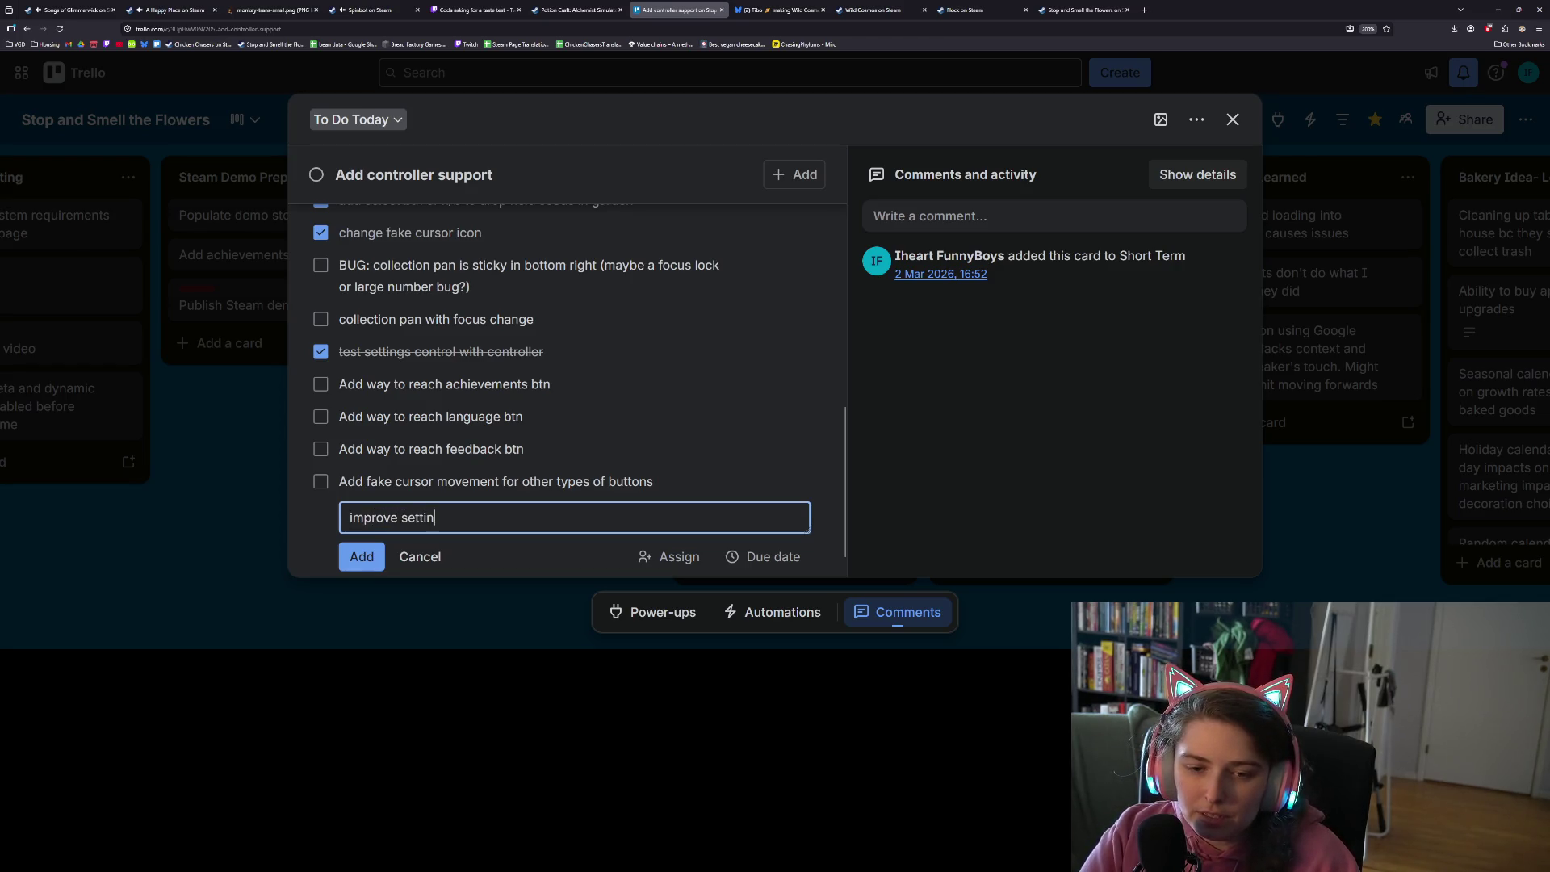
{"action": "type", "text": "gs focus "}
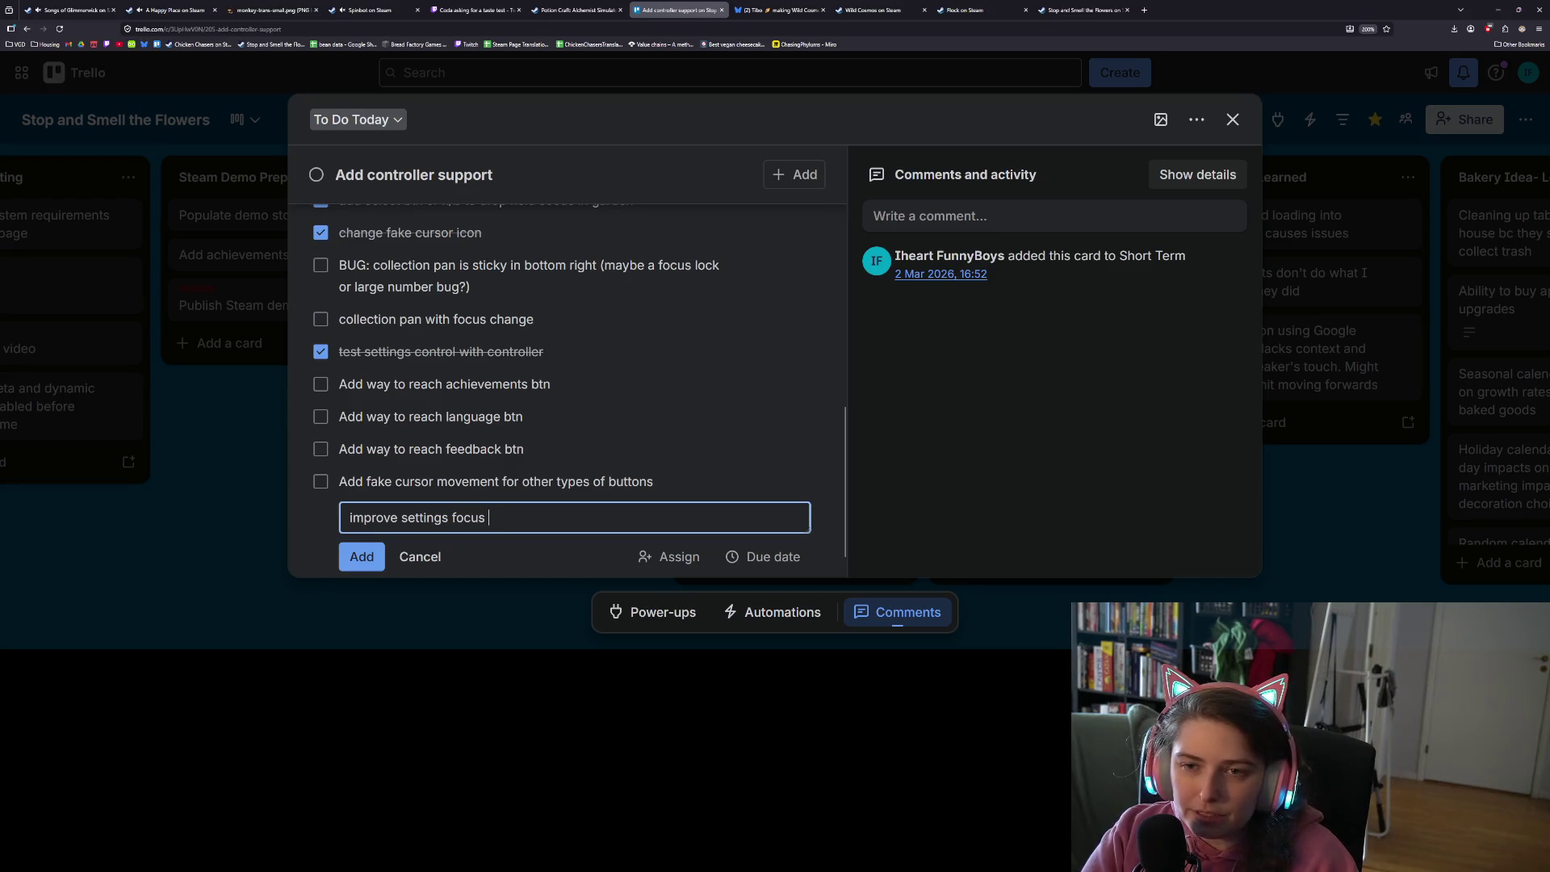
{"action": "type", "text": "neighbors"}
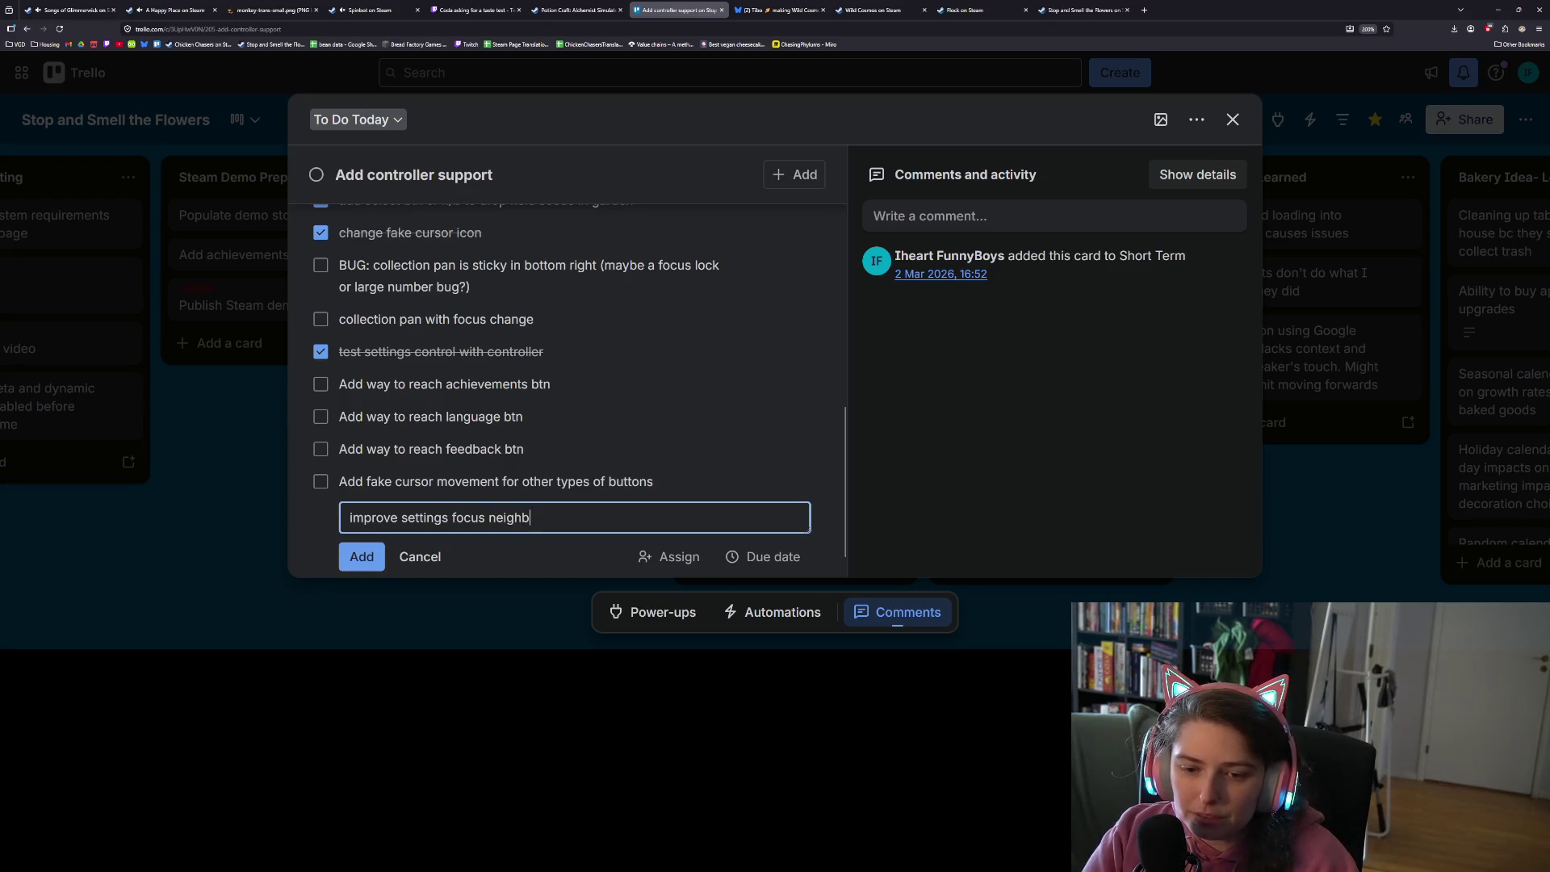
{"action": "key", "text": "Return"}
Reorder the checklist, tick the fake cursor movement task, close the card, and return to Godot
{"action": "left_click_drag", "start_coordinate": [391, 352], "coordinate": [390, 266]}
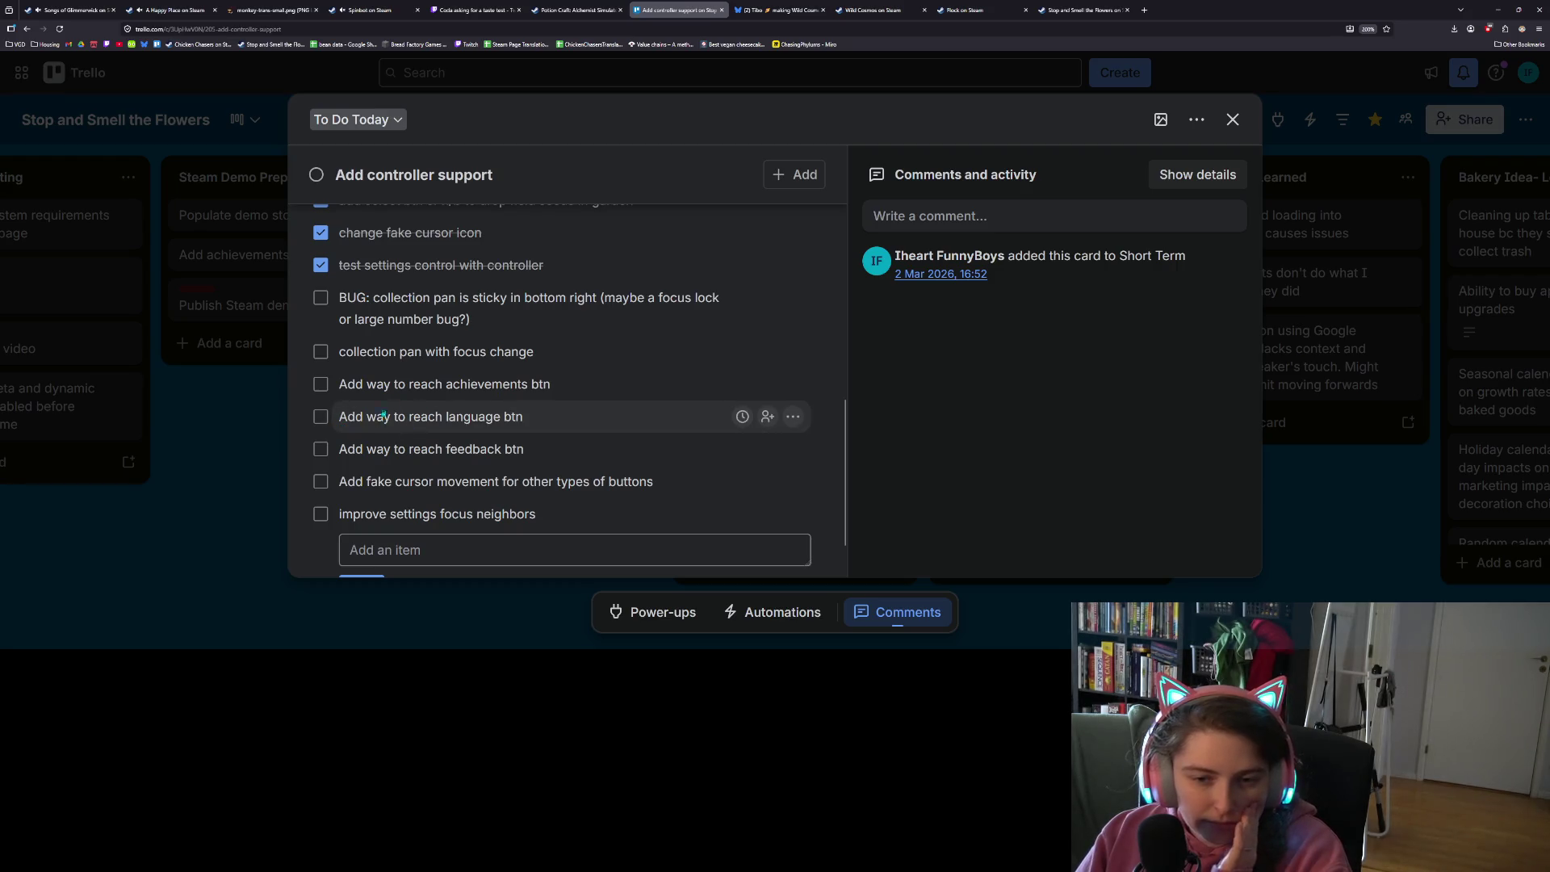
{"action": "left_click_drag", "start_coordinate": [443, 513], "coordinate": [445, 417]}
{"action": "left_click", "coordinate": [321, 514]}
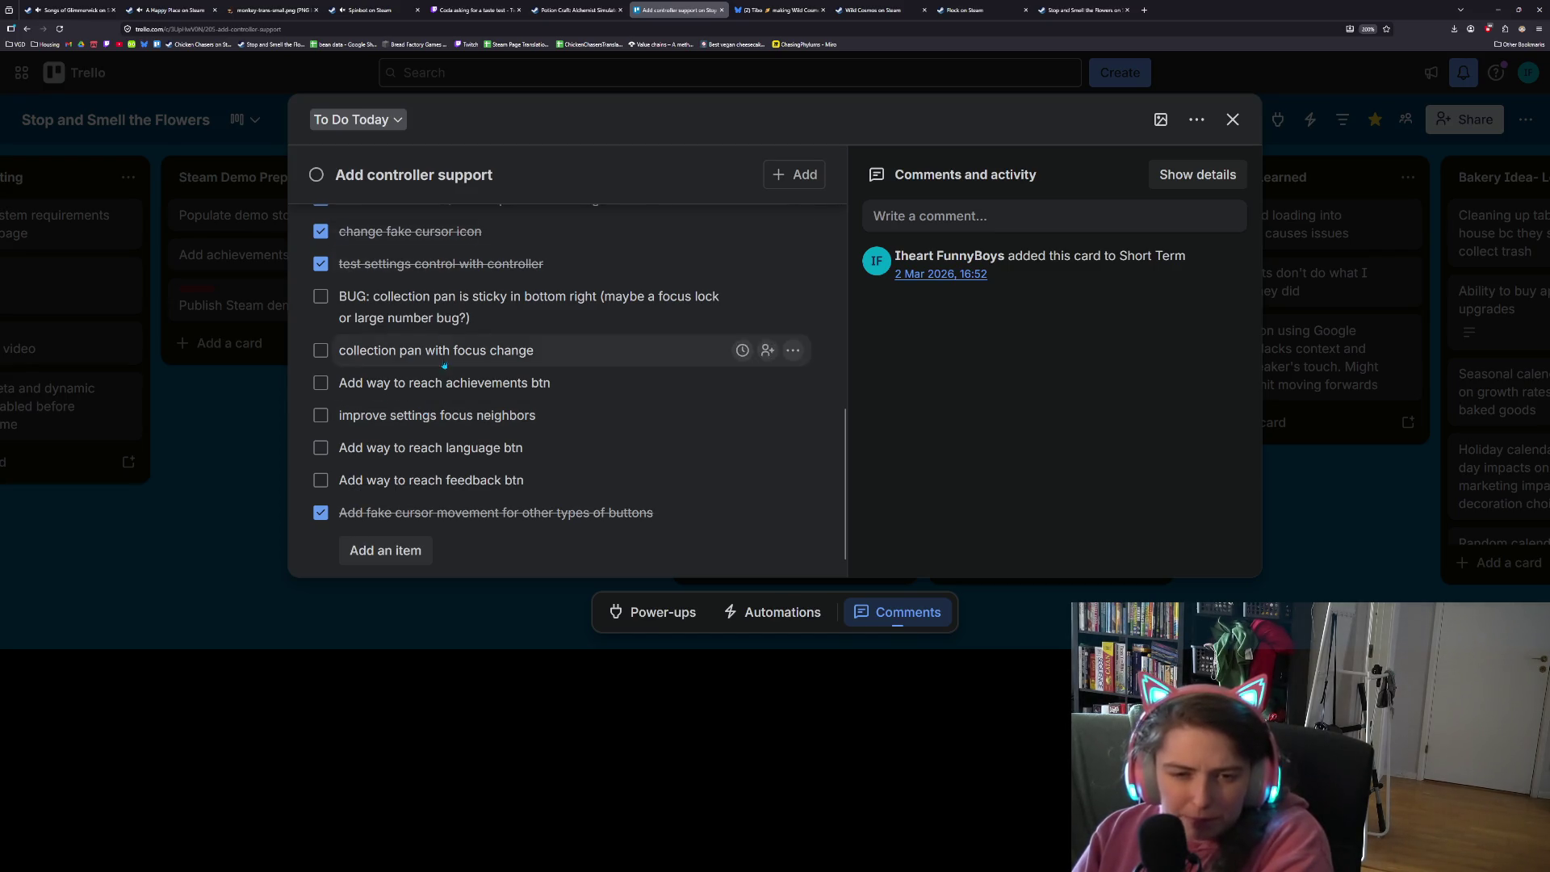
{"action": "left_click_drag", "start_coordinate": [472, 512], "coordinate": [472, 292]}
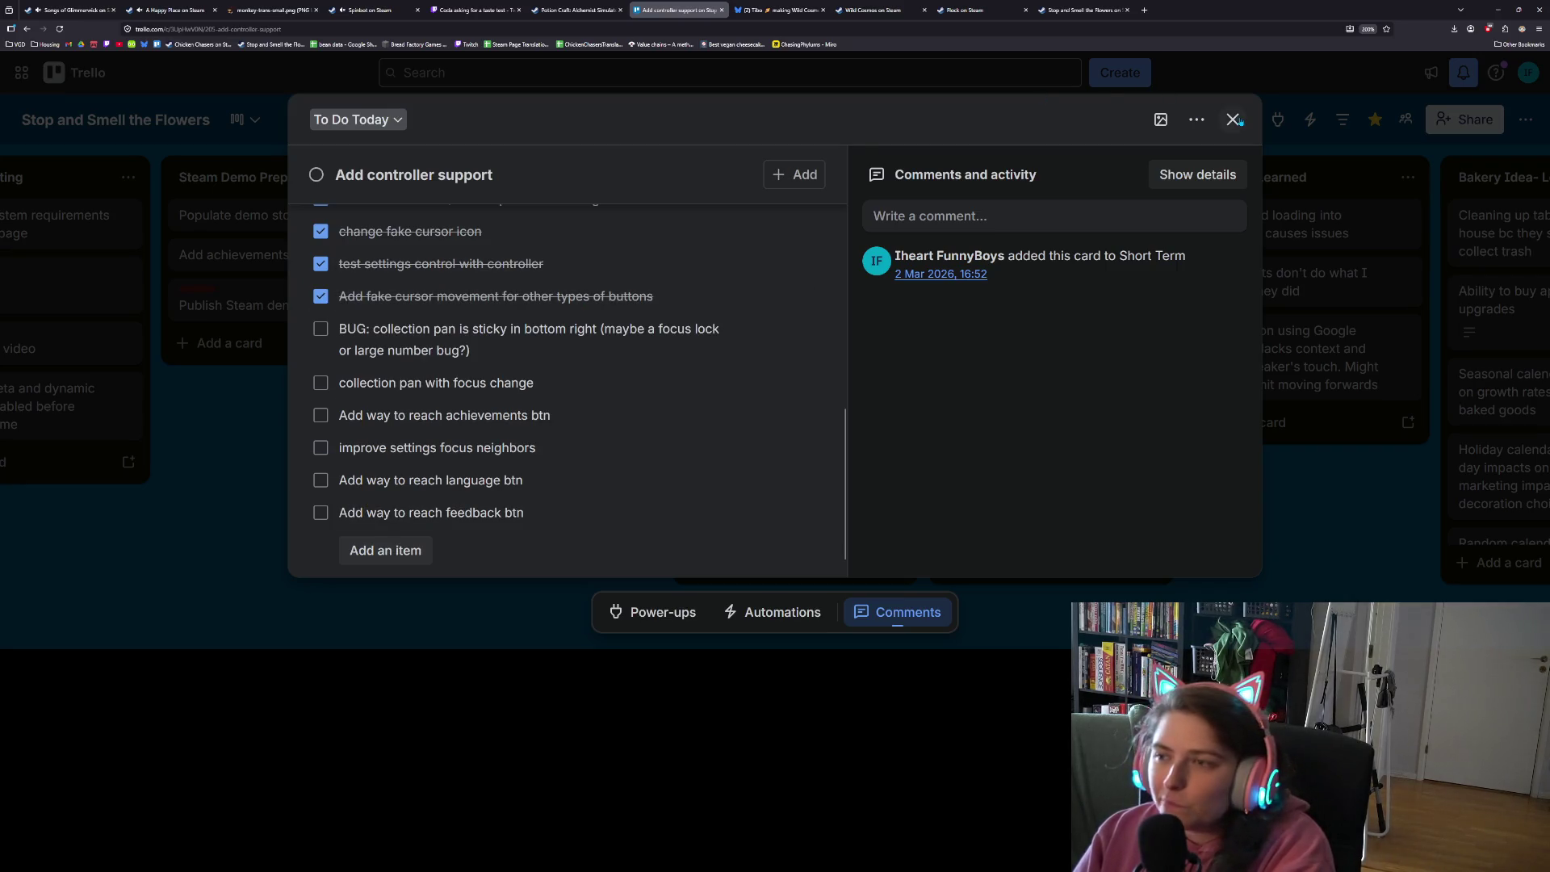
{"action": "left_click", "coordinate": [1233, 120]}
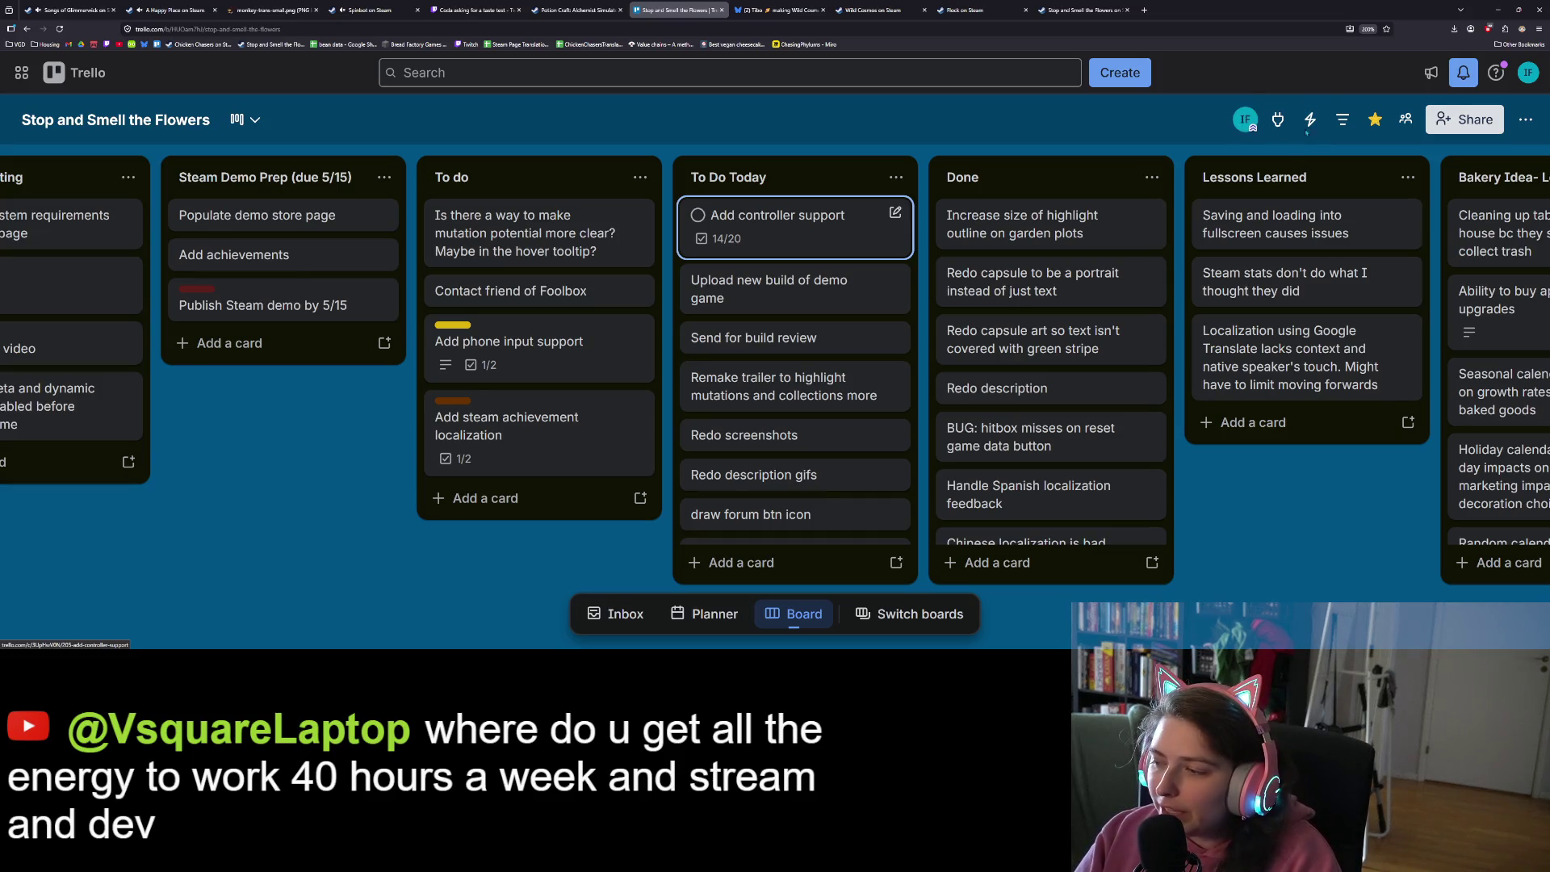
{"action": "left_click", "coordinate": [1496, 10]}
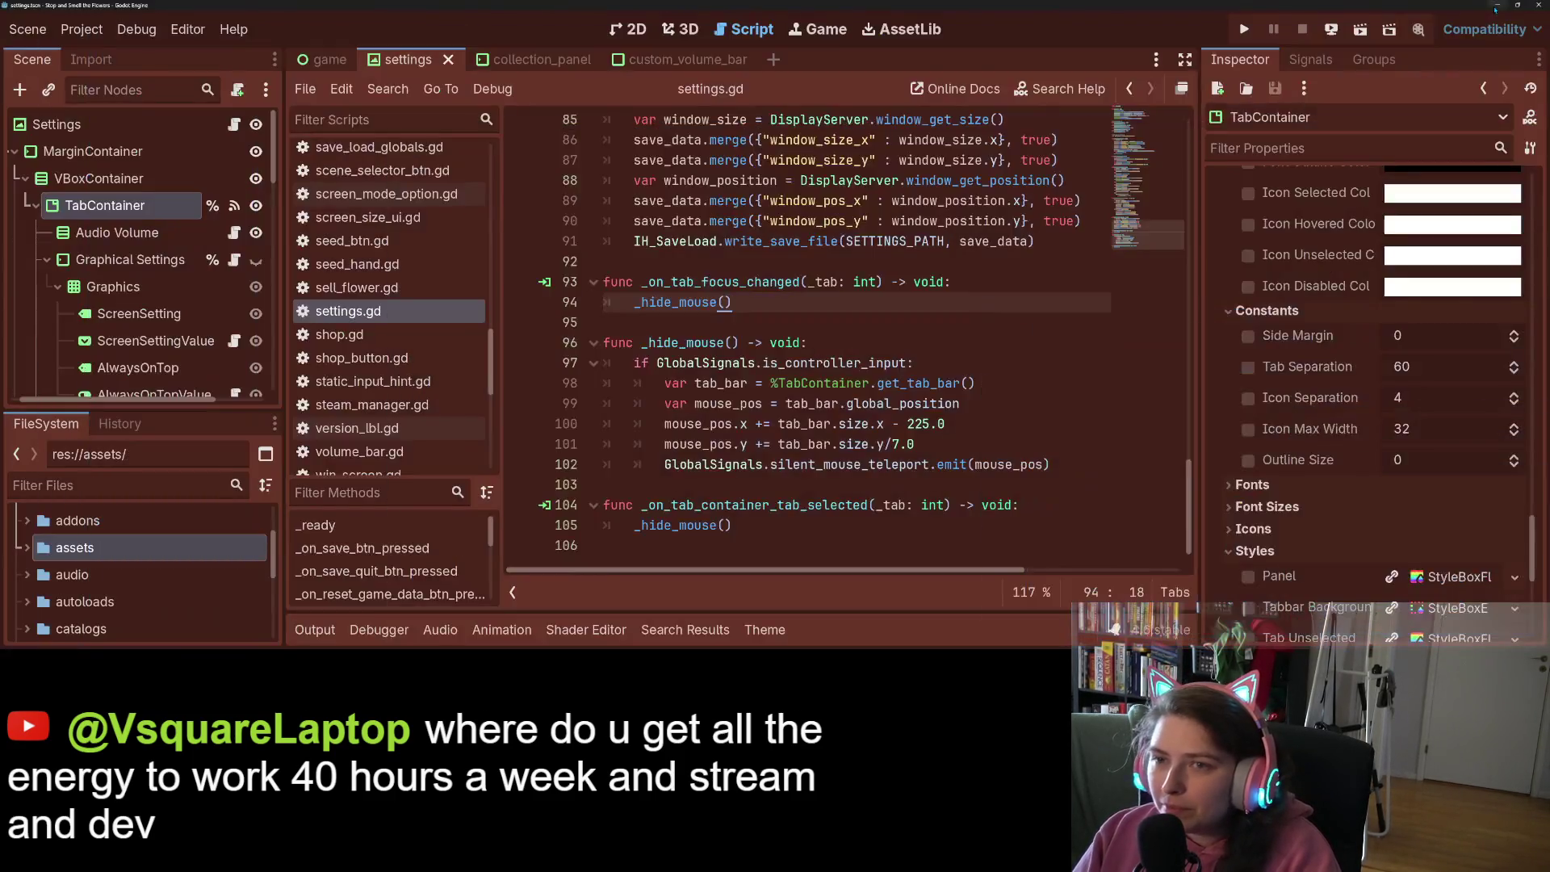
Inspect lines 98 and 102 of _hide_mouse in settings.gd, then open the collection_panel scene
{"action": "left_click", "coordinate": [1077, 377]}
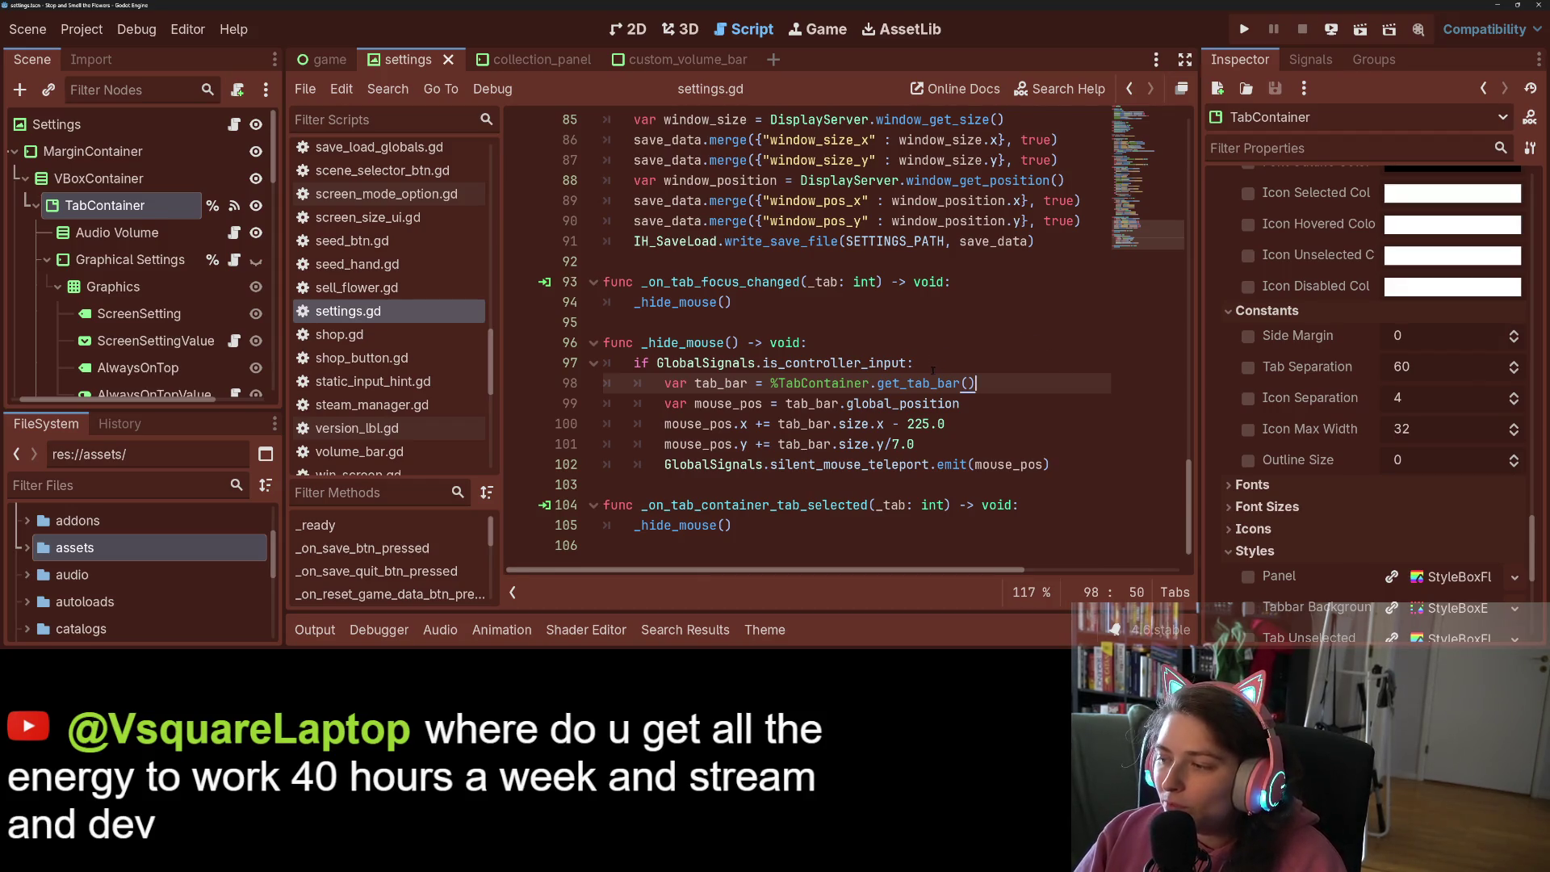
{"action": "mouse_move", "coordinate": [935, 371]}
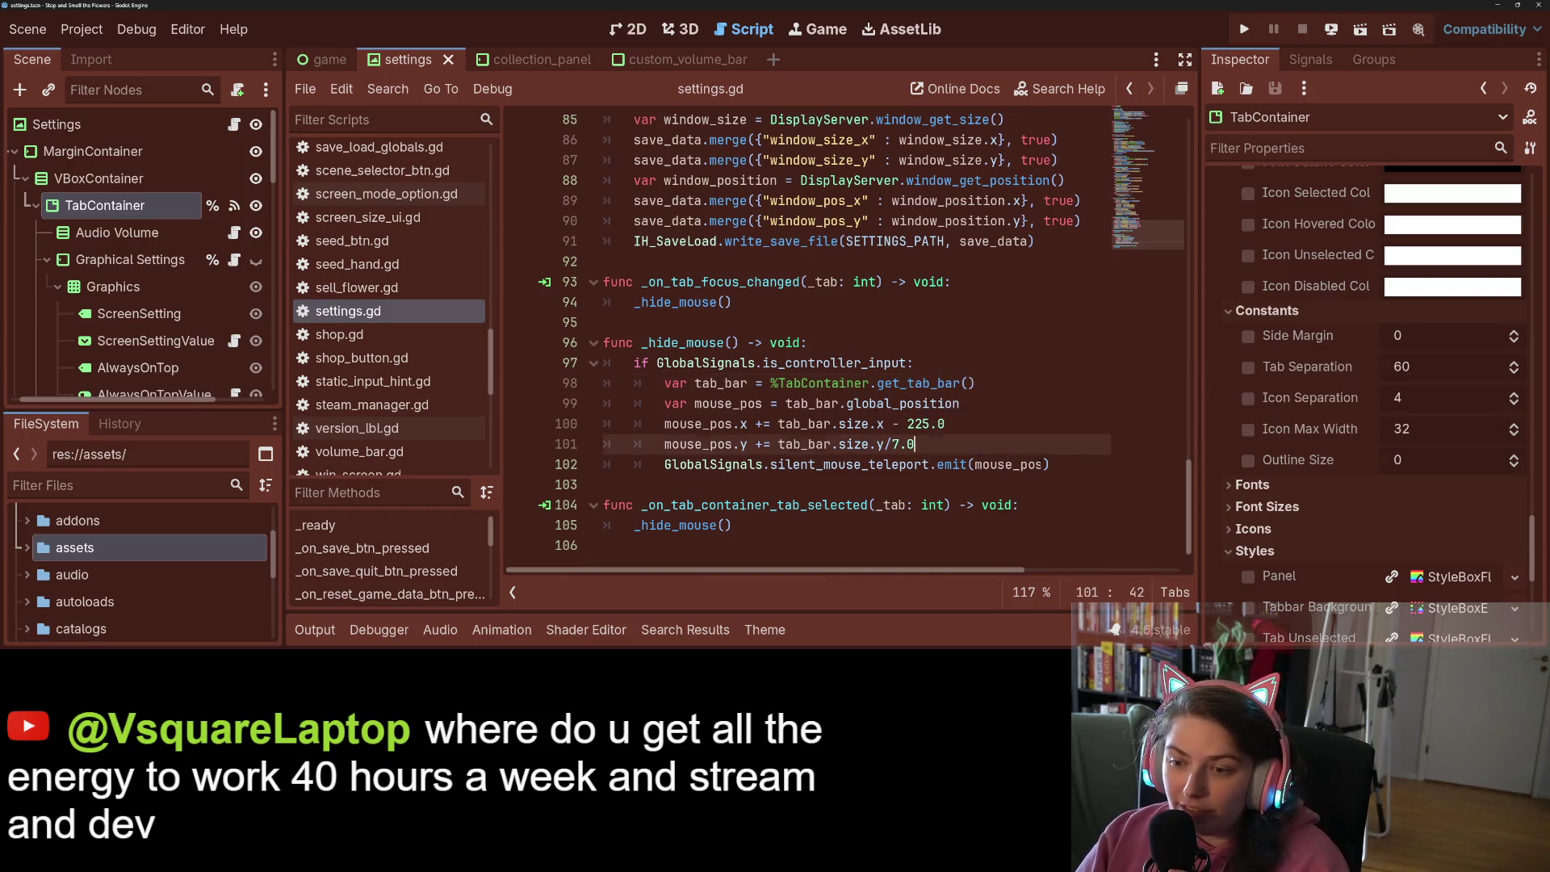
{"action": "left_click", "coordinate": [1070, 466]}
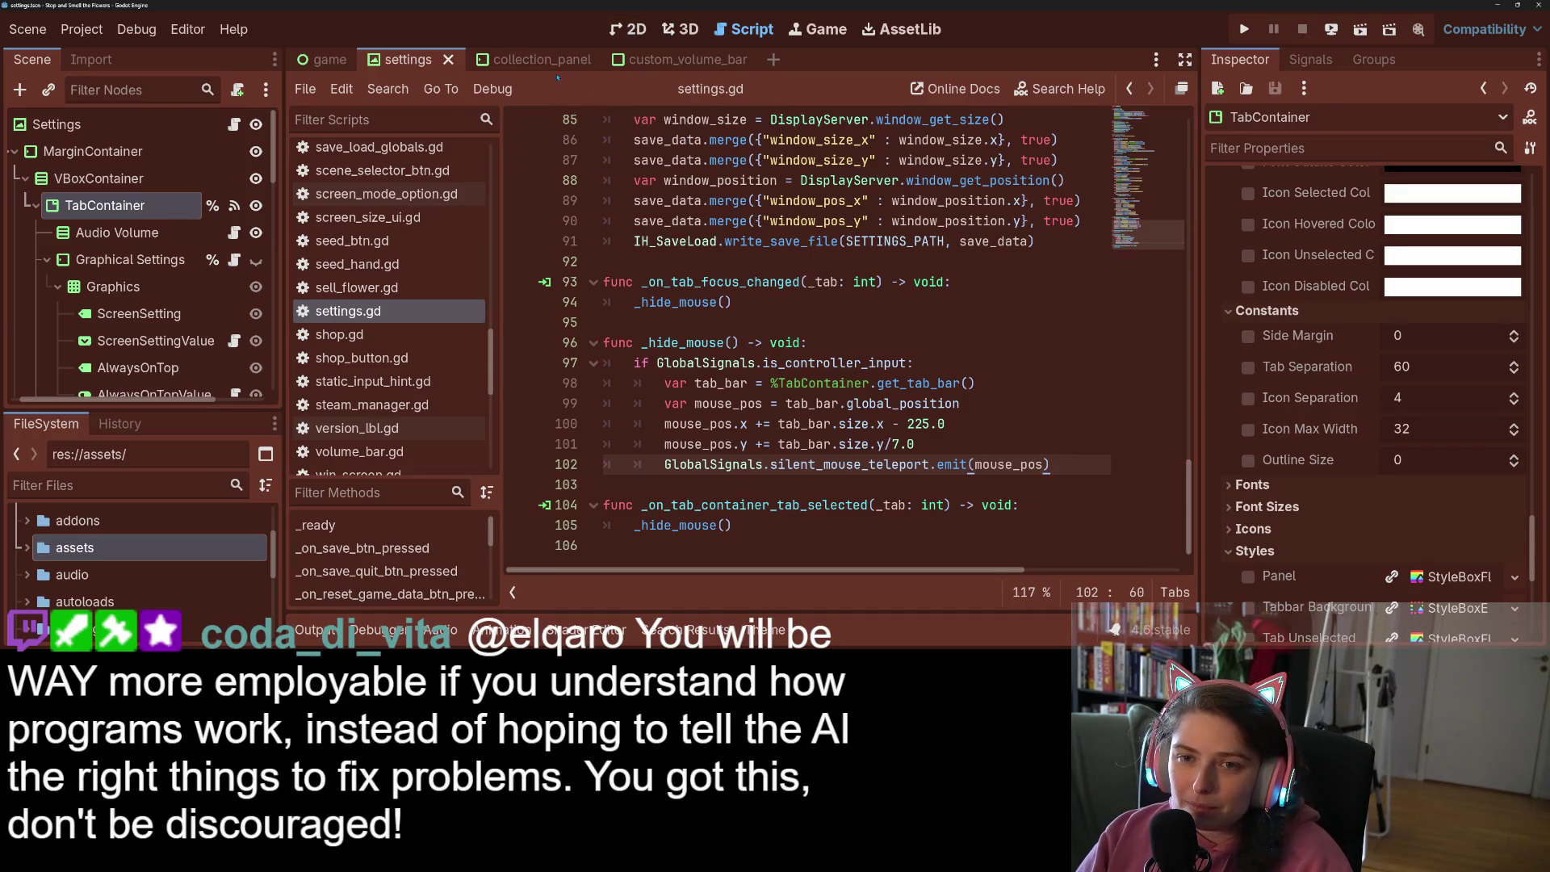
{"action": "left_click", "coordinate": [517, 59]}
{"action": "scroll", "coordinate": [638, 282], "scroll_direction": "up", "scroll_amount": 1}
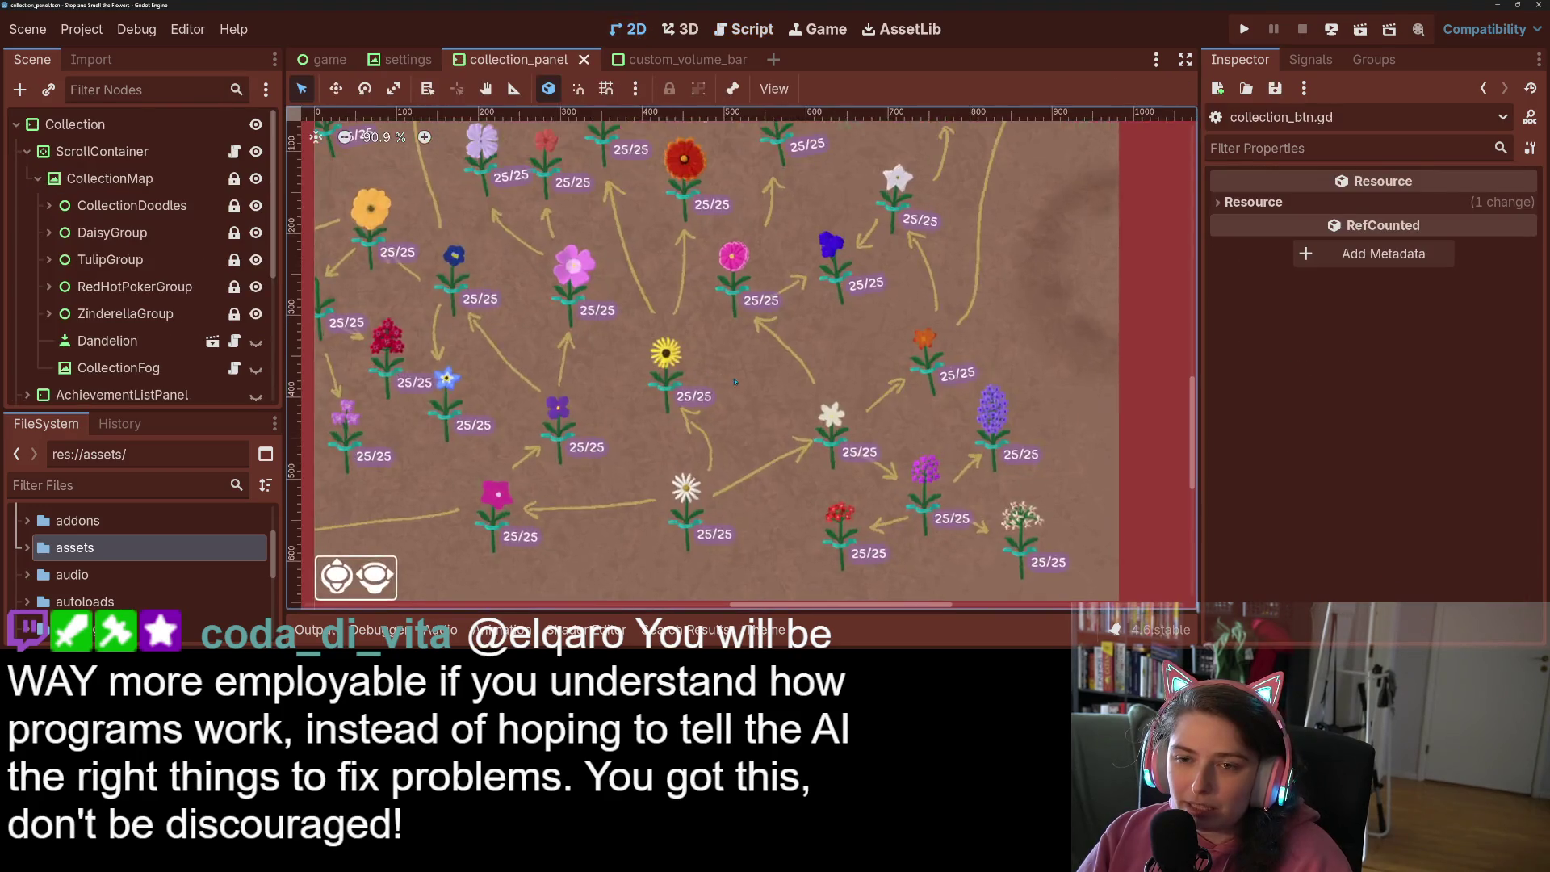
Open custom_scroll_box.gd, the ScrollContainer node's script
{"action": "scroll", "coordinate": [767, 372], "scroll_direction": "down", "scroll_amount": 2}
{"action": "scroll", "coordinate": [763, 394], "scroll_direction": "up", "scroll_amount": 1}
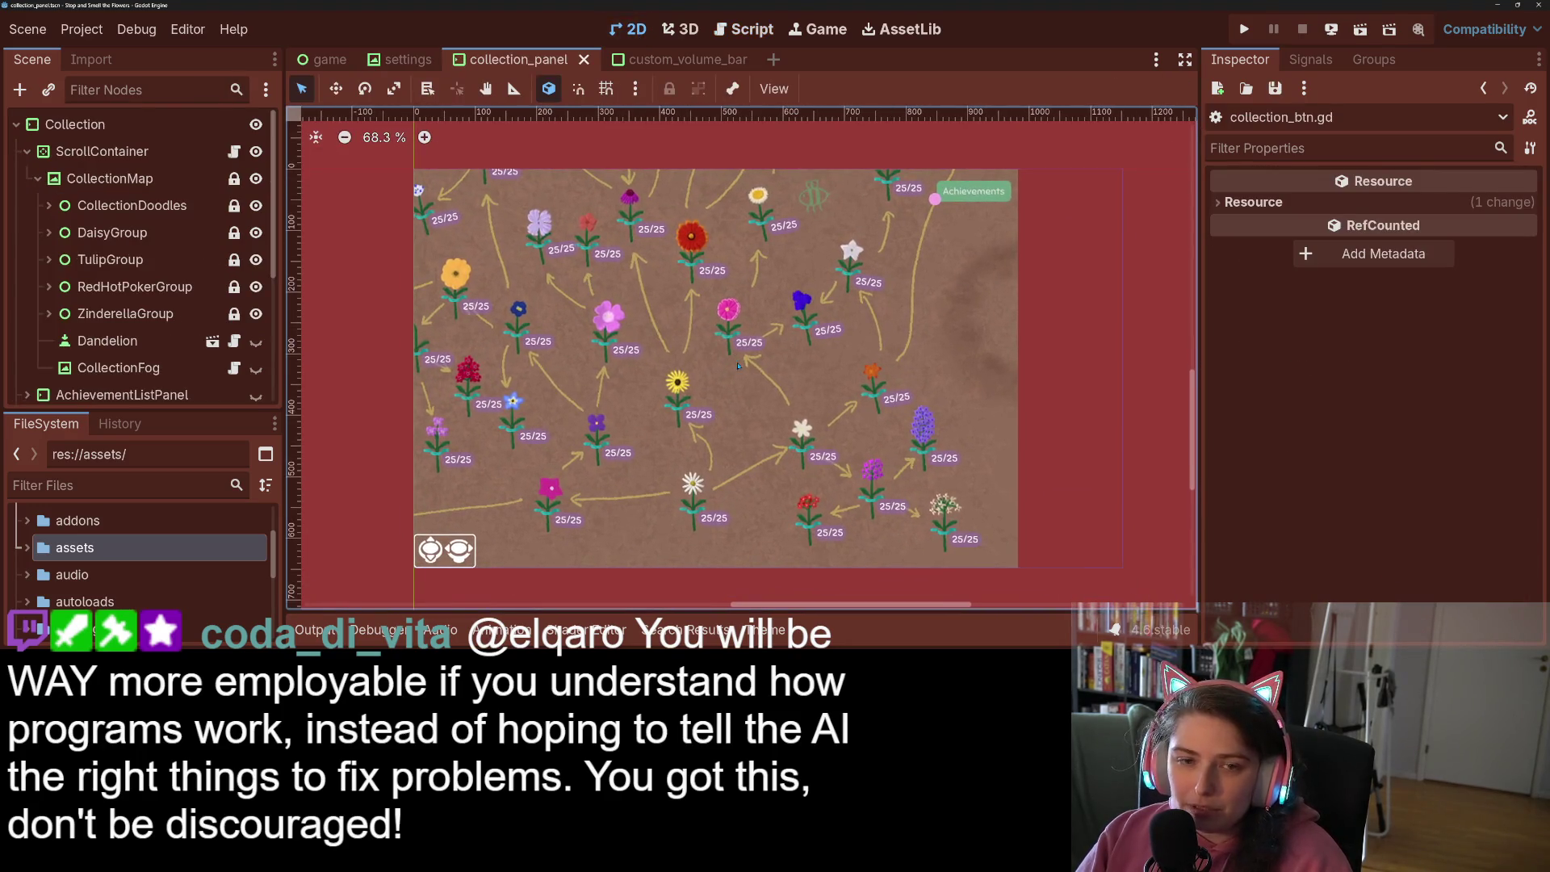
{"action": "left_click", "coordinate": [143, 152]}
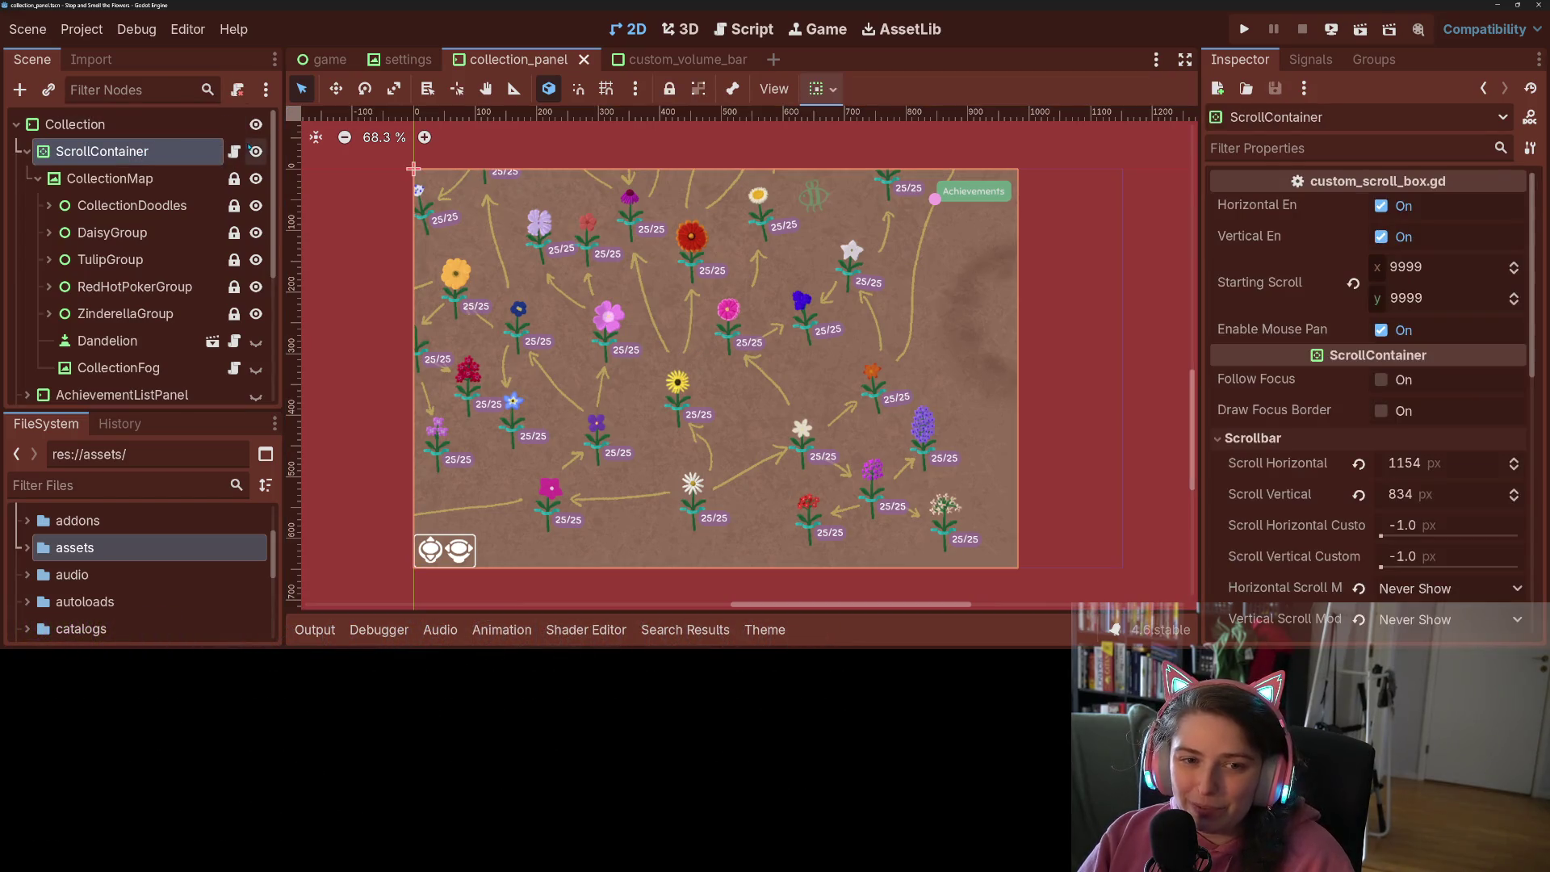
{"action": "left_click", "coordinate": [234, 150]}
{"action": "scroll", "coordinate": [767, 387], "scroll_direction": "down", "scroll_amount": 5}
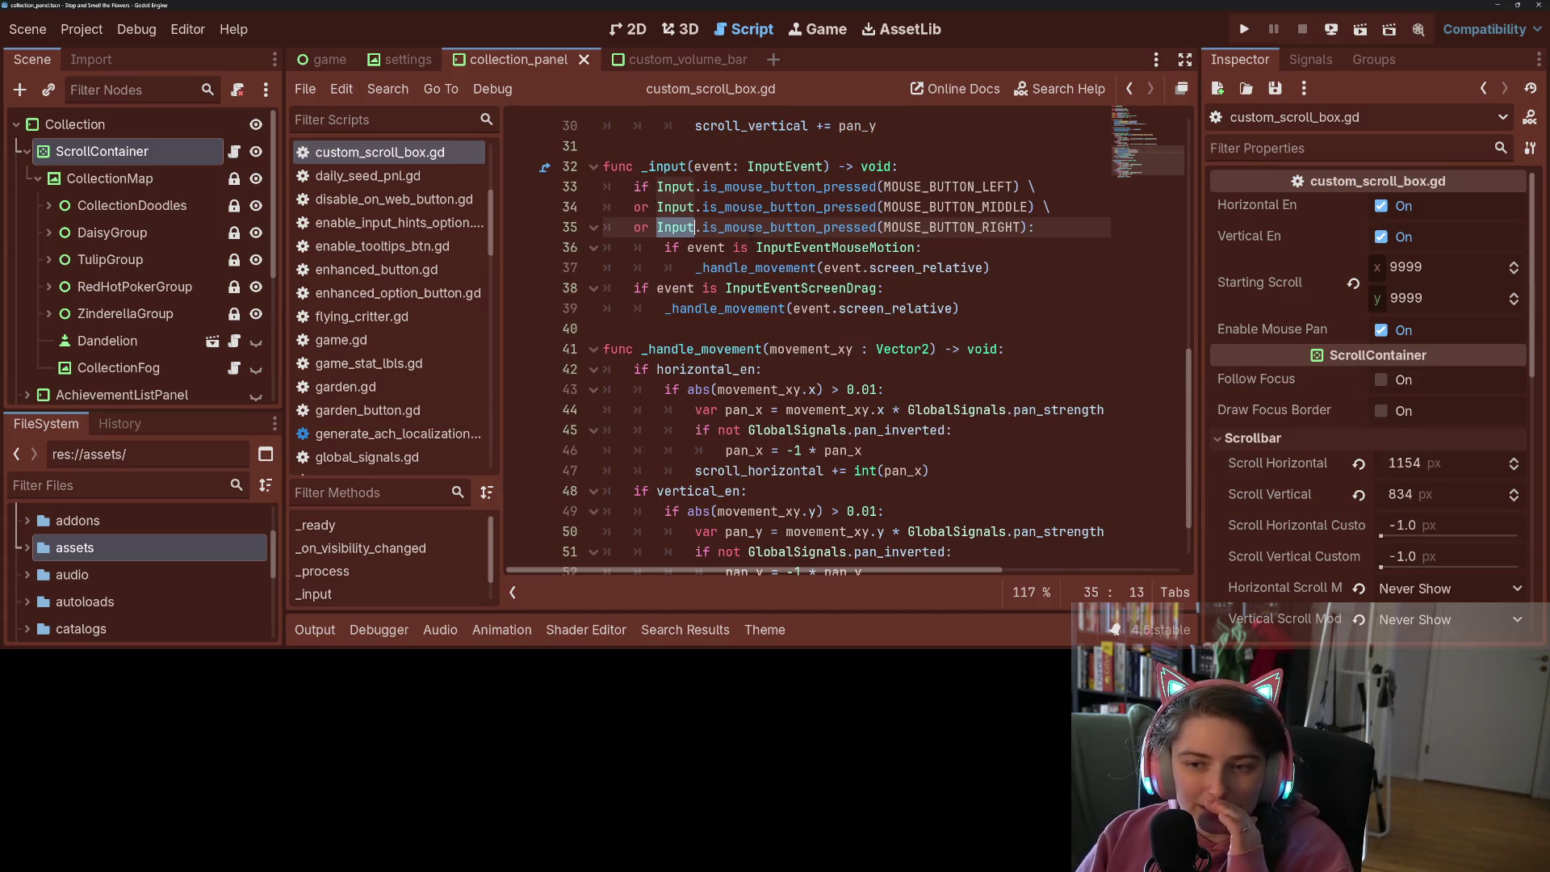
{"action": "scroll", "coordinate": [677, 247], "scroll_direction": "up", "scroll_amount": 5}
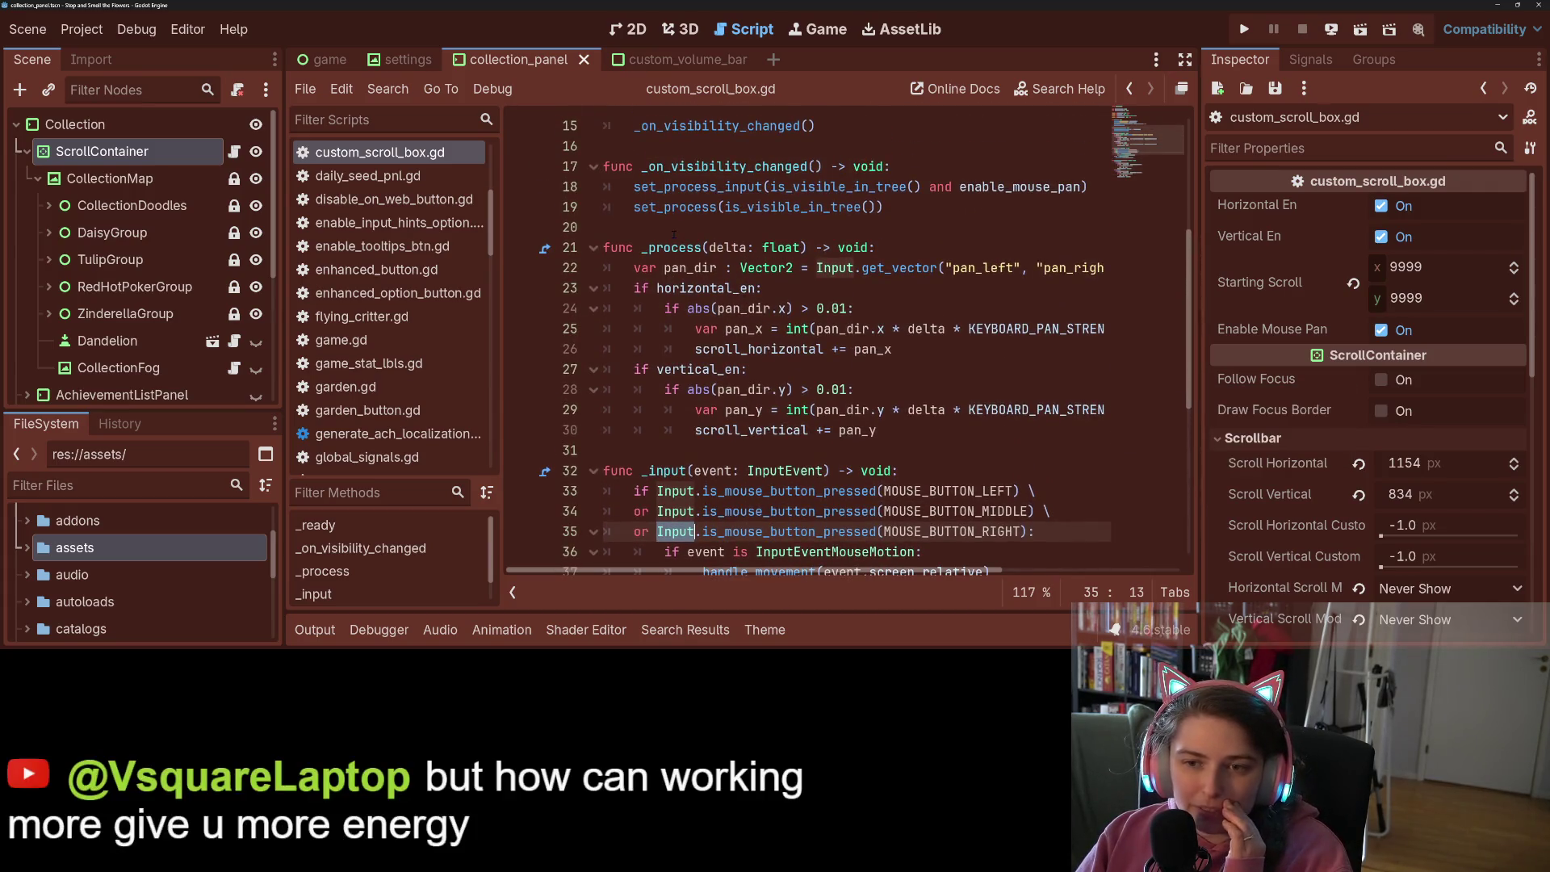
Review _process and insert a blank line after scroll_horizontal += pan_x on line 26
{"action": "left_click", "coordinate": [677, 248]}
{"action": "double_click", "coordinate": [677, 247]}
{"action": "mouse_move", "coordinate": [676, 255]}
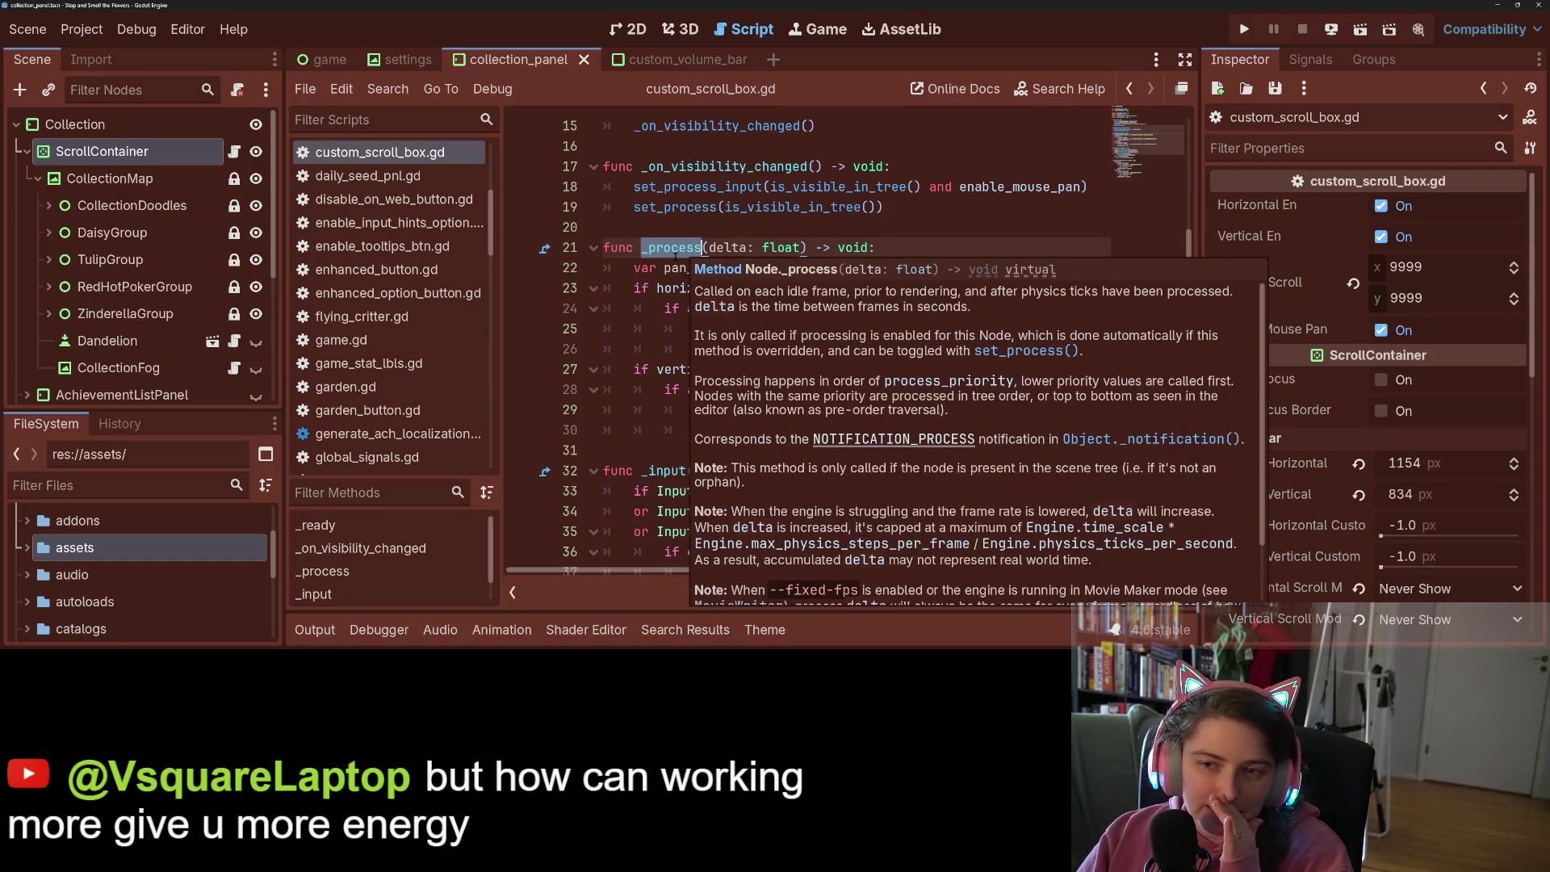
{"action": "scroll", "coordinate": [664, 319], "scroll_direction": "up", "scroll_amount": 3}
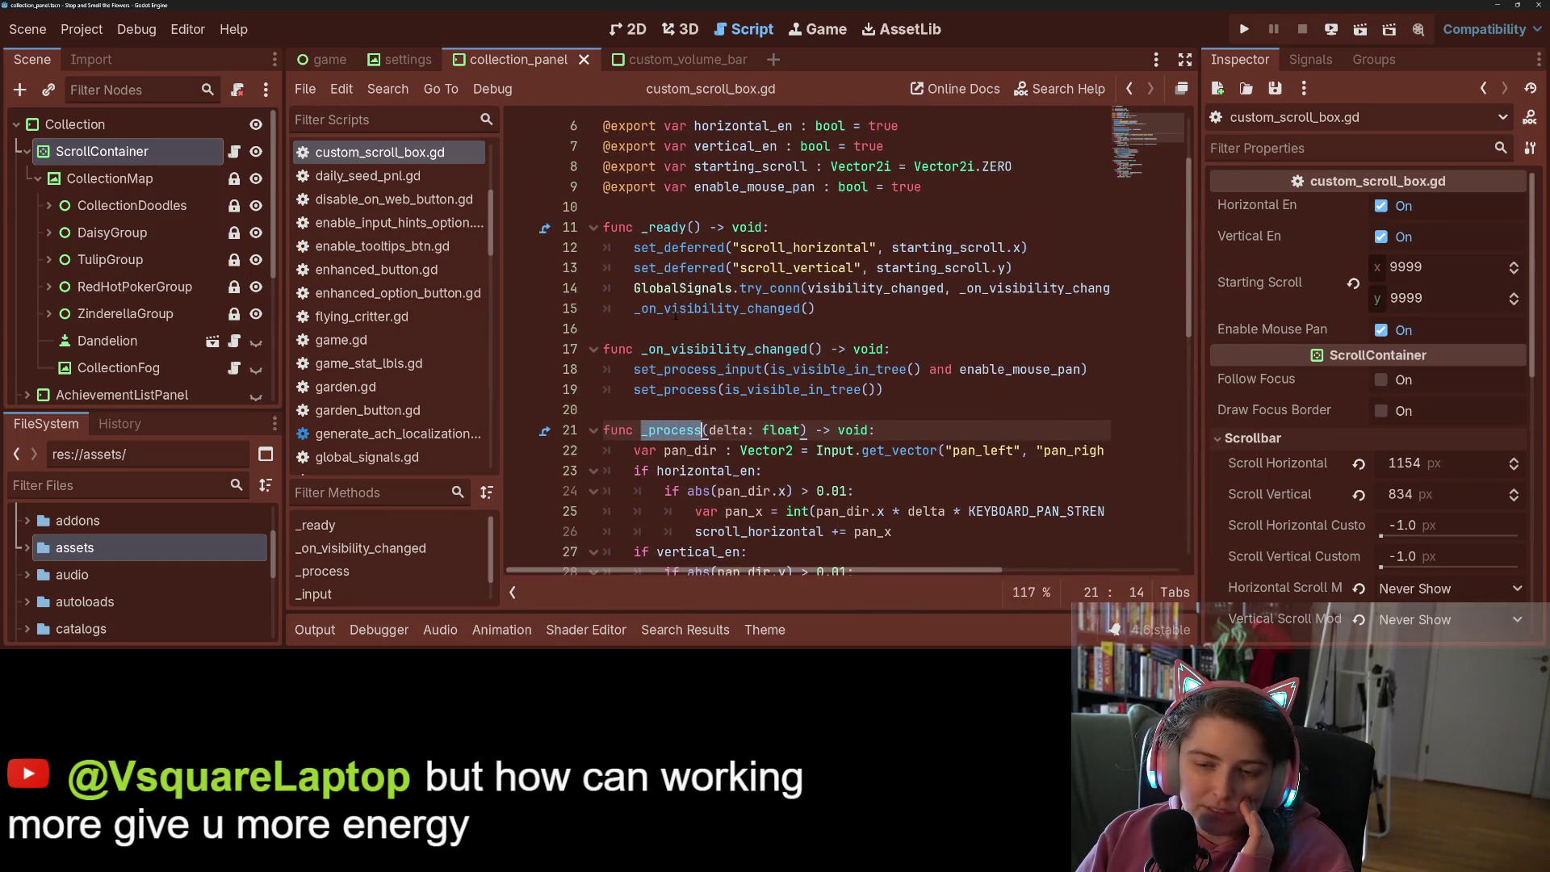
{"action": "scroll", "coordinate": [676, 315], "scroll_direction": "down", "scroll_amount": 3}
{"action": "left_click", "coordinate": [730, 389]}
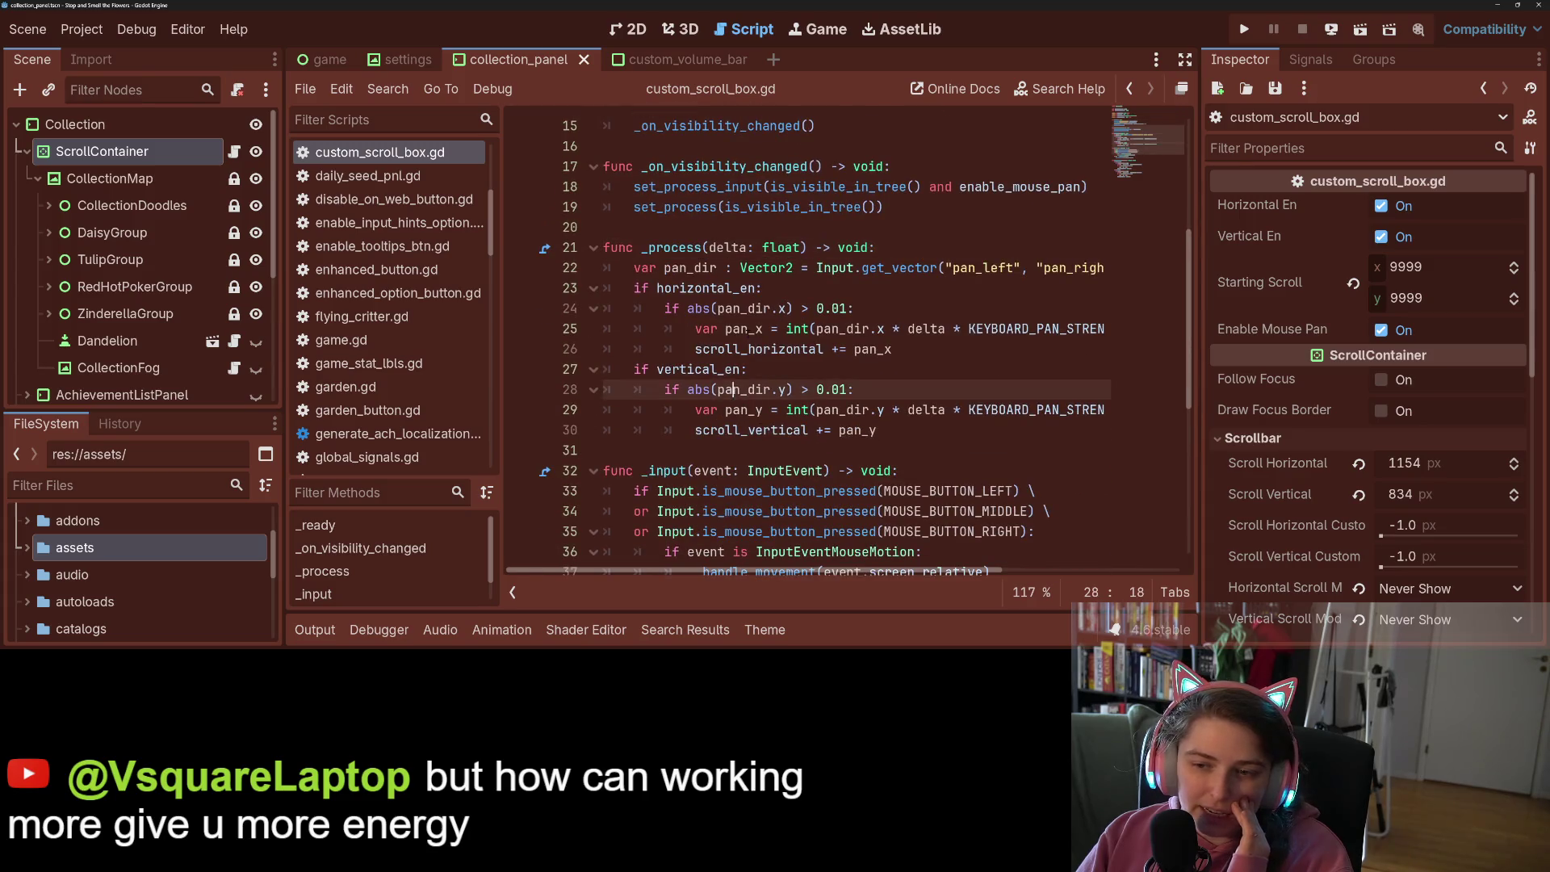
{"action": "double_click", "coordinate": [759, 349]}
{"action": "left_click", "coordinate": [923, 349]}
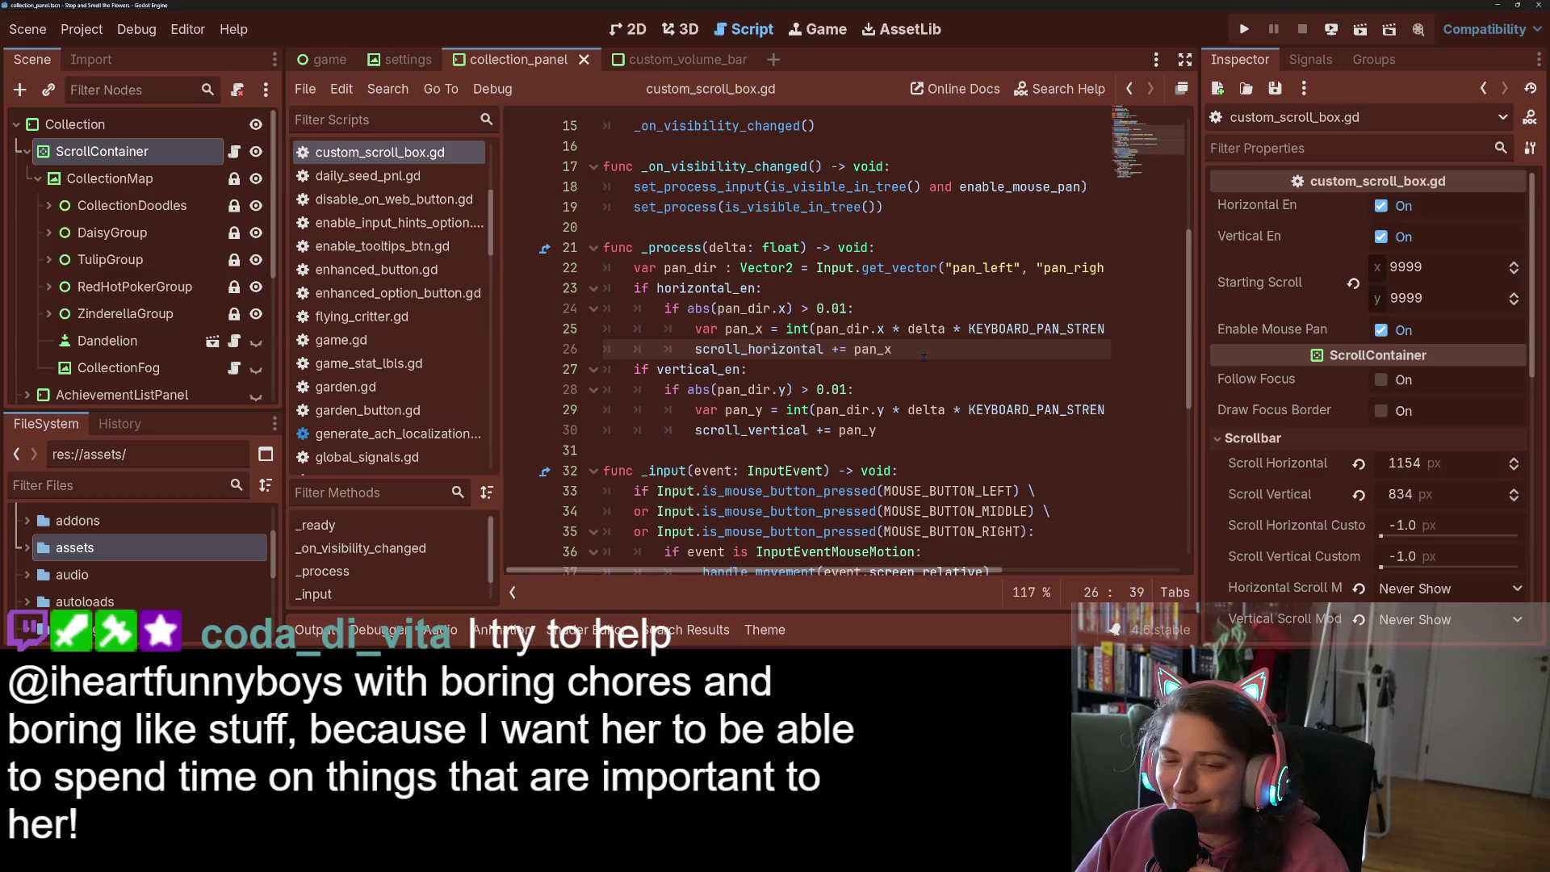
{"action": "key", "text": "Return"}
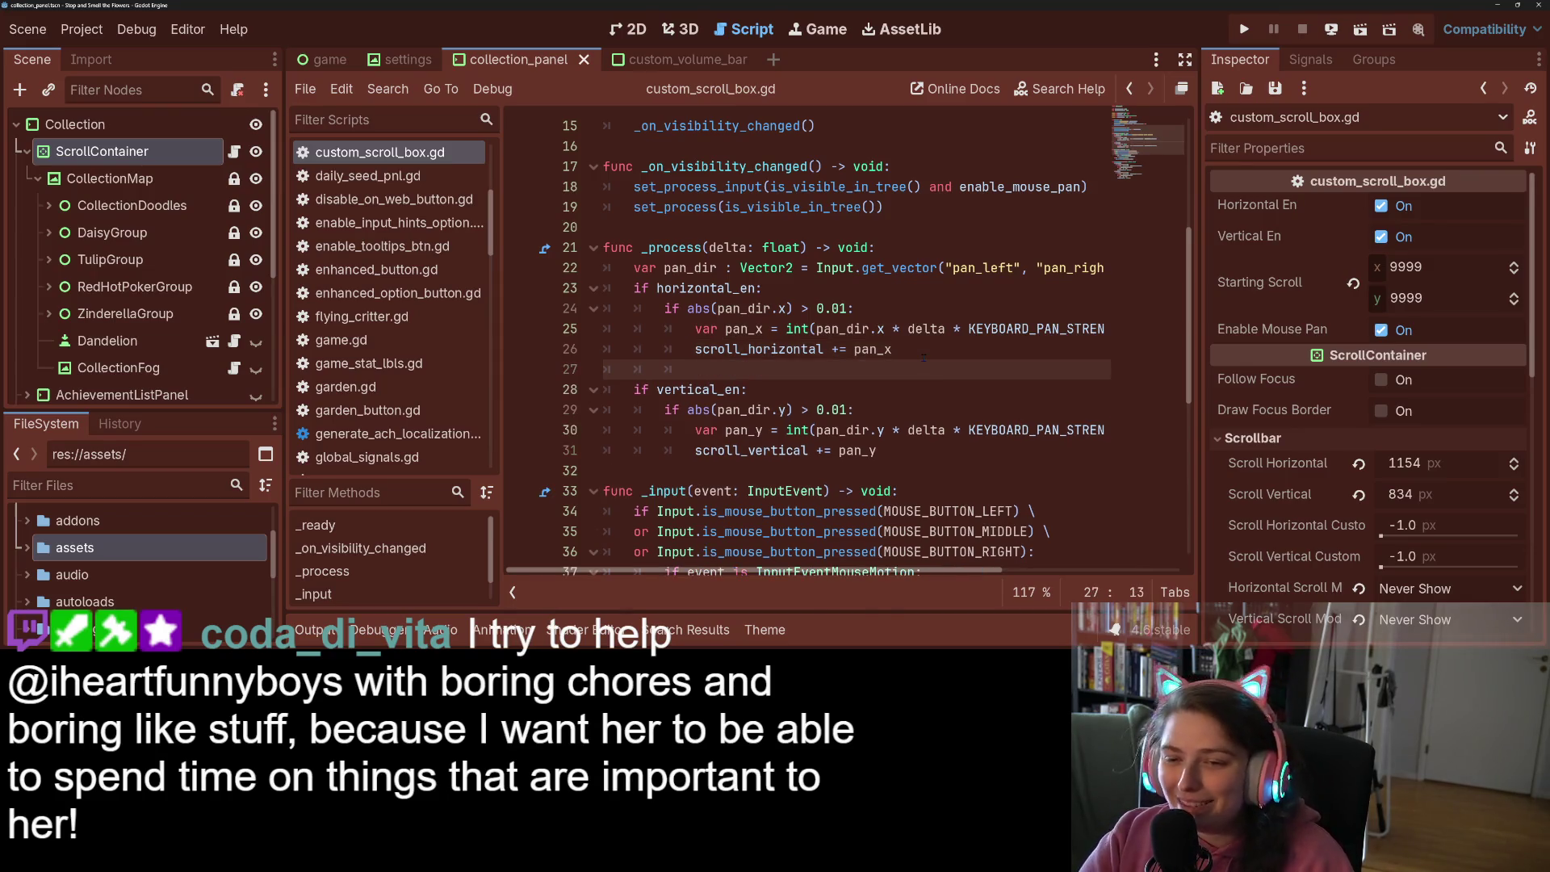
On line 27 type print("input: ", pan_x, "result: ", scroll_horizontal.x)
{"action": "type", "text": "print("}
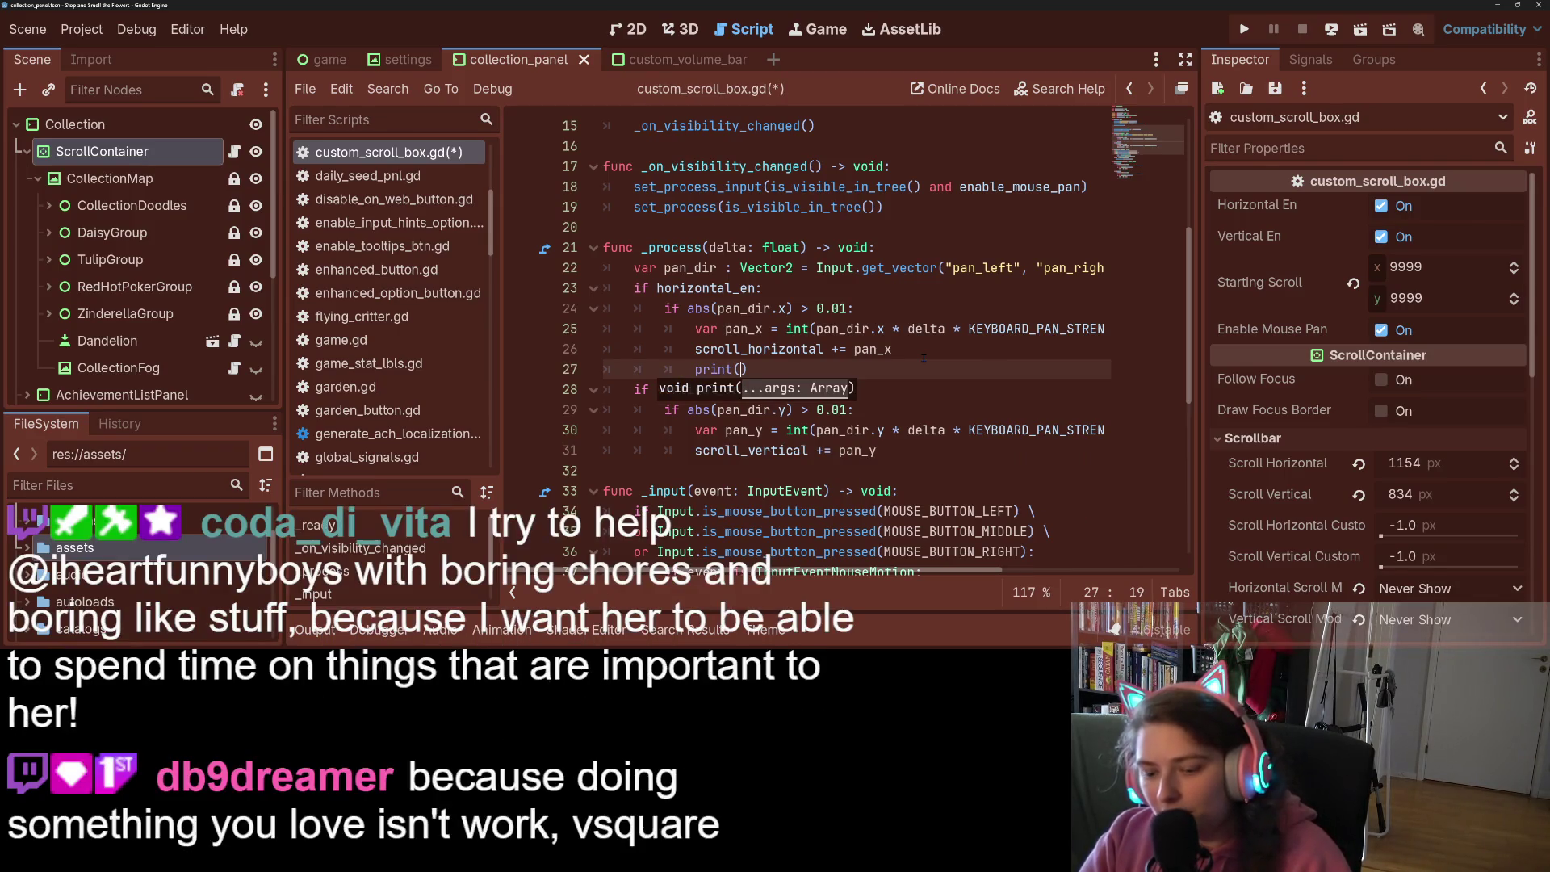
{"action": "type", "text": "\"input:"}
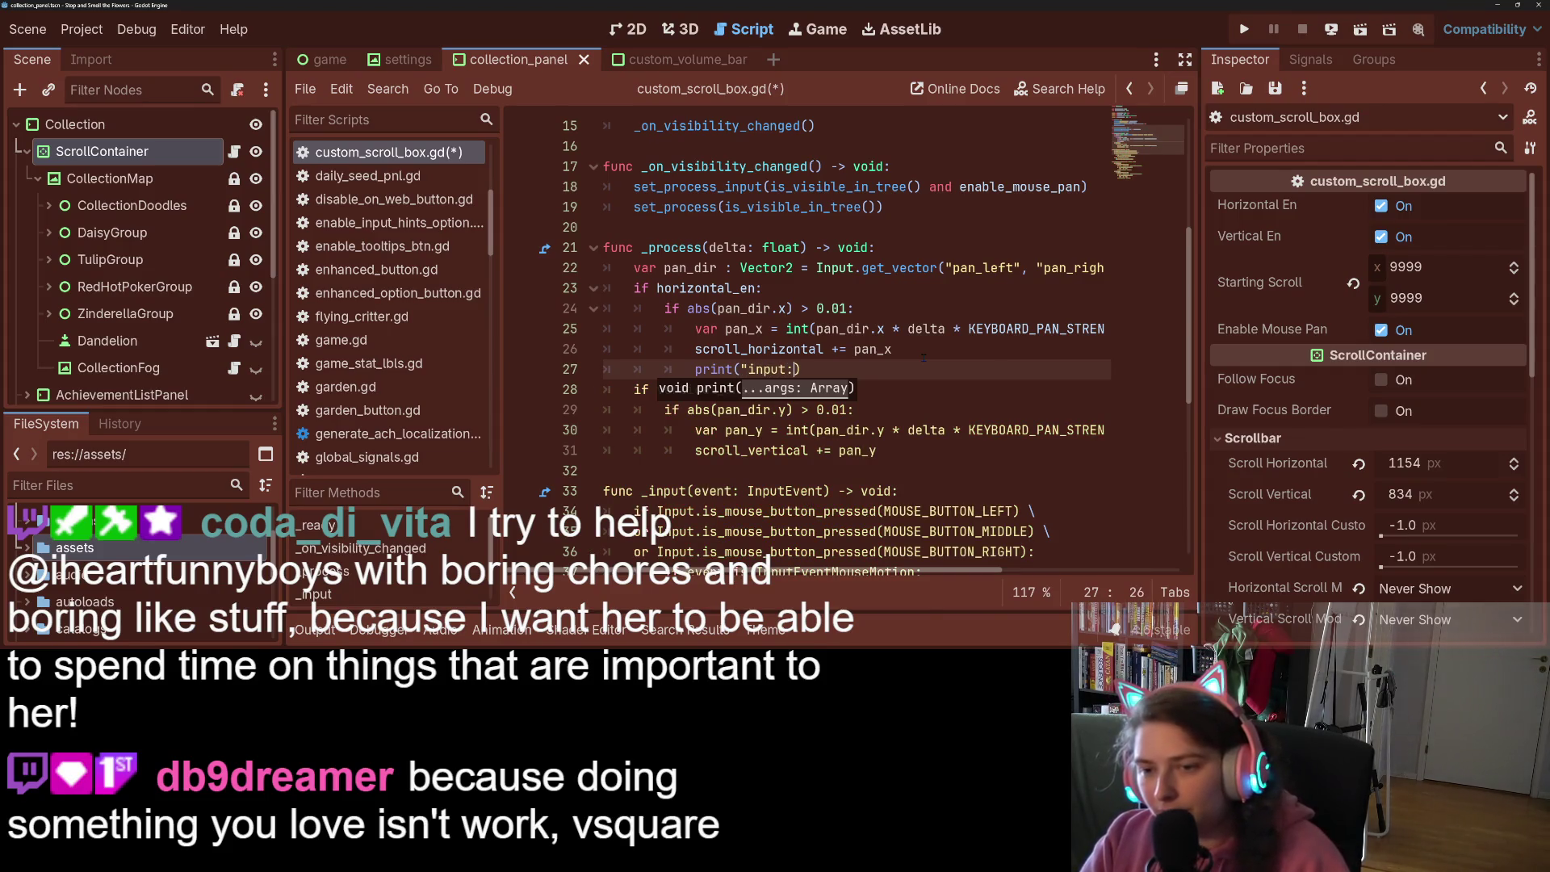
{"action": "key", "text": "BackSpace"}
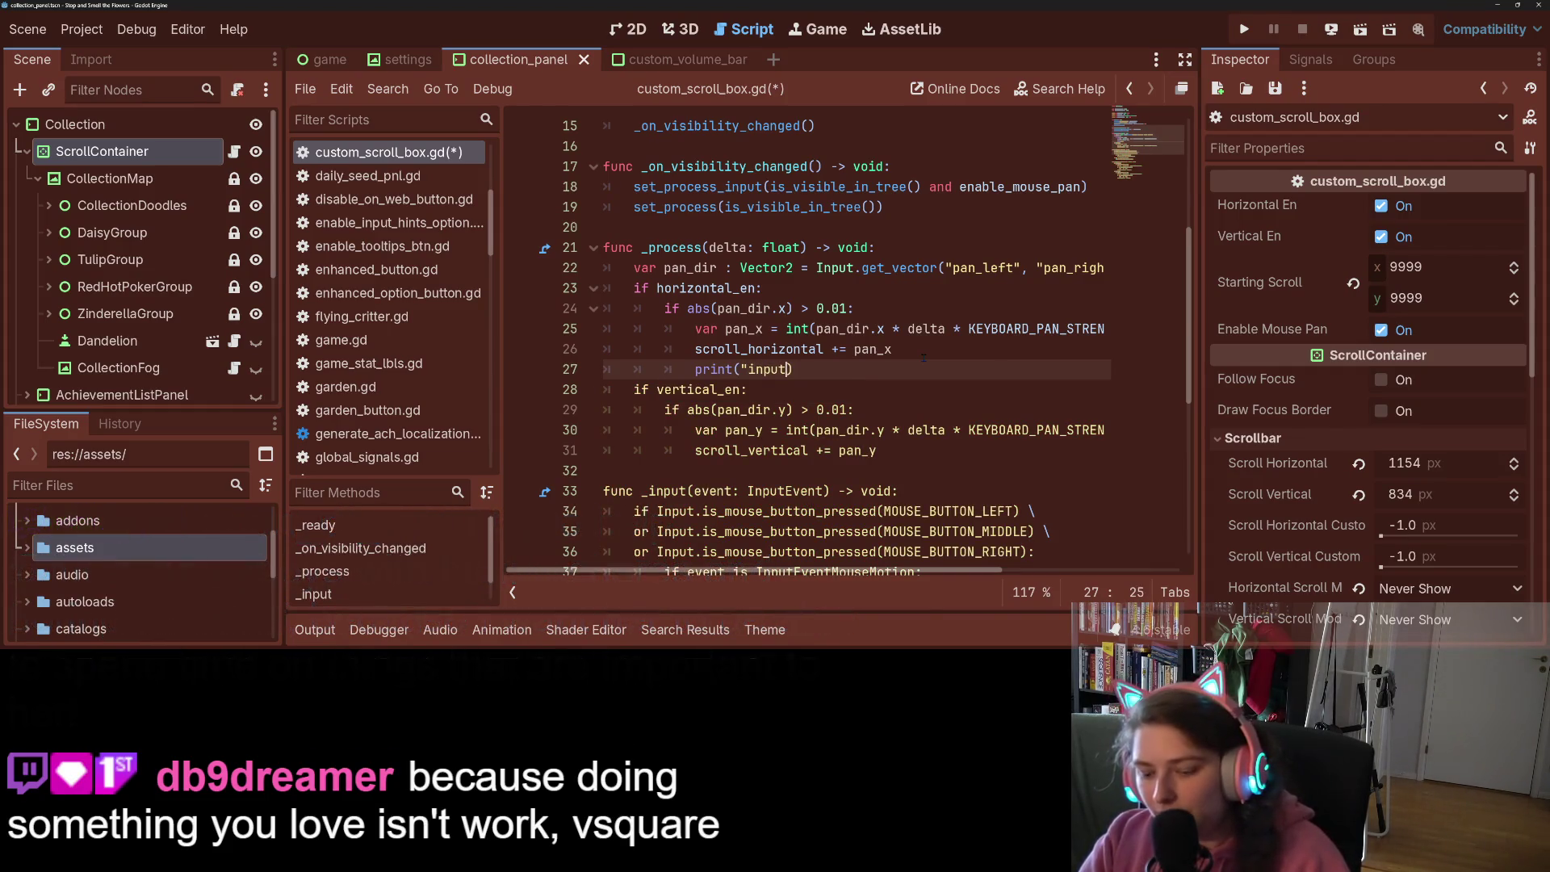
{"action": "type", "text": ": "}
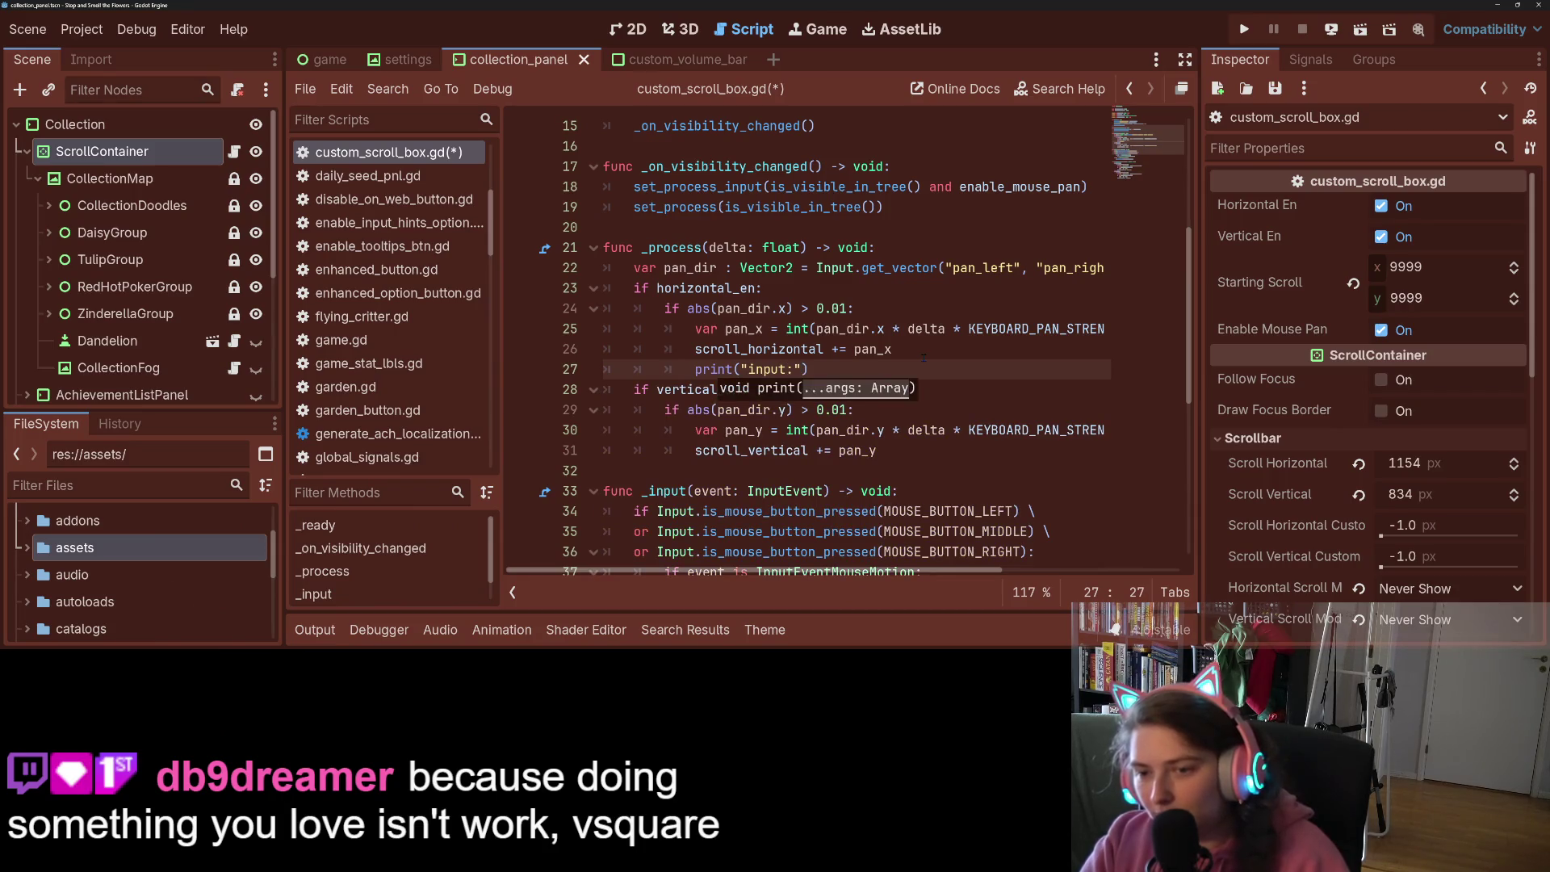
{"action": "type", "text": "\""}
{"action": "key", "text": "Left"}
{"action": "type", "text": ", pan_x"}
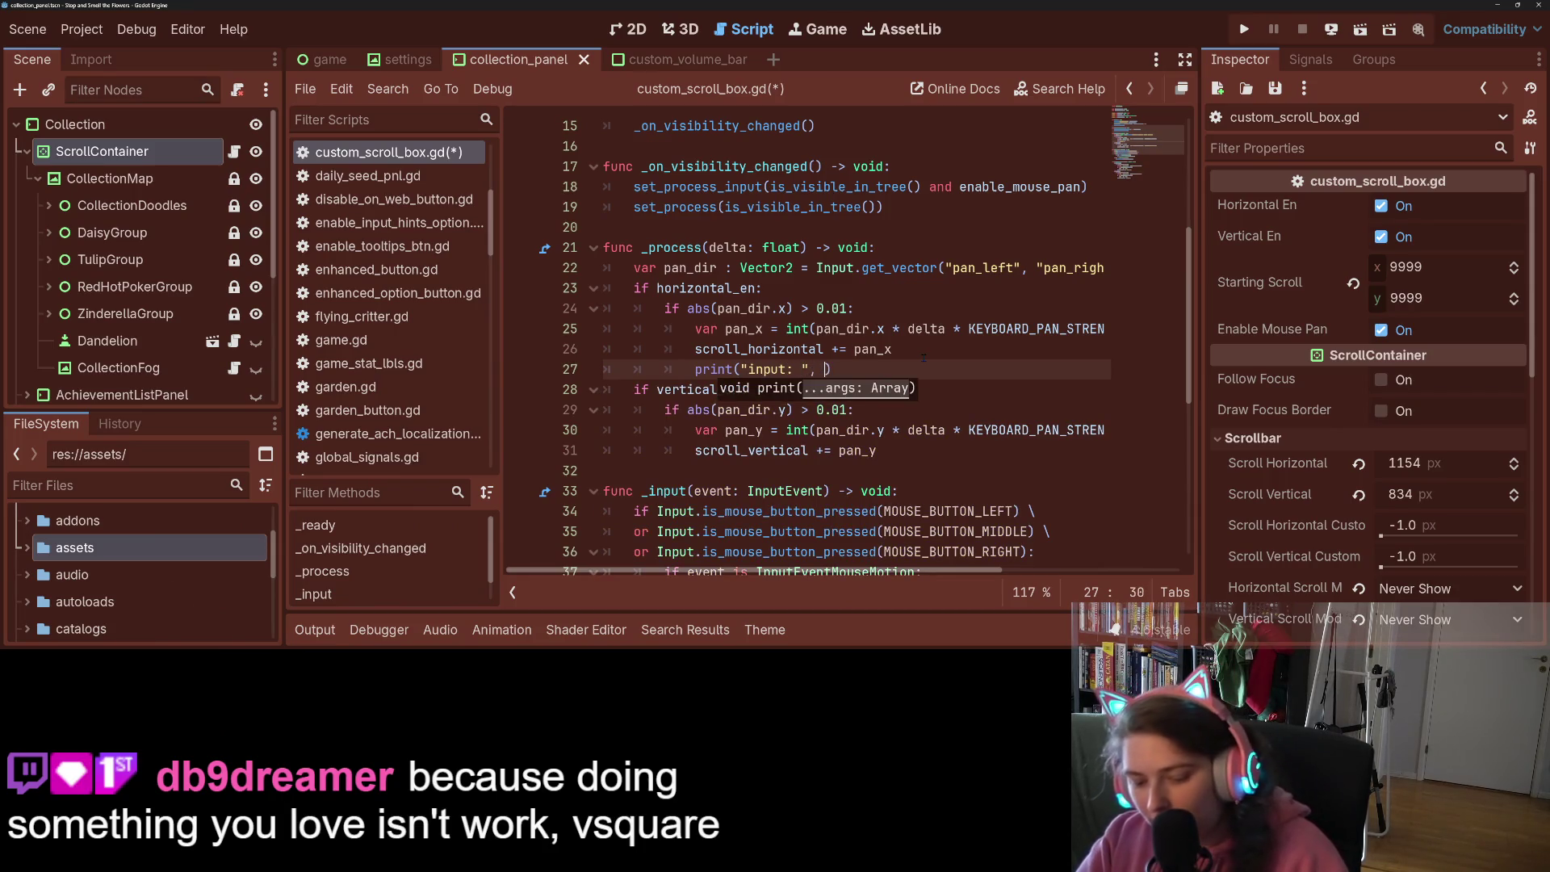
{"action": "type", "text": ", \"r"}
{"action": "key", "text": "BackSpace"}
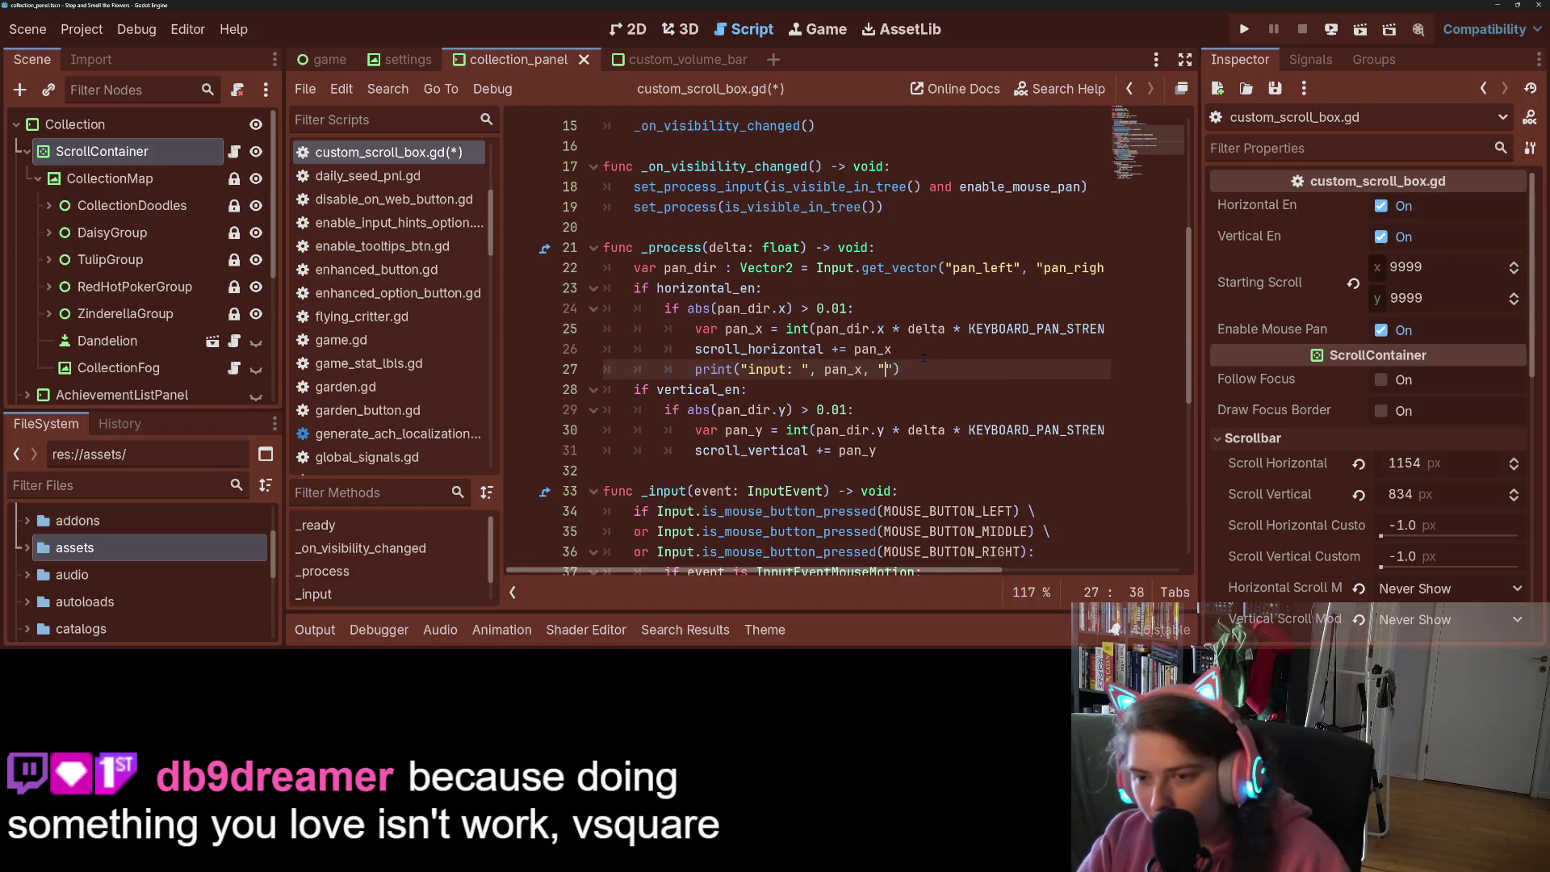
{"action": "type", "text": "resul"}
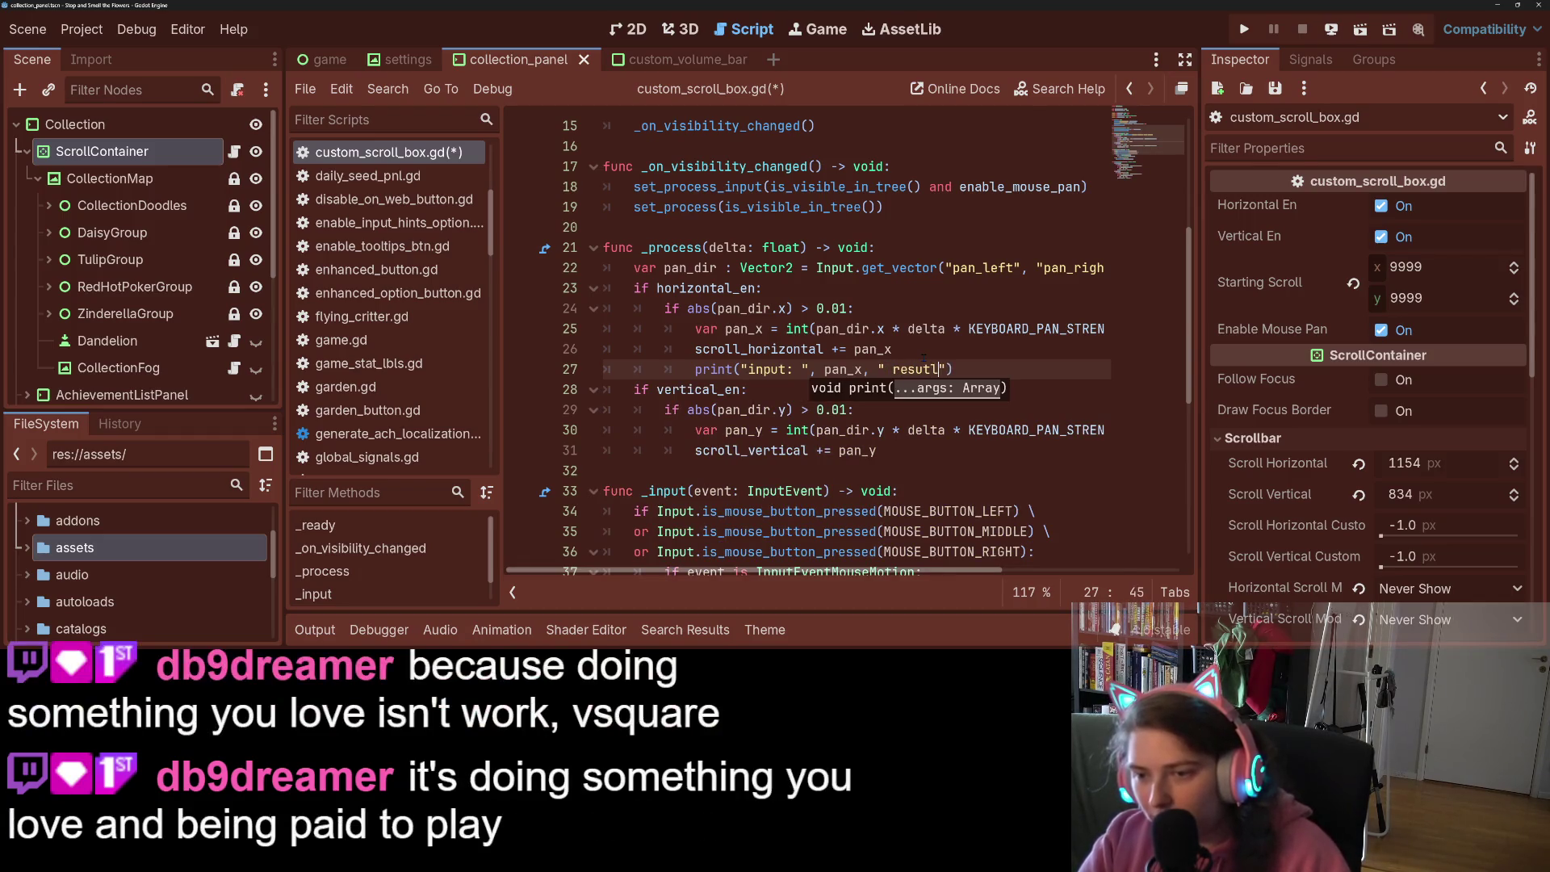
{"action": "type", "text": "t: \""}
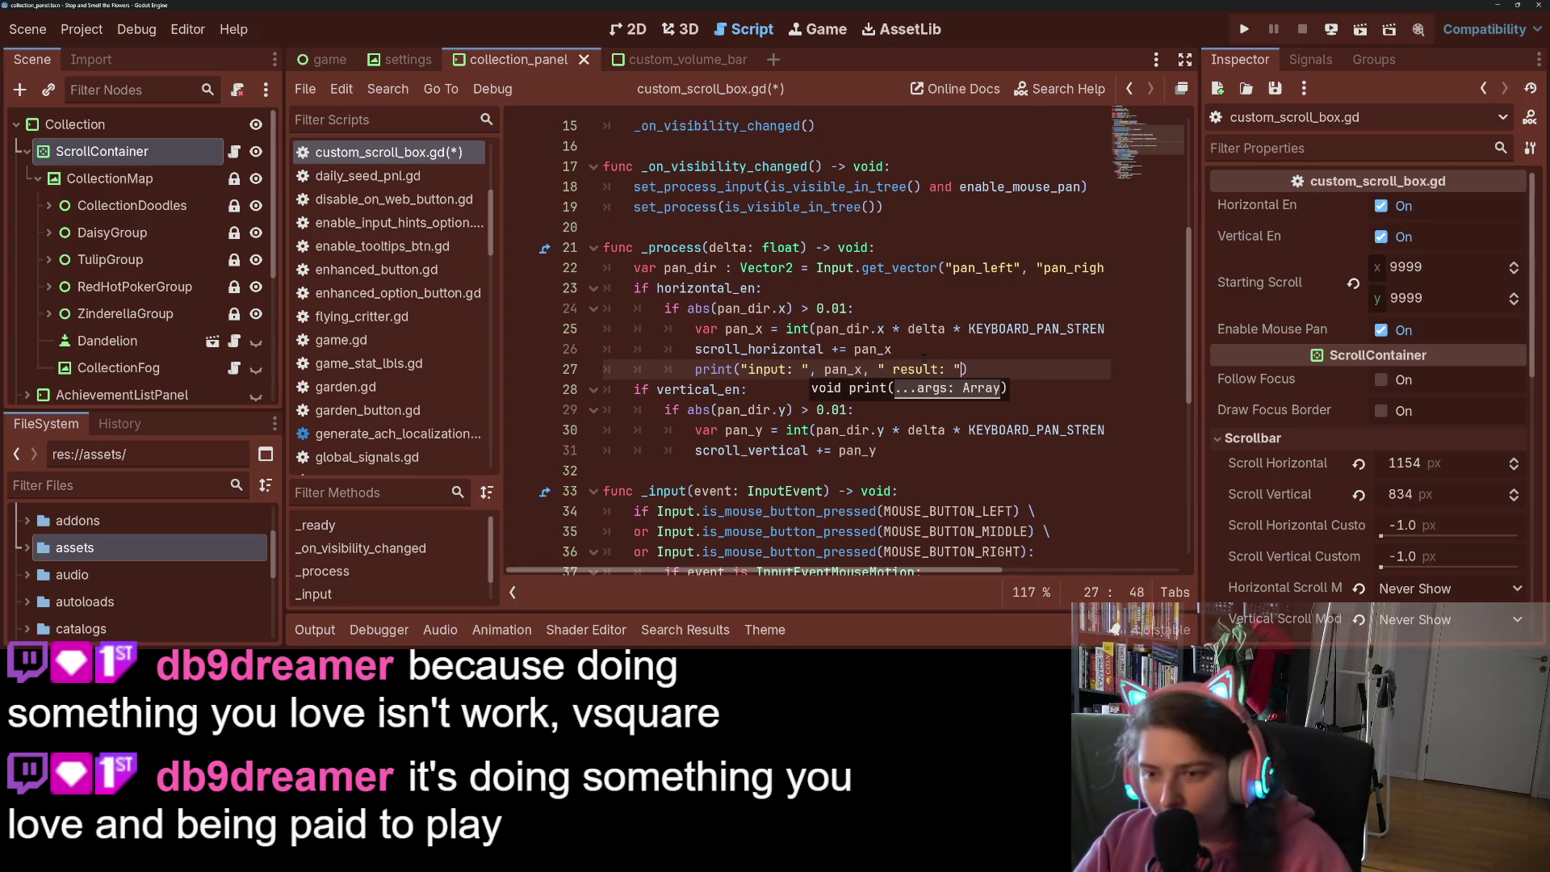
{"action": "type", "text": ", "}
{"action": "type", "text": "scrol"}
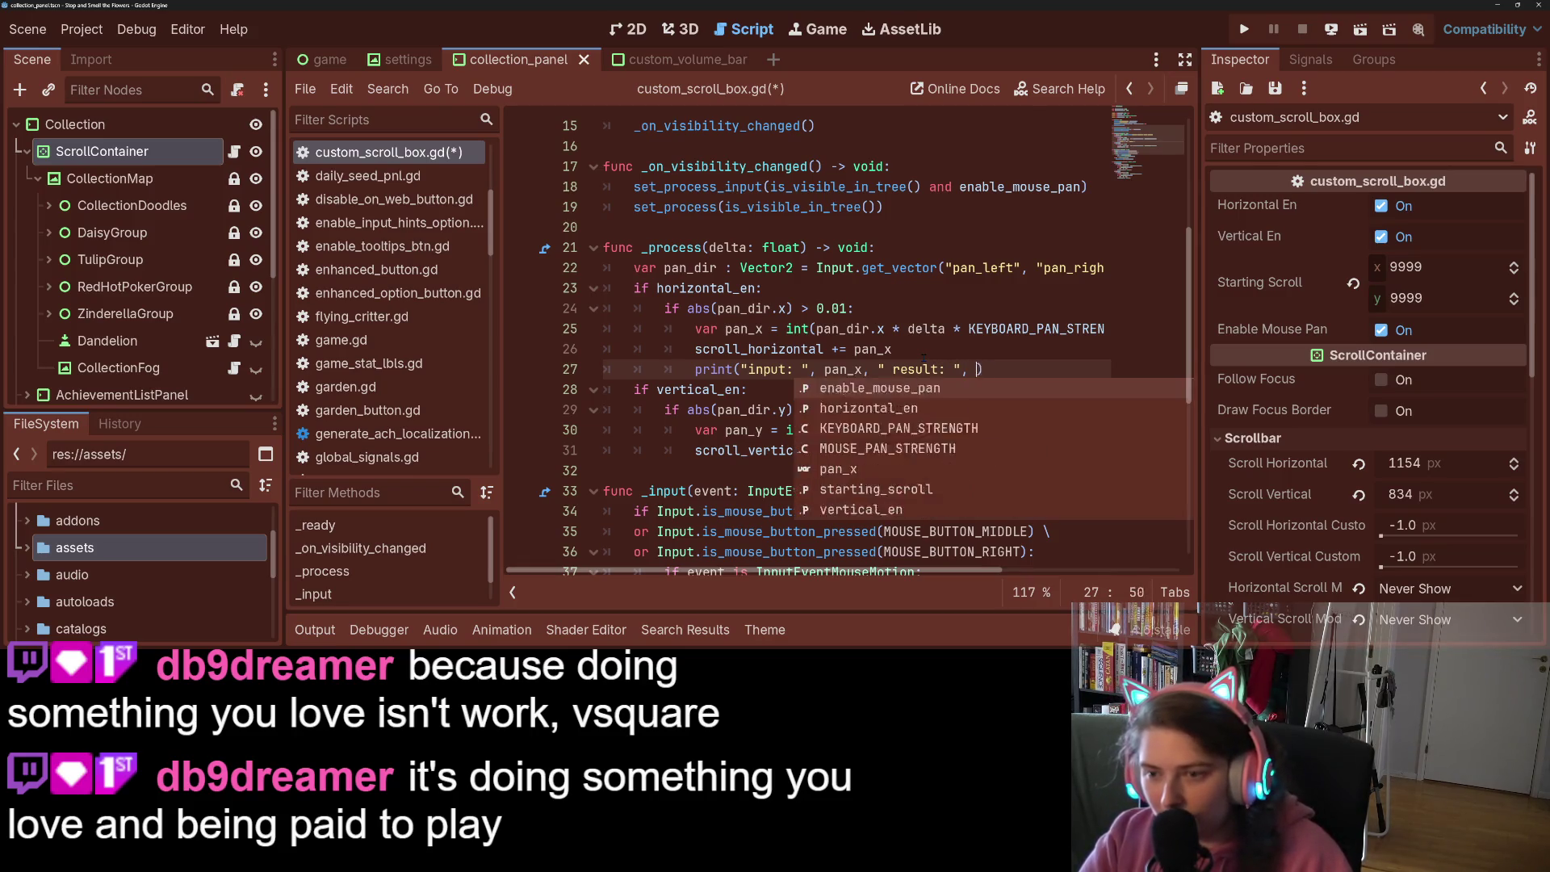
{"action": "key", "text": "Down"}
{"action": "key", "text": "Down"}
{"action": "key", "text": "Down"}
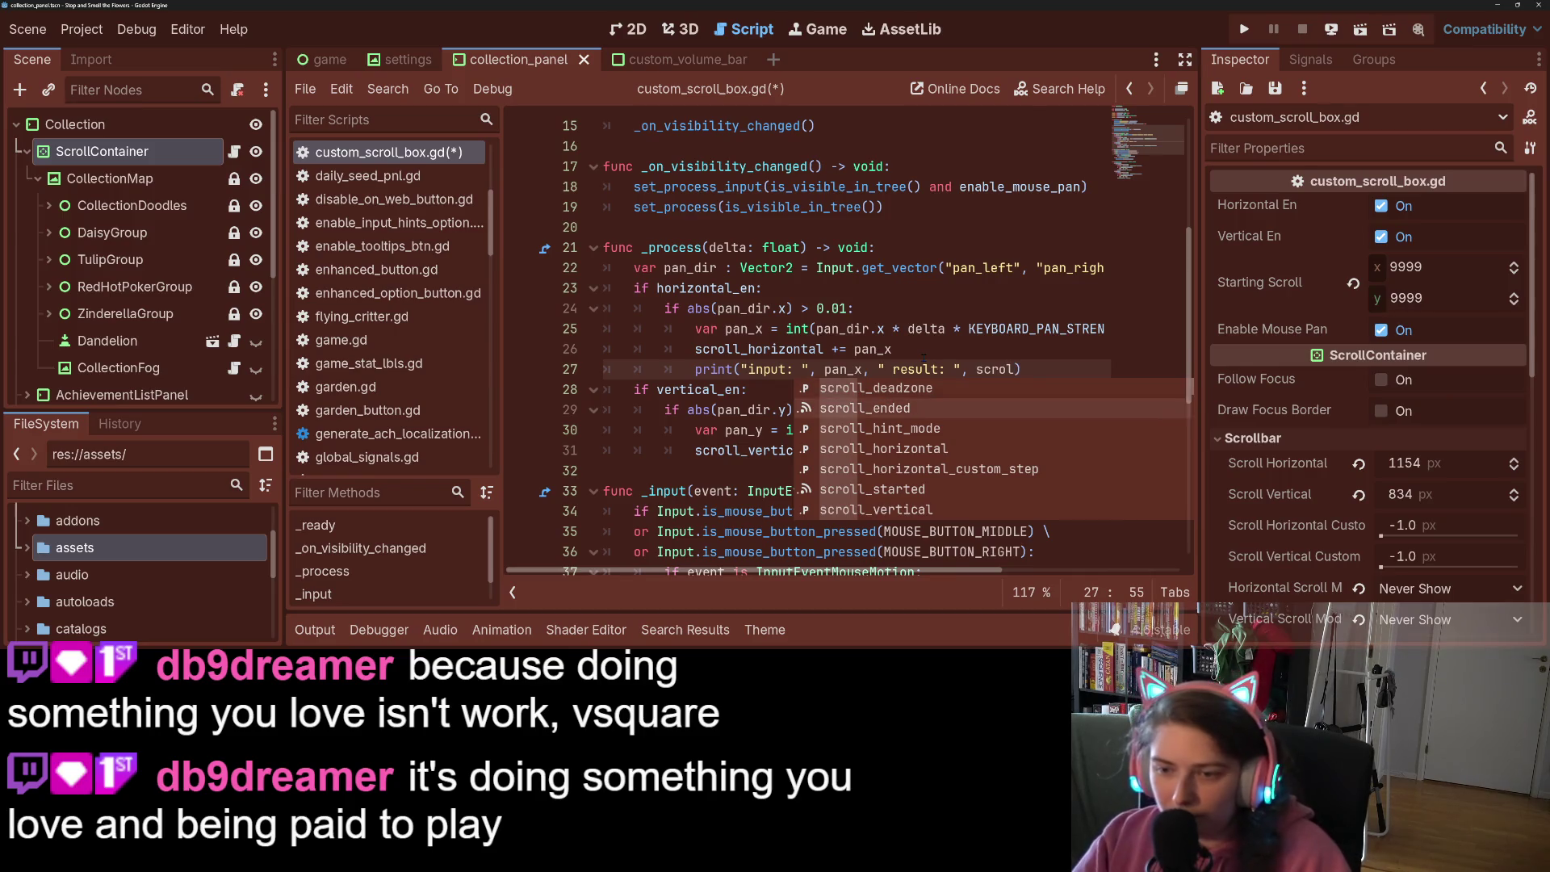
{"action": "key", "text": "Return"}
{"action": "type", "text": ".x"}
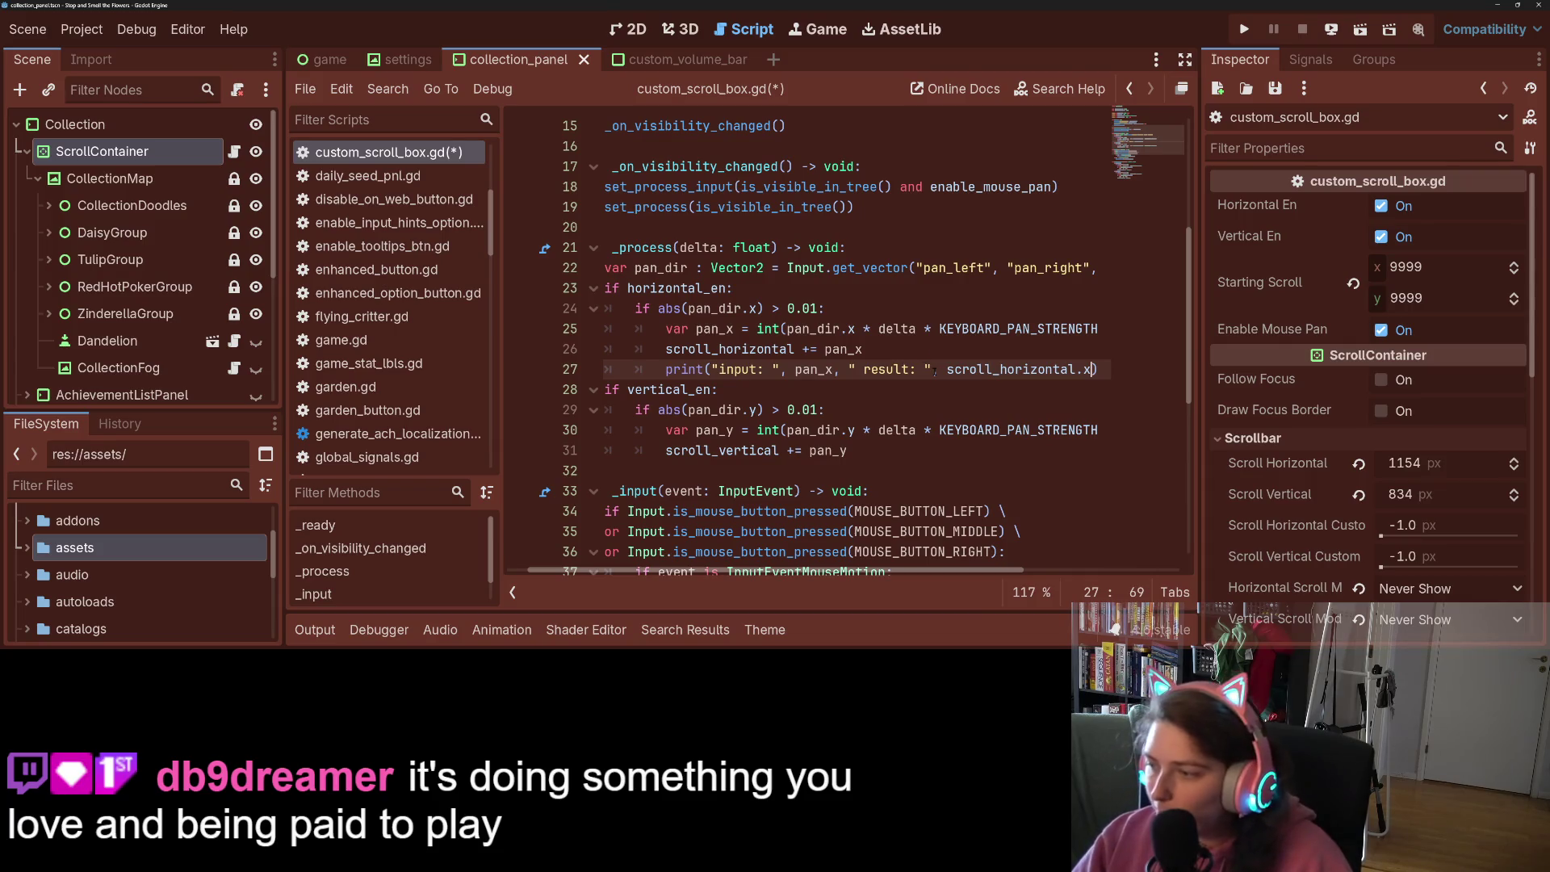
Widen the script editor, wrap pan_x and scroll_horizontal.x in str(), and save
{"action": "scroll", "coordinate": [934, 369], "scroll_direction": "down", "scroll_amount": 2}
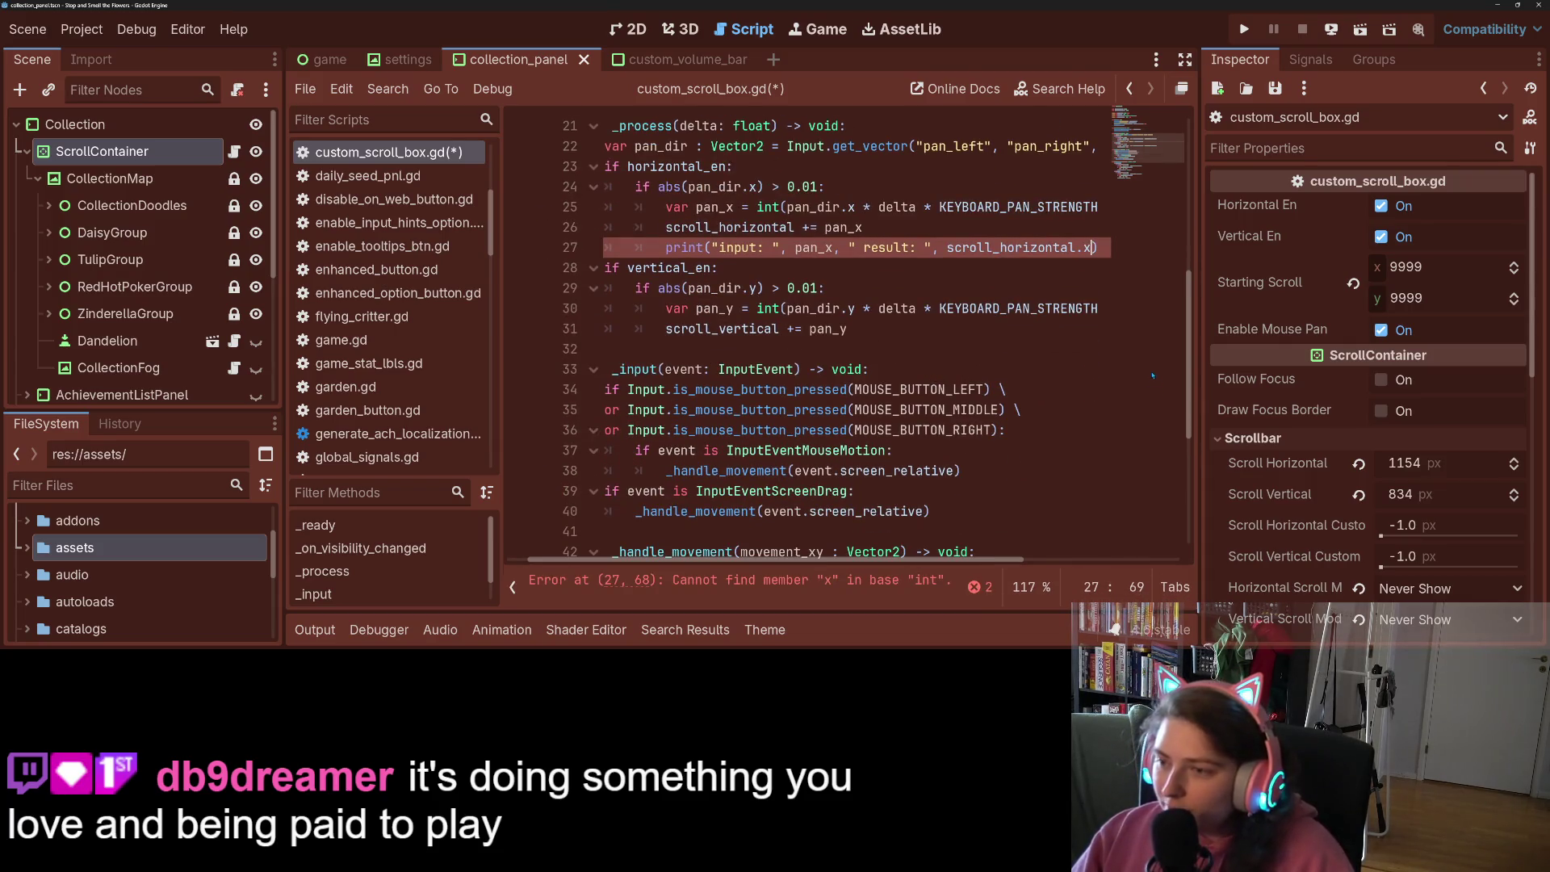
{"action": "left_click_drag", "start_coordinate": [1199, 347], "coordinate": [1350, 348]}
{"action": "left_click", "coordinate": [1144, 247]}
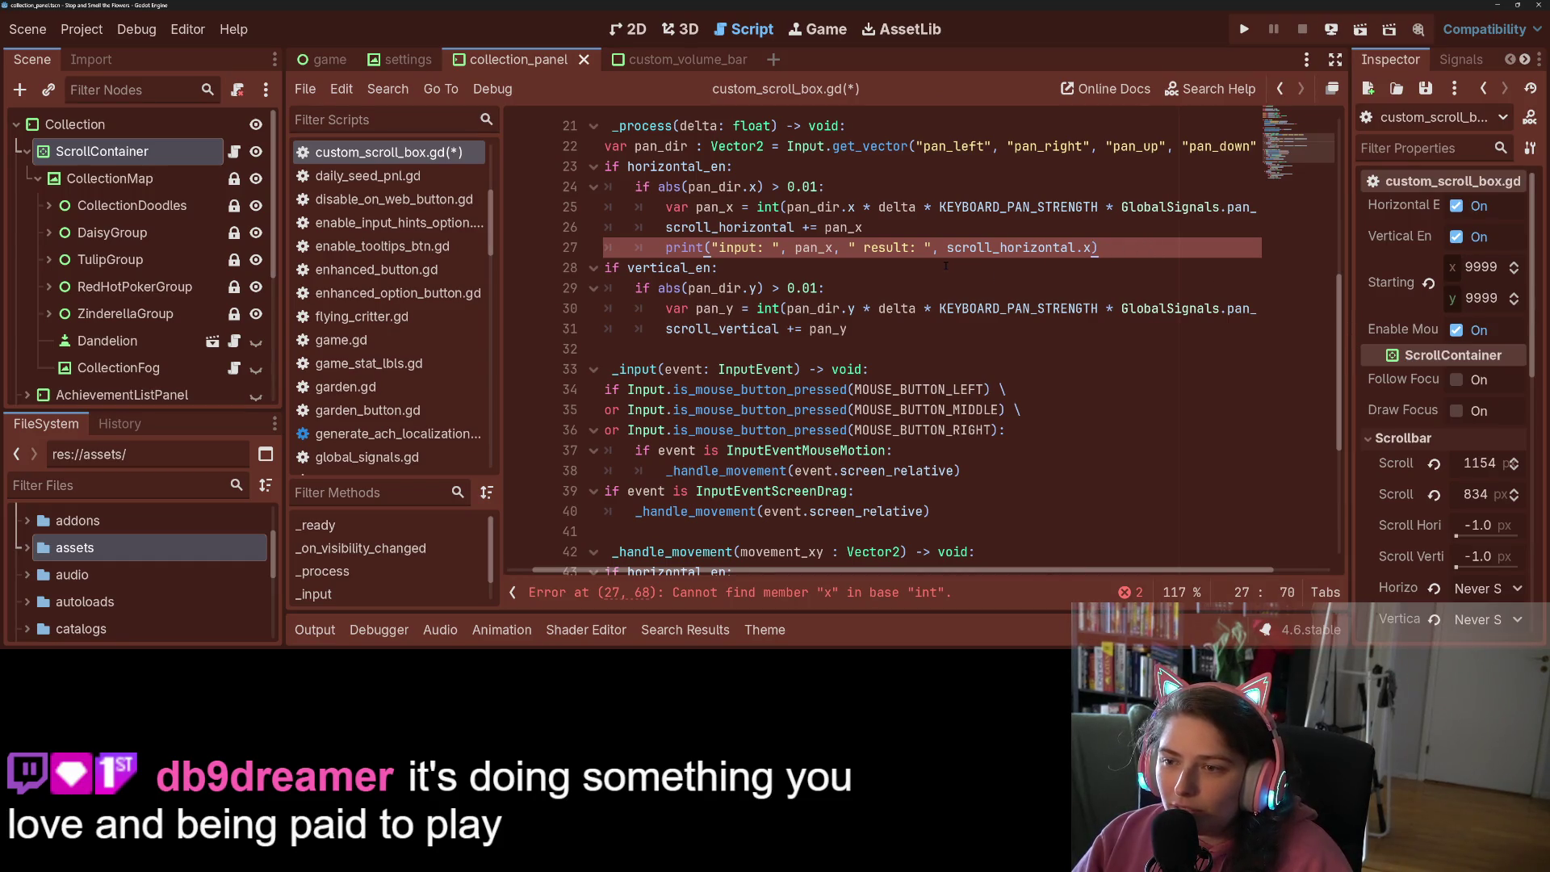
{"action": "left_click", "coordinate": [1054, 248]}
{"action": "left_click", "coordinate": [791, 247]}
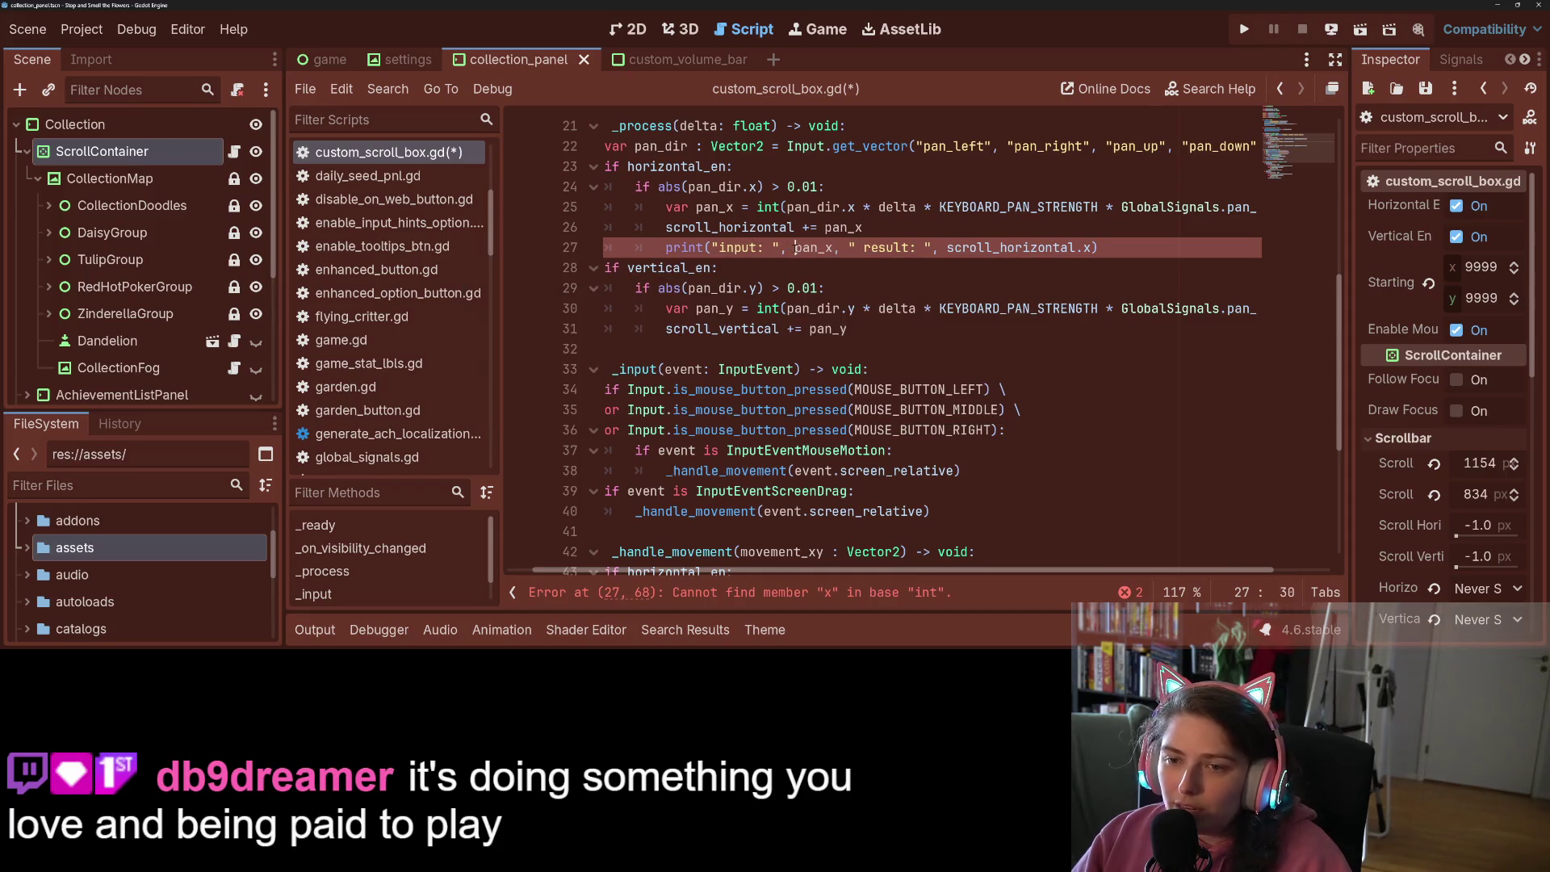
{"action": "type", "text": "str("}
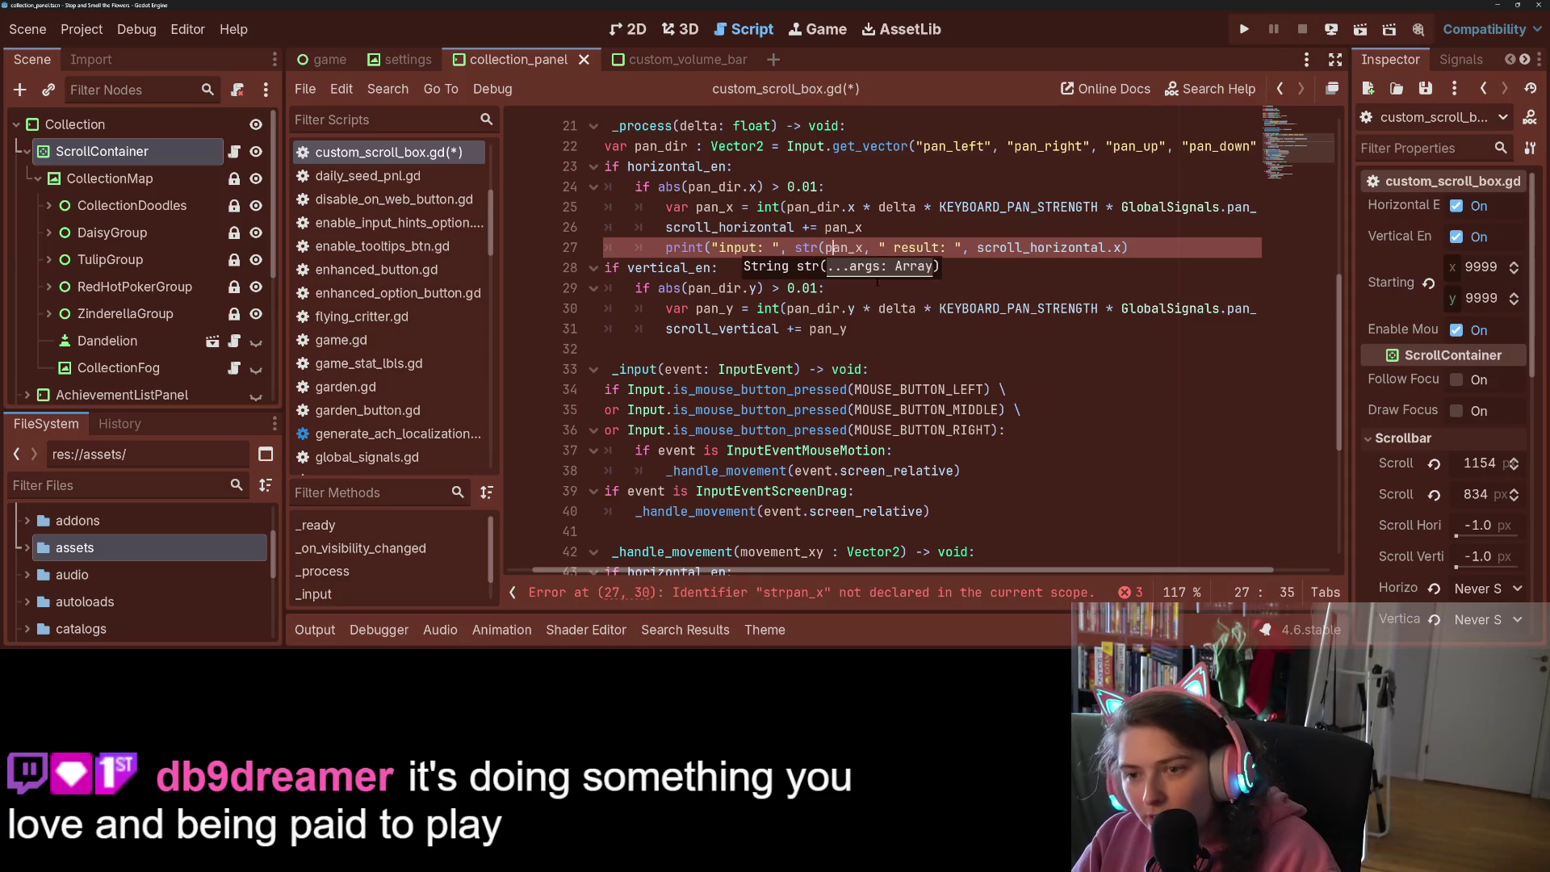
{"action": "key", "text": "Right"}
{"action": "key", "text": "Right"}
{"action": "type", "text": ")"}
{"action": "left_click", "coordinate": [985, 248]}
{"action": "type", "text": "str("}
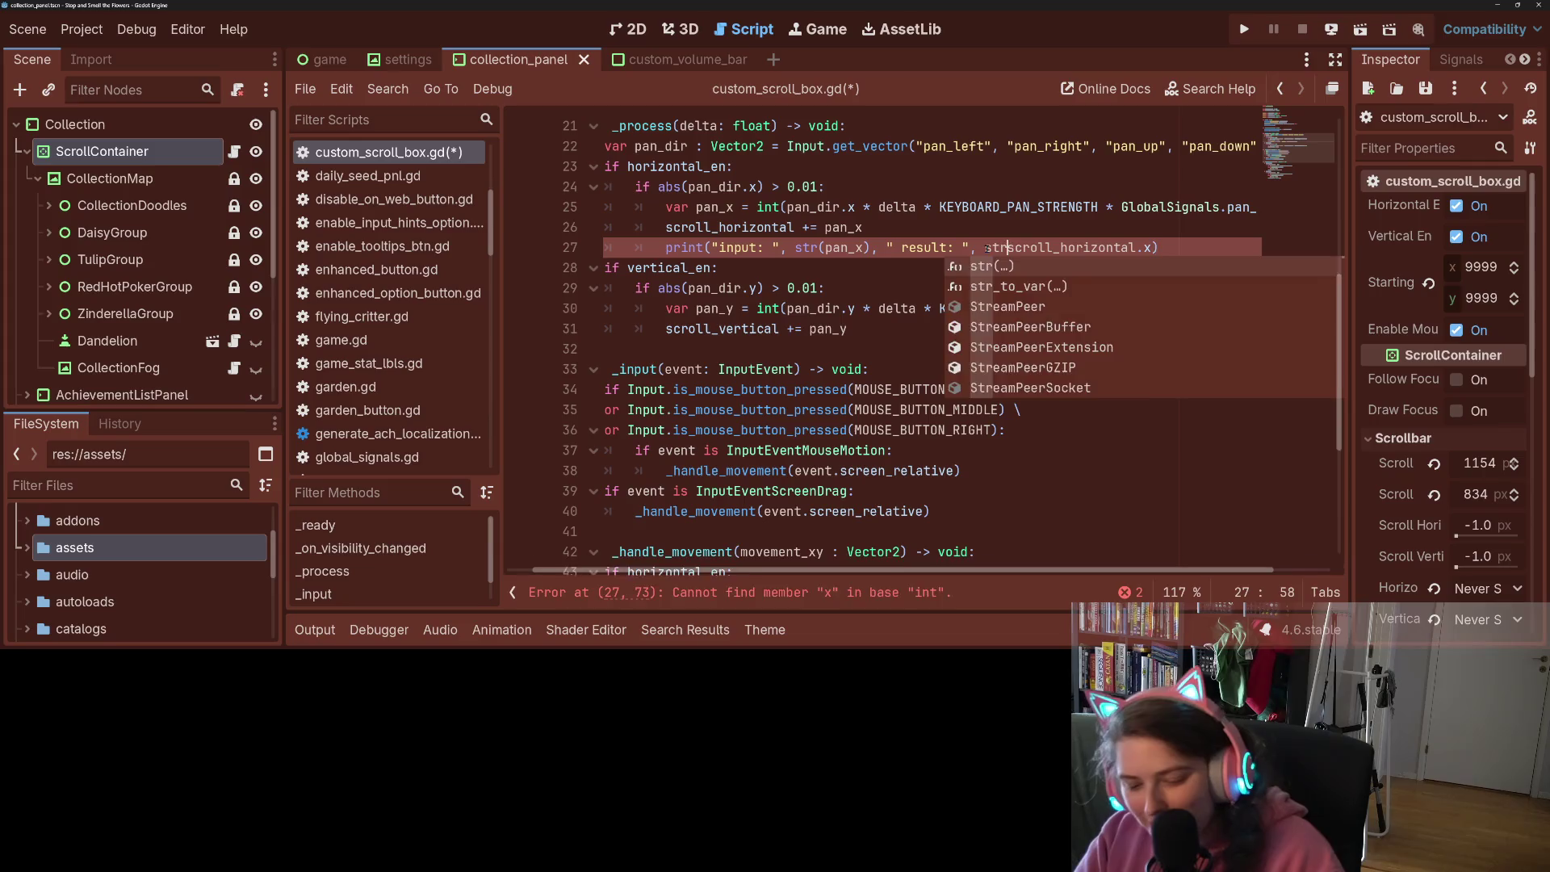
{"action": "key", "text": "End"}
{"action": "type", "text": ")"}
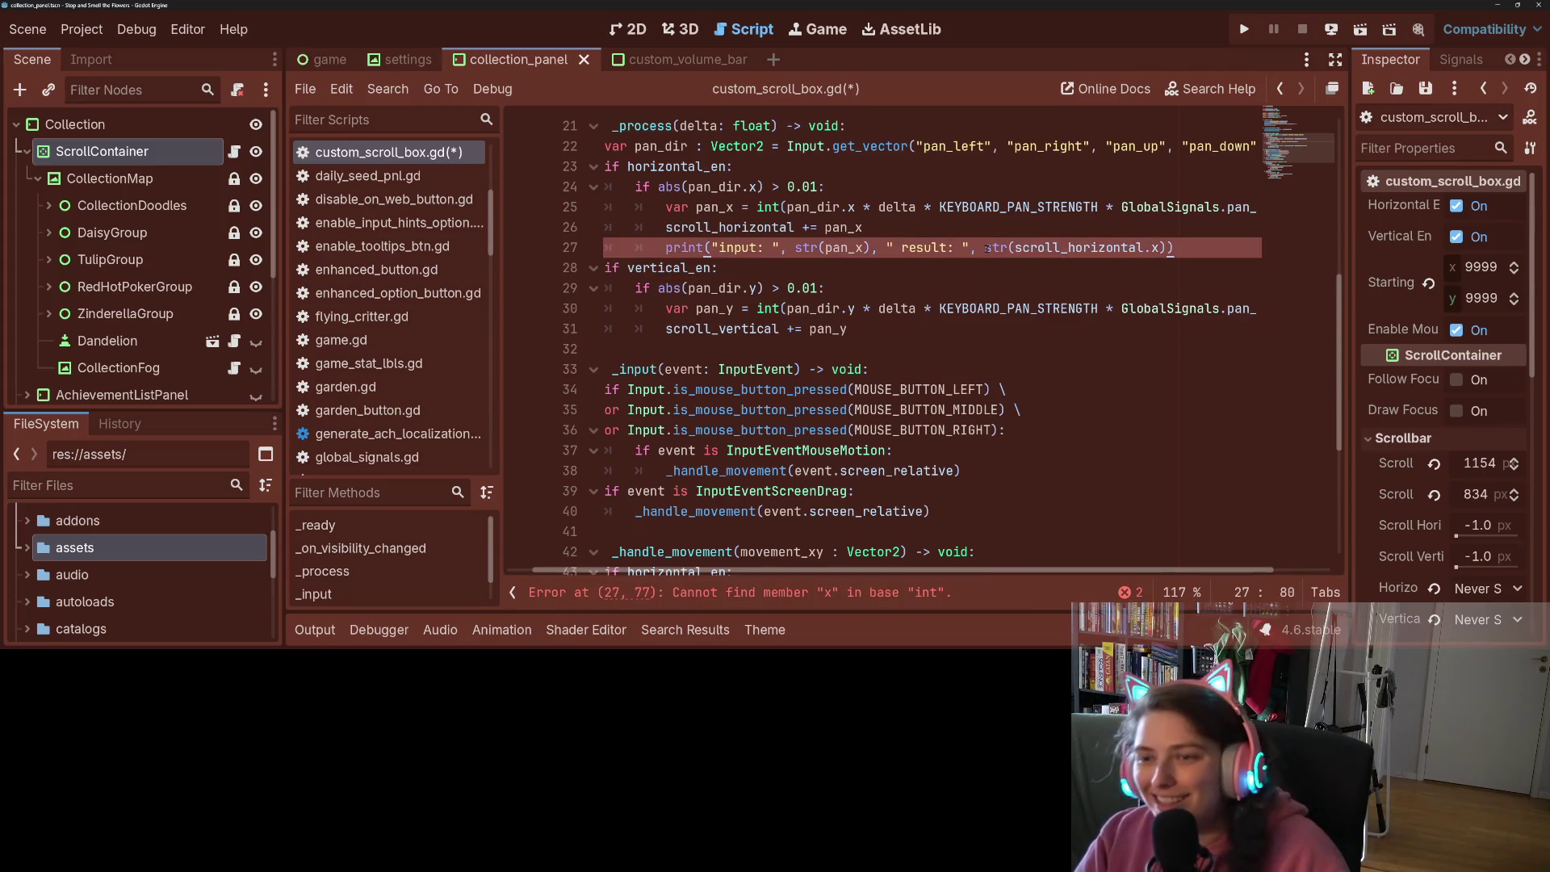
{"action": "key", "text": "ctrl+s"}
Check the types of scroll_horizontal and pan_x in the print line
{"action": "left_click", "coordinate": [1038, 248]}
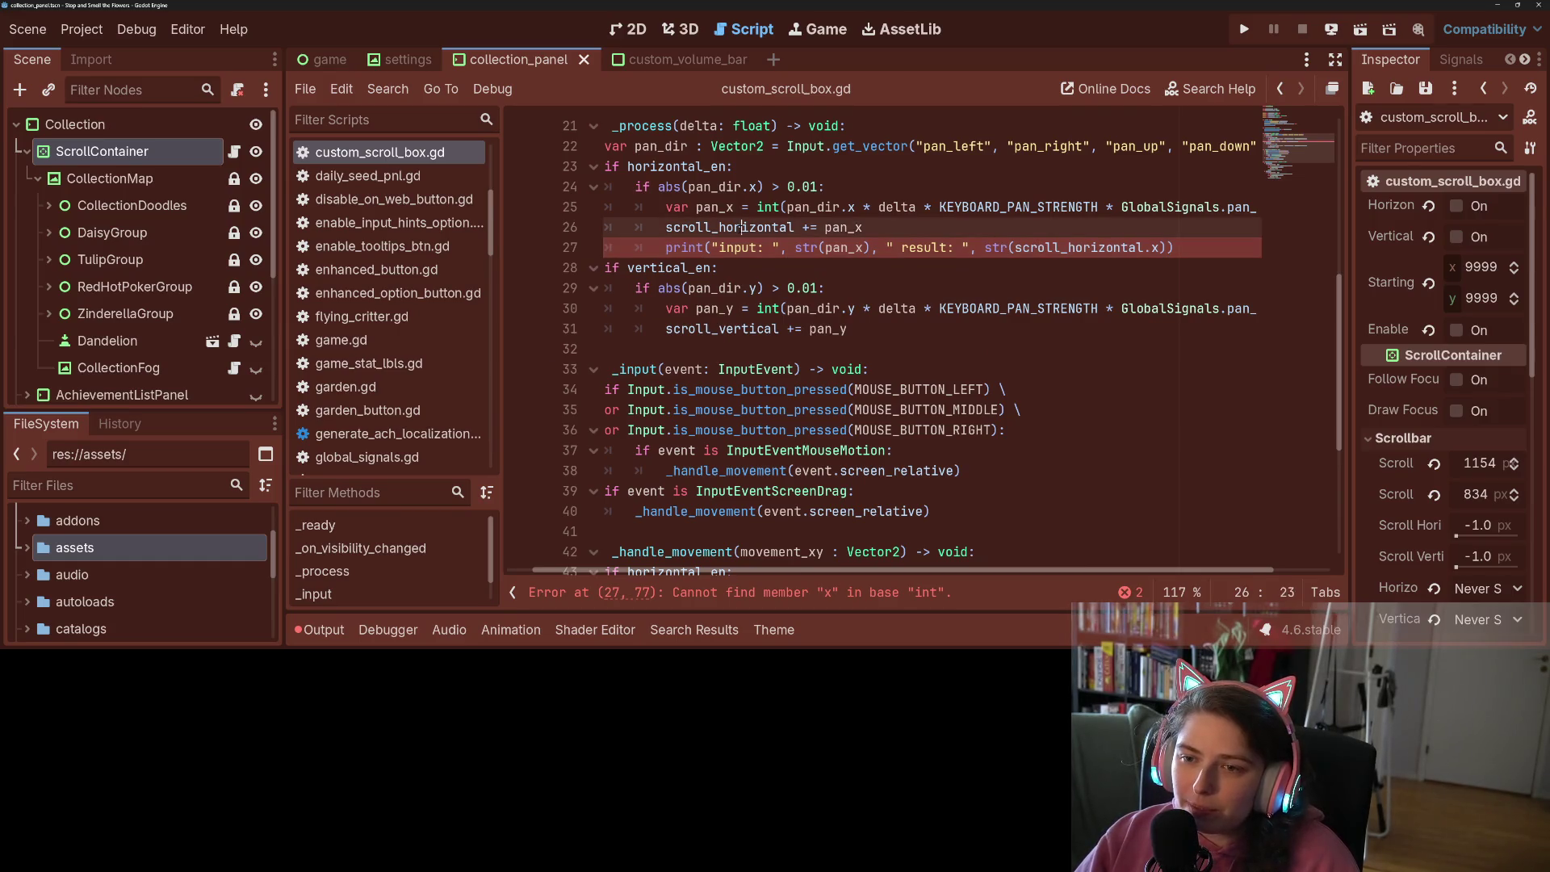
{"action": "left_click", "coordinate": [1060, 172]}
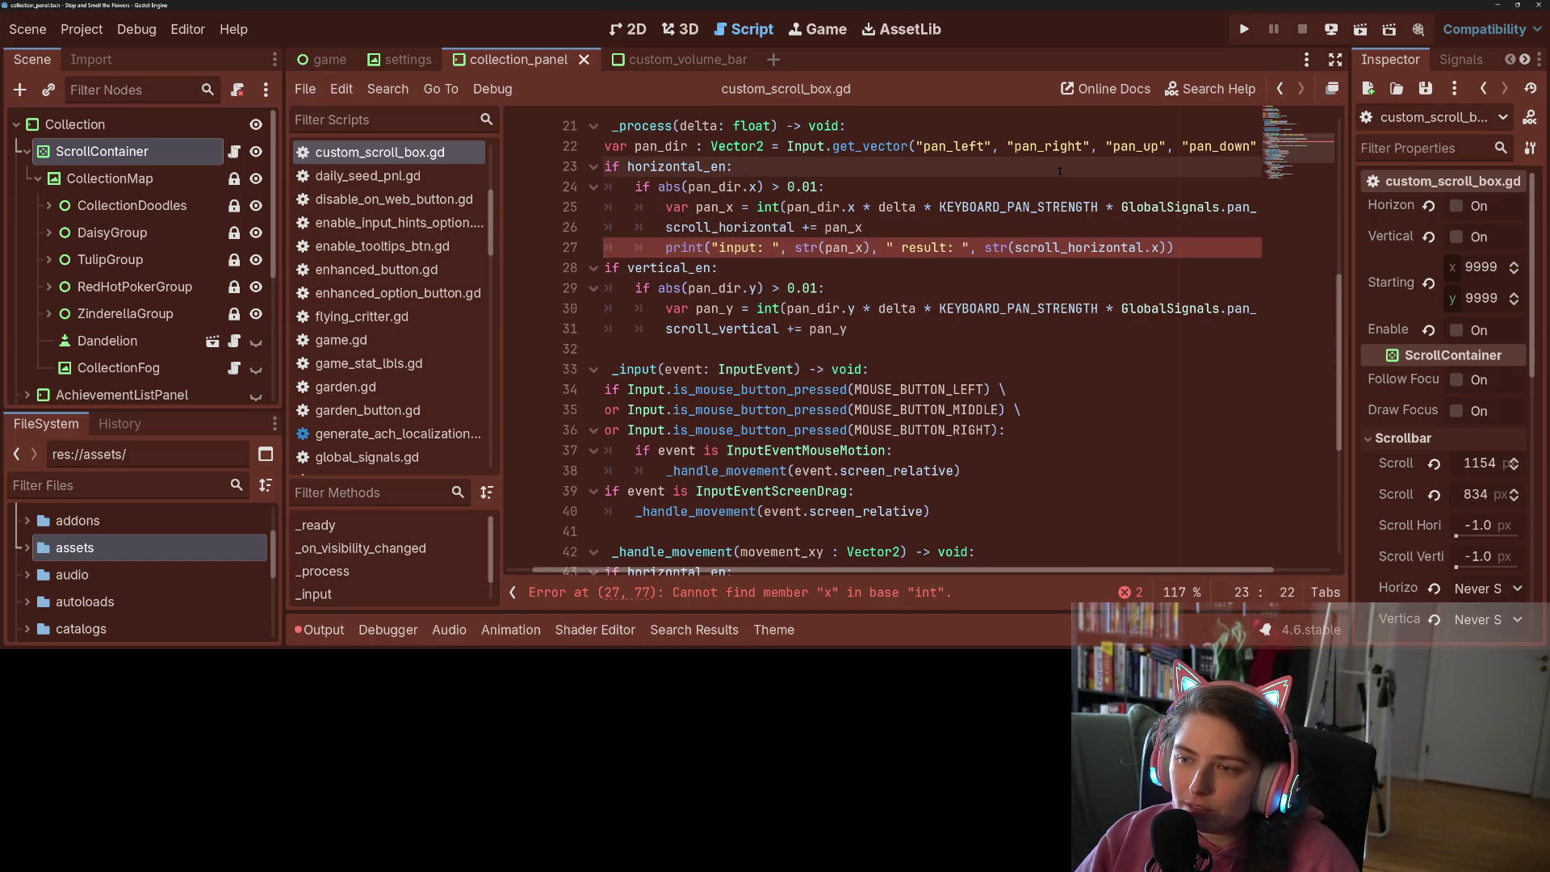
{"action": "double_click", "coordinate": [1073, 248]}
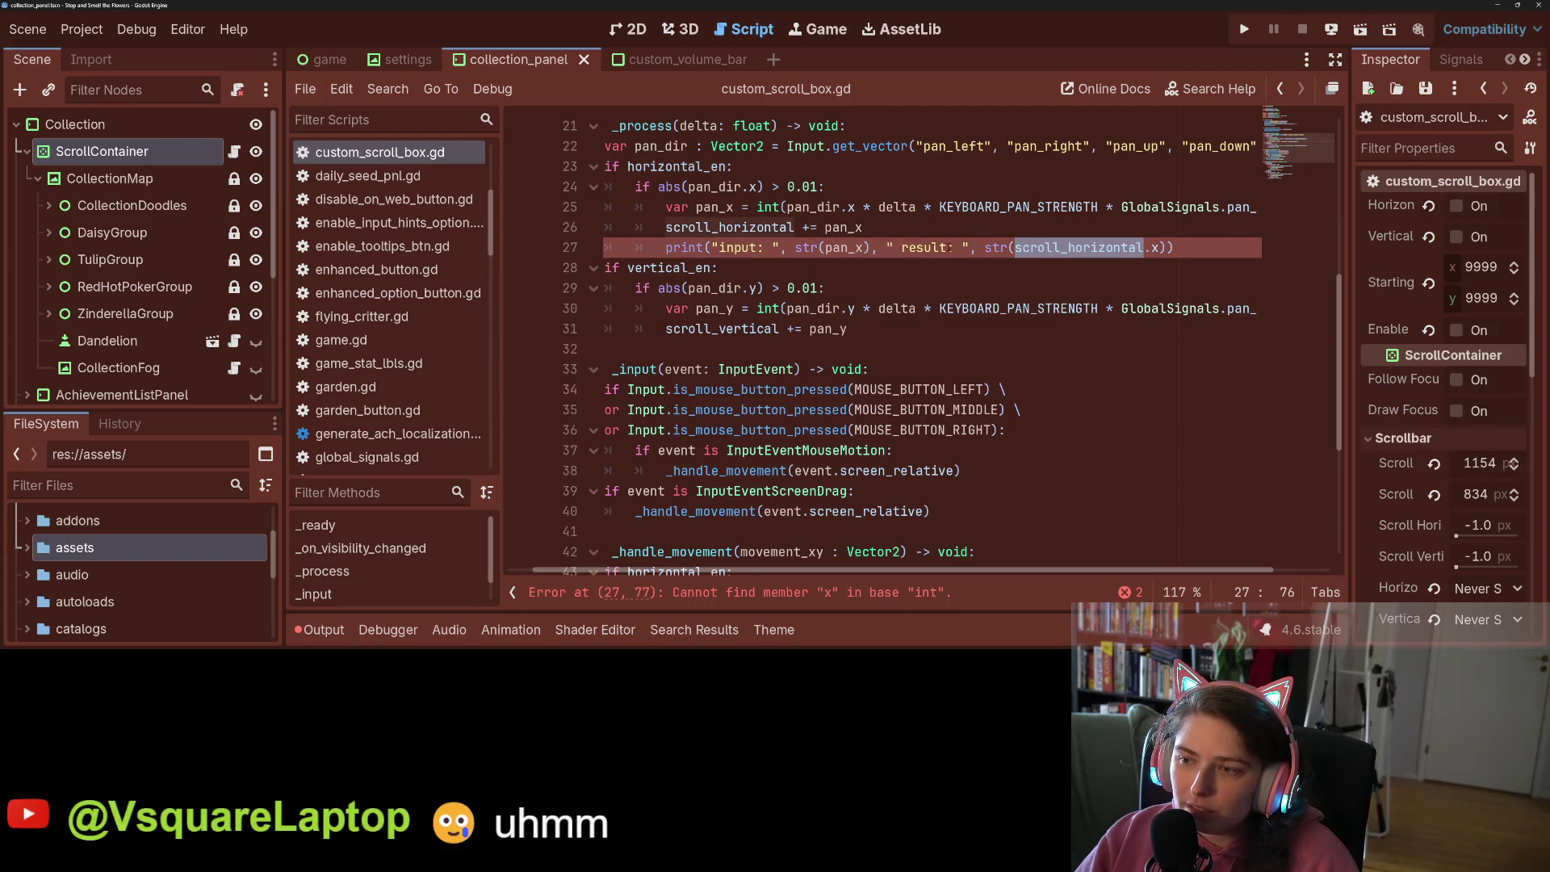
{"action": "left_click", "coordinate": [1139, 247]}
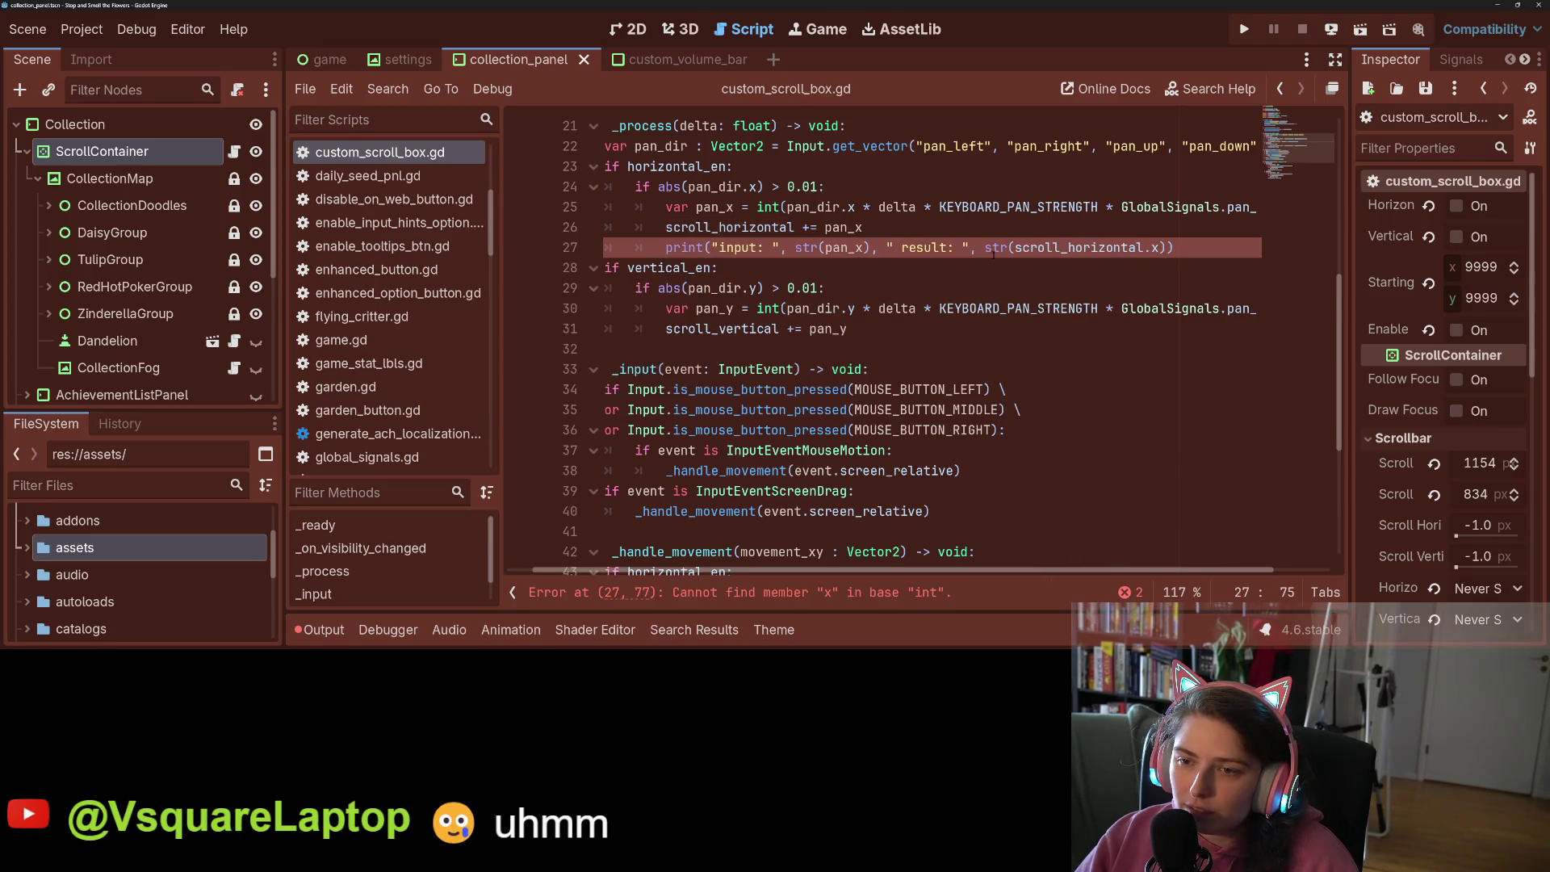
{"action": "double_click", "coordinate": [848, 247]}
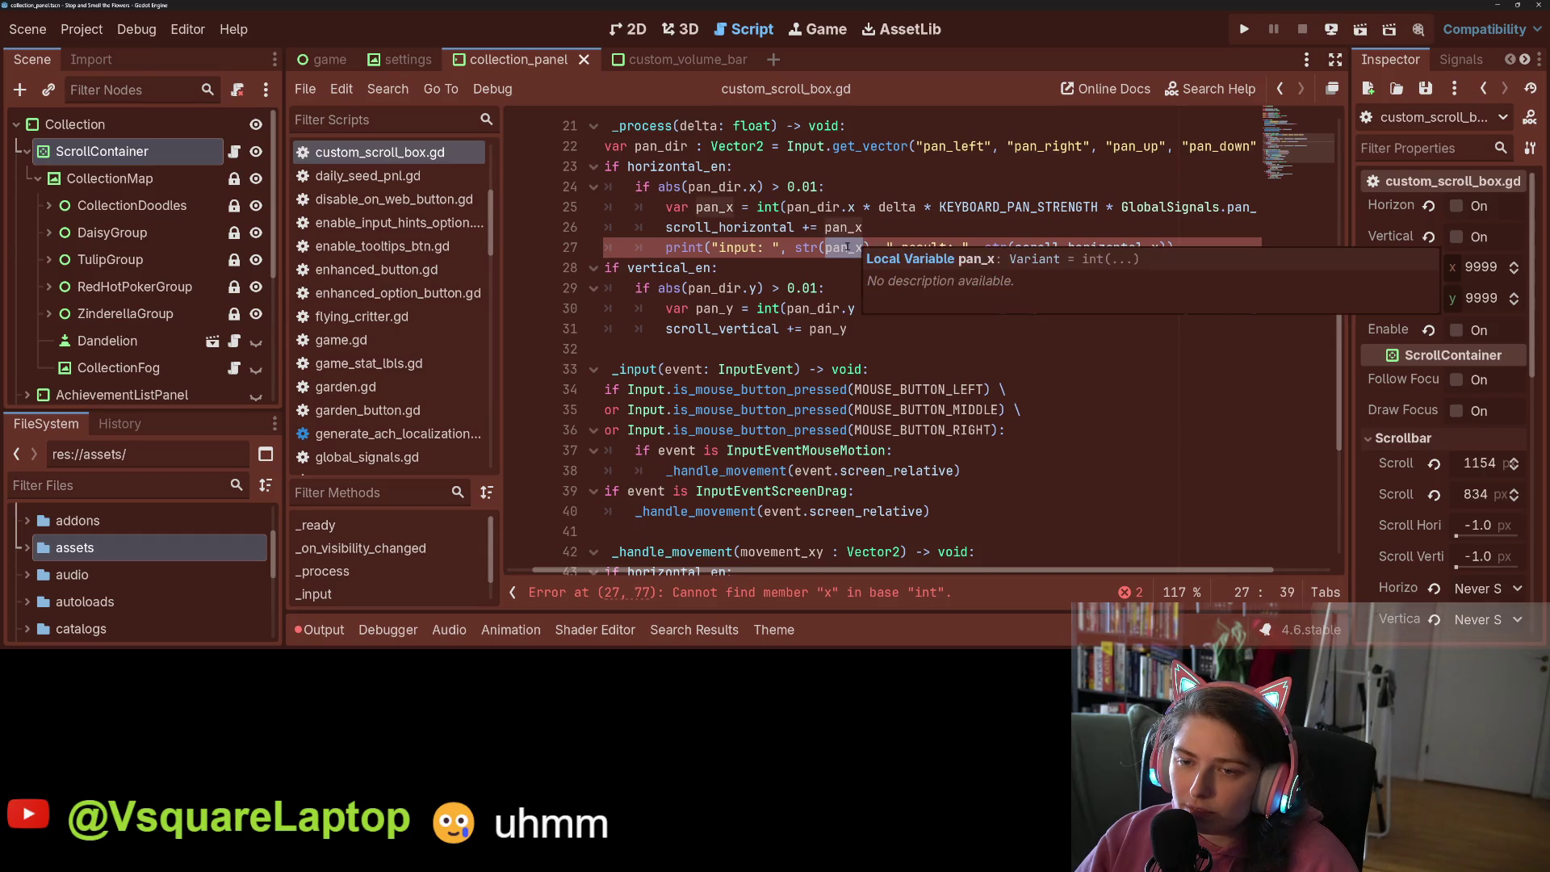
{"action": "left_click", "coordinate": [847, 247]}
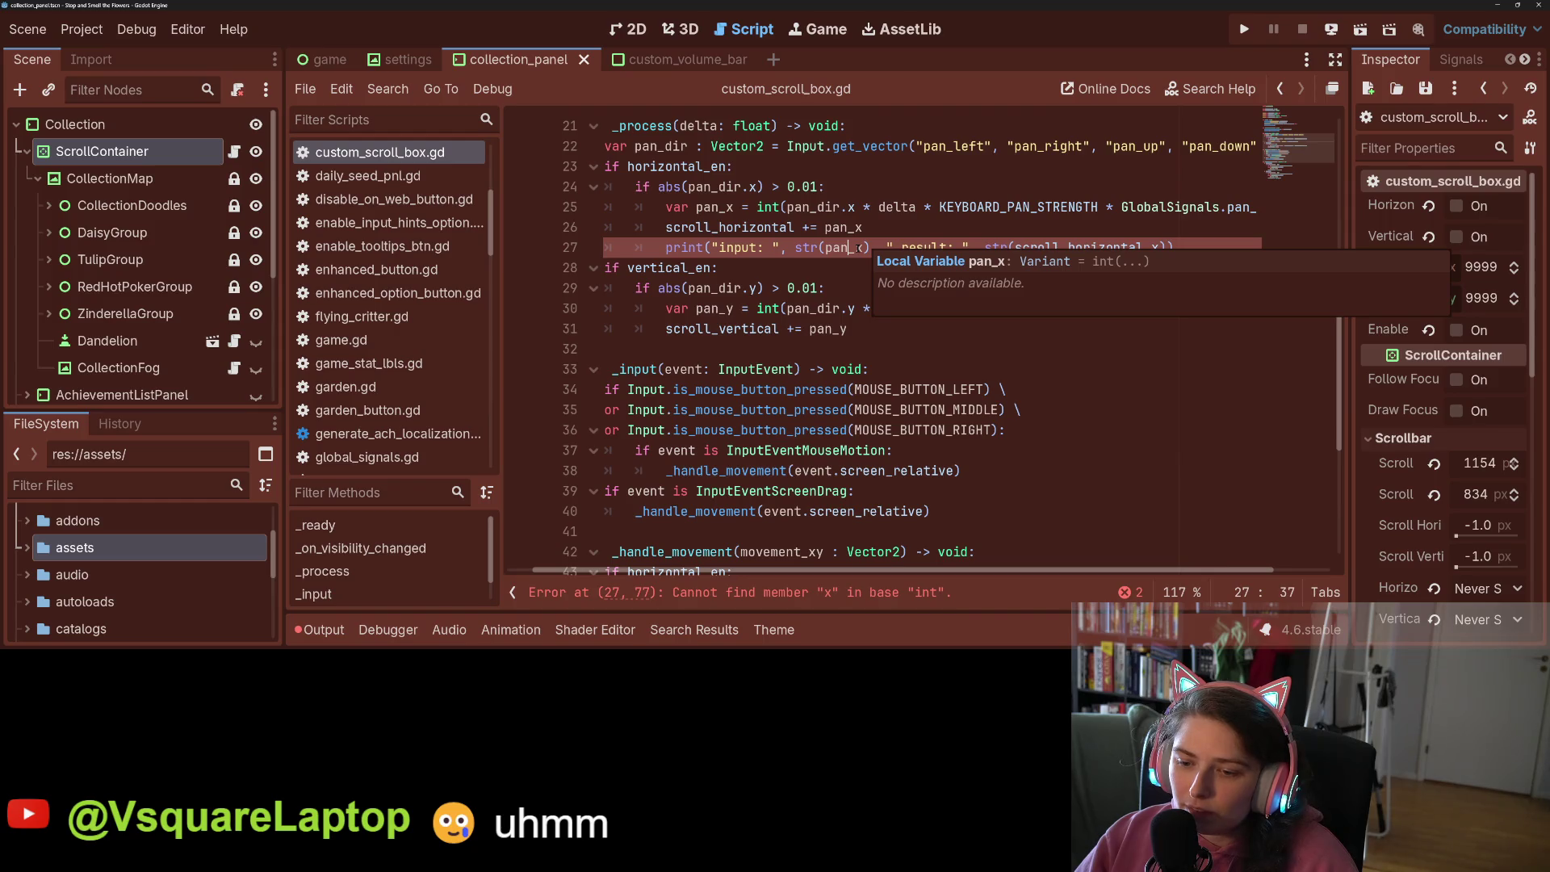
{"action": "left_click", "coordinate": [856, 247]}
Remove the invalid .x so the print uses str(scroll_horizontal)
{"action": "left_click", "coordinate": [1089, 247]}
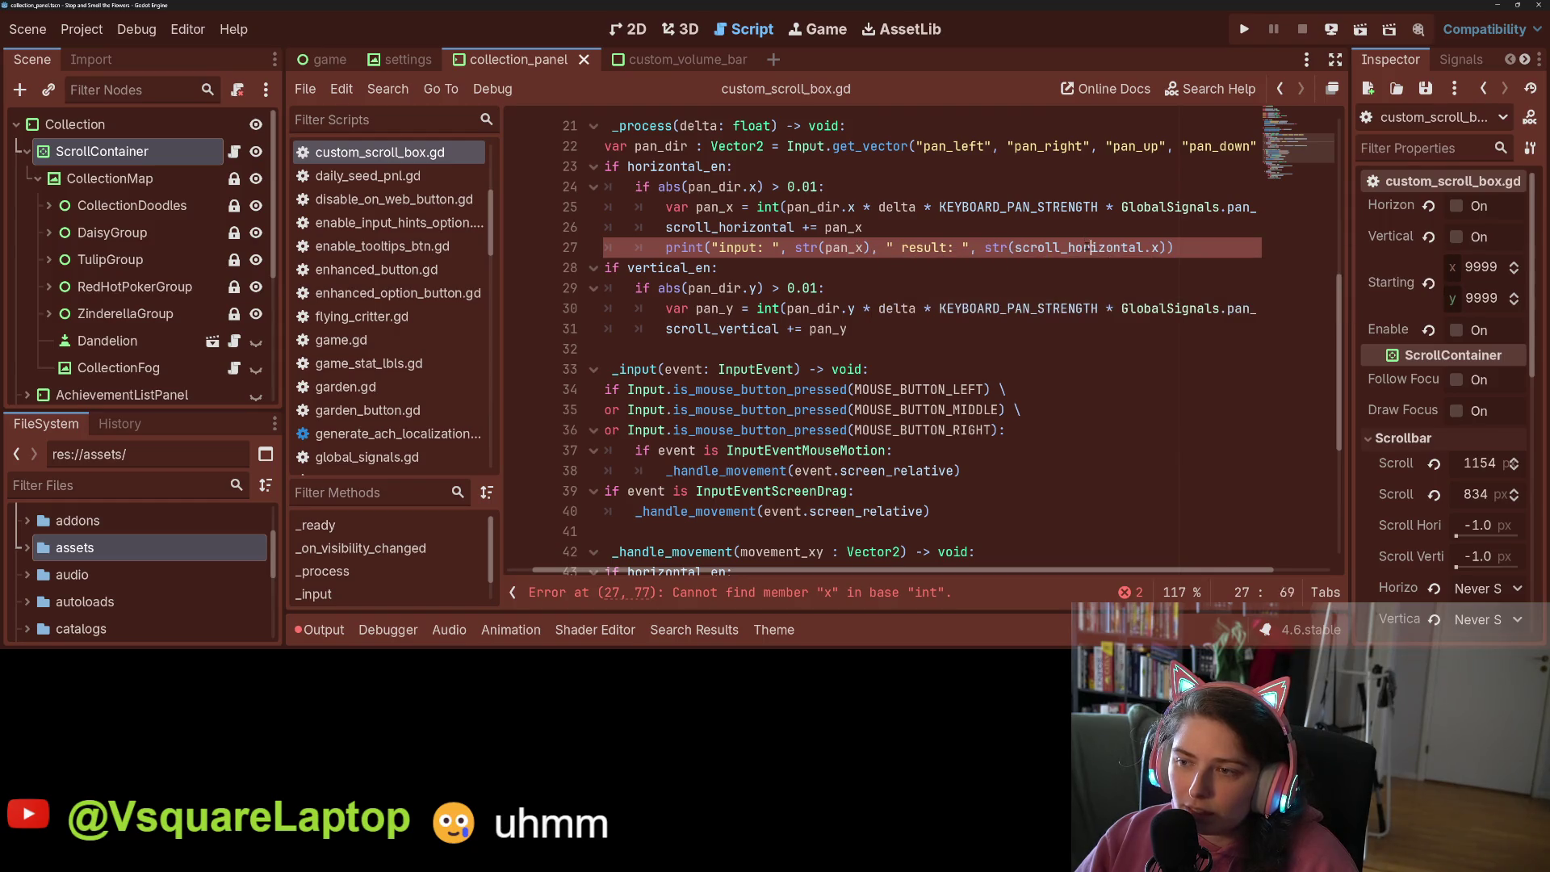
{"action": "left_click", "coordinate": [1159, 247]}
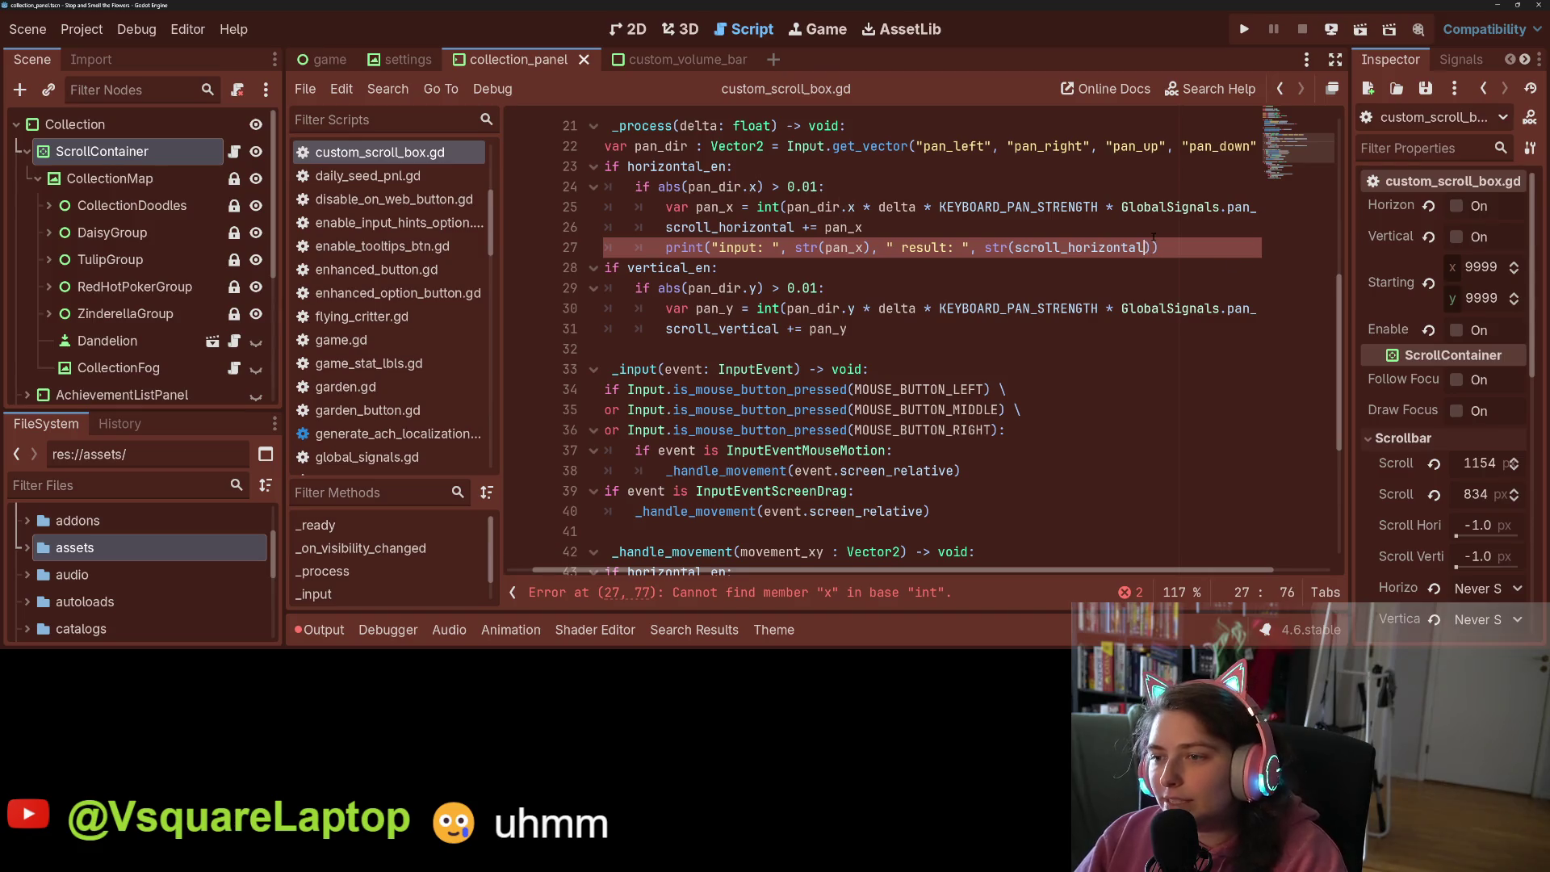
{"action": "key", "text": "BackSpace"}
{"action": "key", "text": "BackSpace"}
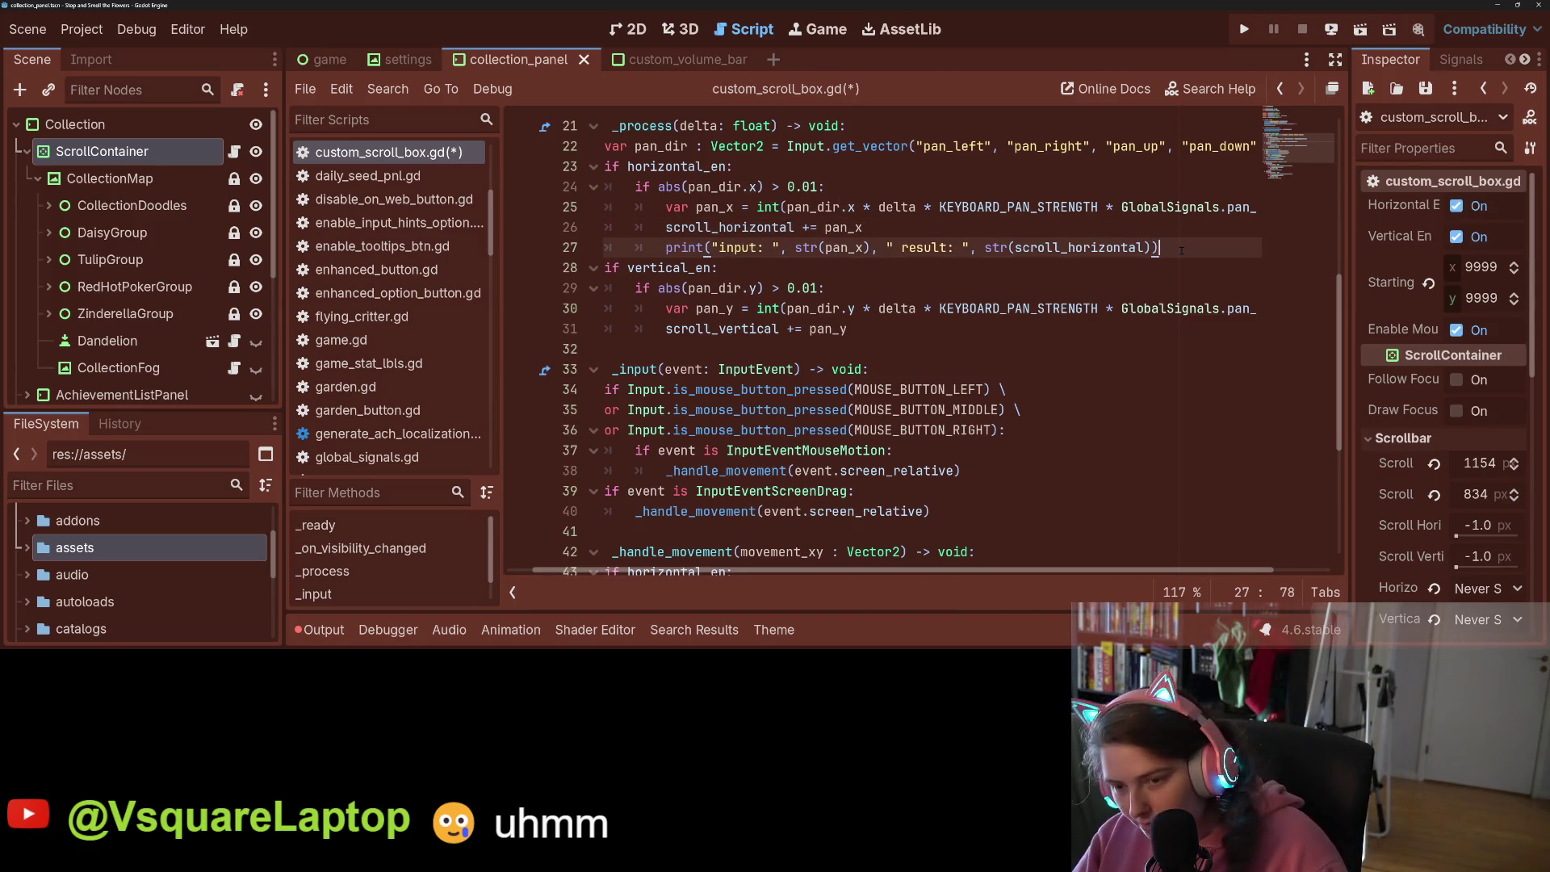
{"action": "left_click", "coordinate": [1040, 321]}
Paste a copy of the print line after scroll_vertical += pan_y
{"action": "key", "text": "Return"}
{"action": "type", "text": "print(\"input: \", str(pan_x), \" result: \", str(scroll_horizontal))"}
{"action": "key", "text": "Return"}
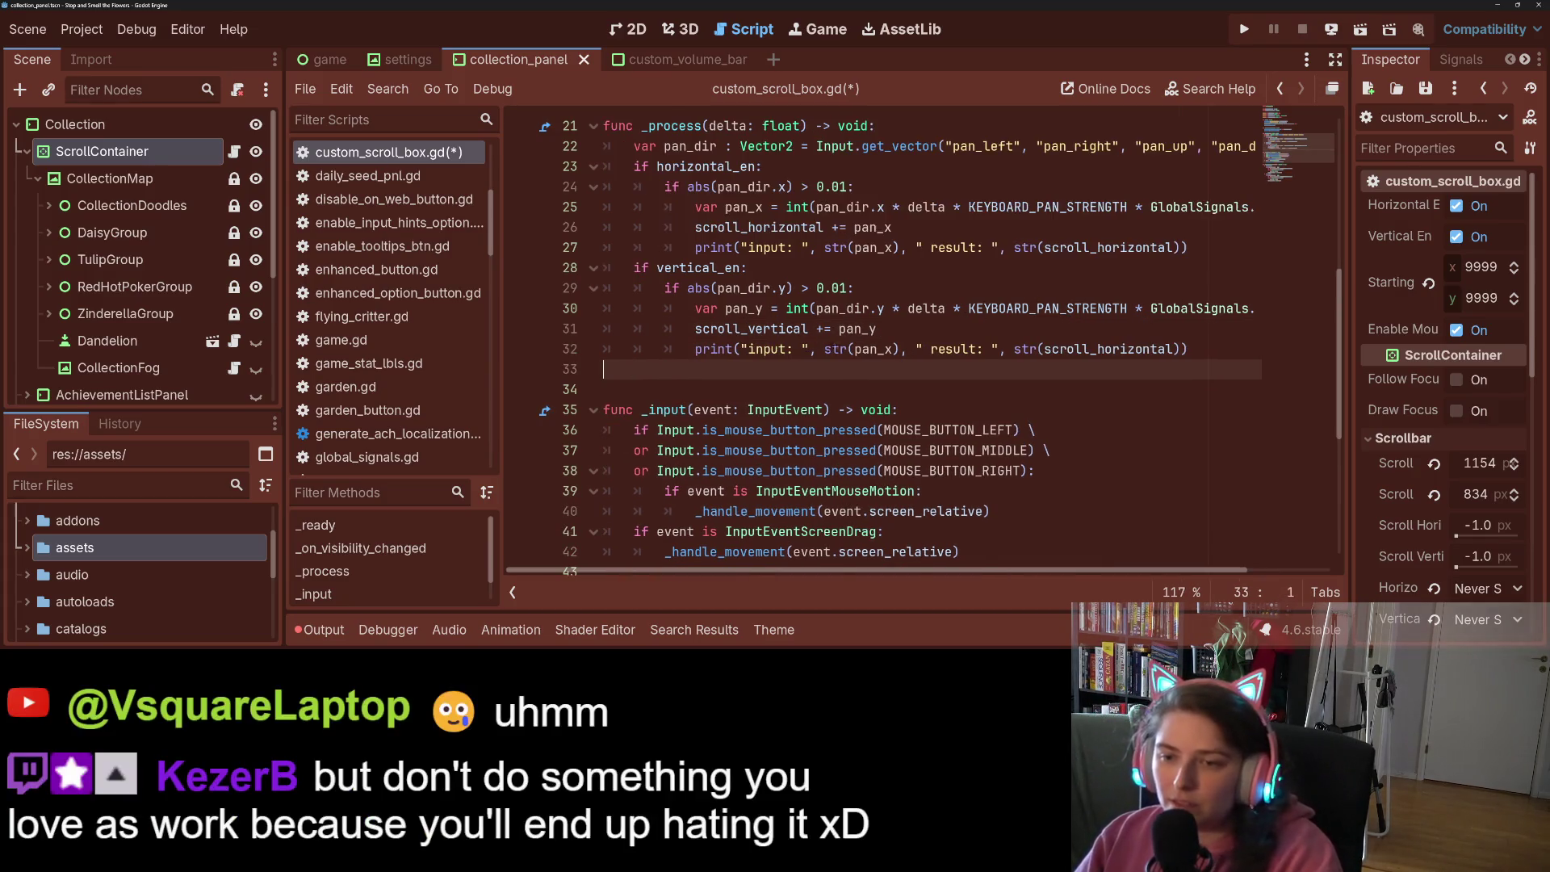
{"action": "key", "text": "BackSpace"}
{"action": "key", "text": "BackSpace"}
{"action": "key", "text": "BackSpace"}
Change the copy to print pan_y and scroll_vertical, save, and run the game
{"action": "left_click", "coordinate": [741, 308]}
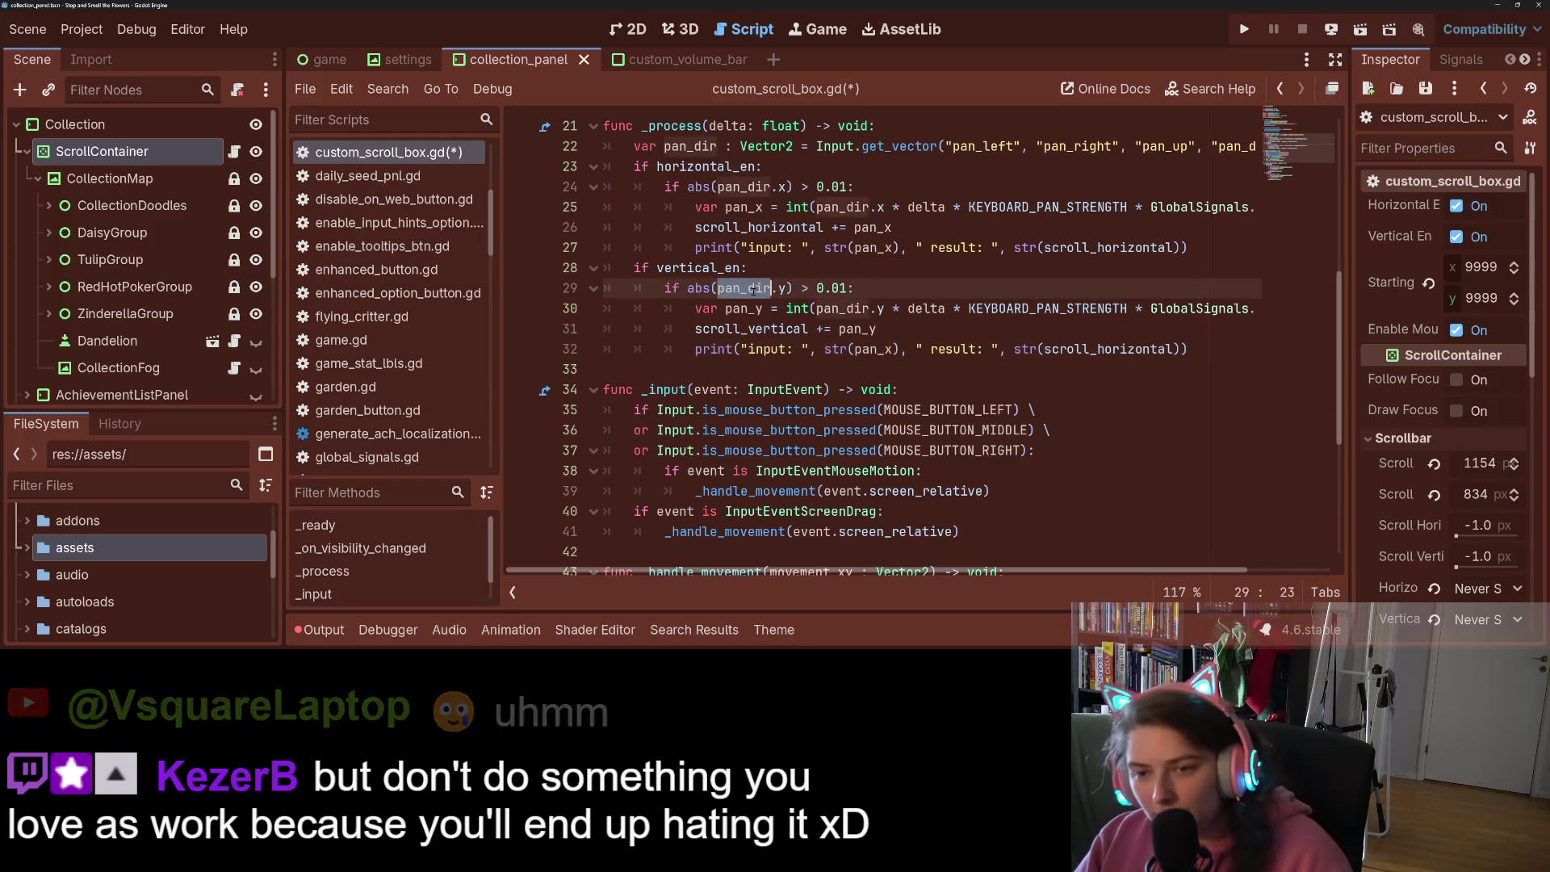
{"action": "double_click", "coordinate": [741, 309]}
{"action": "key", "text": "ctrl+c"}
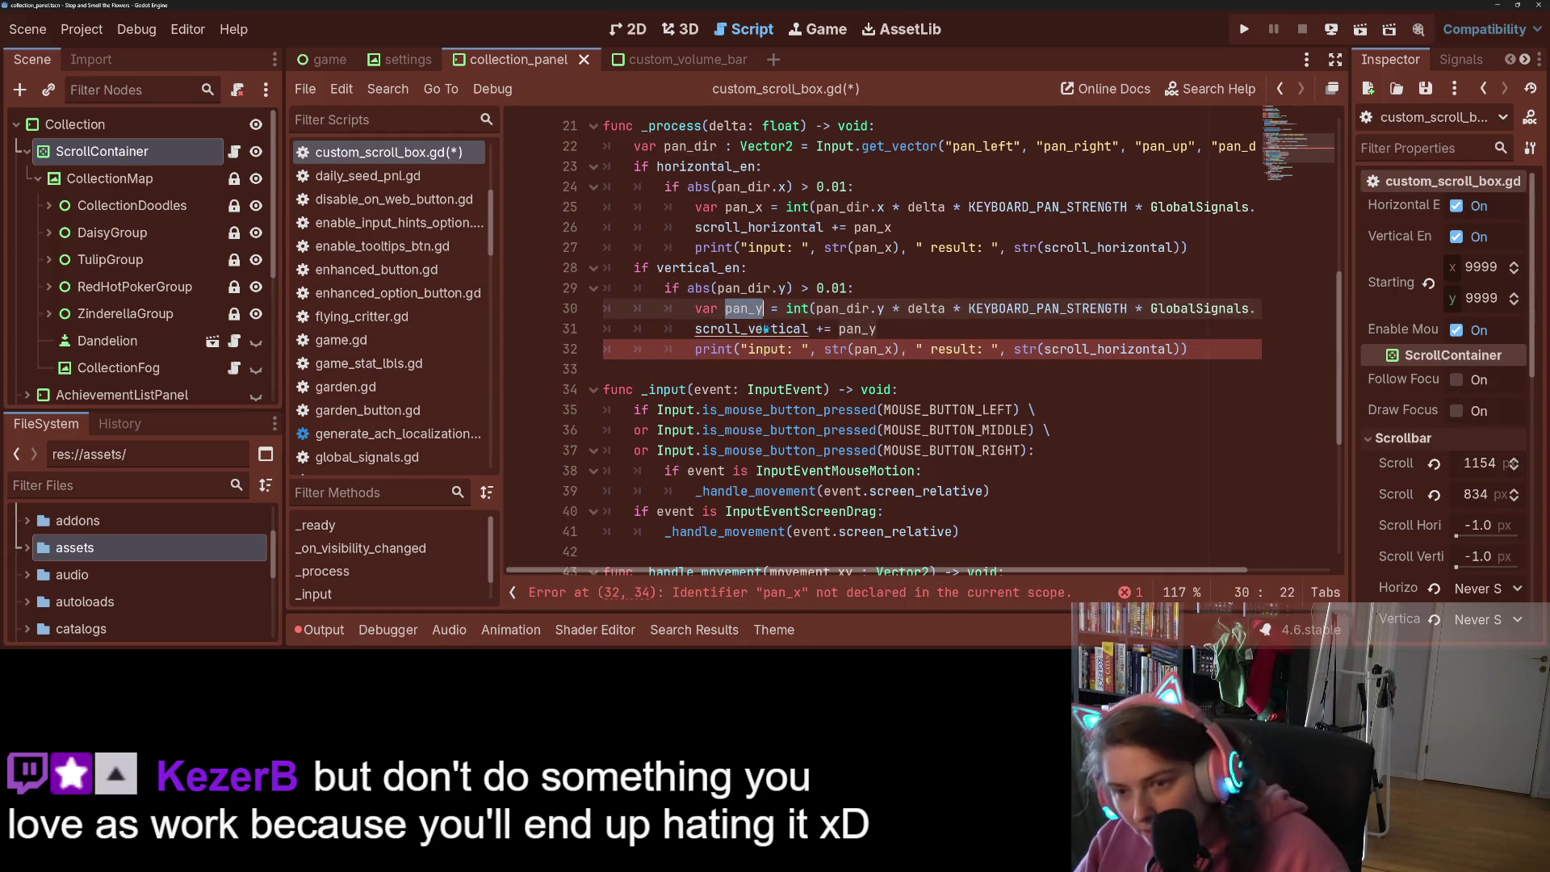
{"action": "double_click", "coordinate": [872, 349]}
{"action": "key", "text": "ctrl+v"}
{"action": "double_click", "coordinate": [769, 330]}
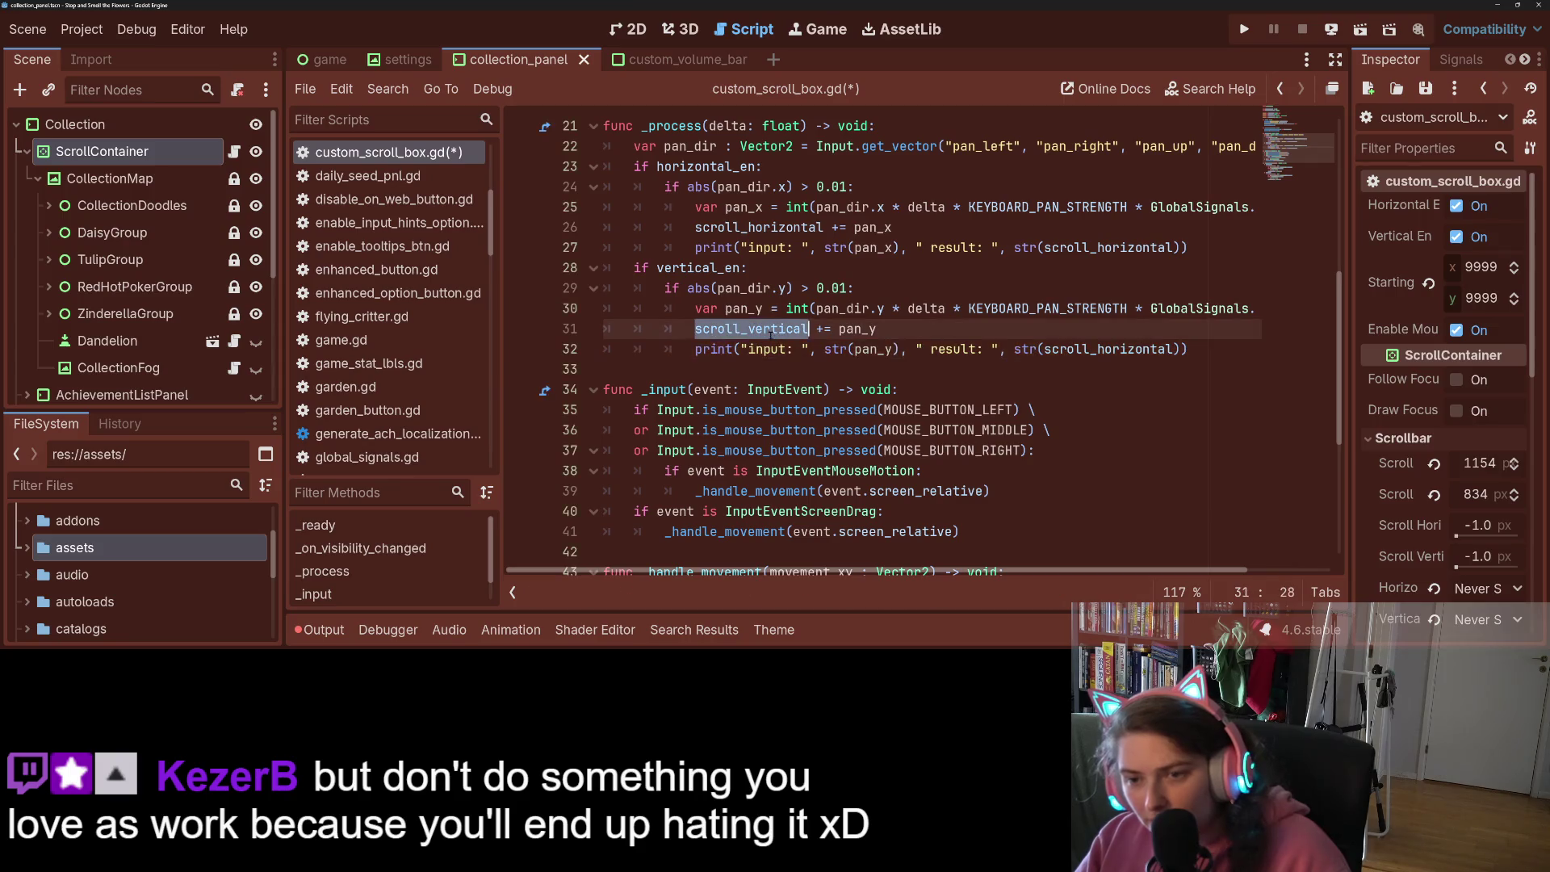
{"action": "key", "text": "ctrl+c"}
{"action": "double_click", "coordinate": [1098, 349]}
{"action": "key", "text": "ctrl+v"}
{"action": "key", "text": "ctrl+s"}
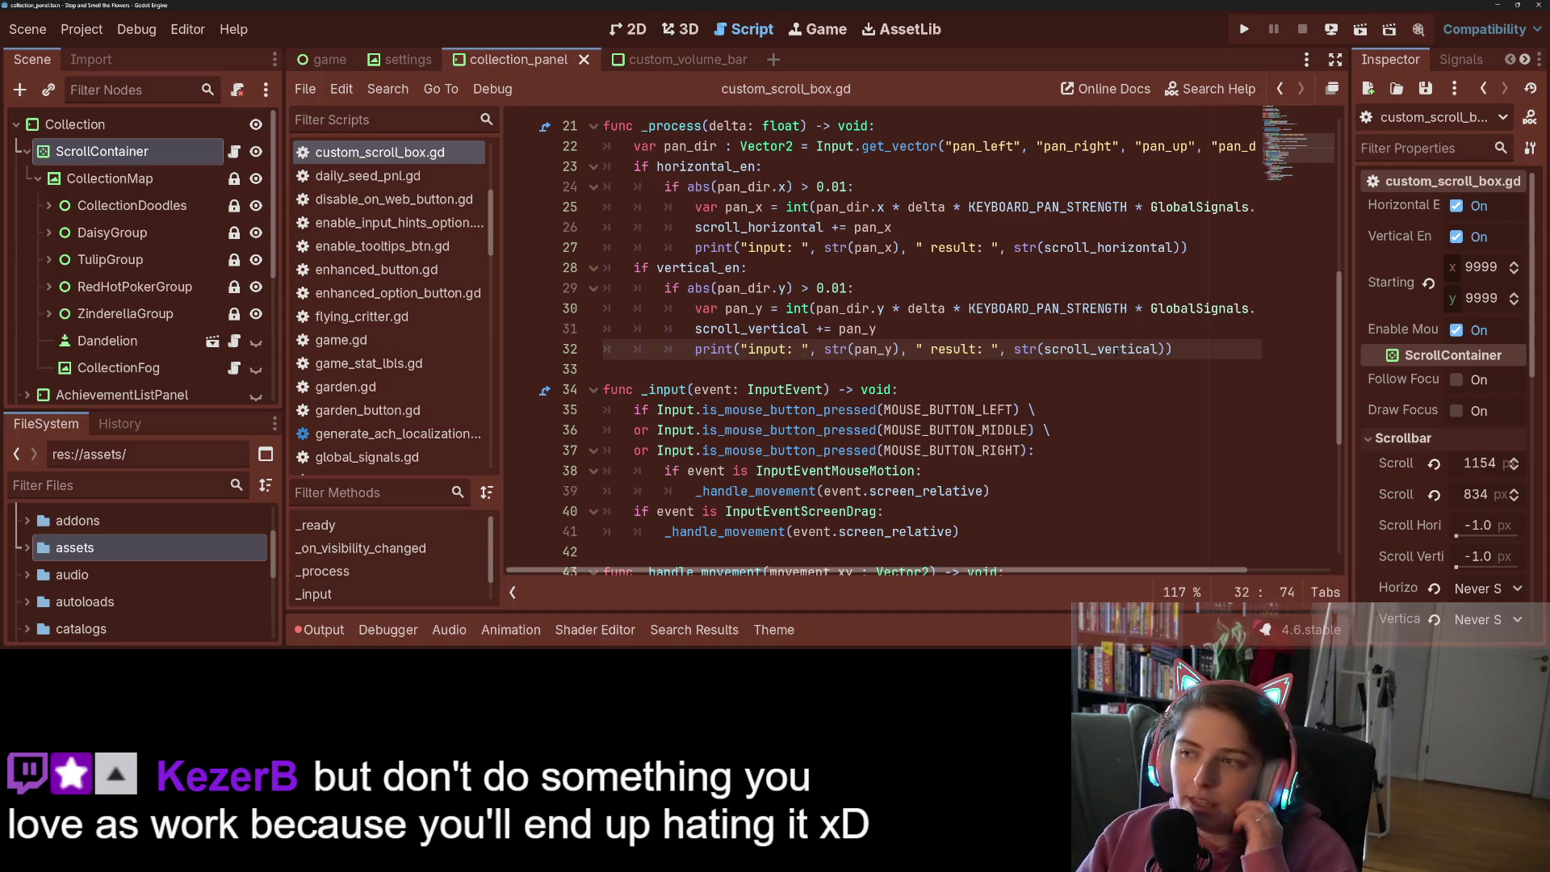
{"action": "left_click", "coordinate": [1245, 29]}
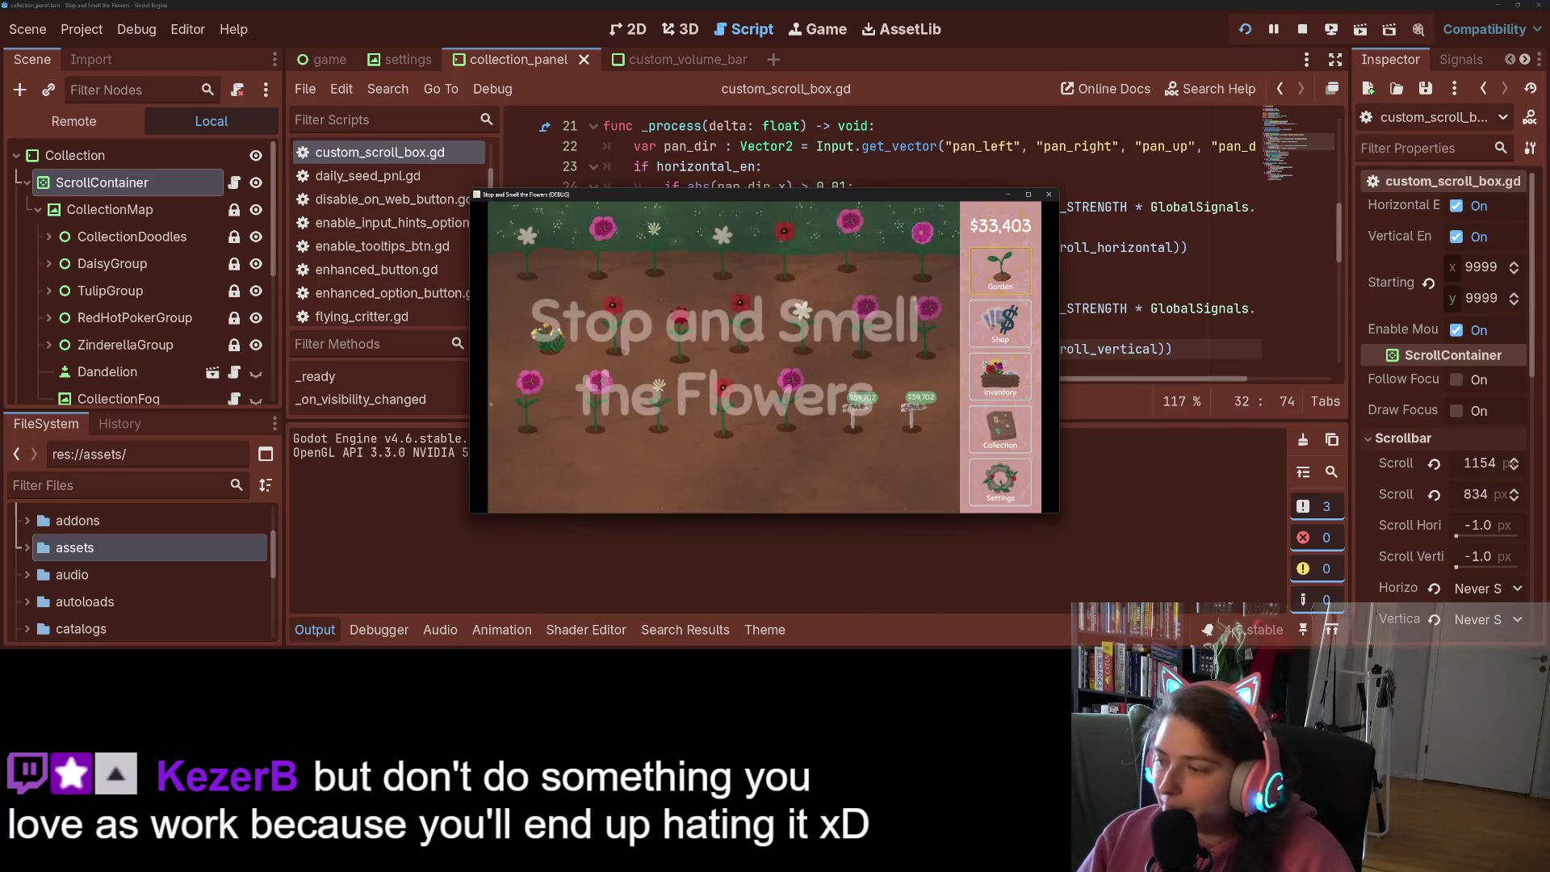
Open the Collection map in the running game and pan with the arrow keys, watching results cap at 834
{"action": "mouse_move", "coordinate": [946, 197]}
{"action": "left_mouse_down"}
{"action": "mouse_move", "coordinate": [1148, 116]}
{"action": "mouse_move", "coordinate": [1194, 46]}
{"action": "left_mouse_up"}
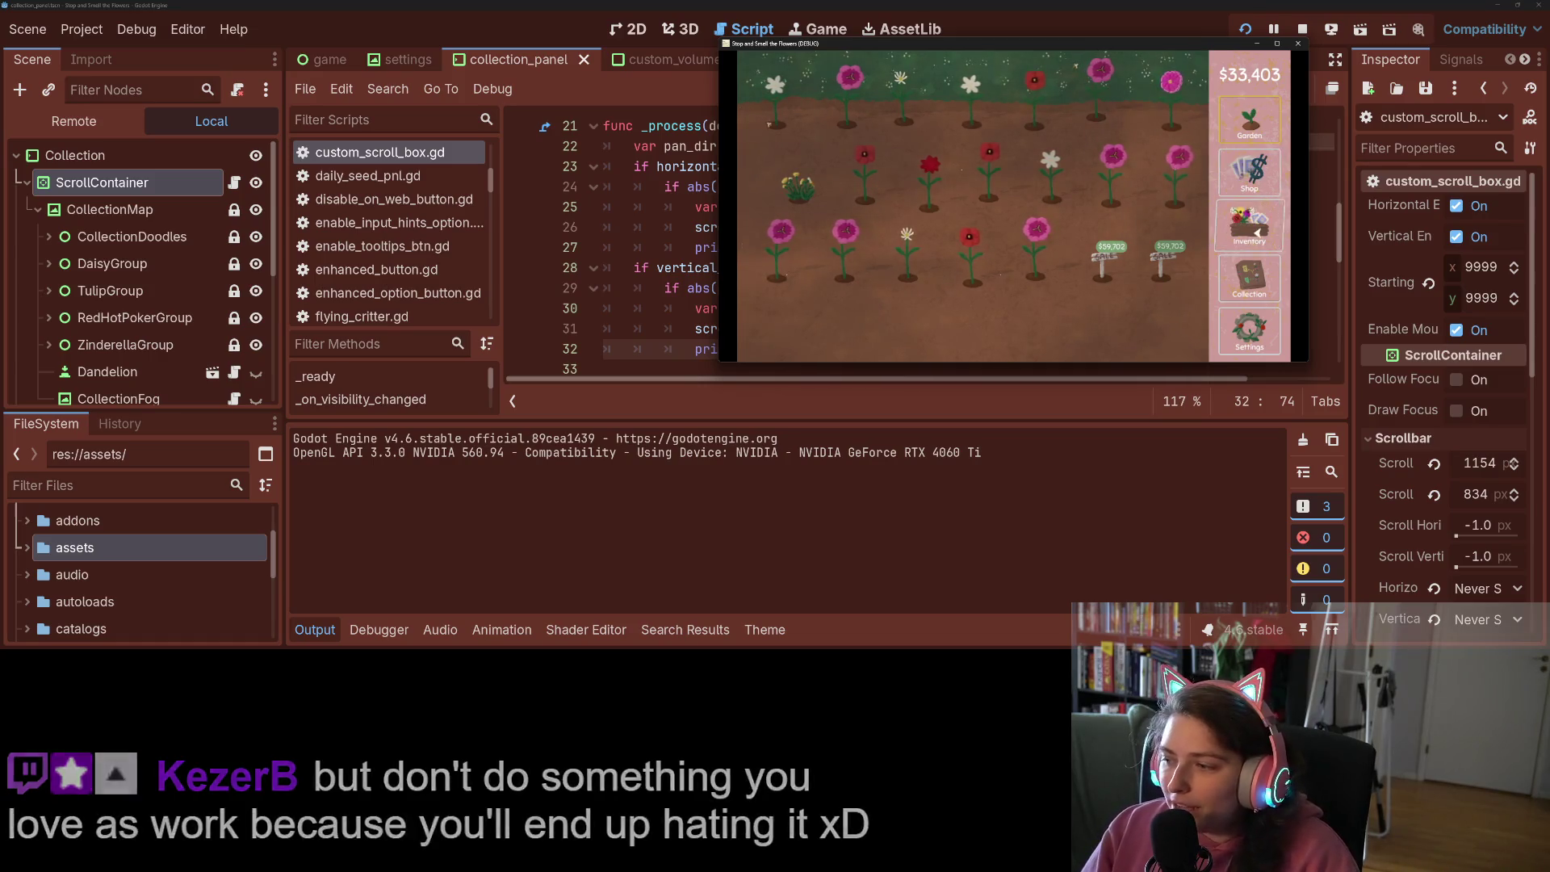
{"action": "left_click", "coordinate": [1257, 285]}
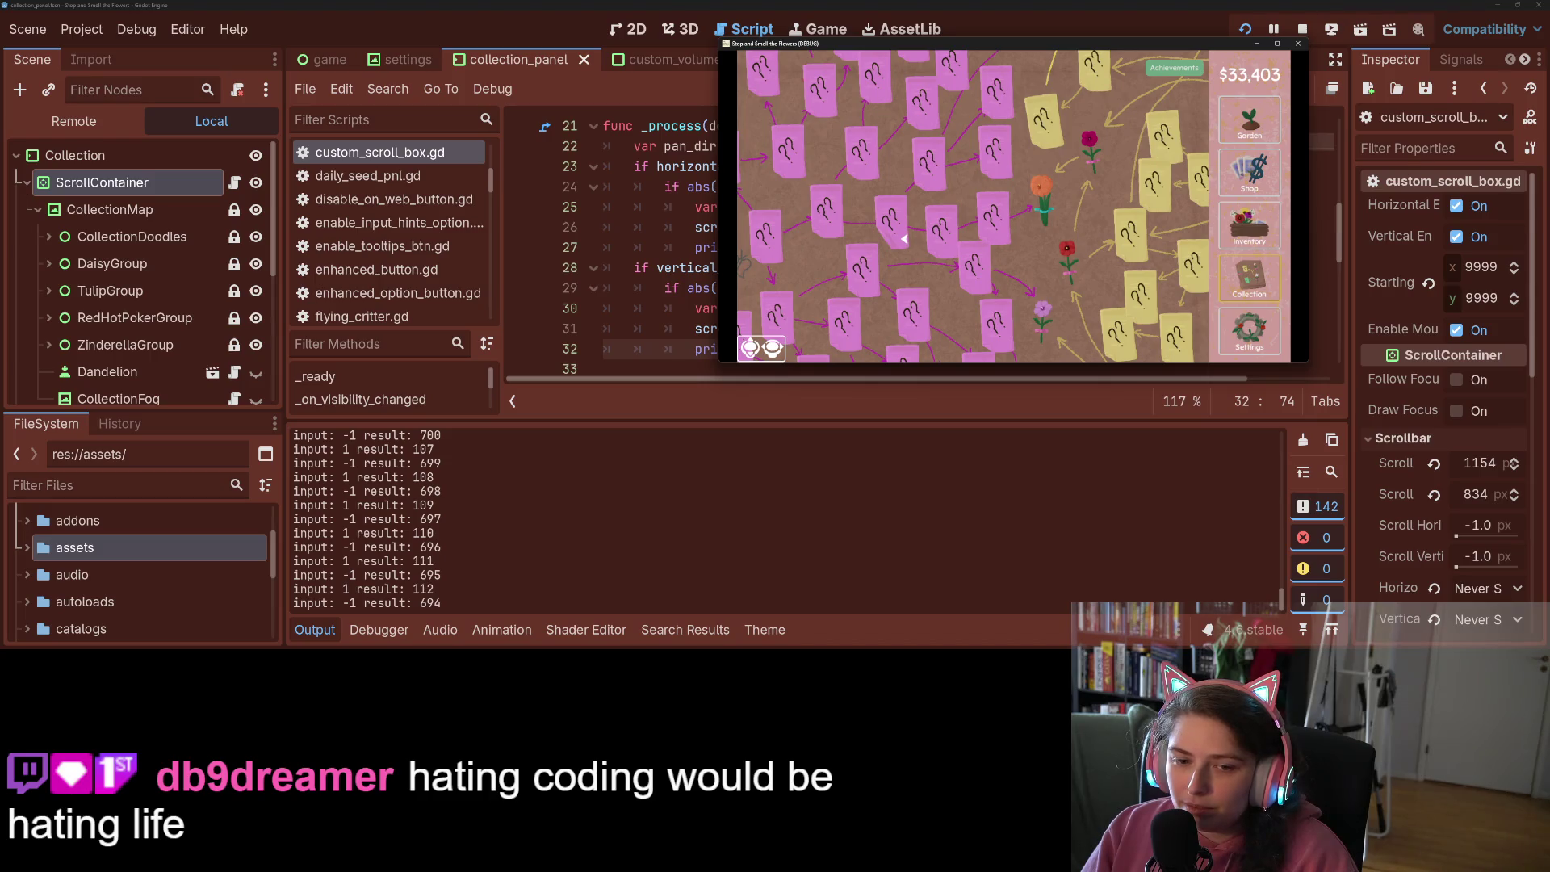
{"action": "key", "text": "Left"}
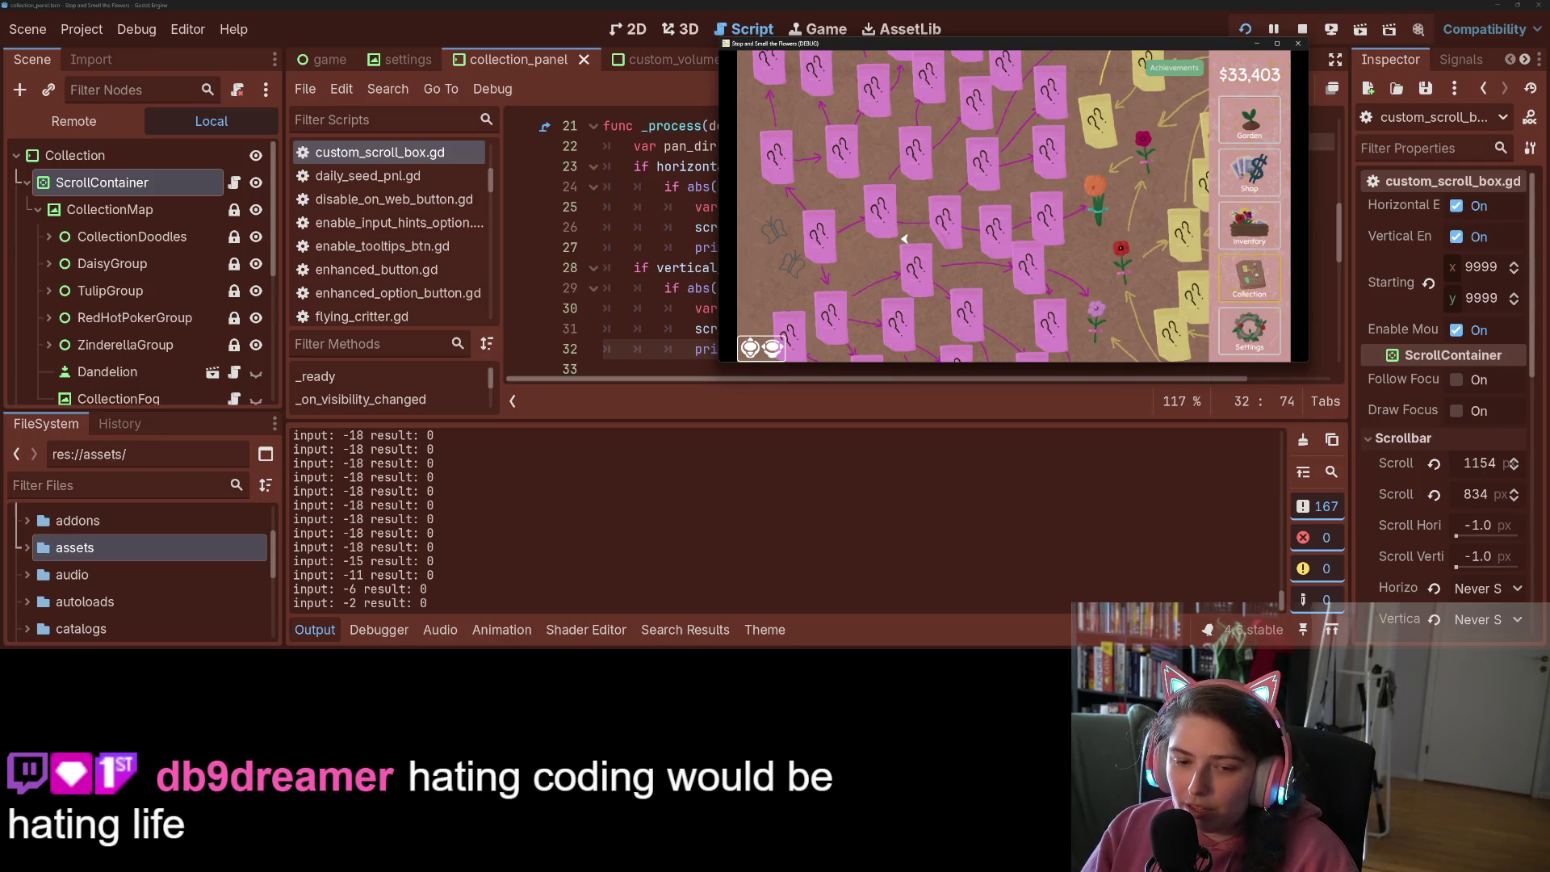
{"action": "key", "text": "Up"}
{"action": "key", "text": "Right"}
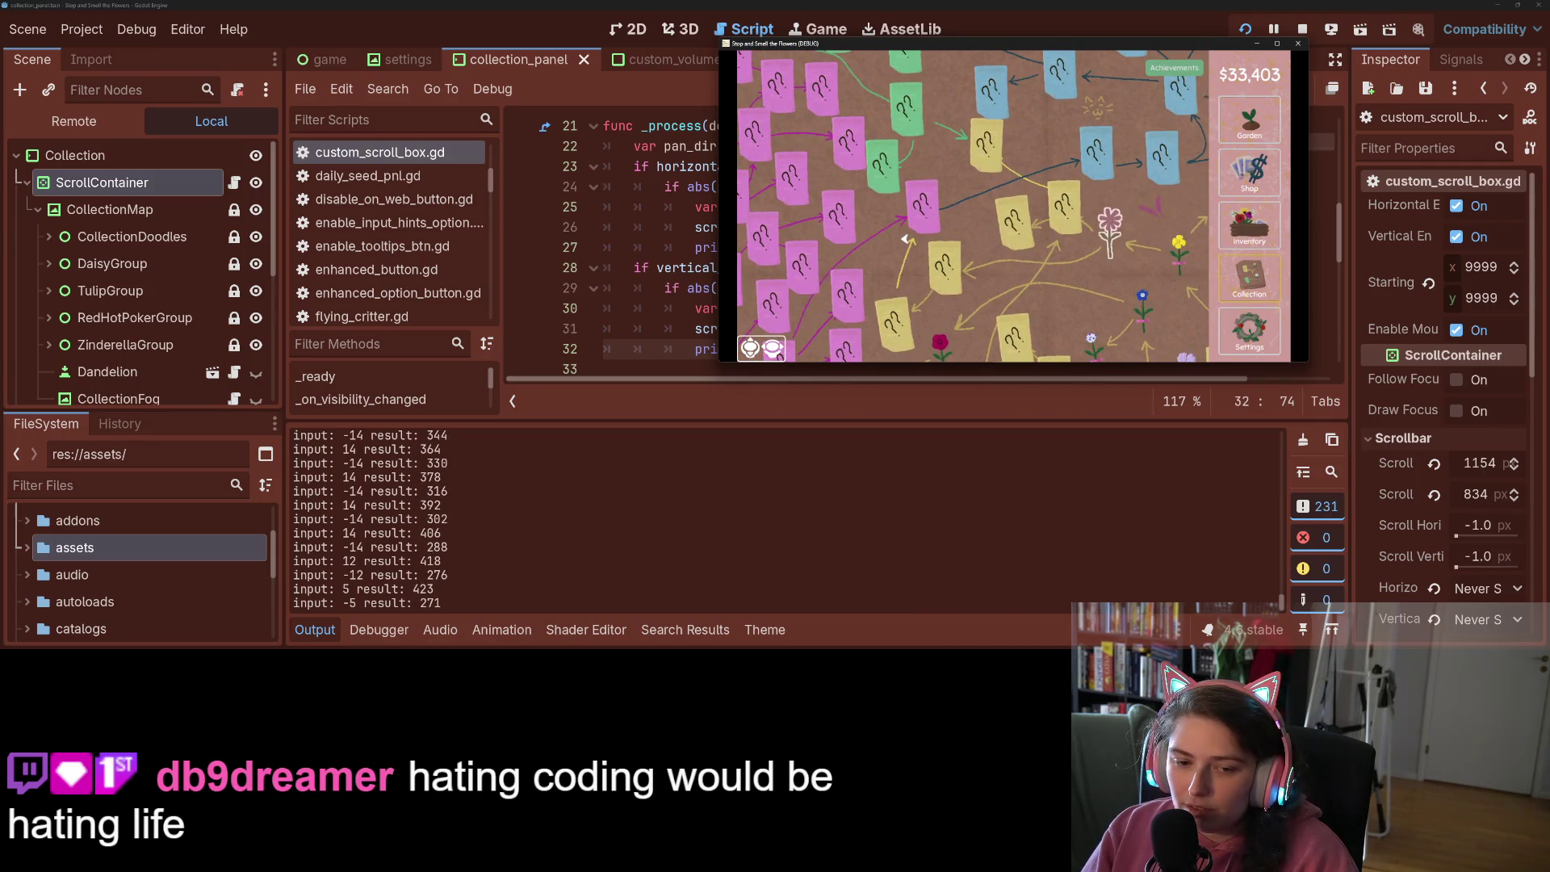
{"action": "key", "text": "Down"}
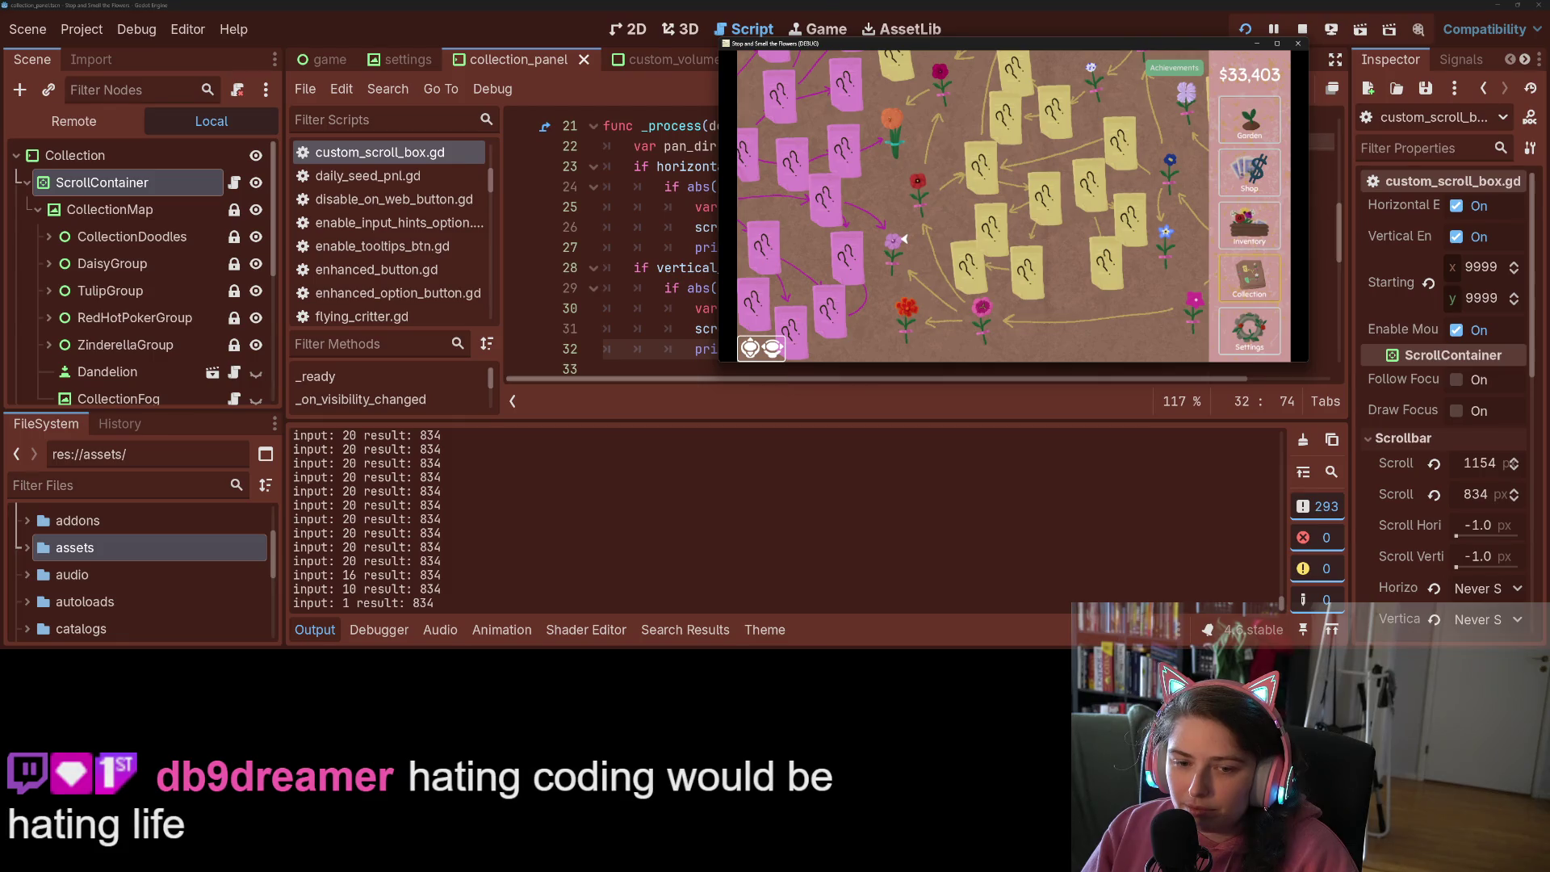
{"action": "key", "text": "Up"}
{"action": "key", "text": "Right"}
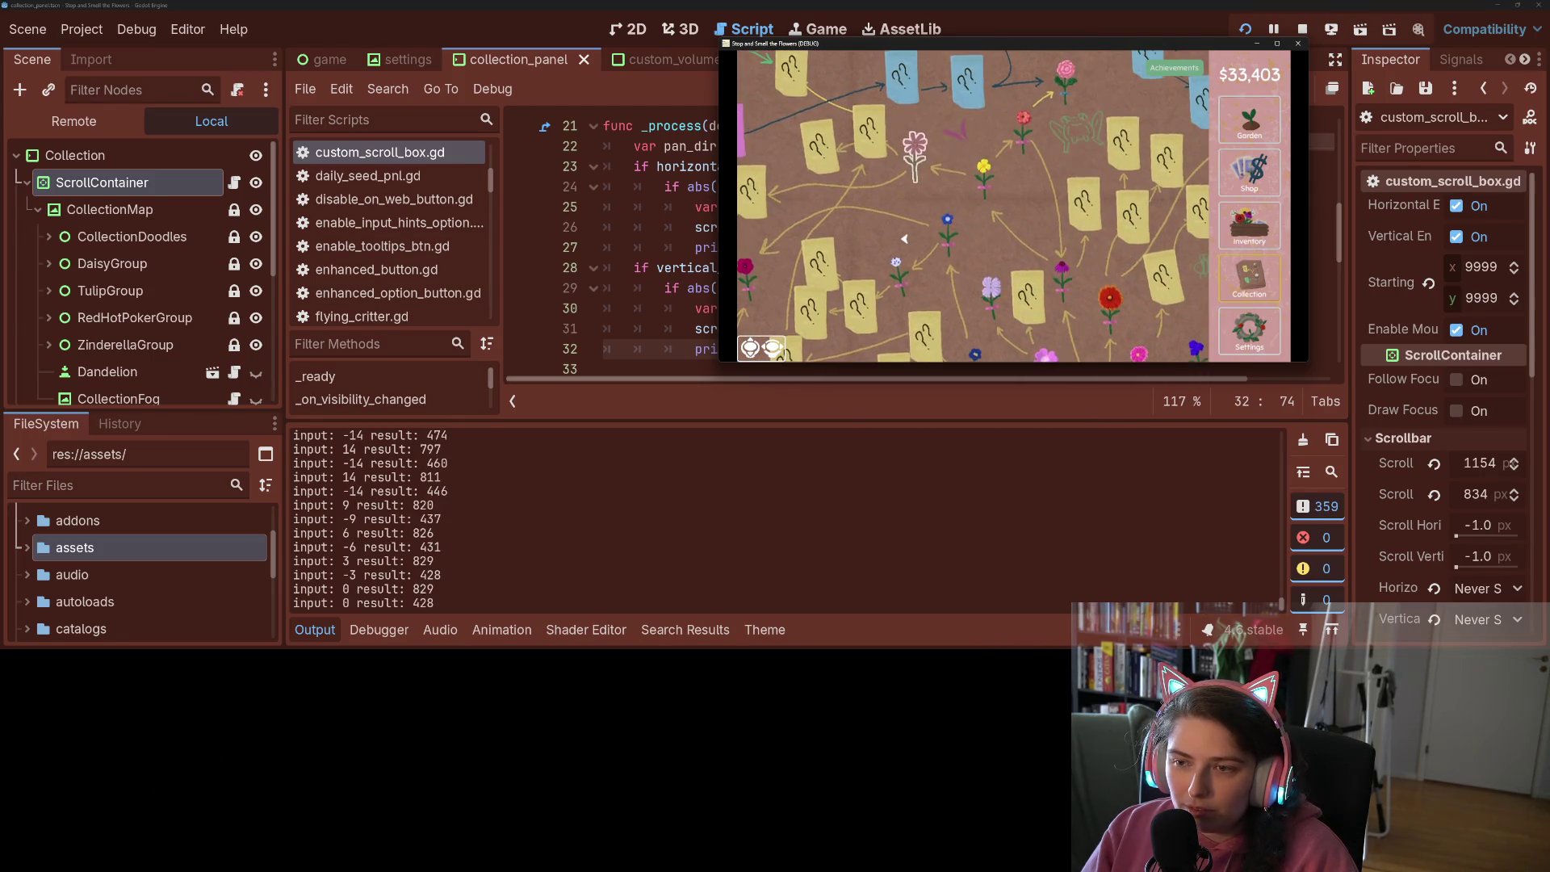
{"action": "key", "text": "Down"}
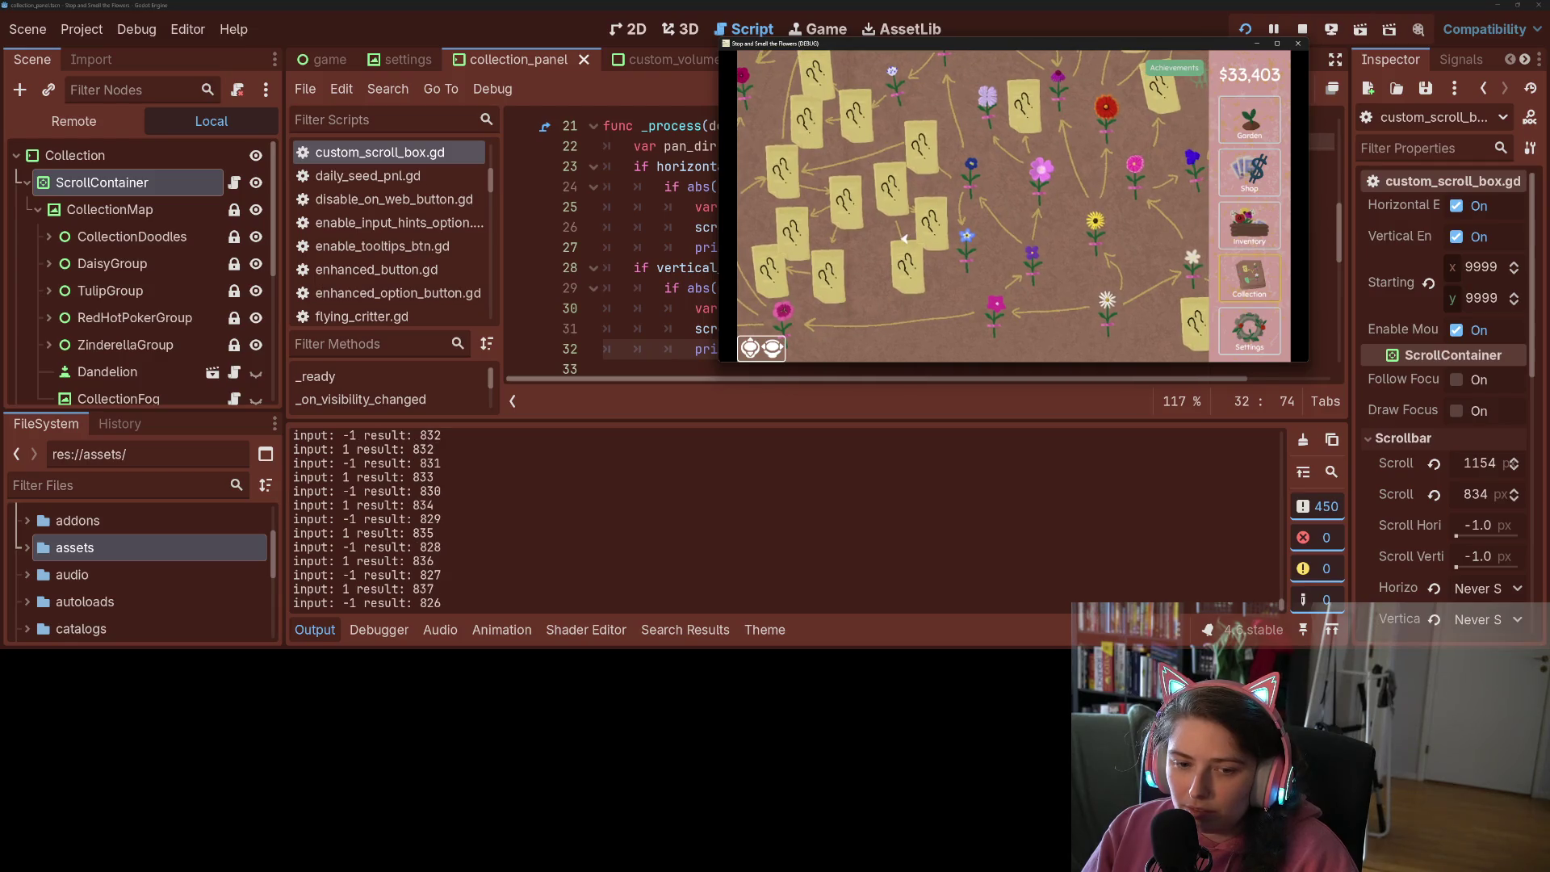
{"action": "key", "text": "Left"}
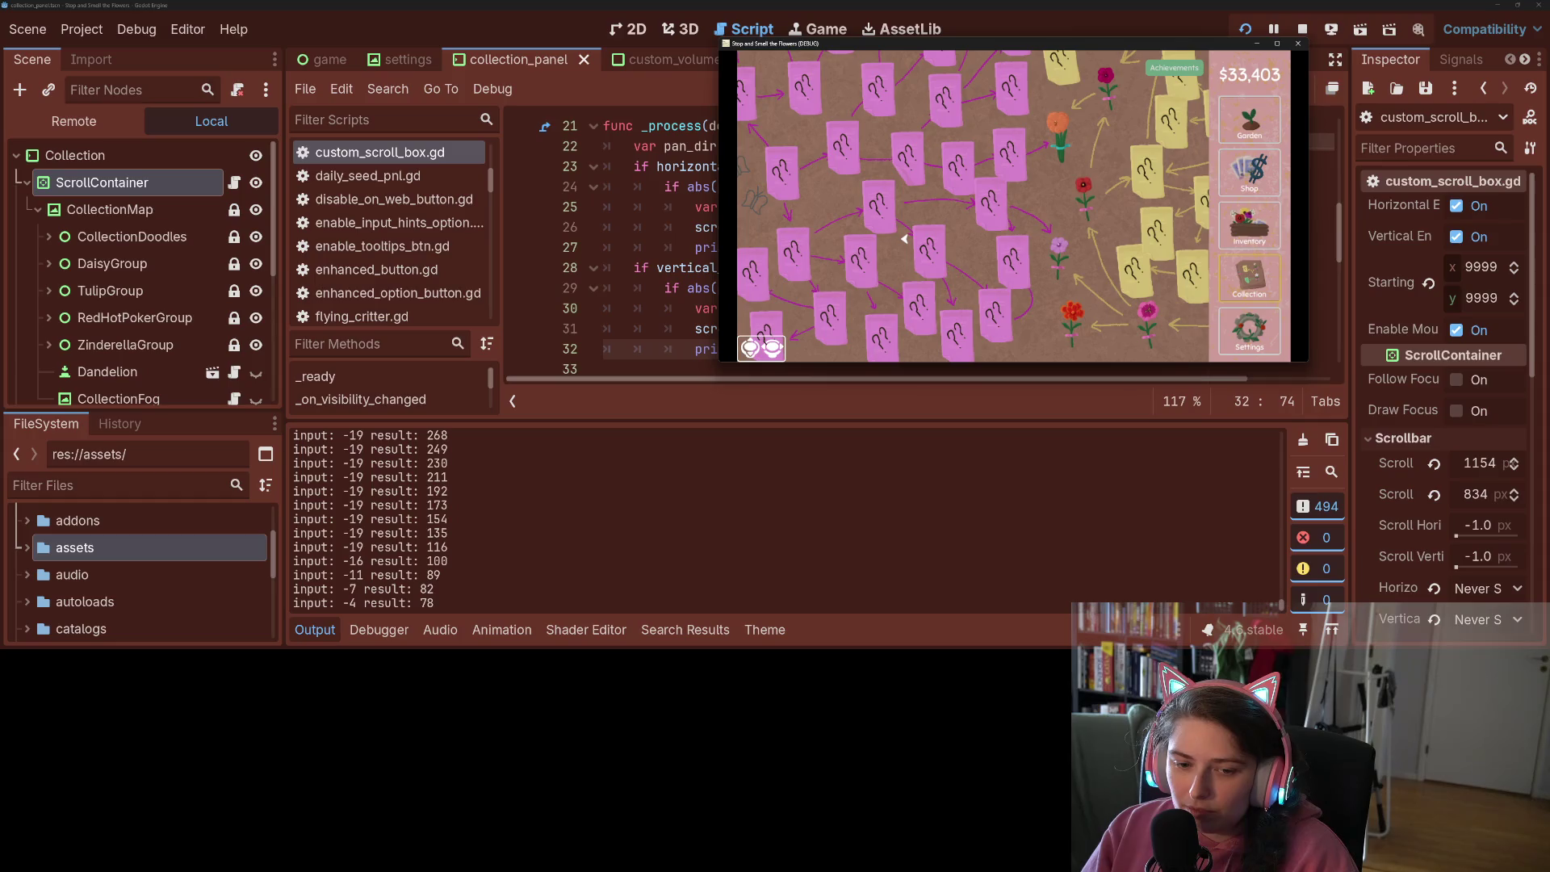
{"action": "key", "text": "Right"}
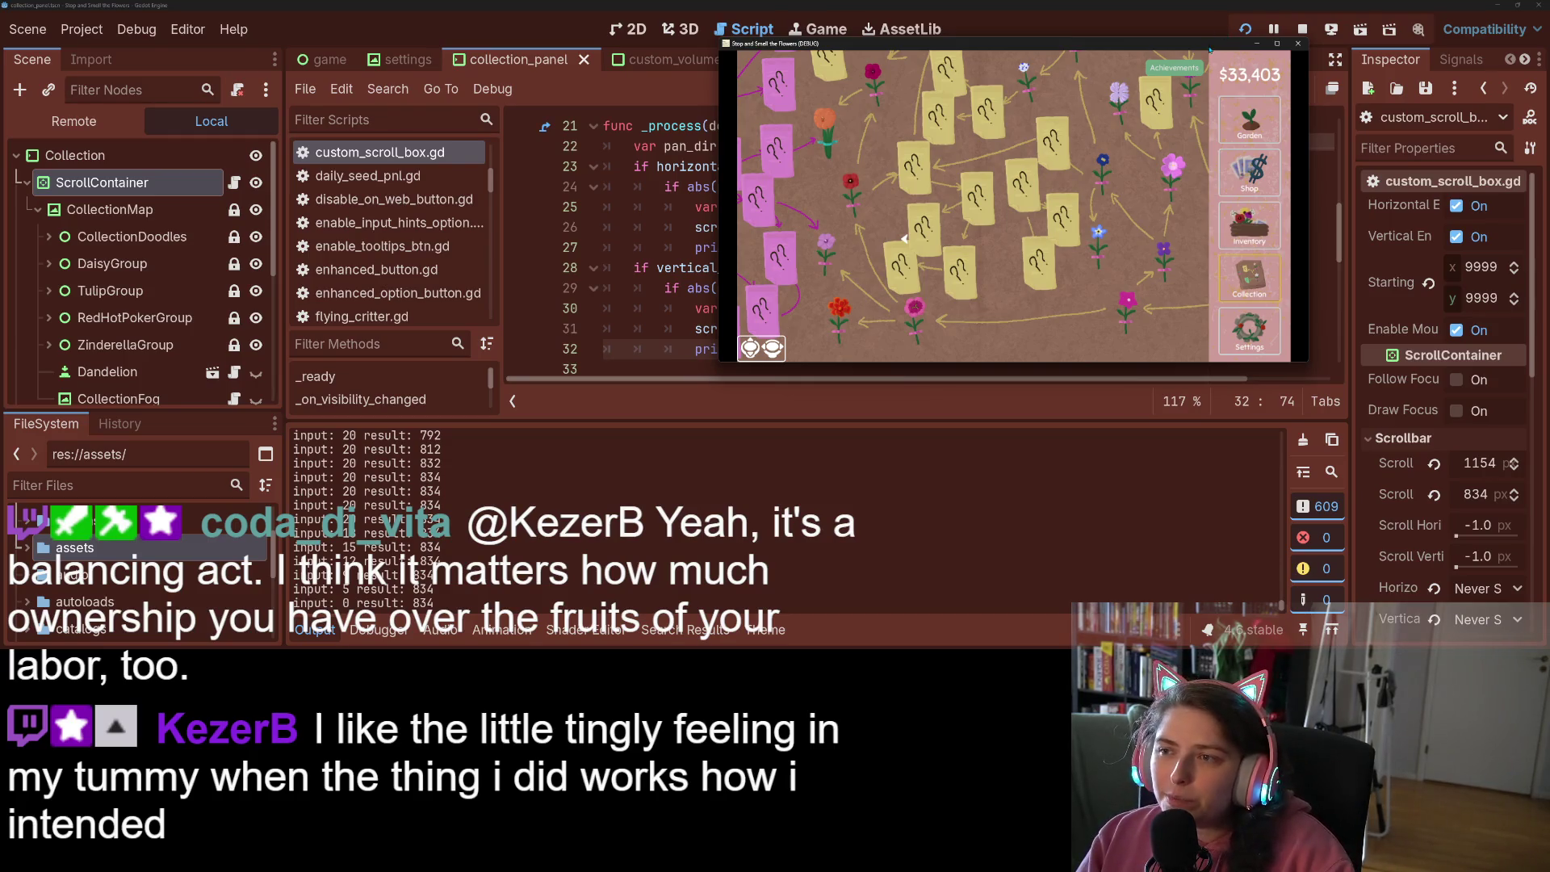
{"action": "left_click_drag", "start_coordinate": [1209, 48], "coordinate": [1189, 485]}
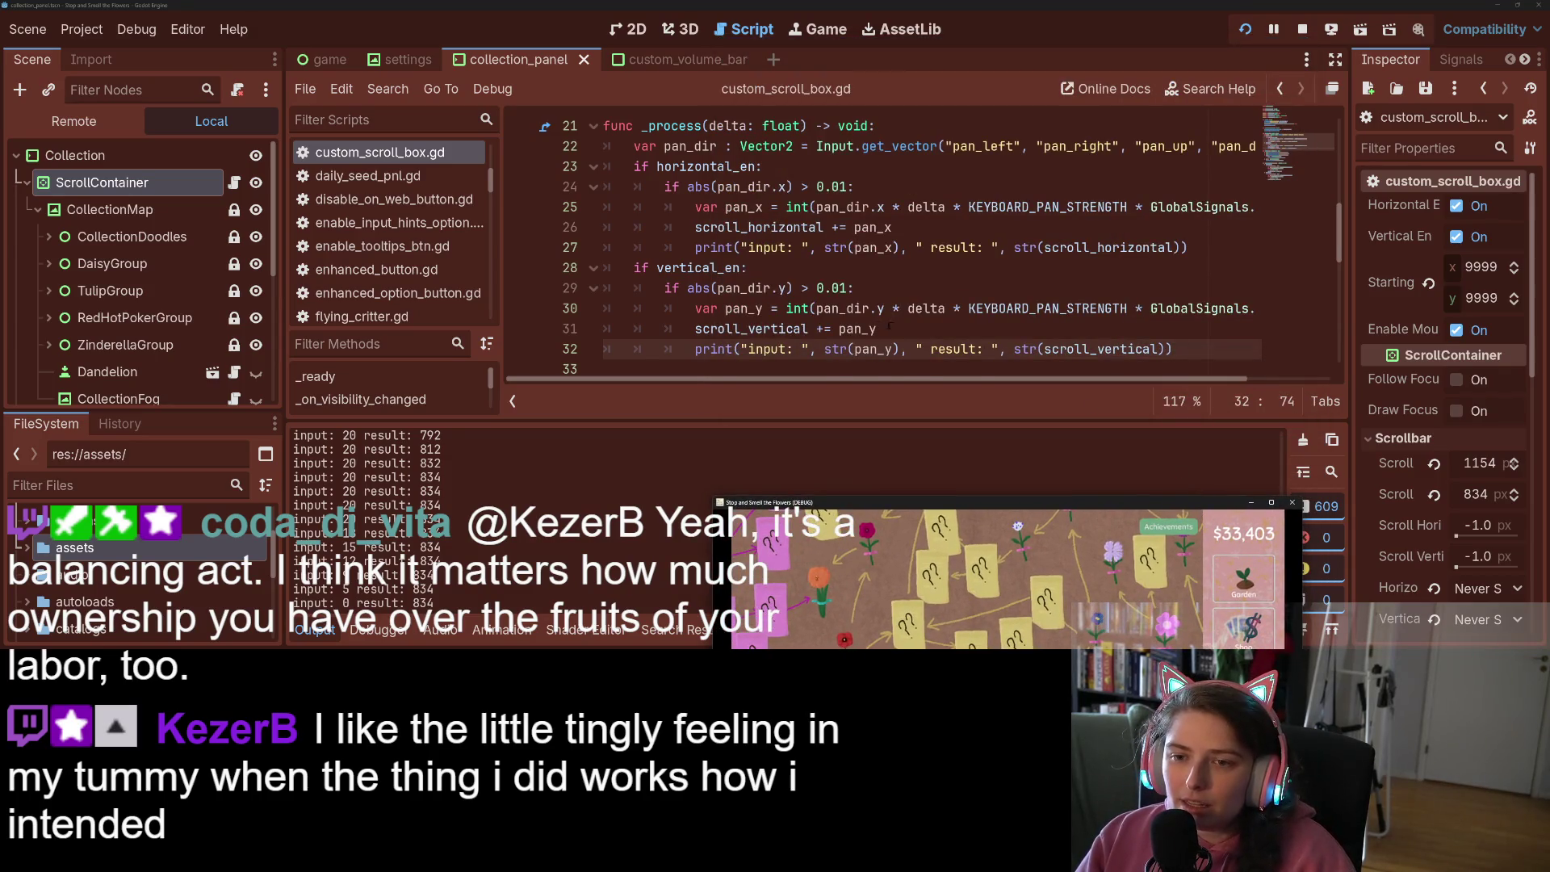
Select _on_visibility_changed on line 15 of custom_scroll_box.gd to inspect it
{"action": "scroll", "coordinate": [891, 326], "scroll_direction": "down", "scroll_amount": 2}
{"action": "scroll", "coordinate": [891, 327], "scroll_direction": "up", "scroll_amount": 6}
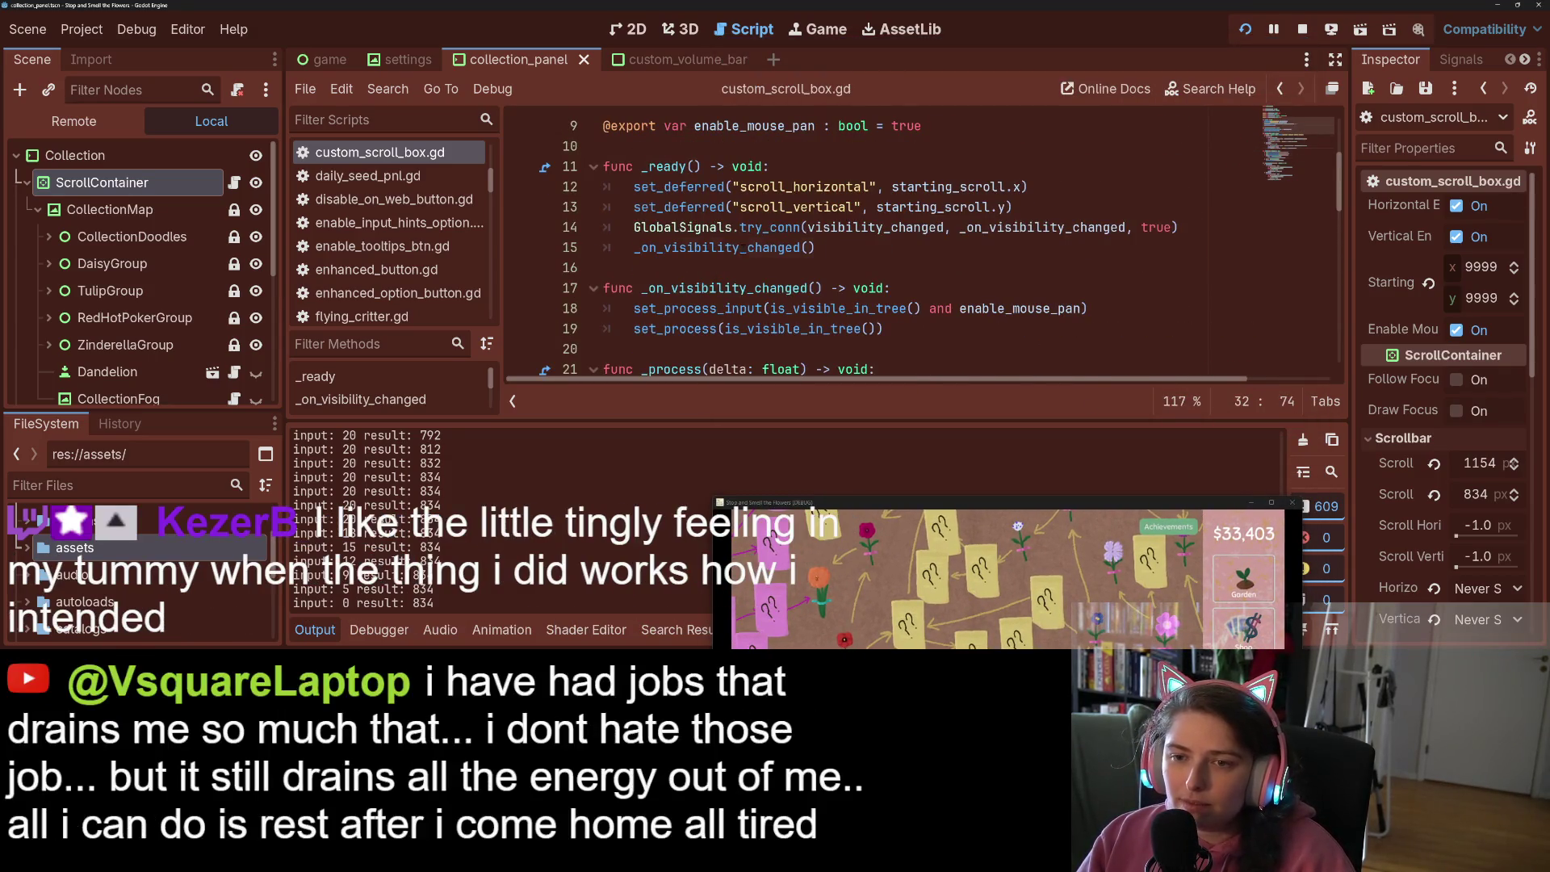
{"action": "left_click", "coordinate": [727, 250]}
{"action": "double_click", "coordinate": [727, 250]}
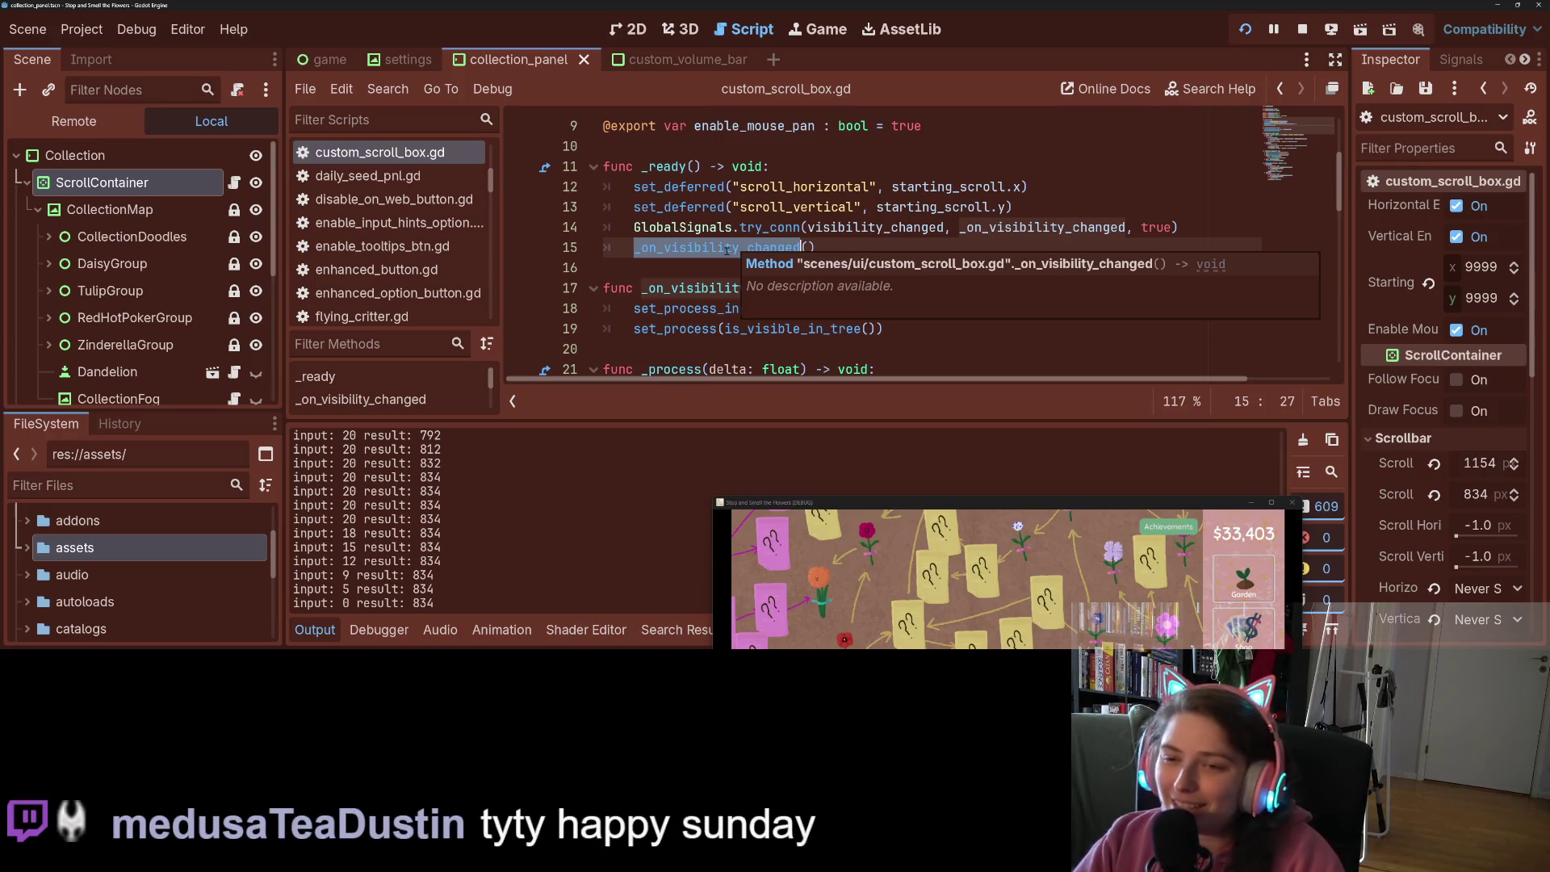
Comment out set_process(is_visible_in_tree()) on line 19 of custom_scroll_box.gd and save the script
{"action": "triple_click", "coordinate": [727, 250]}
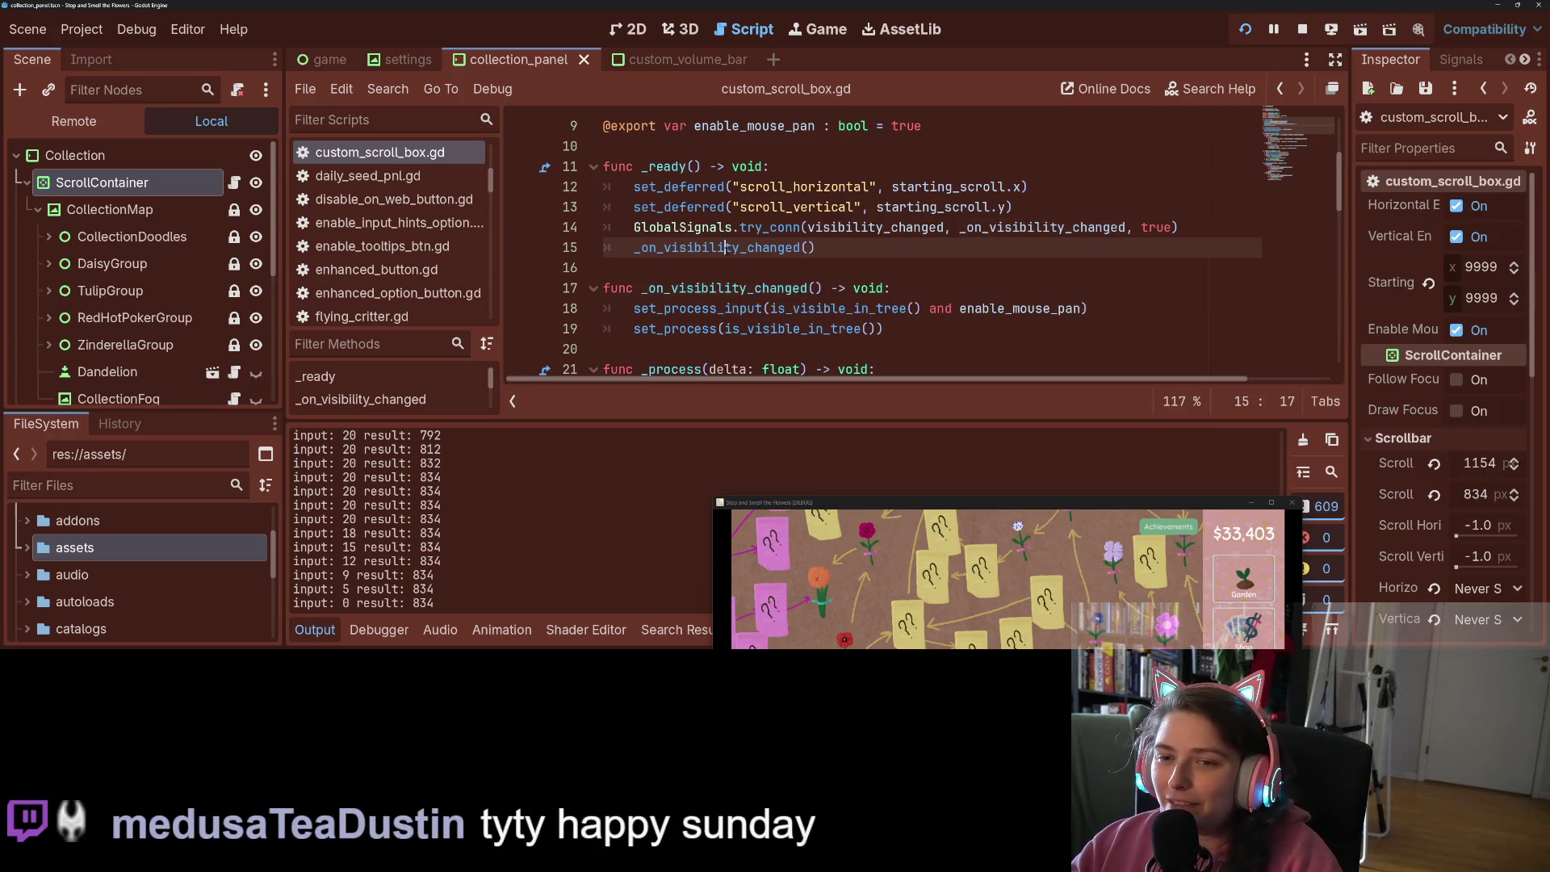
{"action": "left_click", "coordinate": [710, 308]}
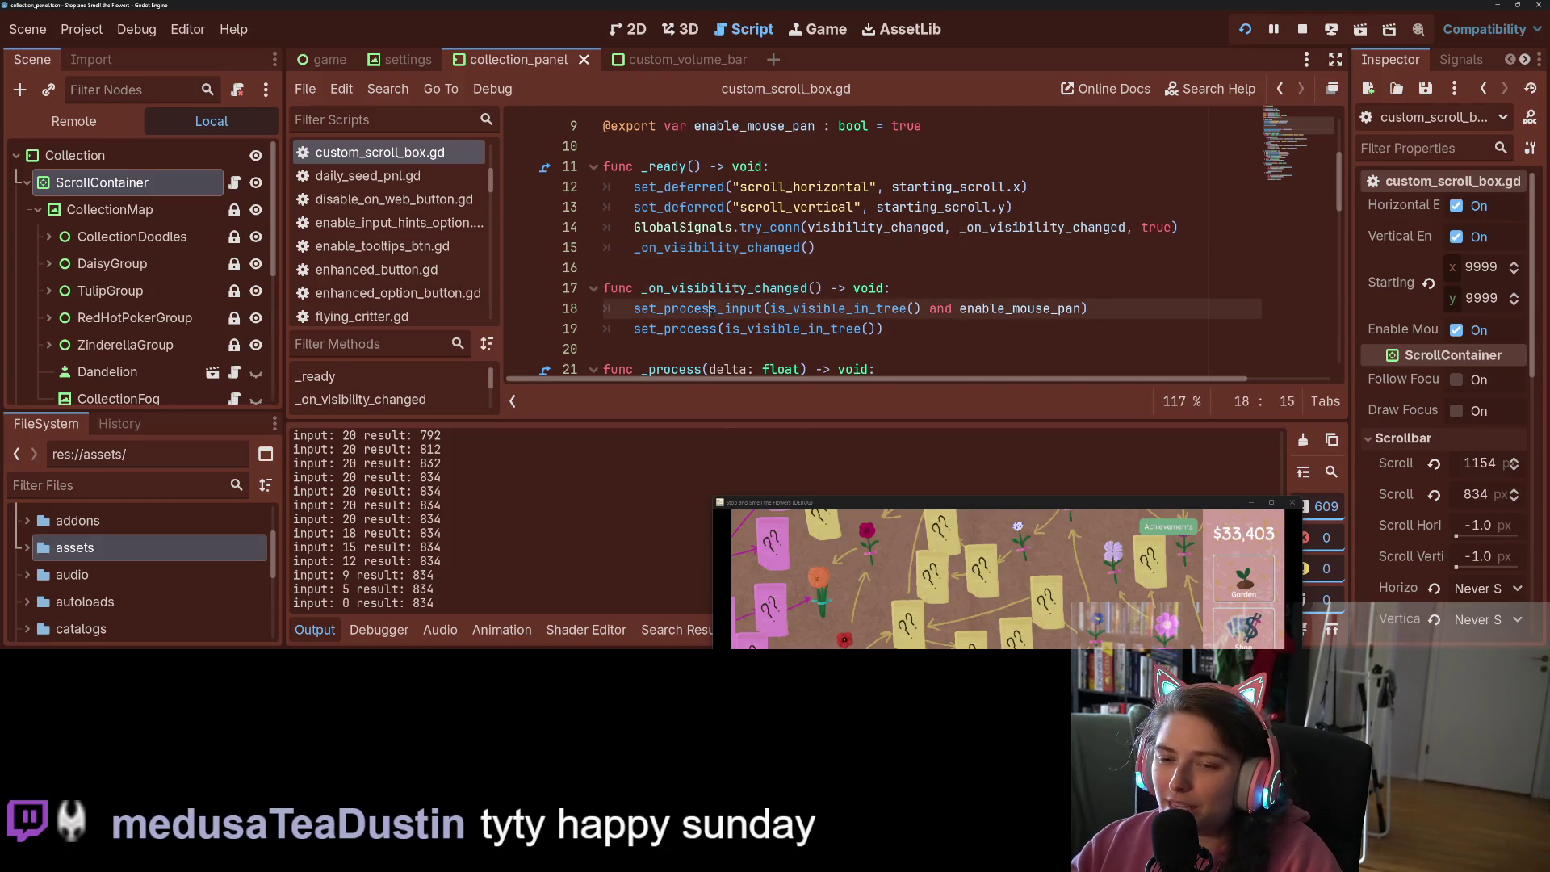
{"action": "key", "text": "Down"}
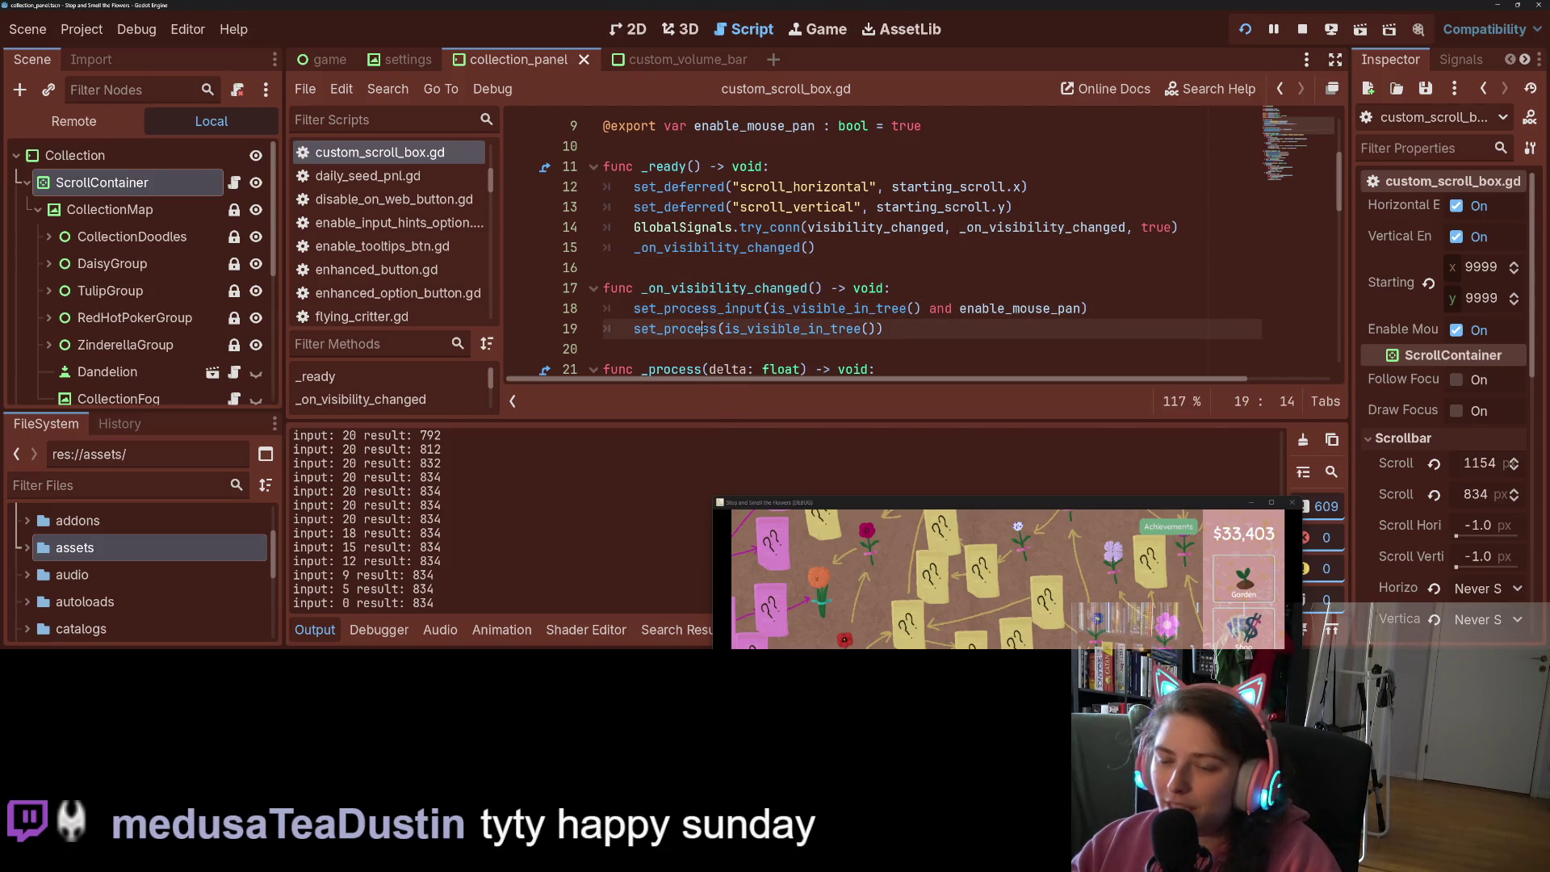
{"action": "scroll", "coordinate": [705, 323], "scroll_direction": "down", "scroll_amount": 2}
{"action": "scroll", "coordinate": [704, 321], "scroll_direction": "up", "scroll_amount": 2}
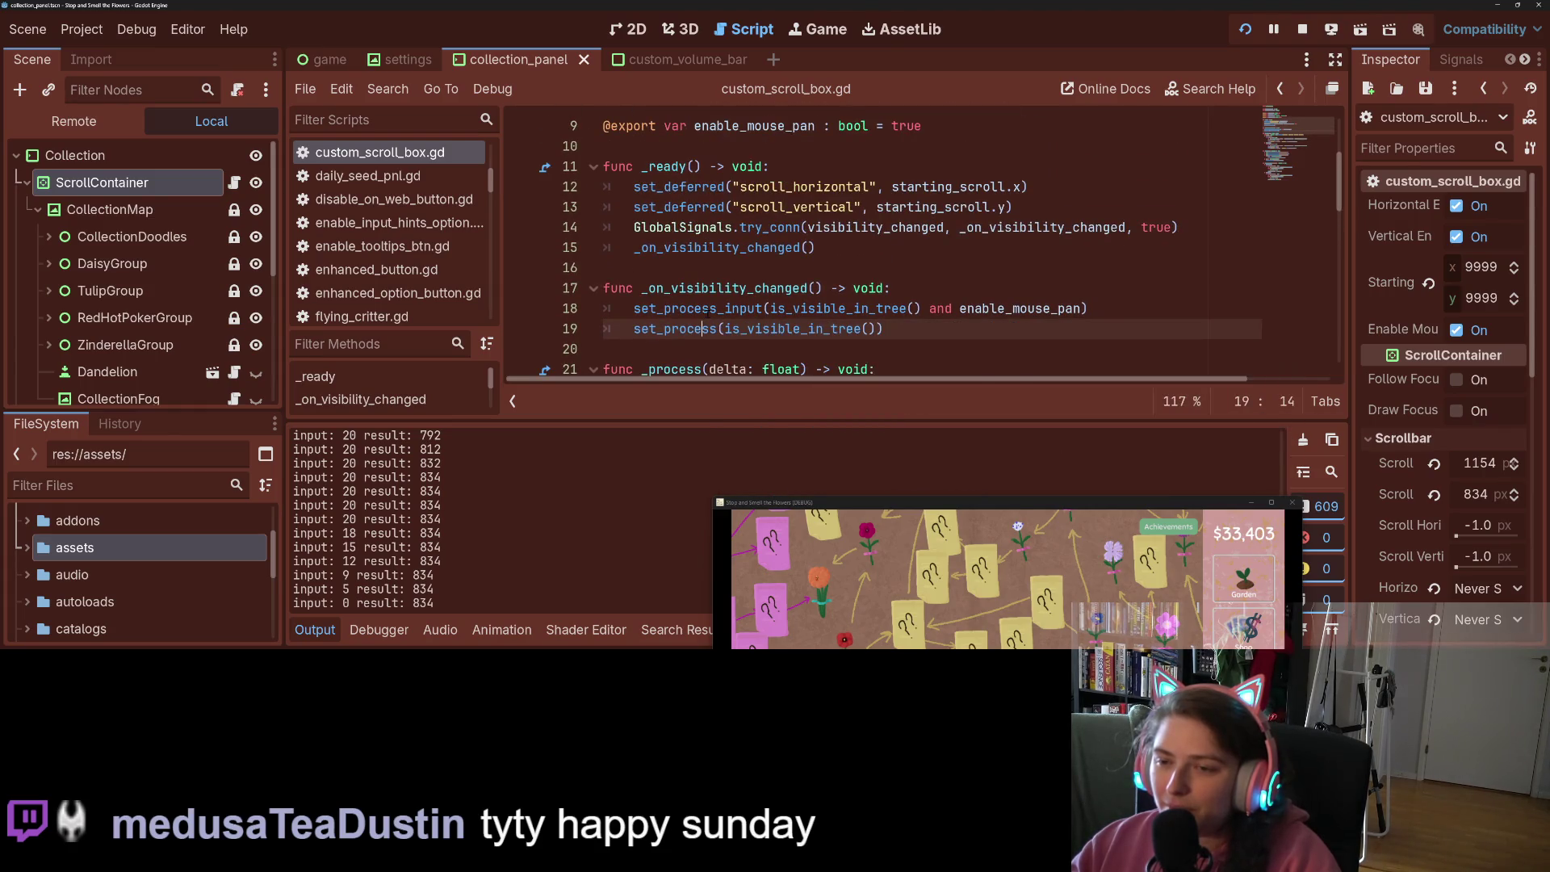
{"action": "scroll", "coordinate": [833, 291], "scroll_direction": "down", "scroll_amount": 1}
{"action": "scroll", "coordinate": [807, 282], "scroll_direction": "up", "scroll_amount": 1}
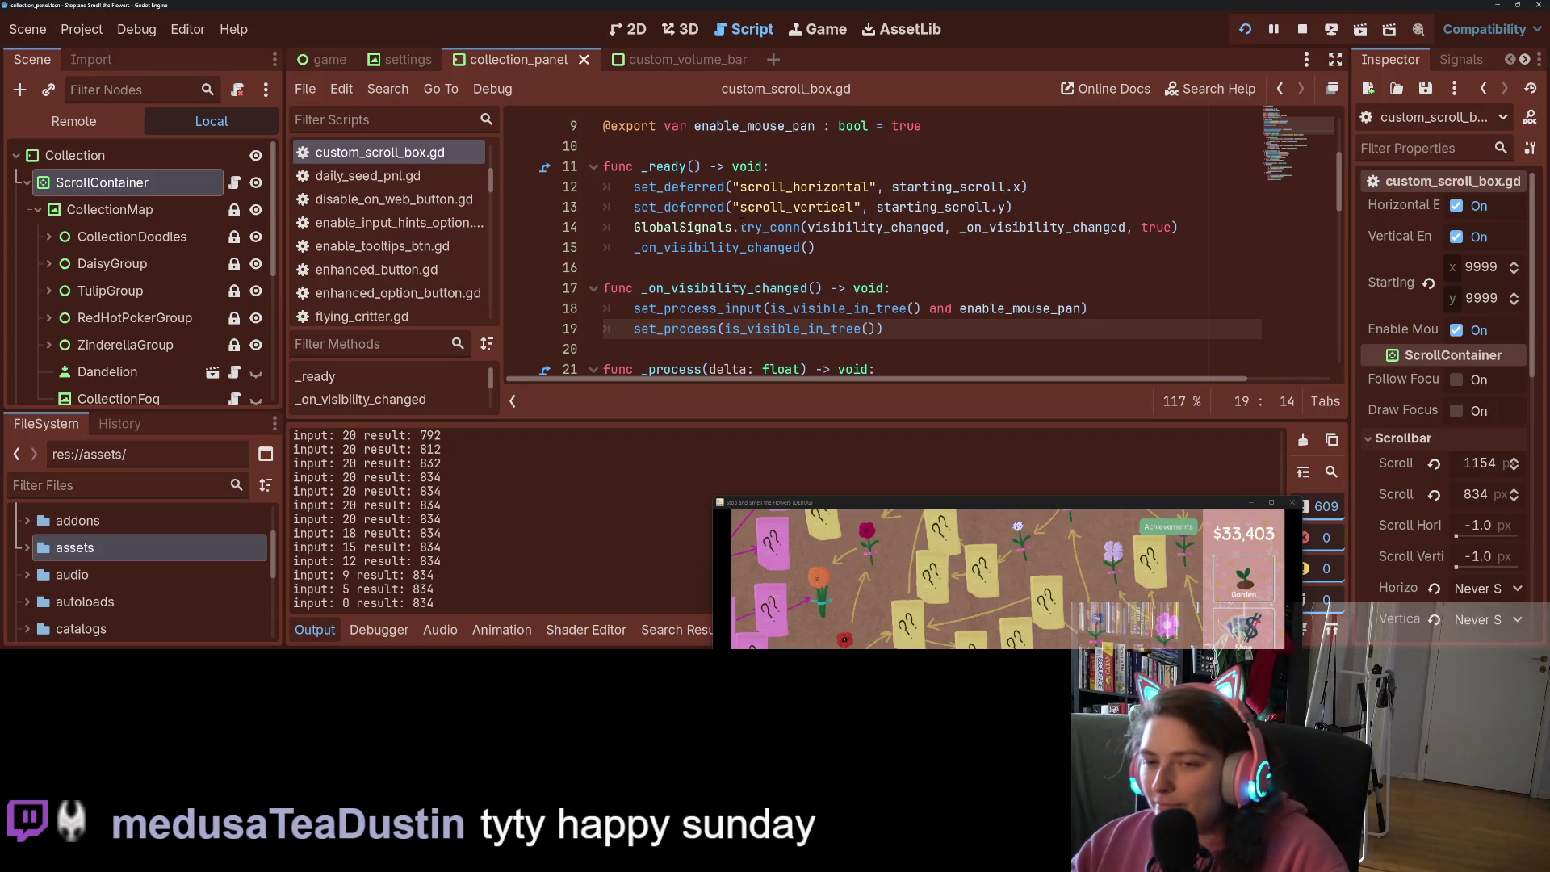
{"action": "left_click", "coordinate": [741, 227]}
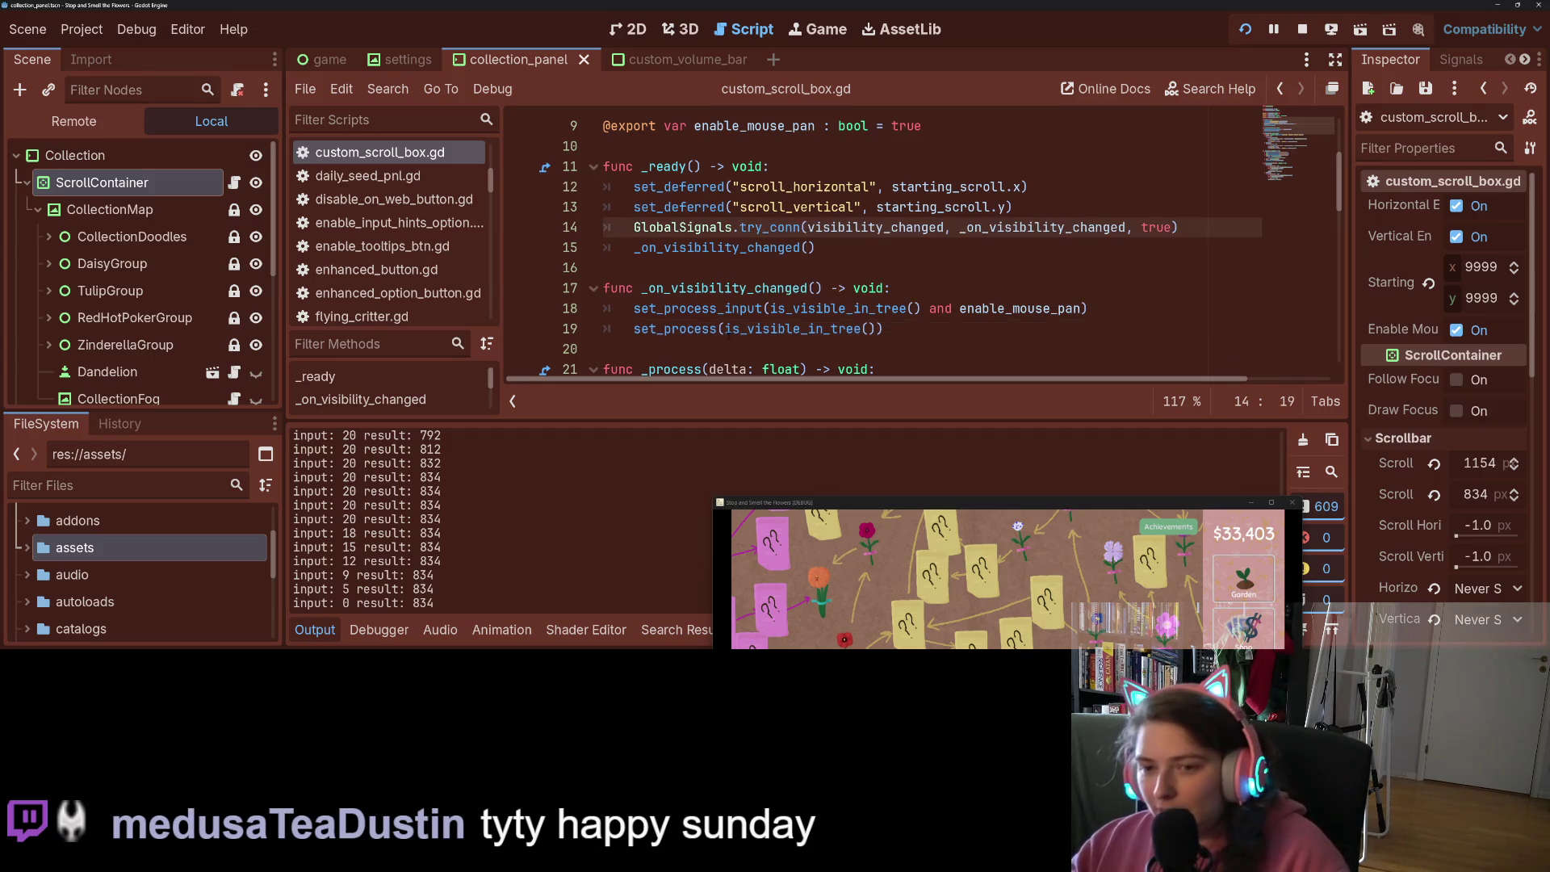
{"action": "left_click", "coordinate": [729, 330]}
{"action": "key", "text": "ctrl+k"}
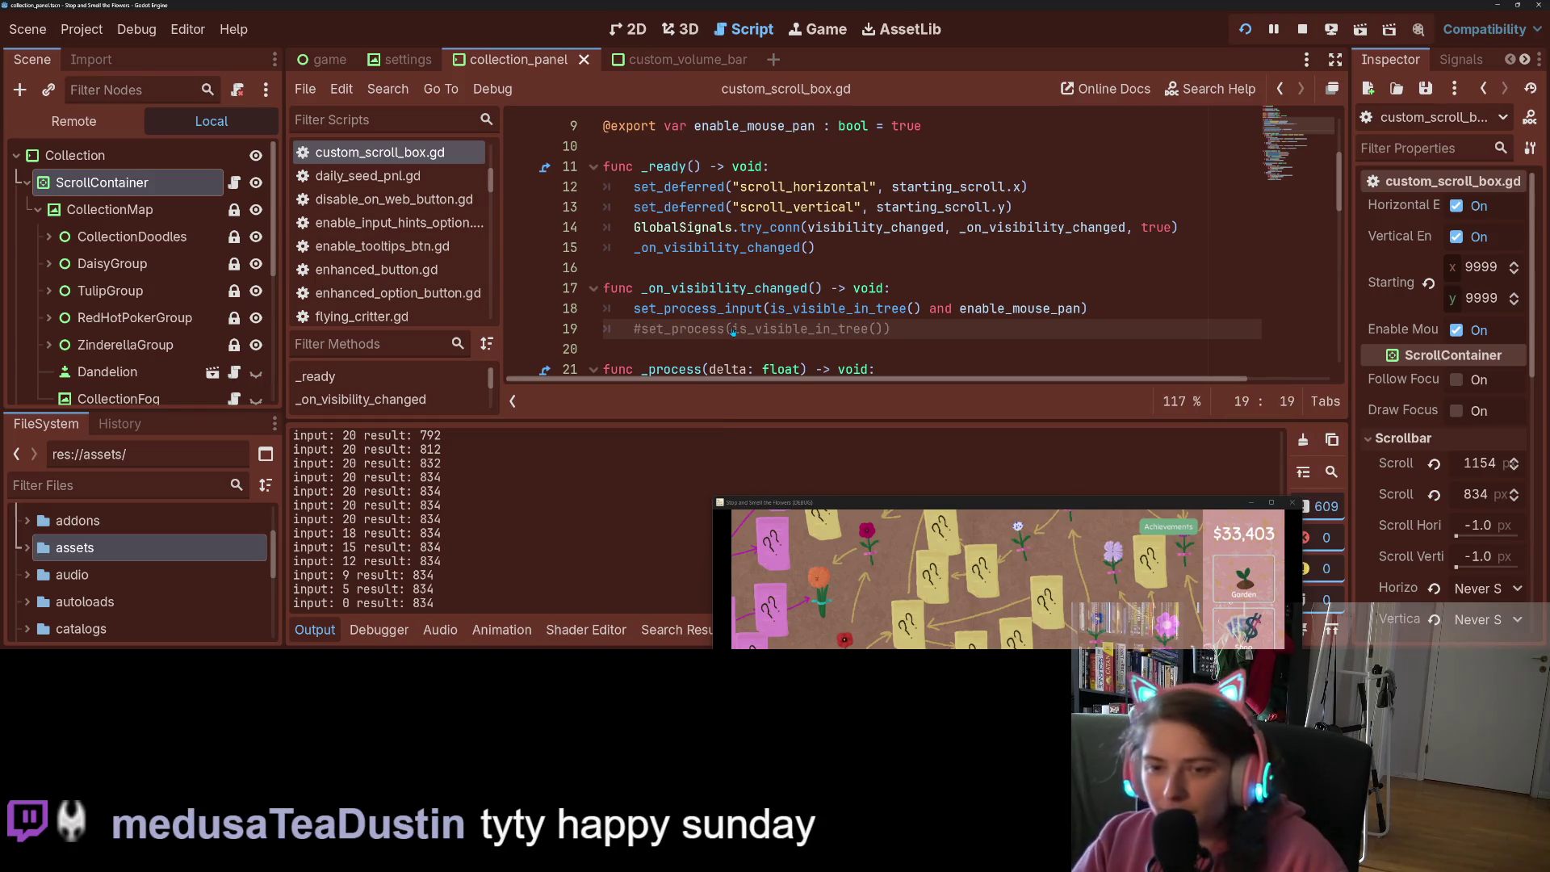
{"action": "key", "text": "ctrl+s"}
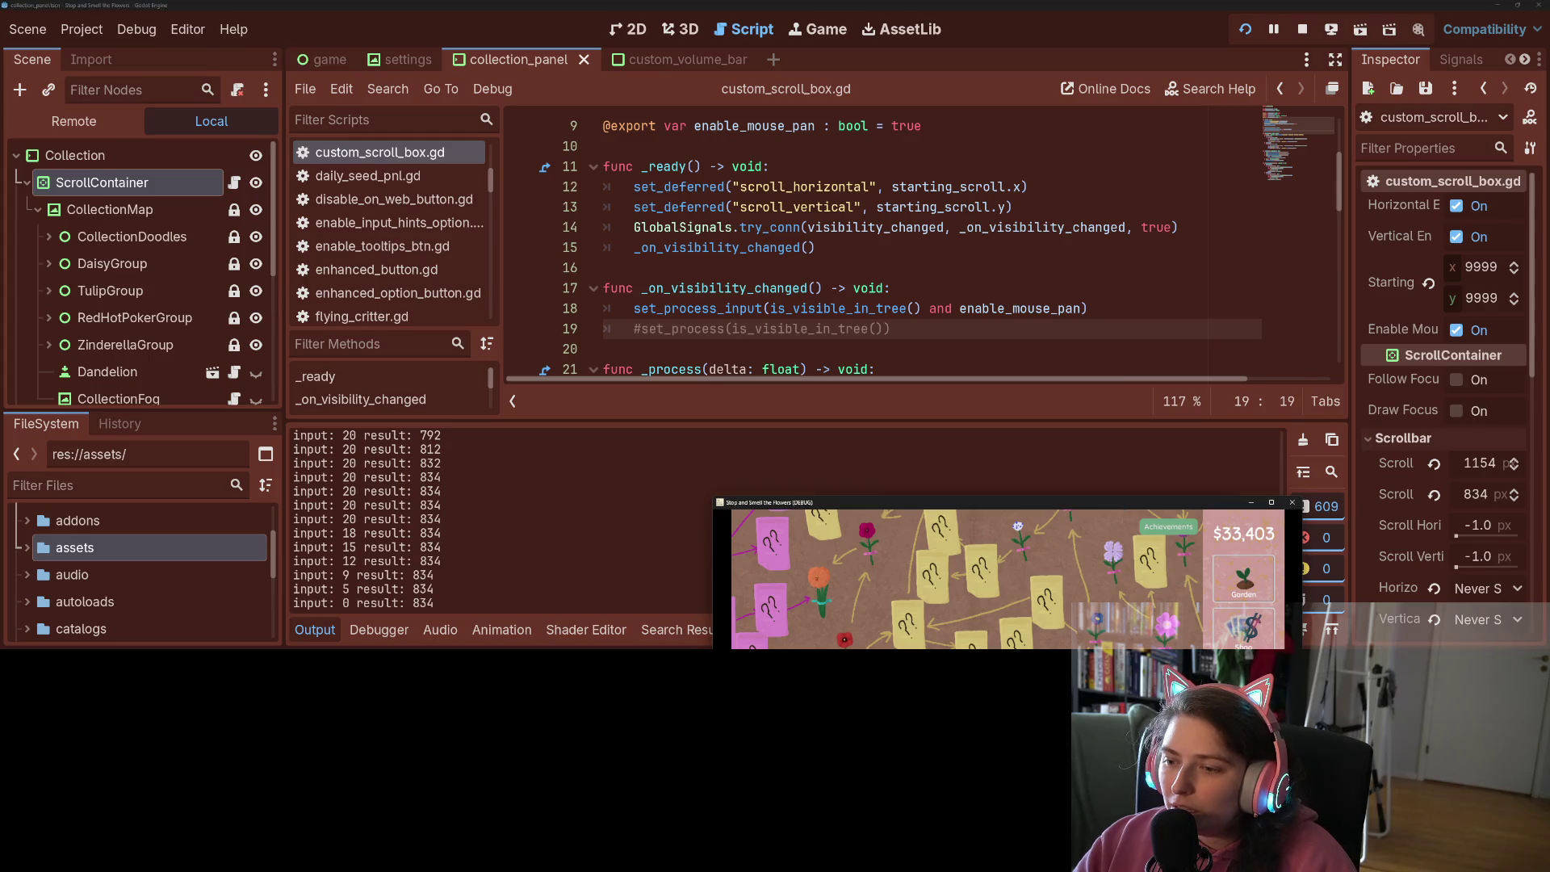
{"action": "left_click_drag", "start_coordinate": [1127, 502], "coordinate": [1063, 89]}
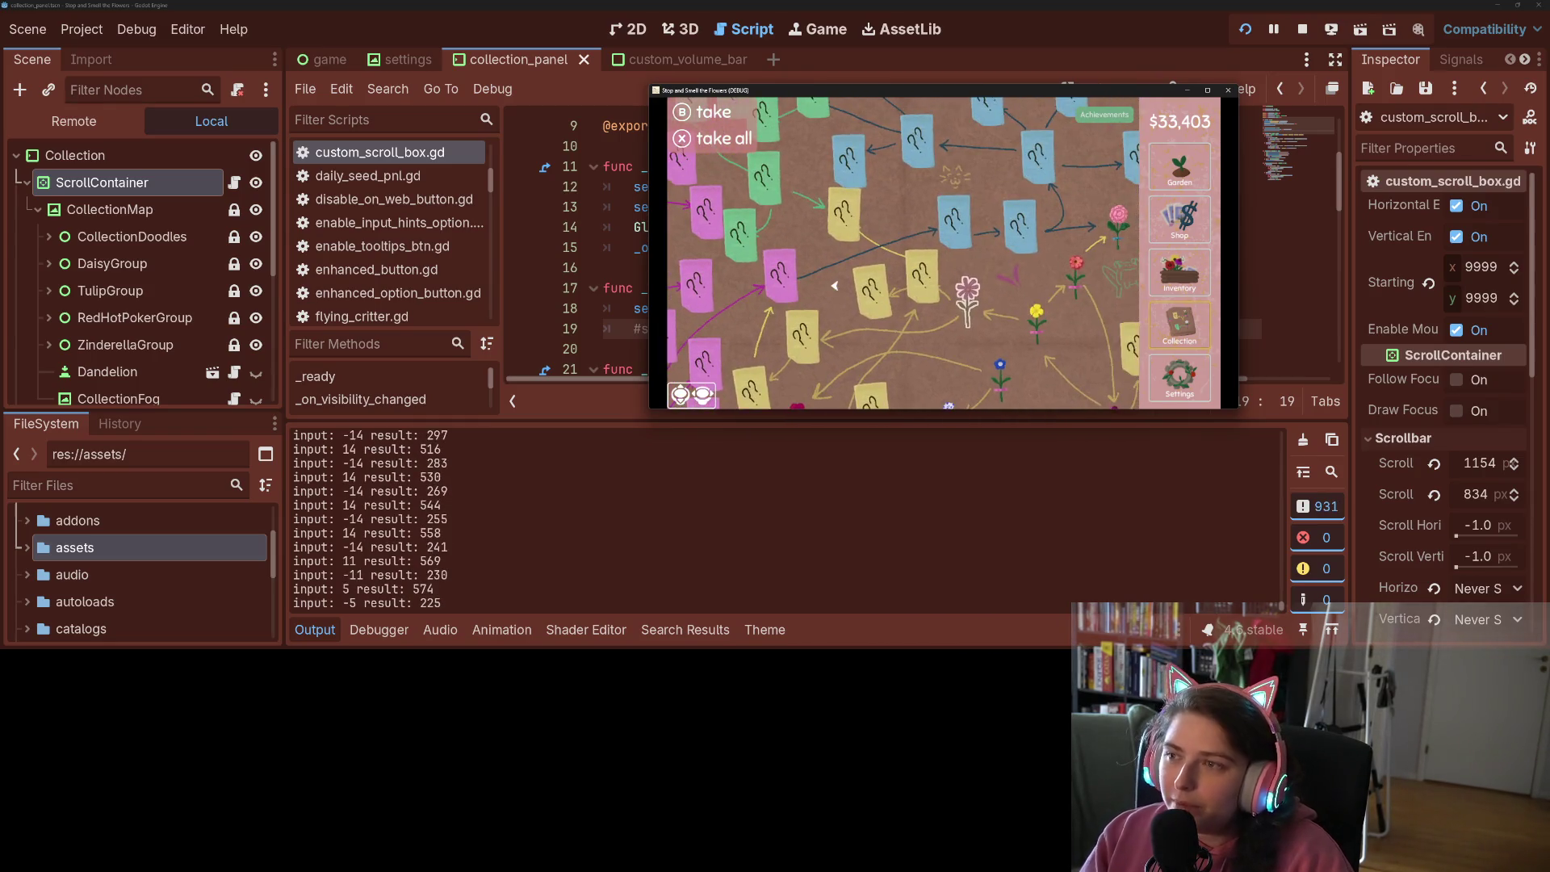
Relaunch the game with F5 and open its Collection map
{"action": "key", "text": "F5"}
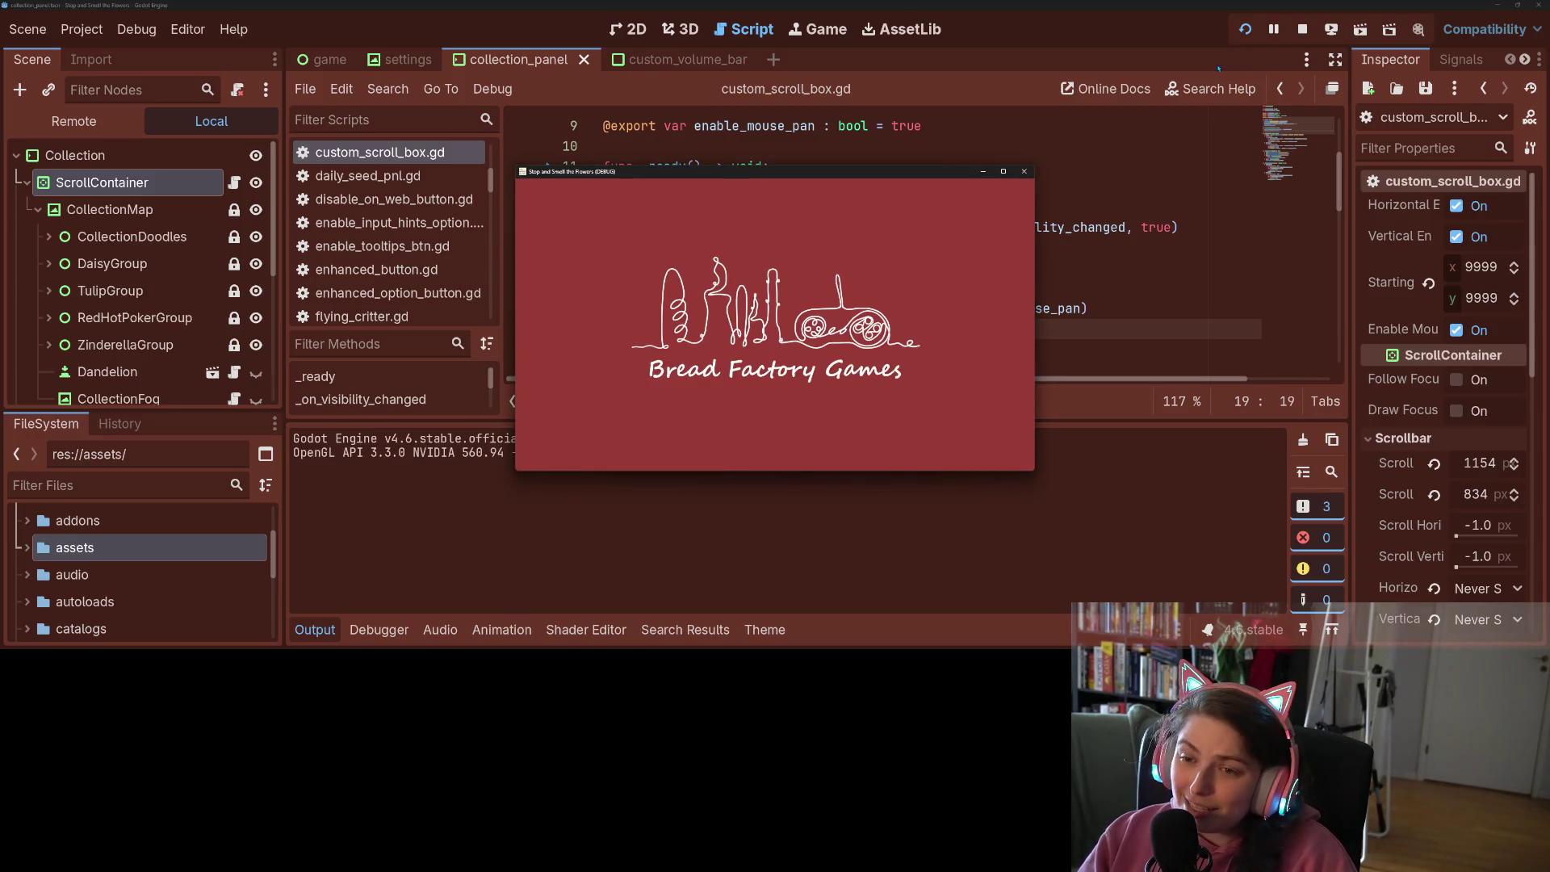
{"action": "left_click_drag", "start_coordinate": [899, 197], "coordinate": [1070, 105]}
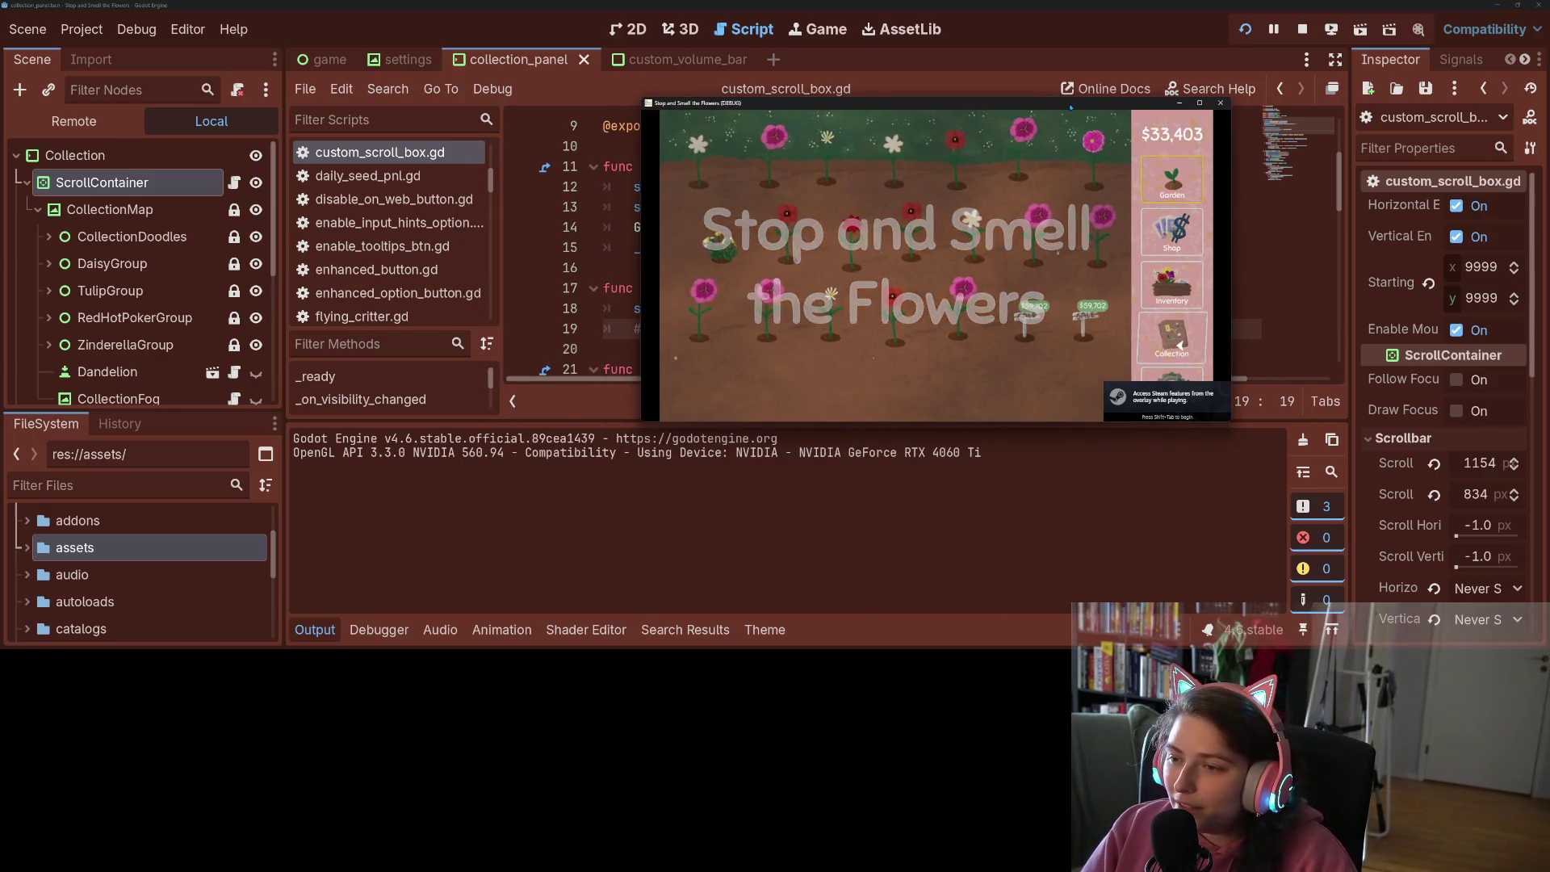
{"action": "left_click", "coordinate": [1179, 346]}
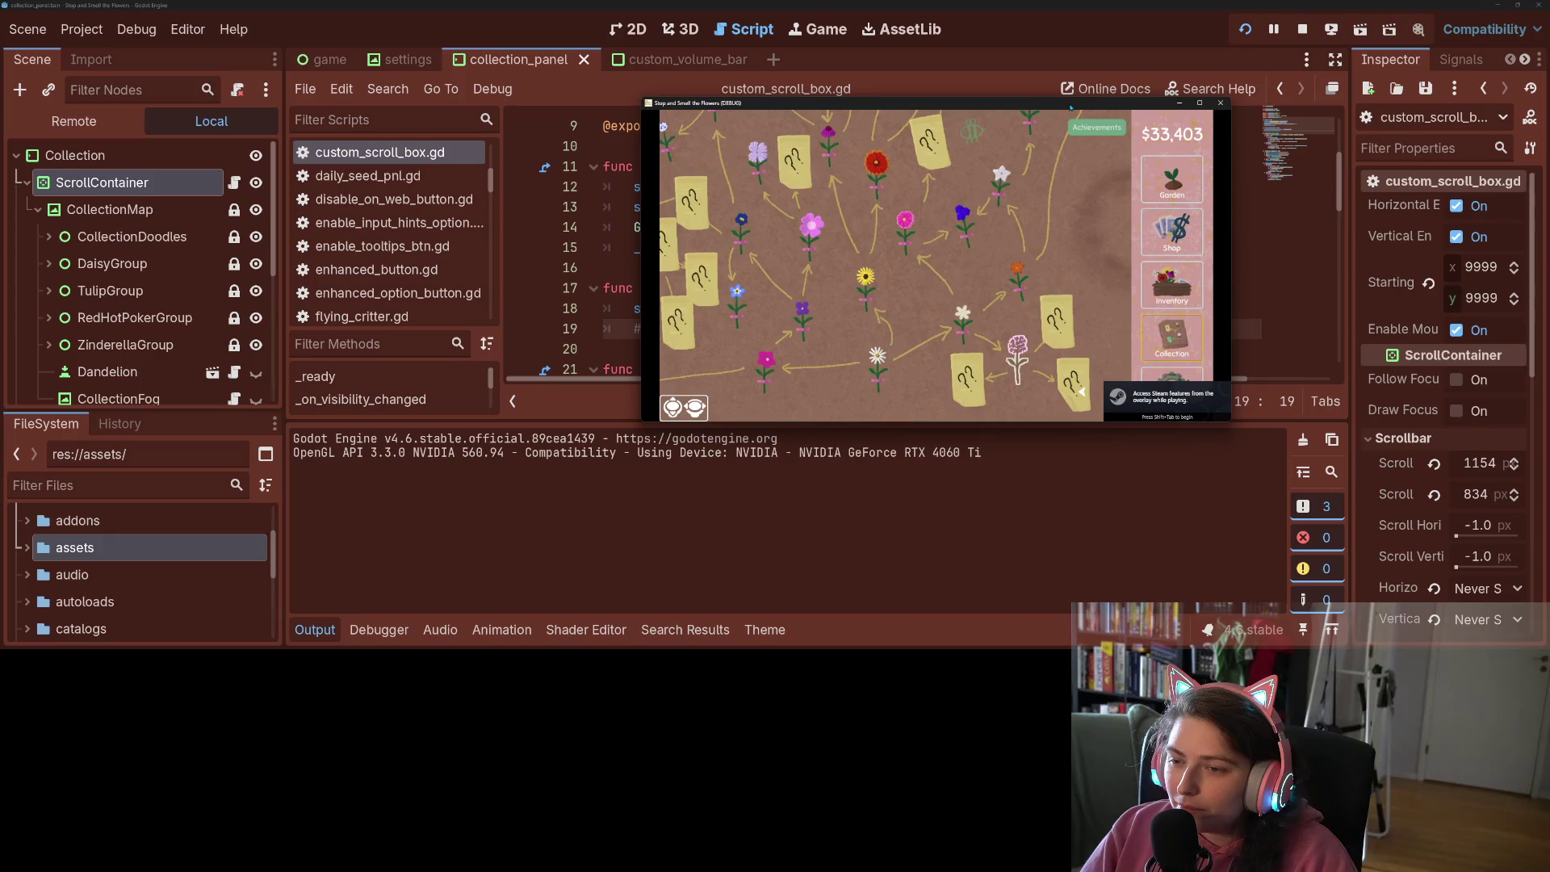
Pan the collection map in all directions while checking logged inputs, then uncover line 19's code
{"action": "scroll", "coordinate": [1082, 391], "scroll_direction": "left", "scroll_amount": 10}
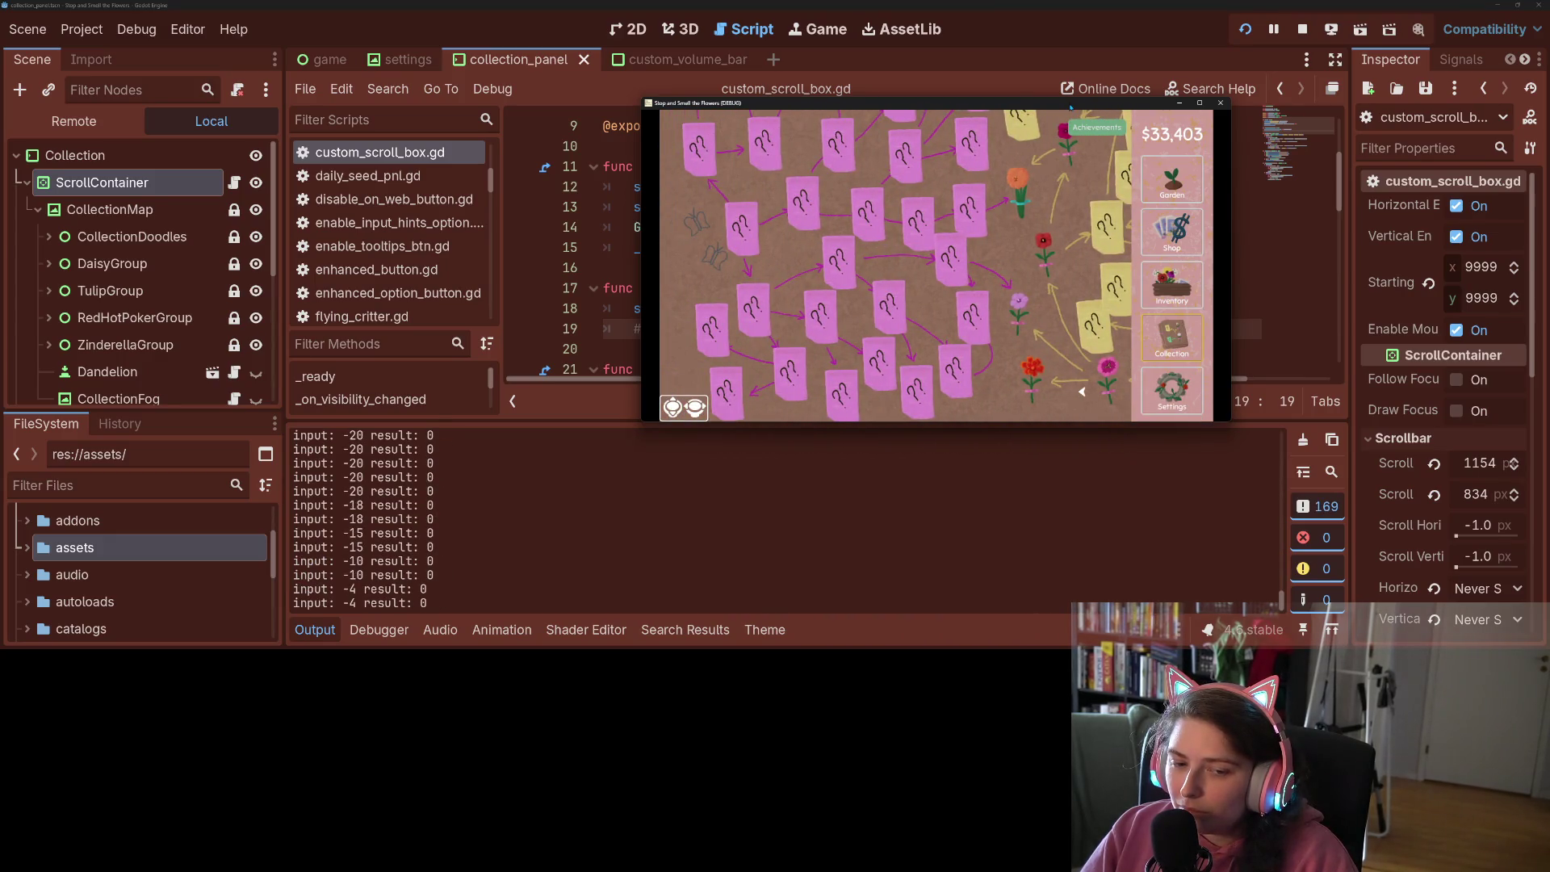
{"action": "scroll", "coordinate": [1082, 391], "scroll_direction": "up", "scroll_amount": 5}
{"action": "scroll", "coordinate": [1082, 392], "scroll_direction": "right", "scroll_amount": 5}
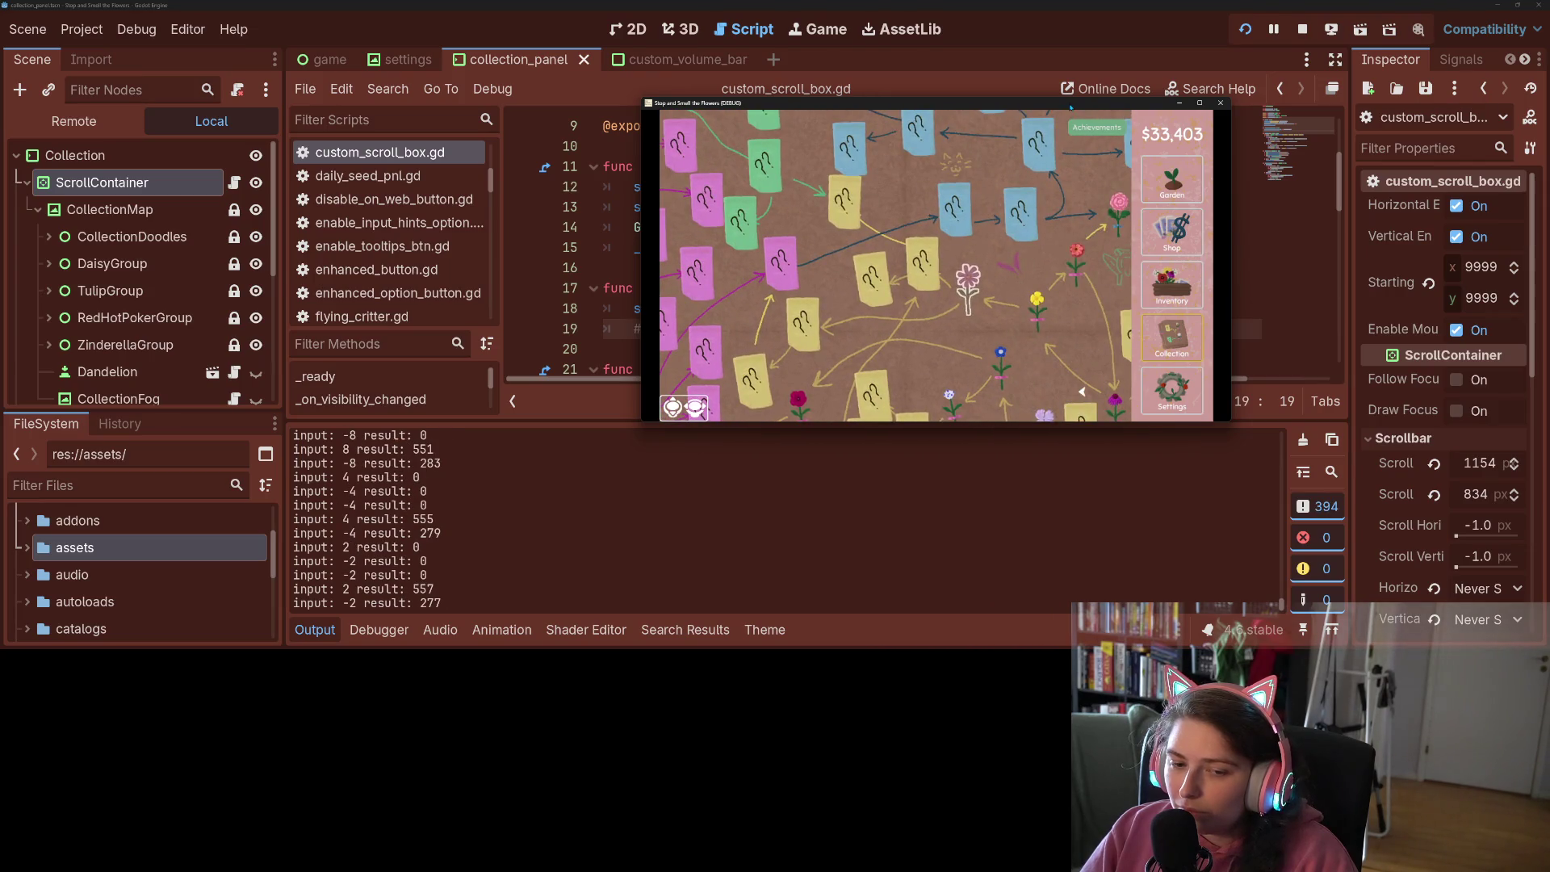
{"action": "scroll", "coordinate": [1082, 392], "scroll_direction": "down", "scroll_amount": 5}
{"action": "scroll", "coordinate": [1082, 391], "scroll_direction": "right", "scroll_amount": 5}
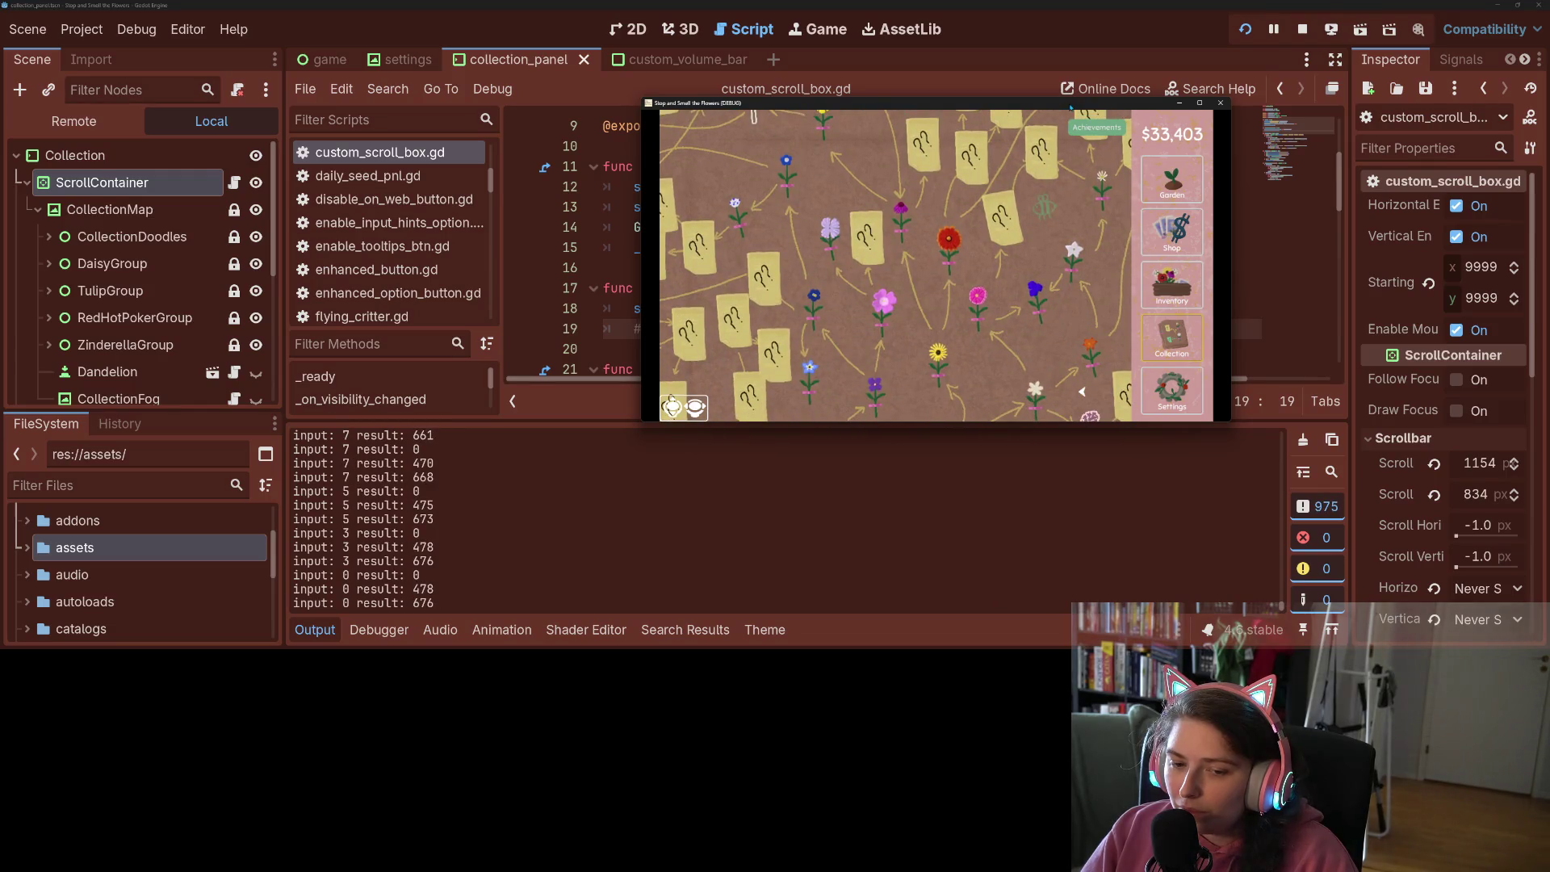
{"action": "scroll", "coordinate": [1082, 391], "scroll_direction": "down", "scroll_amount": 5}
{"action": "scroll", "coordinate": [1082, 392], "scroll_direction": "right", "scroll_amount": 5}
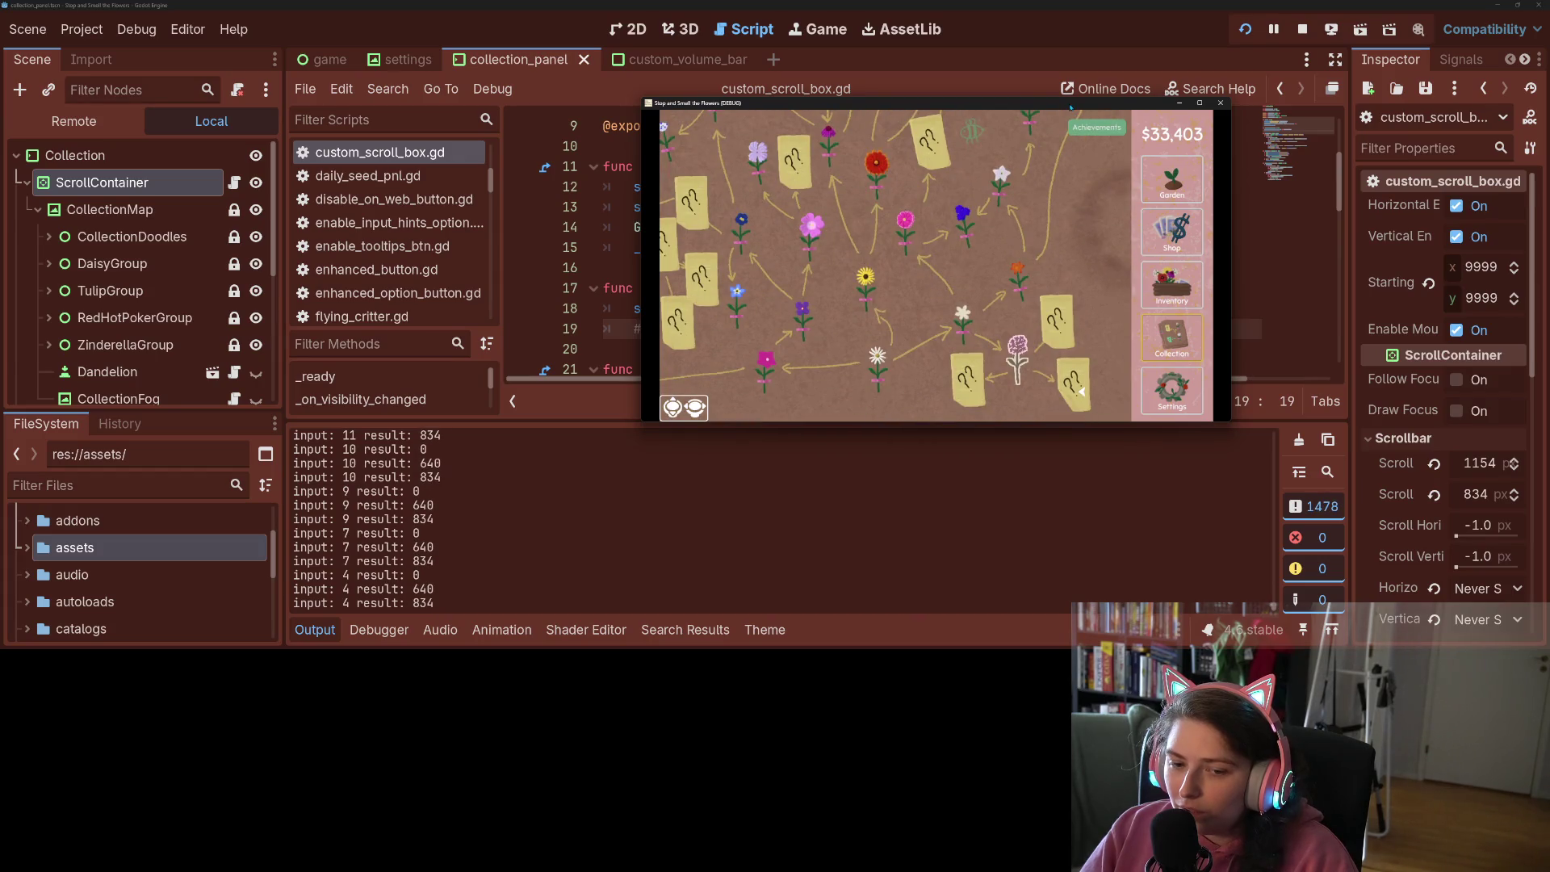
{"action": "scroll", "coordinate": [1082, 392], "scroll_direction": "left", "scroll_amount": 10}
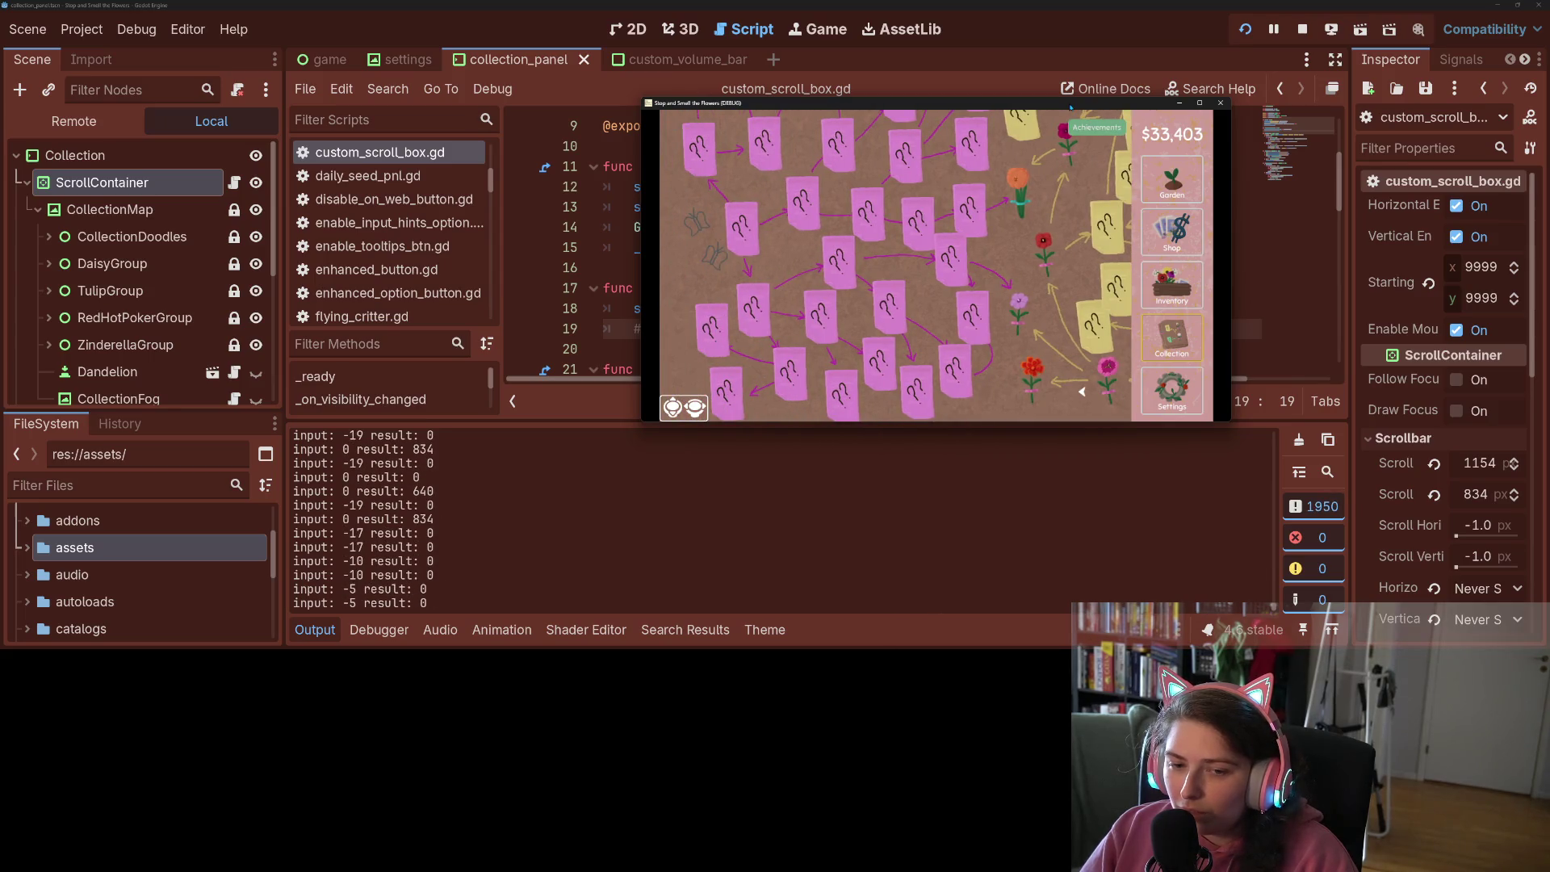
{"action": "scroll", "coordinate": [1082, 391], "scroll_direction": "left", "scroll_amount": 5}
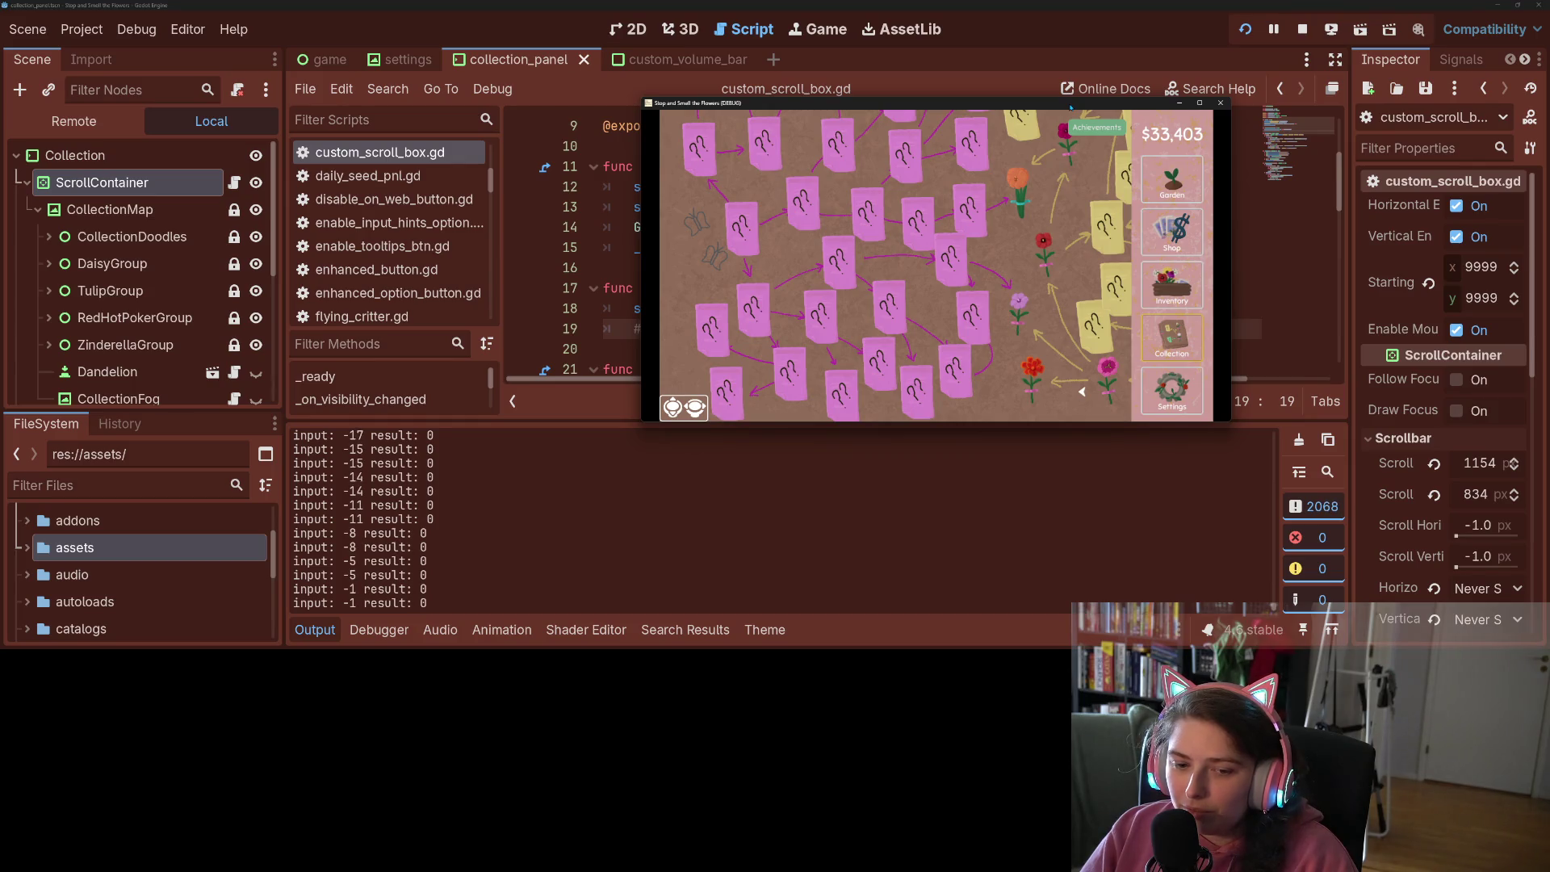
{"action": "scroll", "coordinate": [1082, 391], "scroll_direction": "left", "scroll_amount": 5}
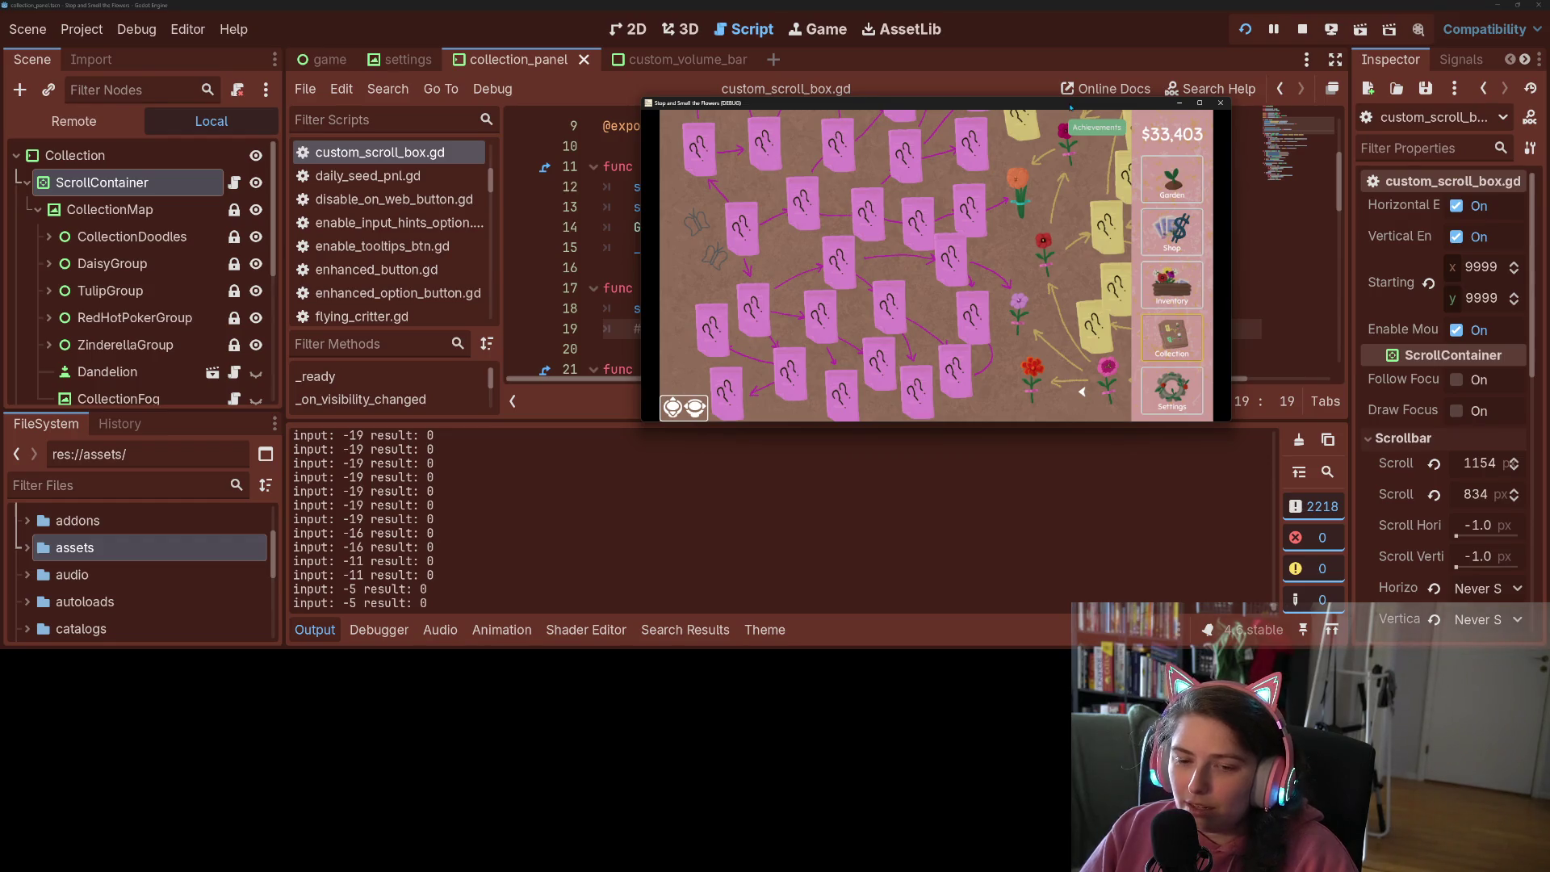
{"action": "scroll", "coordinate": [1082, 392], "scroll_direction": "right", "scroll_amount": 5}
{"action": "mouse_move", "coordinate": [1072, 107]}
{"action": "left_mouse_down"}
{"action": "mouse_move", "coordinate": [1047, 354]}
{"action": "mouse_move", "coordinate": [947, 461]}
{"action": "left_mouse_up"}
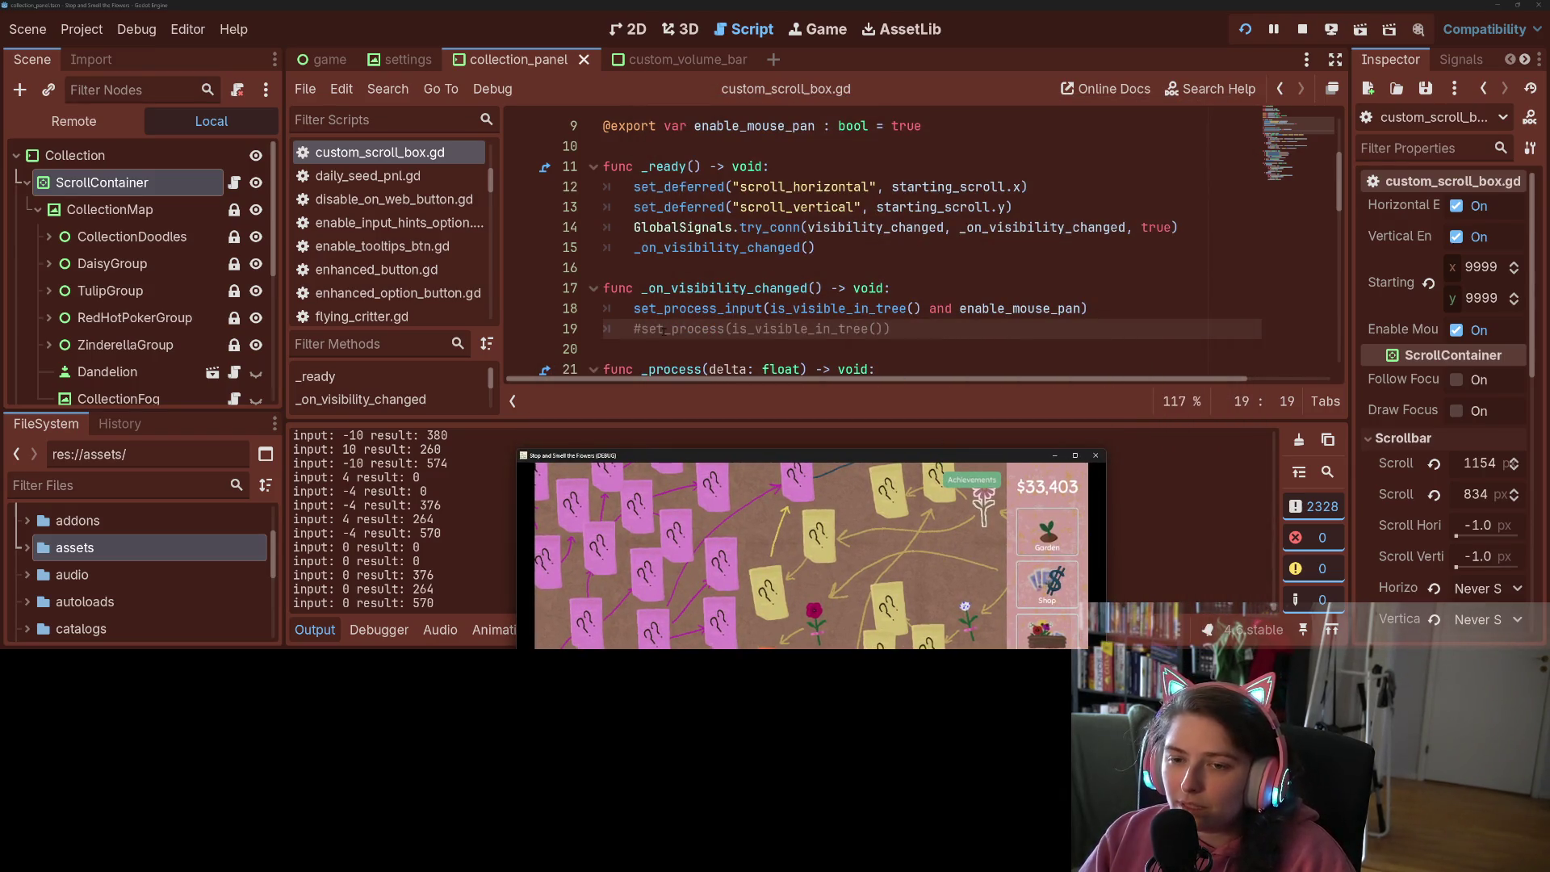
{"action": "left_click", "coordinate": [634, 328]}
Uncomment the set_process call on line 19 and save the script
{"action": "key", "text": "ctrl+k"}
{"action": "scroll", "coordinate": [704, 311], "scroll_direction": "down", "scroll_amount": 3}
{"action": "key", "text": "ctrl+s"}
Add an else branch after line 27 printing "no move, input: " with str(abs(pan_dir.x)), and save
{"action": "double_click", "coordinate": [685, 228]}
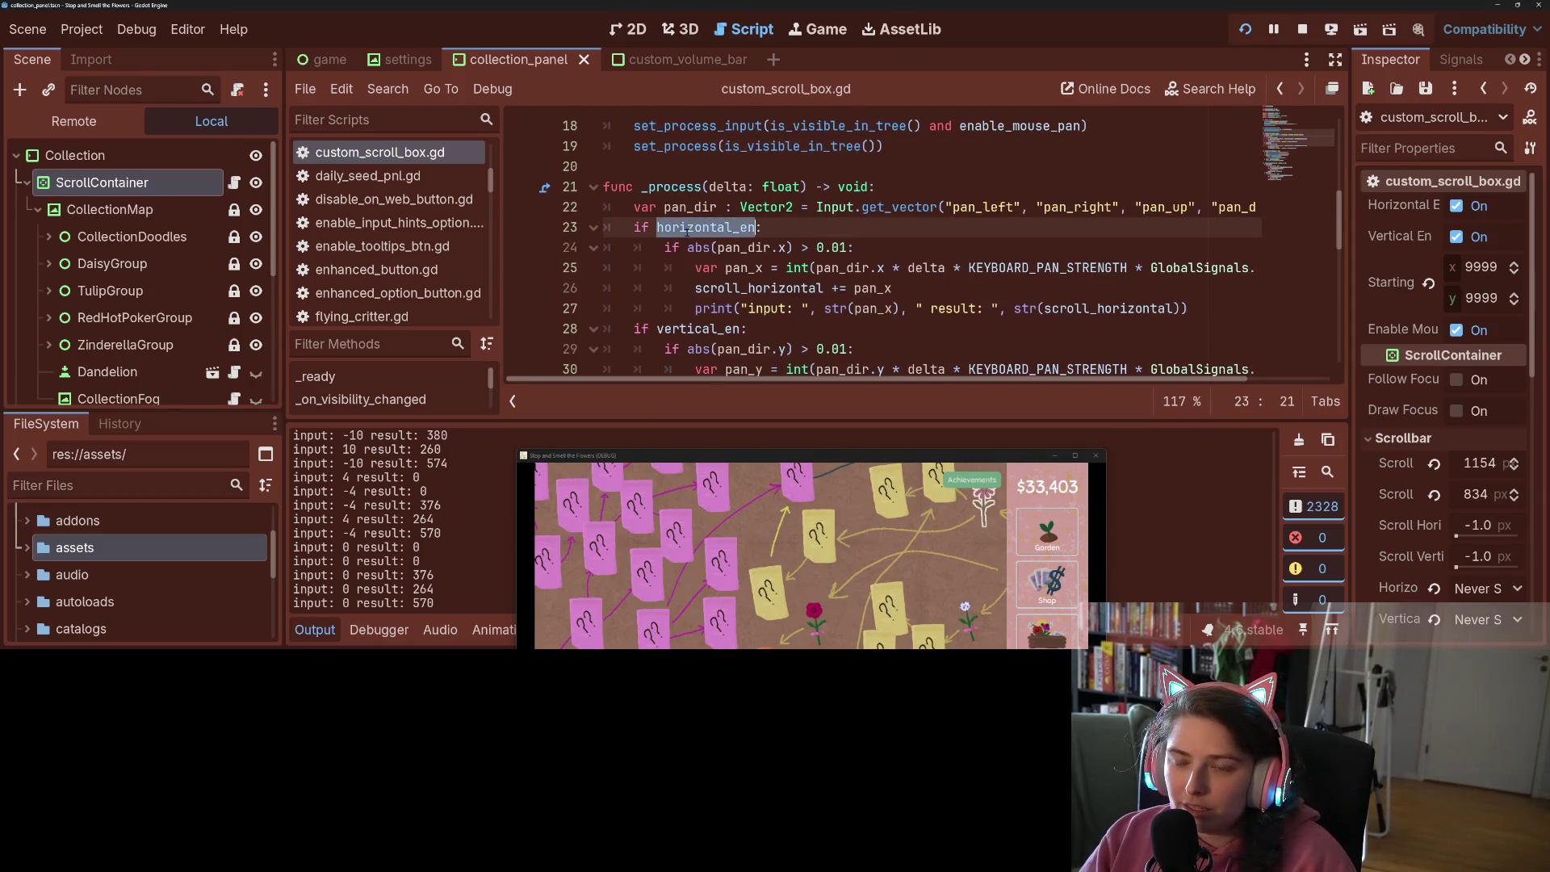
{"action": "key", "text": "End"}
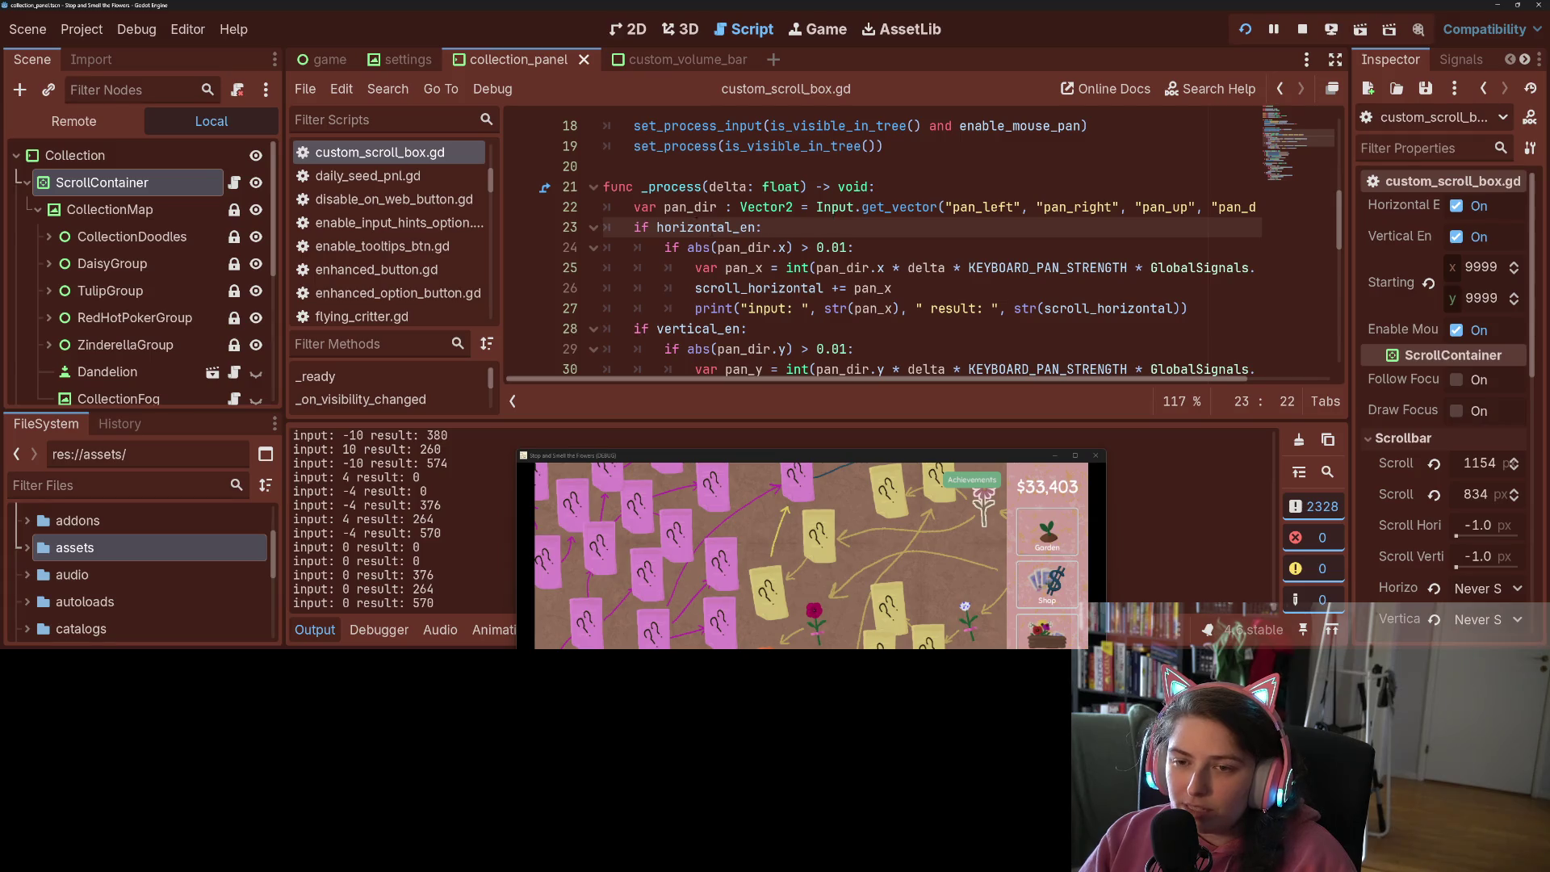
{"action": "double_click", "coordinate": [745, 248]}
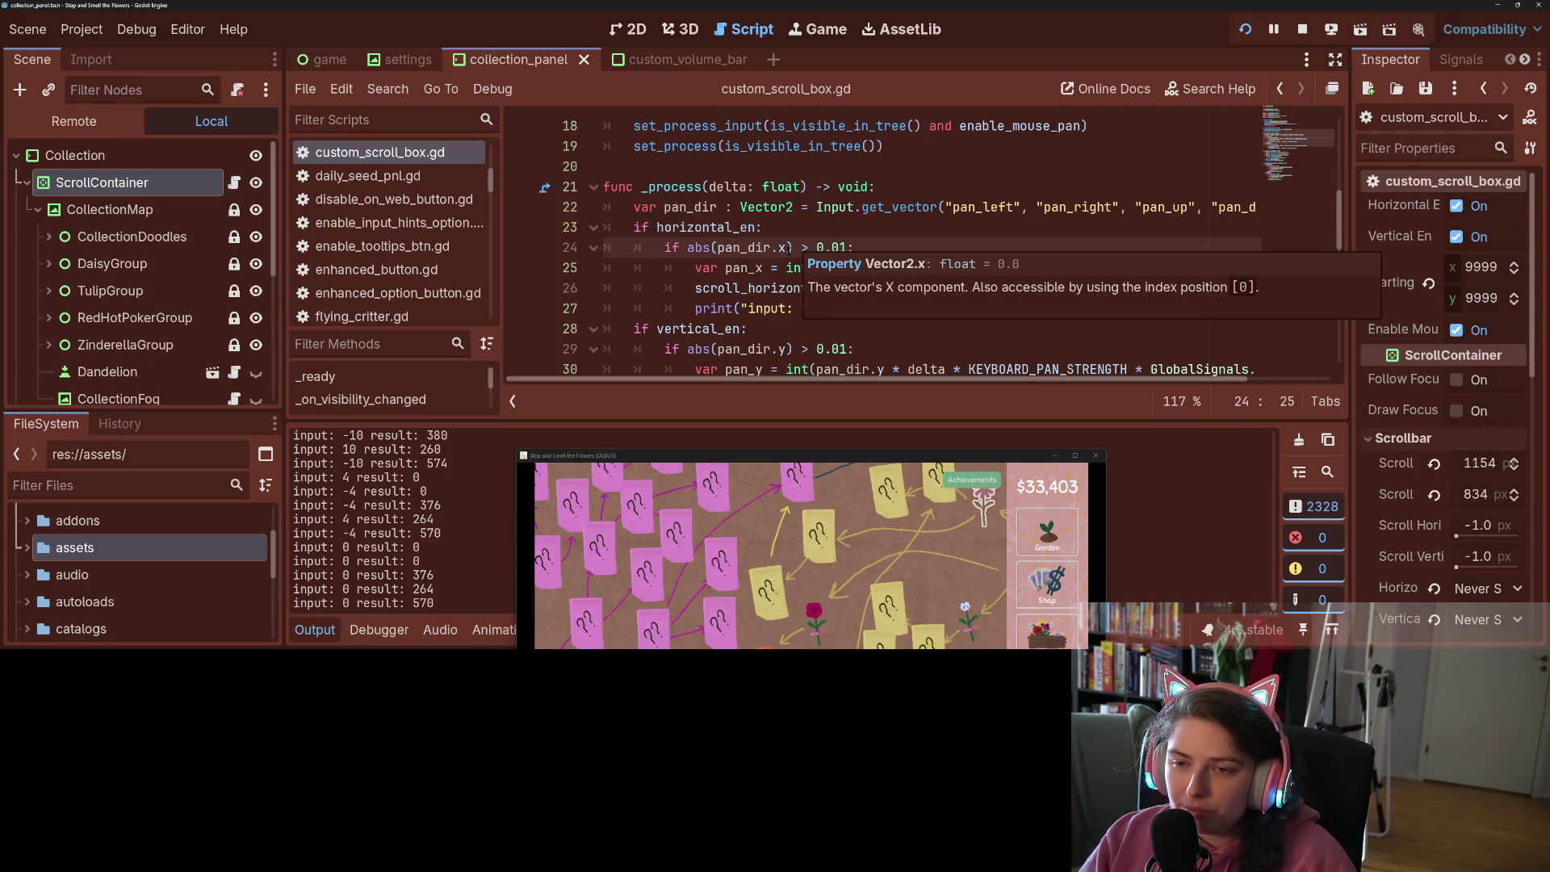
{"action": "double_click", "coordinate": [769, 248]}
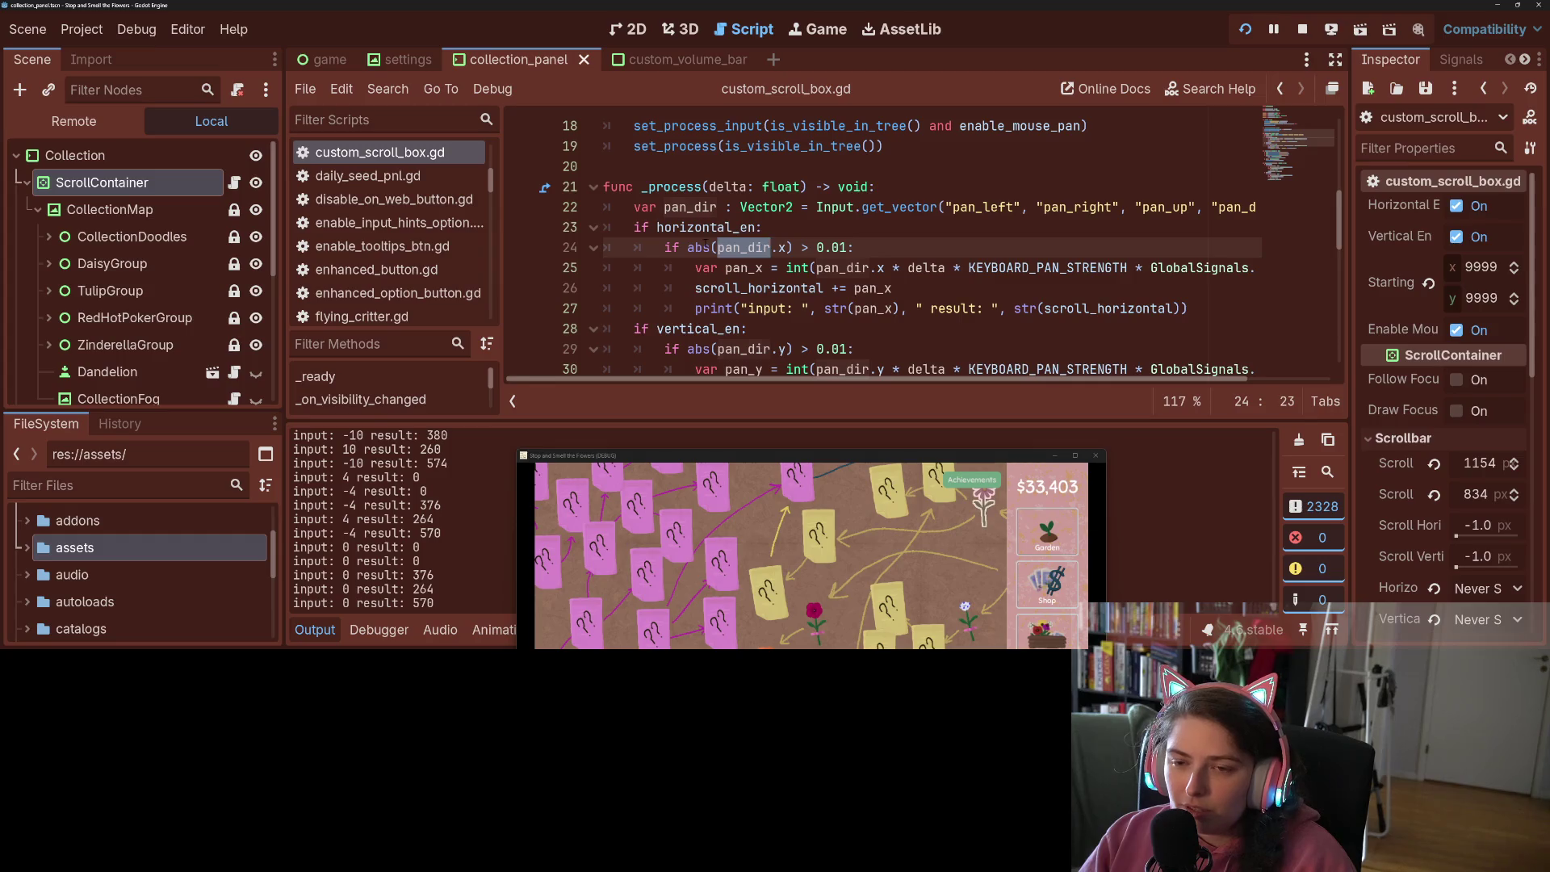
{"action": "key", "text": "Left"}
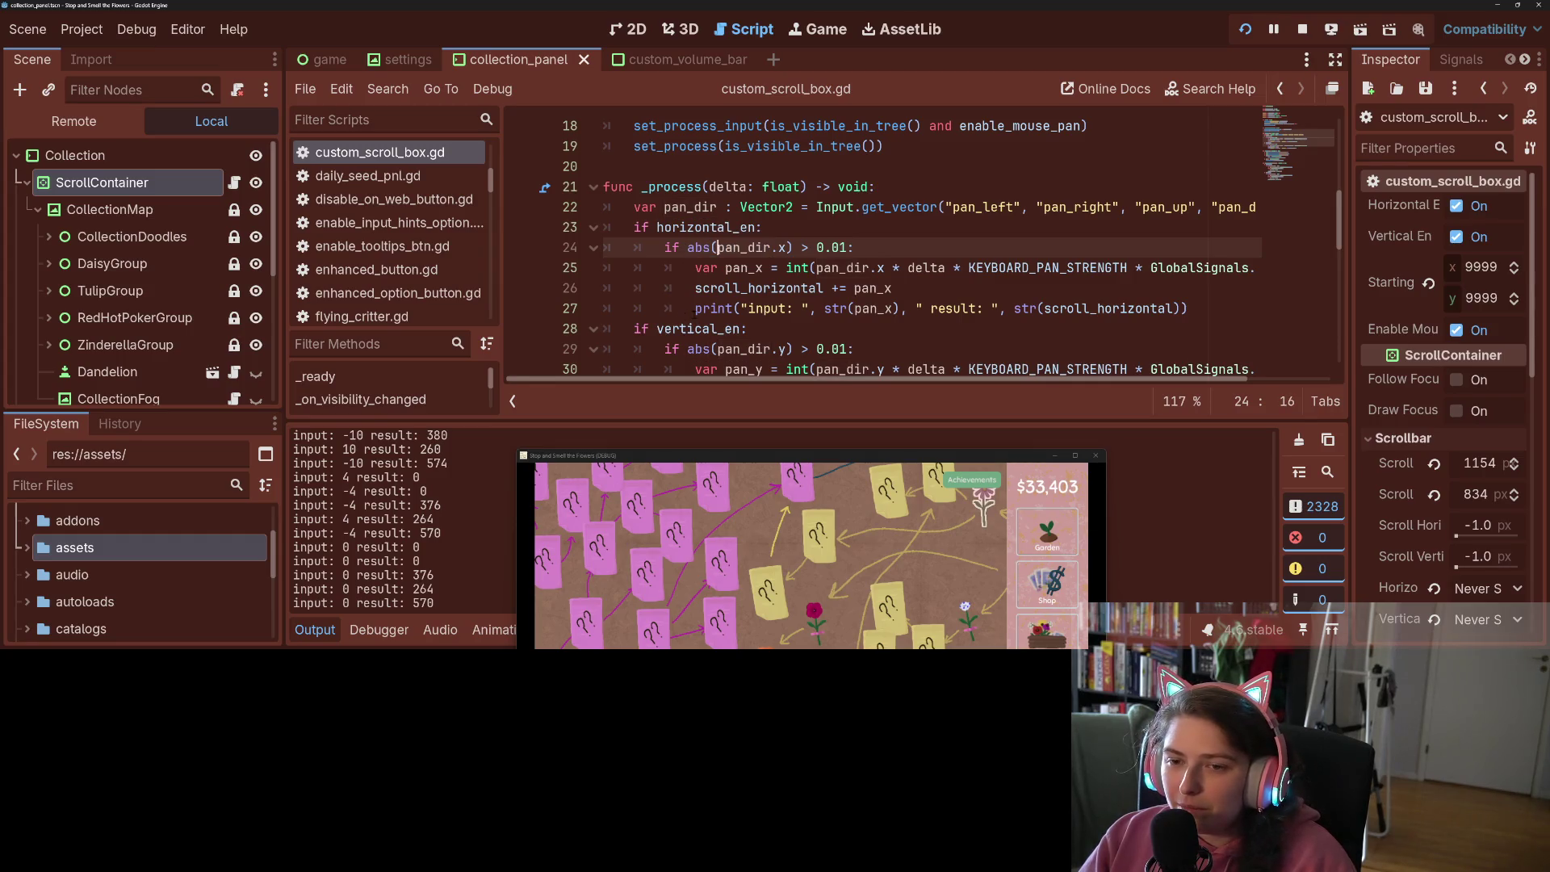
{"action": "left_click", "coordinate": [696, 308]}
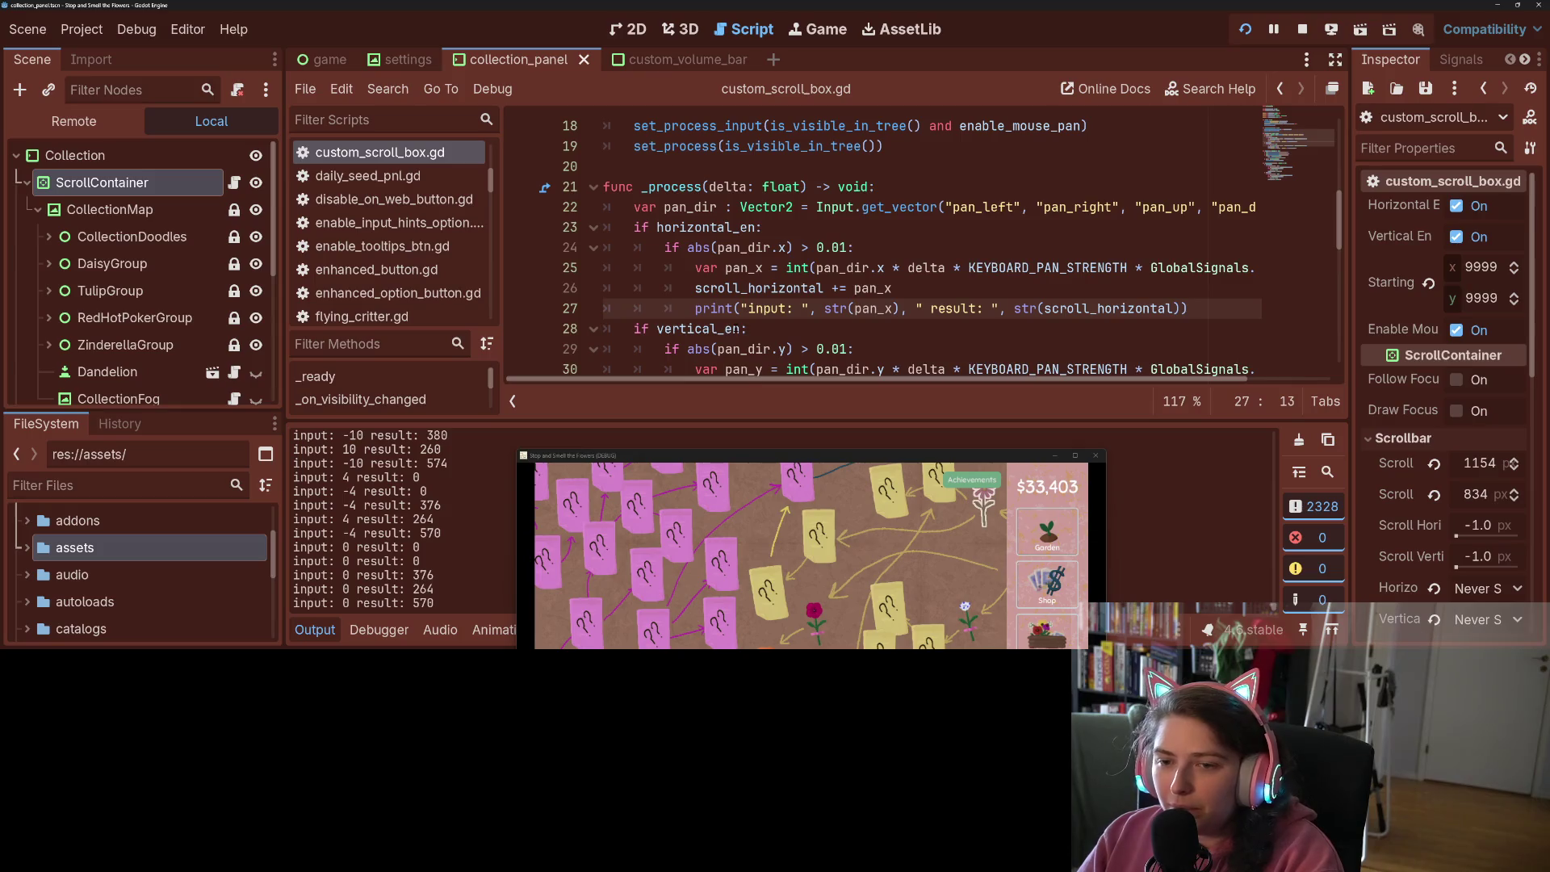
{"action": "scroll", "coordinate": [688, 271], "scroll_direction": "down", "scroll_amount": 1}
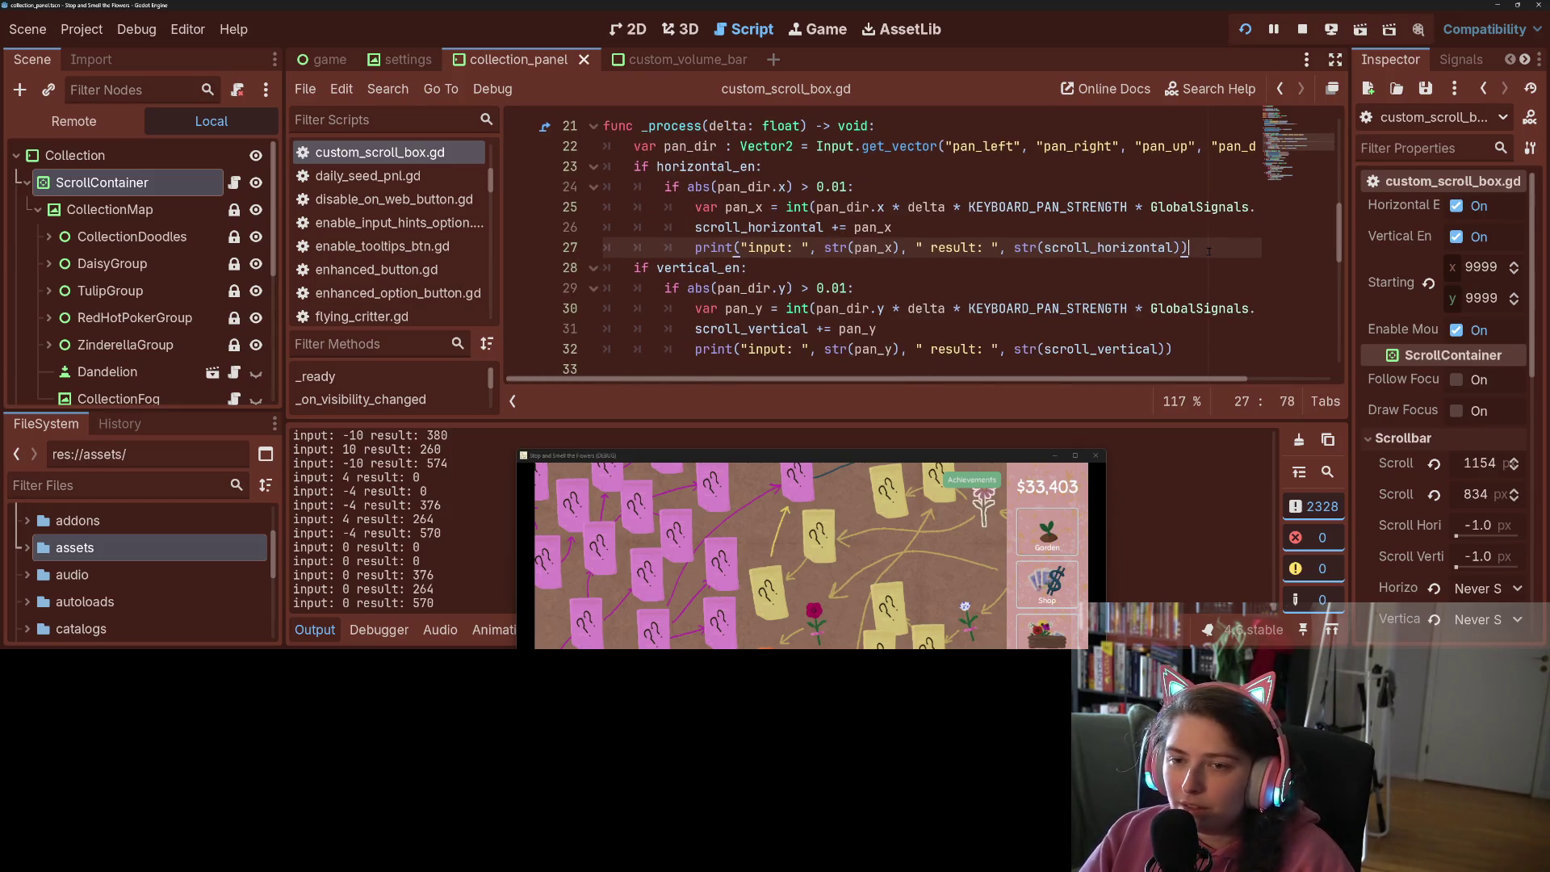
{"action": "key", "text": "Return"}
{"action": "type", "text": "e"}
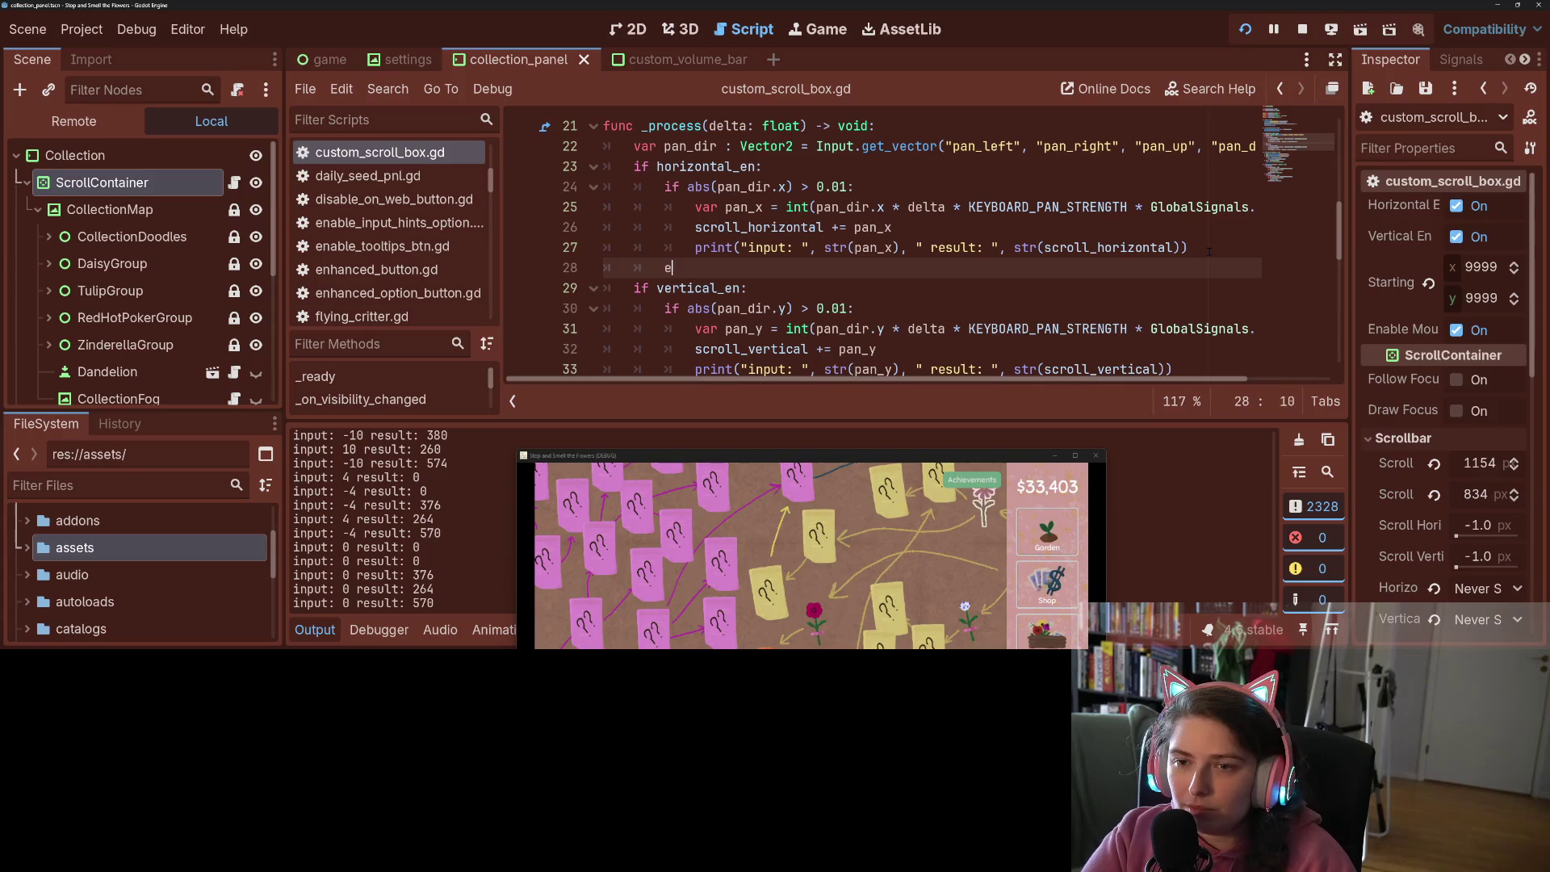
{"action": "type", "text": "lse:"}
{"action": "key", "text": "Return"}
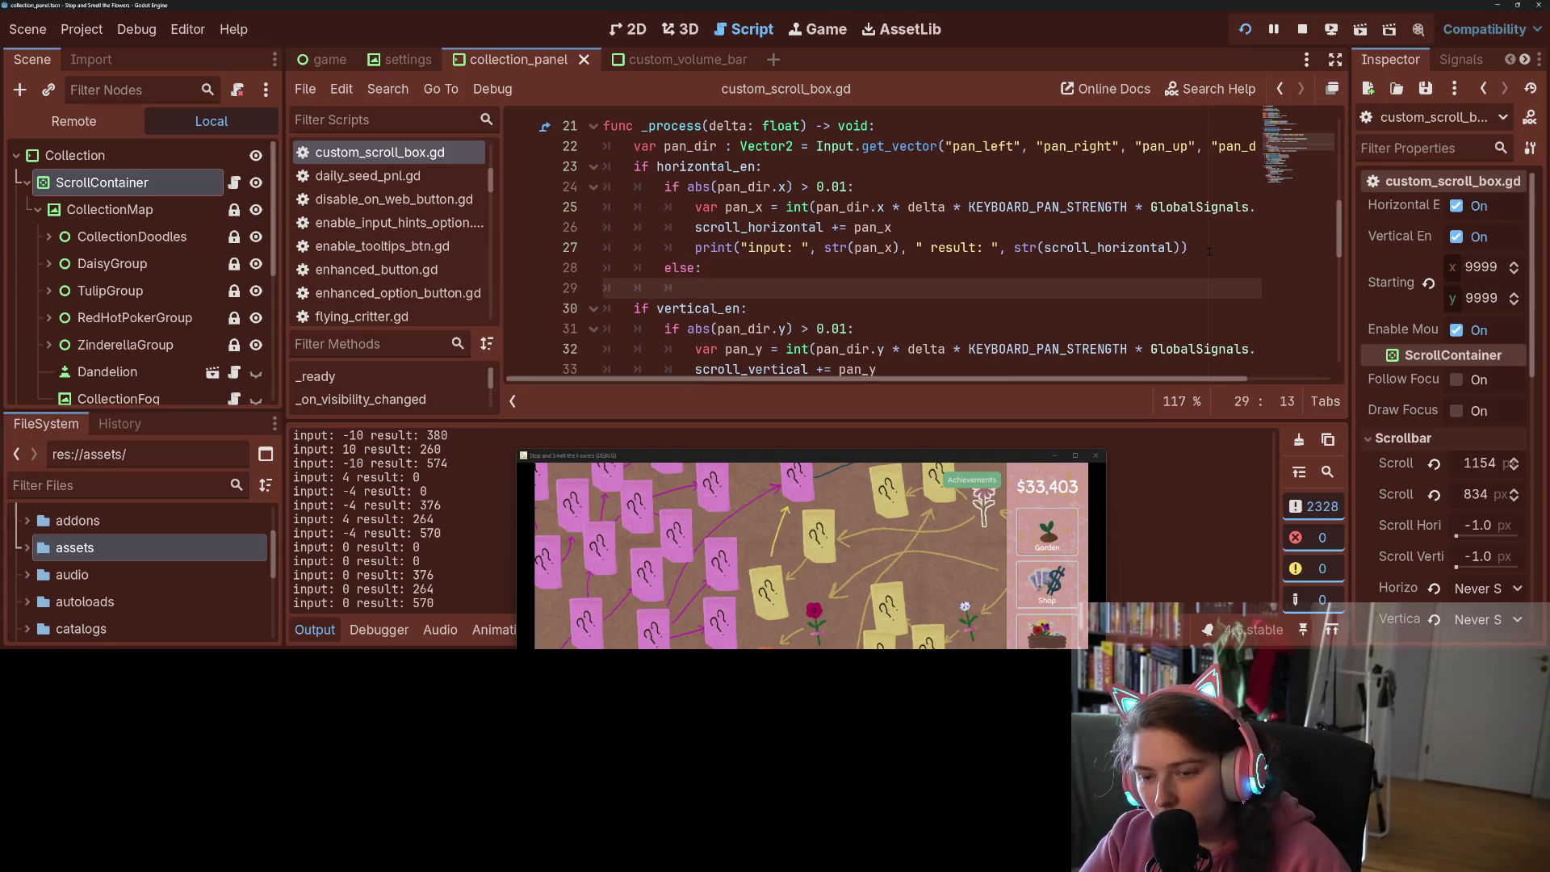
{"action": "type", "text": "print(\"no m"}
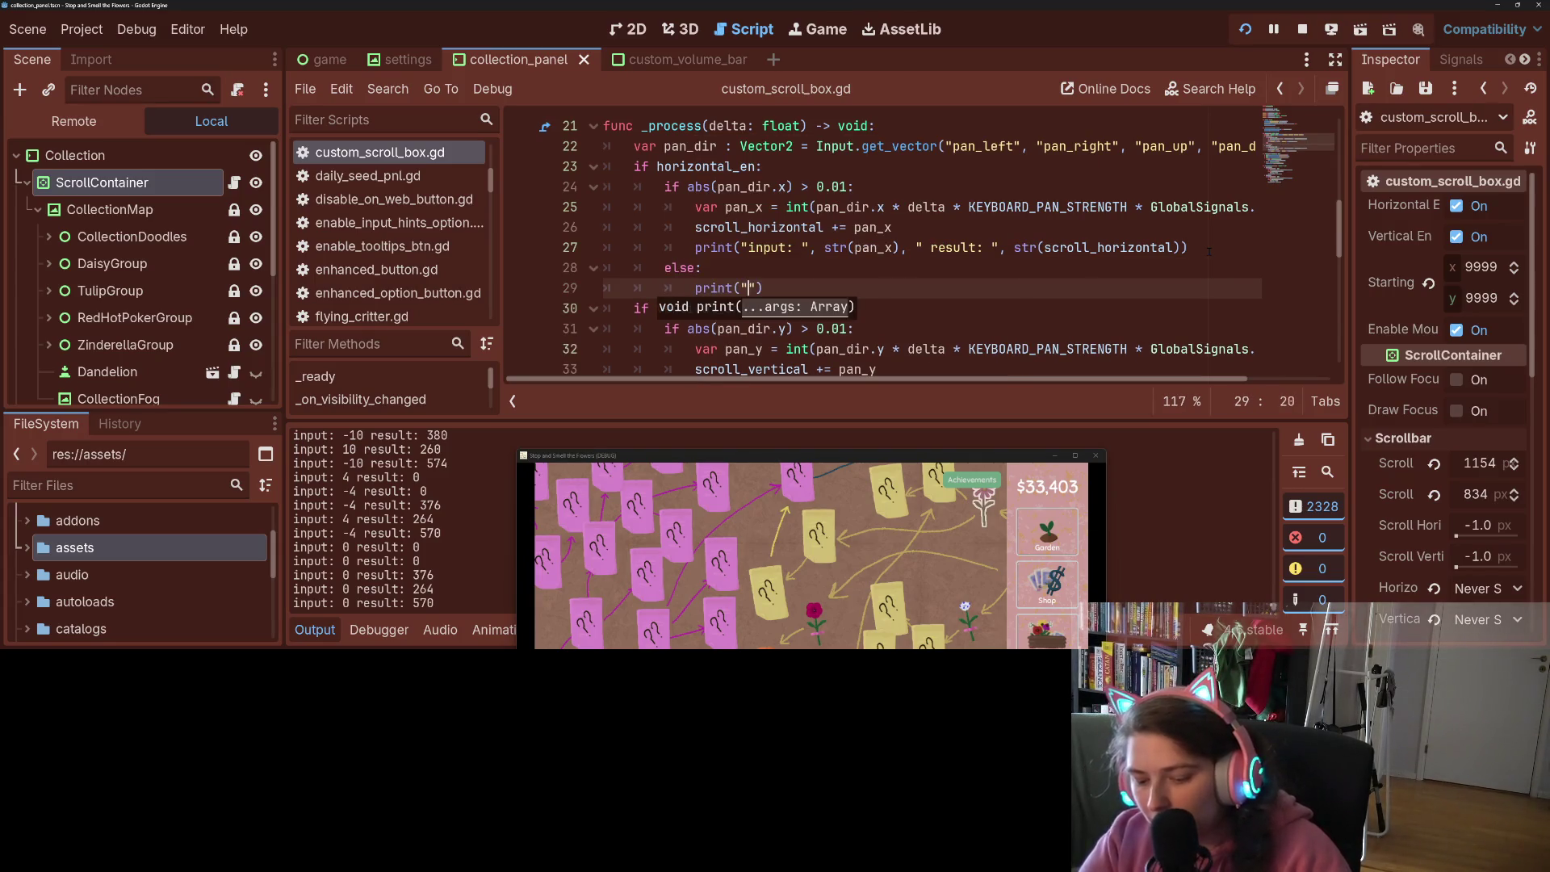
{"action": "type", "text": "ove, input: \", "}
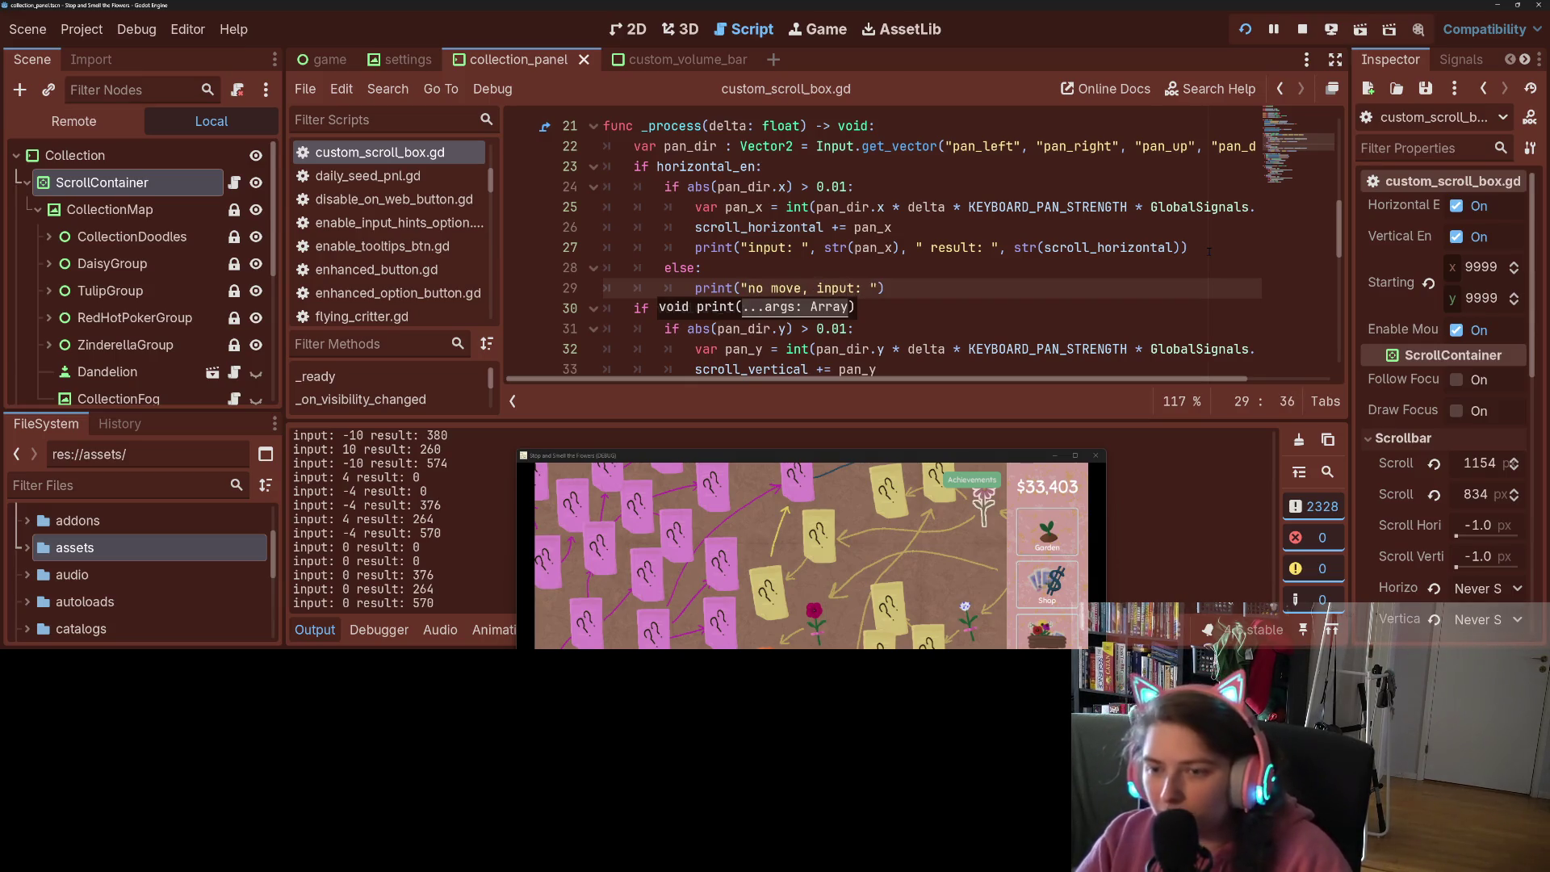
{"action": "type", "text": "str(a"}
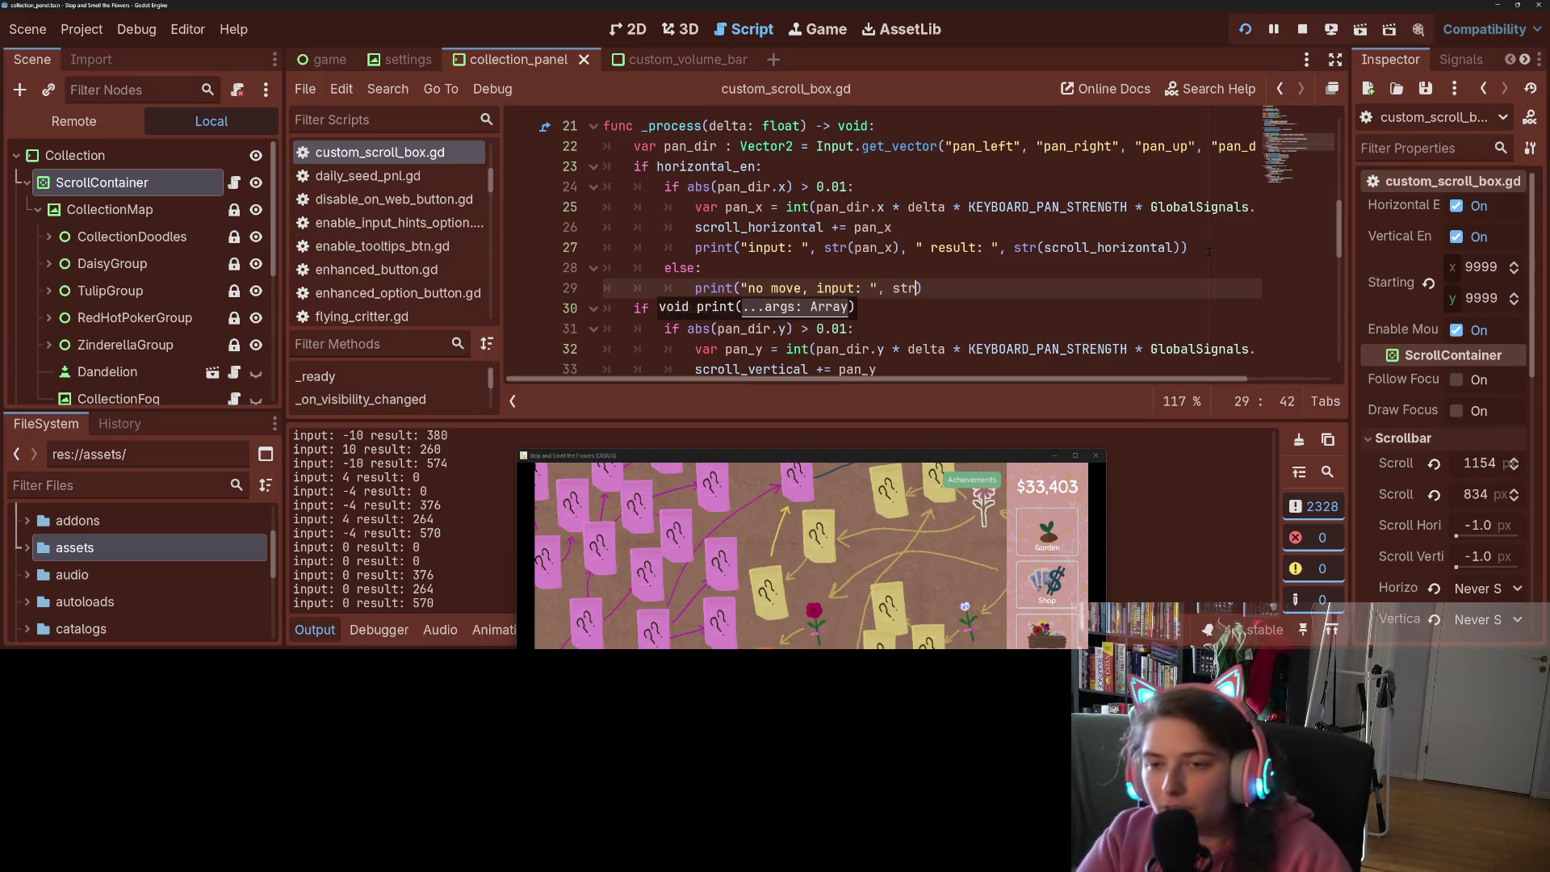
{"action": "type", "text": "bs"}
{"action": "key", "text": "Return"}
{"action": "type", "text": "n_dir"}
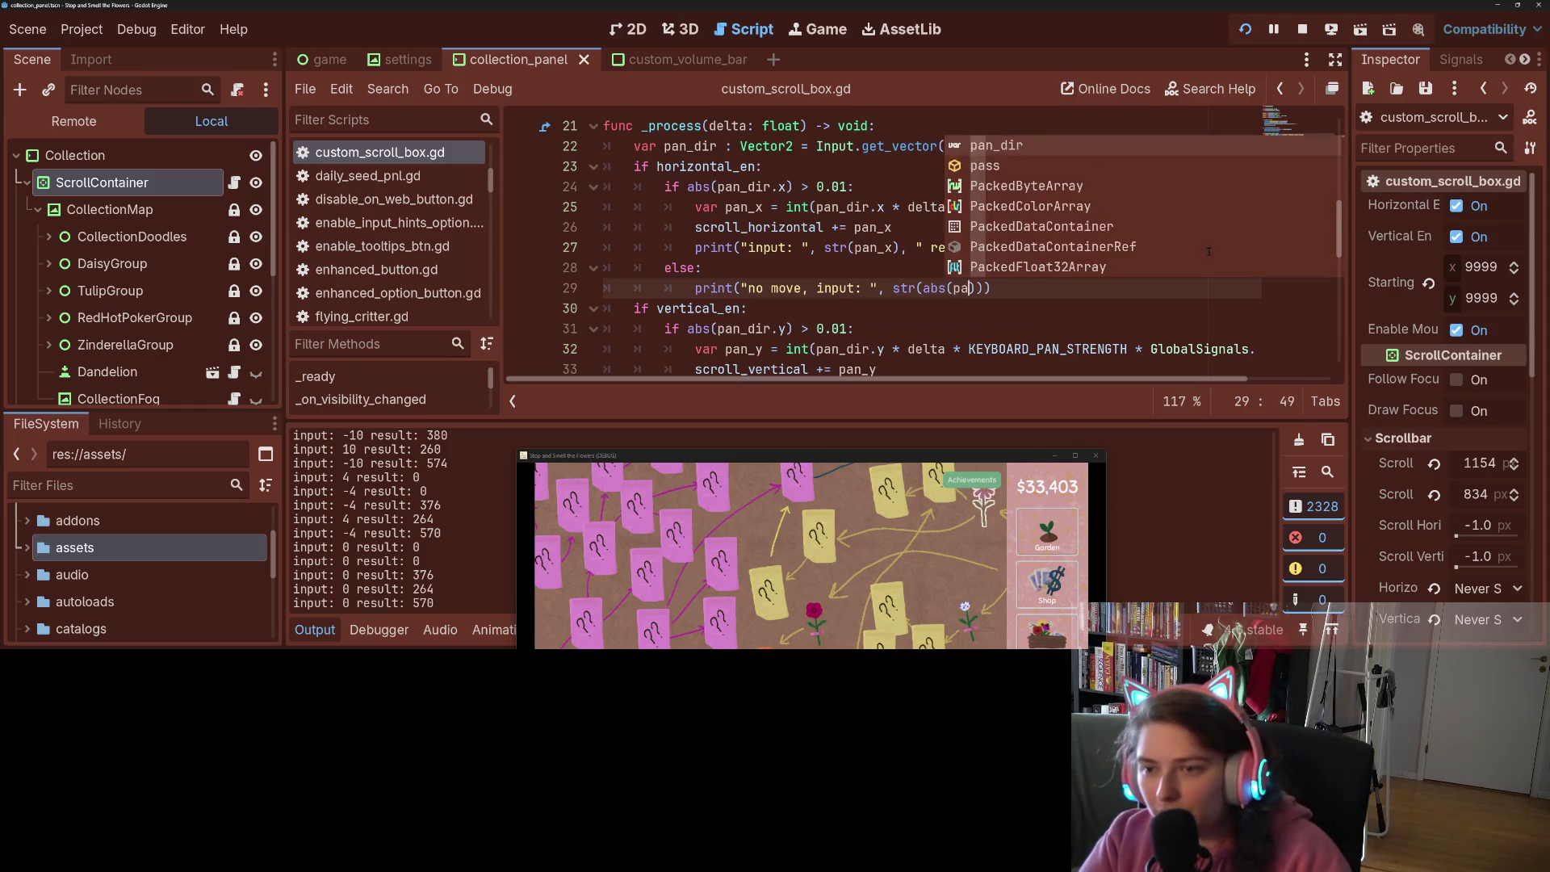
{"action": "type", "text": ".x"}
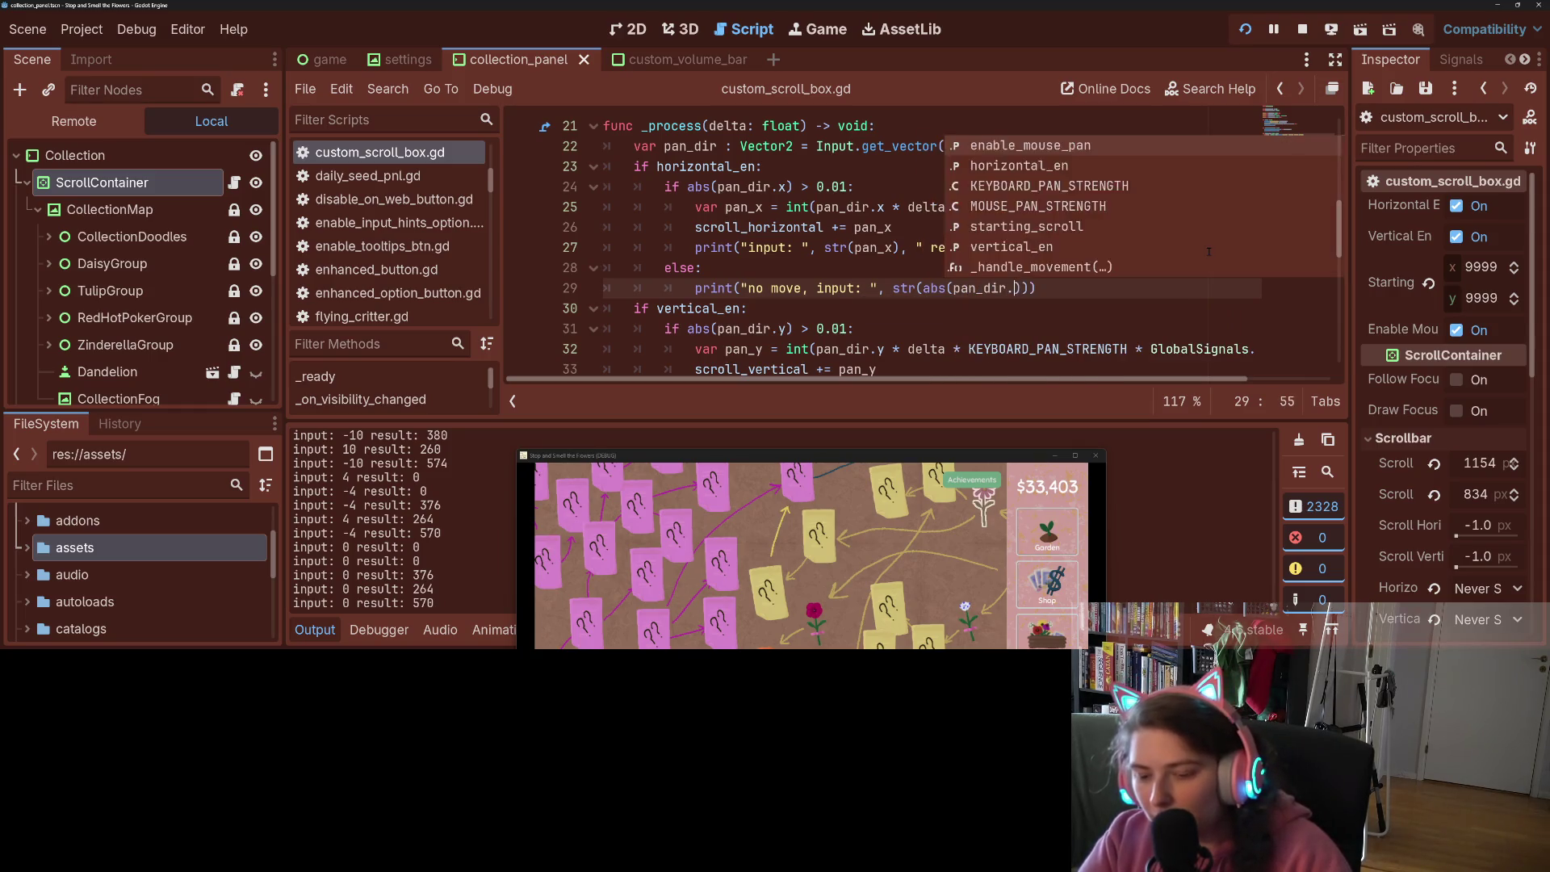
{"action": "key", "text": "ctrl+s"}
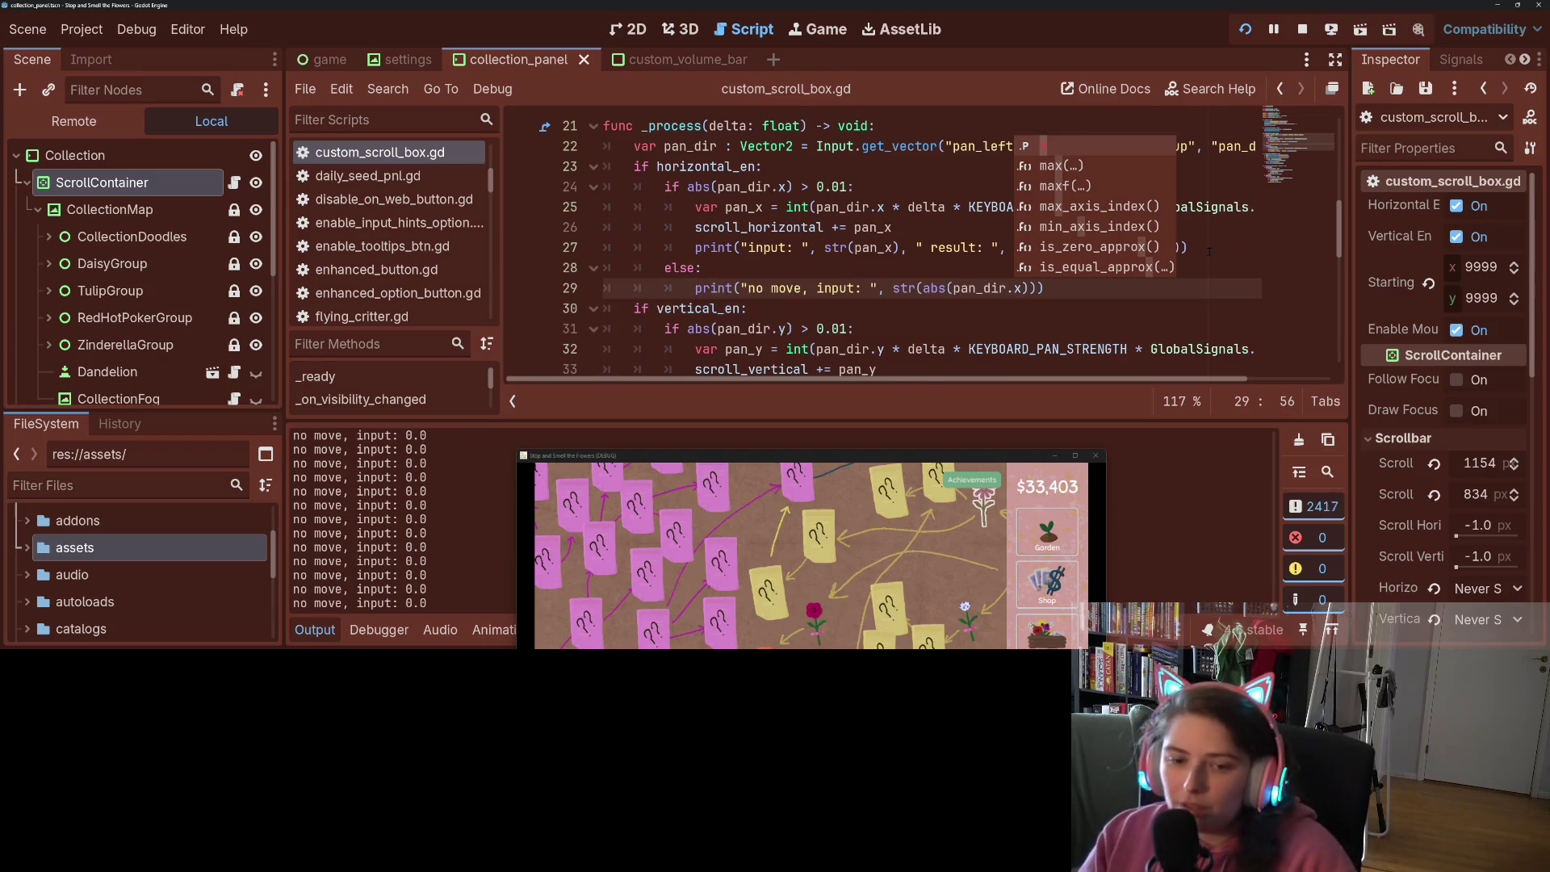
{"action": "left_click_drag", "start_coordinate": [834, 449], "coordinate": [898, 192]}
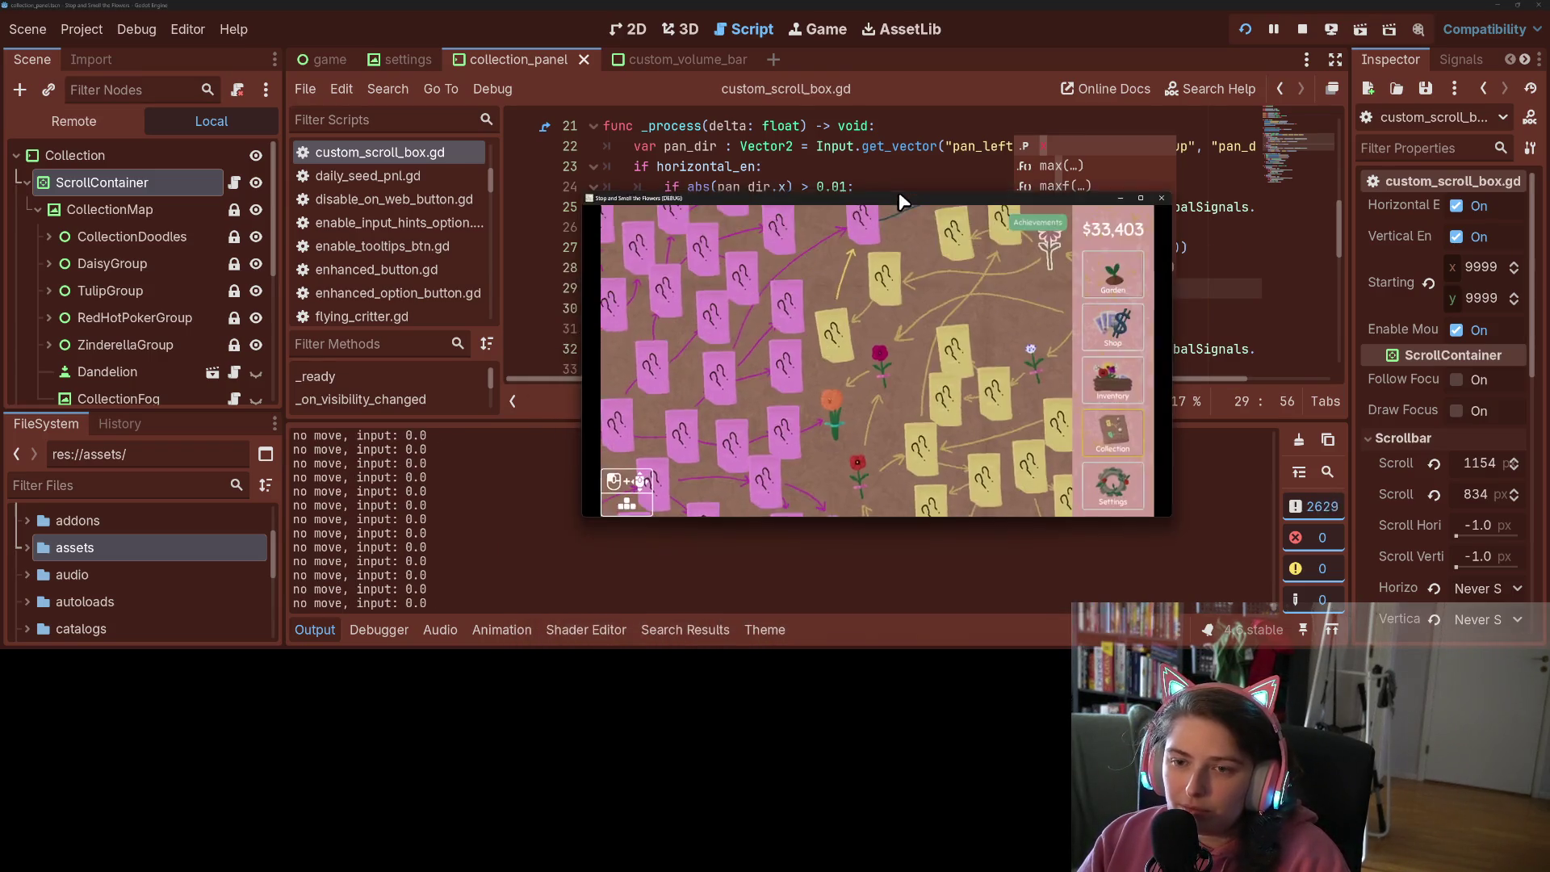
Pan the collection map left and right with the arrow keys, then quit the game without saving
{"action": "key", "text": "Left"}
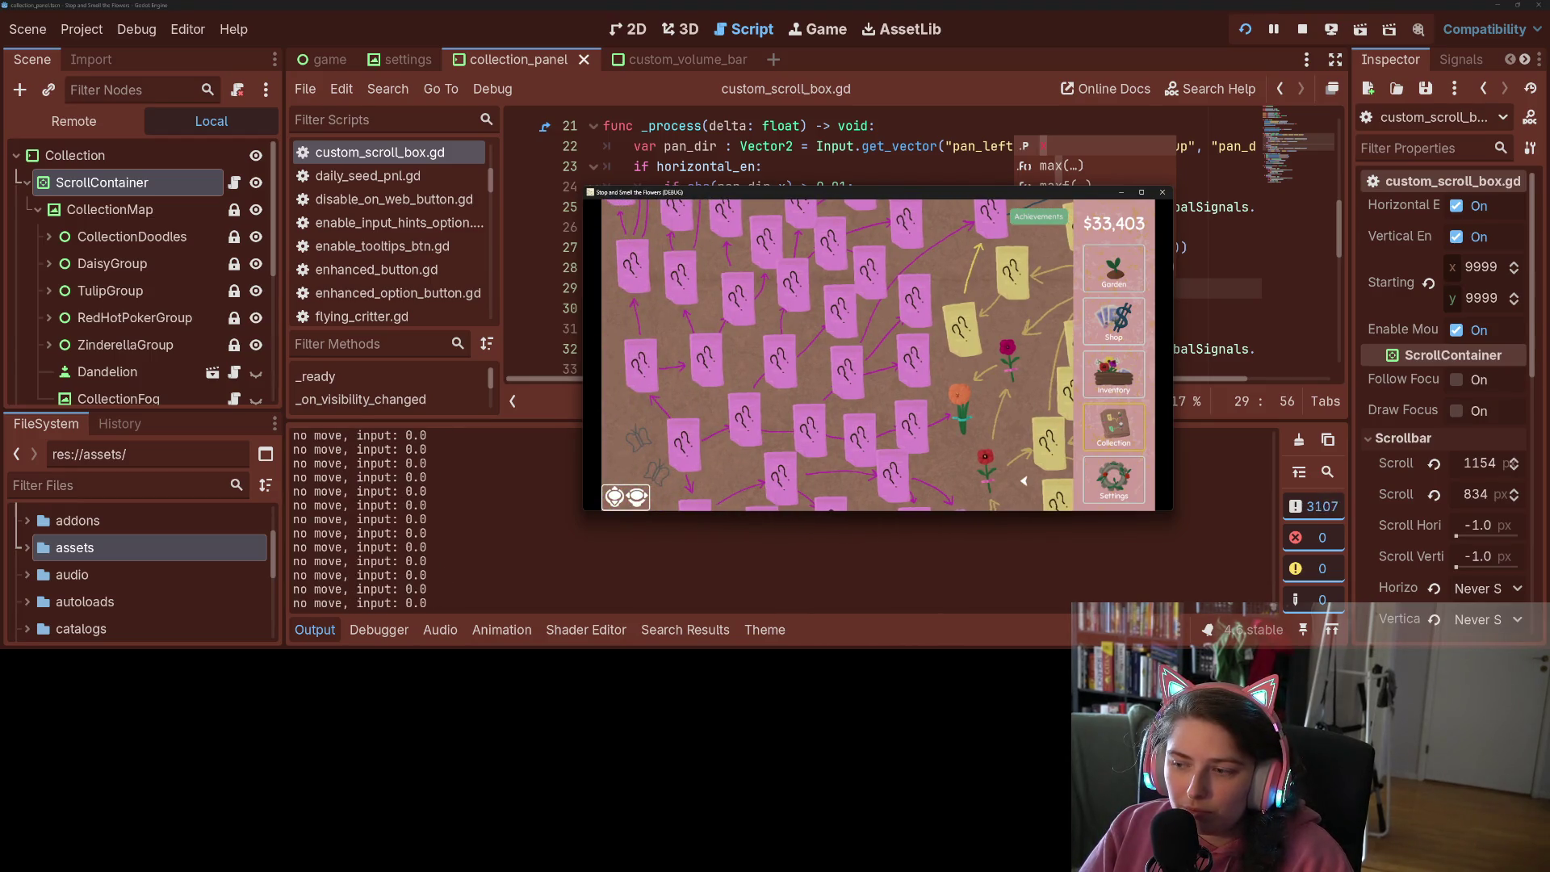
{"action": "key", "text": "Right"}
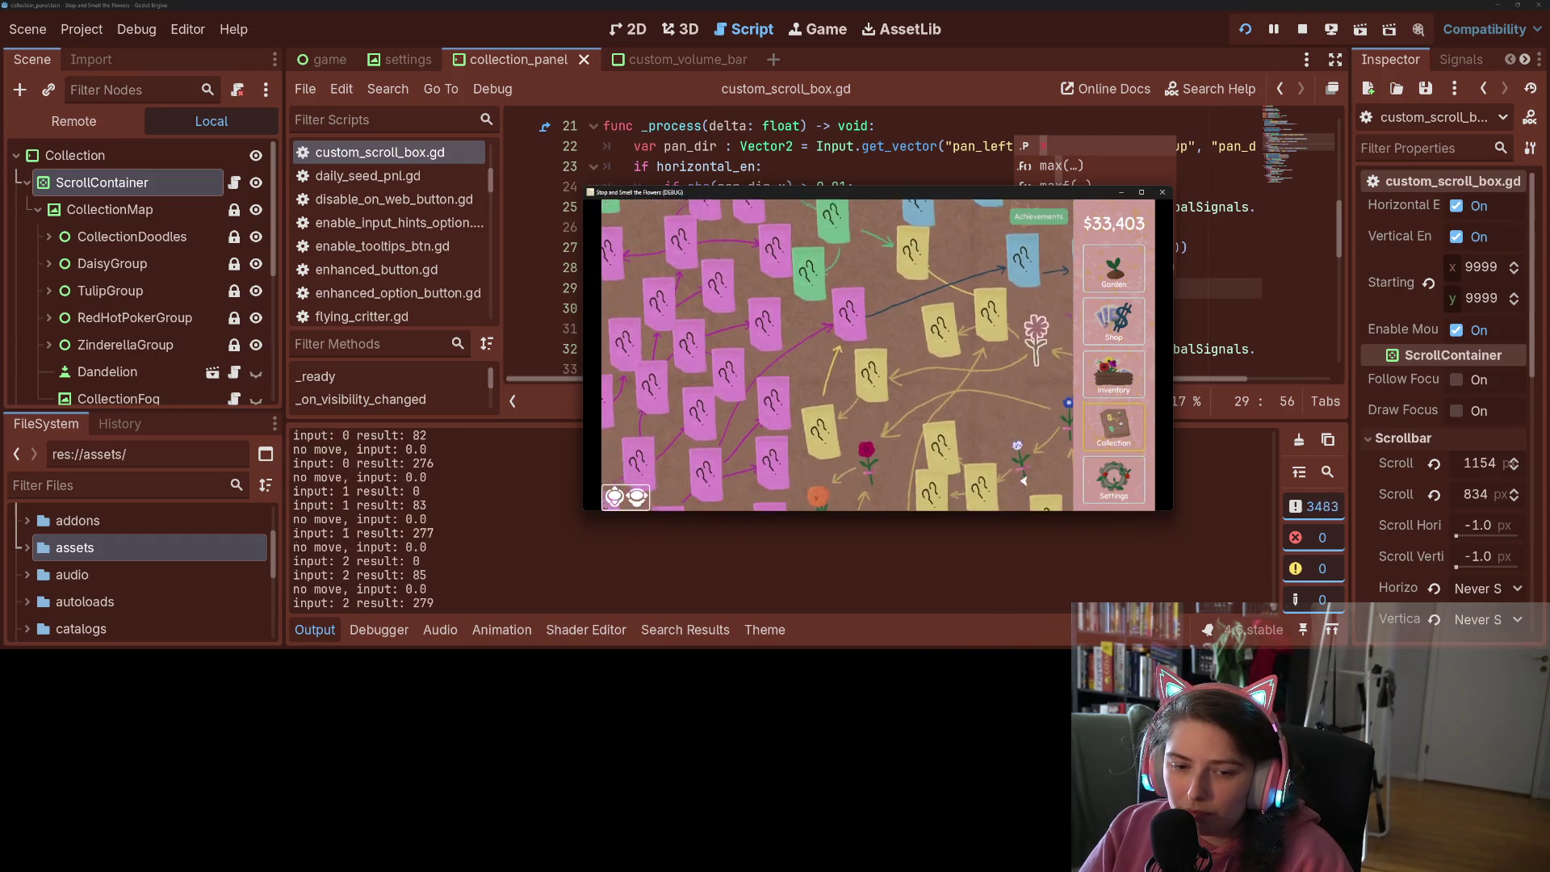
{"action": "key", "text": "Right"}
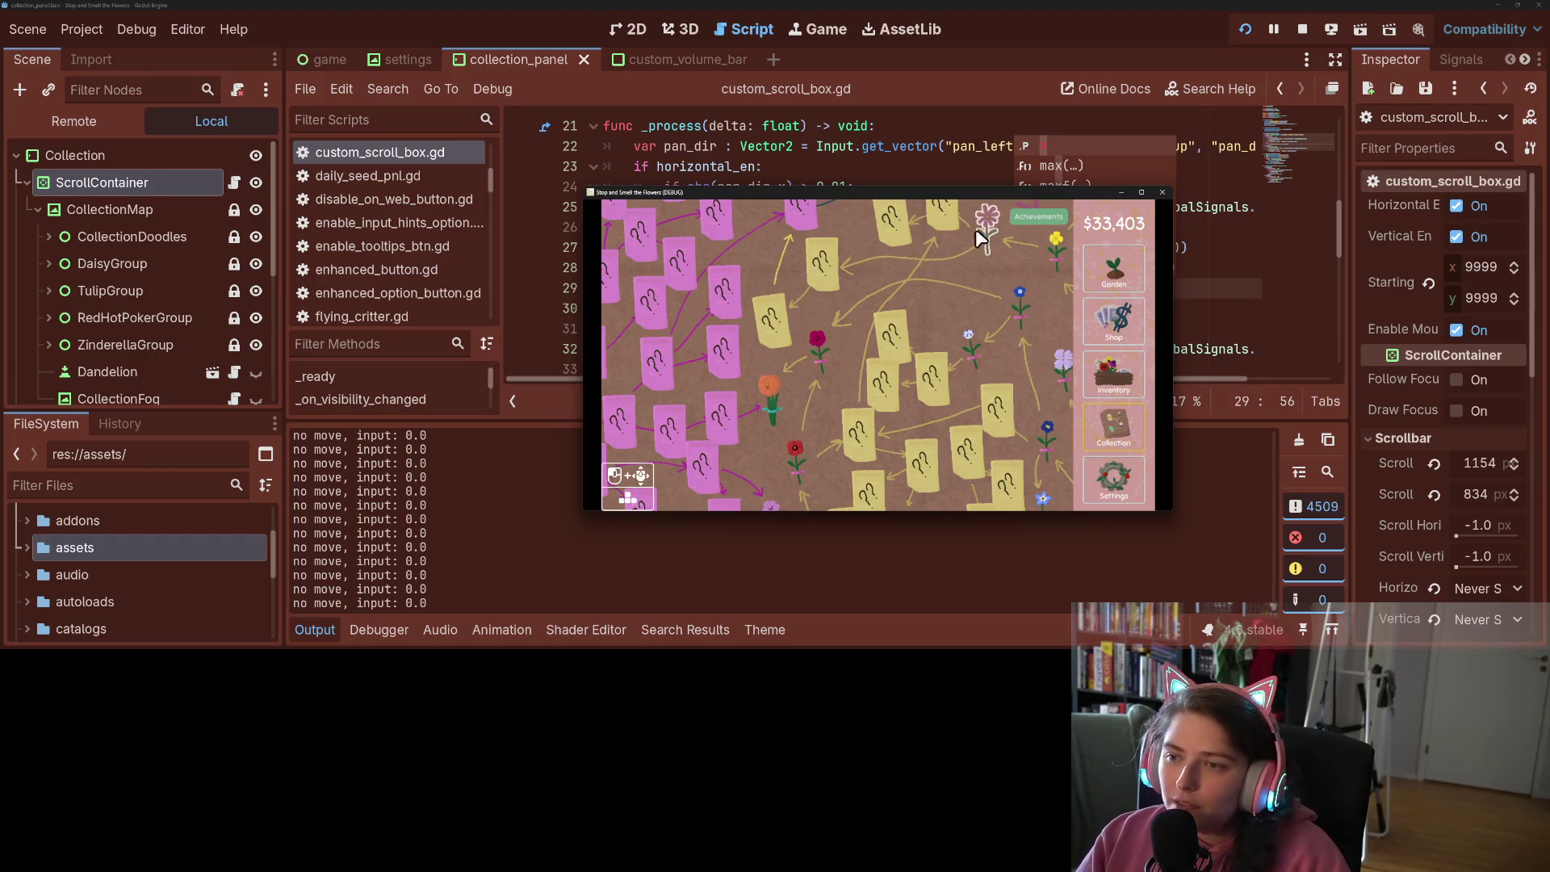
{"action": "left_click", "coordinate": [1162, 192]}
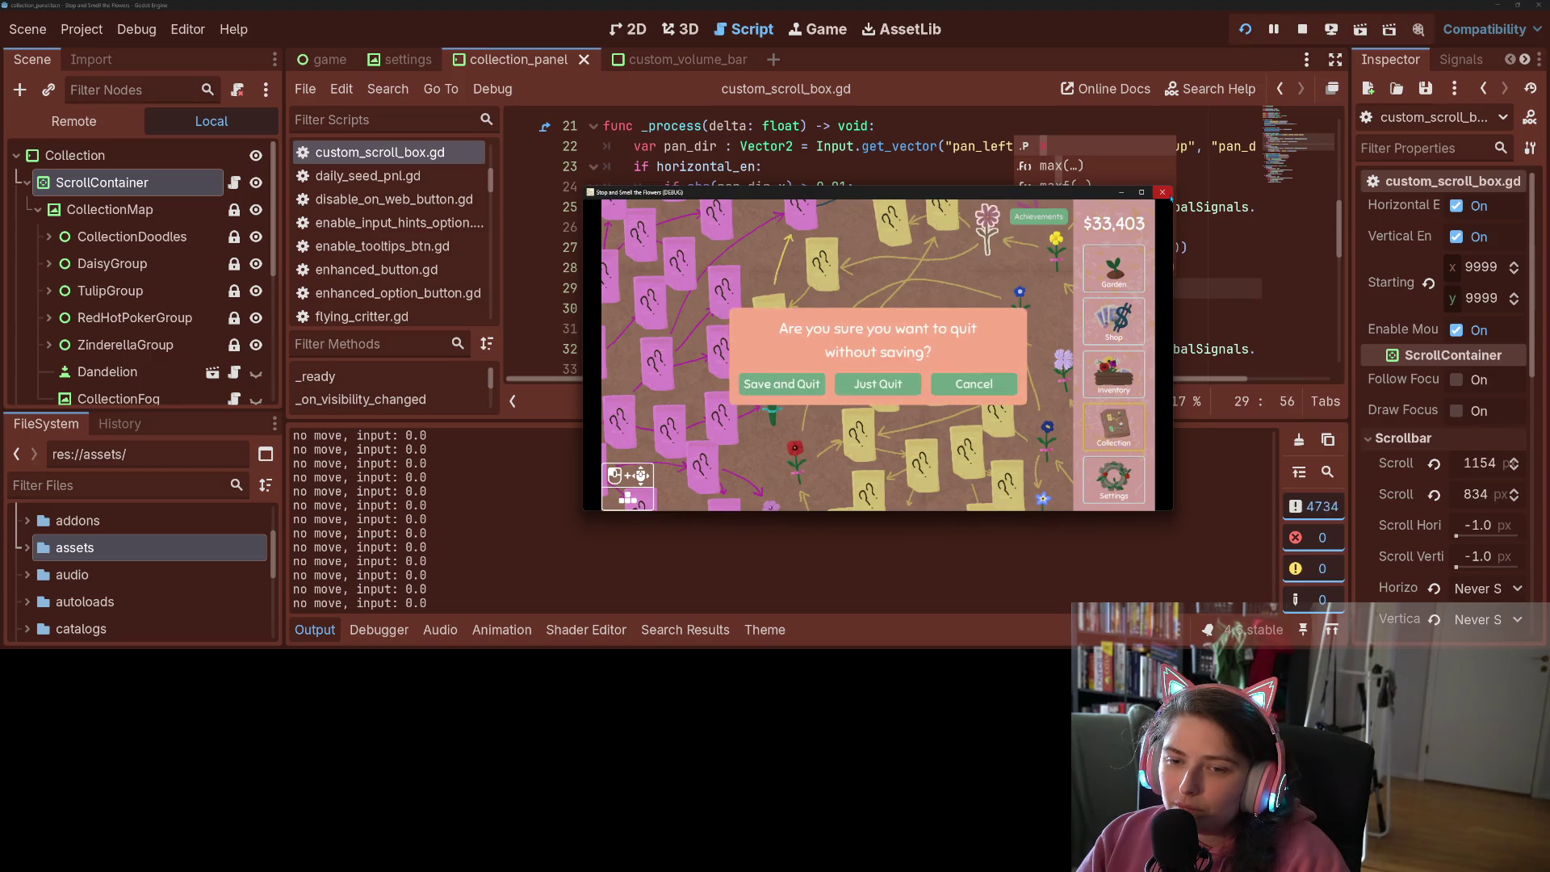
{"action": "left_click", "coordinate": [884, 385]}
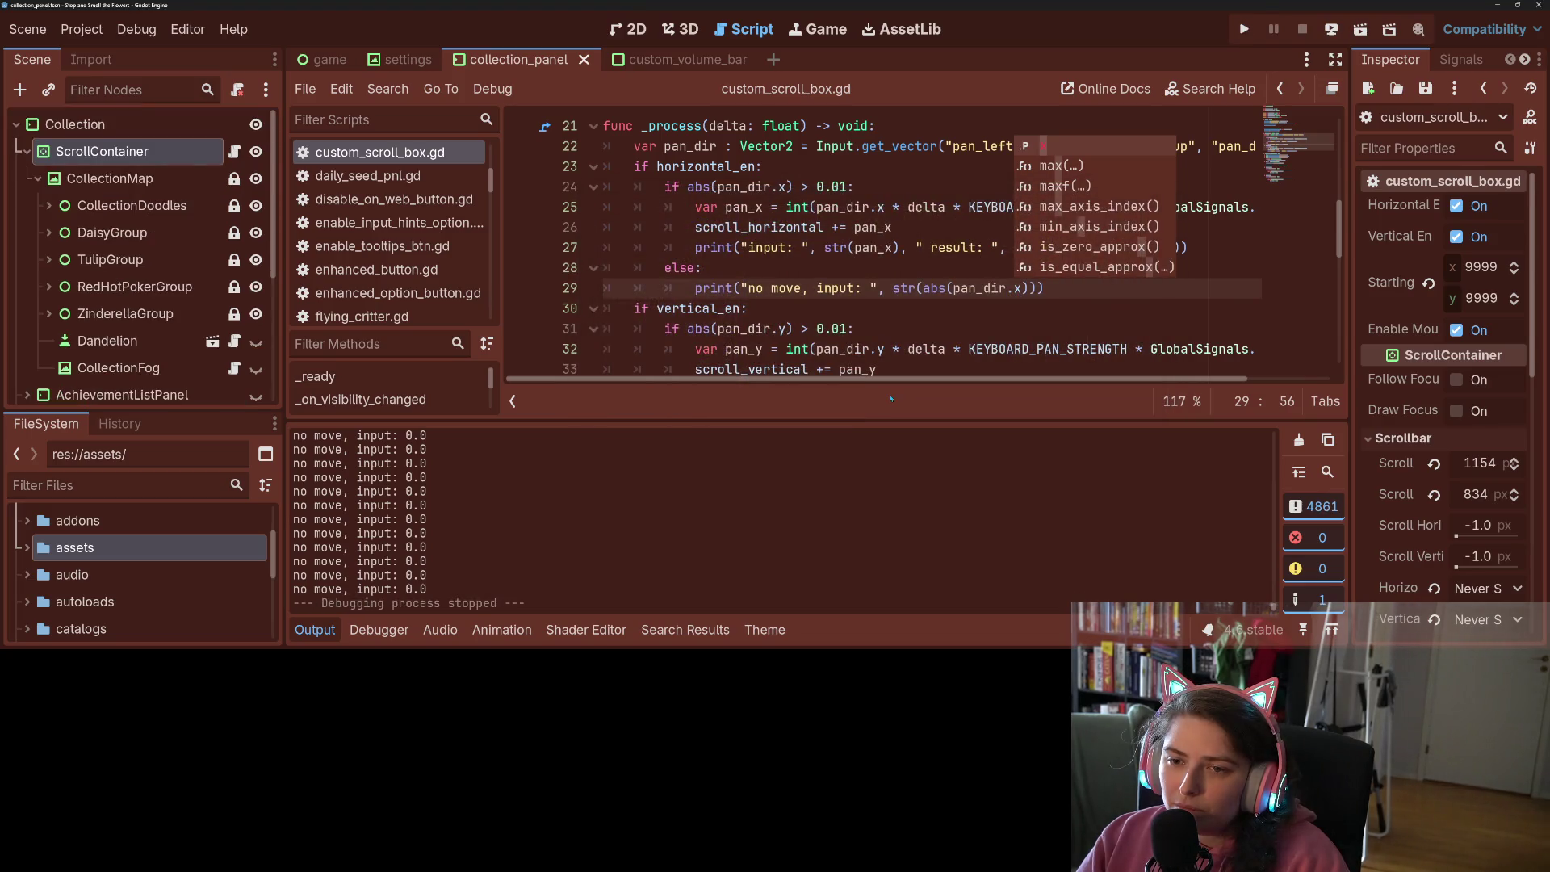
{"action": "left_click", "coordinate": [945, 310]}
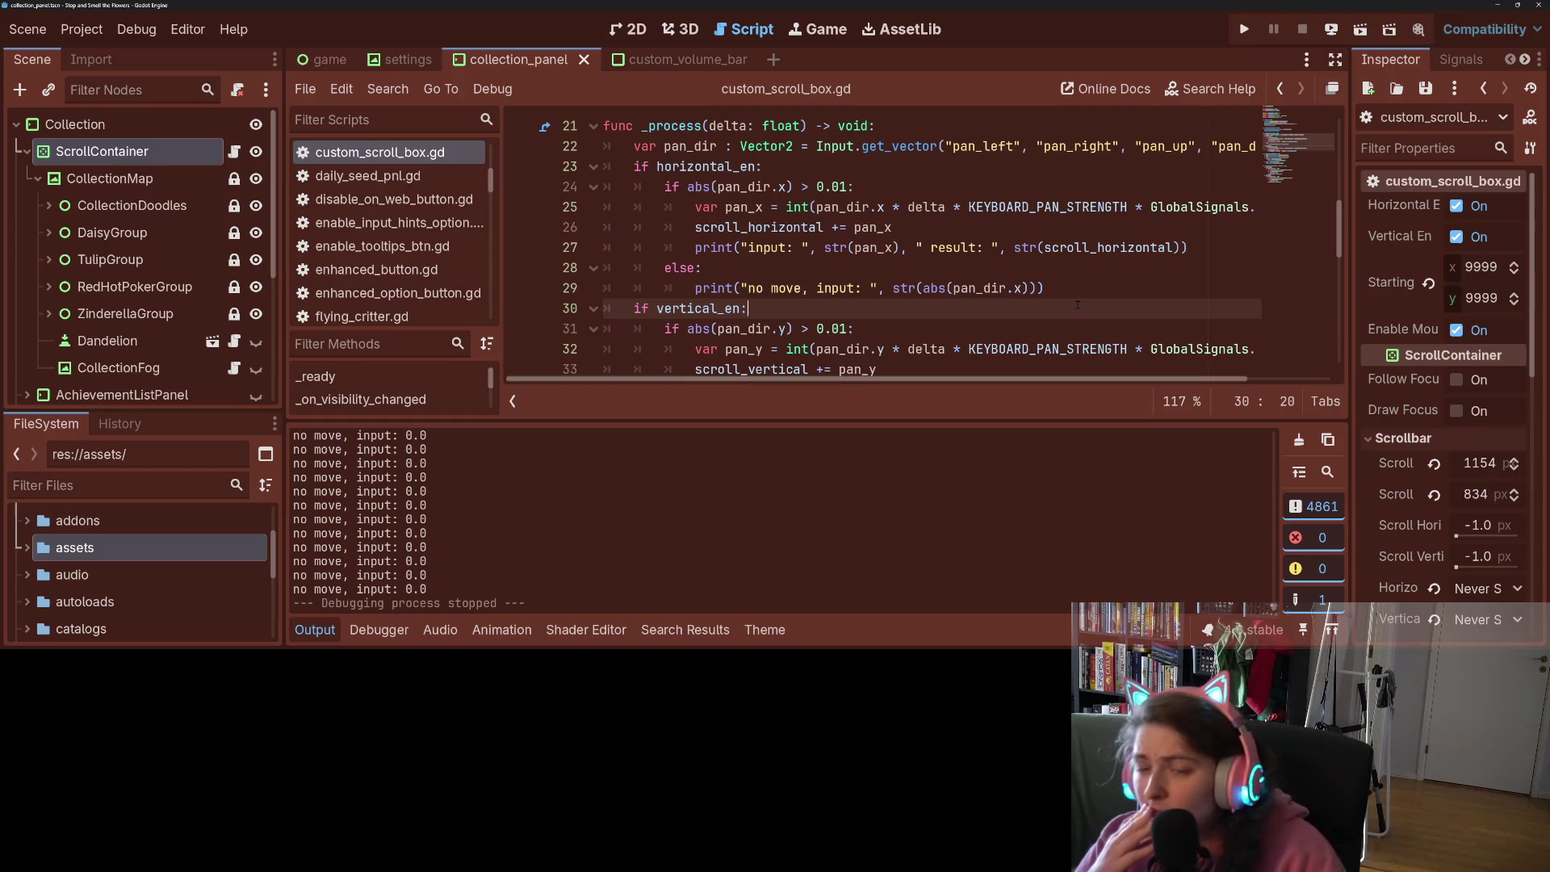
{"action": "scroll", "coordinate": [1078, 305], "scroll_direction": "up", "scroll_amount": 3}
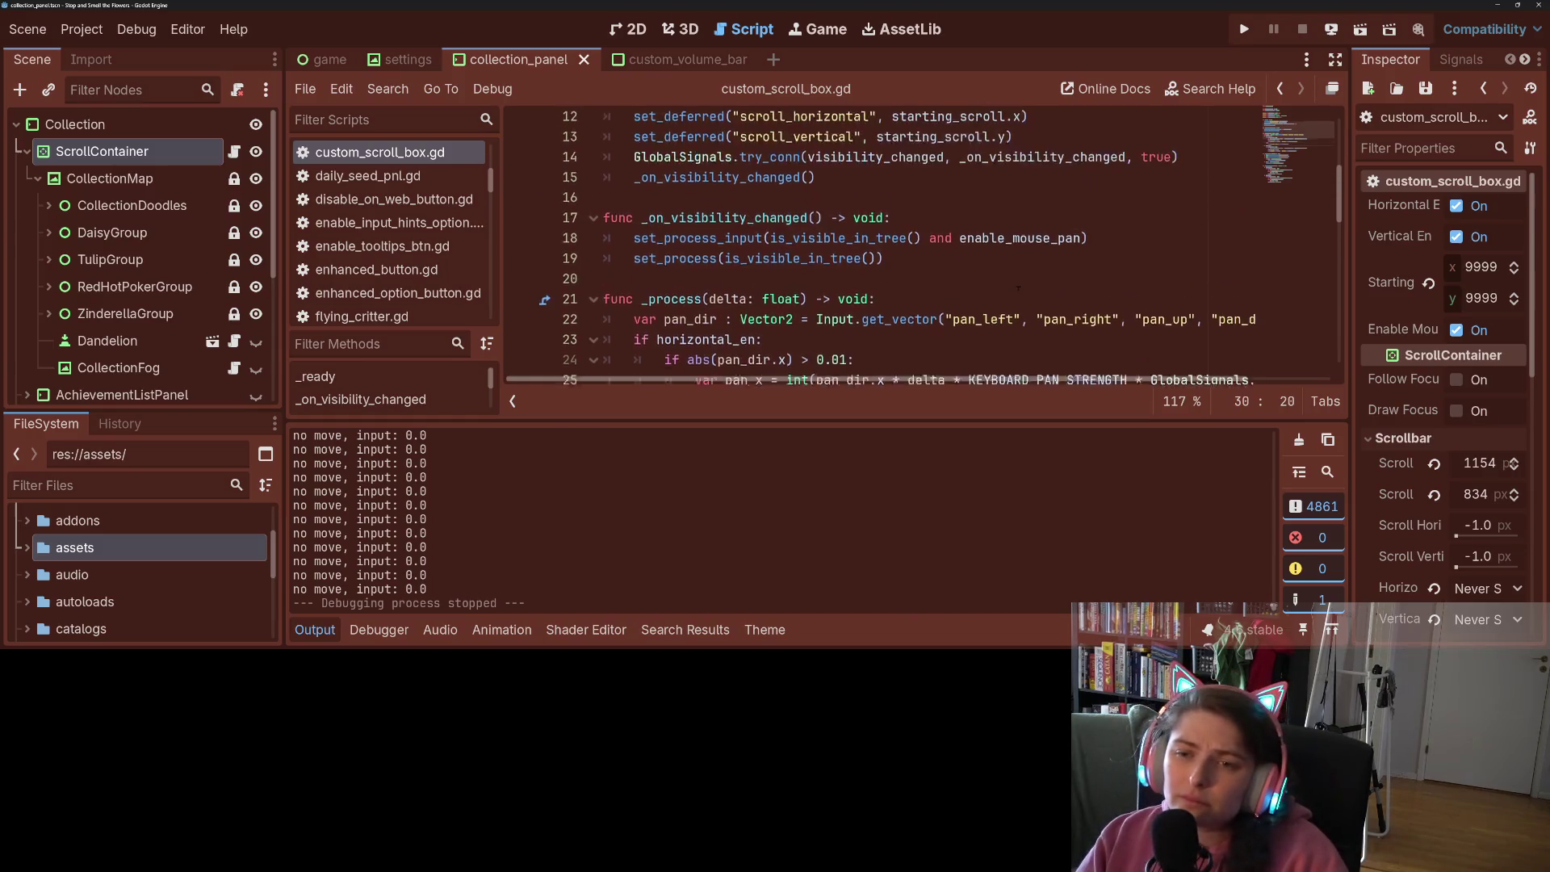
{"action": "scroll", "coordinate": [1078, 304], "scroll_direction": "down", "scroll_amount": 5}
{"action": "scroll", "coordinate": [1078, 304], "scroll_direction": "up", "scroll_amount": 2}
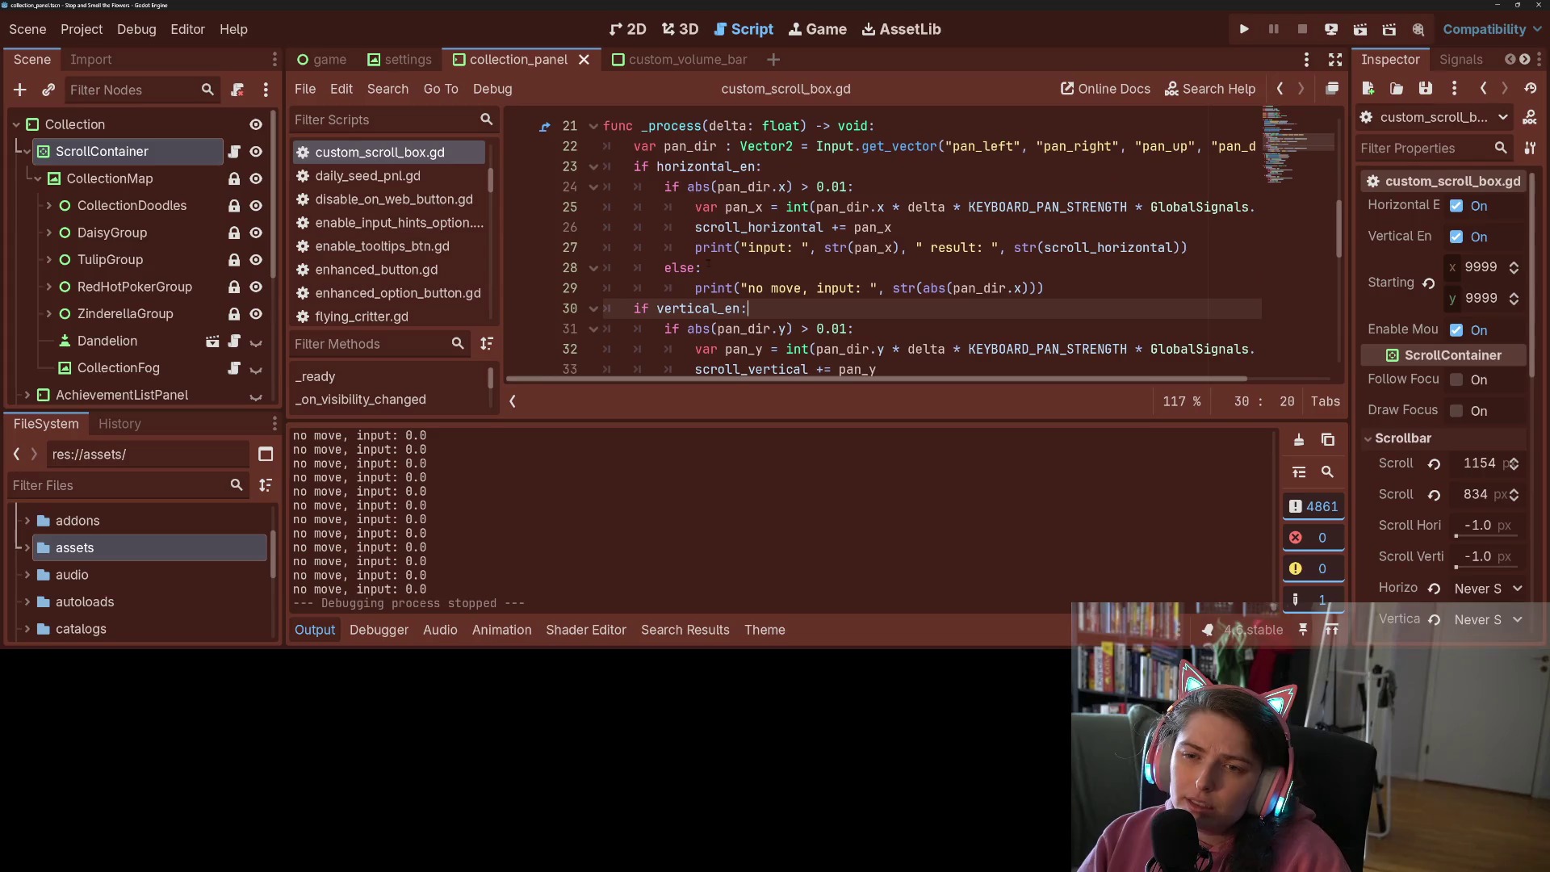
{"action": "double_click", "coordinate": [729, 166]}
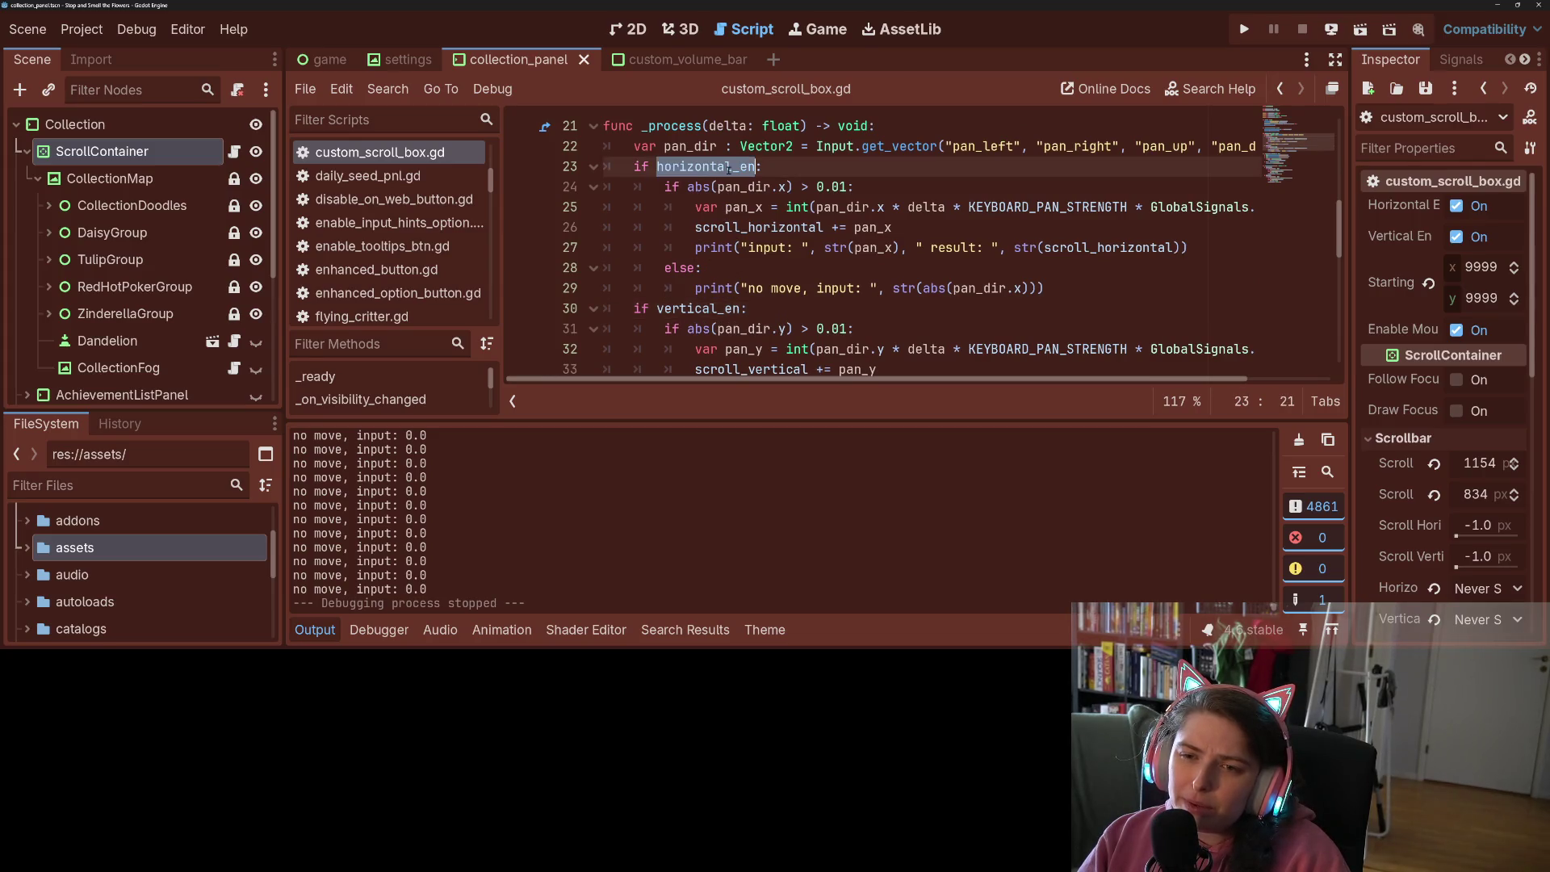
{"action": "left_click", "coordinate": [710, 187]}
{"action": "double_click", "coordinate": [726, 187]}
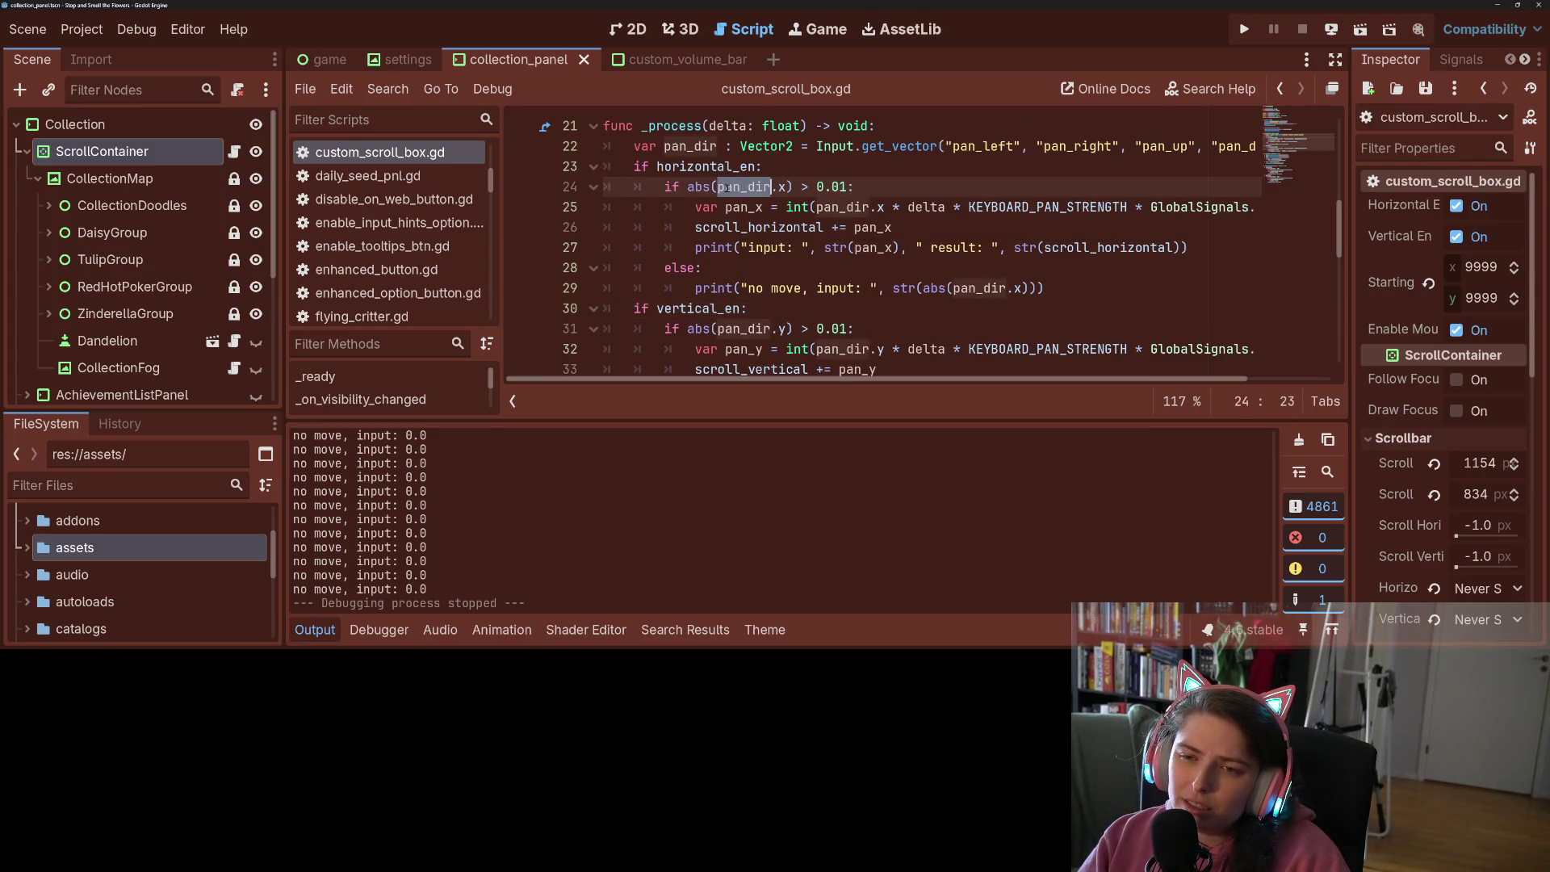
{"action": "mouse_move", "coordinate": [795, 380]}
{"action": "left_mouse_down"}
{"action": "mouse_move", "coordinate": [1068, 376]}
{"action": "mouse_move", "coordinate": [978, 377]}
{"action": "left_mouse_up"}
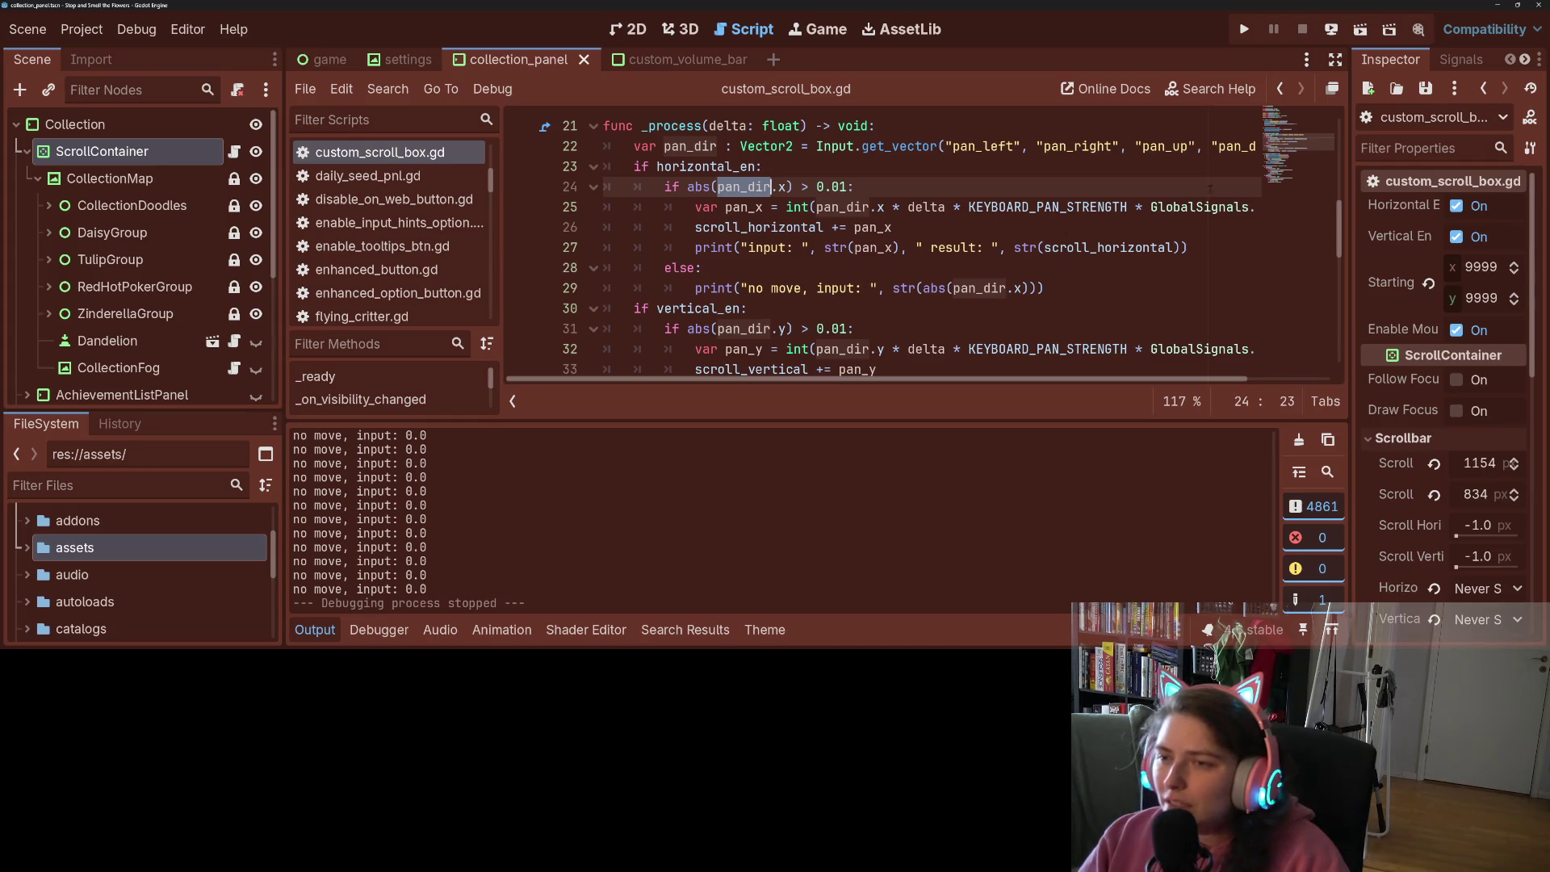
{"action": "double_click", "coordinate": [1160, 145]}
{"action": "double_click", "coordinate": [1088, 146]}
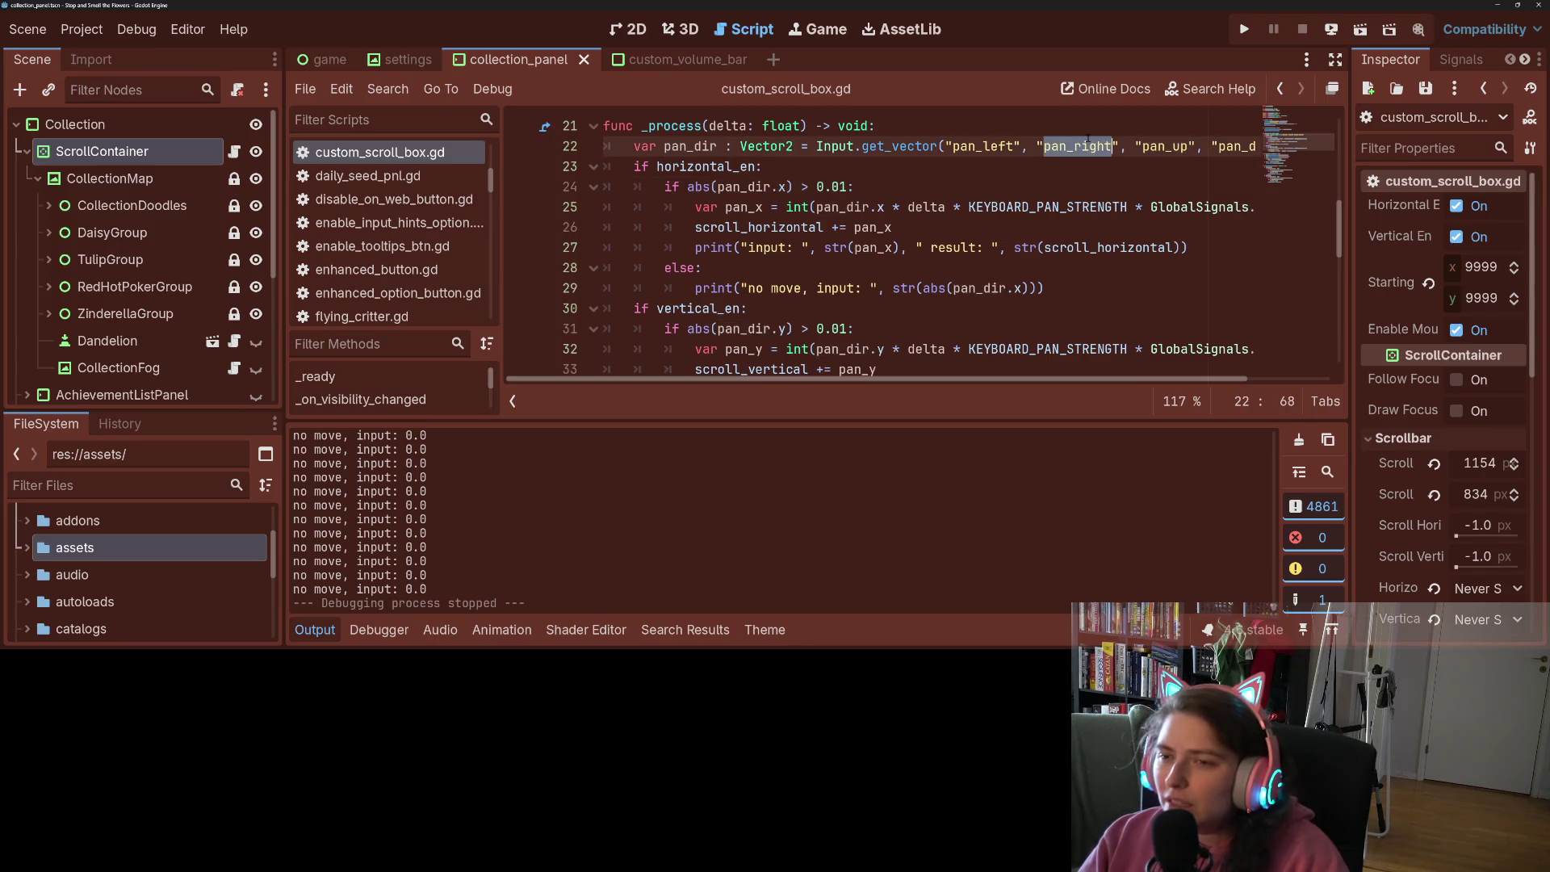
In Project Settings' Input Map, change pan_right's joypad event to Joypad Axis 2 + (Right Stick Right)
{"action": "left_click", "coordinate": [82, 29]}
{"action": "left_click", "coordinate": [109, 52]}
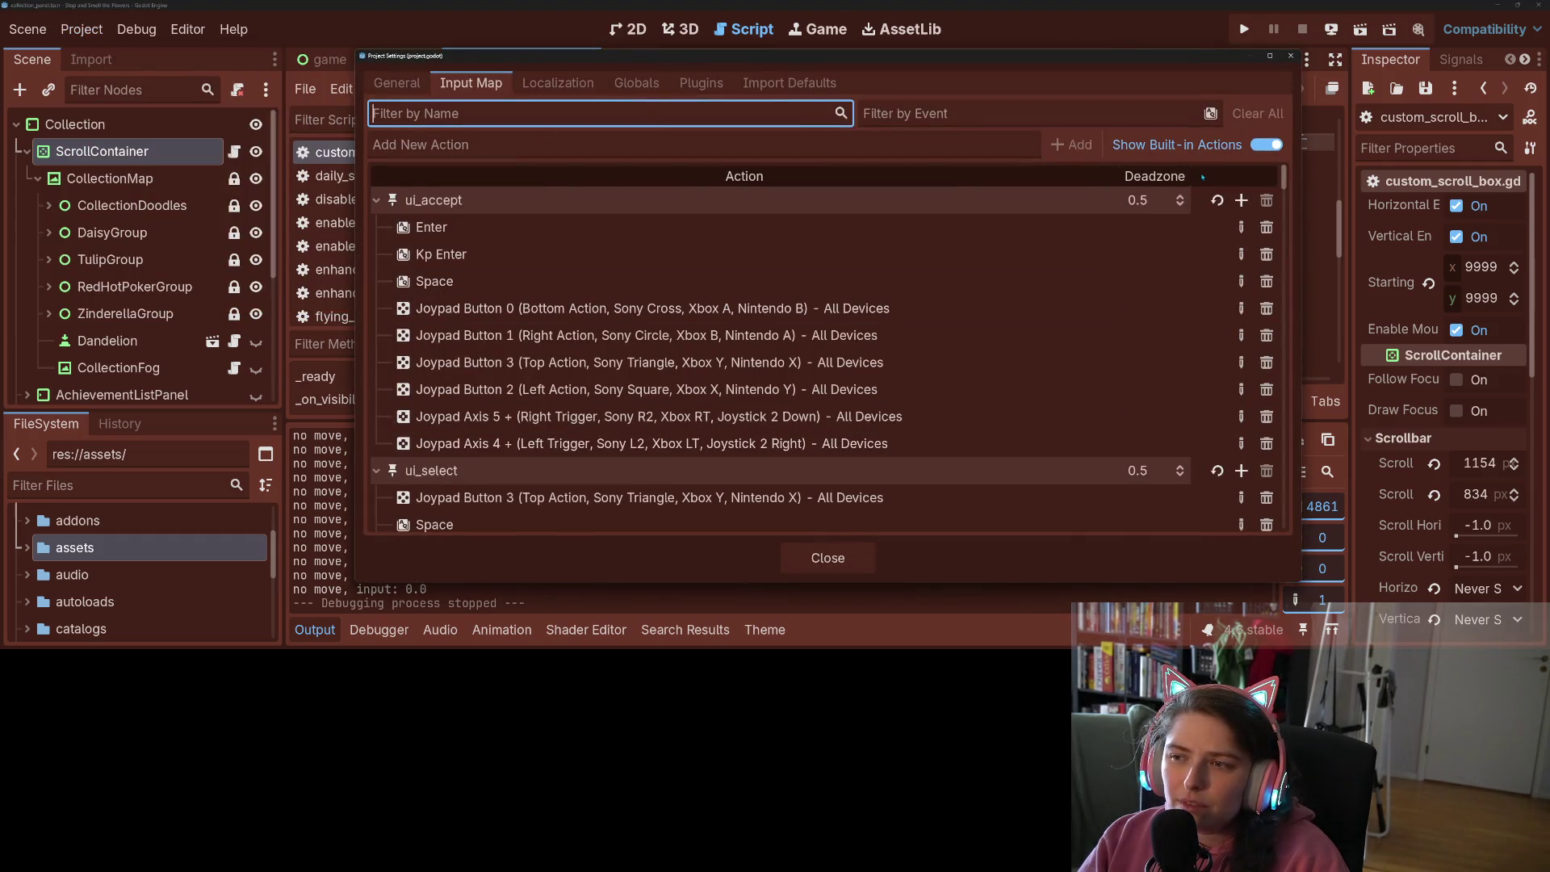
{"action": "left_click", "coordinate": [1266, 145]}
{"action": "mouse_move", "coordinate": [1217, 62]}
{"action": "left_mouse_down"}
{"action": "mouse_move", "coordinate": [729, 71]}
{"action": "mouse_move", "coordinate": [1229, 69]}
{"action": "left_mouse_up"}
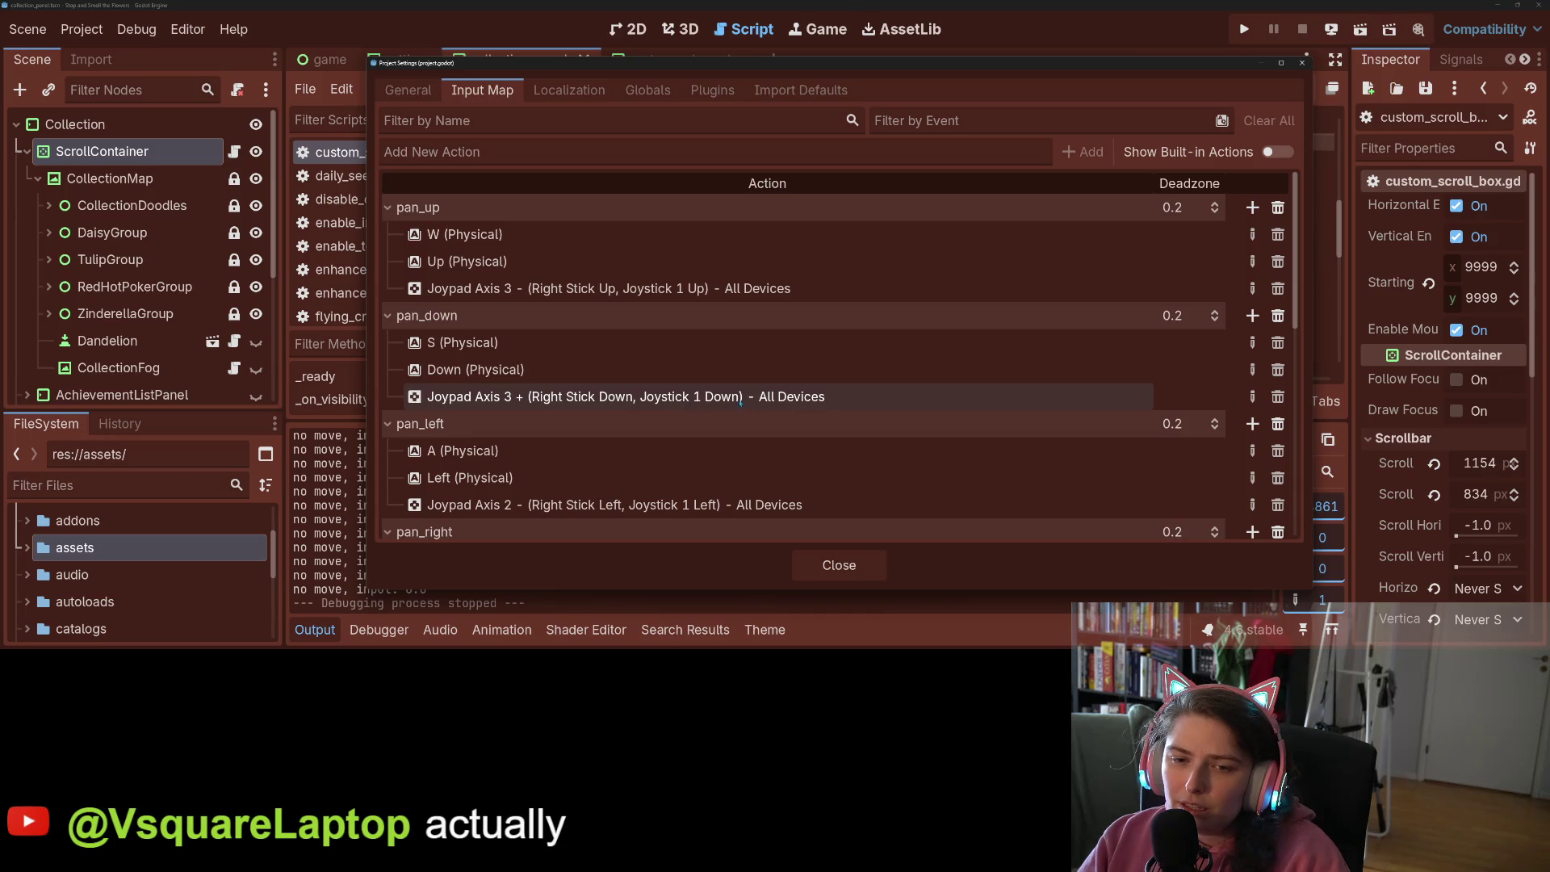
{"action": "scroll", "coordinate": [654, 297], "scroll_direction": "down", "scroll_amount": 3}
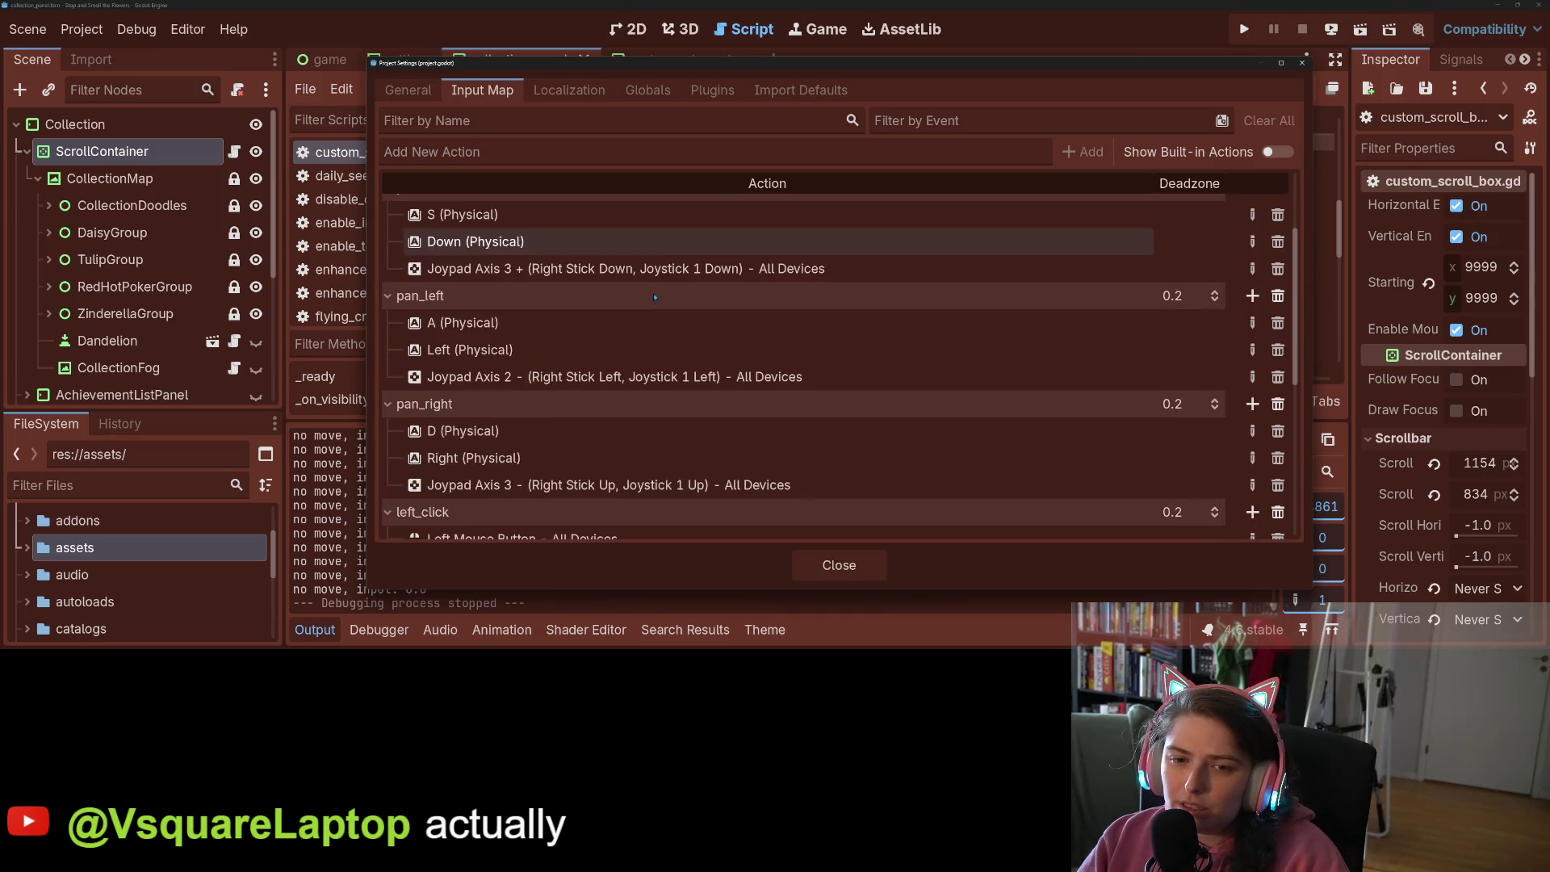
{"action": "scroll", "coordinate": [627, 336], "scroll_direction": "up", "scroll_amount": 1}
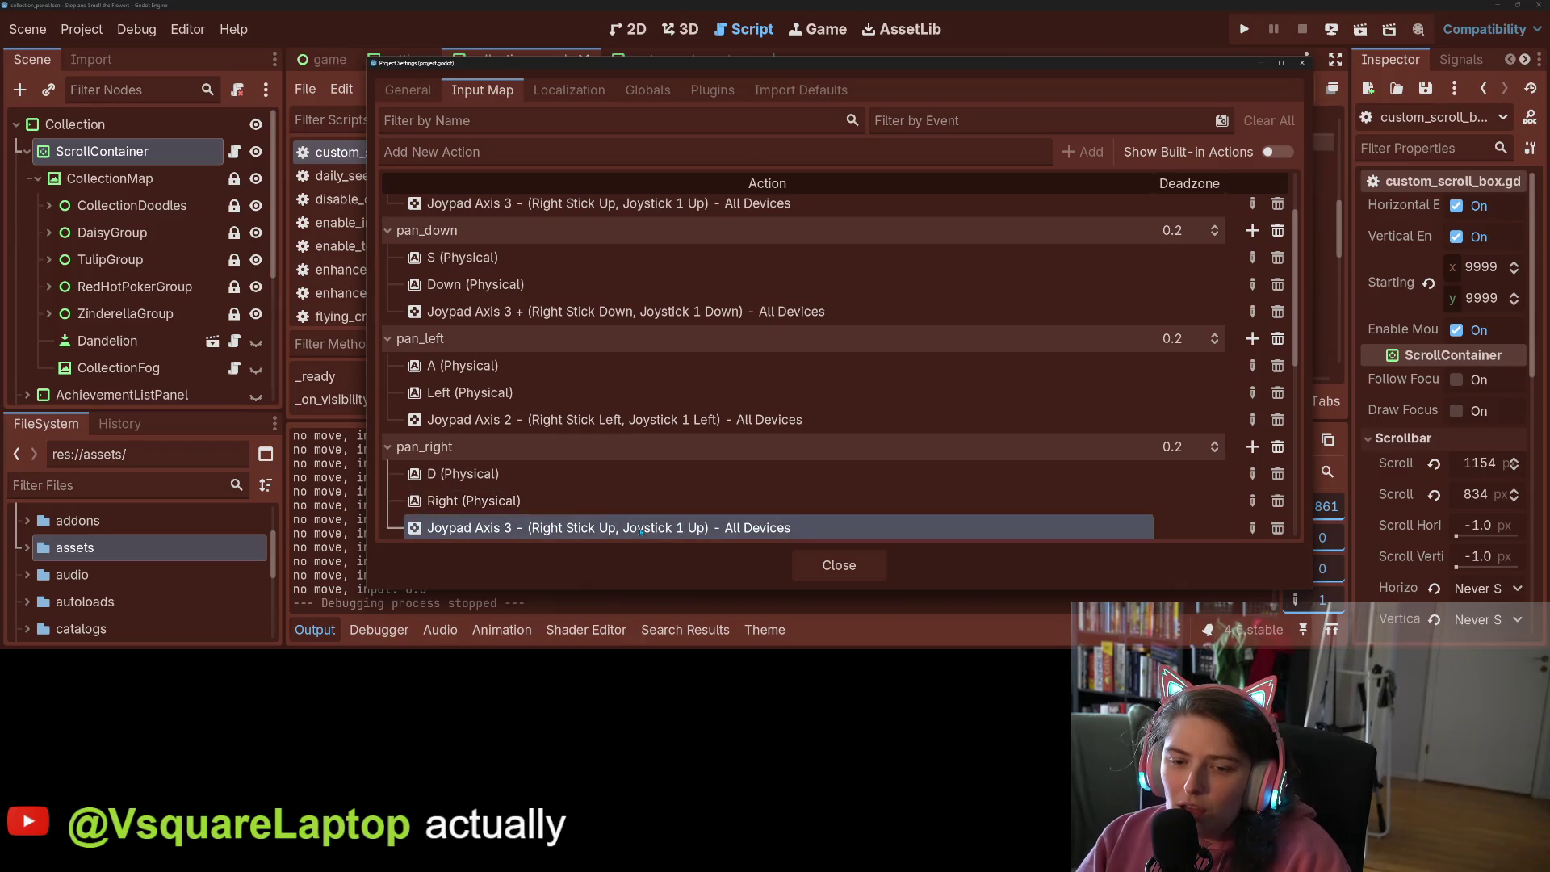
{"action": "scroll", "coordinate": [728, 437], "scroll_direction": "down", "scroll_amount": 1}
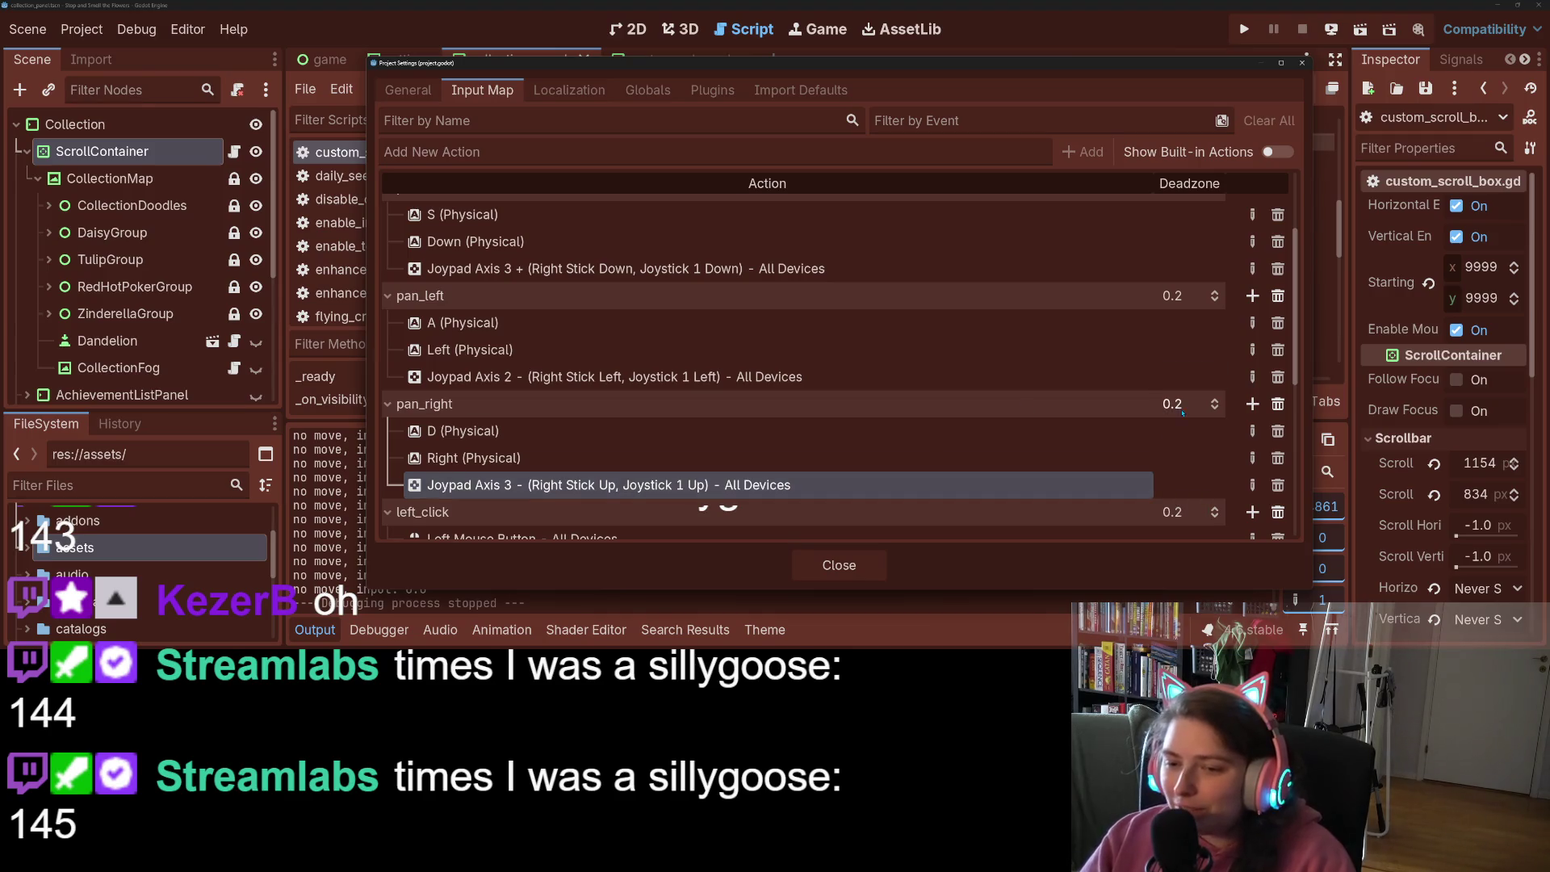
{"action": "left_click", "coordinate": [1253, 484]}
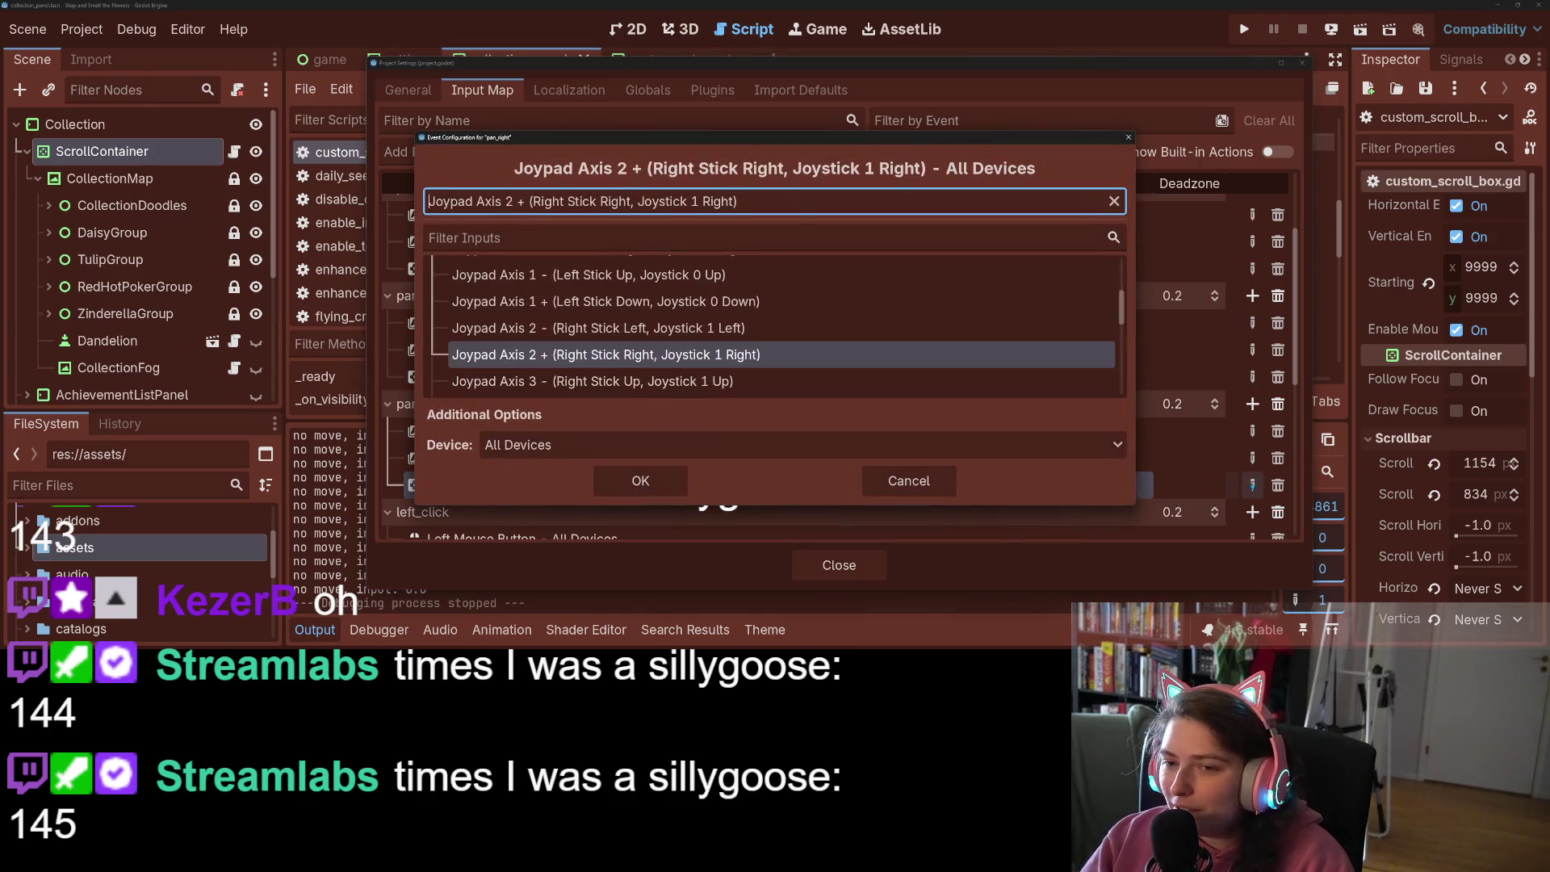
{"action": "left_click", "coordinate": [658, 482]}
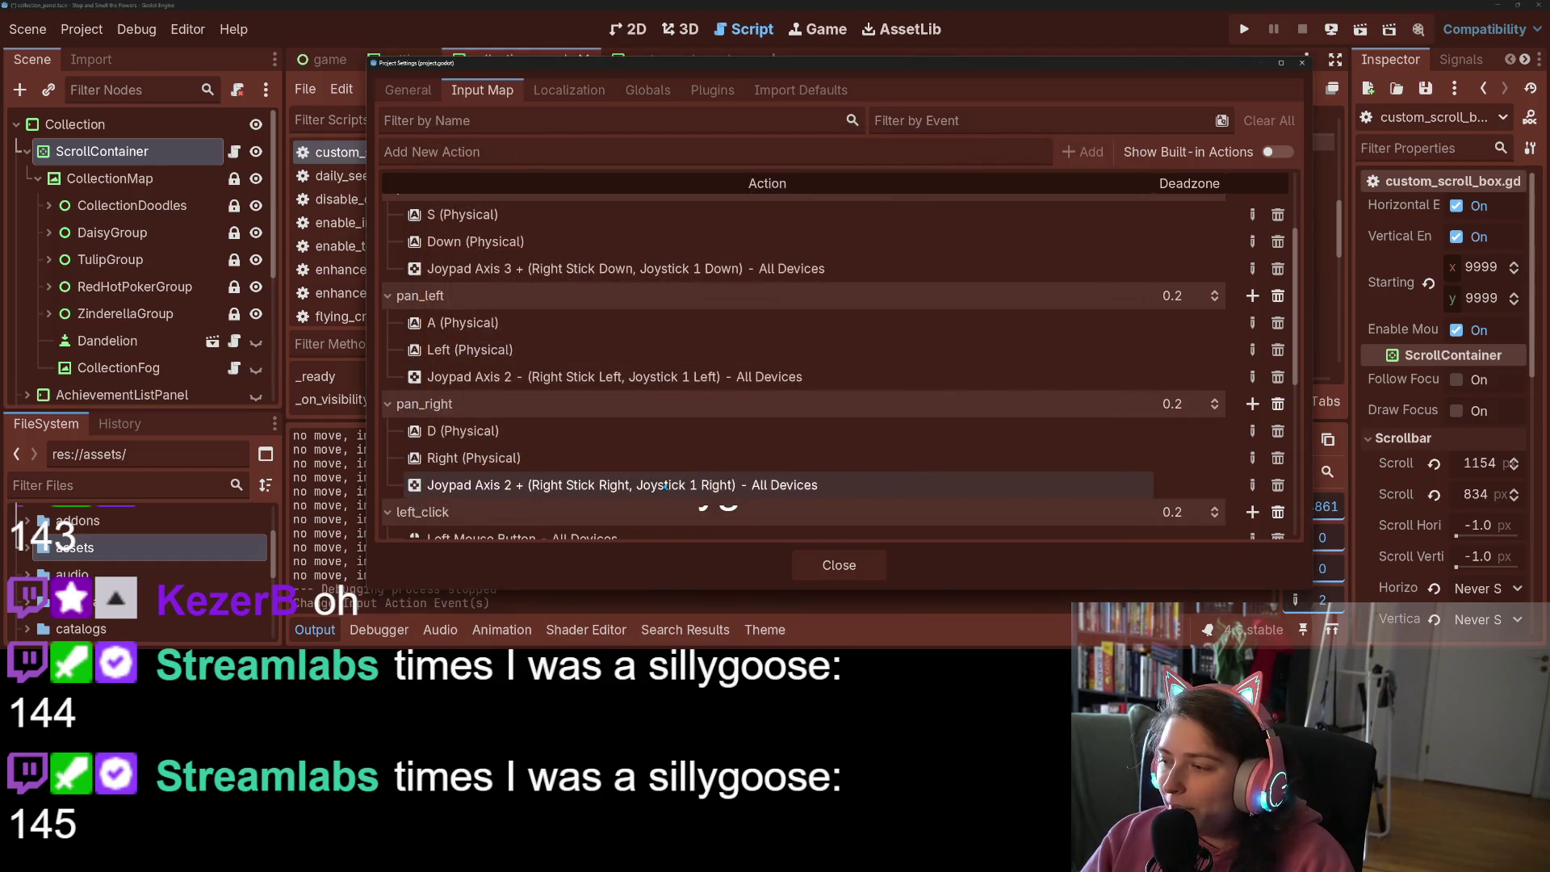
{"action": "left_click", "coordinate": [830, 563]}
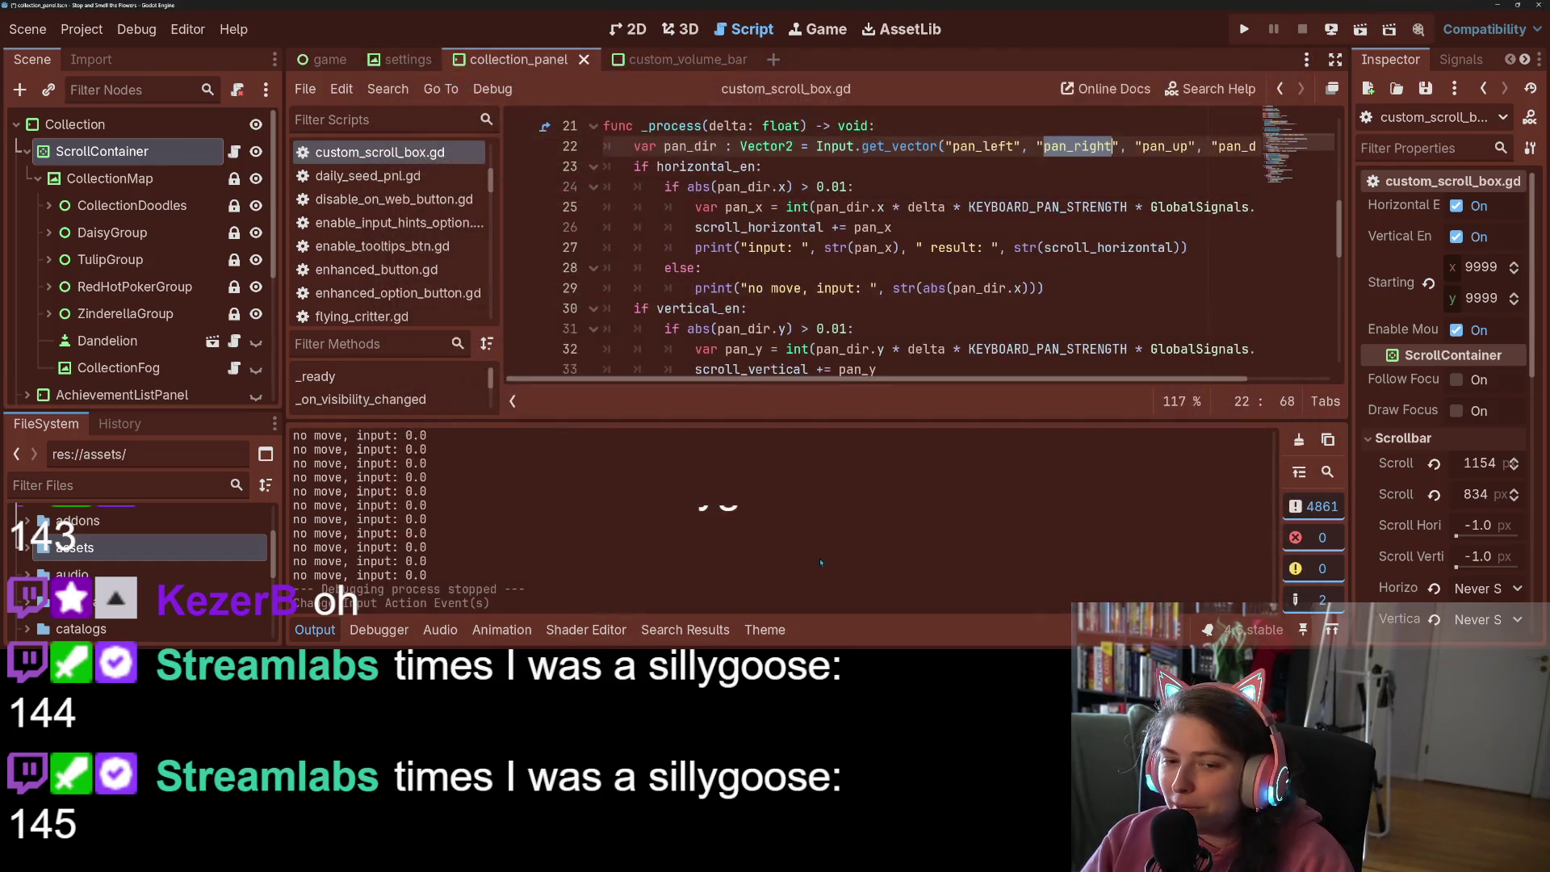
Save the scene, run the project with F5, and open the Collection board
{"action": "key", "text": "ctrl+s"}
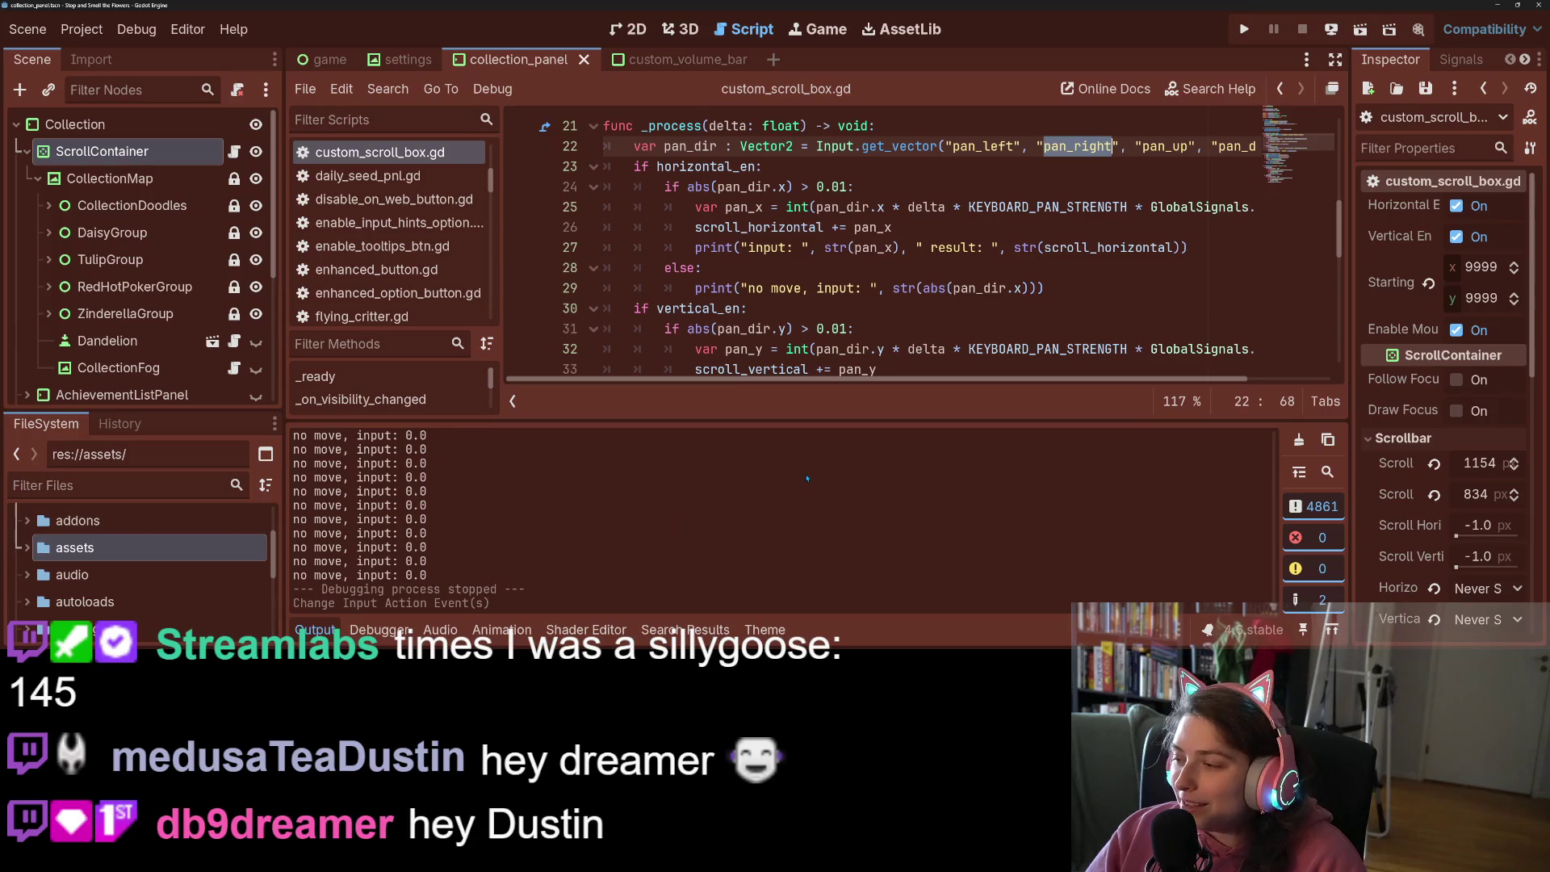
{"action": "key", "text": "F5"}
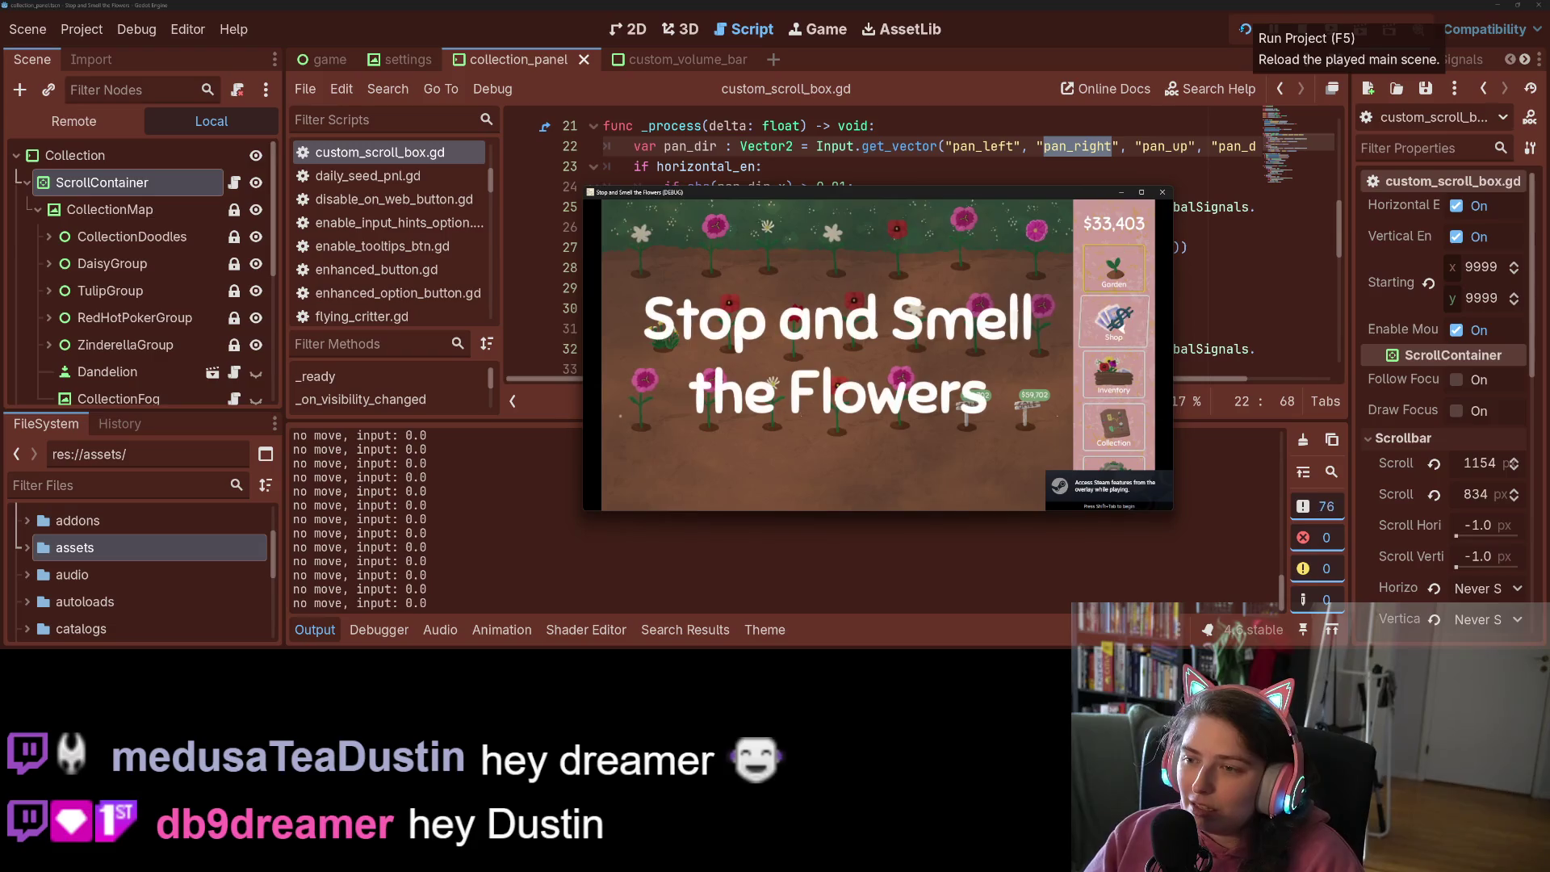
{"action": "left_click", "coordinate": [1119, 427]}
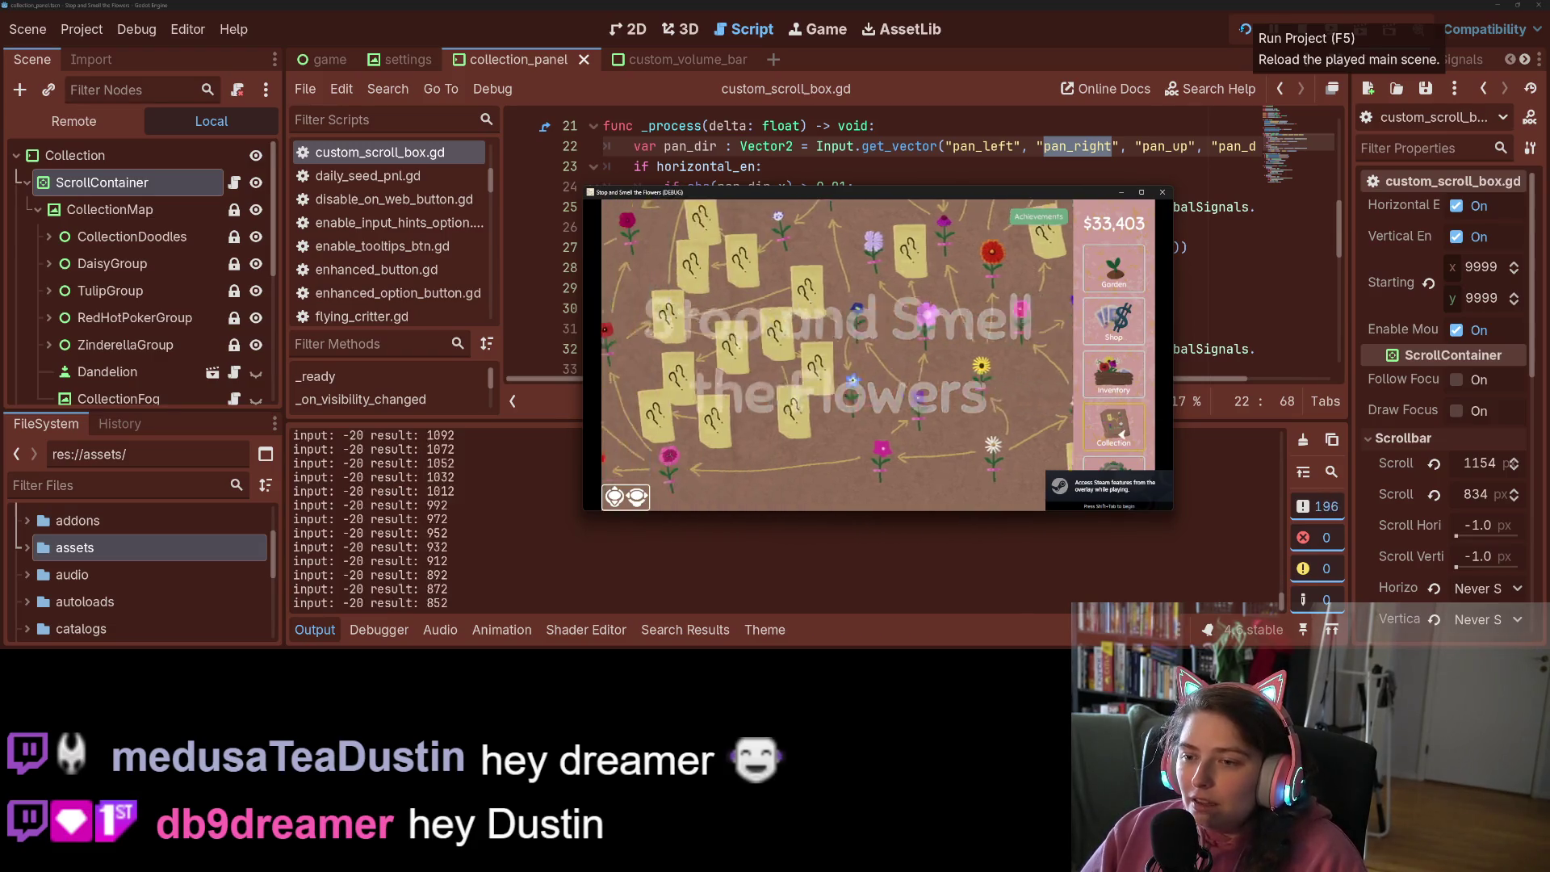
Pan the collection board in every direction with the arrow keys while watching the Output log
{"action": "key", "text": "Right"}
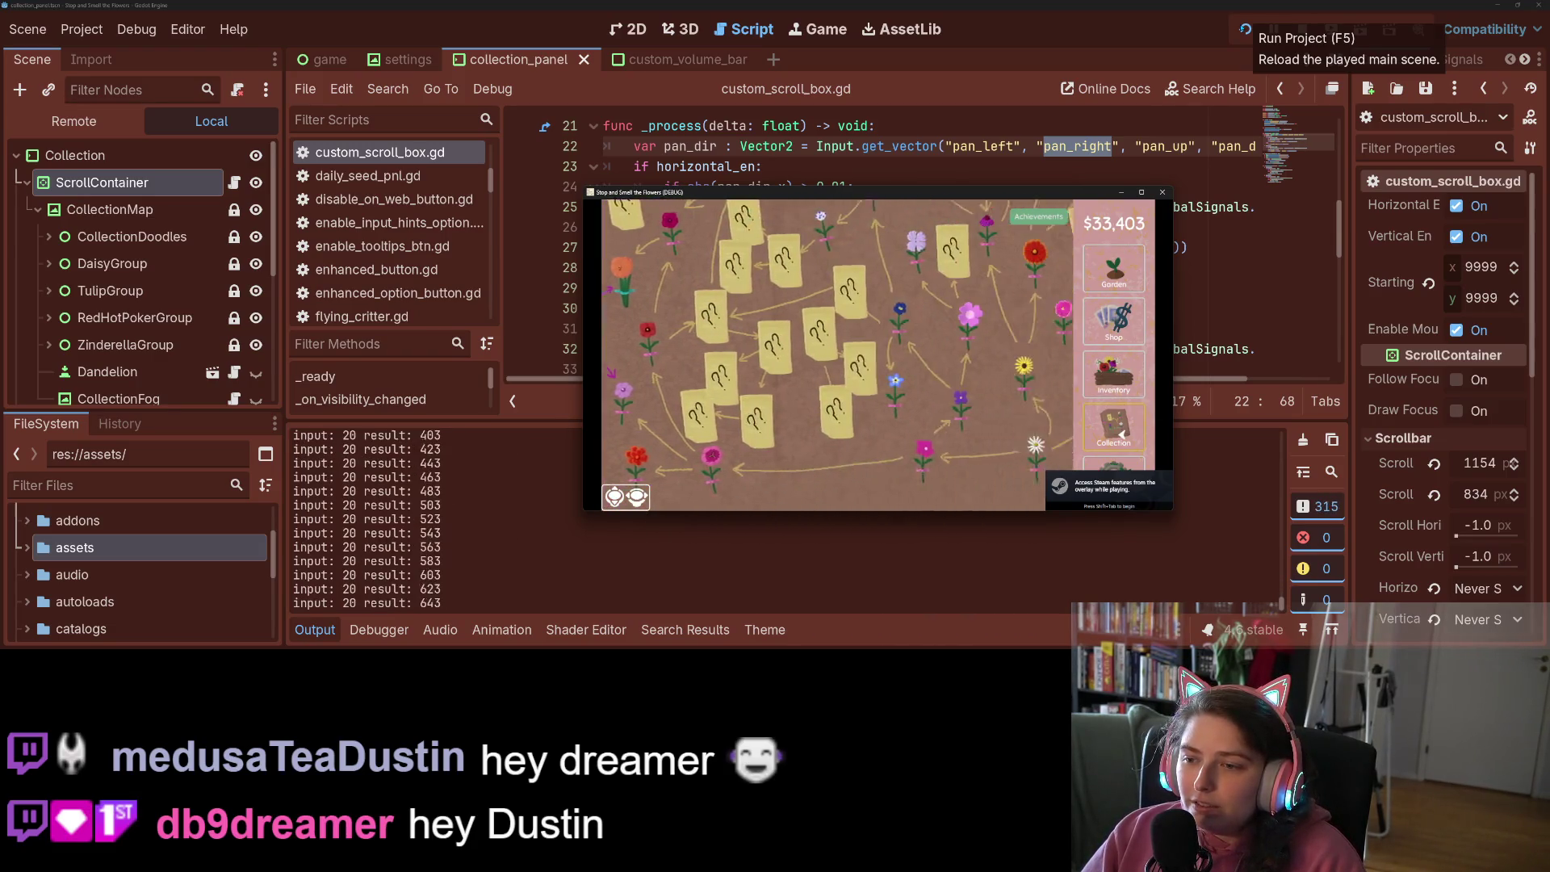
{"action": "key", "text": "Up"}
{"action": "key", "text": "Left"}
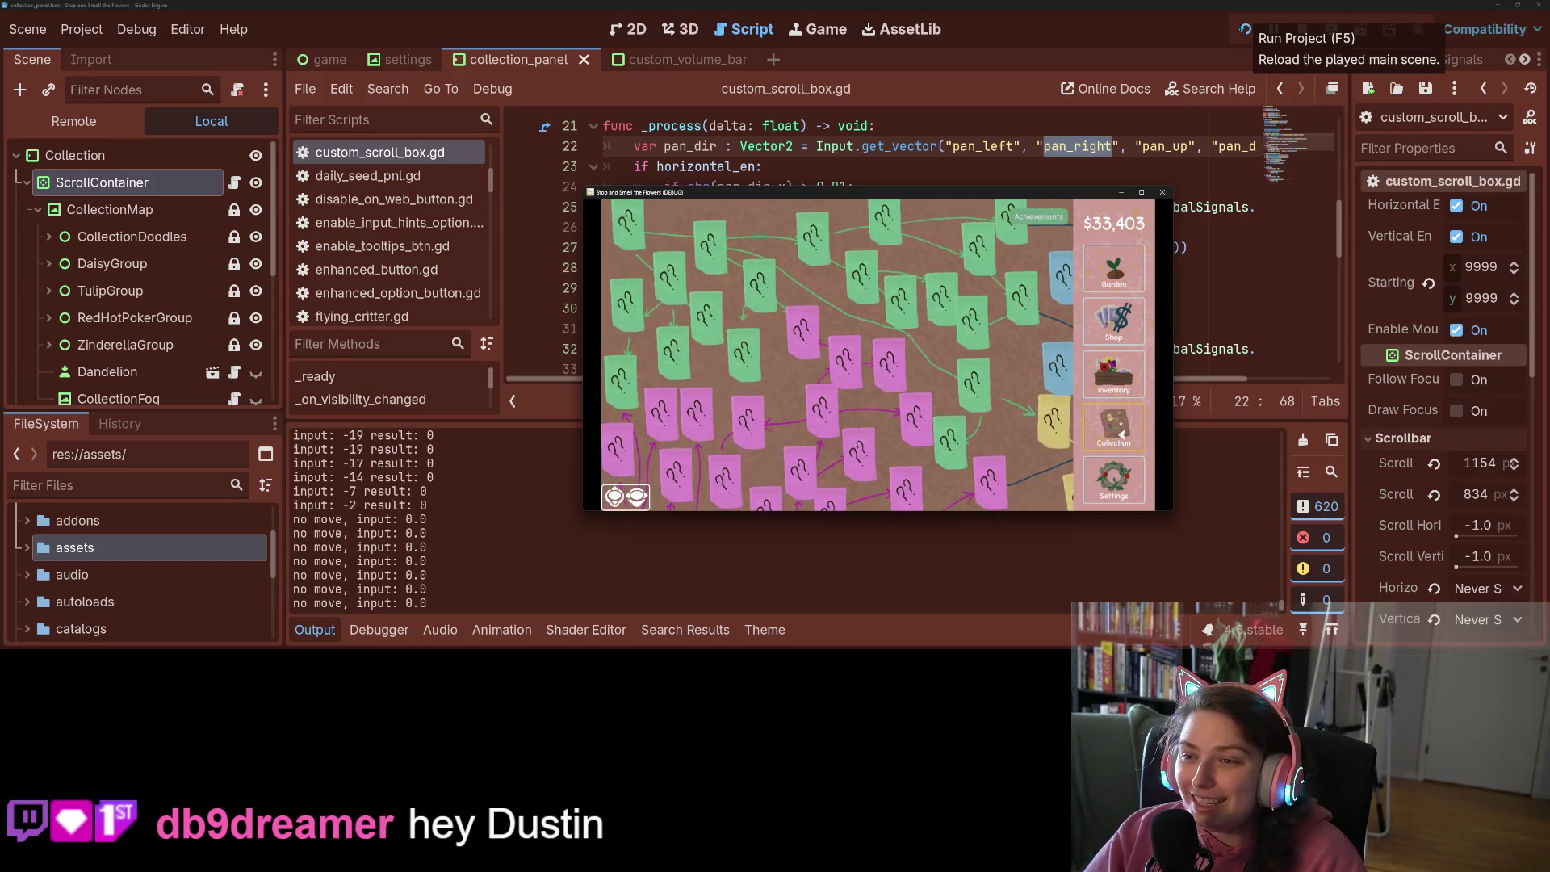
{"action": "key", "text": "Right"}
{"action": "key", "text": "Left"}
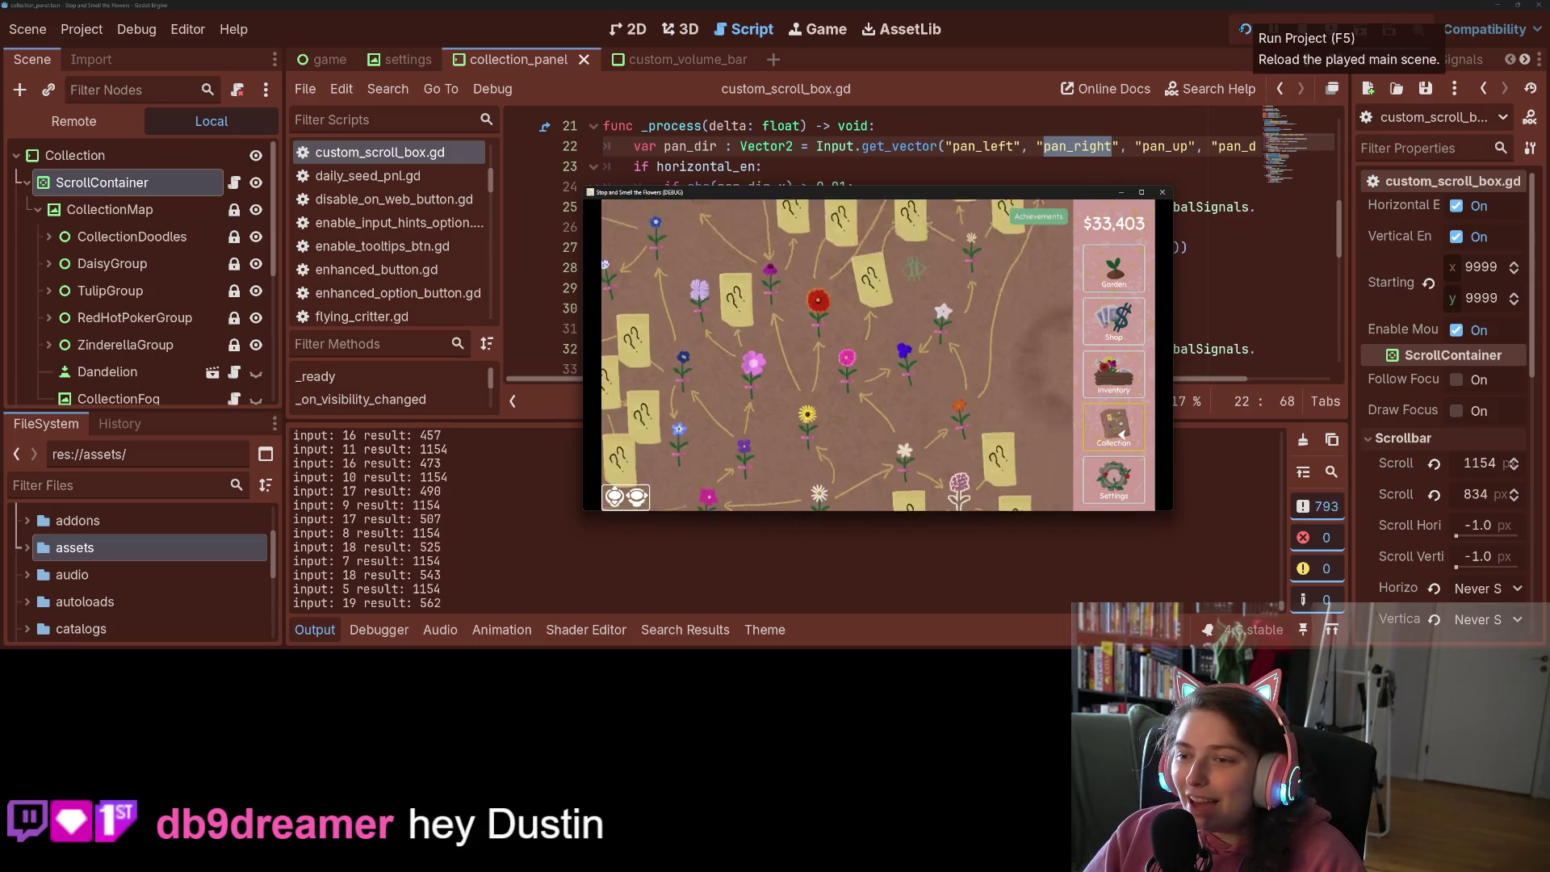
{"action": "key", "text": "Right"}
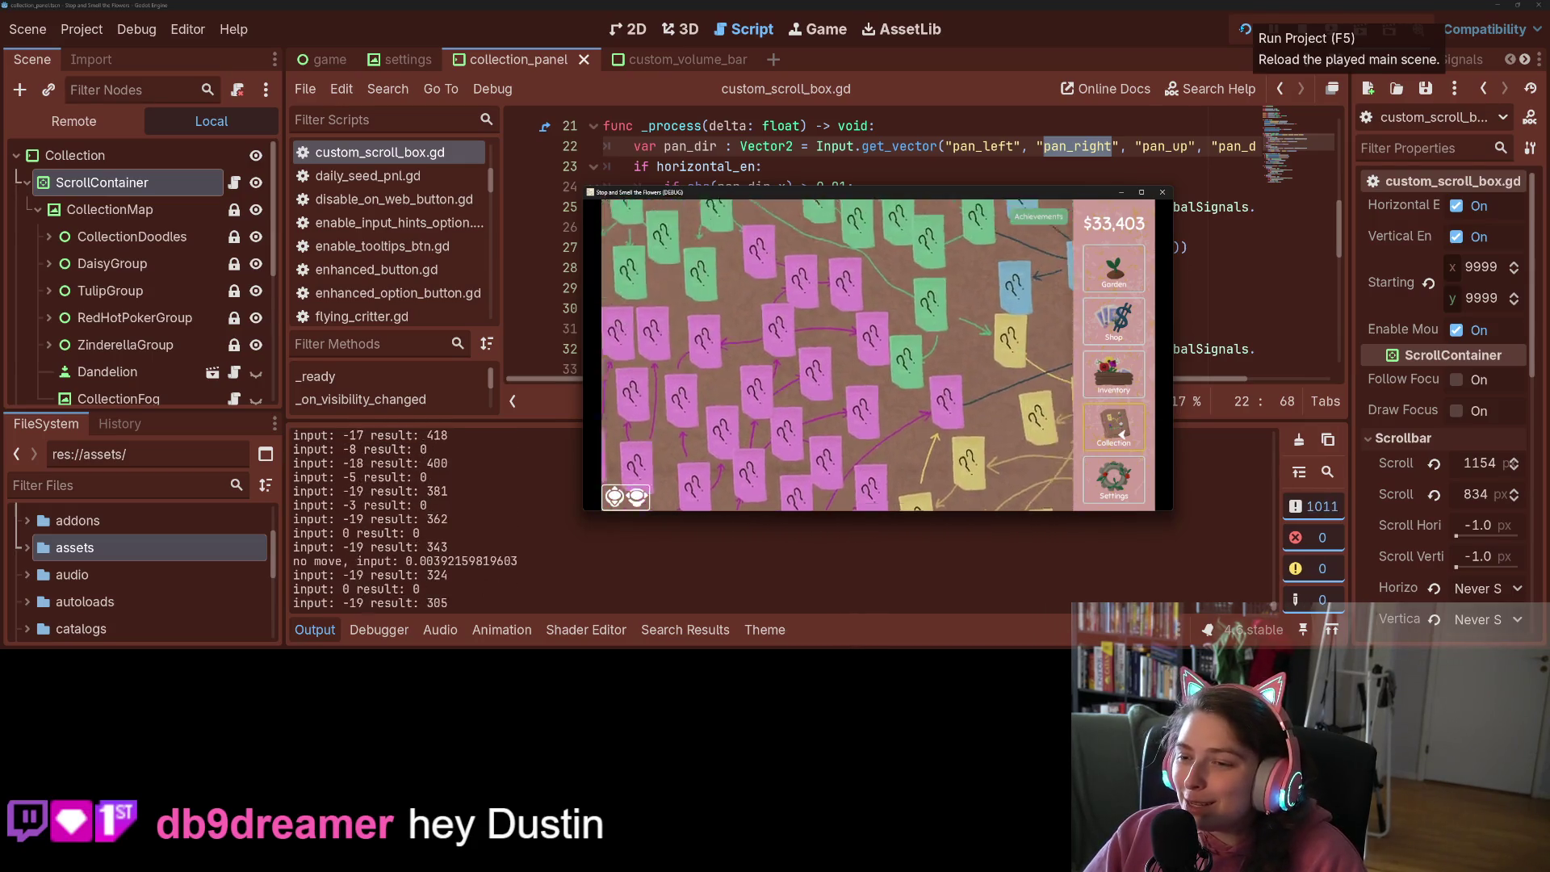
{"action": "key", "text": "Left"}
{"action": "key", "text": "Up"}
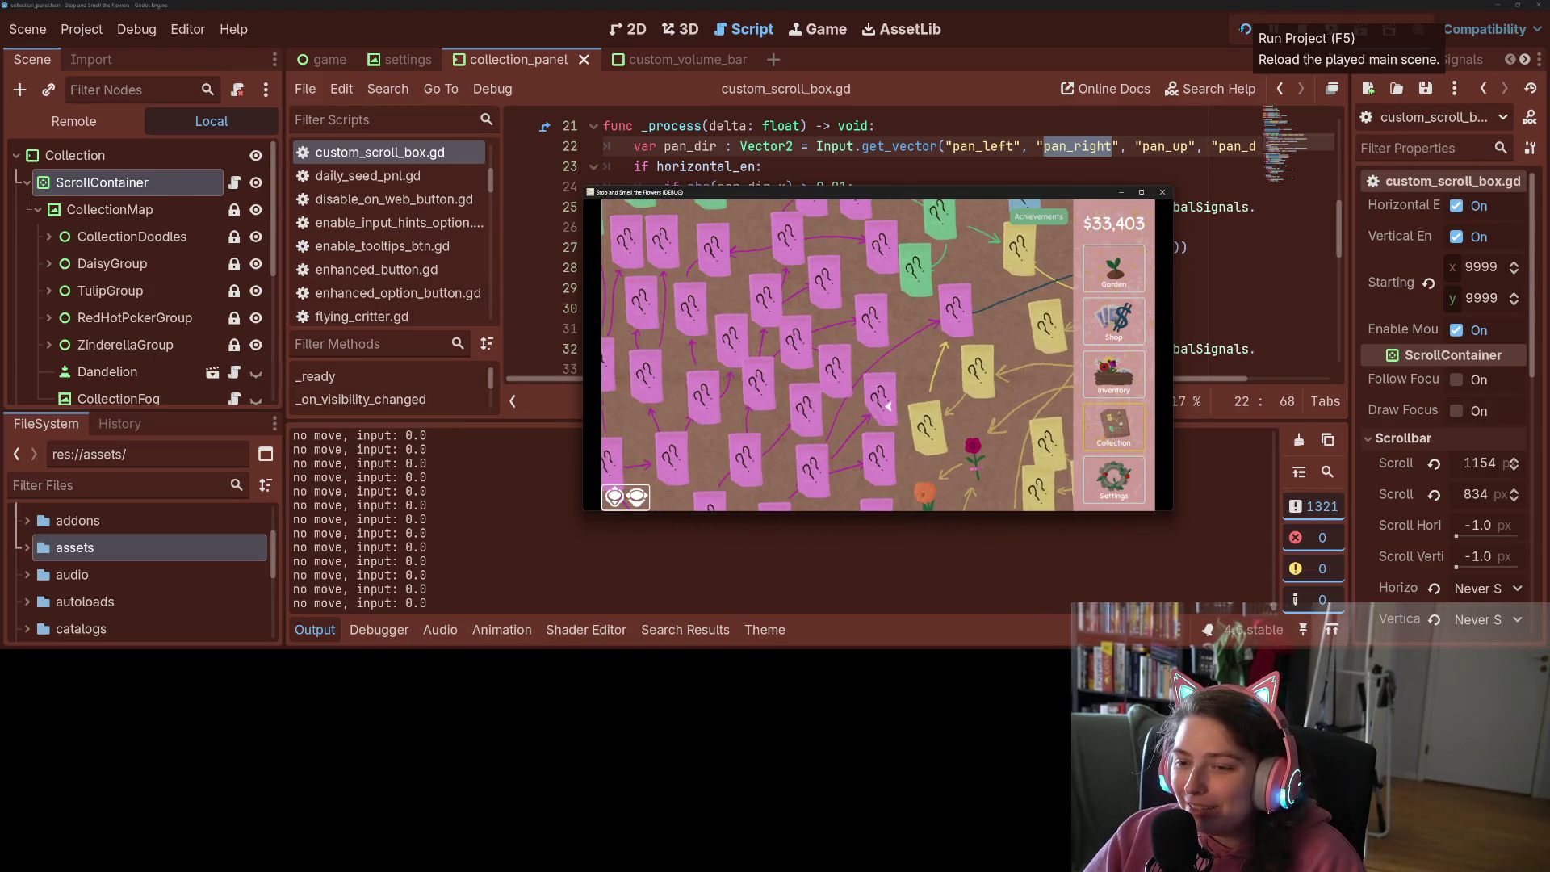
{"action": "key", "text": "Right"}
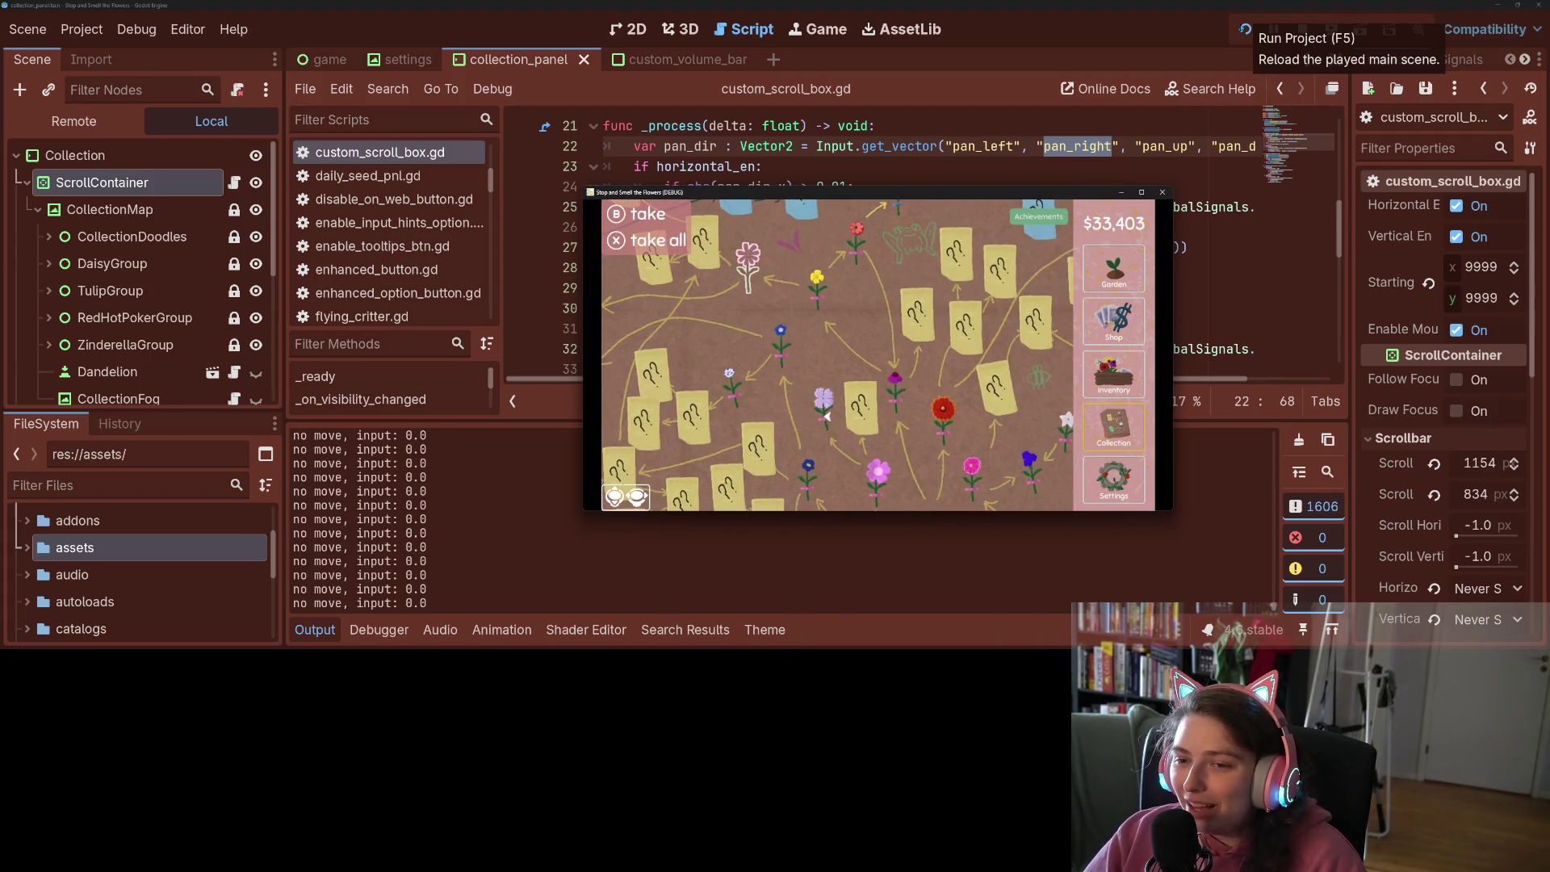
{"action": "key", "text": "Left"}
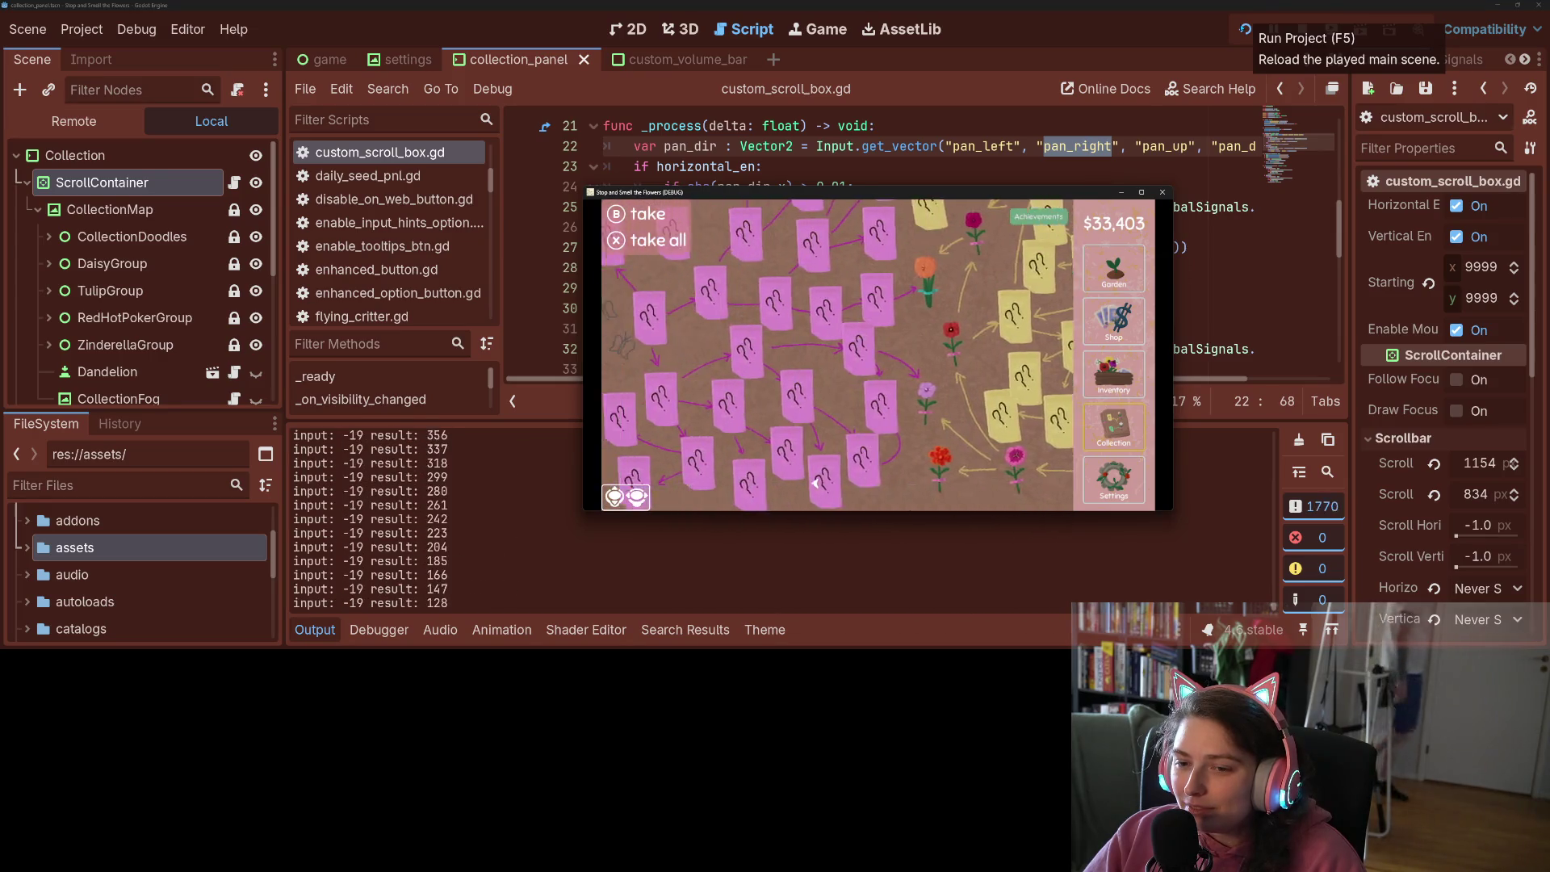
{"action": "key", "text": "Up"}
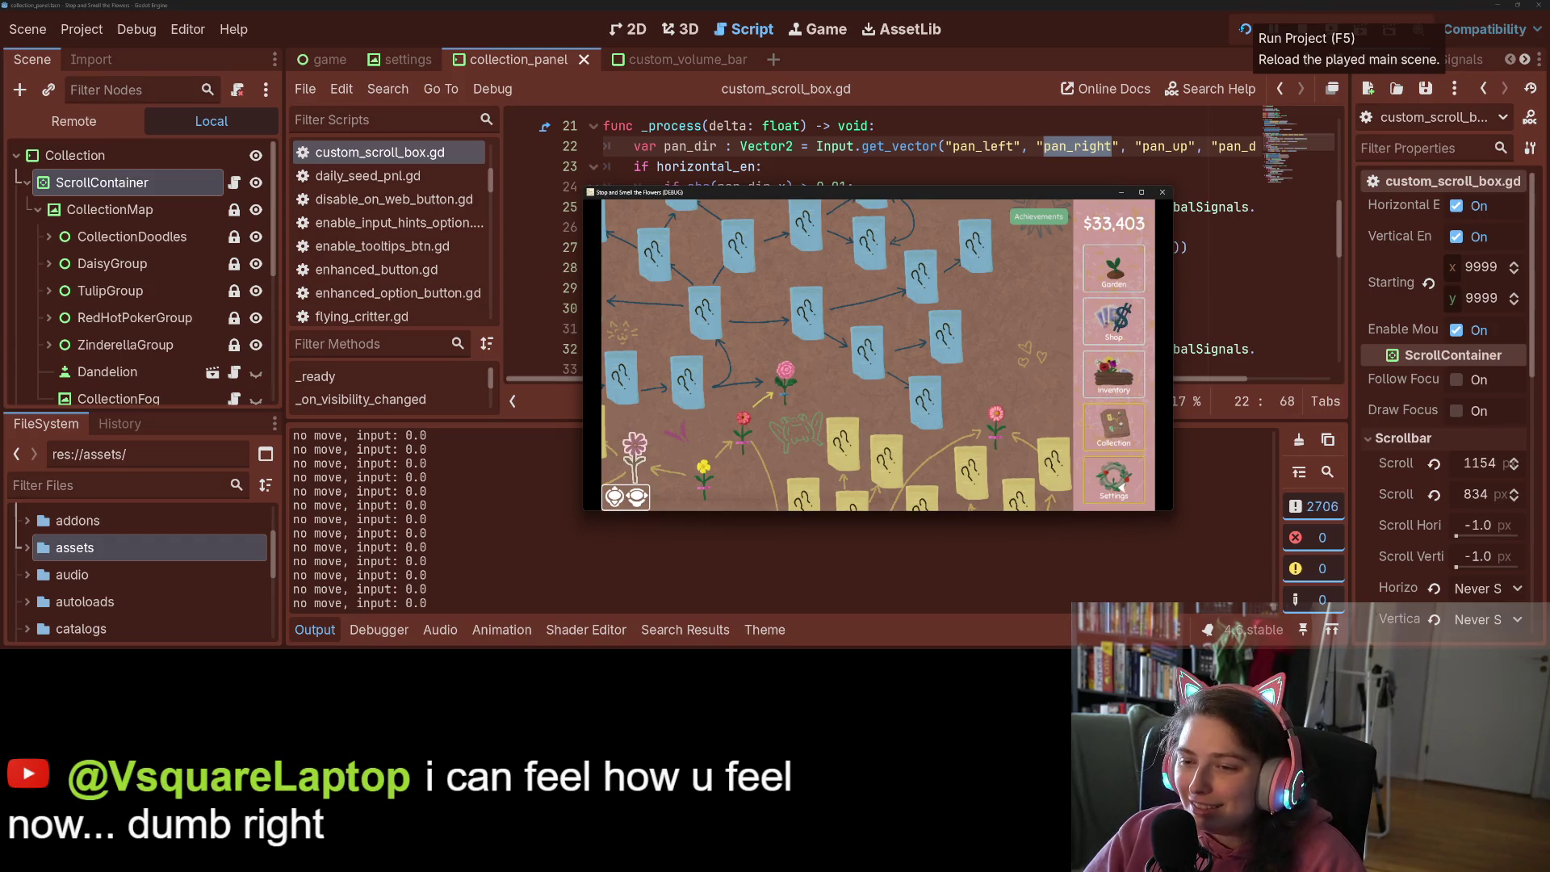
Switch to the garden and back to the Collection map, pan it again, then stop the game
{"action": "left_click", "coordinate": [1118, 428]}
{"action": "left_click", "coordinate": [1122, 433]}
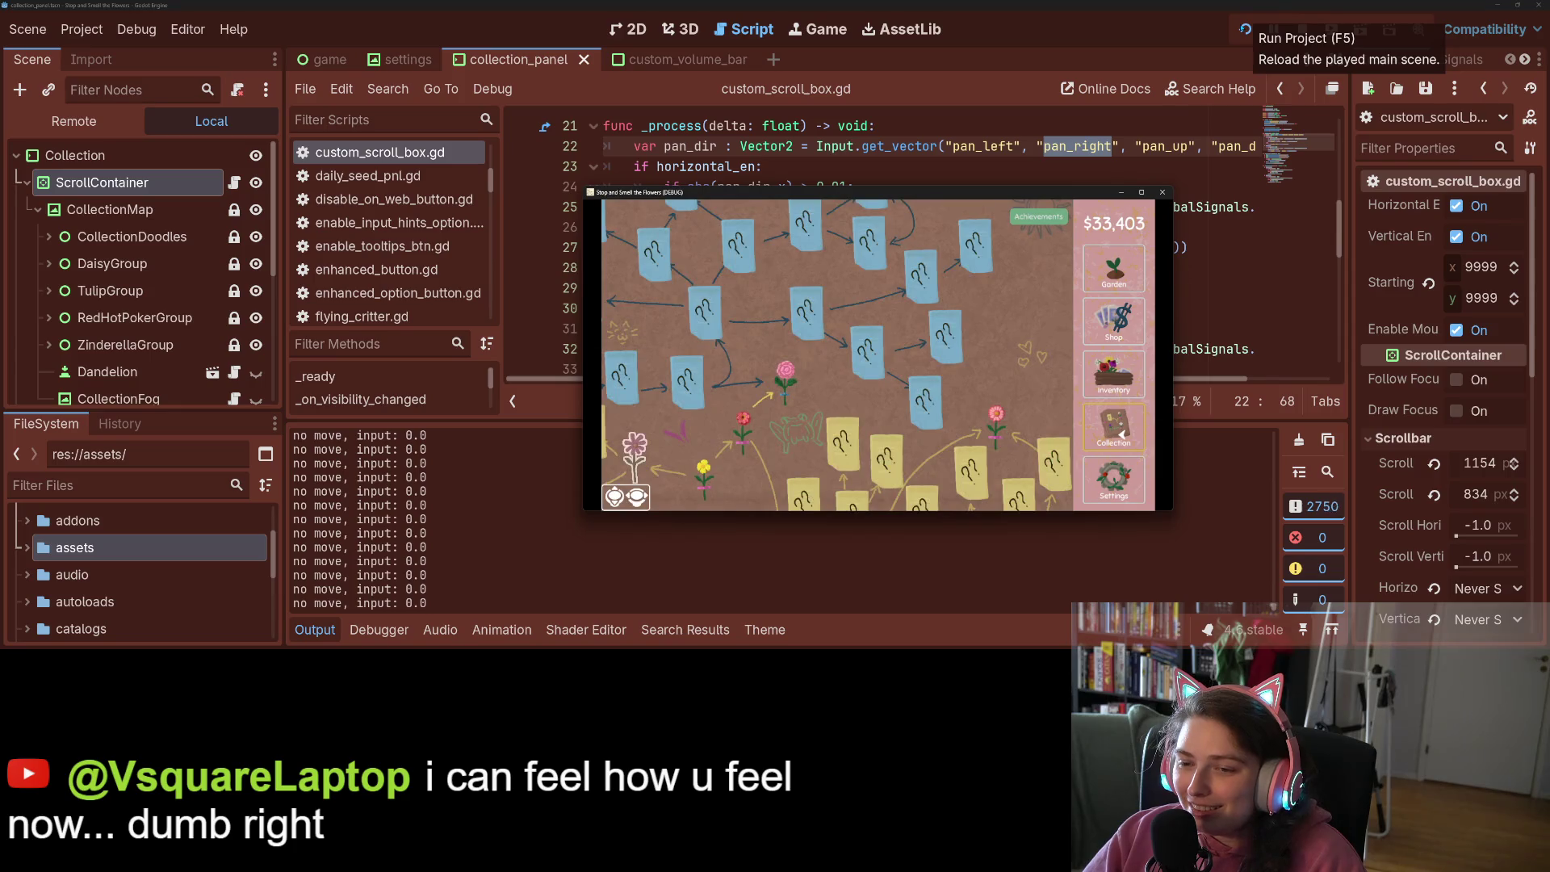
{"action": "key", "text": "Left"}
{"action": "key", "text": "Right"}
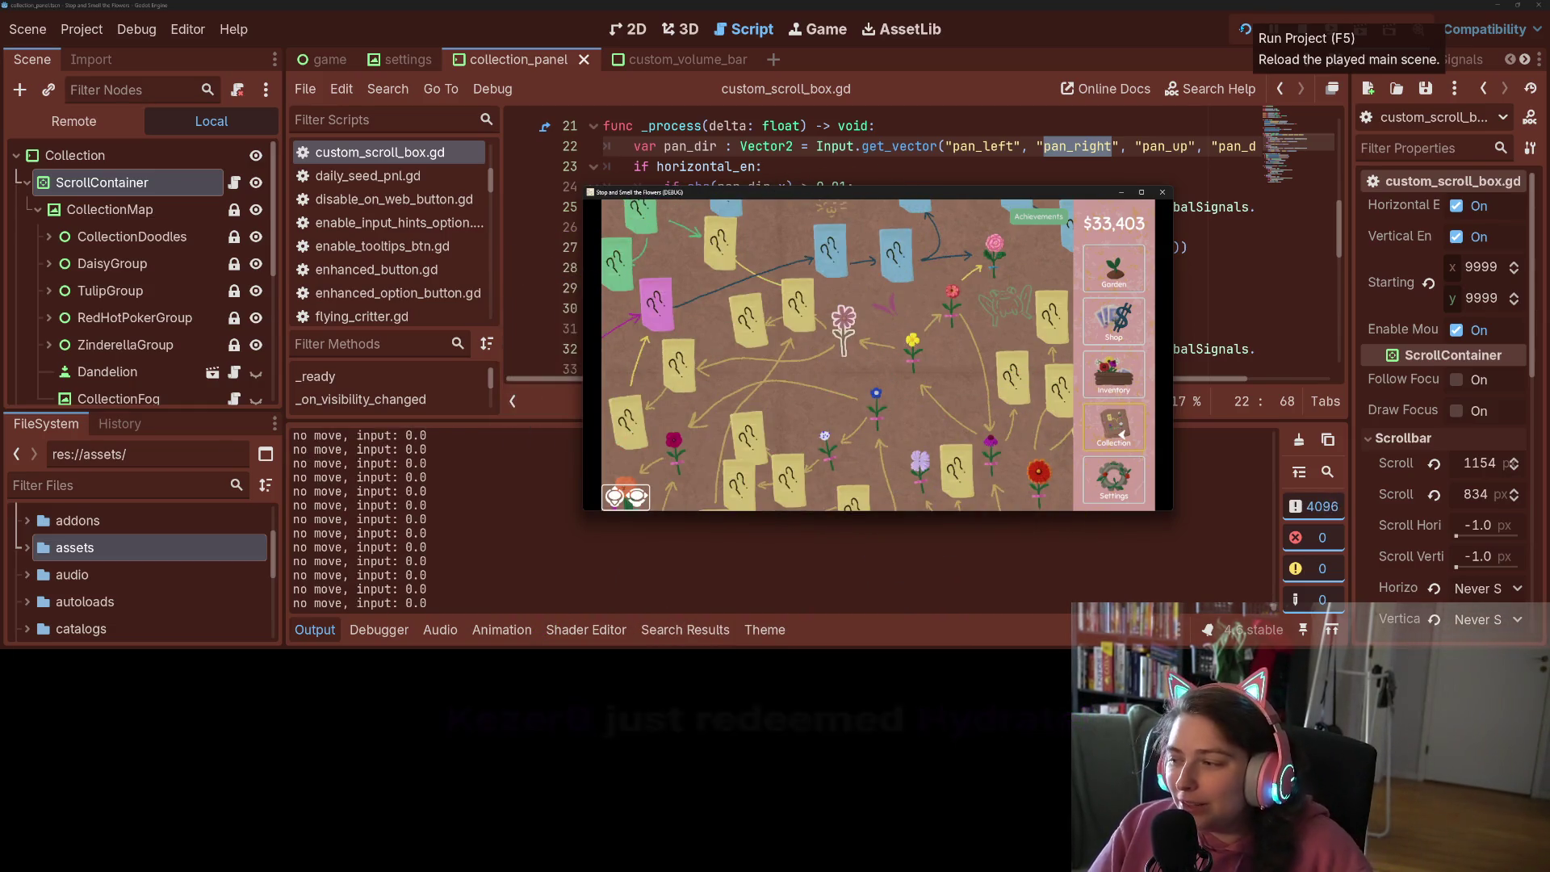
{"action": "mouse_move", "coordinate": [922, 480]}
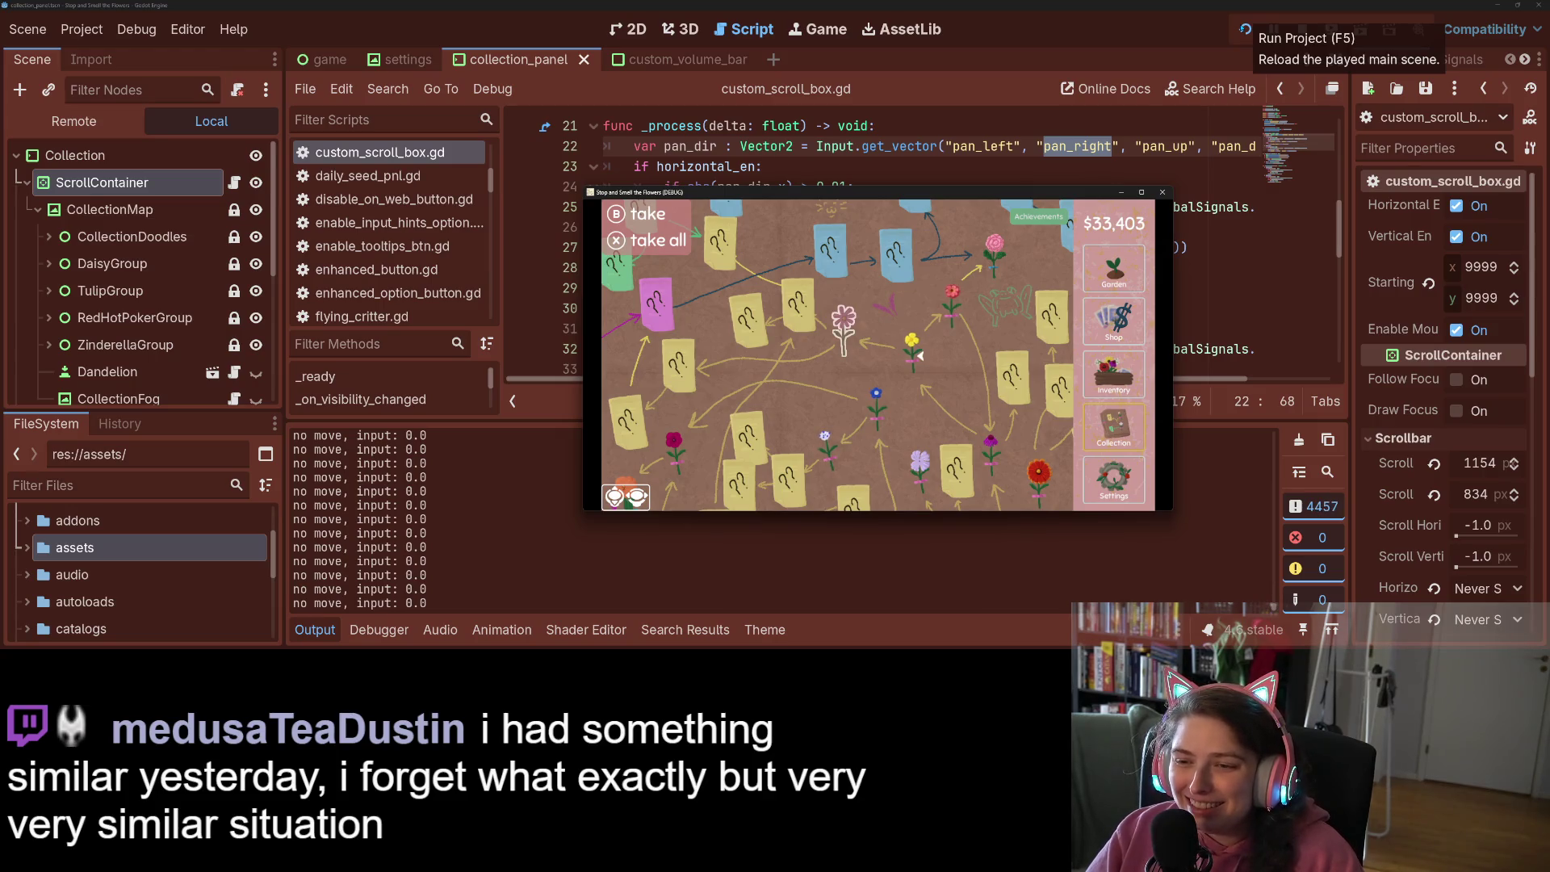
{"action": "key", "text": "Left"}
{"action": "key", "text": "Up"}
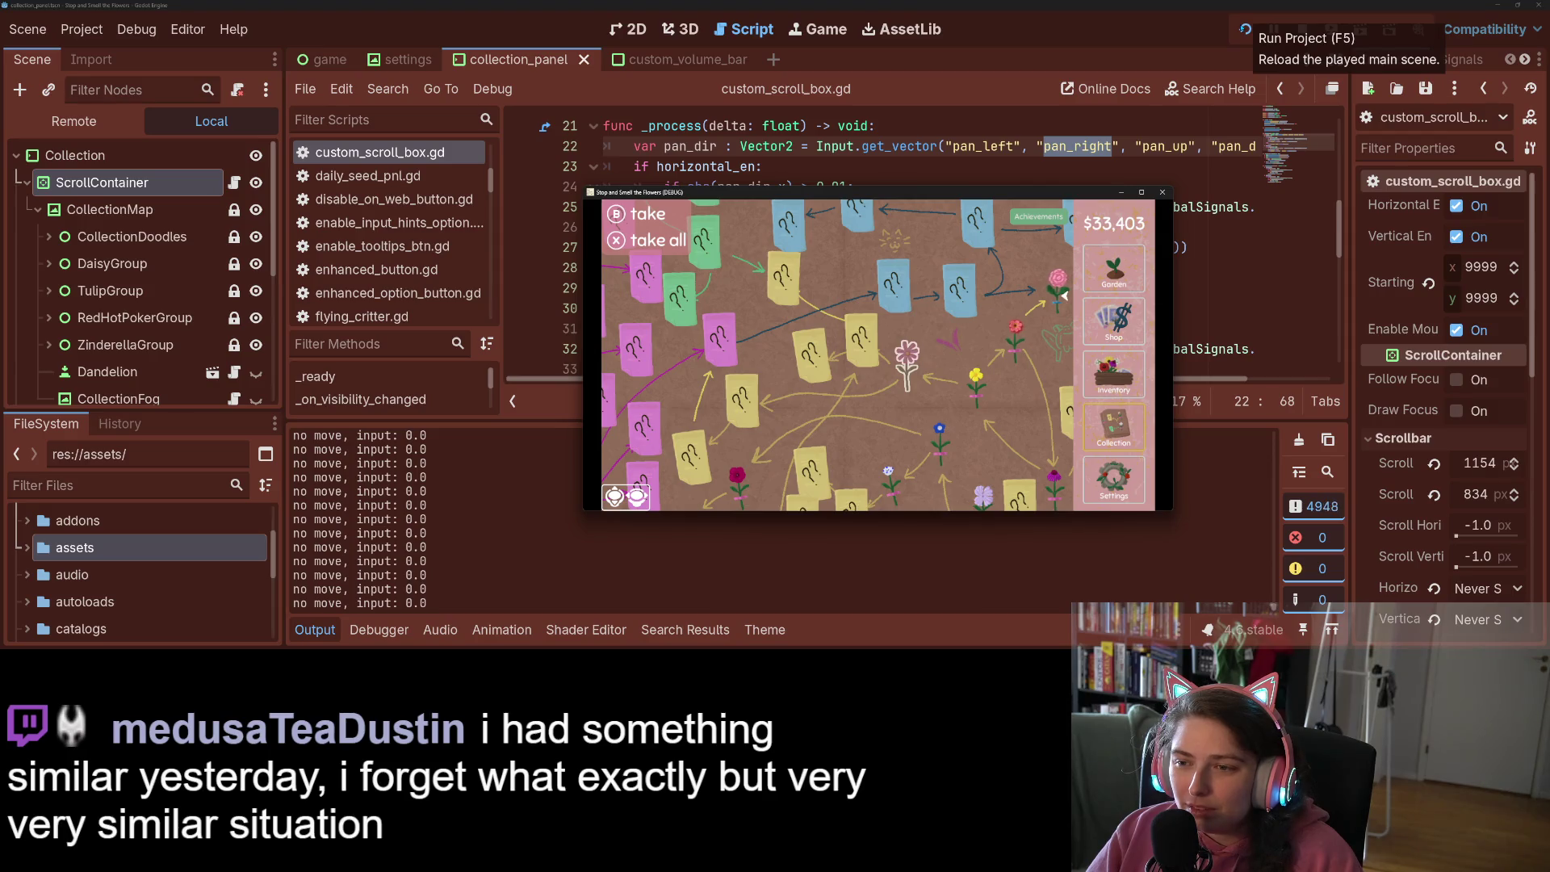
{"action": "key", "text": "Right"}
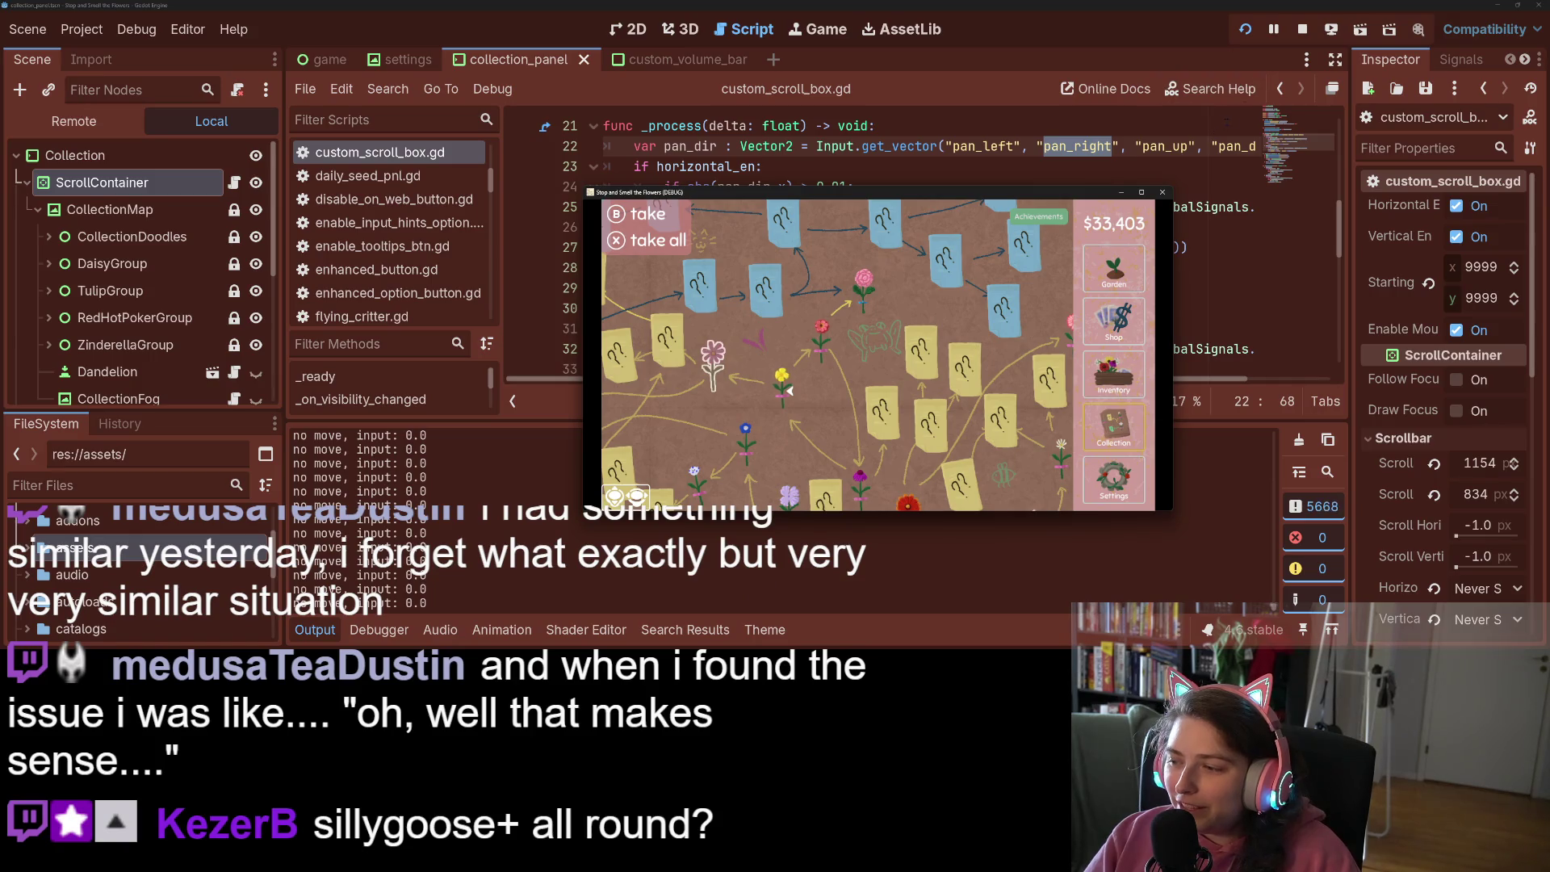
{"action": "left_click", "coordinate": [1299, 39]}
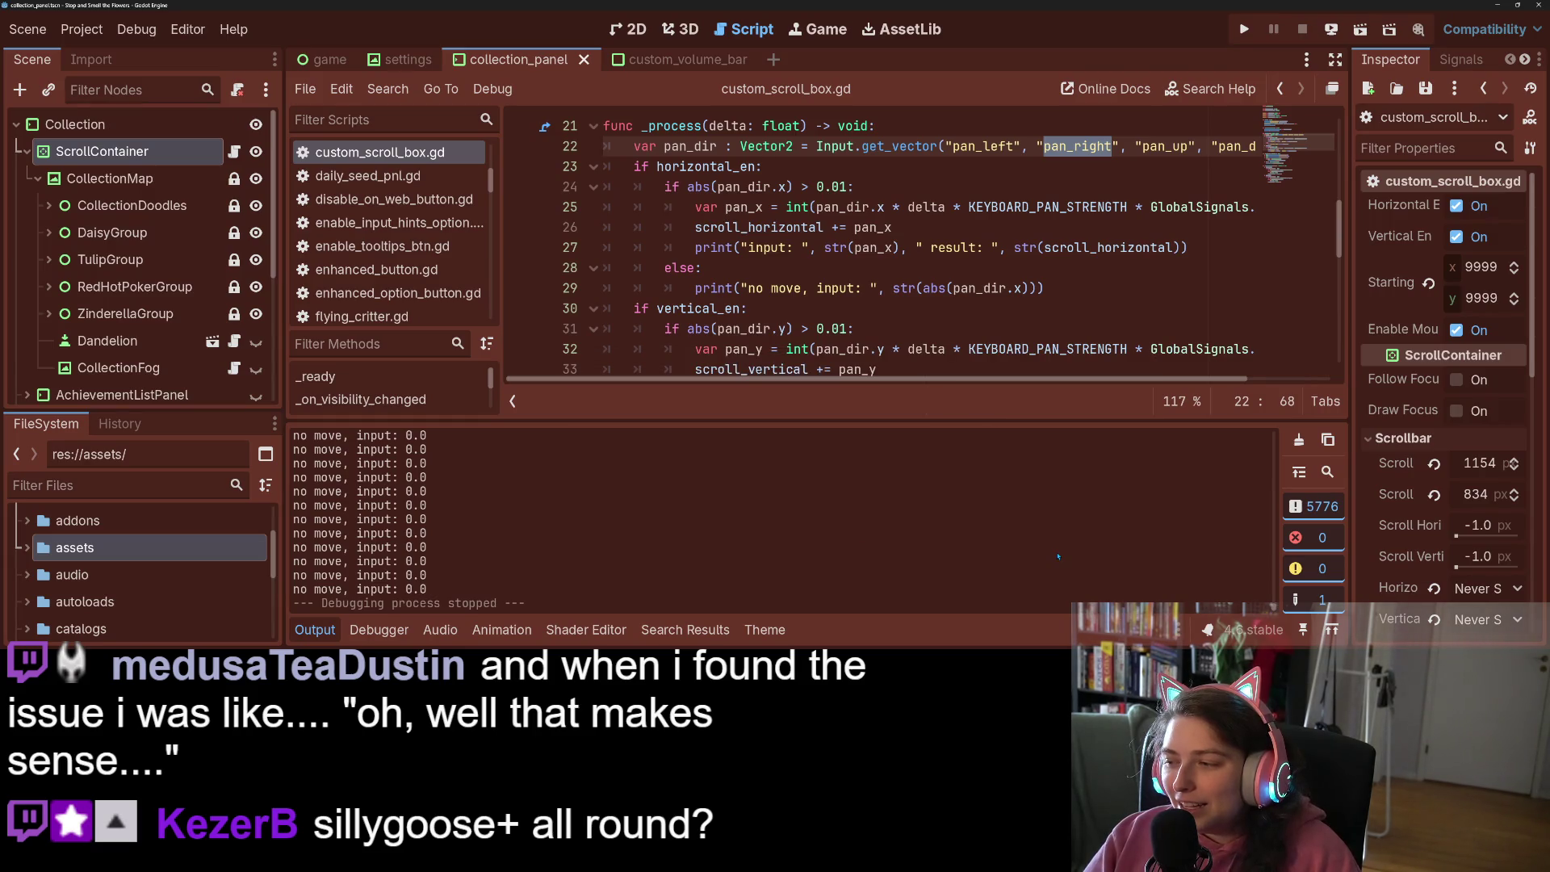
Clear and collapse the Output, then delete the else branch and debug prints from _process and save
{"action": "left_click", "coordinate": [1299, 440]}
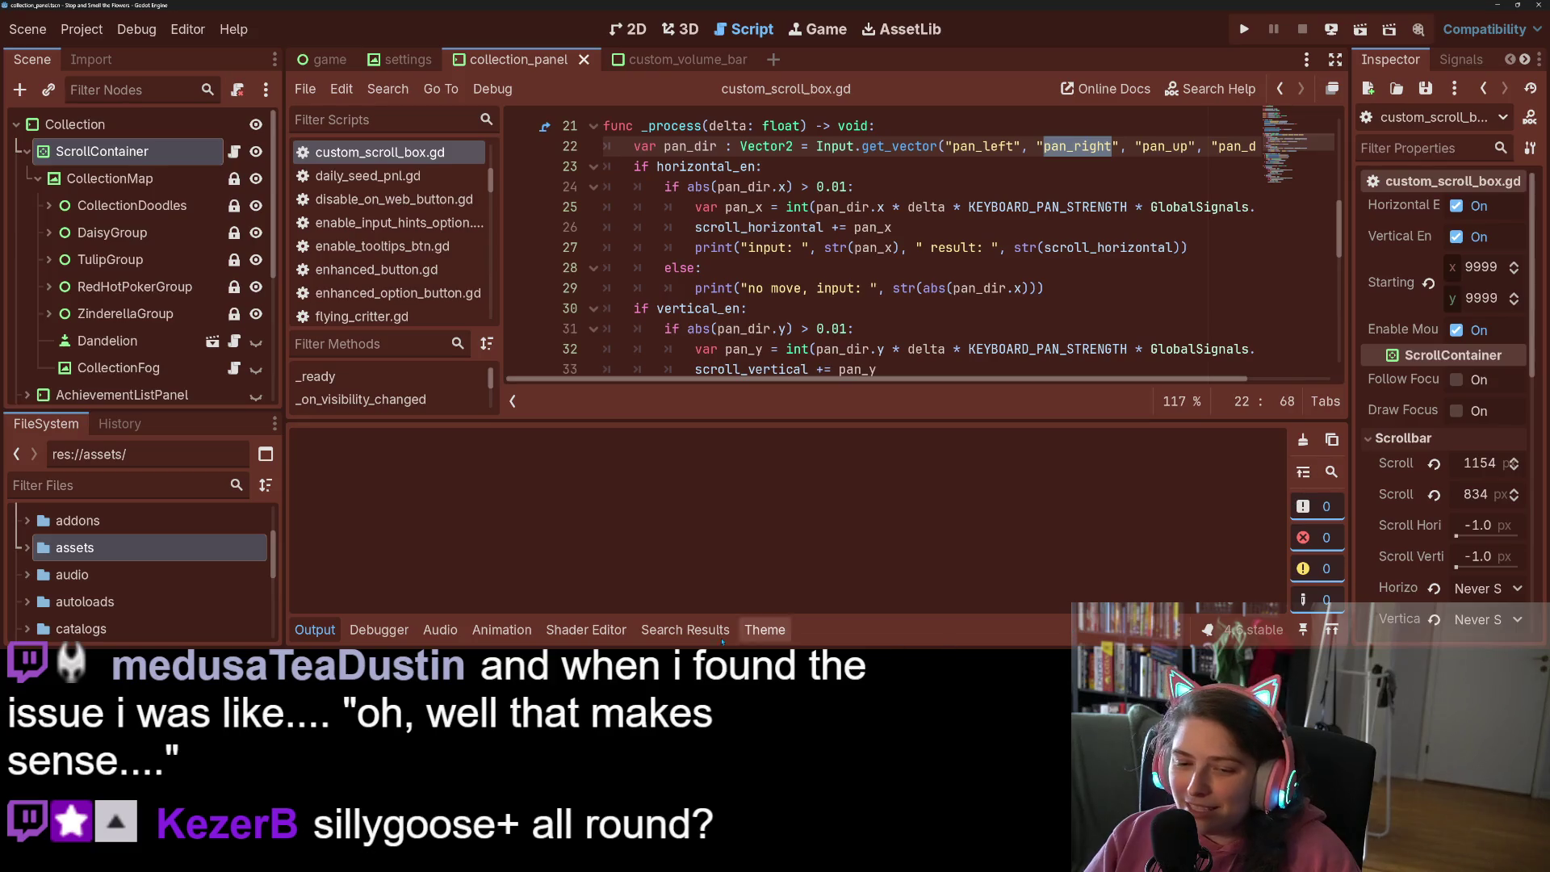
{"action": "left_click", "coordinate": [315, 630]}
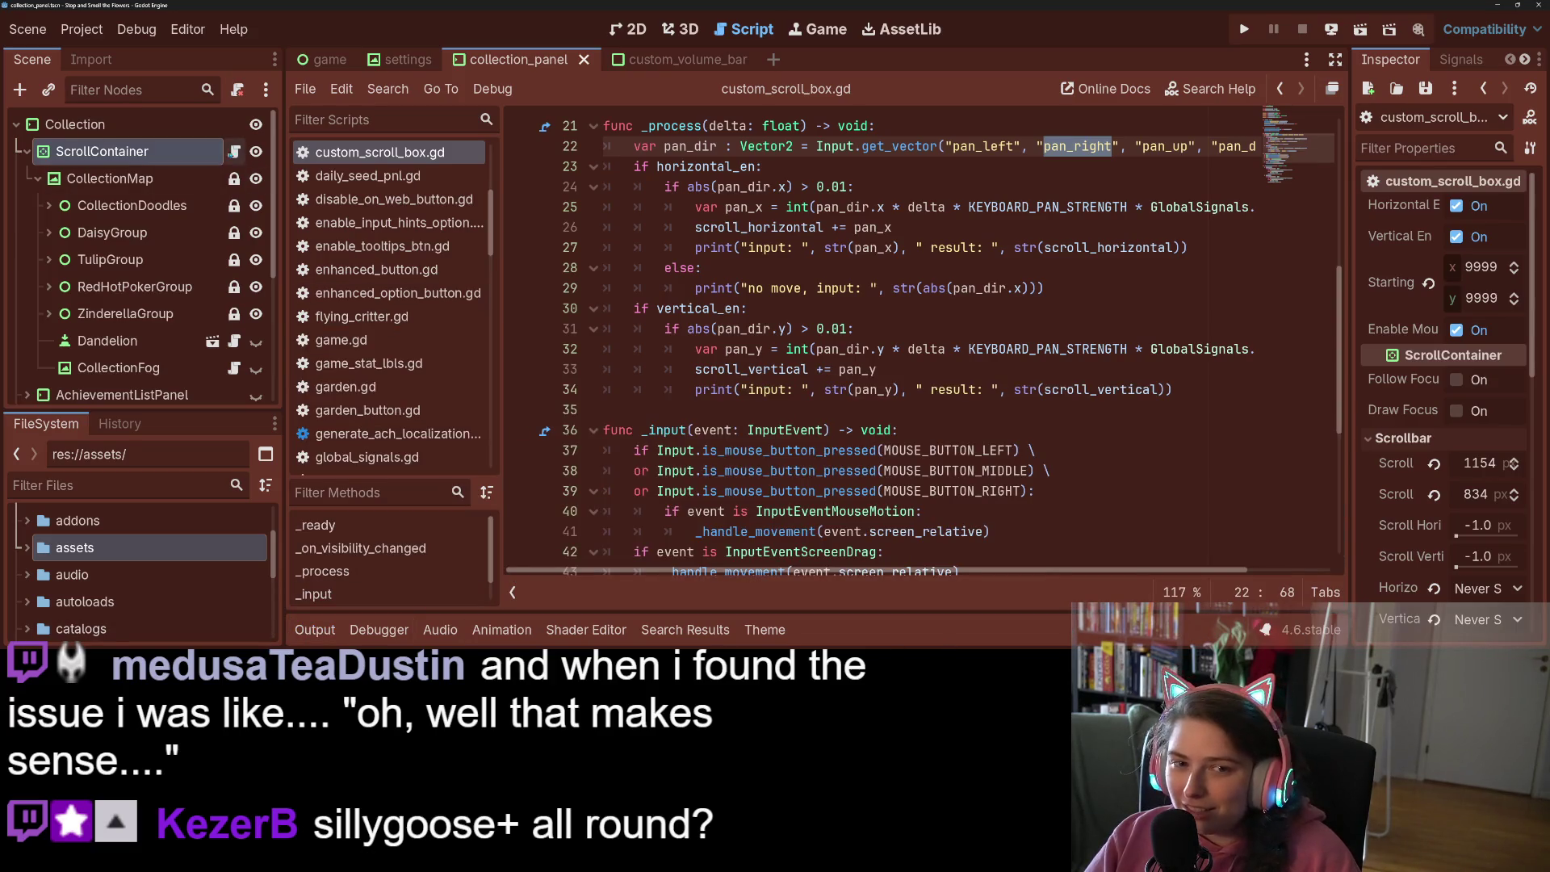
{"action": "left_click", "coordinate": [716, 288]}
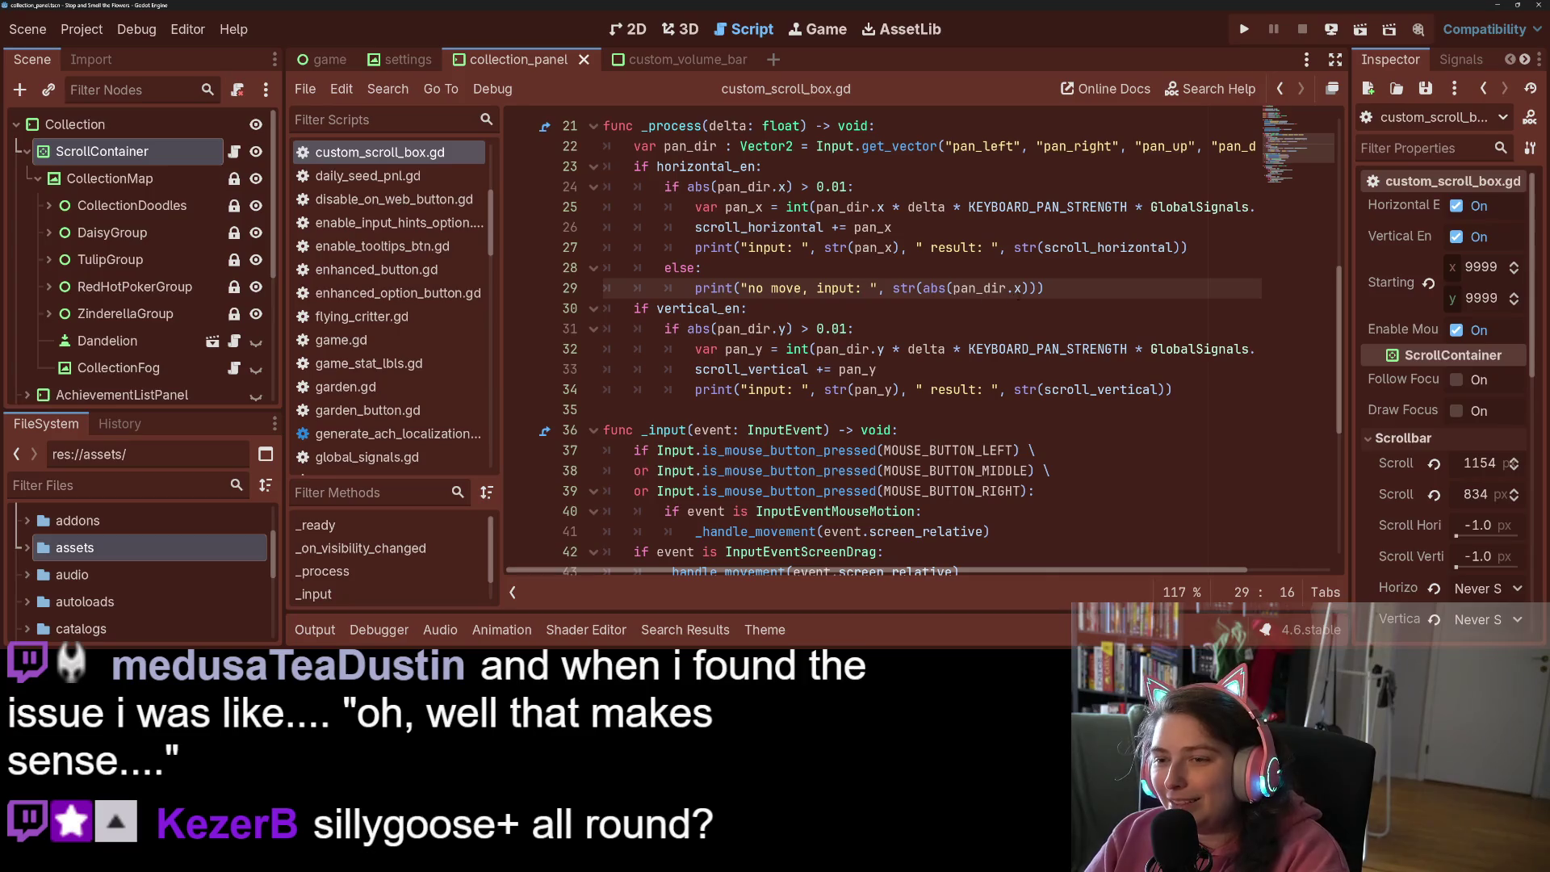
{"action": "mouse_move", "coordinate": [1064, 291]}
{"action": "left_mouse_down"}
{"action": "mouse_move", "coordinate": [613, 268]}
{"action": "mouse_move", "coordinate": [589, 241]}
{"action": "left_mouse_up"}
{"action": "key", "text": "BackSpace"}
{"action": "key", "text": "BackSpace"}
{"action": "left_click_drag", "start_coordinate": [1193, 331], "coordinate": [597, 331]}
{"action": "key", "text": "BackSpace"}
{"action": "key", "text": "BackSpace"}
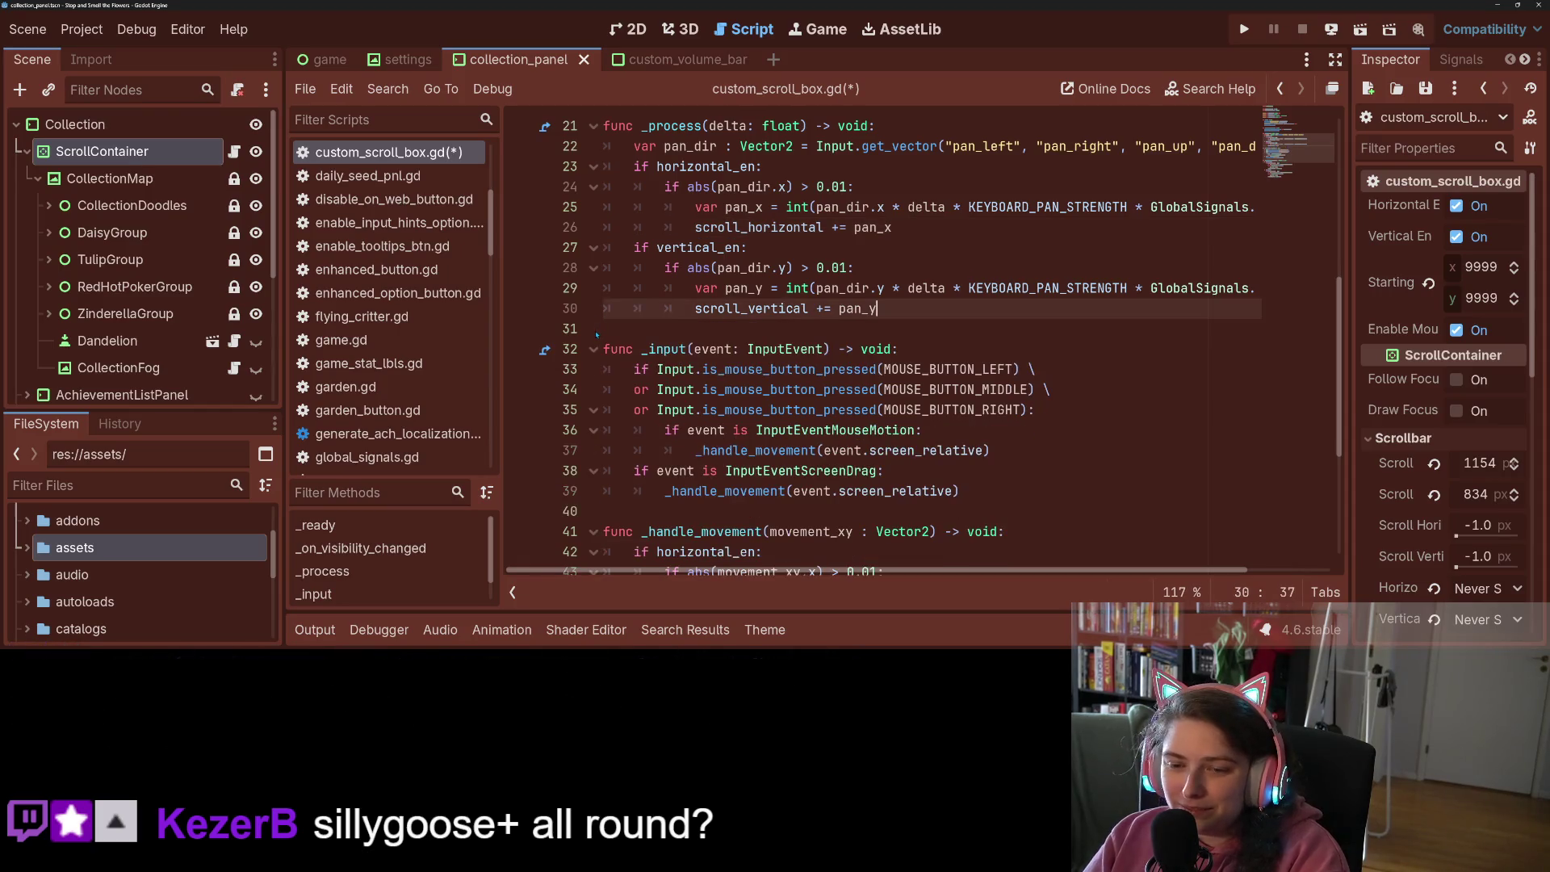
{"action": "key", "text": "ctrl+s"}
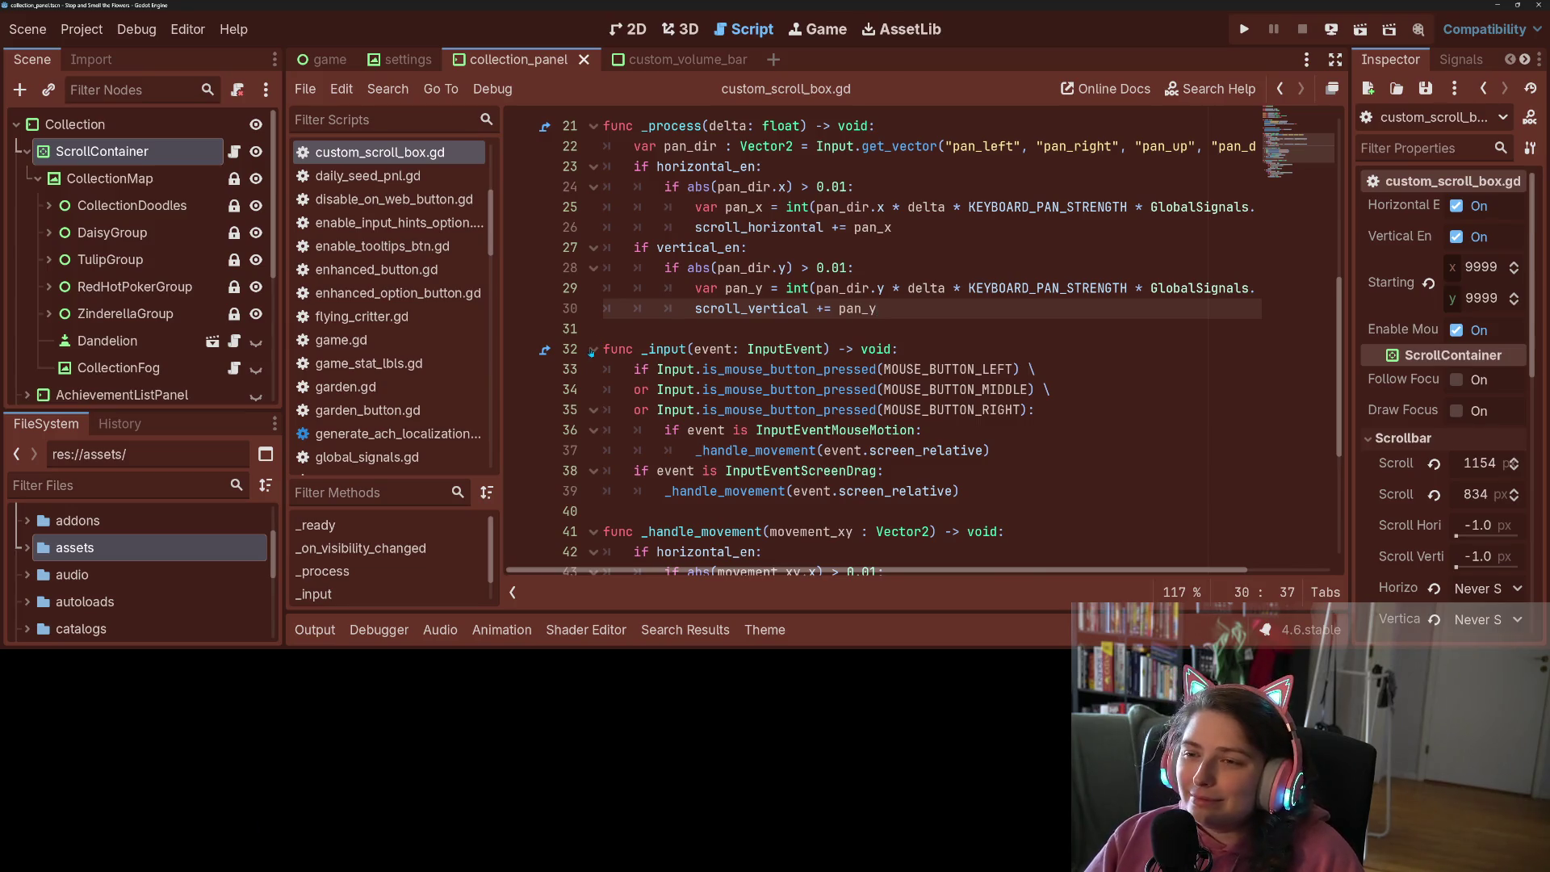
Save the project again and bring up GitHub Desktop's commit summary field
{"action": "scroll", "coordinate": [602, 347], "scroll_direction": "up", "scroll_amount": 2}
{"action": "scroll", "coordinate": [606, 354], "scroll_direction": "down", "scroll_amount": 2}
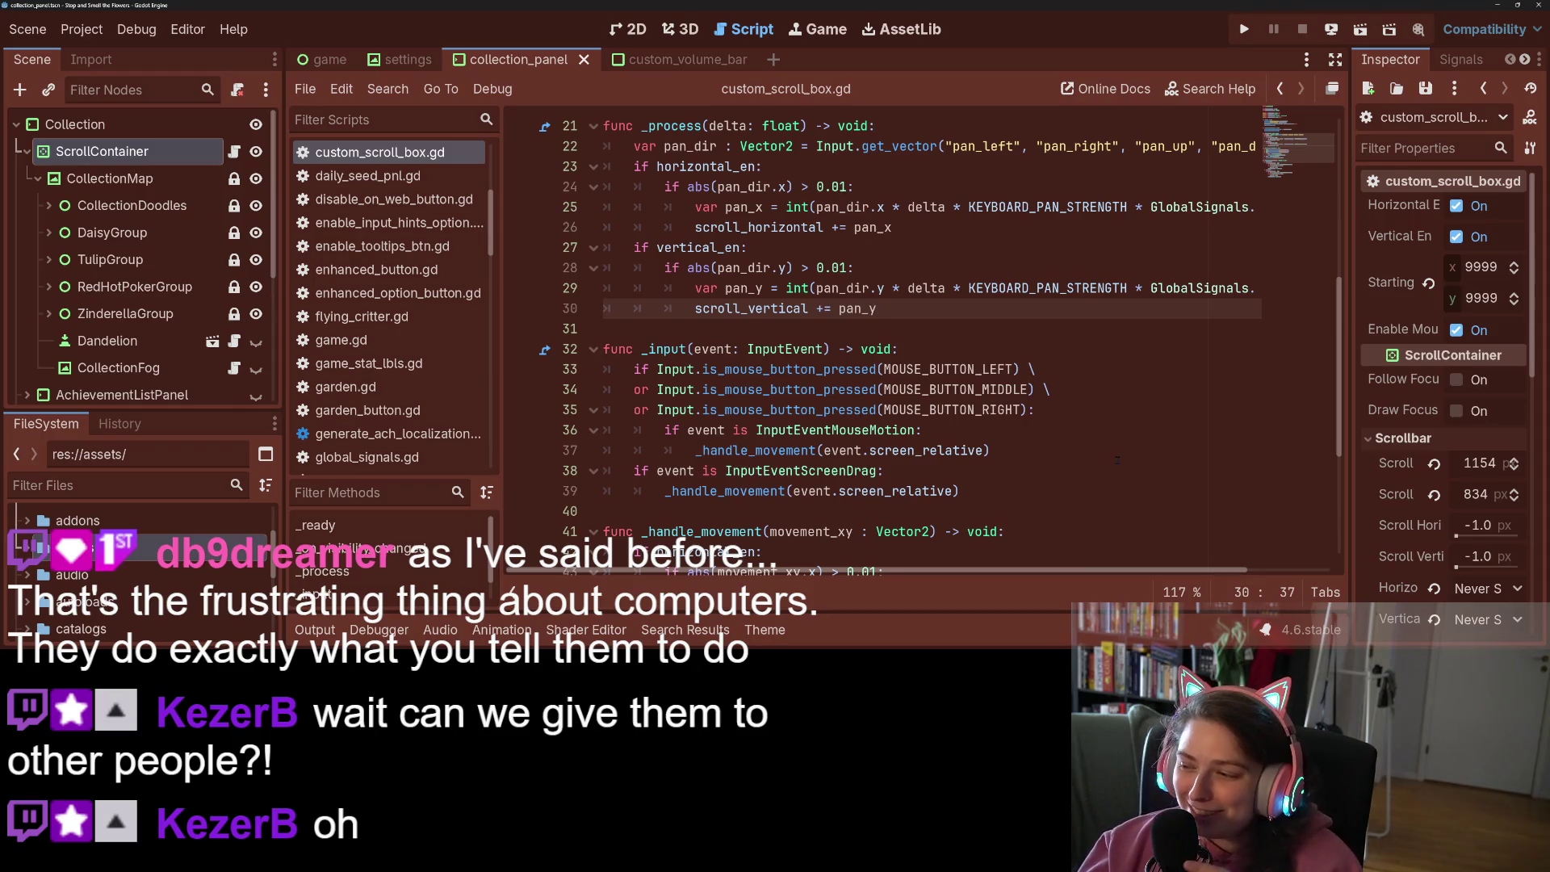
{"action": "left_click", "coordinate": [943, 411]}
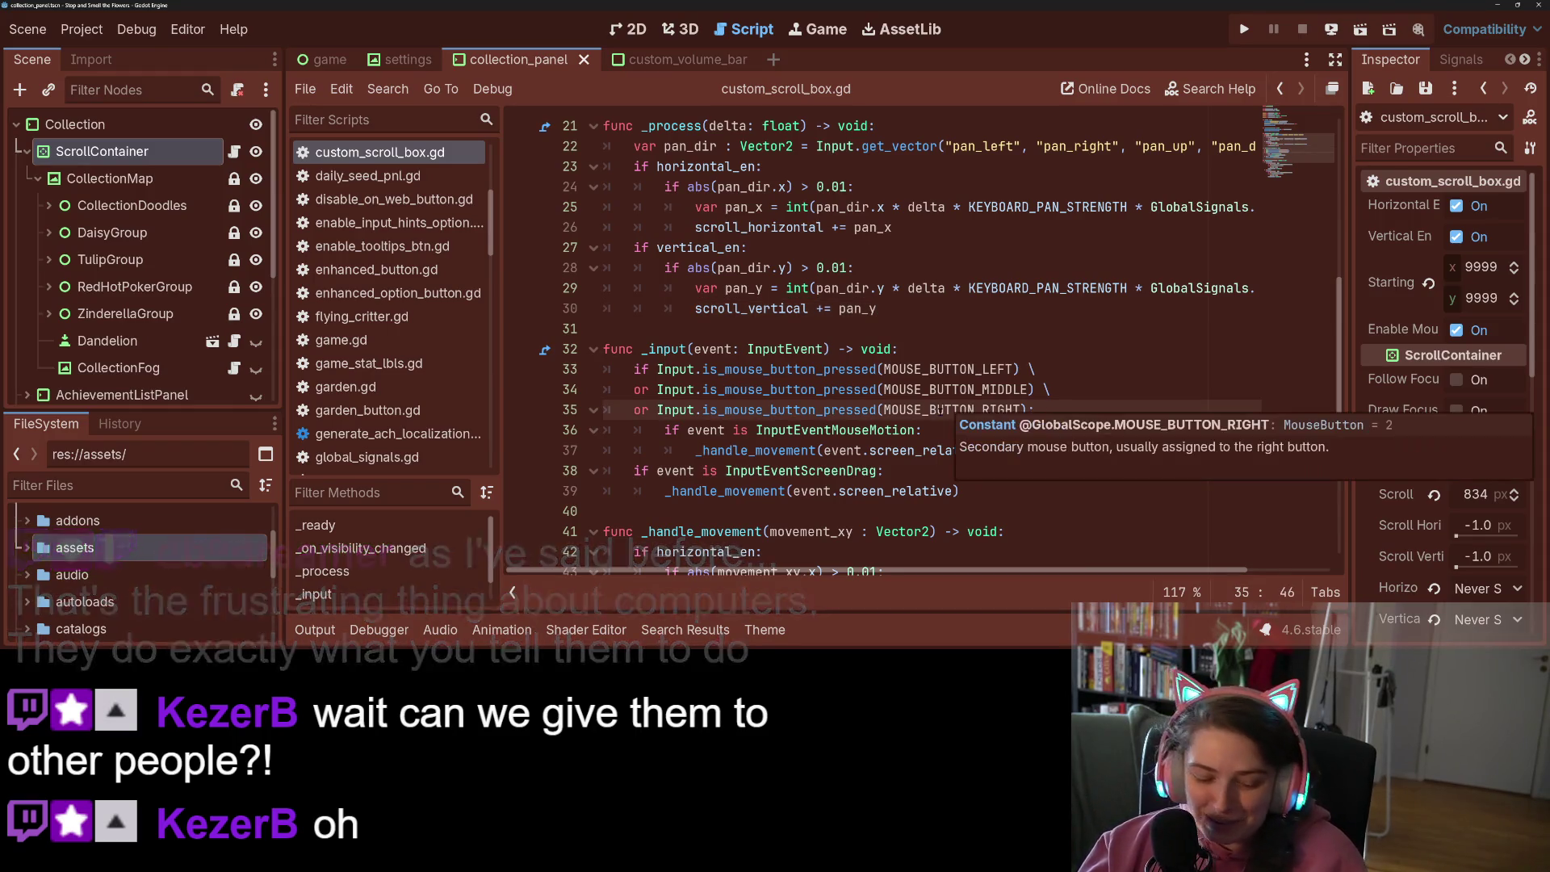
{"action": "key", "text": "ctrl+s"}
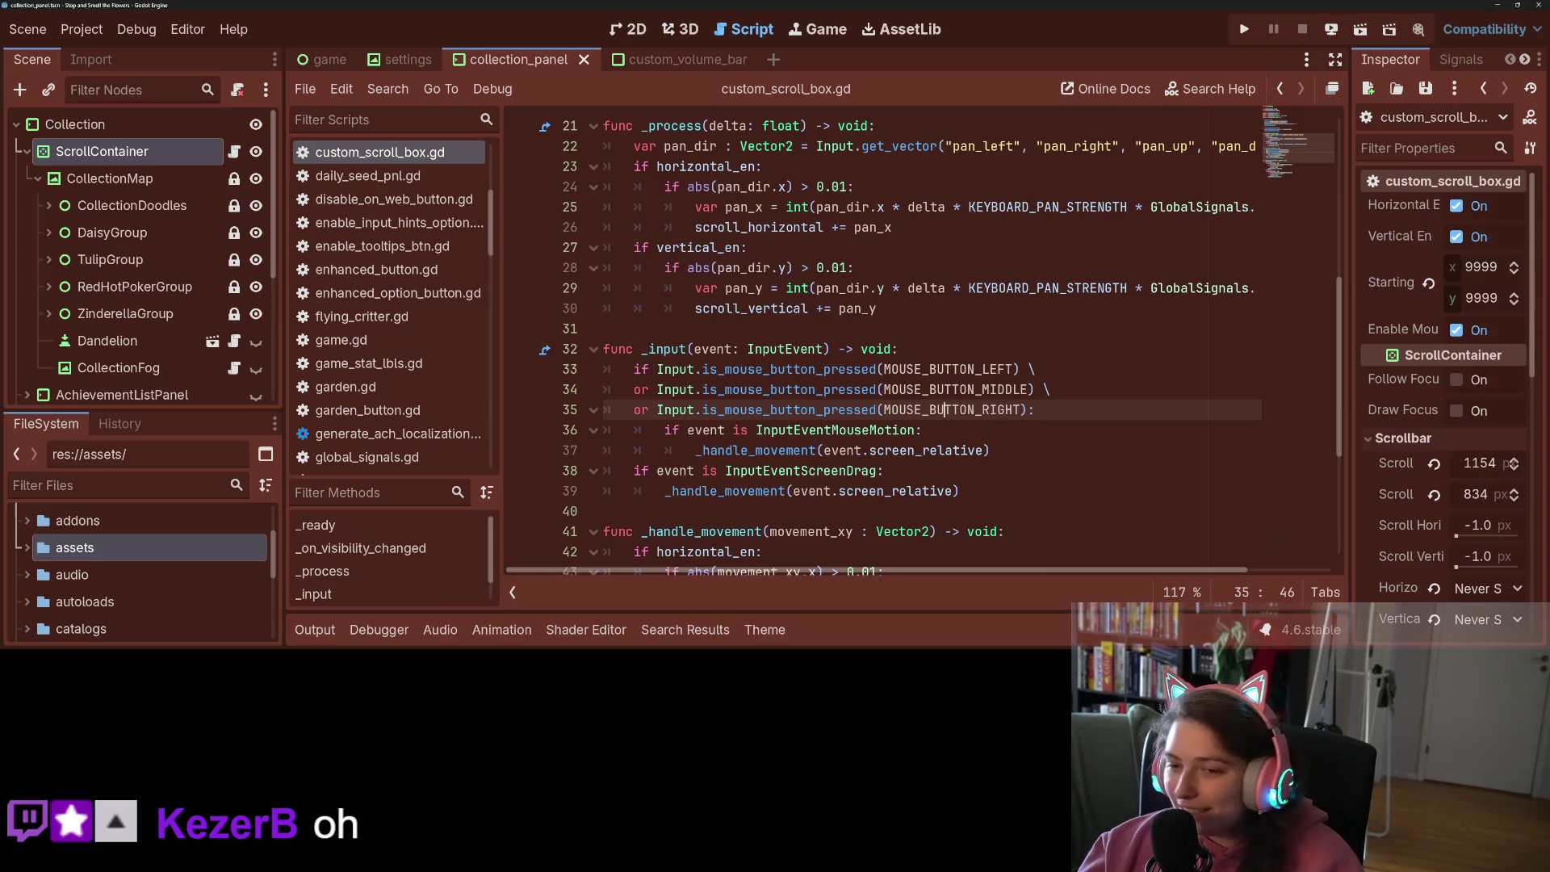
{"action": "key", "text": "alt+Tab"}
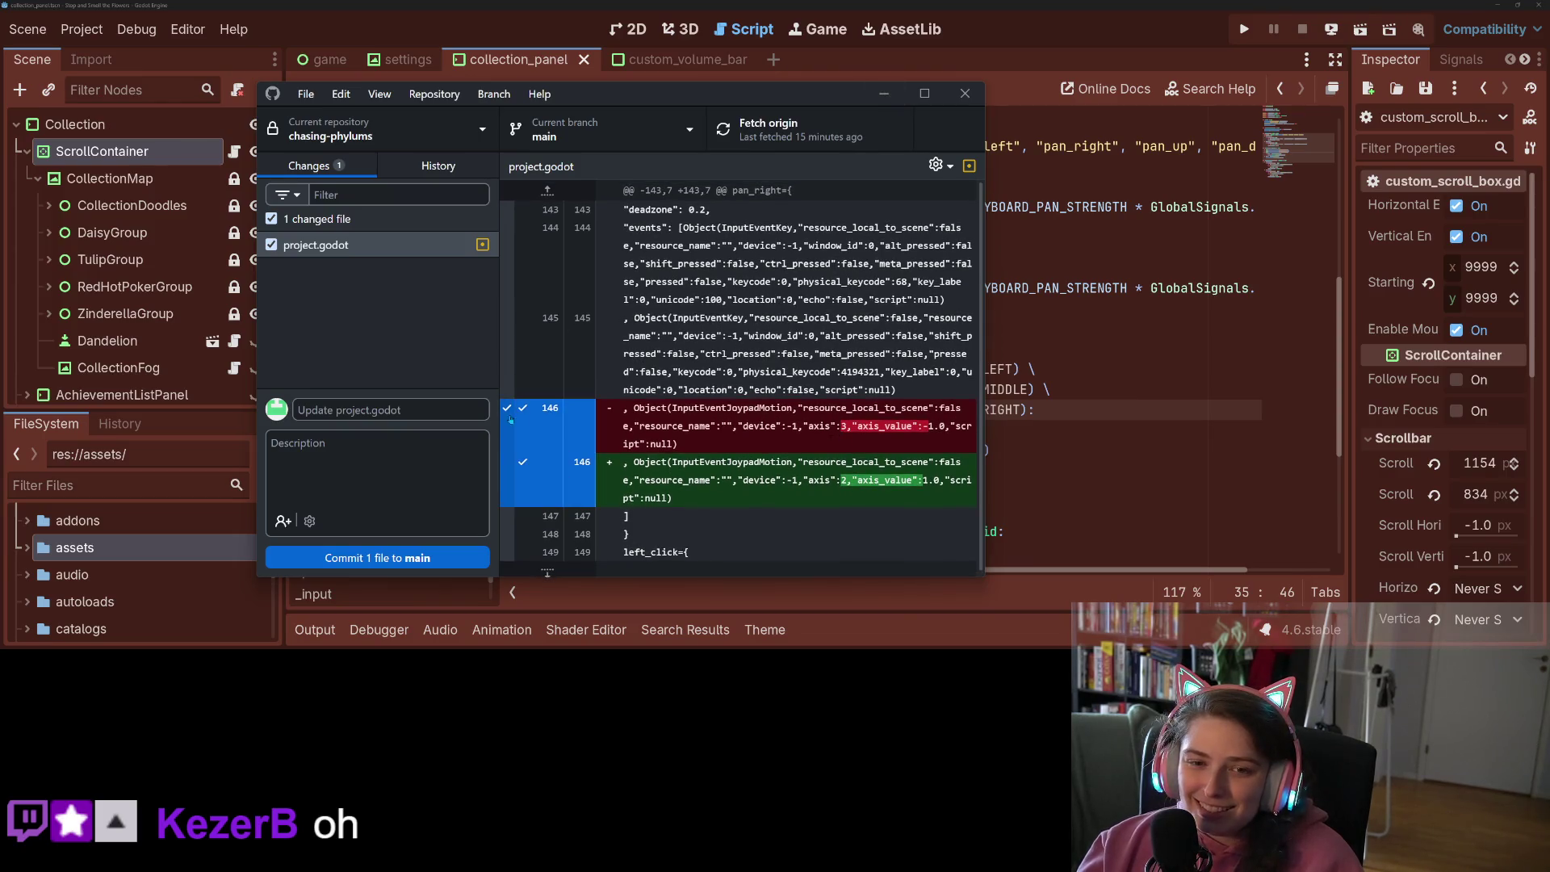
{"action": "left_click", "coordinate": [448, 404]}
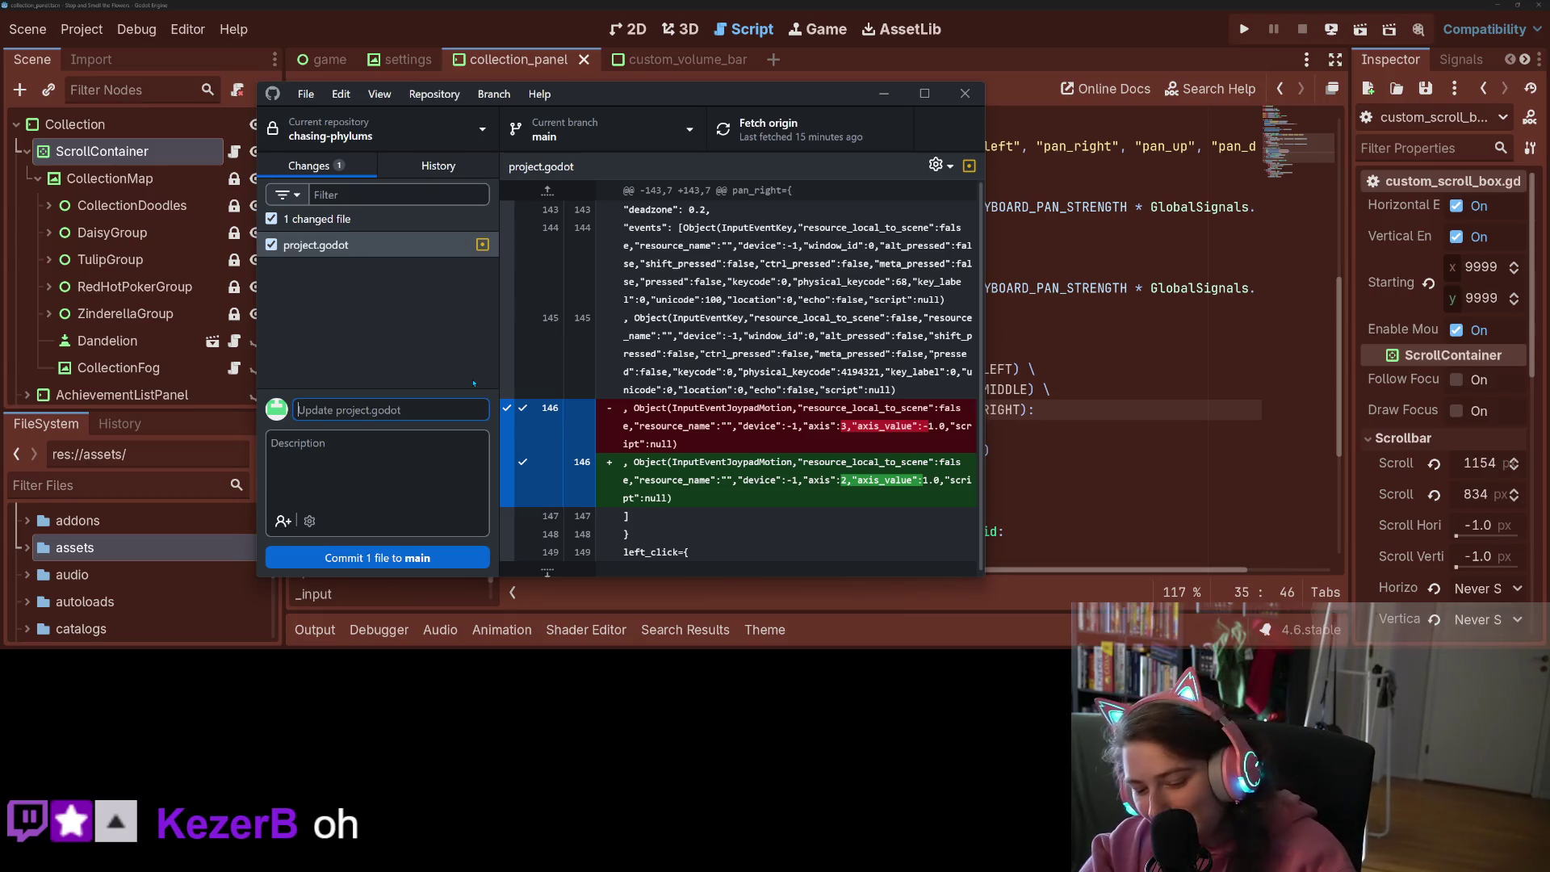
Commit to main as 'fixes collection panning controller bug', push to origin, and return to Godot
{"action": "type", "text": "fixes "}
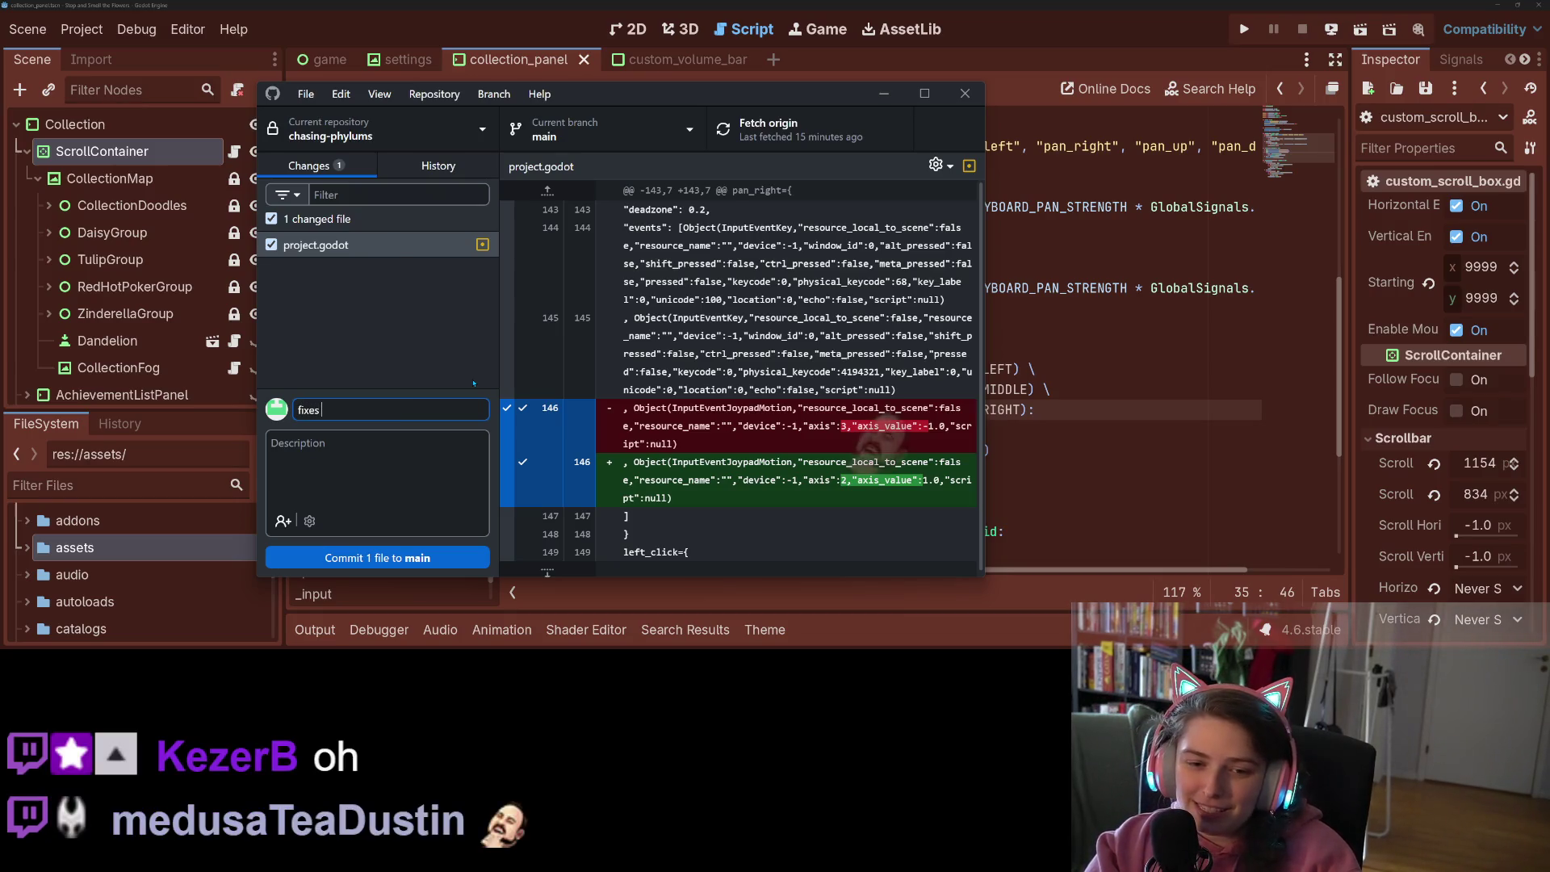
{"action": "type", "text": "collec"}
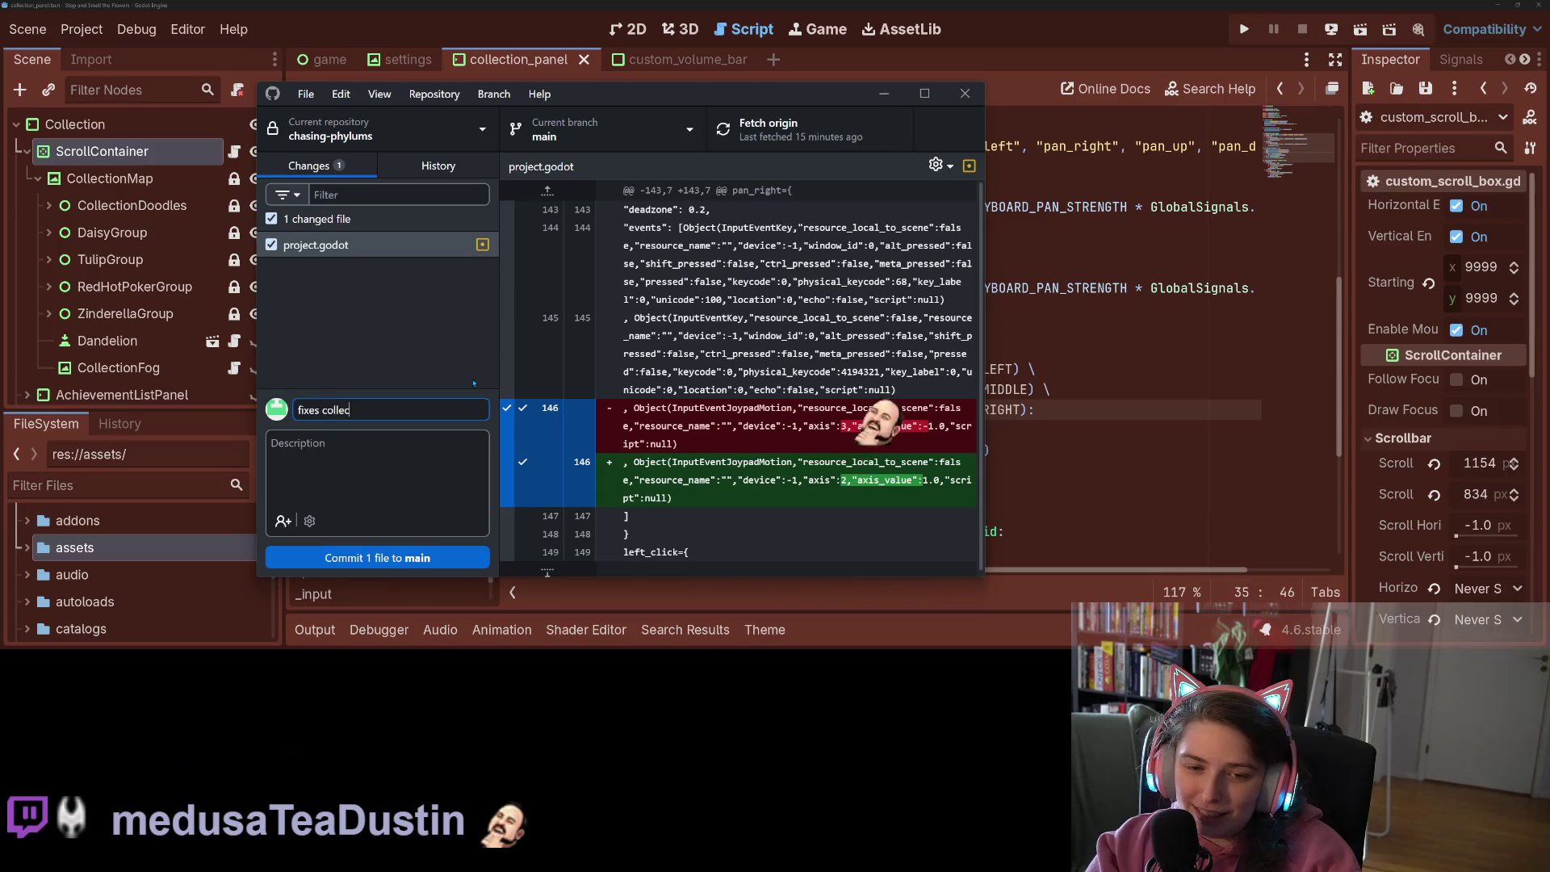
{"action": "type", "text": "tion panning "}
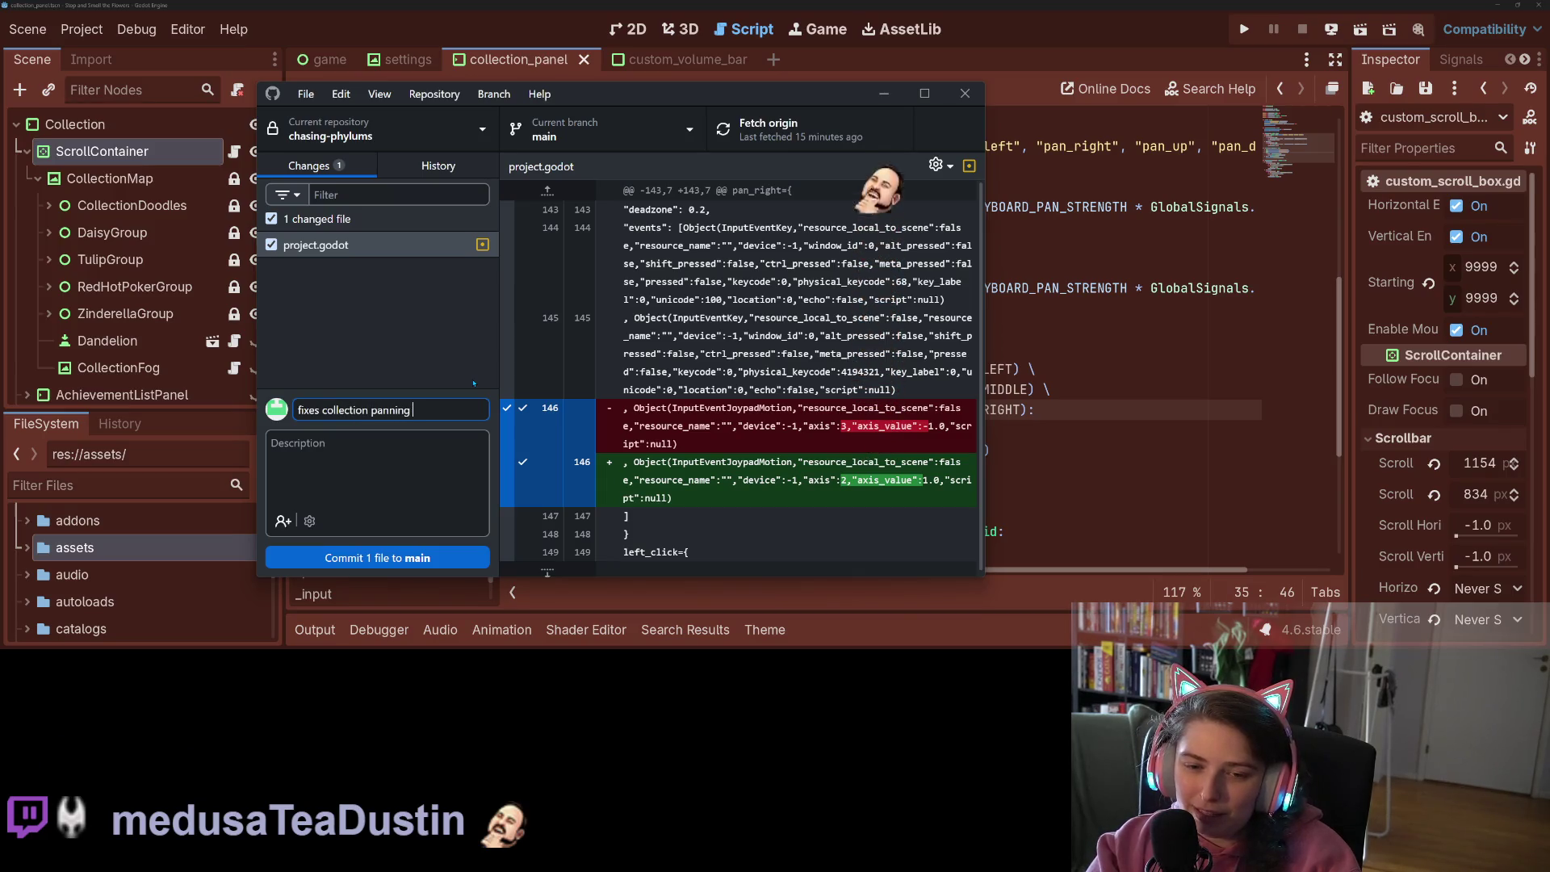
{"action": "type", "text": "controller bug"}
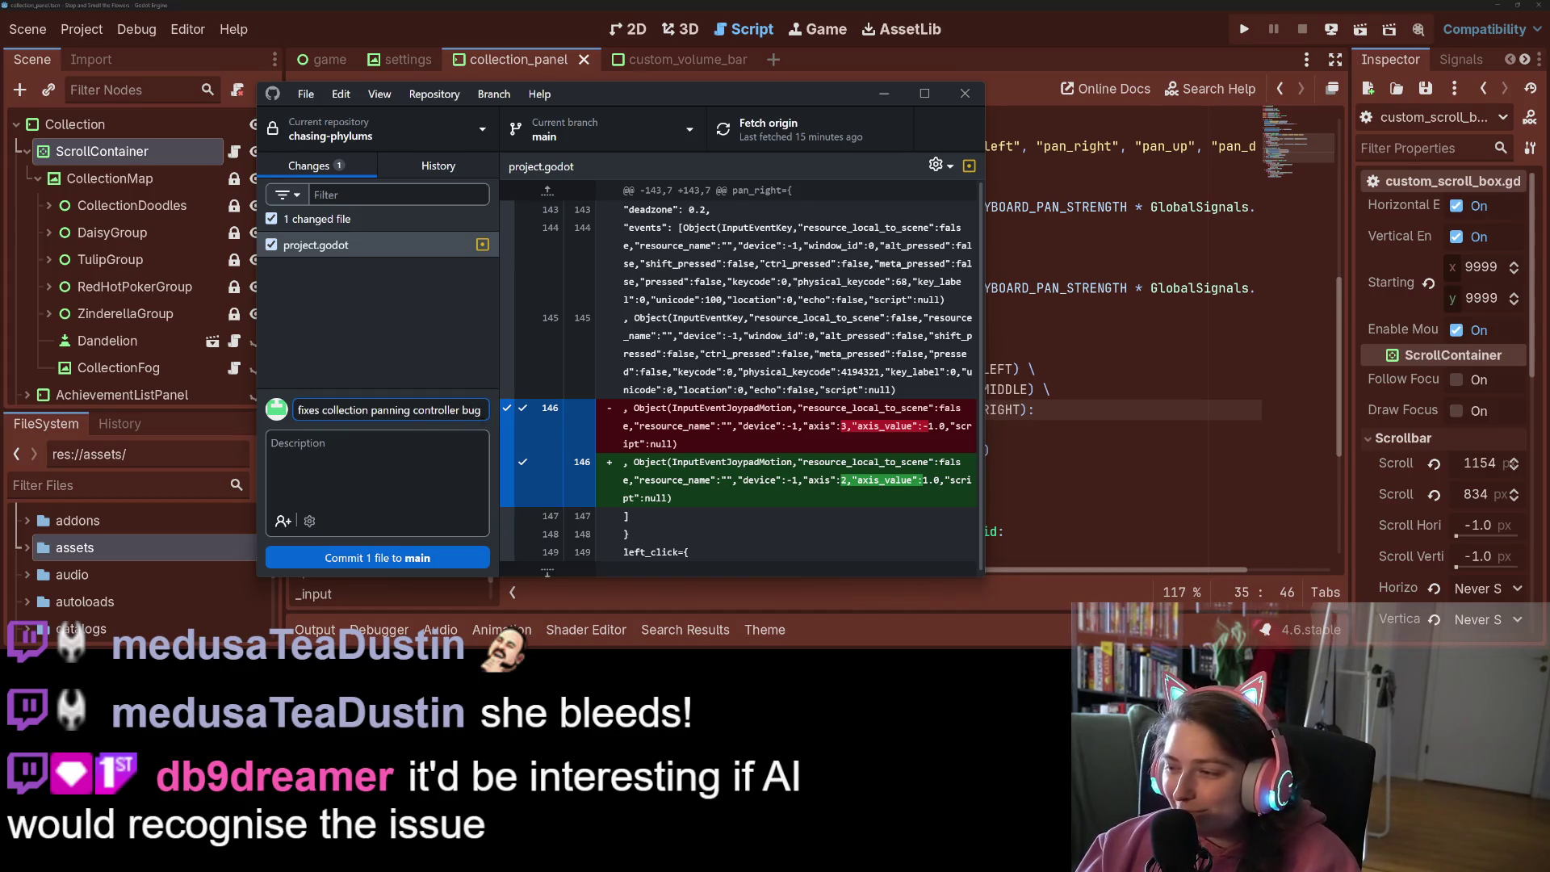
{"action": "key", "text": "ctrl+Return"}
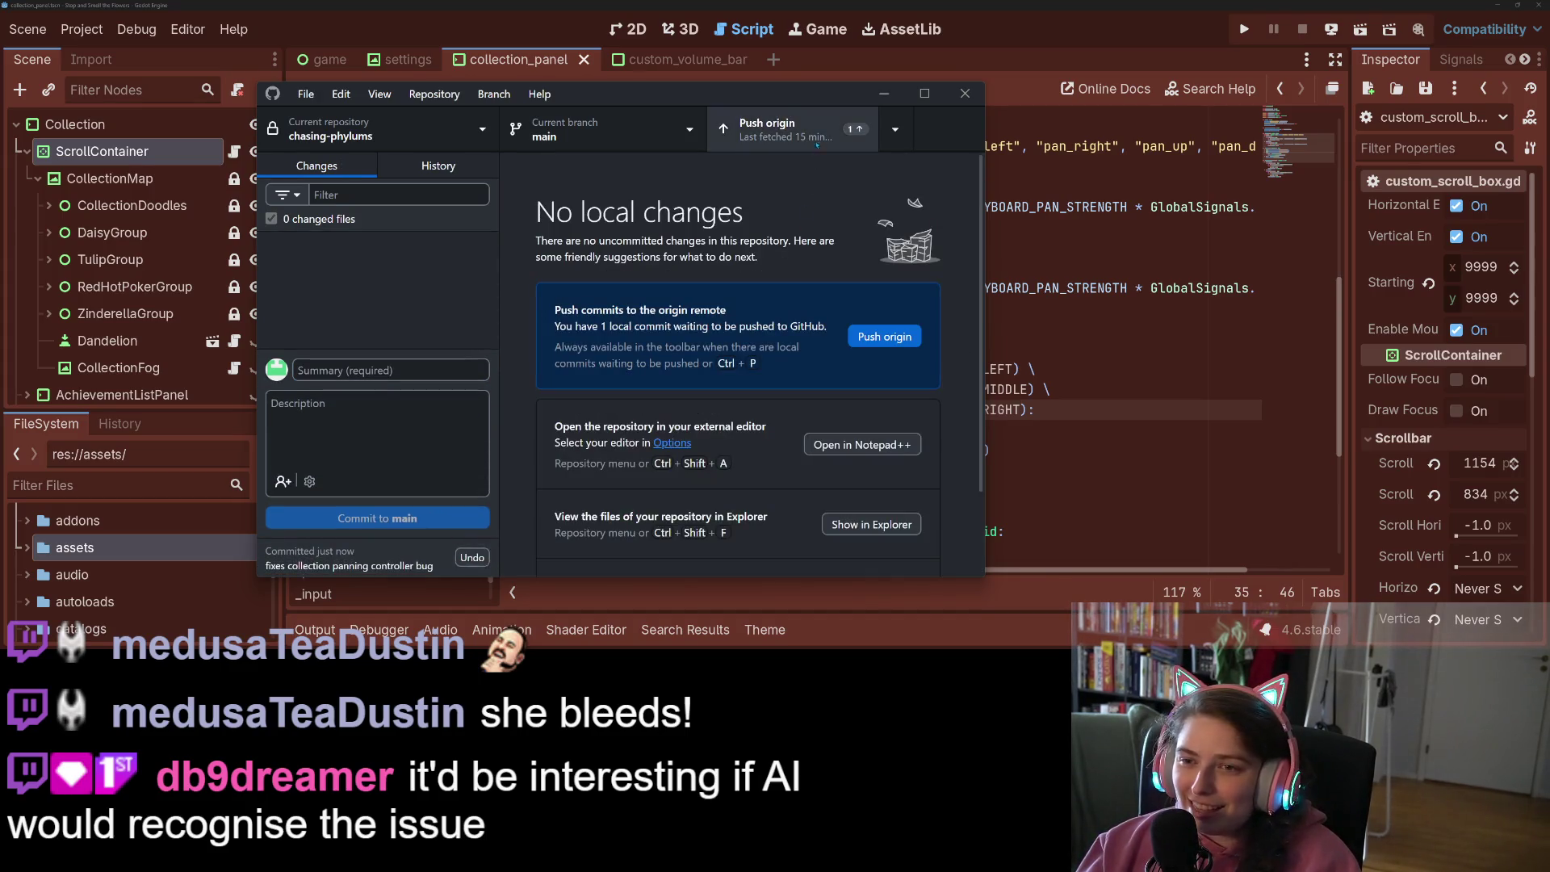
{"action": "left_click", "coordinate": [827, 148]}
{"action": "left_click", "coordinate": [1247, 450]}
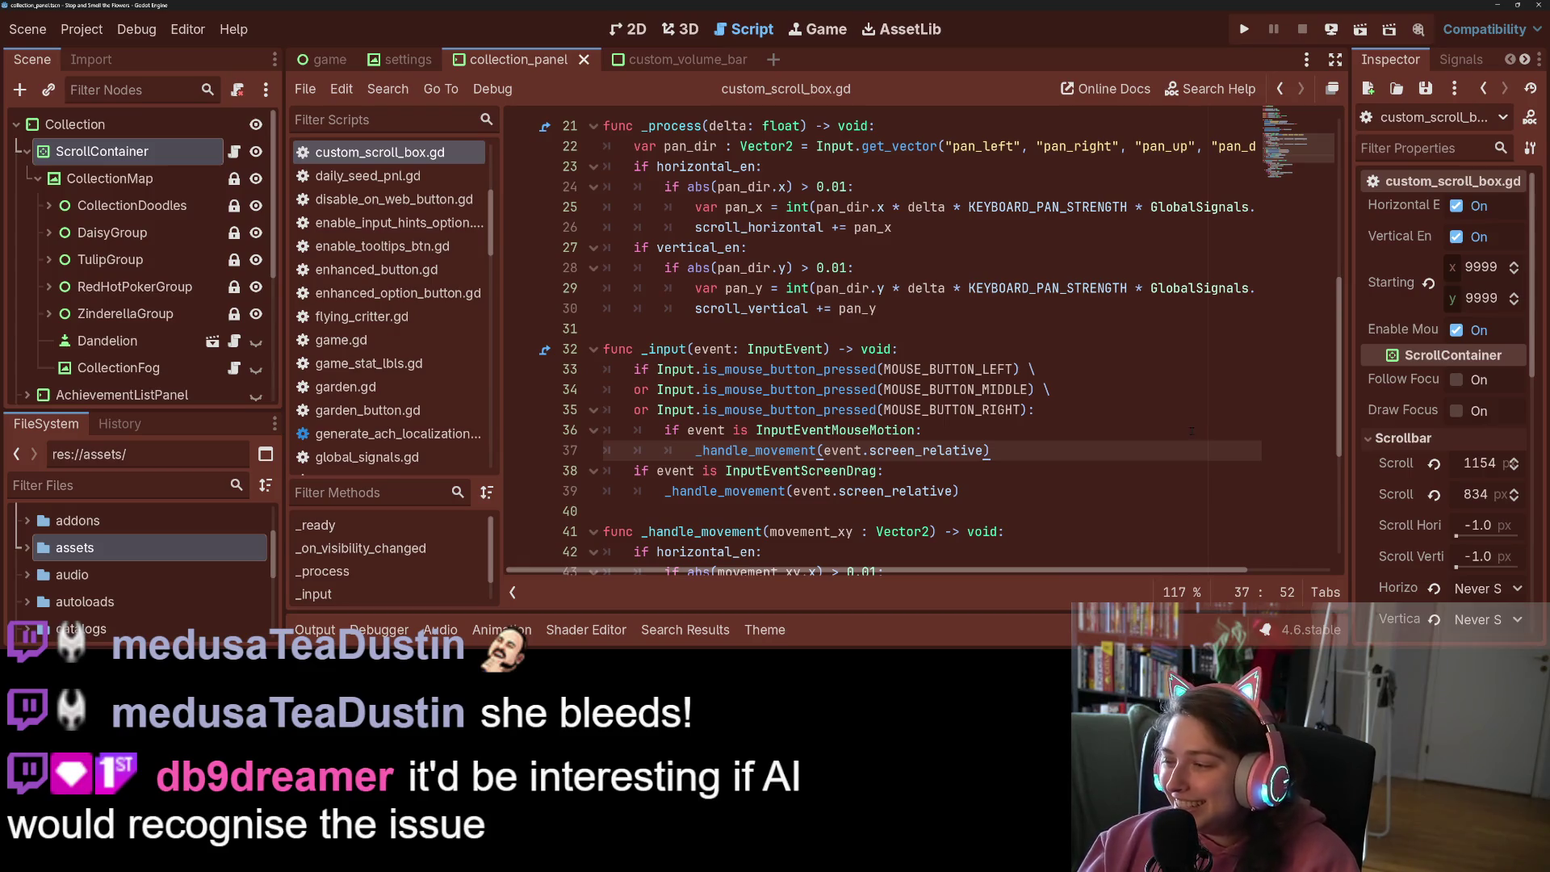
{"action": "left_click", "coordinate": [1098, 412]}
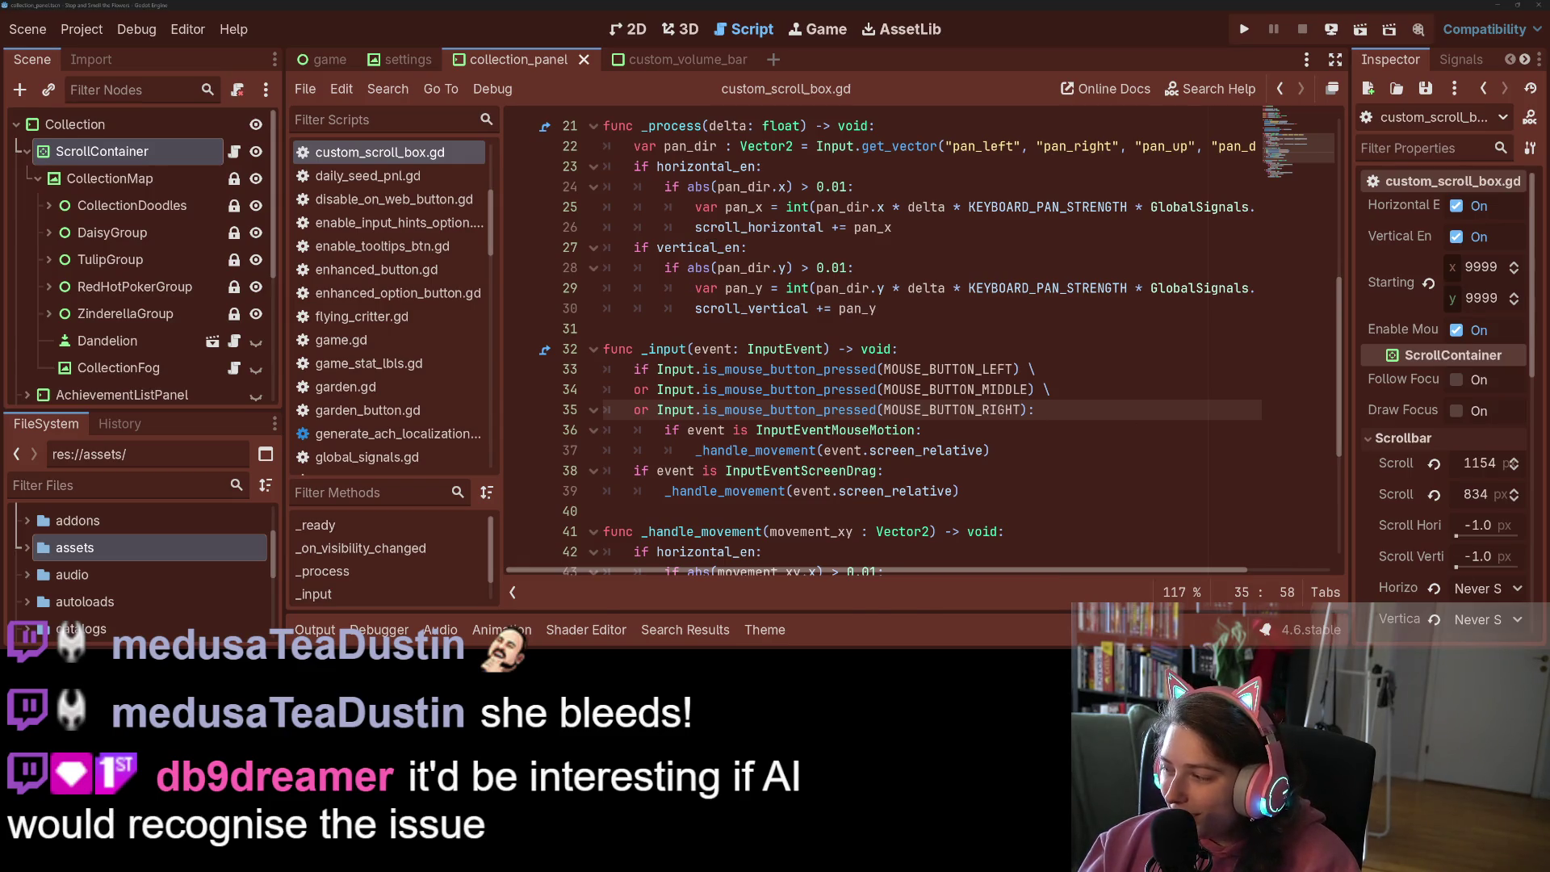
In Trello's 'Add controller support' card, tick the collection pan sticky bug checklist item
{"action": "key", "text": "alt+Tab"}
{"action": "left_click", "coordinate": [767, 214]}
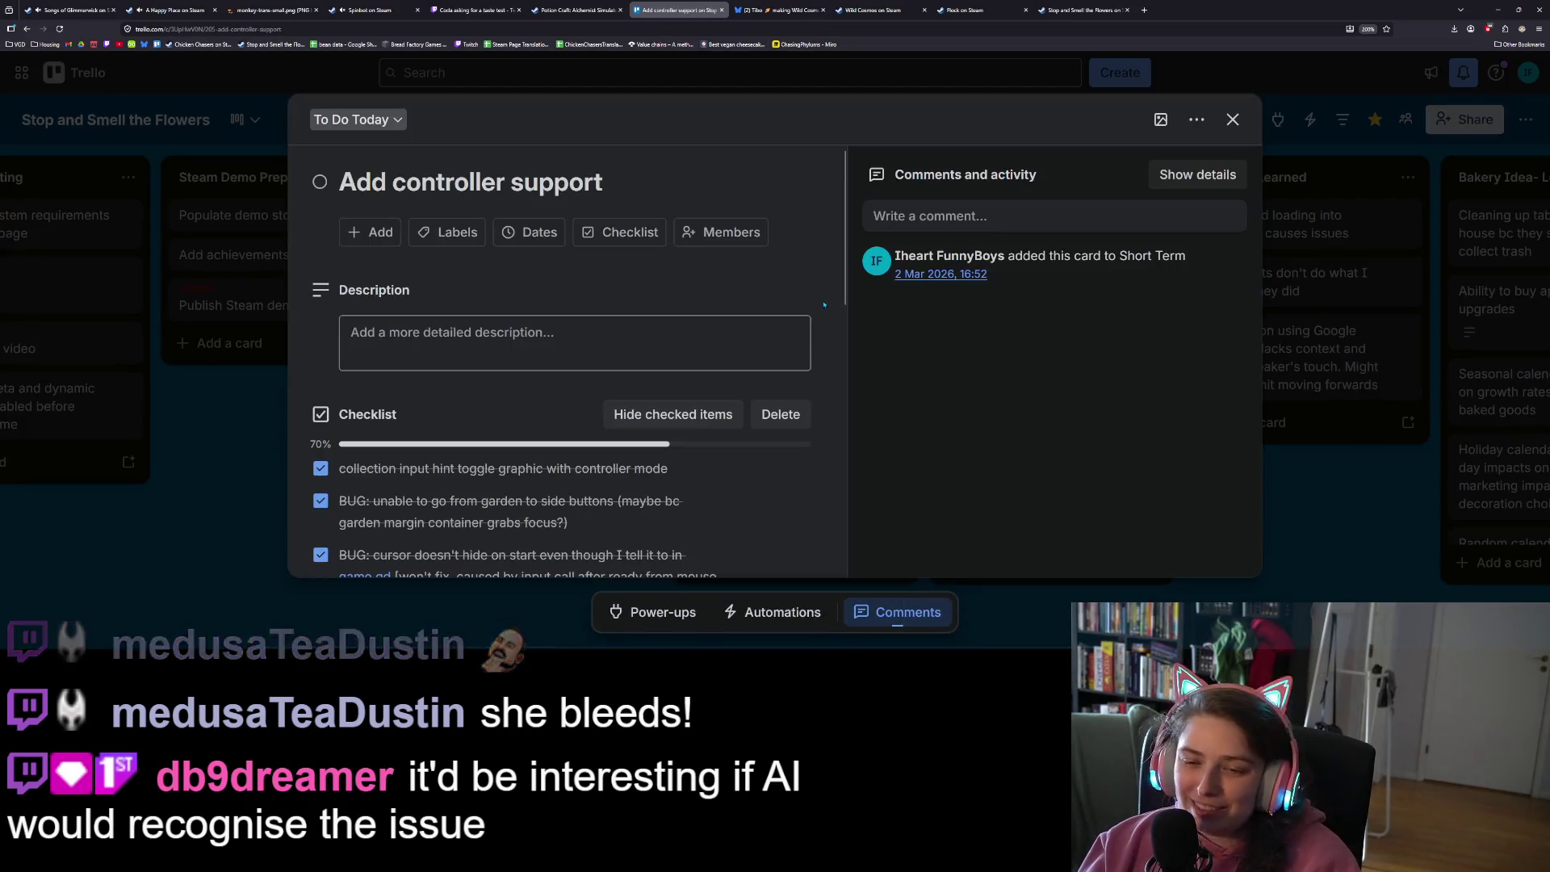
{"action": "scroll", "coordinate": [646, 355], "scroll_direction": "down", "scroll_amount": 8}
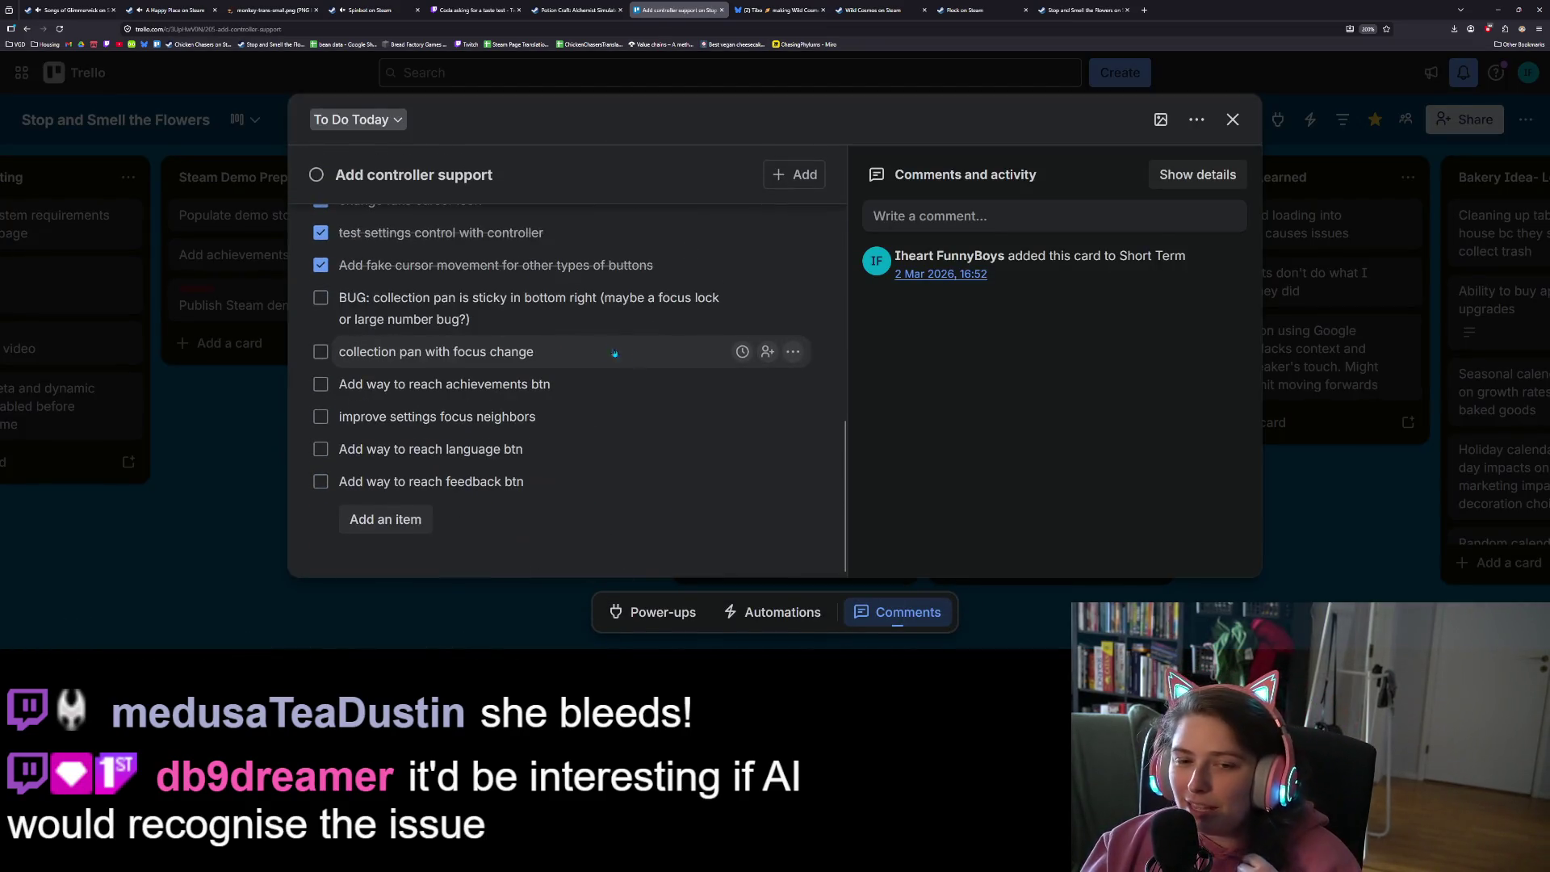
{"action": "left_click", "coordinate": [320, 298]}
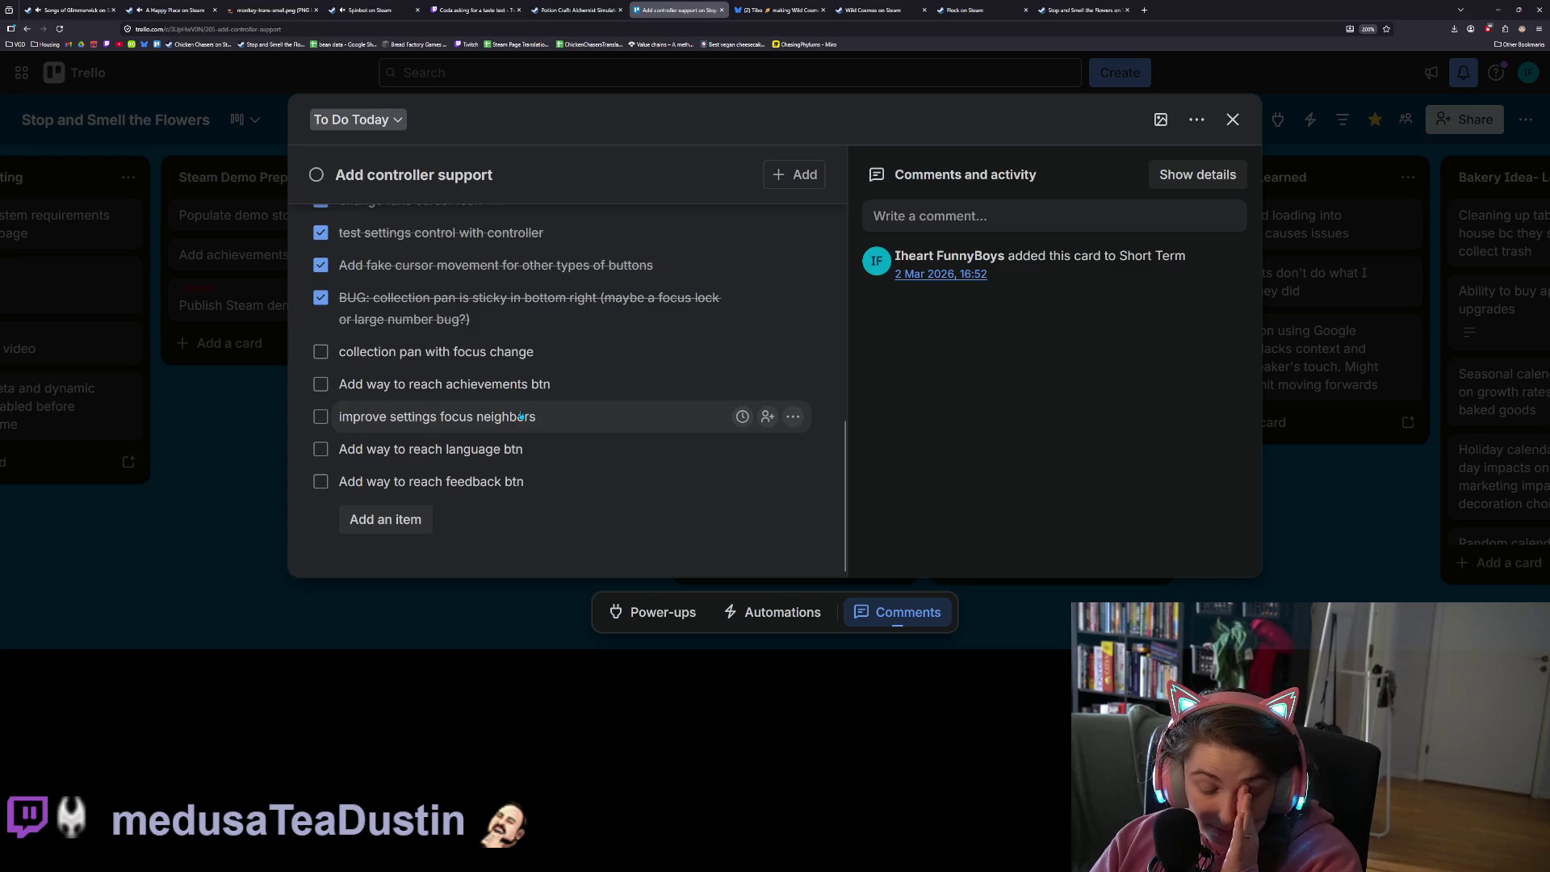
Add the checklist item 'Add focus neighbors for all of collection map buttons', then close the card
{"action": "left_click", "coordinate": [407, 520]}
{"action": "type", "text": "add"}
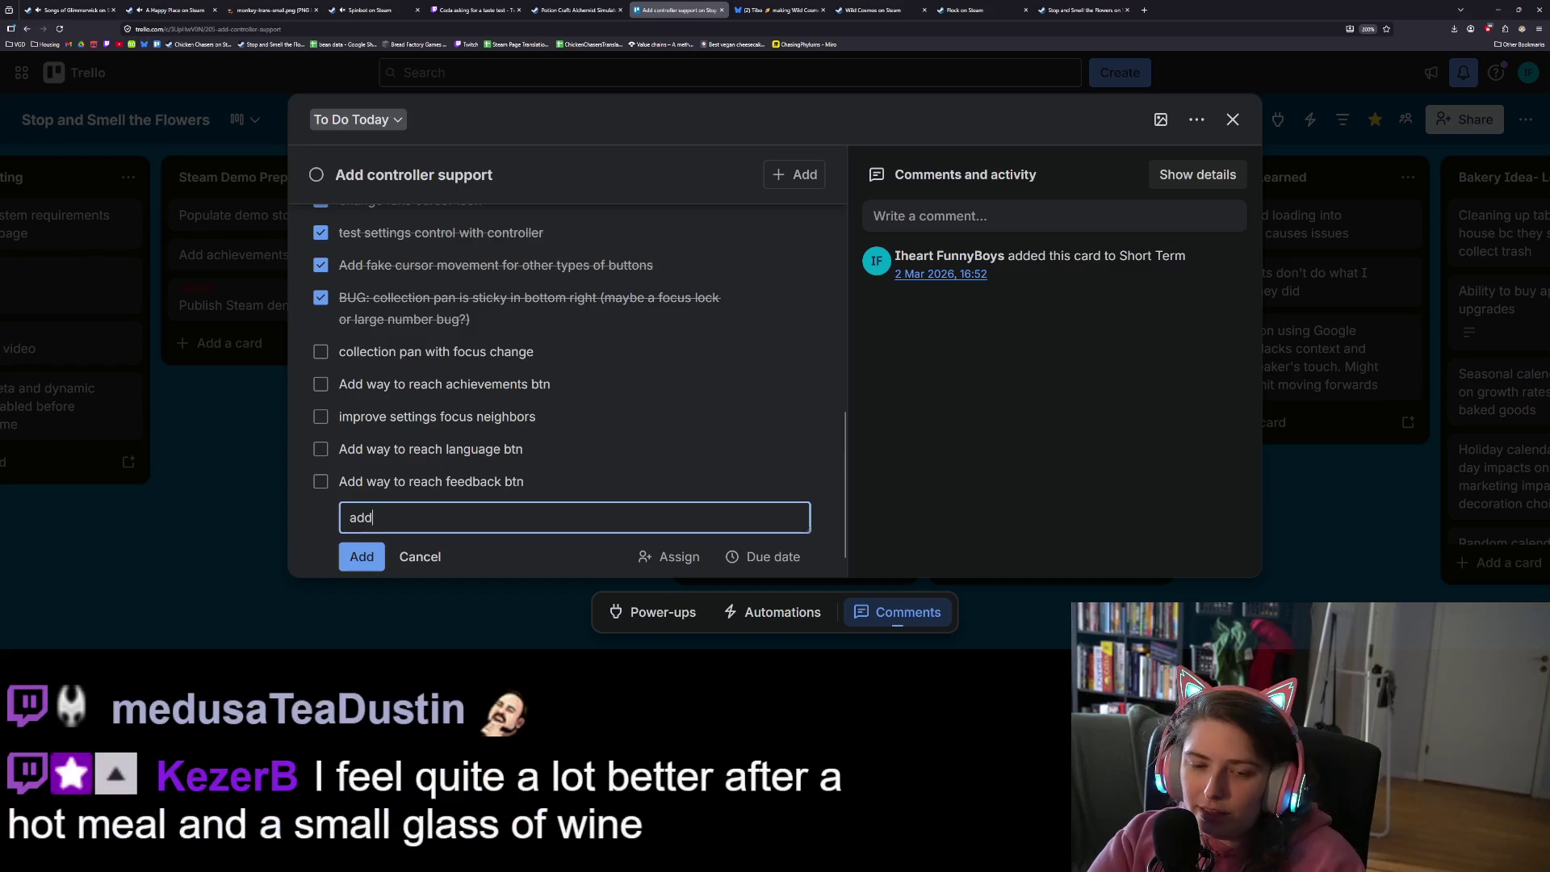
{"action": "key", "text": "BackSpace"}
{"action": "key", "text": "BackSpace"}
{"action": "key", "text": "BackSpace"}
{"action": "type", "text": "Add"}
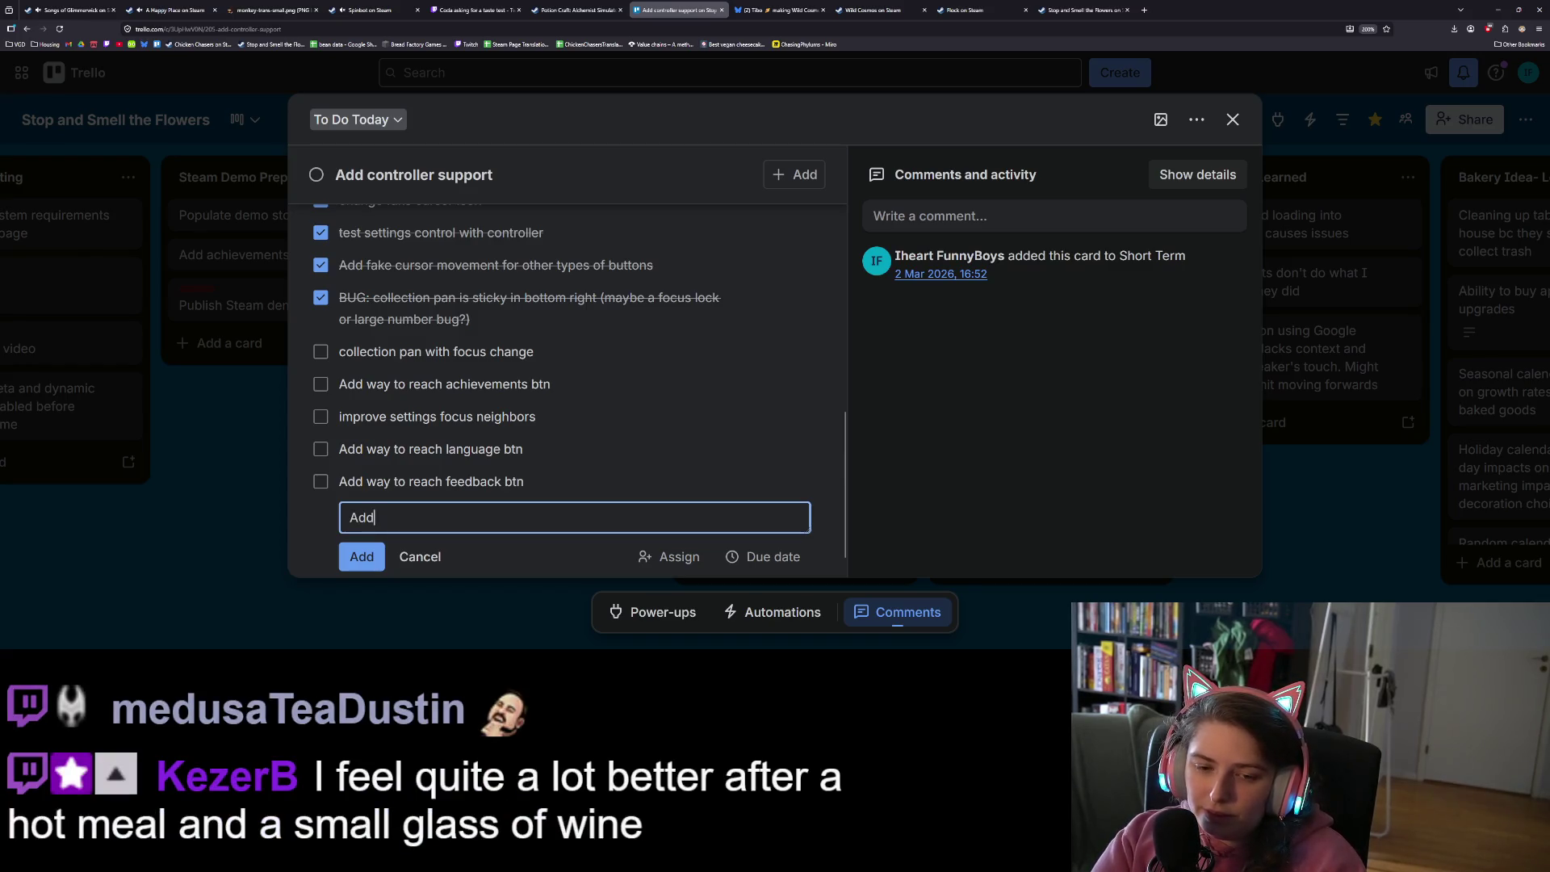
{"action": "type", "text": " focus neighb"}
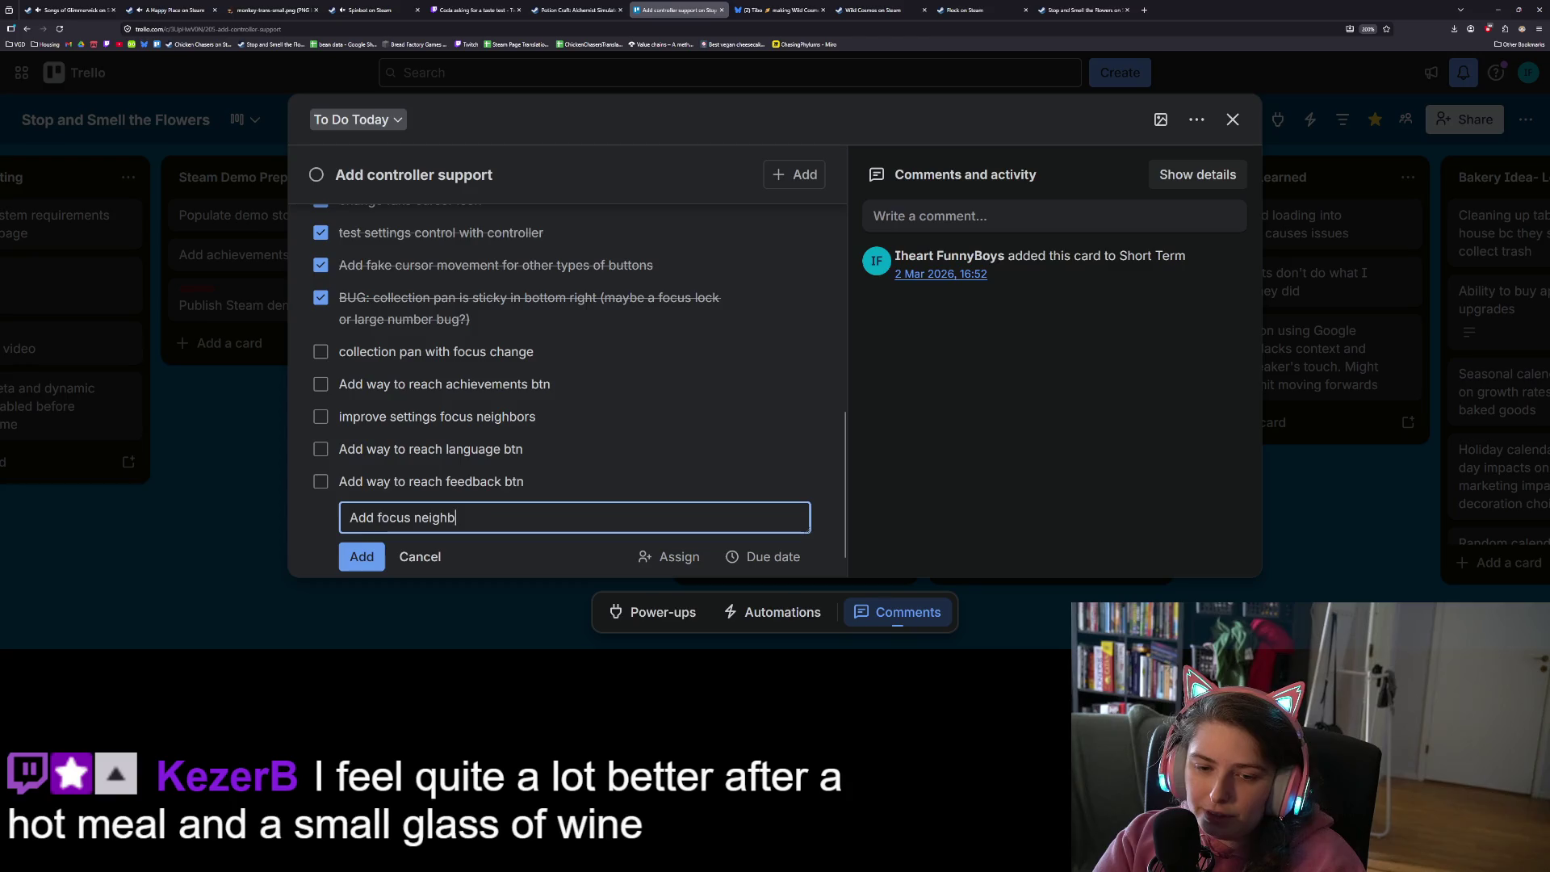
{"action": "type", "text": "ors for all of co"}
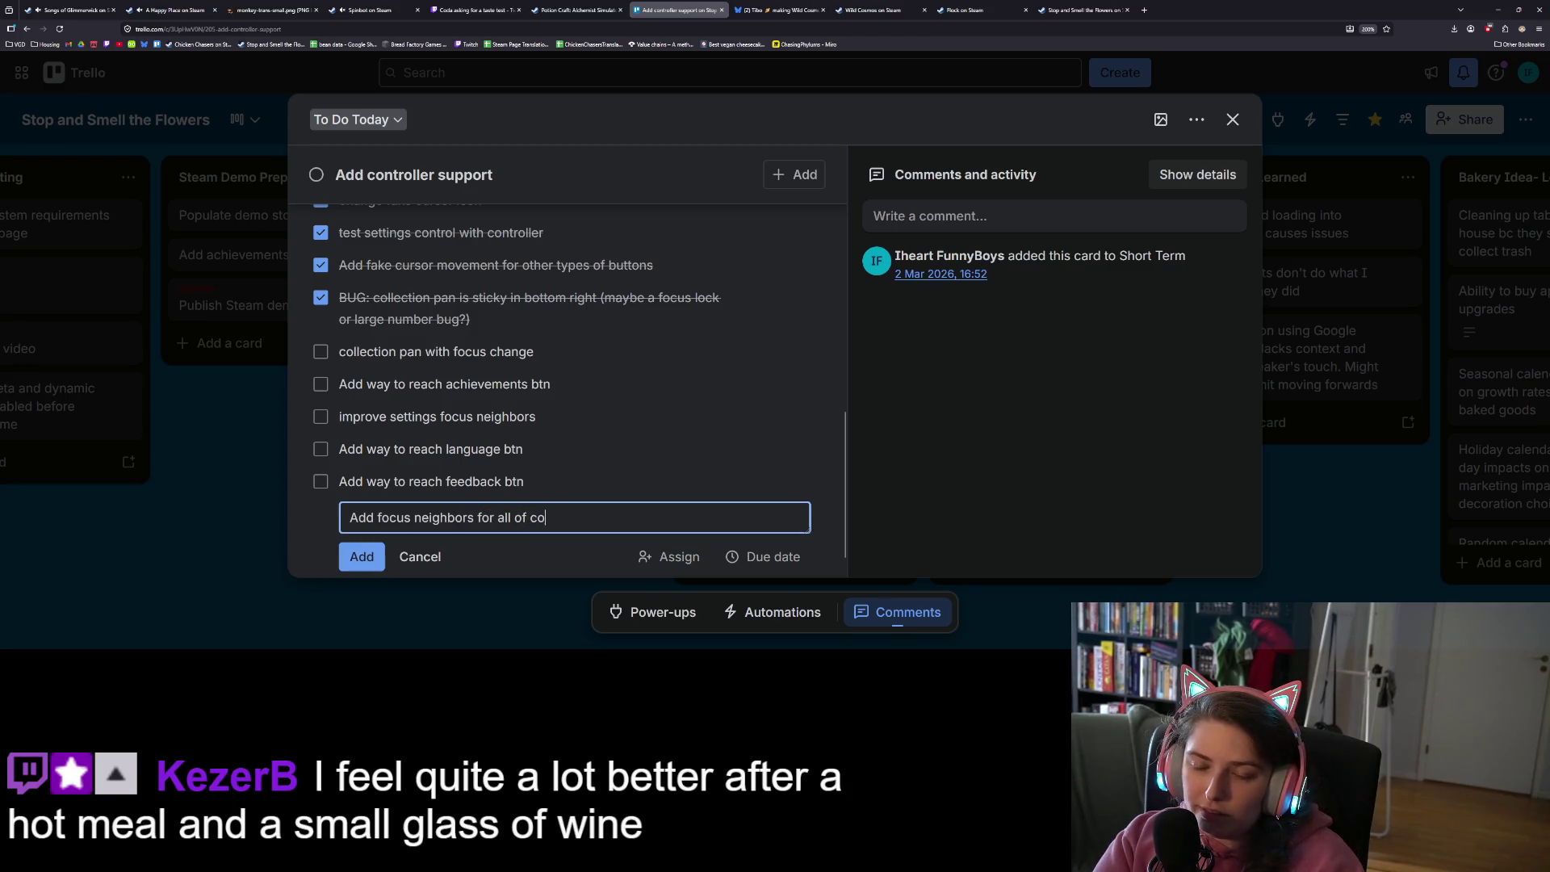
{"action": "type", "text": "llection map butto"}
{"action": "key", "text": "Return"}
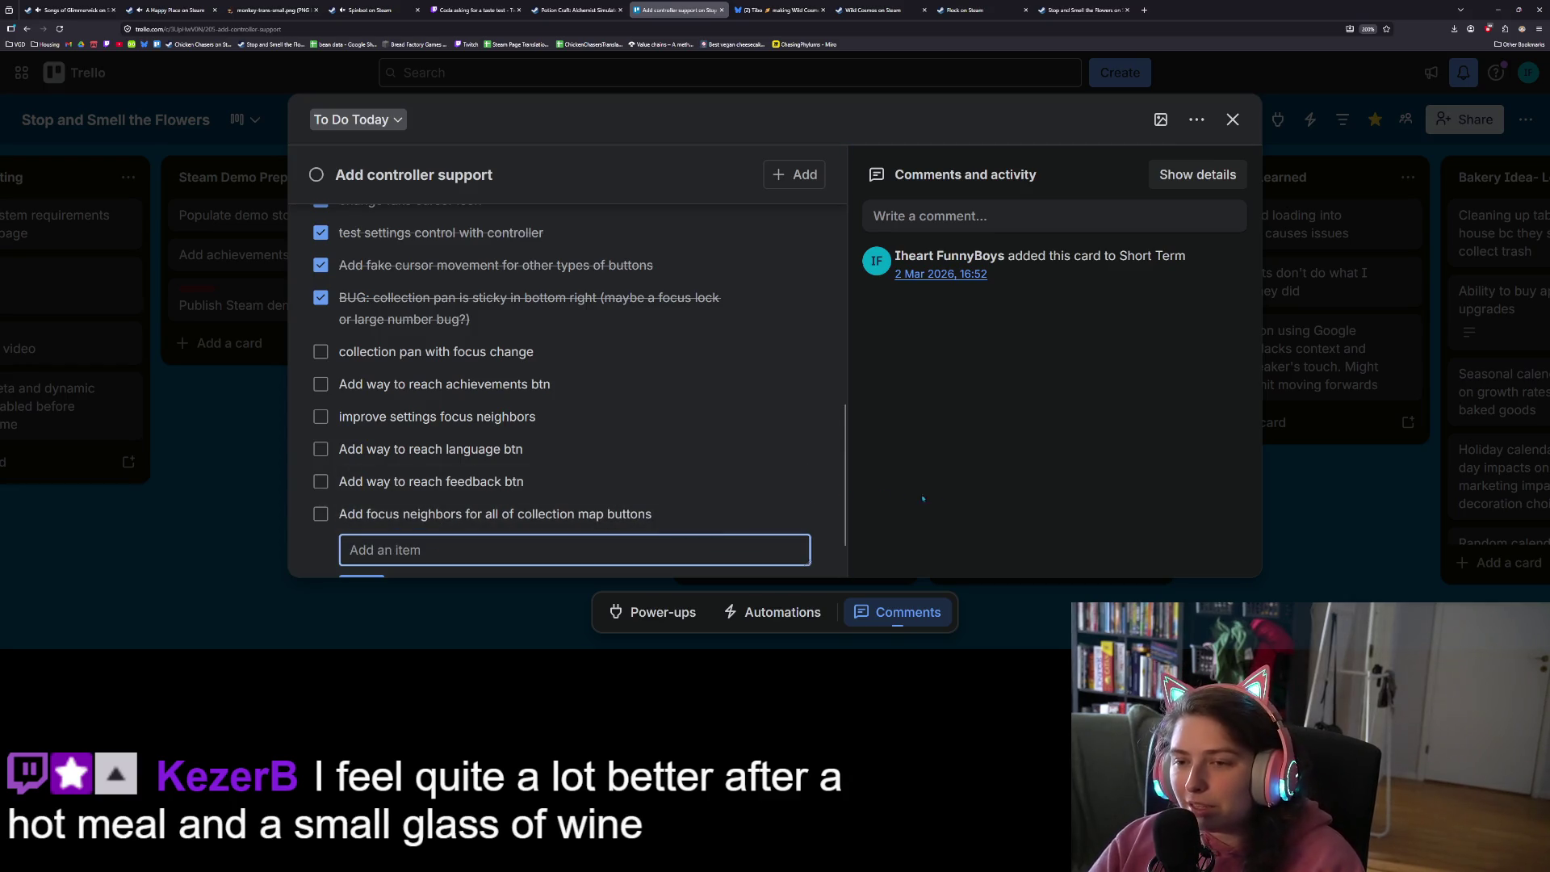
{"action": "left_click", "coordinate": [1036, 513]}
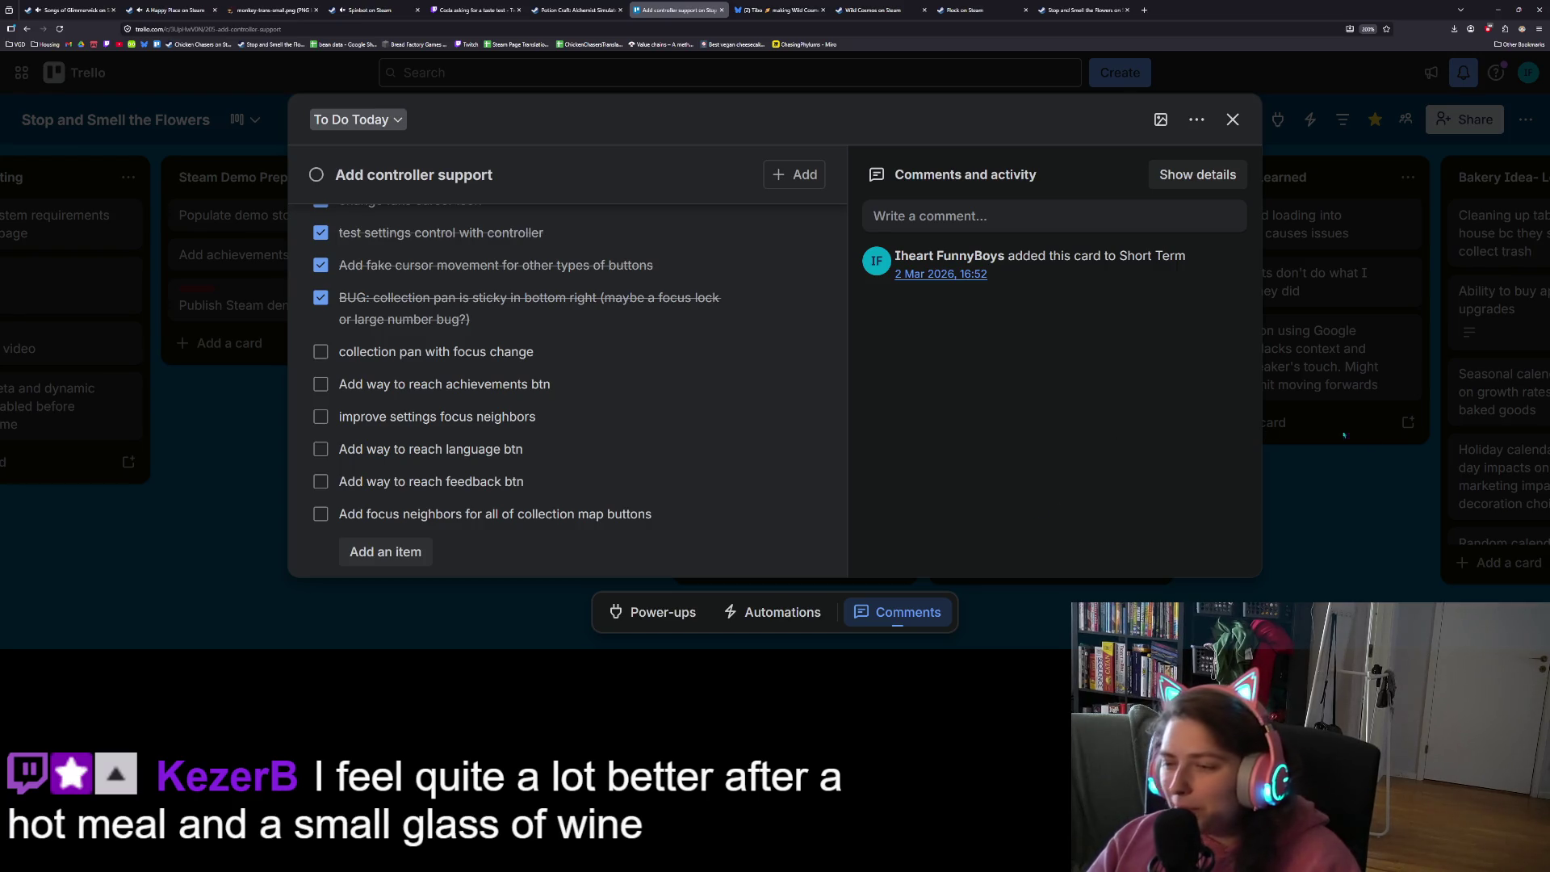
{"action": "left_click", "coordinate": [1322, 513]}
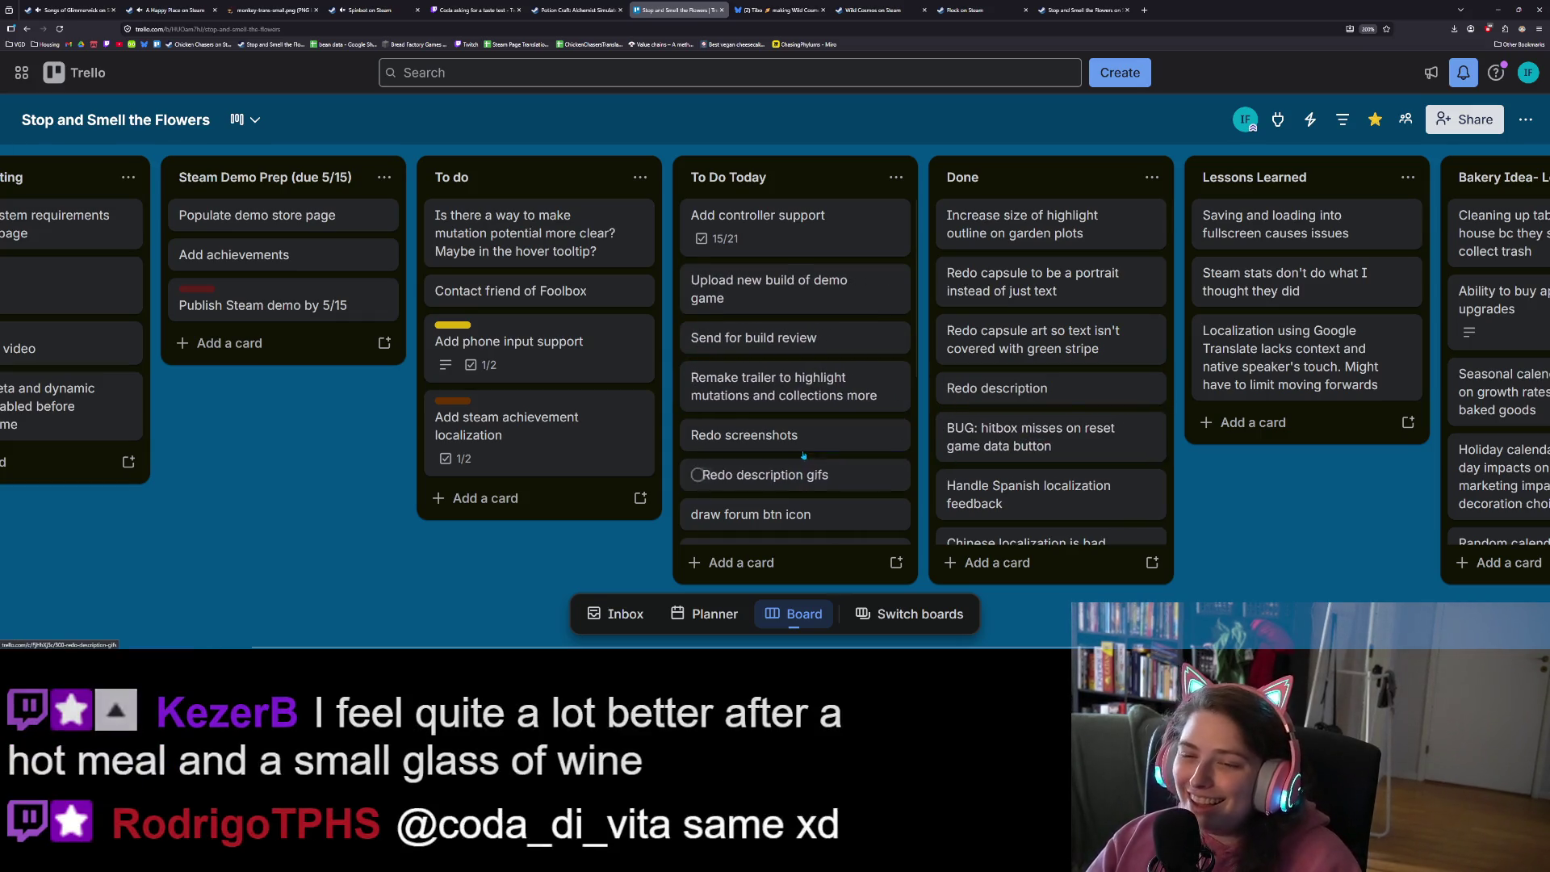
Scroll through the Stop and Smell the Flowers board to review its lists
{"action": "scroll", "coordinate": [804, 456], "scroll_direction": "down", "scroll_amount": 2}
{"action": "scroll", "coordinate": [804, 456], "scroll_direction": "up", "scroll_amount": 2}
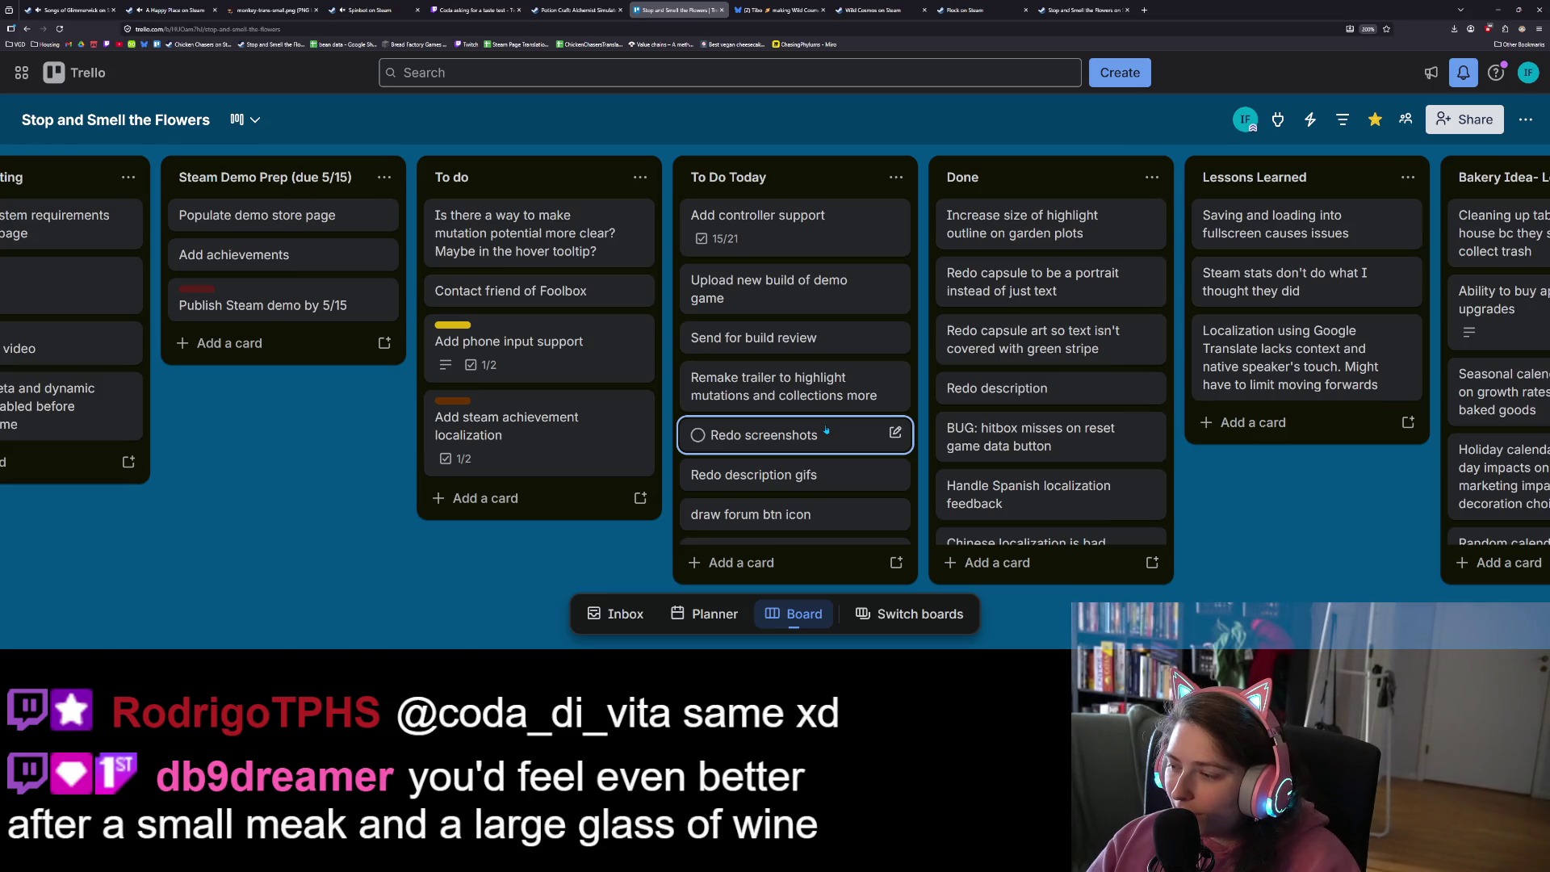
{"action": "scroll", "coordinate": [789, 420], "scroll_direction": "down", "scroll_amount": 3}
{"action": "scroll", "coordinate": [791, 420], "scroll_direction": "down", "scroll_amount": 2}
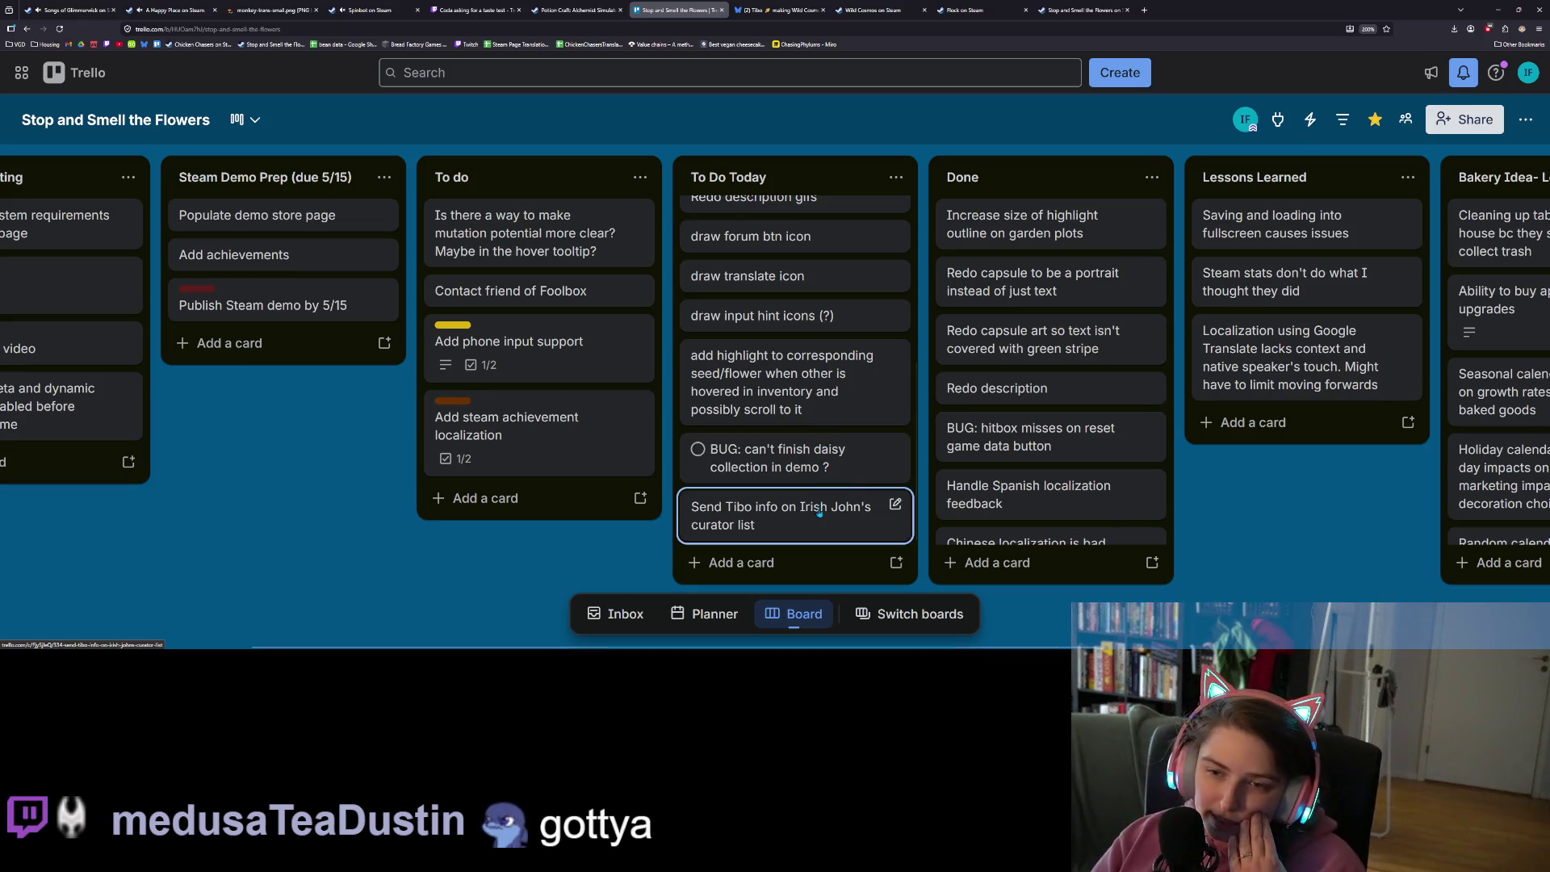
{"action": "scroll", "coordinate": [798, 437], "scroll_direction": "up", "scroll_amount": 1}
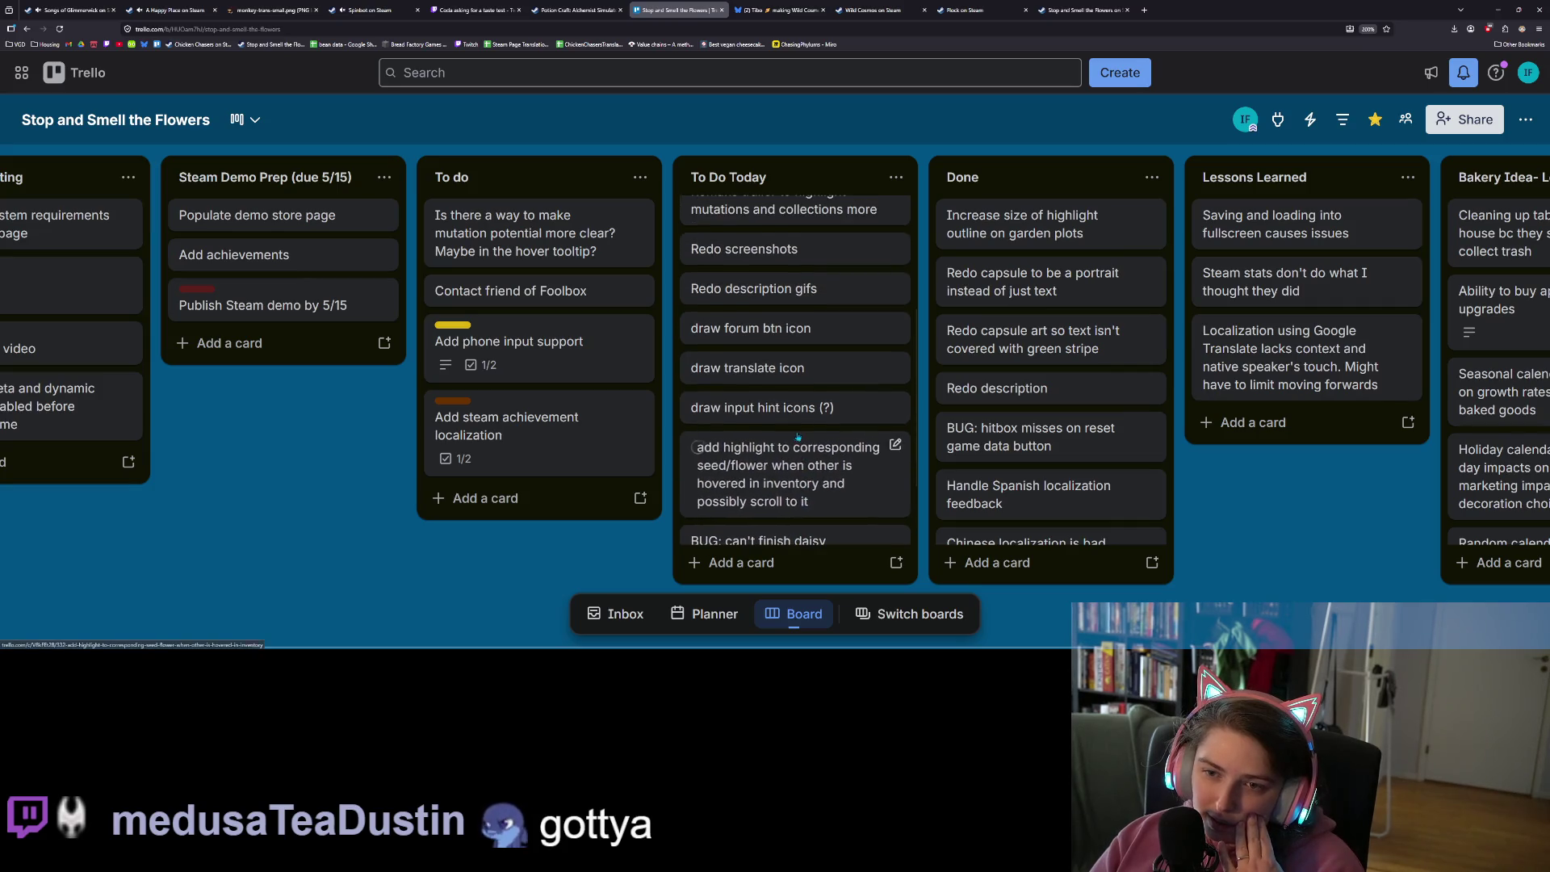
{"action": "scroll", "coordinate": [798, 437], "scroll_direction": "down", "scroll_amount": 1}
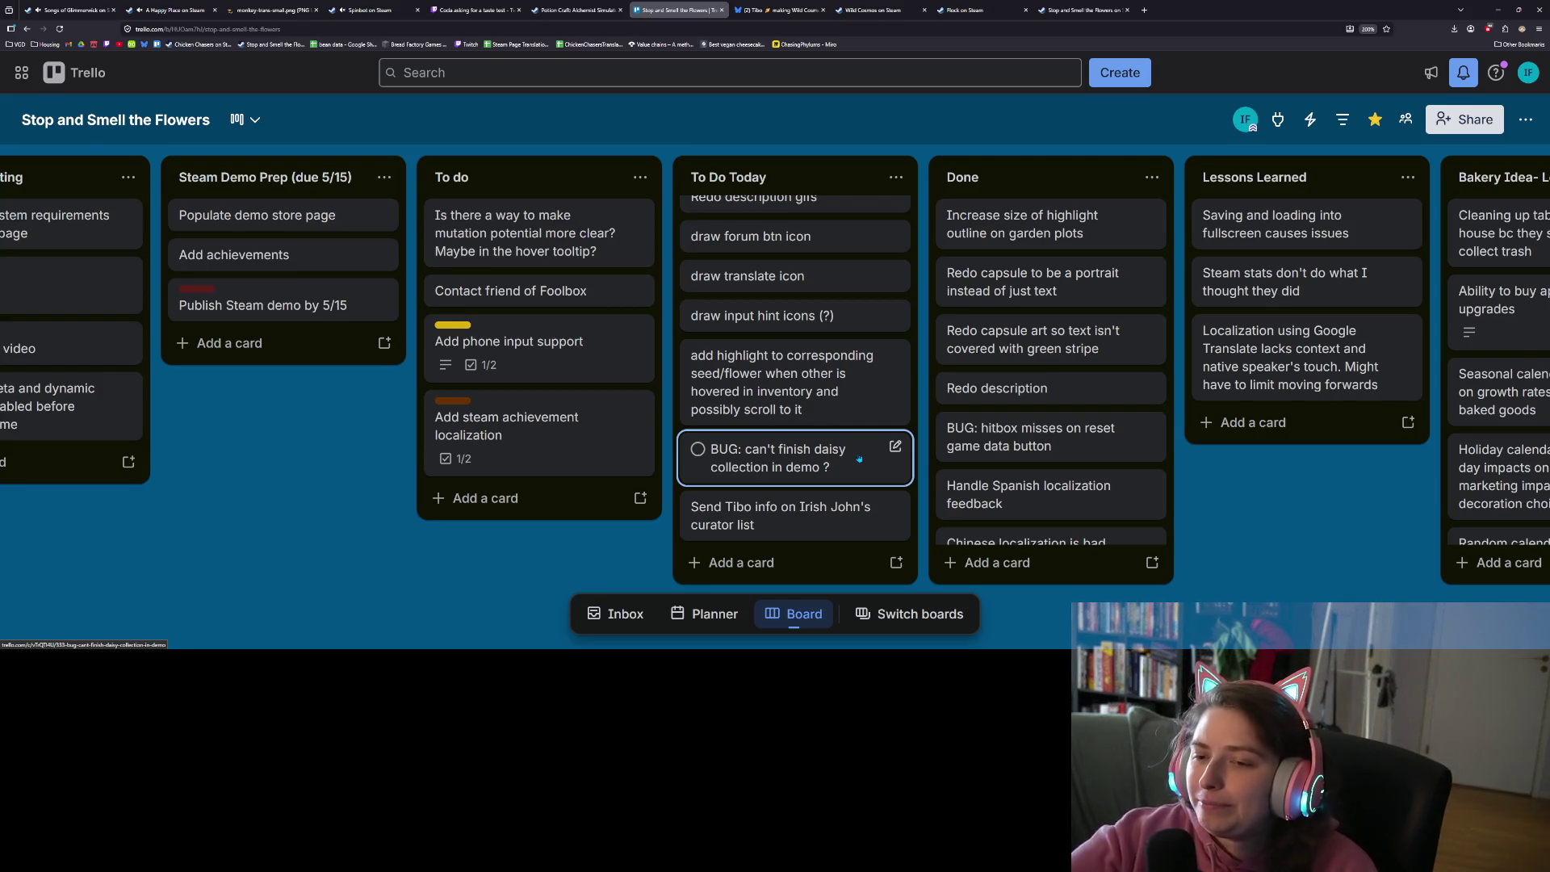
Move Add controller support into To do and lift the highlight card to the top of To Do Today
{"action": "scroll", "coordinate": [859, 459], "scroll_direction": "up", "scroll_amount": 3}
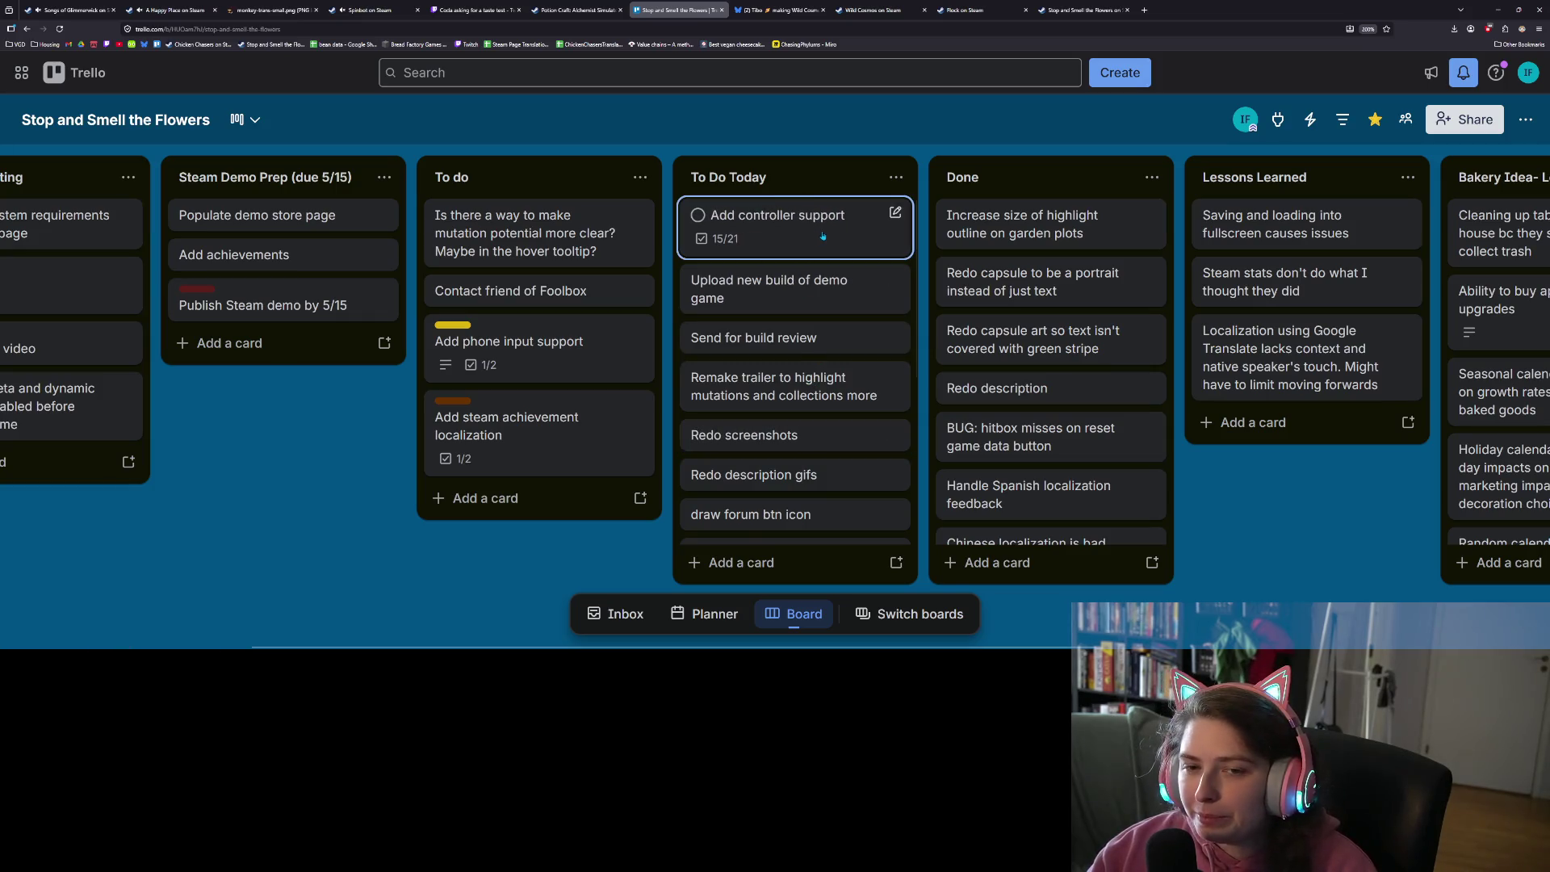
{"action": "left_click_drag", "start_coordinate": [825, 235], "coordinate": [611, 220]}
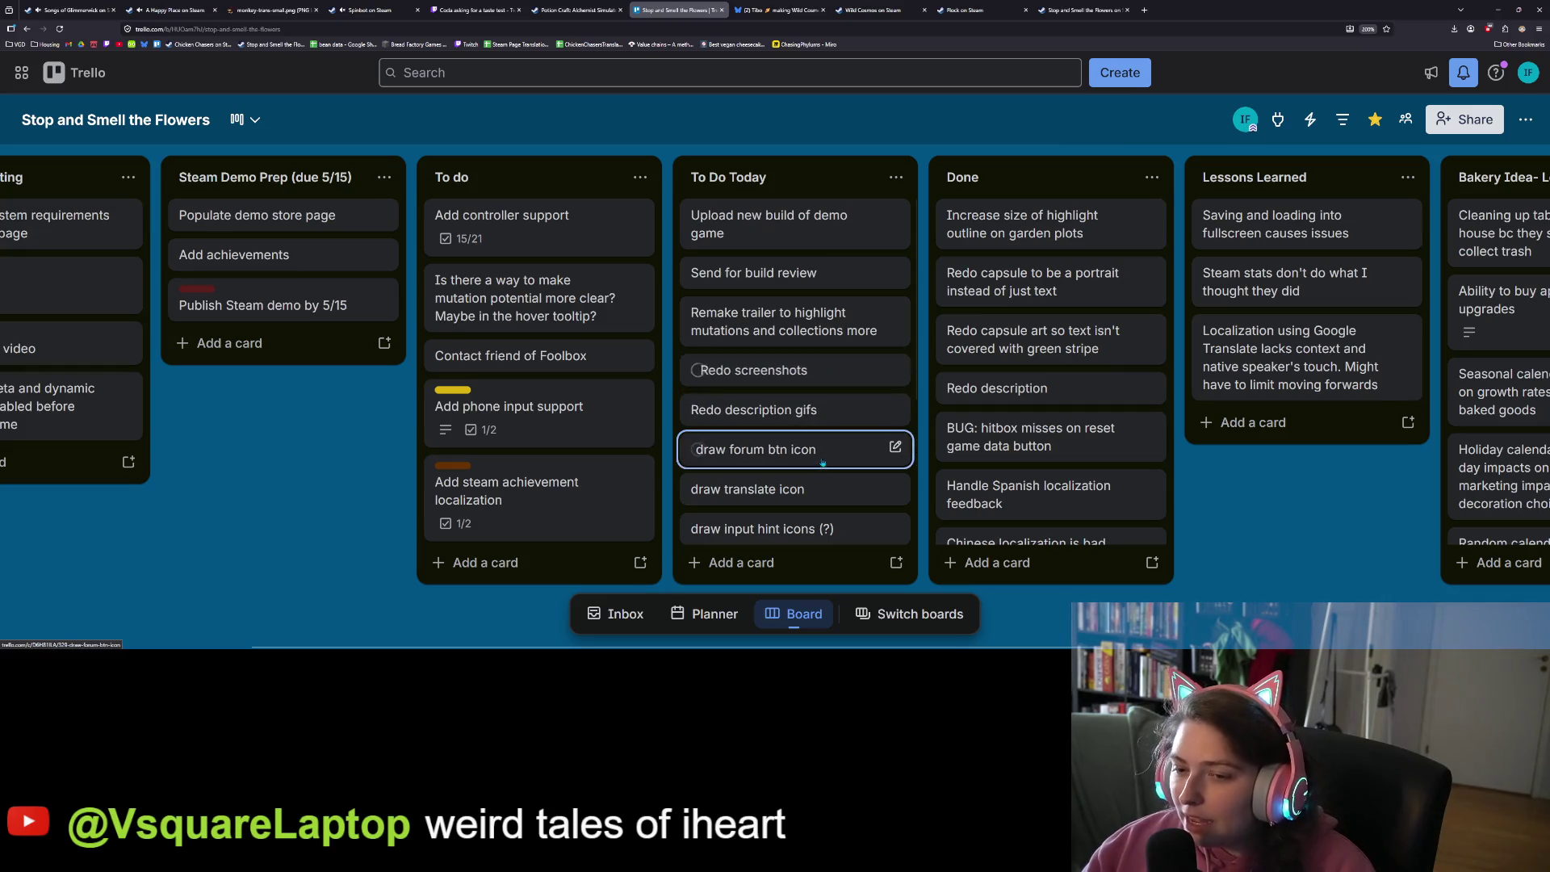
{"action": "scroll", "coordinate": [819, 504], "scroll_direction": "down", "scroll_amount": 3}
{"action": "mouse_move", "coordinate": [819, 493]}
{"action": "left_mouse_down"}
{"action": "mouse_move", "coordinate": [807, 575]}
{"action": "mouse_move", "coordinate": [820, 220]}
{"action": "left_mouse_up"}
Reorder the daisy bug and Remake trailer cards near the top of To Do Today
{"action": "scroll", "coordinate": [839, 501], "scroll_direction": "down", "scroll_amount": 3}
{"action": "scroll", "coordinate": [840, 504], "scroll_direction": "up", "scroll_amount": 1}
{"action": "scroll", "coordinate": [840, 509], "scroll_direction": "down", "scroll_amount": 1}
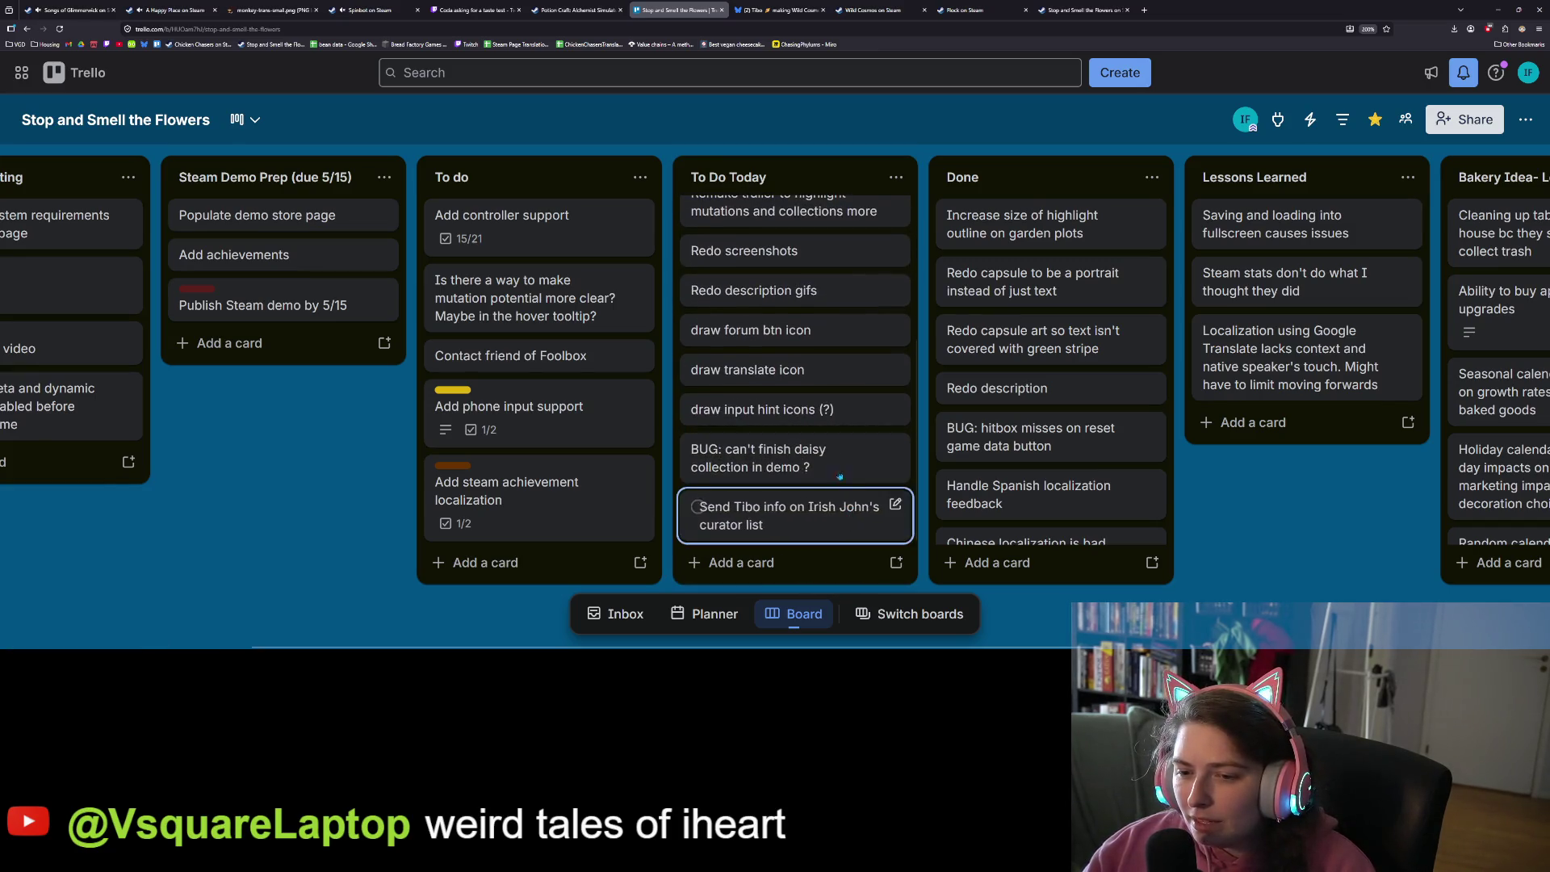
{"action": "mouse_move", "coordinate": [831, 466]}
{"action": "left_mouse_down"}
{"action": "mouse_move", "coordinate": [823, 270]}
{"action": "mouse_move", "coordinate": [823, 338]}
{"action": "left_mouse_up"}
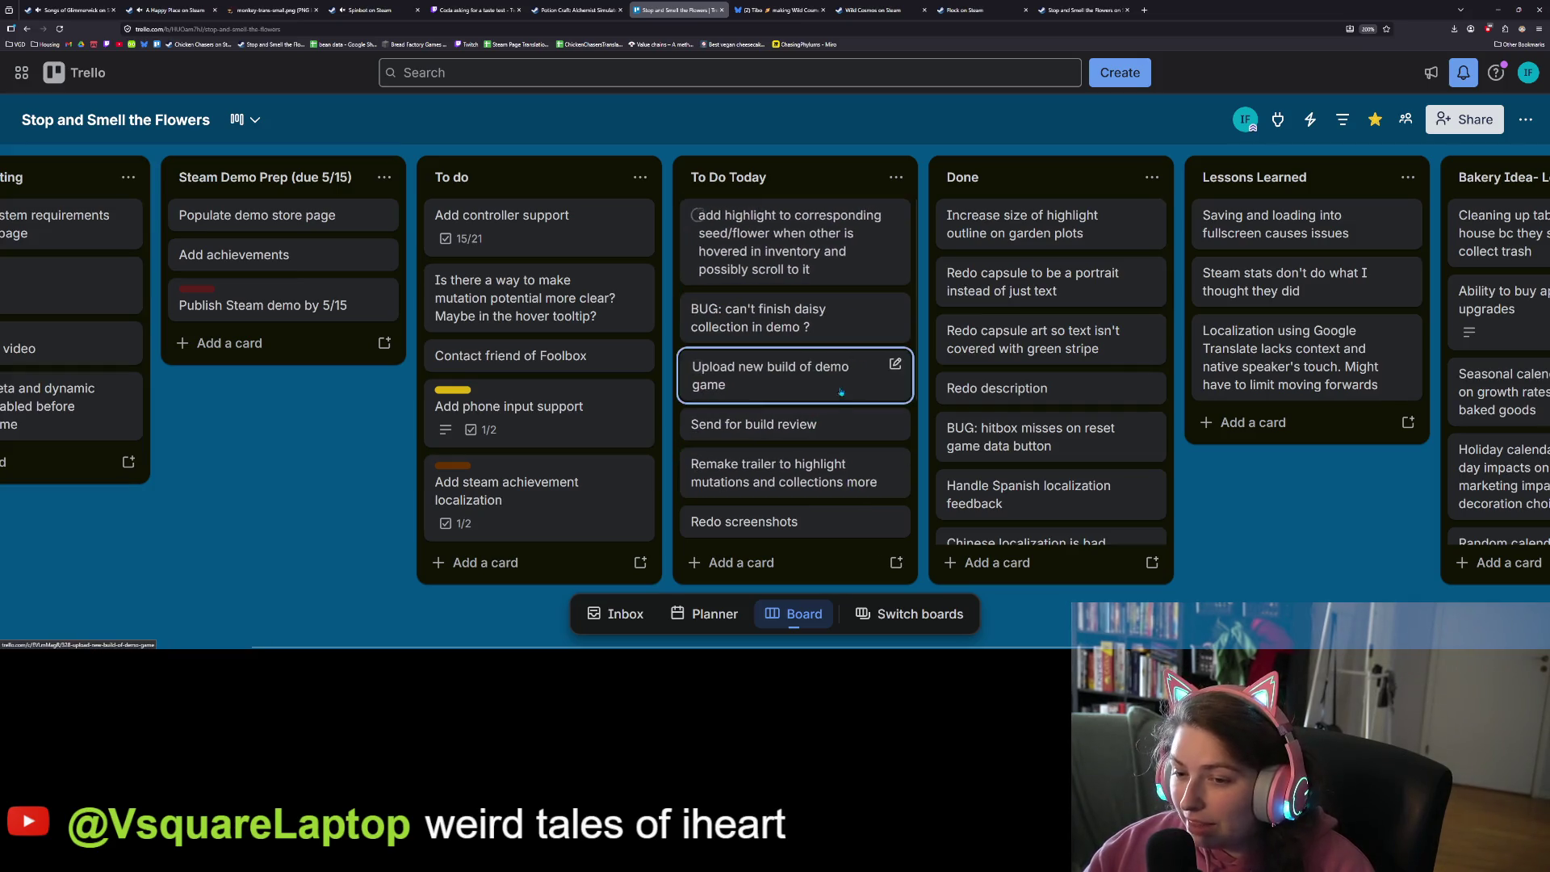
{"action": "scroll", "coordinate": [847, 436], "scroll_direction": "down", "scroll_amount": 1}
{"action": "left_click_drag", "start_coordinate": [852, 381], "coordinate": [854, 284]}
{"action": "scroll", "coordinate": [839, 427], "scroll_direction": "down", "scroll_amount": 2}
{"action": "scroll", "coordinate": [838, 427], "scroll_direction": "up", "scroll_amount": 3}
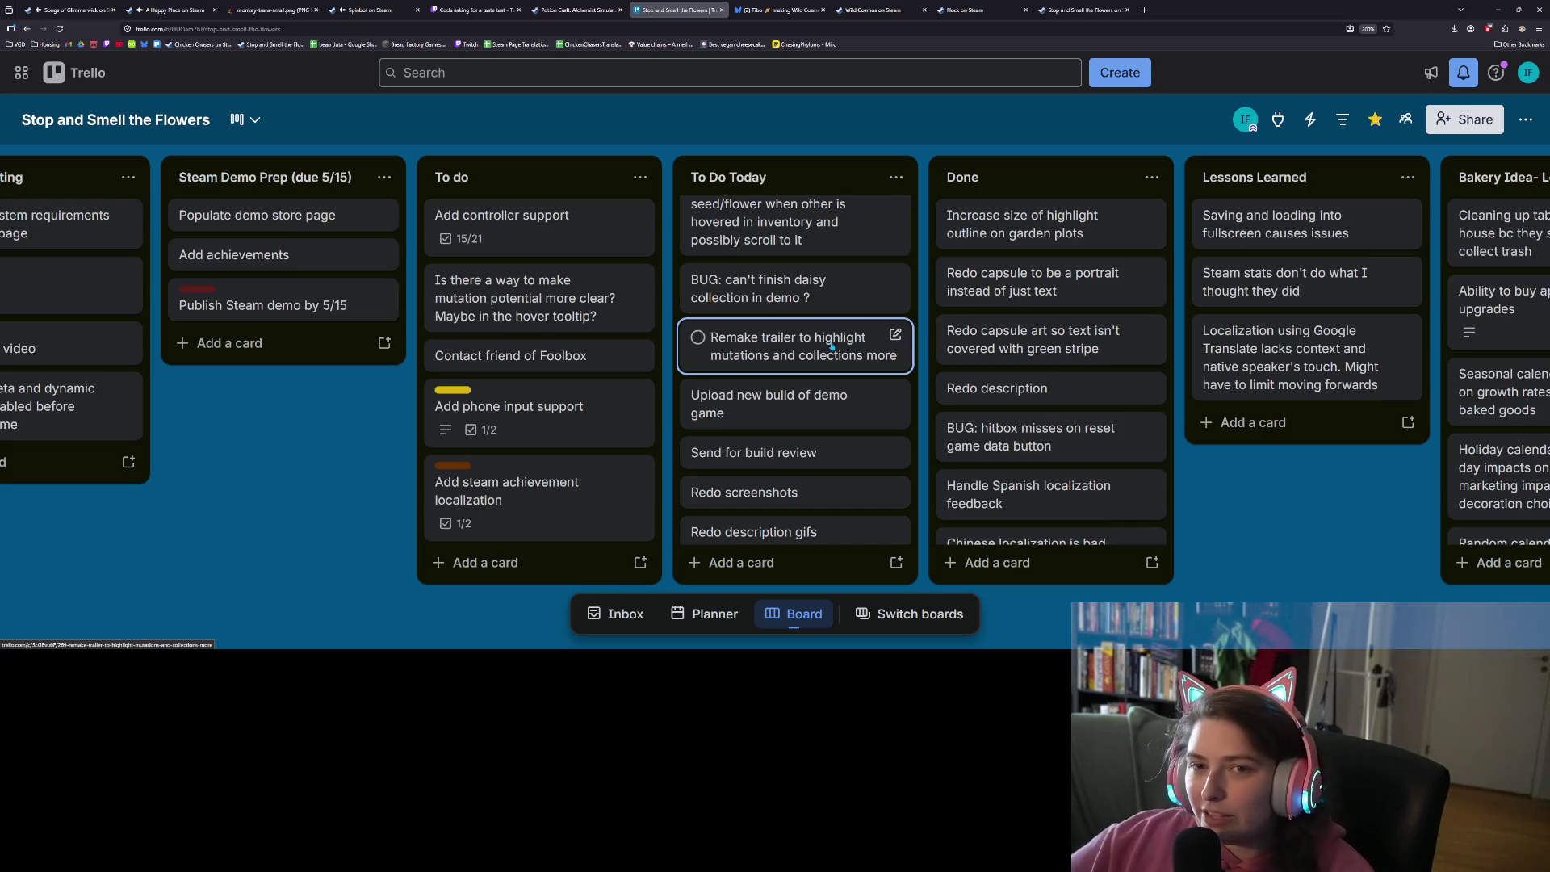
{"action": "scroll", "coordinate": [830, 345], "scroll_direction": "up", "scroll_amount": 1}
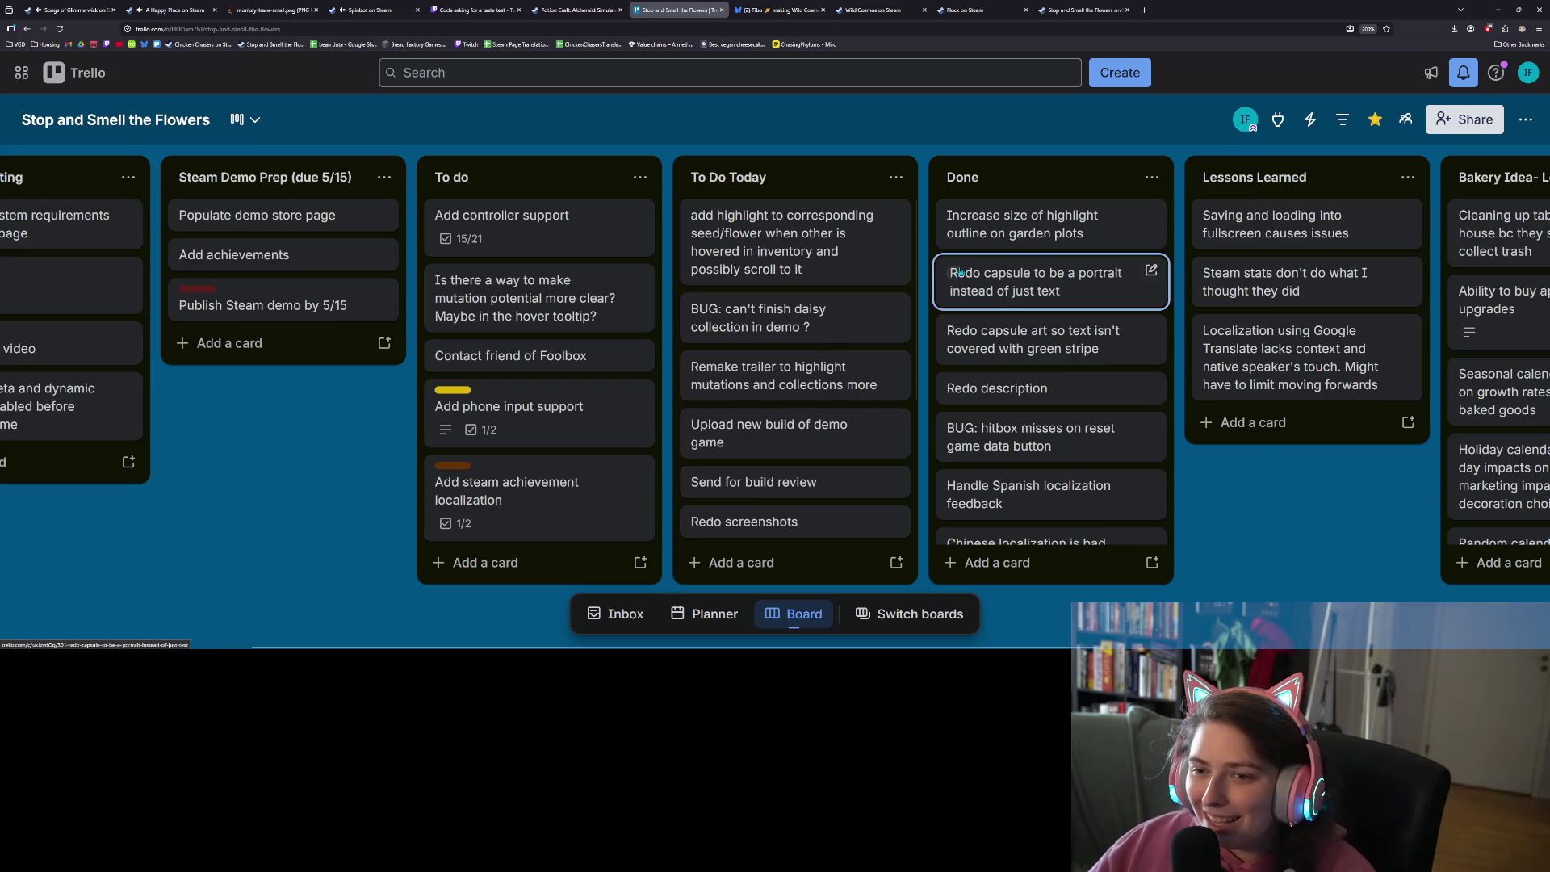
{"action": "left_click", "coordinate": [1499, 9]}
Close the collection_panel, custom_volume_bar and settings scene tabs
{"action": "left_click", "coordinate": [791, 470]}
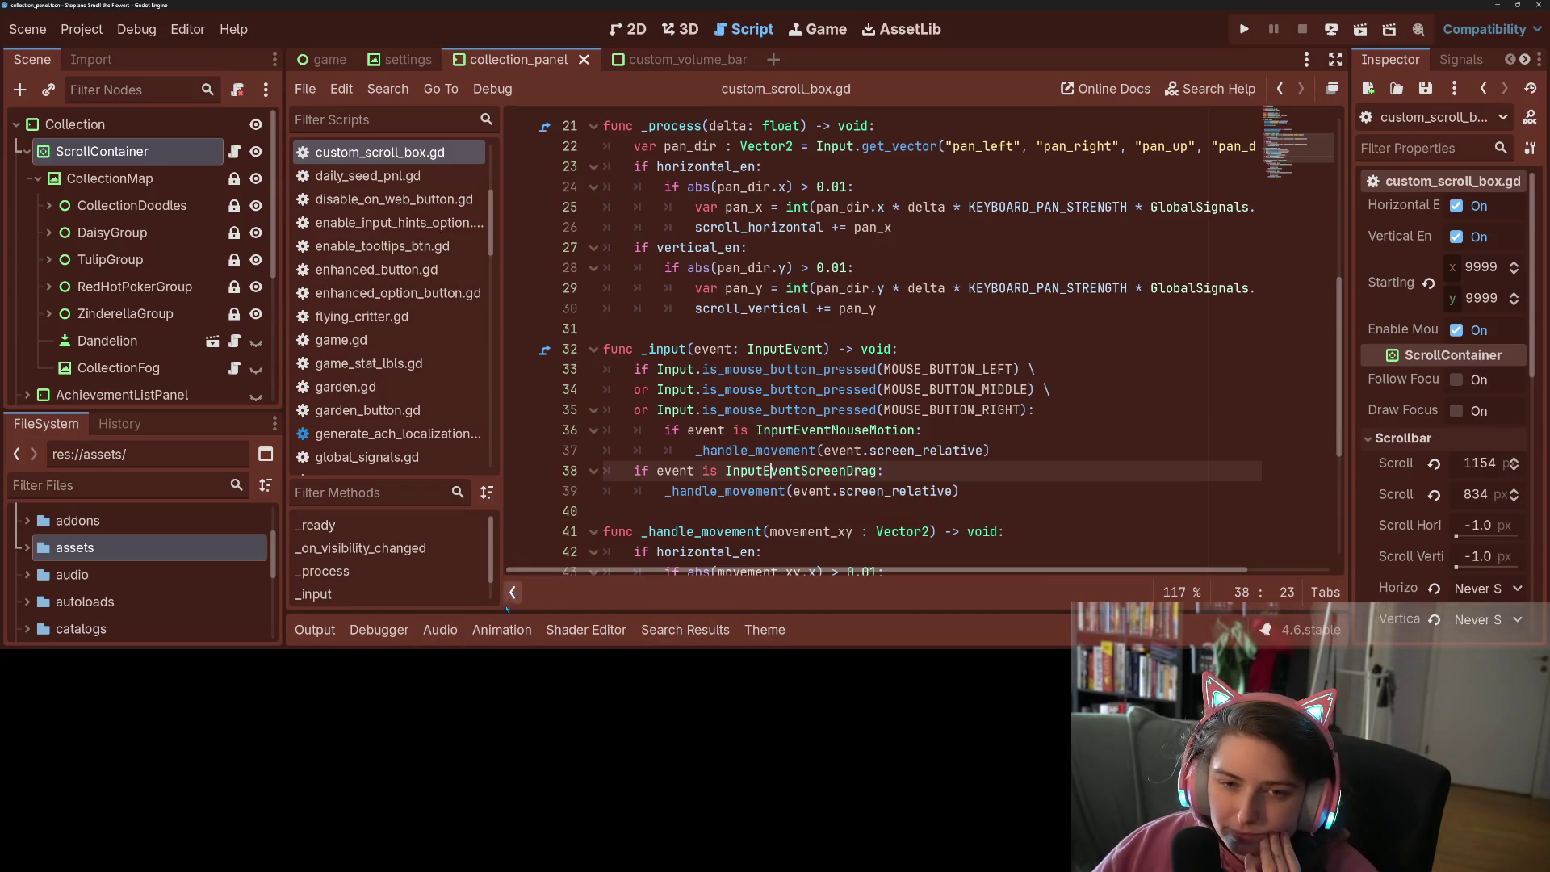
{"action": "scroll", "coordinate": [889, 347], "scroll_direction": "up", "scroll_amount": 5}
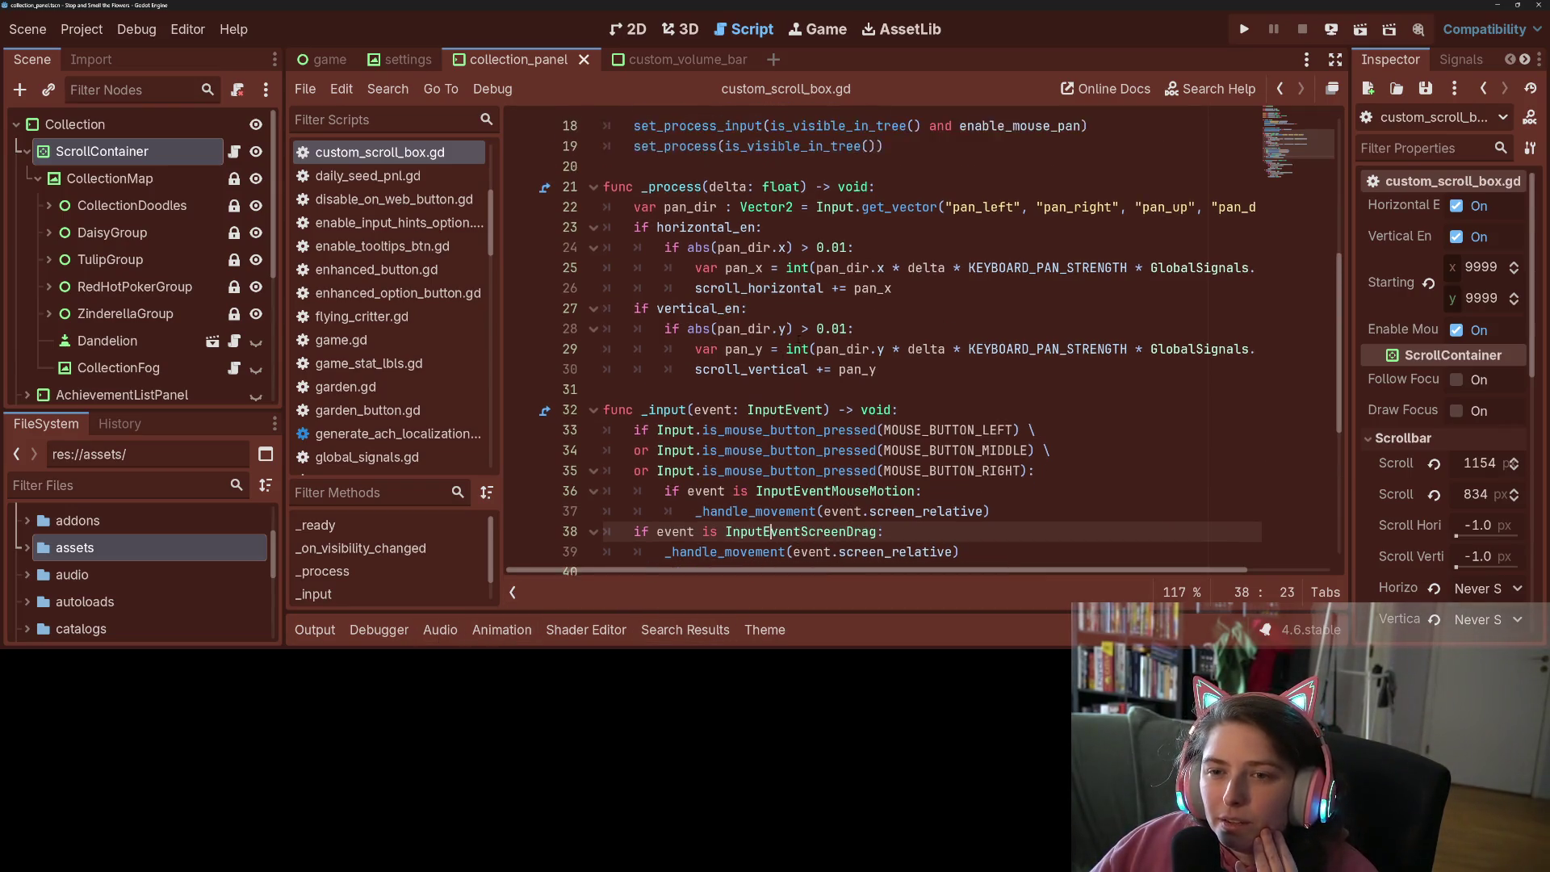
{"action": "left_click", "coordinate": [584, 61]}
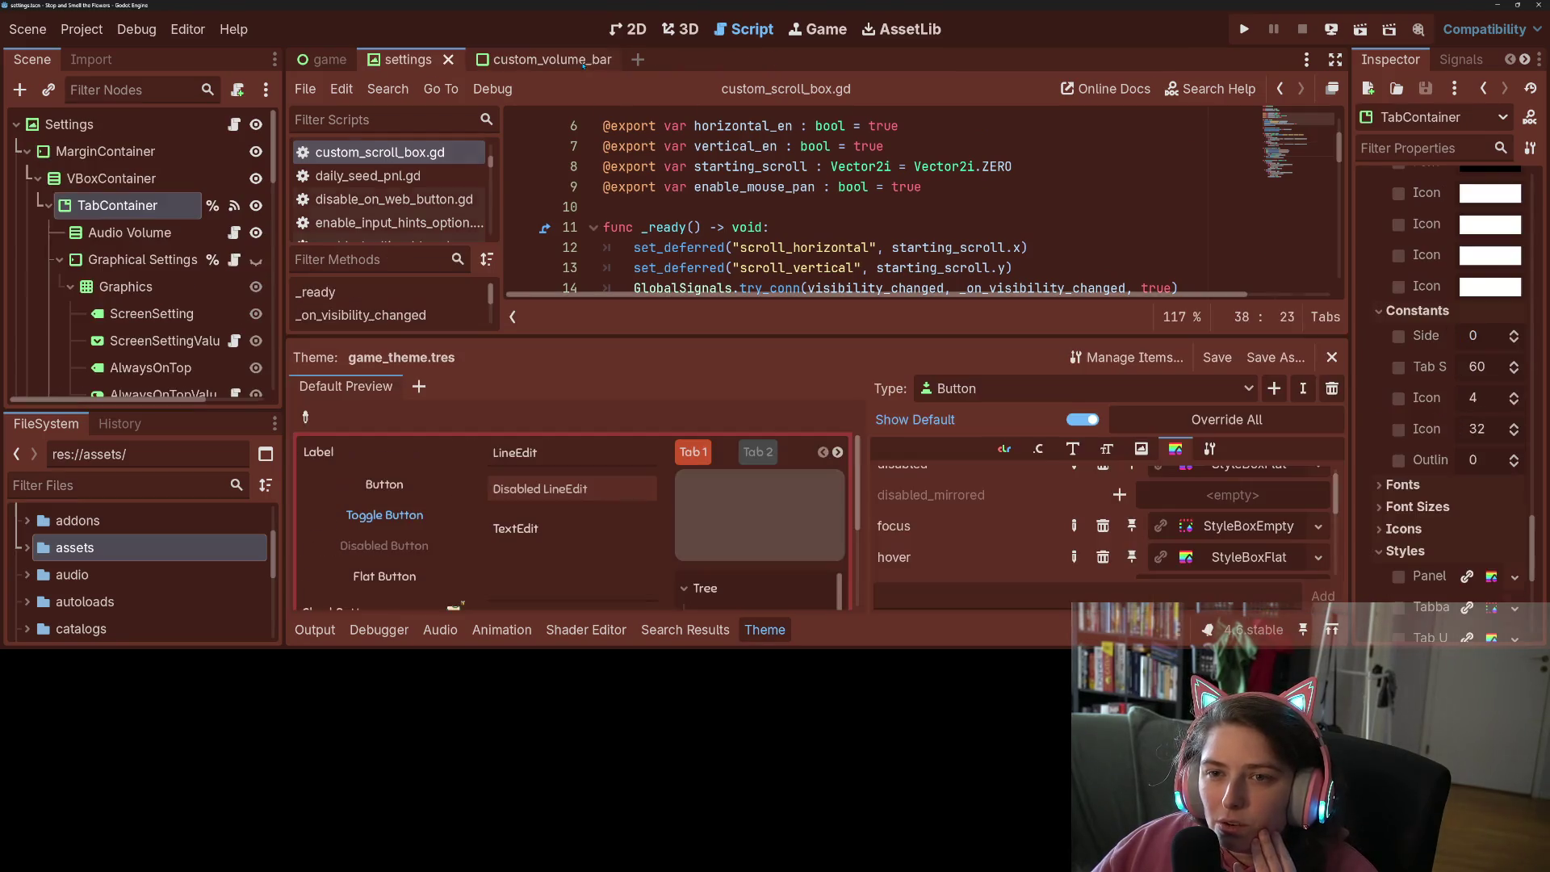
{"action": "left_click", "coordinate": [585, 62]}
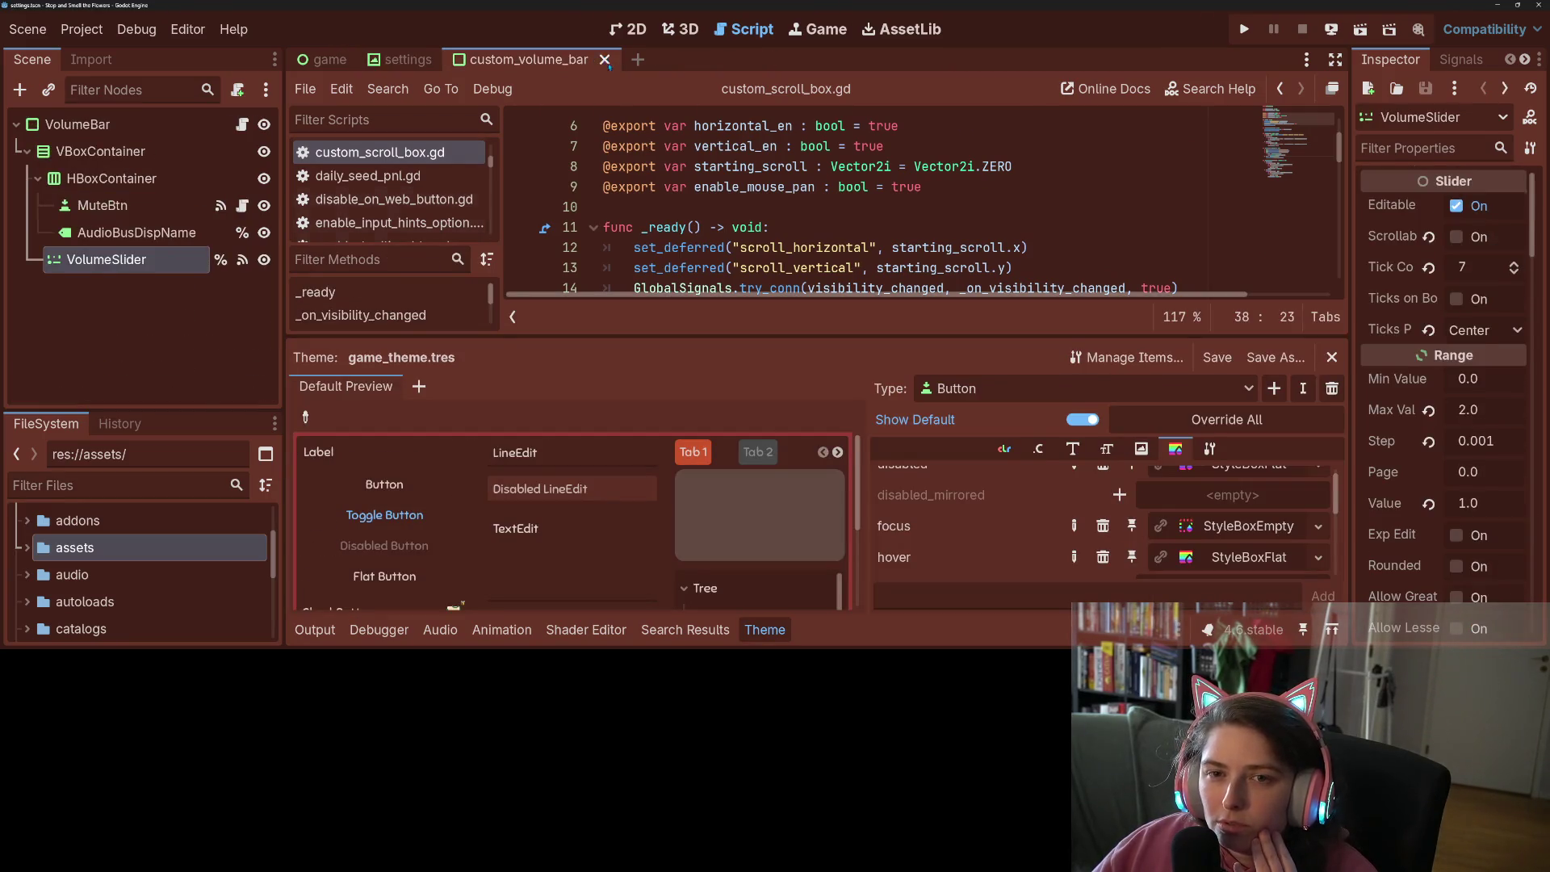
{"action": "left_click", "coordinate": [624, 60]}
{"action": "left_click", "coordinate": [448, 60]}
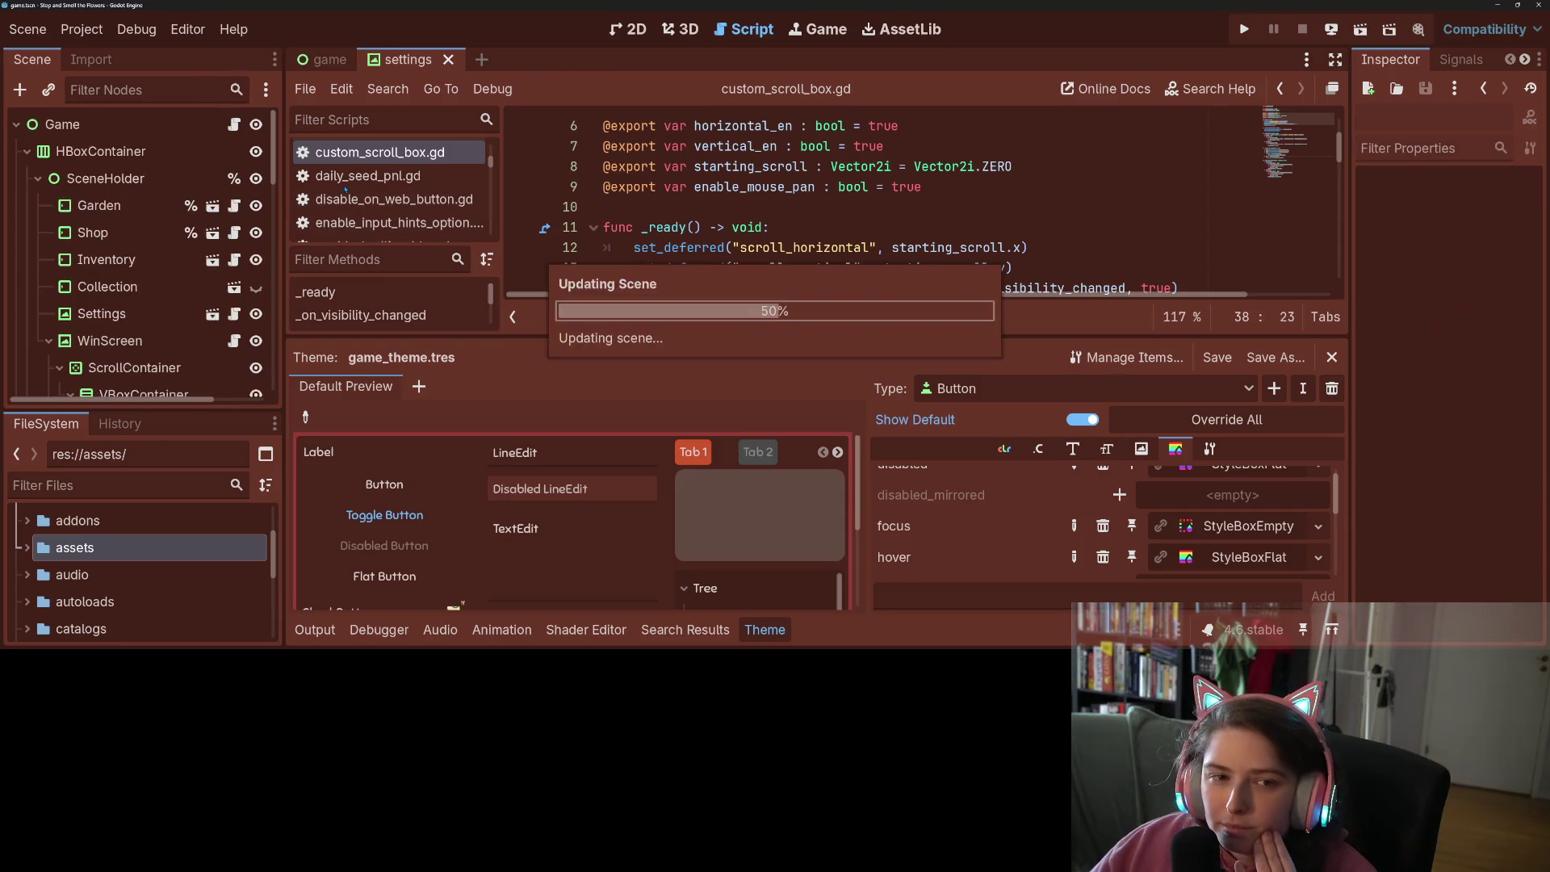
Collapse the SidePanel and WinScreen branches and open the Inventory node's inventory_display scene
{"action": "scroll", "coordinate": [147, 317], "scroll_direction": "up", "scroll_amount": 5}
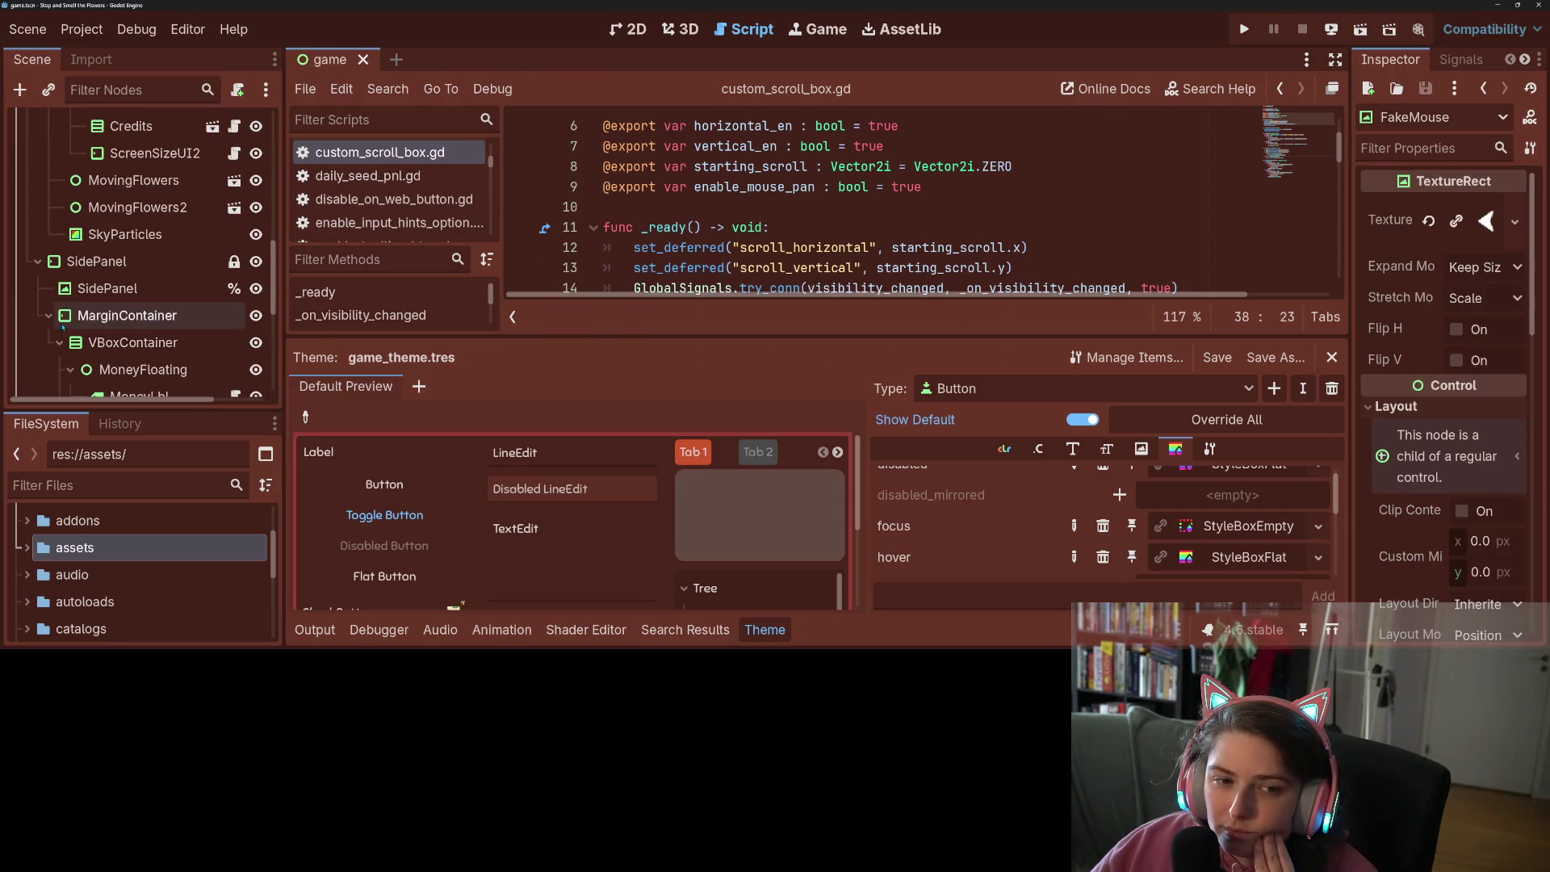
{"action": "left_click", "coordinate": [37, 261]}
{"action": "scroll", "coordinate": [135, 306], "scroll_direction": "up", "scroll_amount": 4}
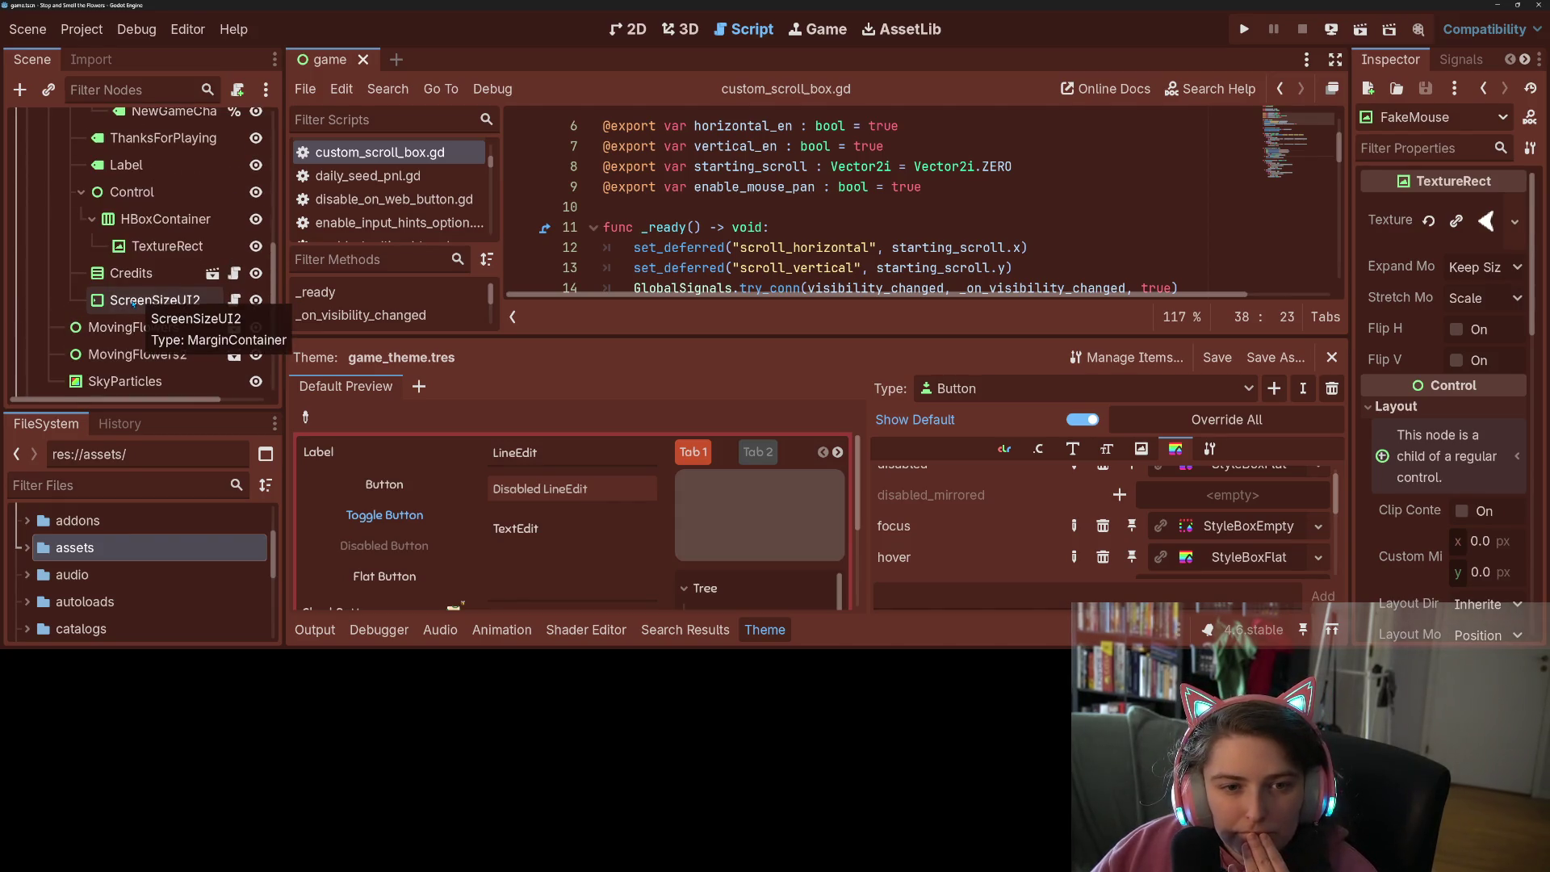
{"action": "scroll", "coordinate": [133, 304], "scroll_direction": "down", "scroll_amount": 1}
{"action": "scroll", "coordinate": [133, 305], "scroll_direction": "up", "scroll_amount": 4}
{"action": "scroll", "coordinate": [133, 304], "scroll_direction": "up", "scroll_amount": 6}
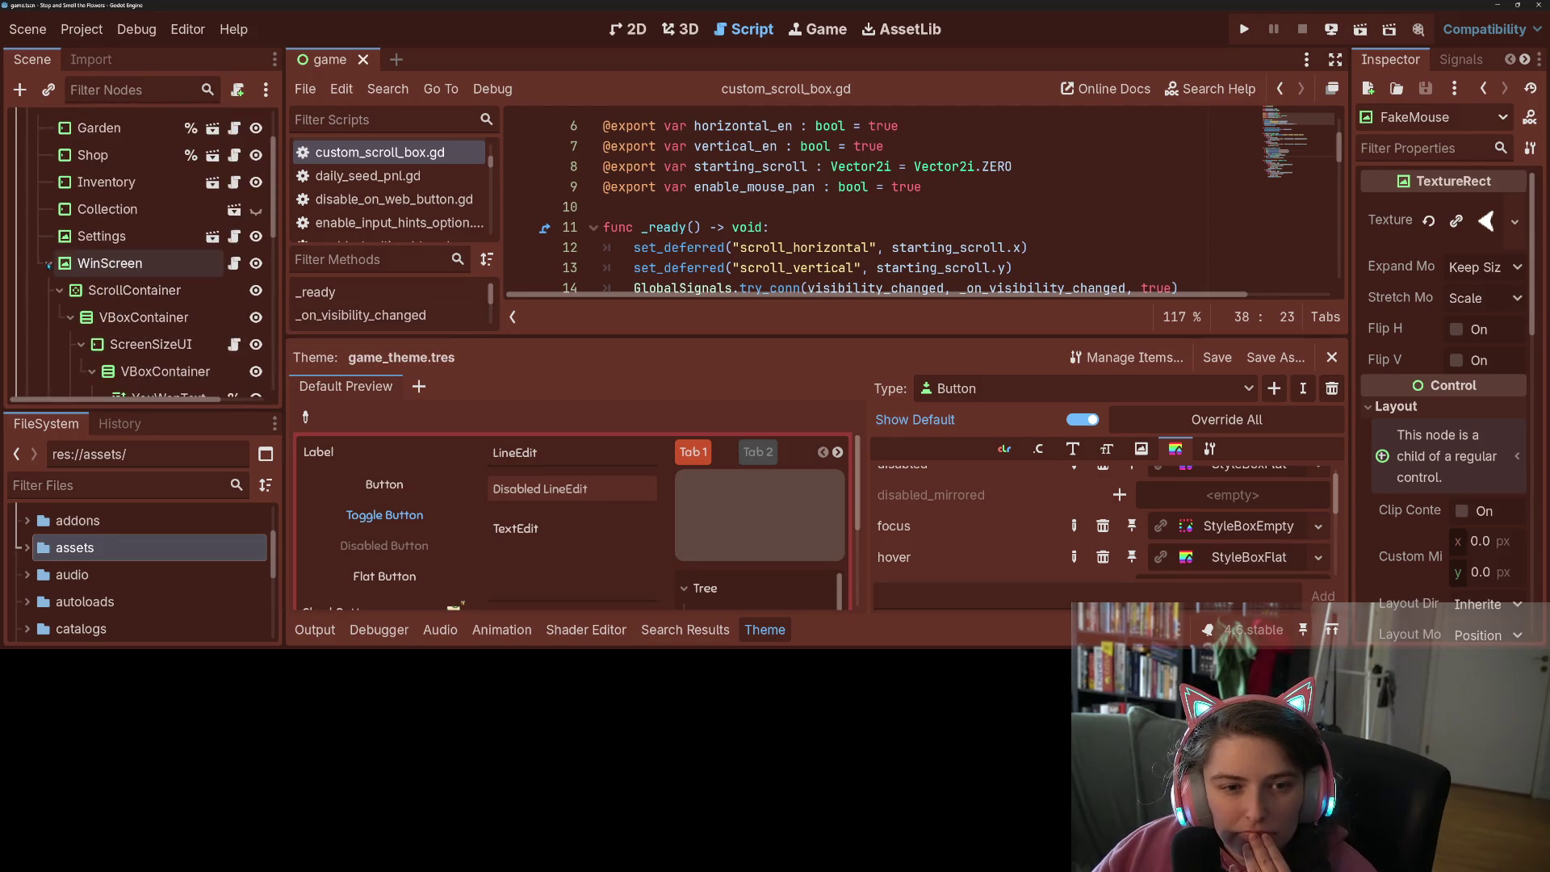
{"action": "left_click", "coordinate": [49, 265]}
{"action": "scroll", "coordinate": [99, 277], "scroll_direction": "up", "scroll_amount": 2}
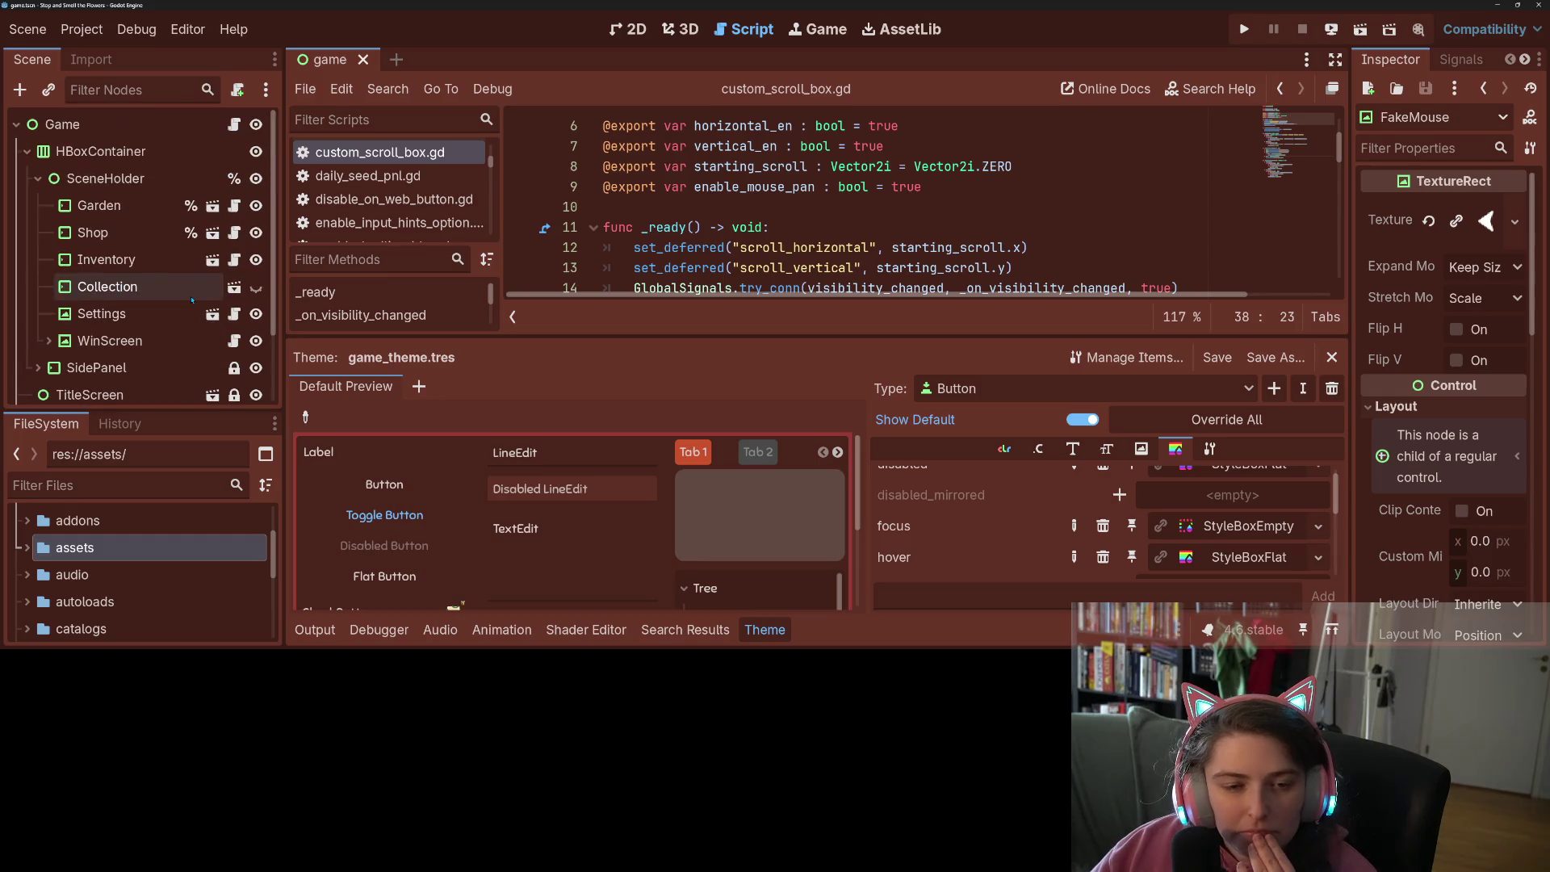
{"action": "left_click", "coordinate": [213, 260]}
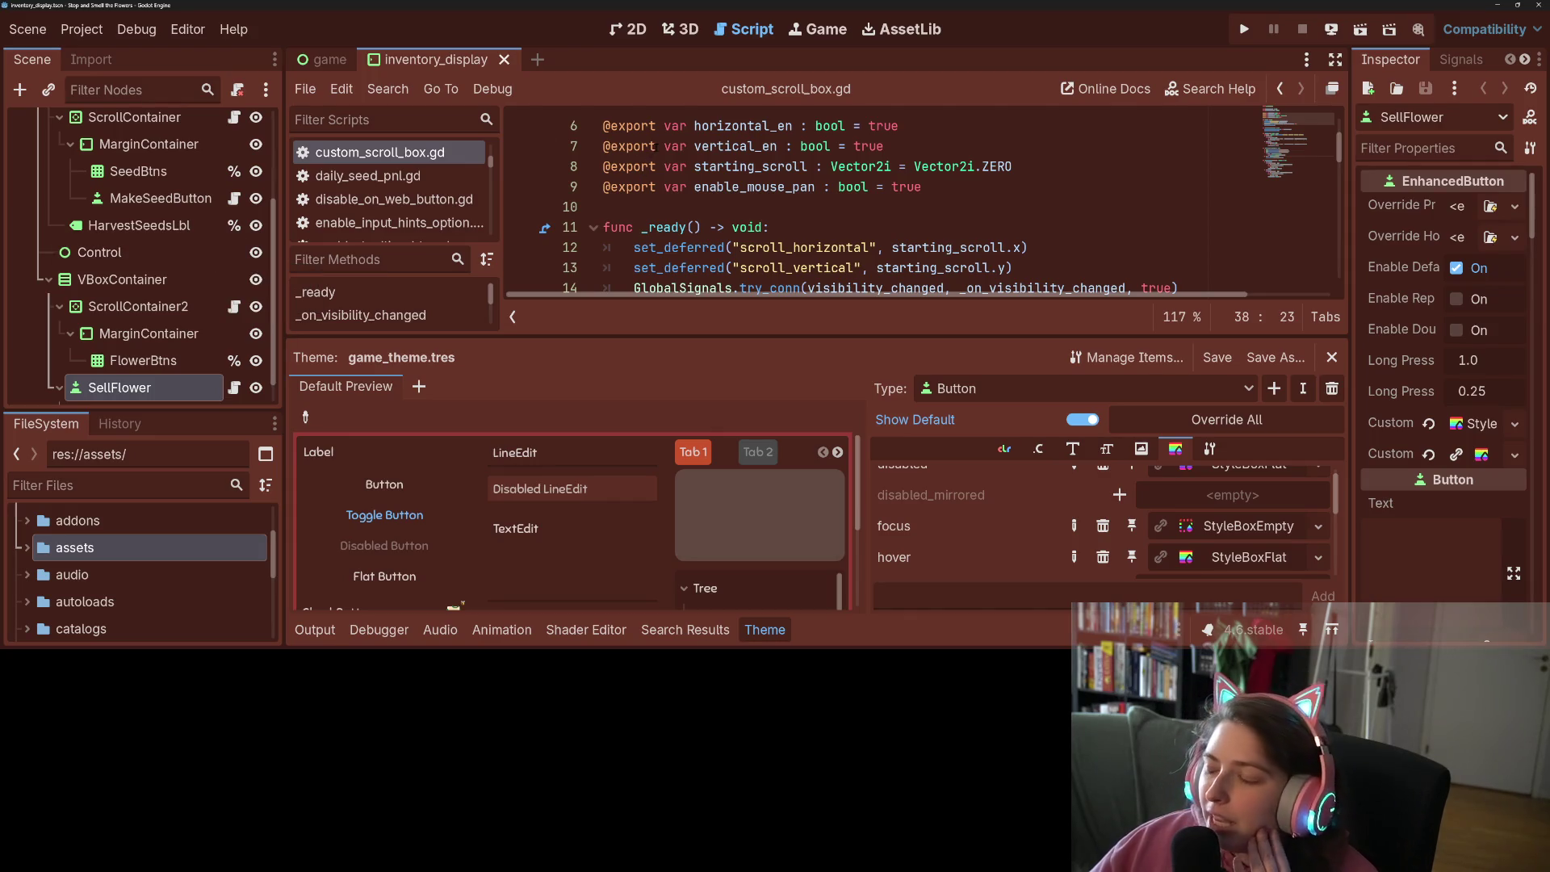
{"action": "left_click", "coordinate": [645, 24]}
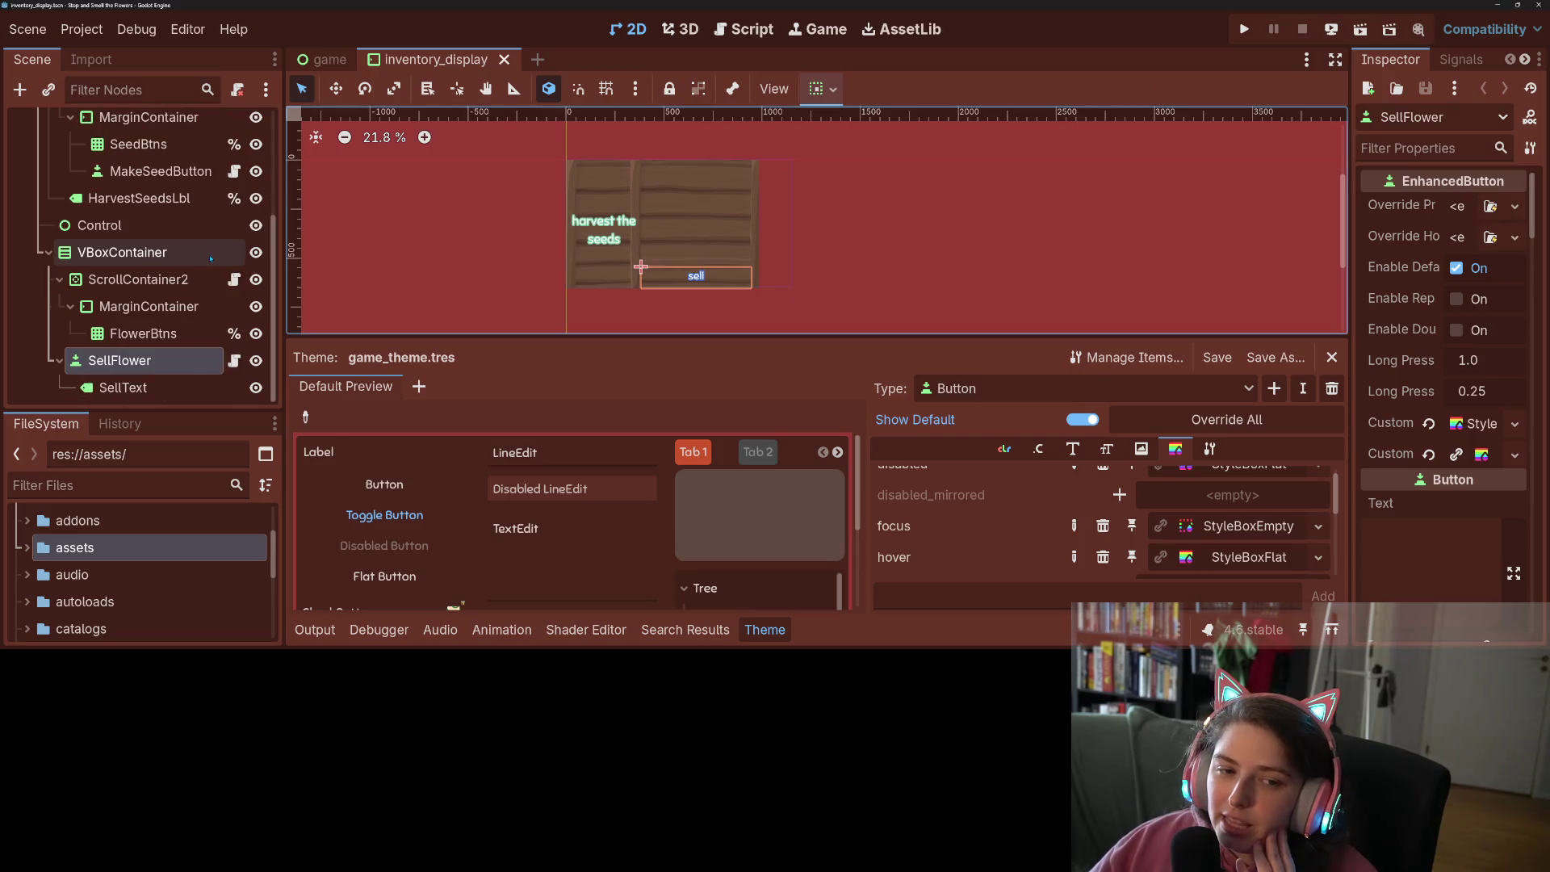
Expand the res://scenes folder in the FileSystem dock
{"action": "scroll", "coordinate": [60, 191], "scroll_direction": "up", "scroll_amount": 5}
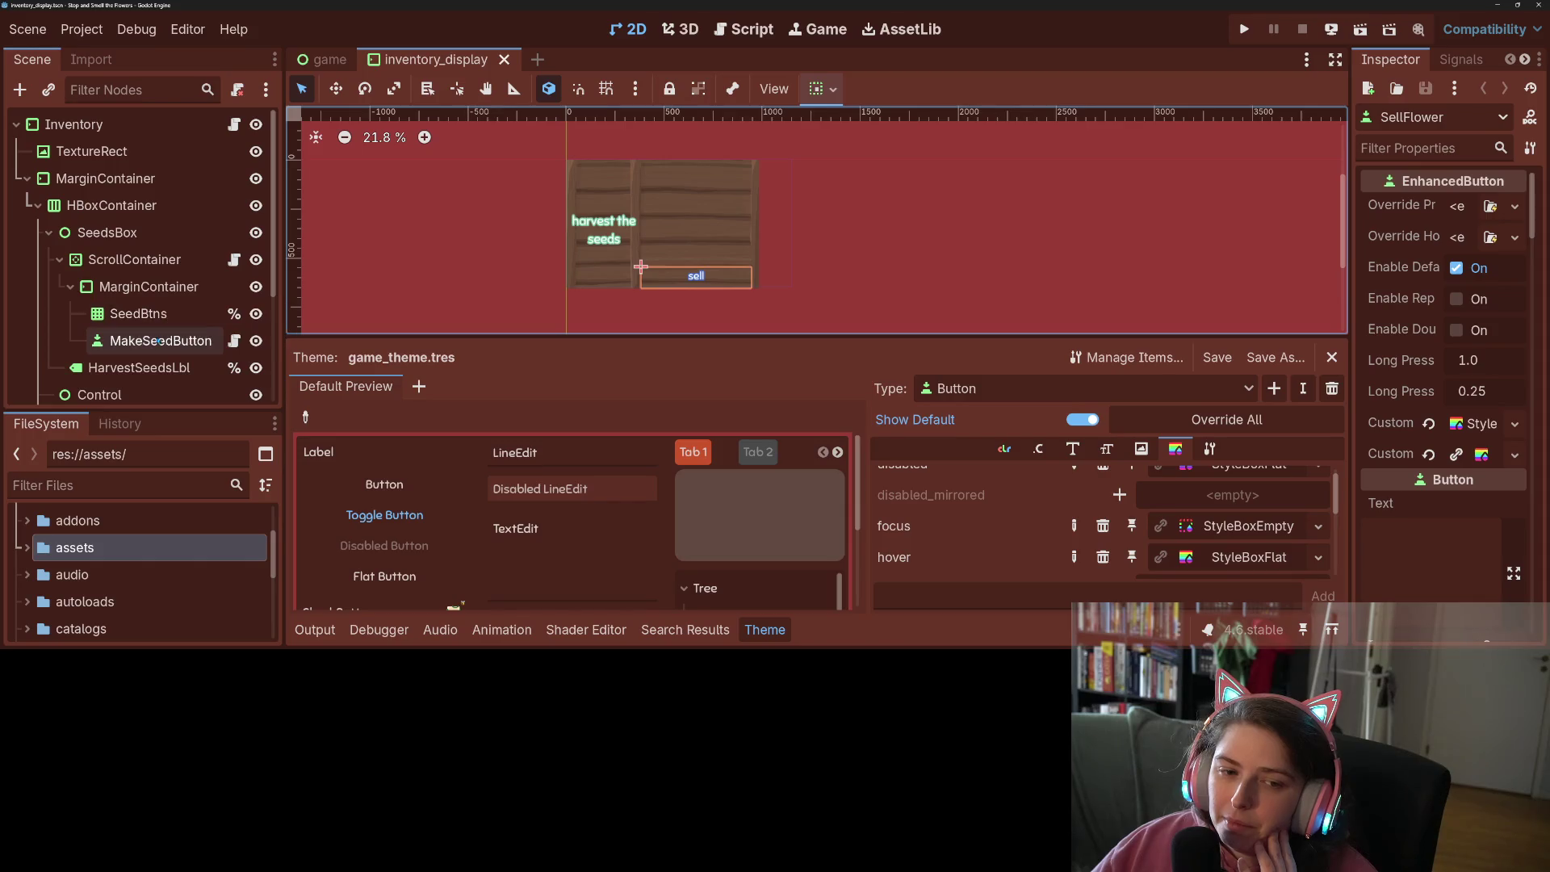
{"action": "scroll", "coordinate": [89, 598], "scroll_direction": "down", "scroll_amount": 8}
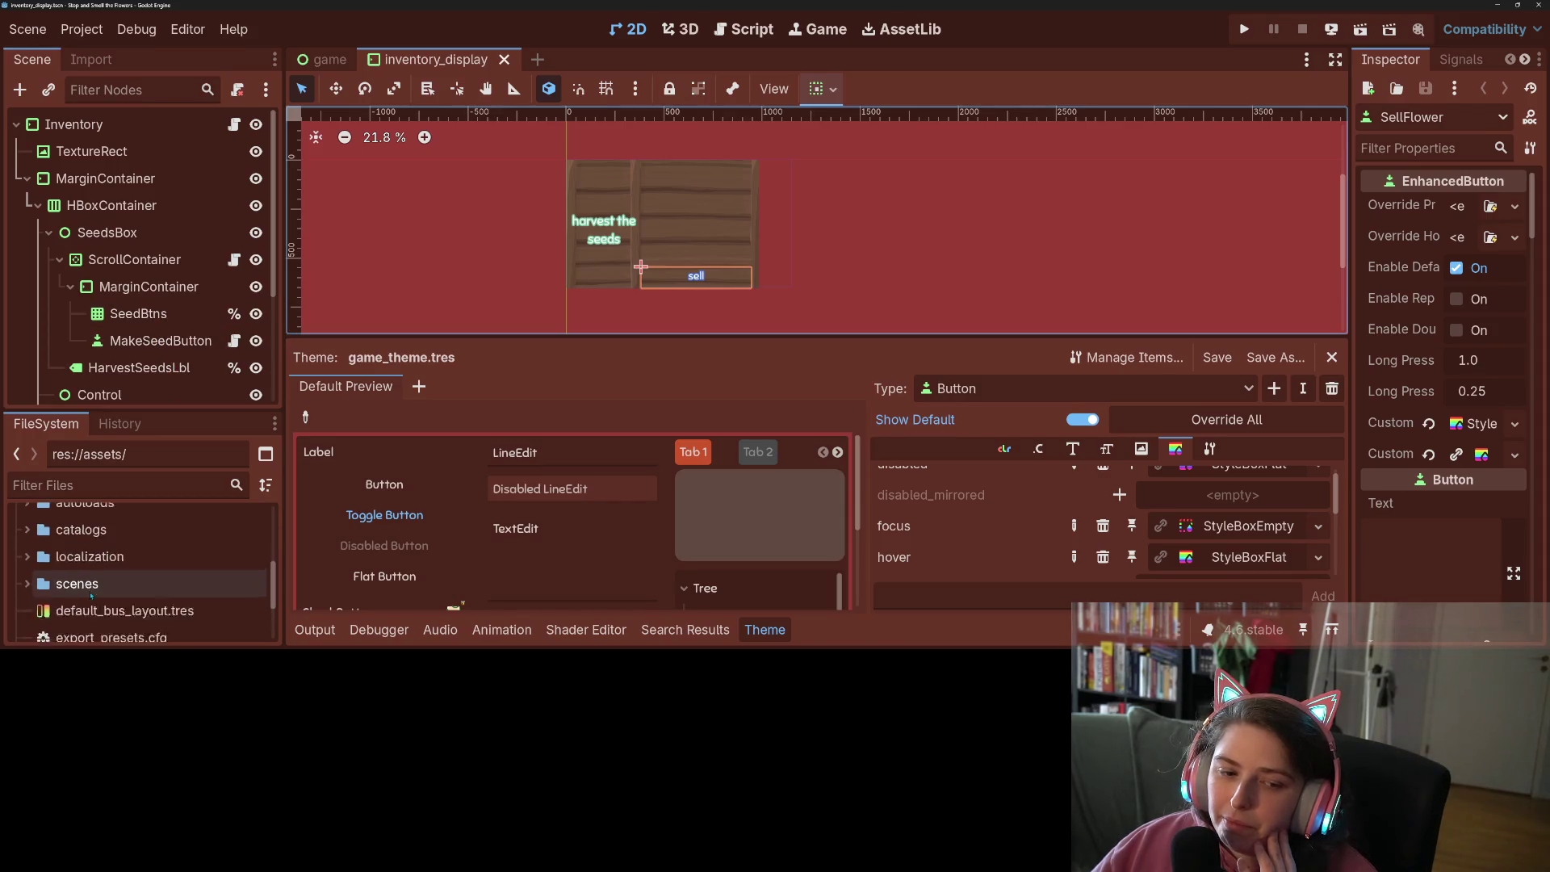
{"action": "scroll", "coordinate": [81, 597], "scroll_direction": "up", "scroll_amount": 5}
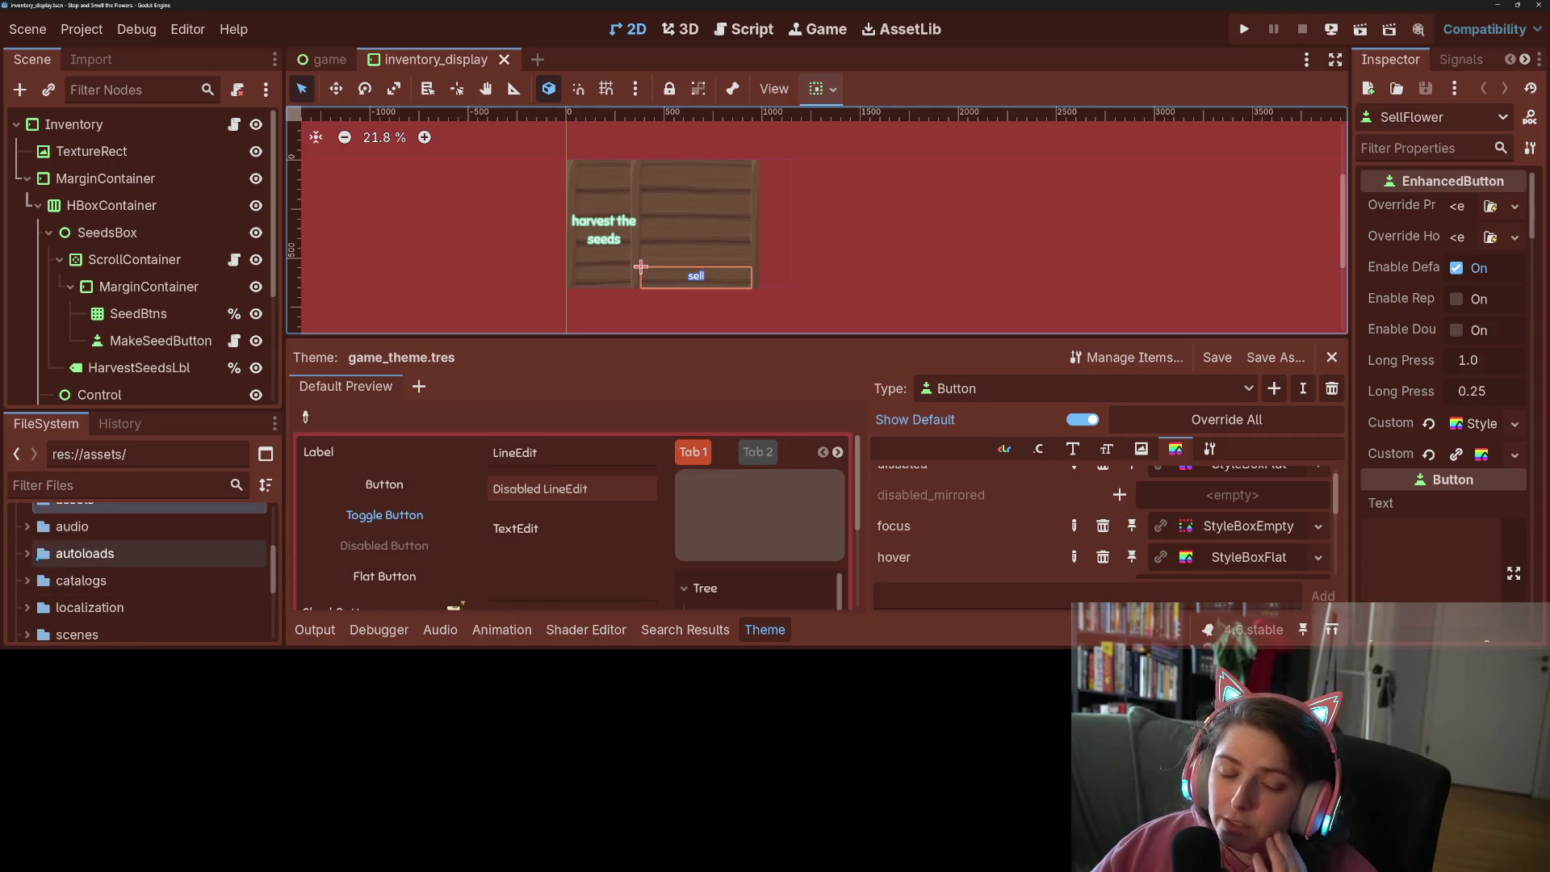
{"action": "scroll", "coordinate": [48, 607], "scroll_direction": "down", "scroll_amount": 1}
{"action": "left_click", "coordinate": [27, 602]}
Open inventory_btn.tscn and show its inventory_btn.gd script
{"action": "scroll", "coordinate": [104, 550], "scroll_direction": "down", "scroll_amount": 6}
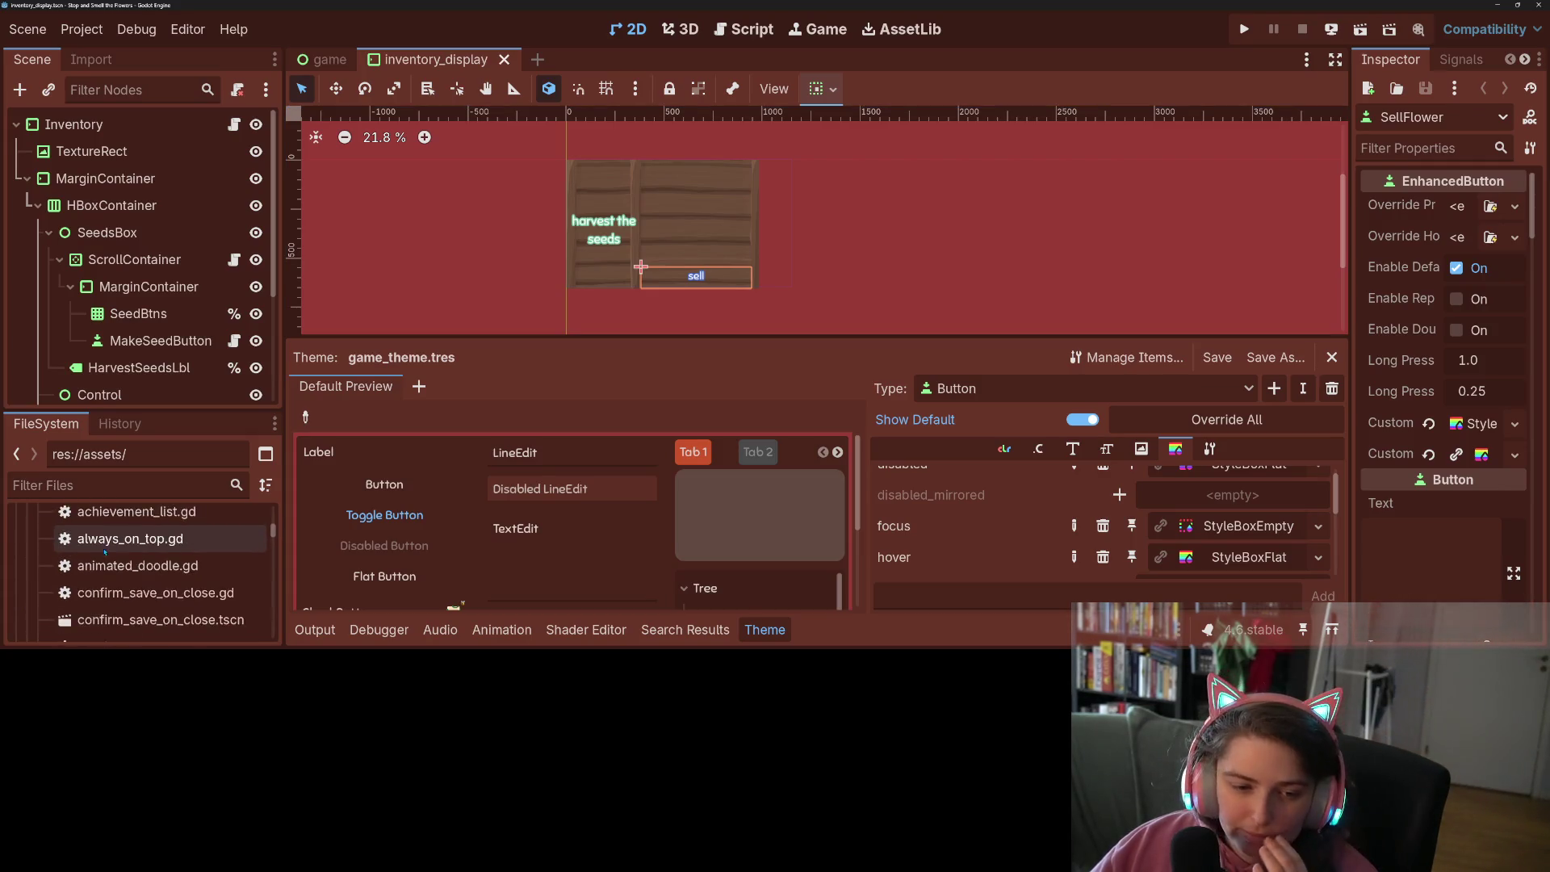
{"action": "scroll", "coordinate": [104, 550], "scroll_direction": "down", "scroll_amount": 8}
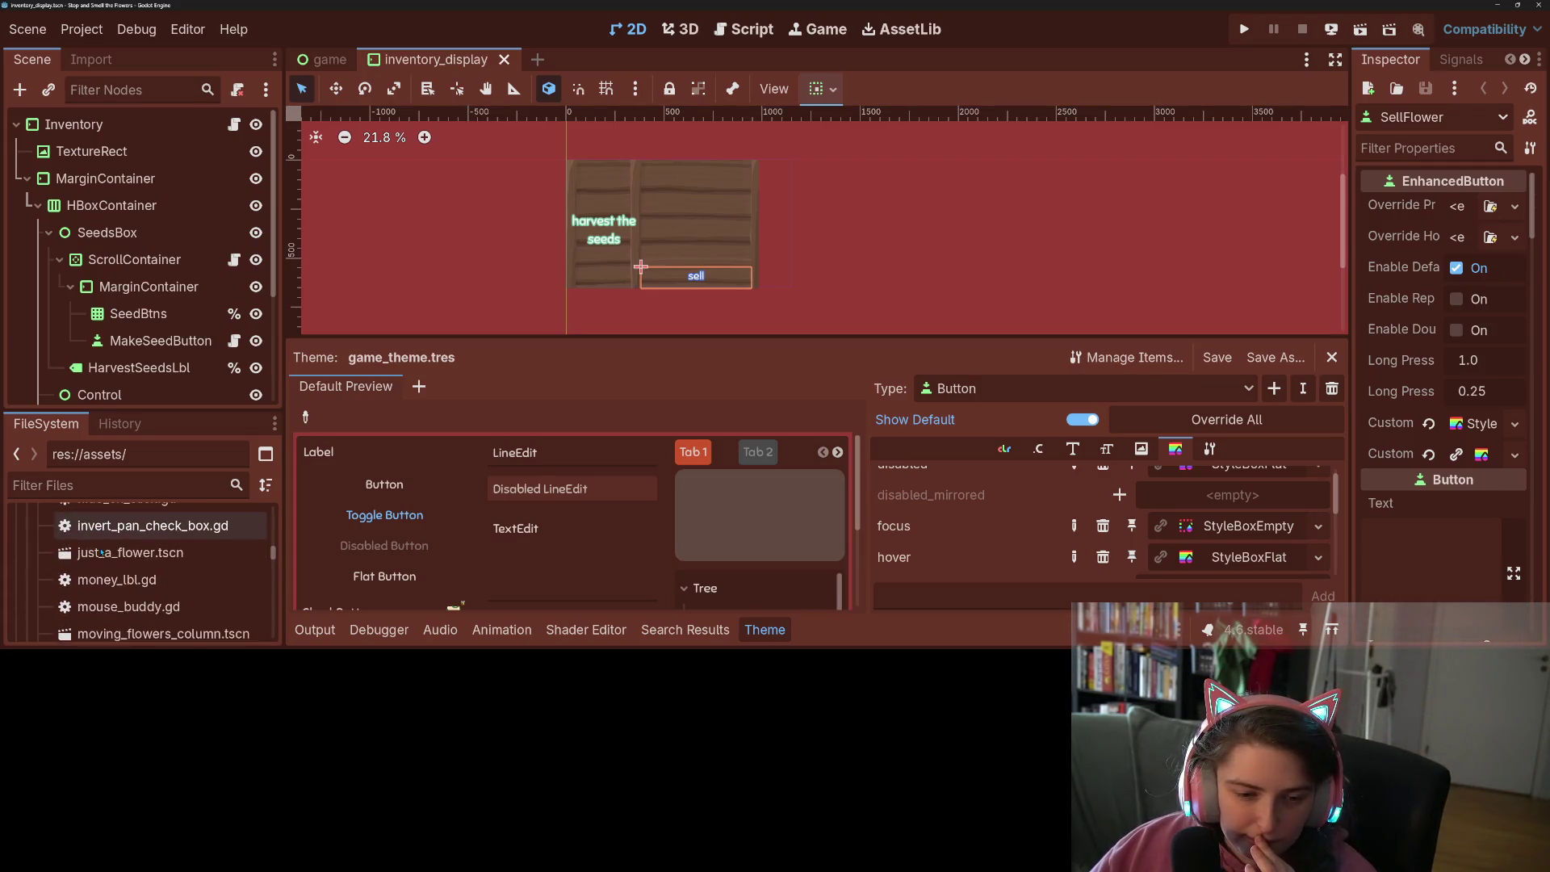
{"action": "scroll", "coordinate": [102, 555], "scroll_direction": "up", "scroll_amount": 3}
{"action": "scroll", "coordinate": [113, 573], "scroll_direction": "down", "scroll_amount": 5}
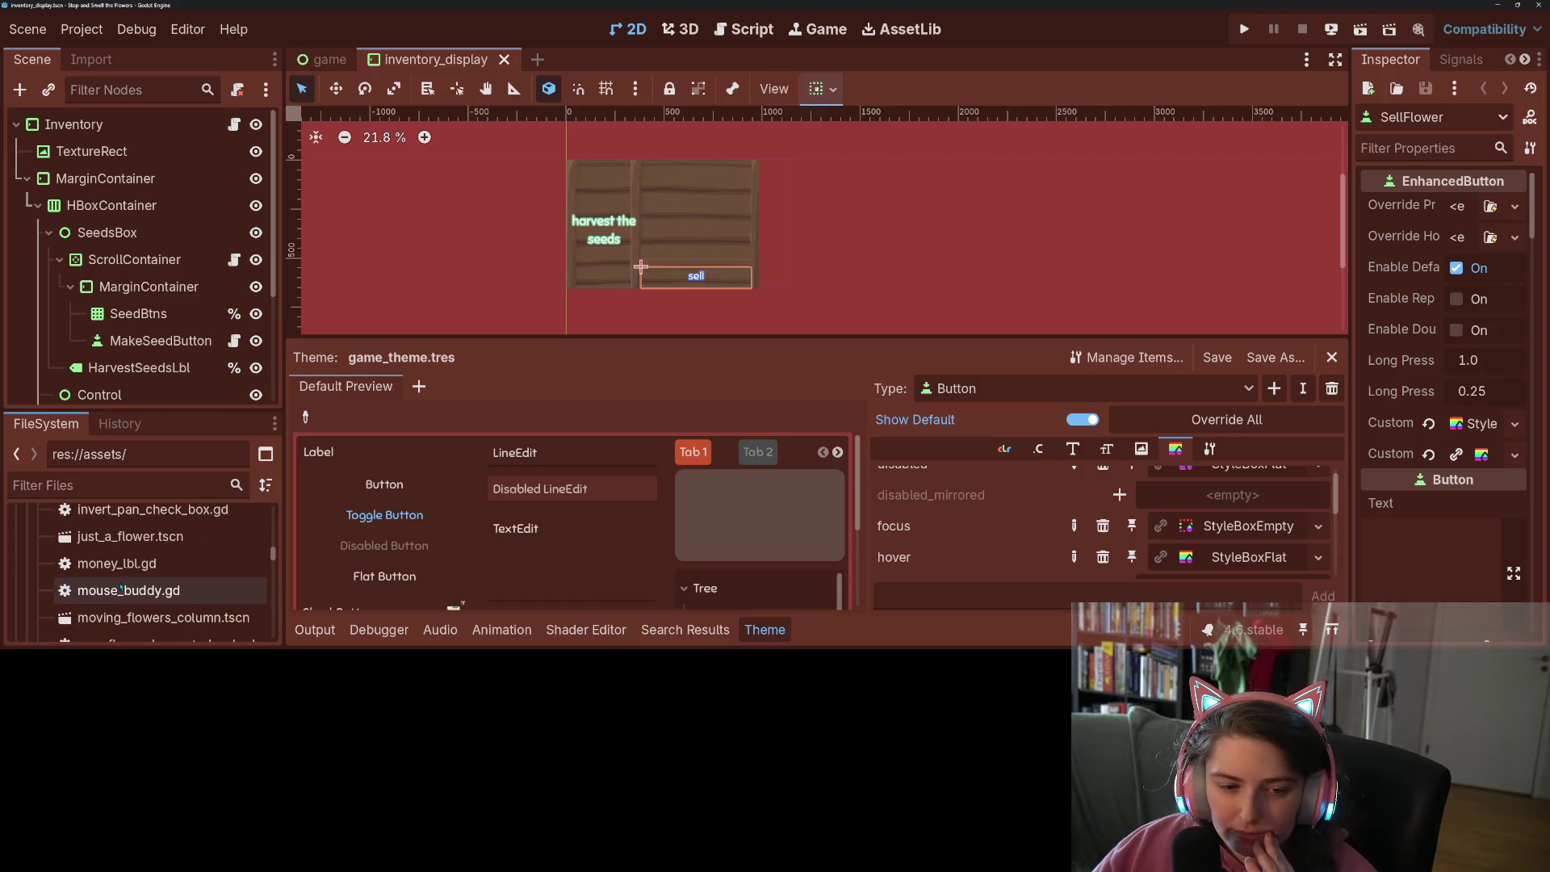
{"action": "scroll", "coordinate": [121, 589], "scroll_direction": "down", "scroll_amount": 10}
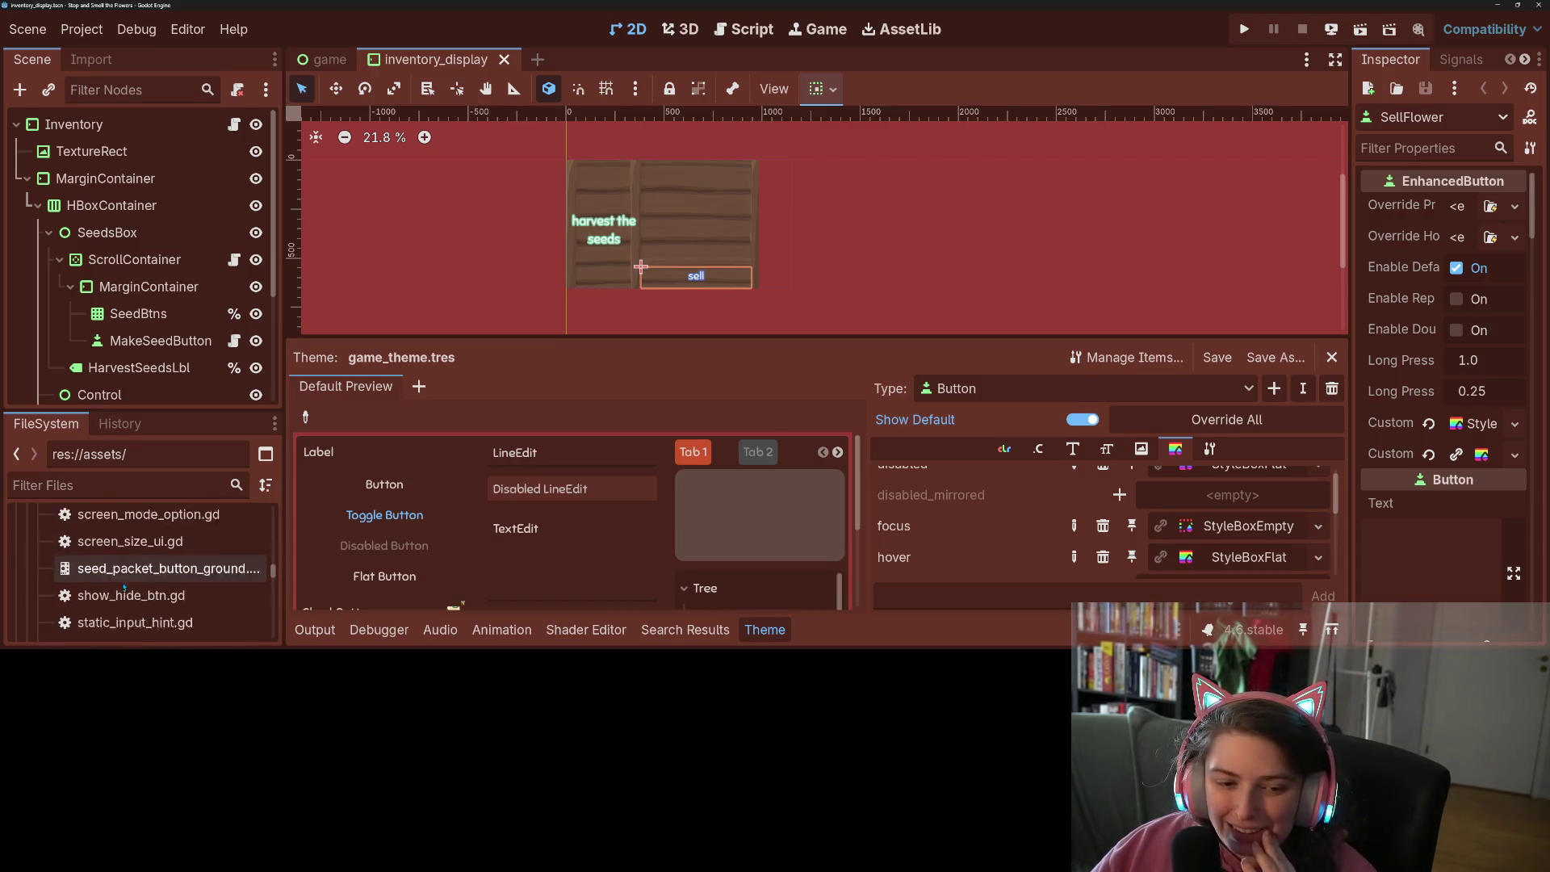
{"action": "scroll", "coordinate": [129, 582], "scroll_direction": "down", "scroll_amount": 5}
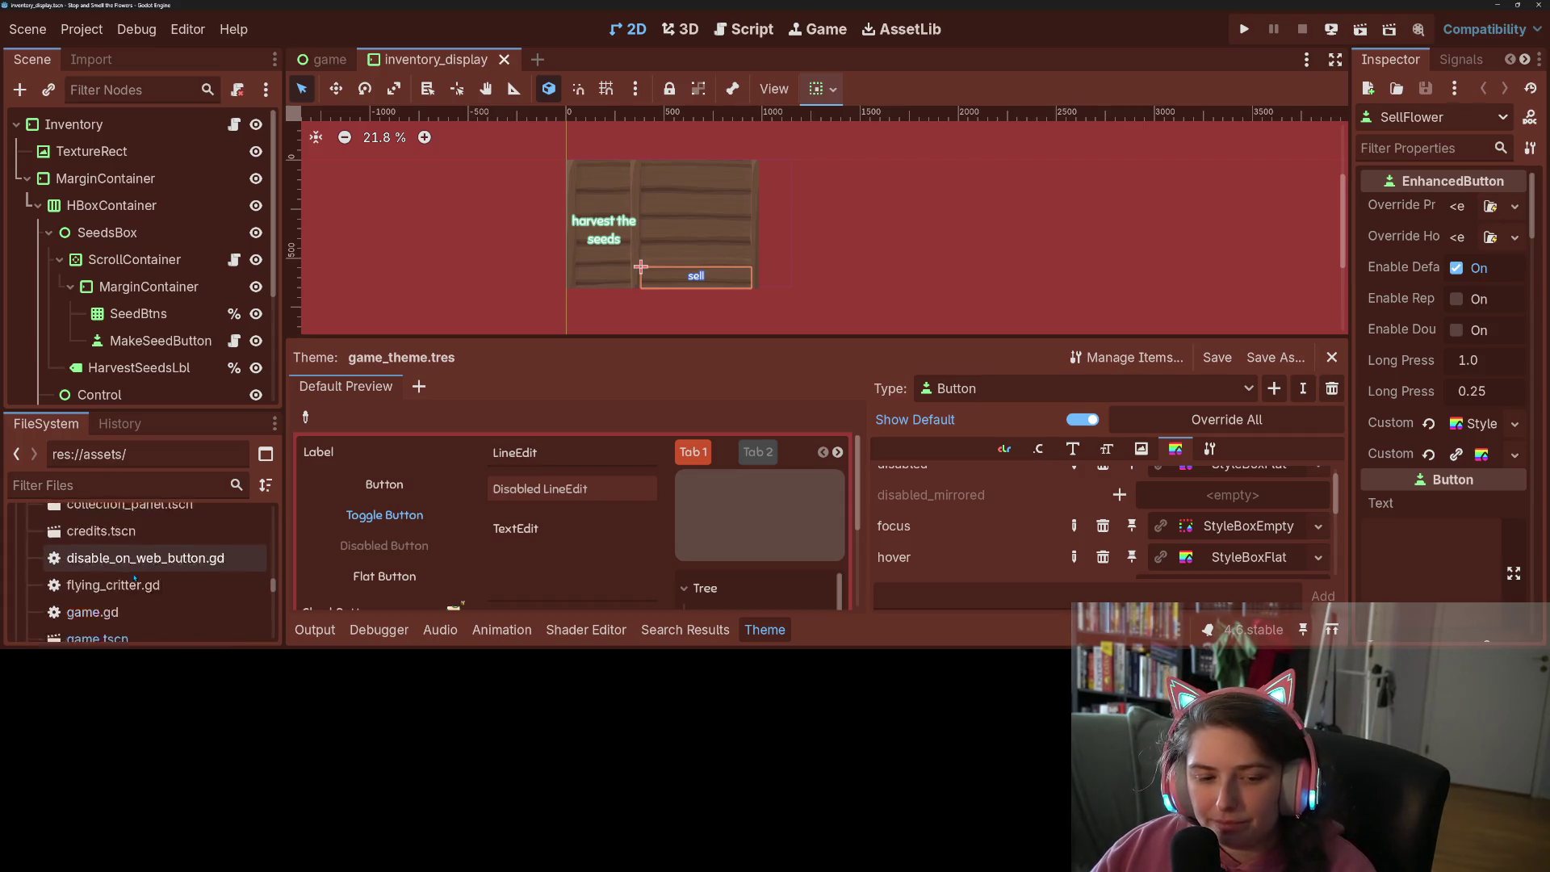
{"action": "scroll", "coordinate": [134, 582], "scroll_direction": "down", "scroll_amount": 5}
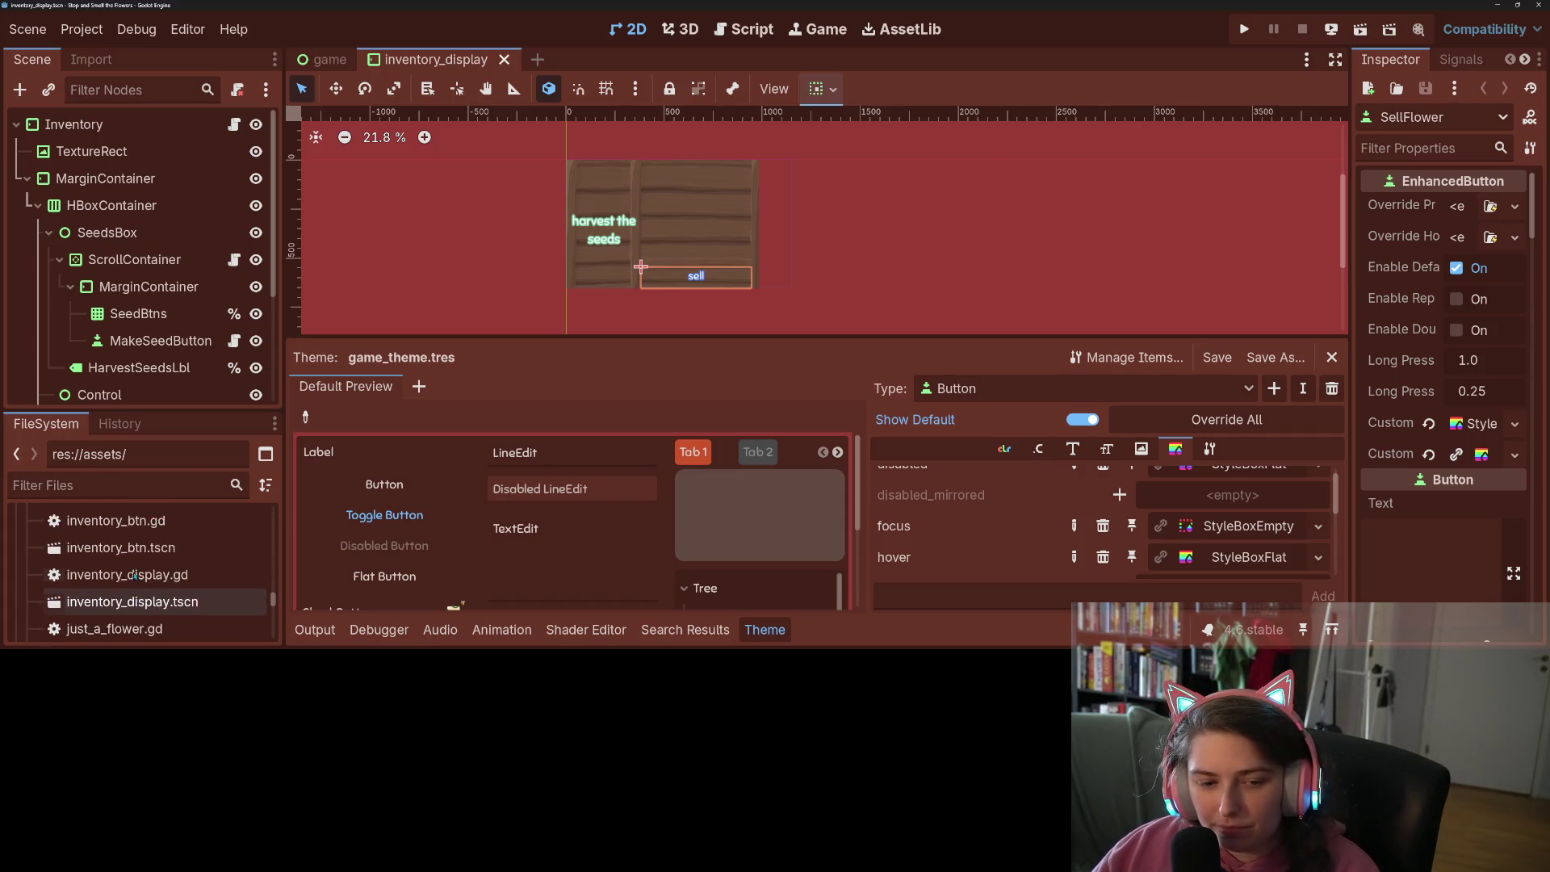
{"action": "left_click", "coordinate": [162, 549]}
{"action": "double_click", "coordinate": [163, 550]}
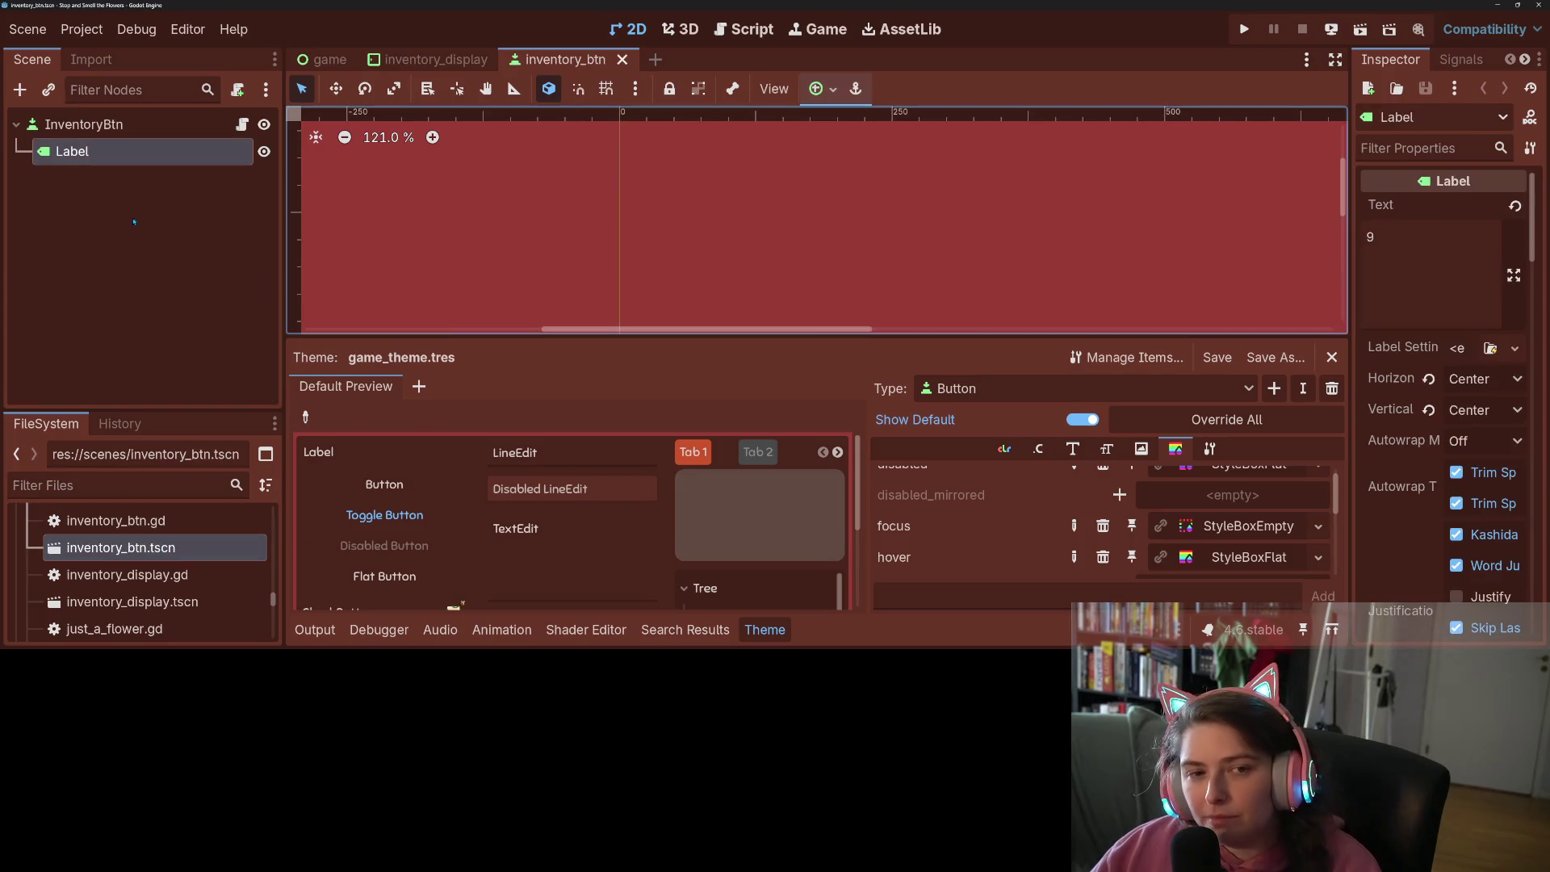
{"action": "left_click", "coordinate": [242, 124]}
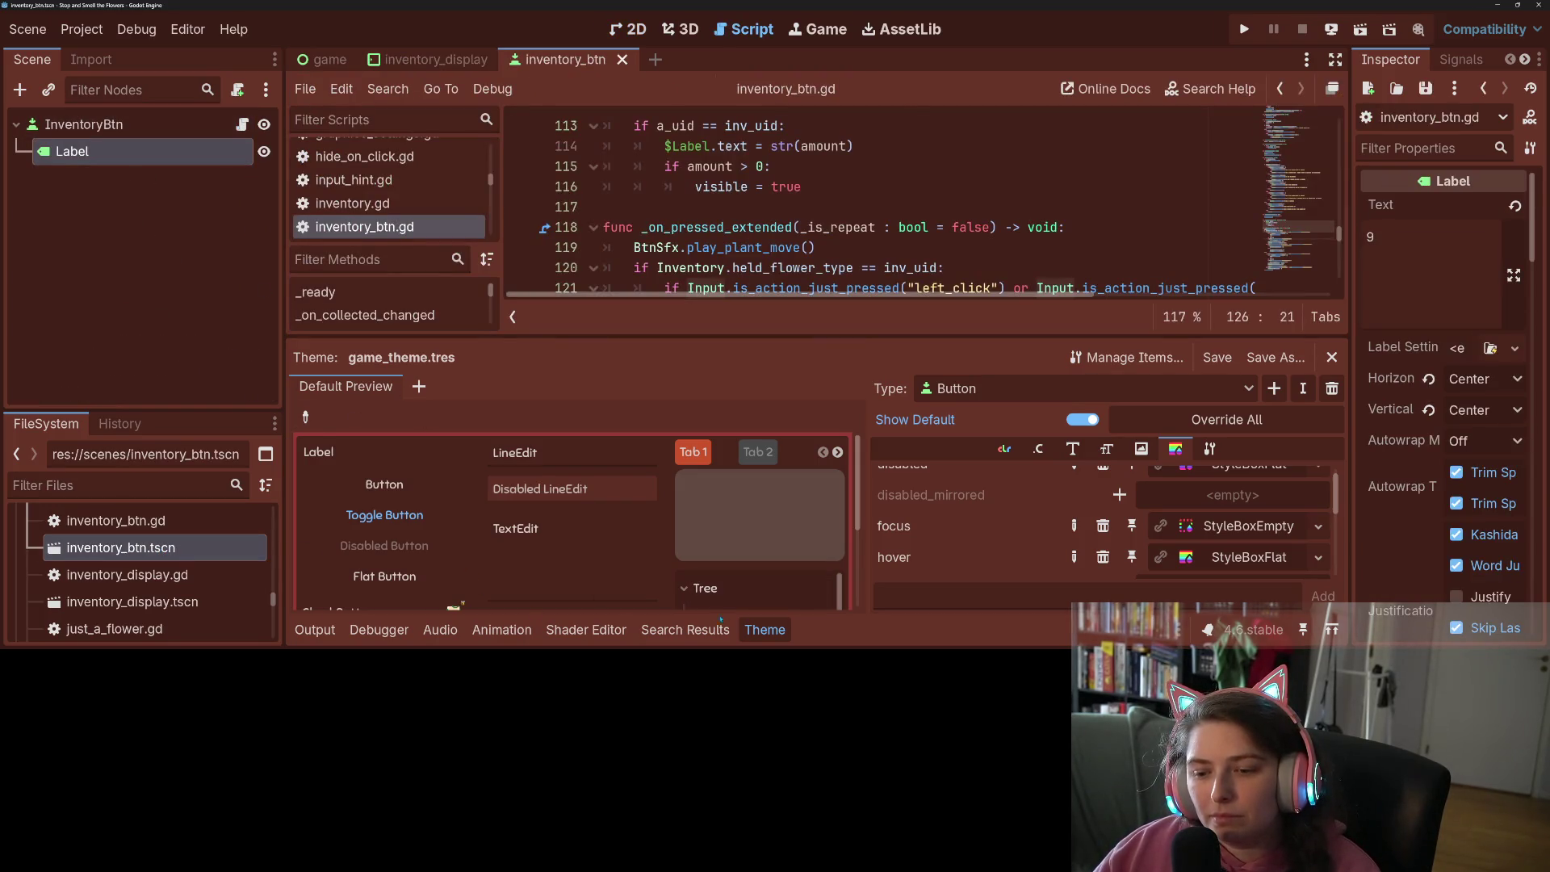
Collapse the Theme panel and open global_signals.gd from the Scripts list
{"action": "left_click", "coordinate": [765, 633]}
{"action": "scroll", "coordinate": [790, 397], "scroll_direction": "up", "scroll_amount": 4}
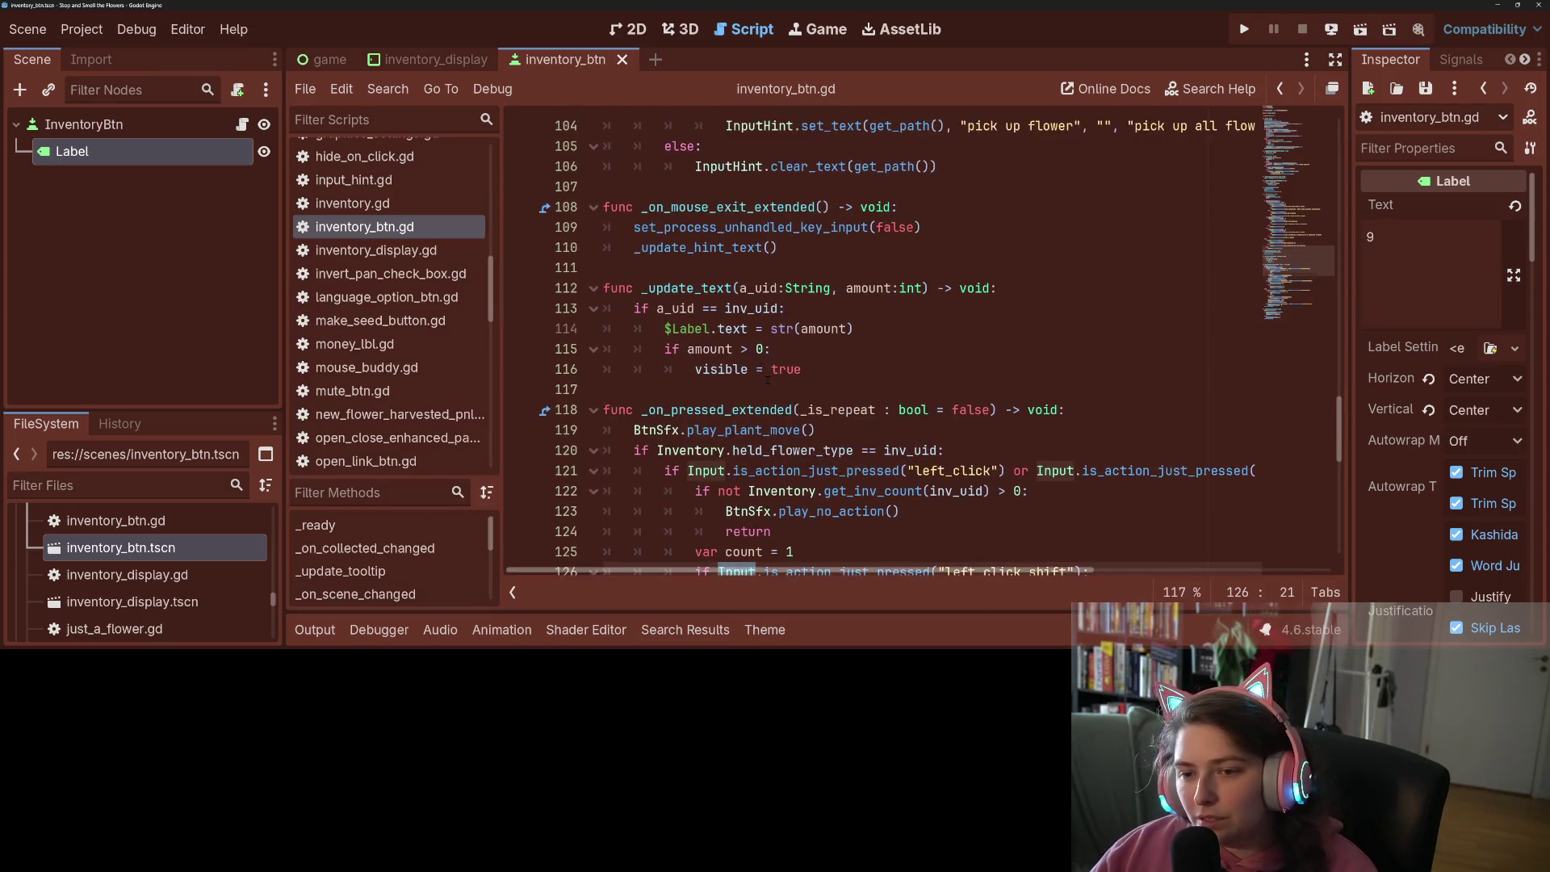
{"action": "left_click", "coordinate": [837, 267]}
{"action": "scroll", "coordinate": [775, 395], "scroll_direction": "up", "scroll_amount": 12}
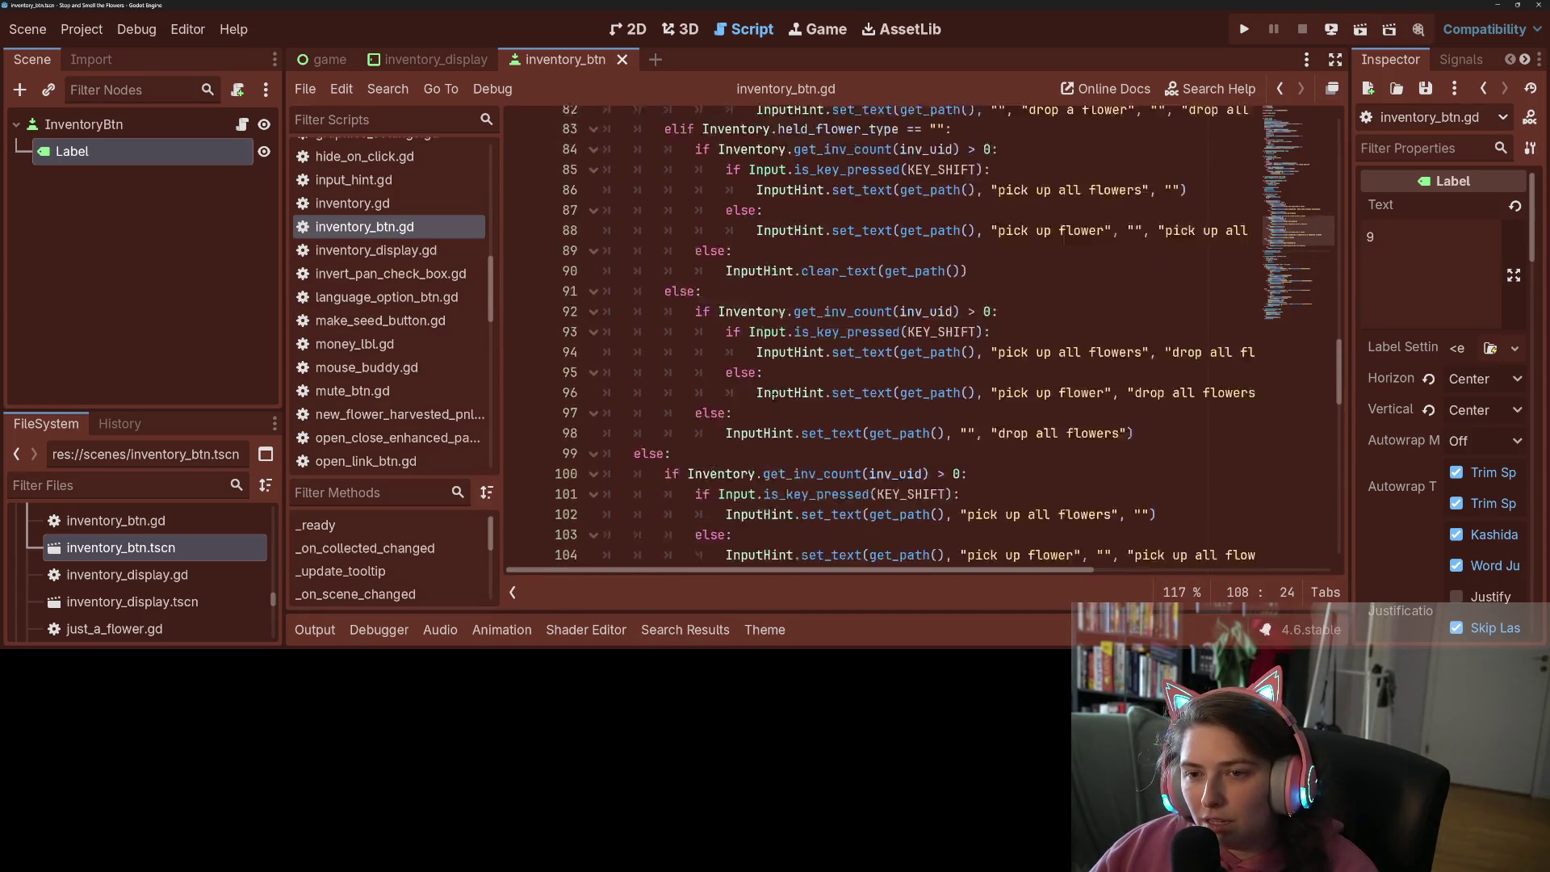
{"action": "scroll", "coordinate": [771, 394], "scroll_direction": "up", "scroll_amount": 6}
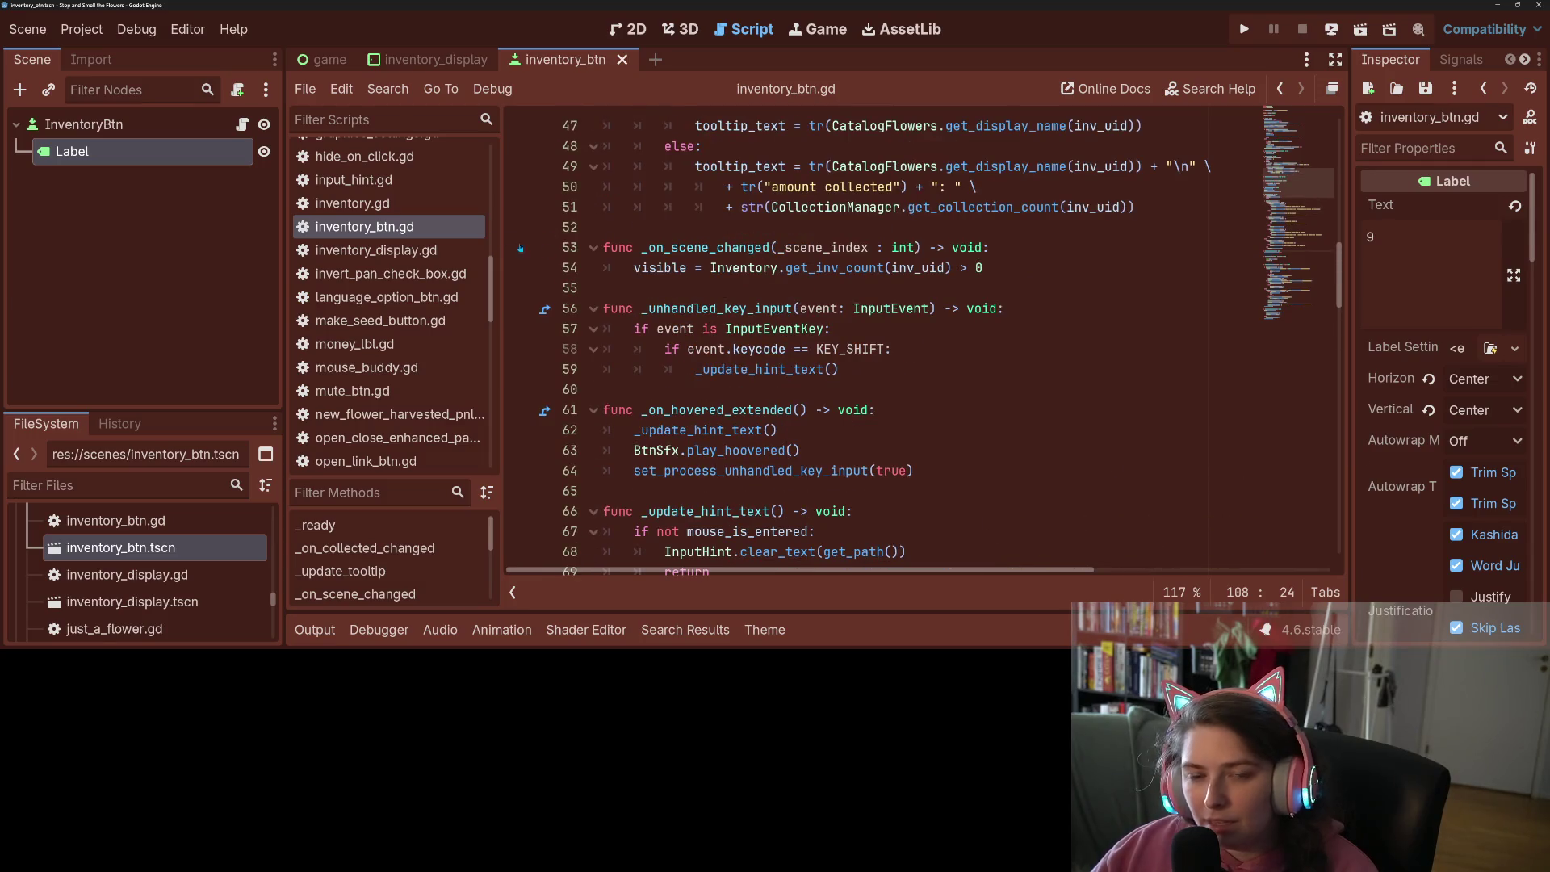
{"action": "scroll", "coordinate": [395, 341], "scroll_direction": "up", "scroll_amount": 6}
{"action": "scroll", "coordinate": [394, 340], "scroll_direction": "down", "scroll_amount": 2}
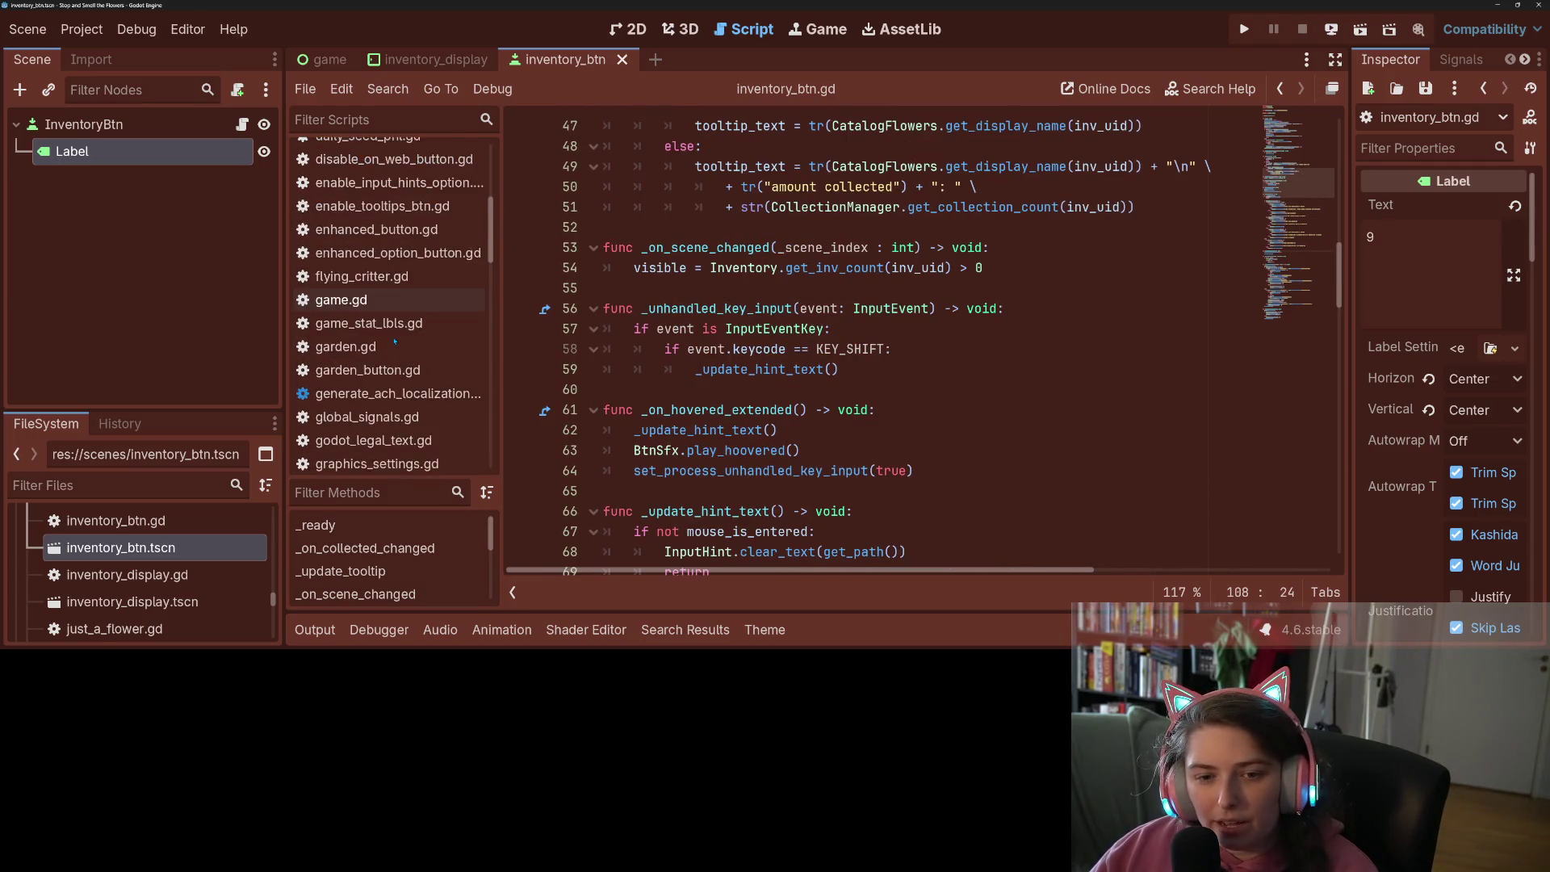
{"action": "scroll", "coordinate": [395, 341], "scroll_direction": "down", "scroll_amount": 1}
{"action": "left_click", "coordinate": [367, 375]}
{"action": "left_click", "coordinate": [917, 349]}
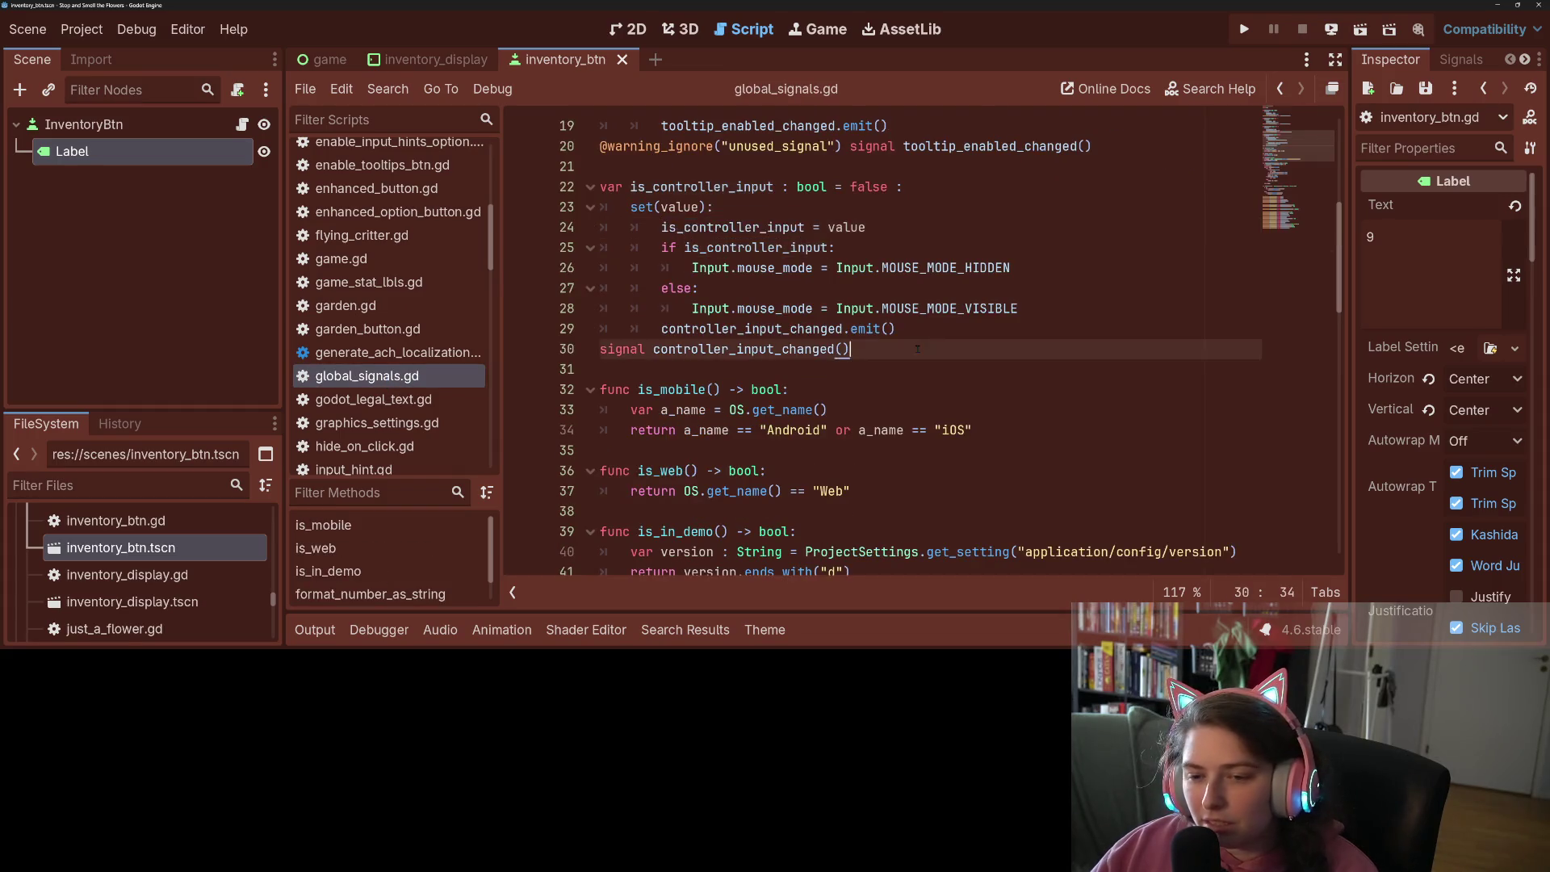
Duplicate the update_steam_stats signal declaration onto a new line below it
{"action": "scroll", "coordinate": [917, 348], "scroll_direction": "down", "scroll_amount": 15}
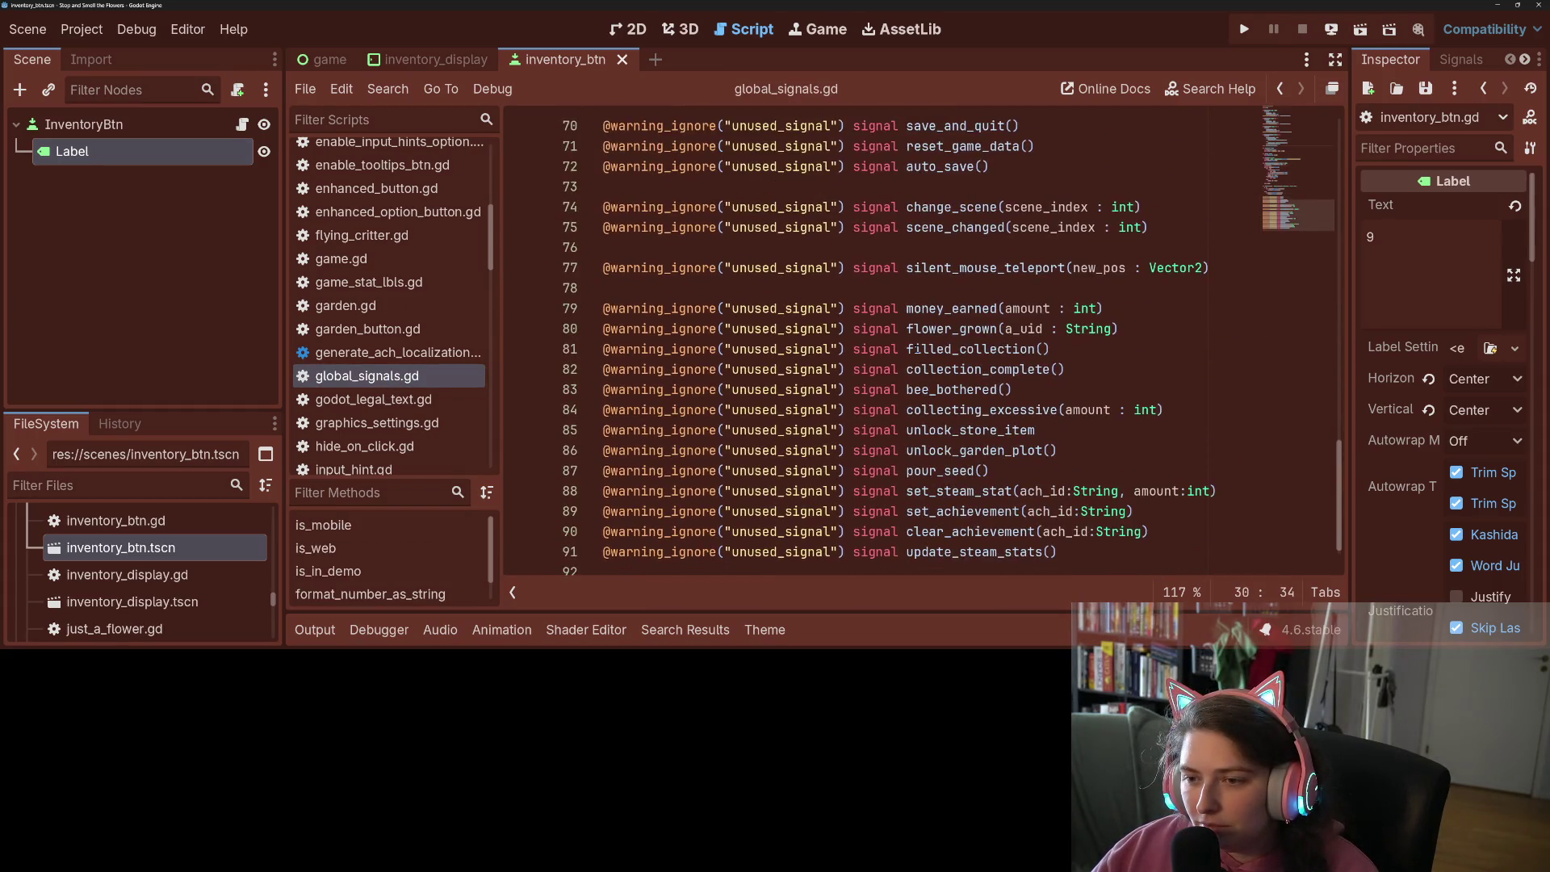
{"action": "scroll", "coordinate": [918, 349], "scroll_direction": "down", "scroll_amount": 1}
{"action": "left_click", "coordinate": [1175, 530]}
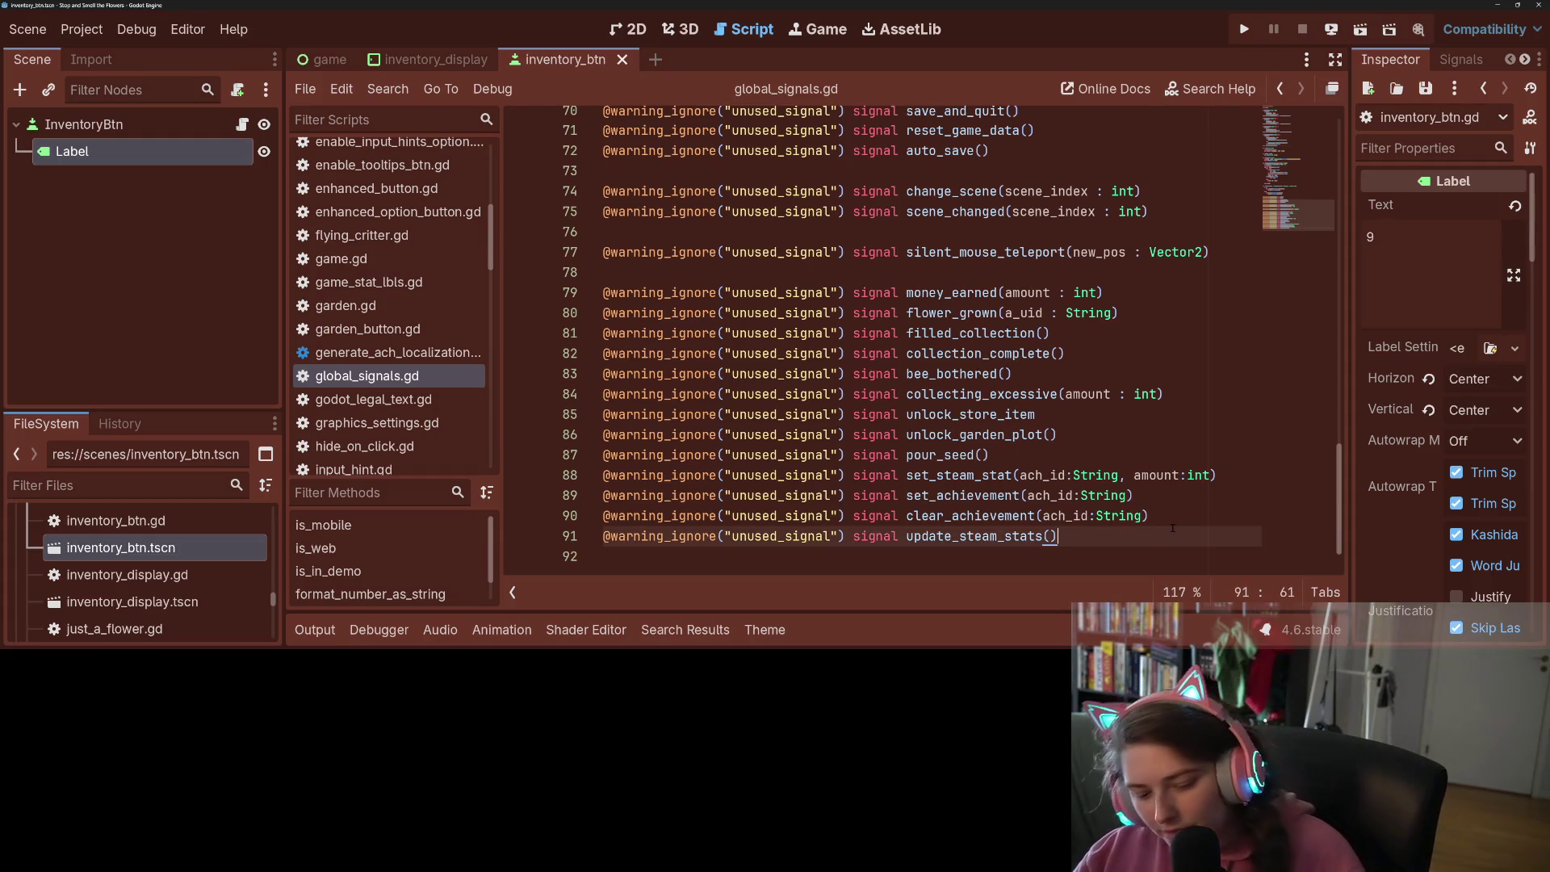
{"action": "key", "text": "ctrl+shift+d"}
{"action": "key", "text": "shift+Home"}
{"action": "key", "text": "BackSpace"}
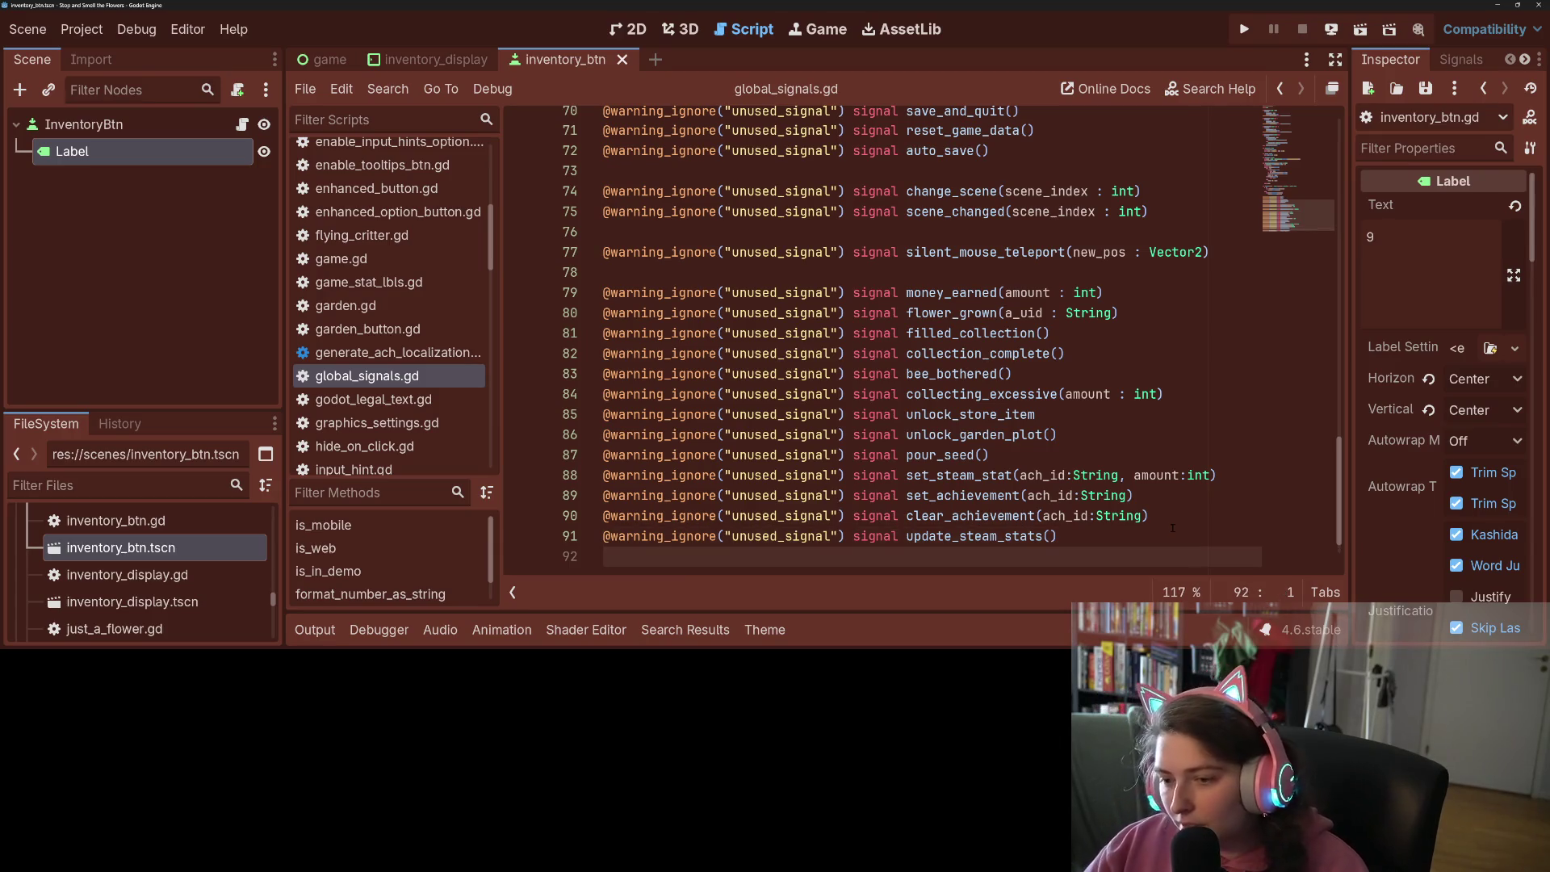
{"action": "scroll", "coordinate": [1172, 528], "scroll_direction": "down", "scroll_amount": 1}
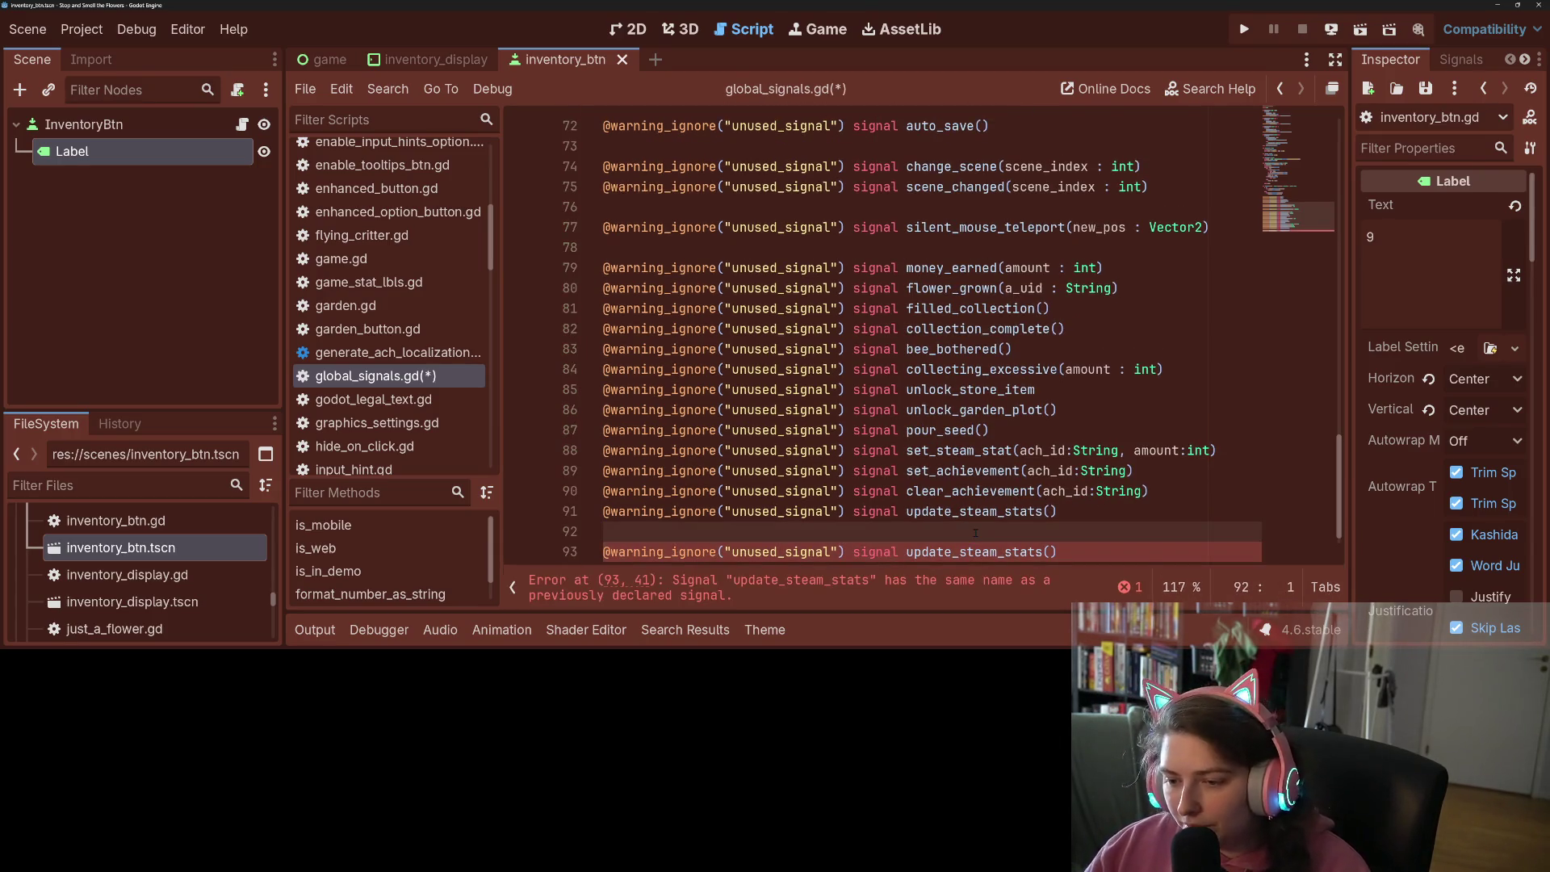
Rename the copy to highlight_inv_buddy(inv_id:String, en:bool) and save global_signals.gd
{"action": "double_click", "coordinate": [977, 550]}
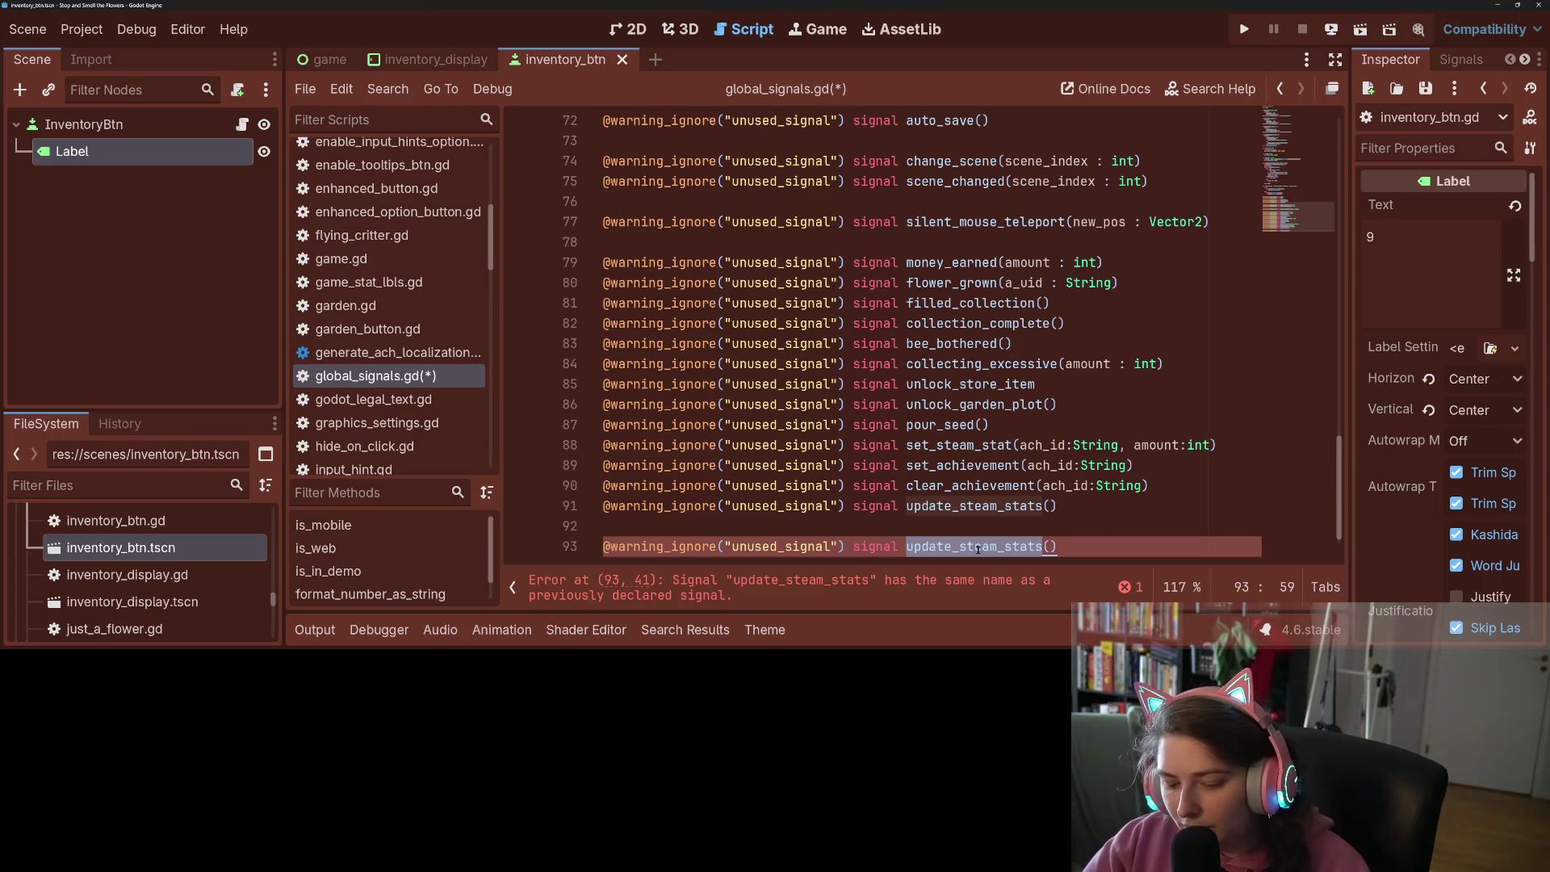
{"action": "type", "text": "highlight_inv_buddy"}
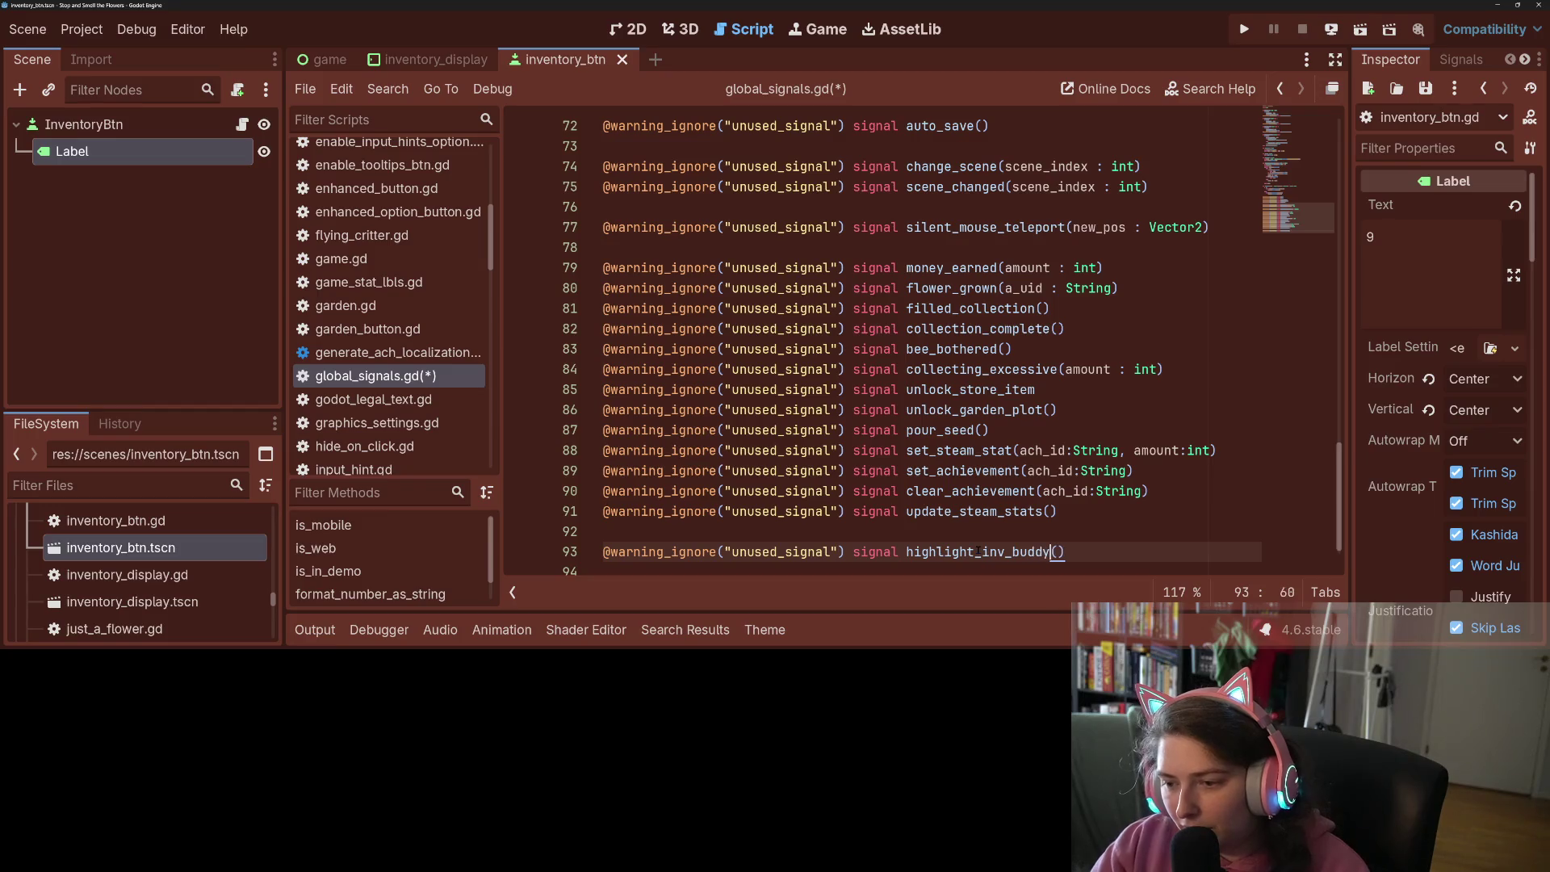
{"action": "scroll", "coordinate": [978, 551], "scroll_direction": "down", "scroll_amount": 1}
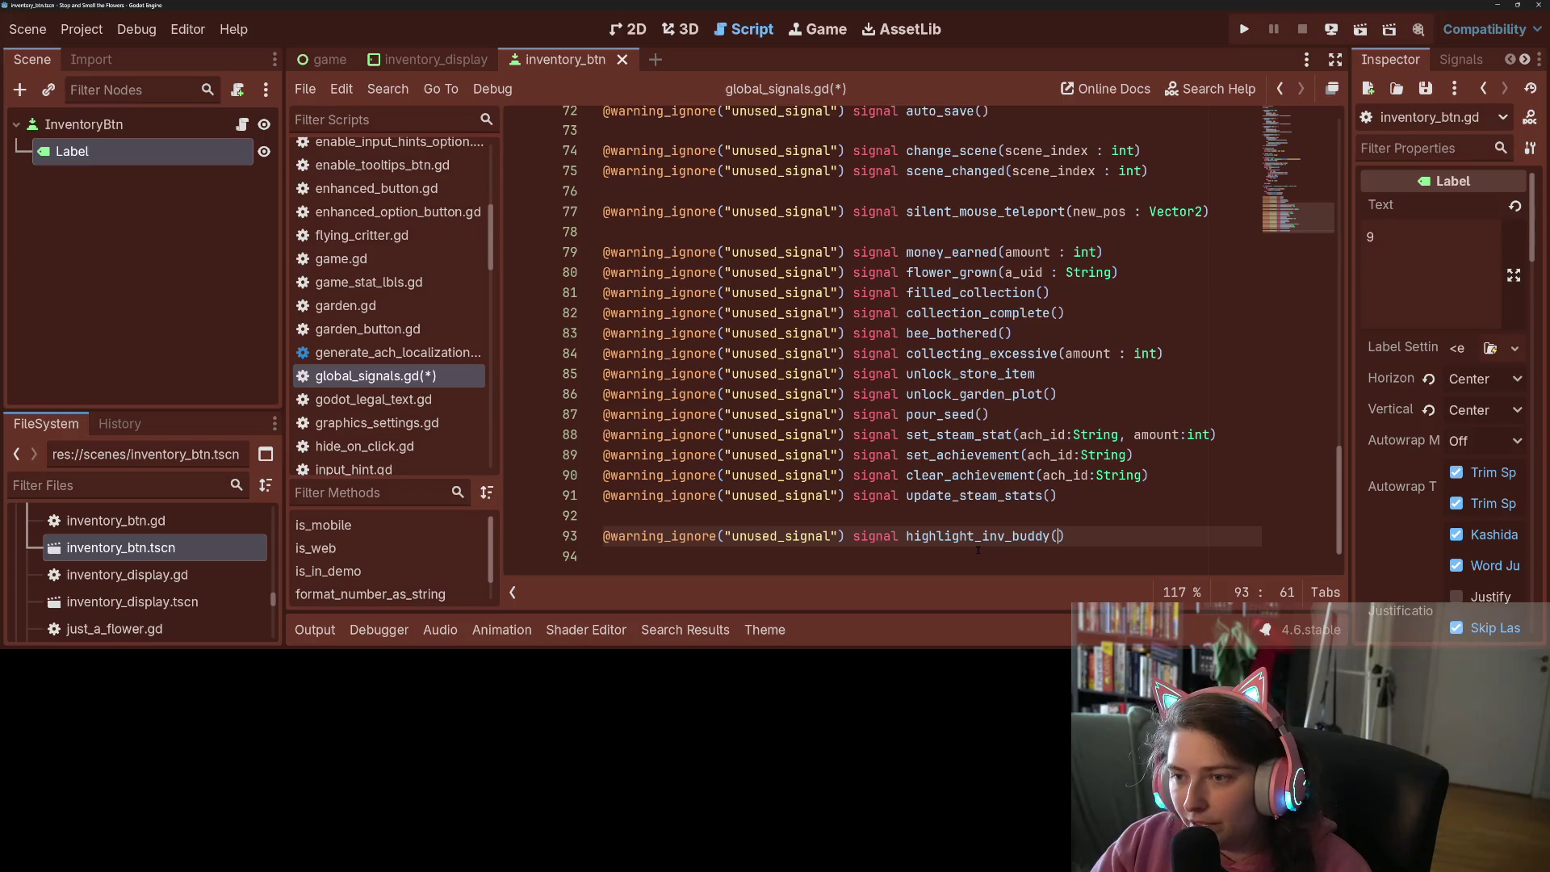
{"action": "type", "text": "inv_id:St"}
{"action": "type", "text": "ring,"}
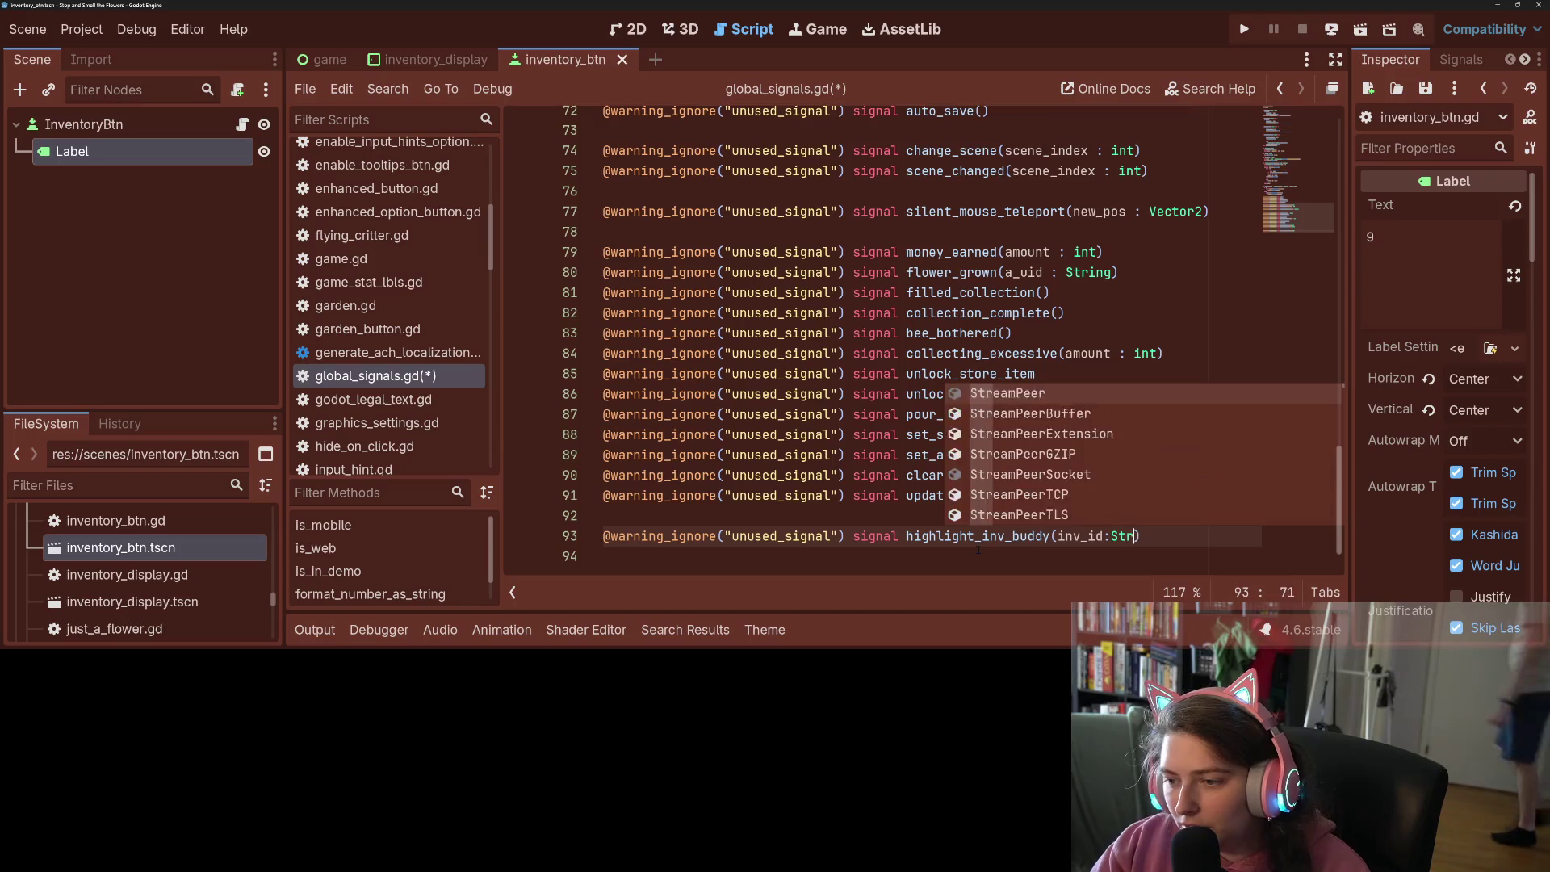
{"action": "key", "text": "BackSpace"}
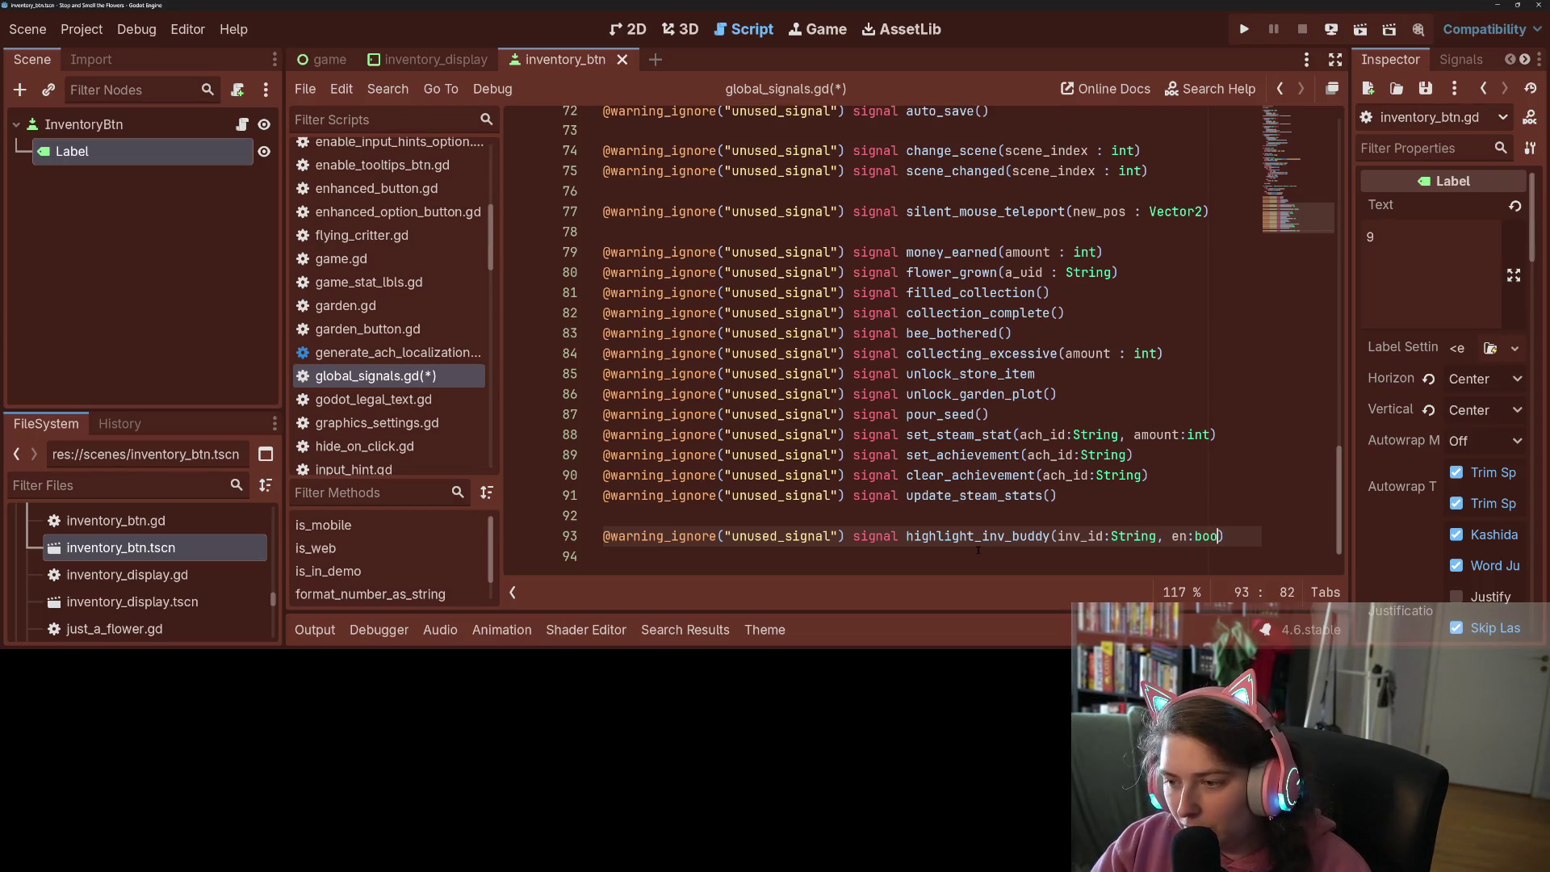
{"action": "type", "text": "l"}
{"action": "key", "text": "ctrl+s"}
{"action": "double_click", "coordinate": [912, 537]}
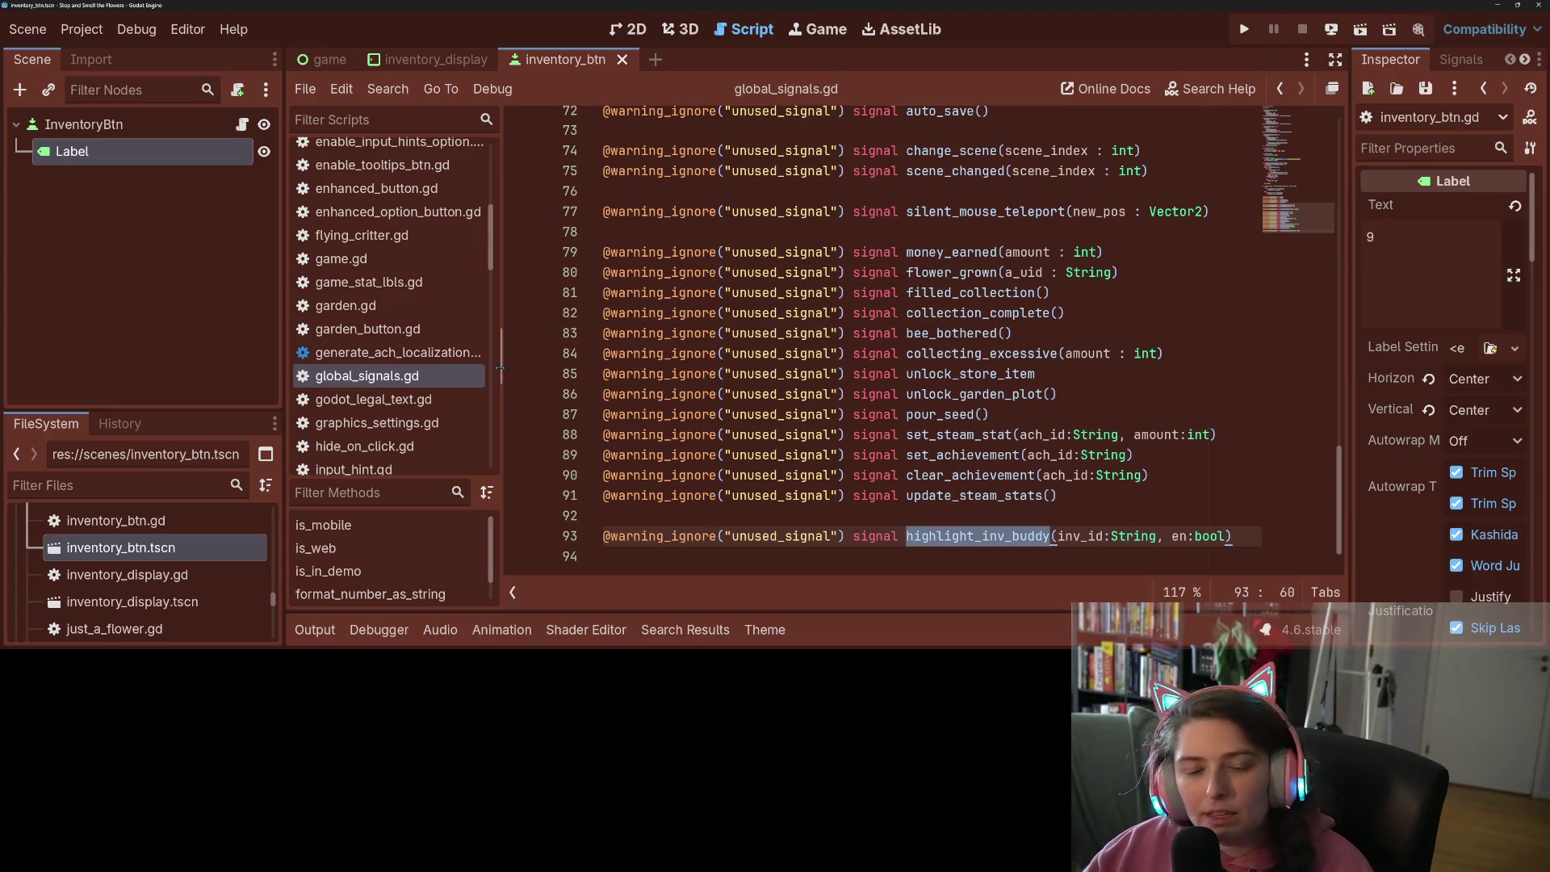
{"action": "left_click", "coordinate": [242, 124]}
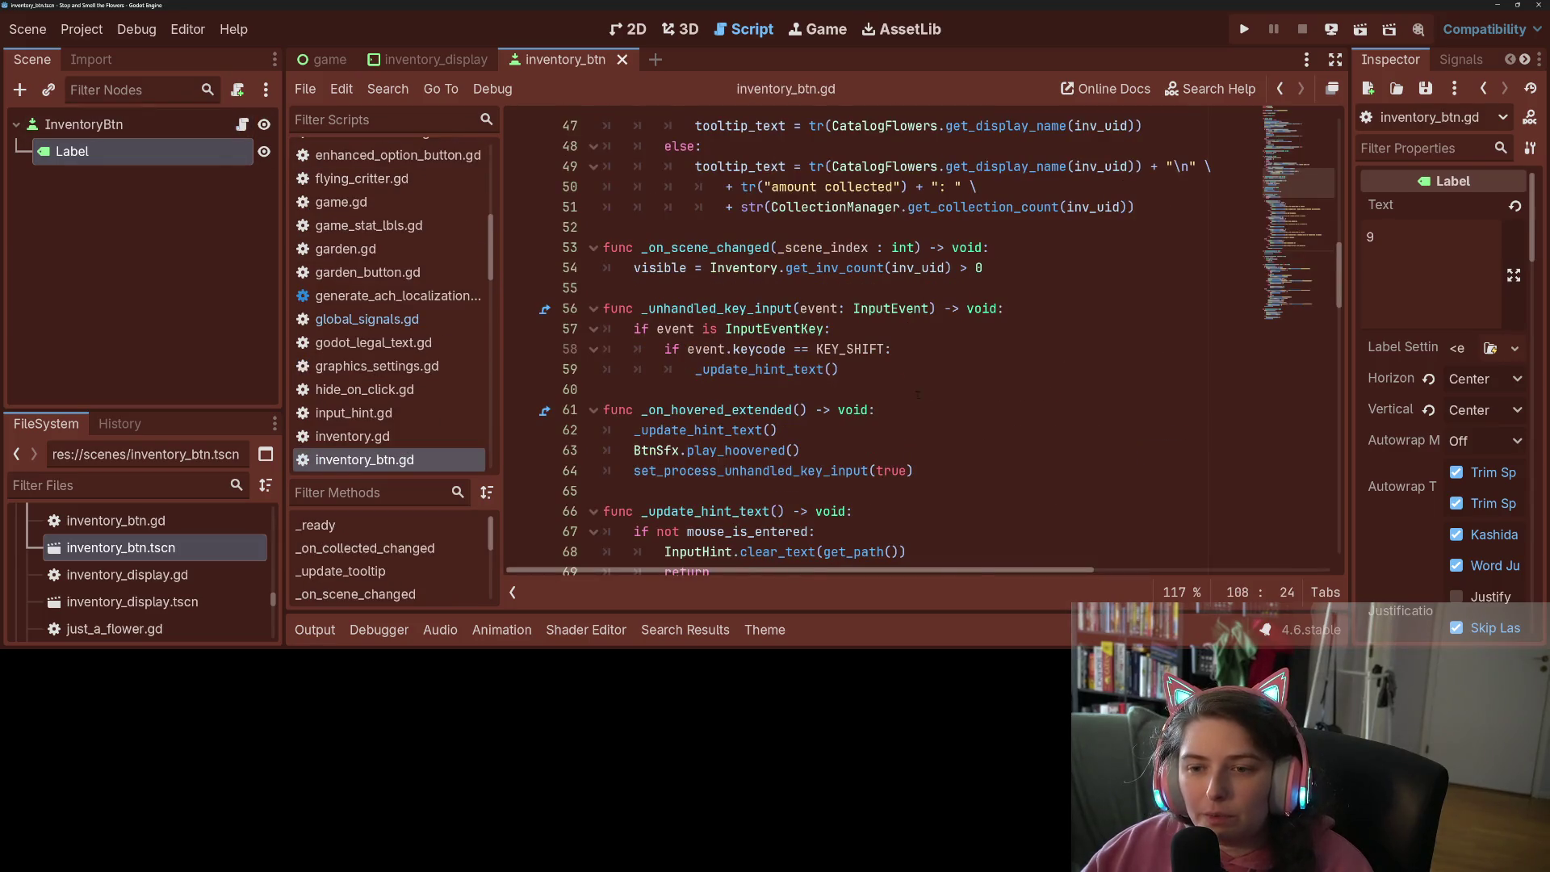
Add a stub func _on_highlight_inv_buddy(an_id:String, en:bool) -> void containing pass, and save
{"action": "scroll", "coordinate": [872, 371], "scroll_direction": "up", "scroll_amount": 5}
{"action": "scroll", "coordinate": [872, 372], "scroll_direction": "down", "scroll_amount": 3}
{"action": "left_click", "coordinate": [817, 349]}
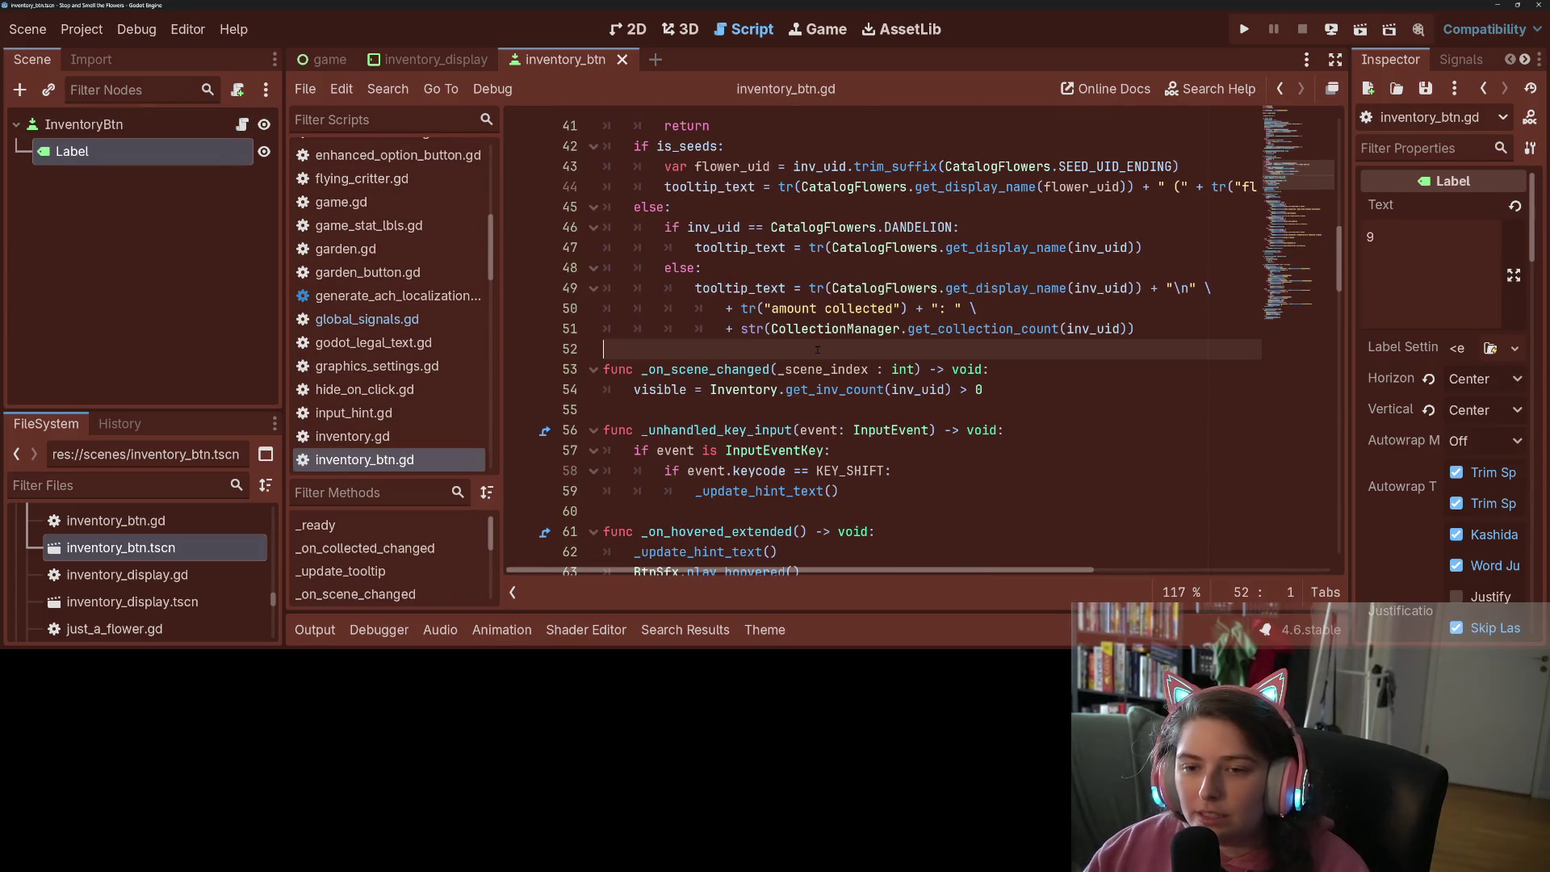
{"action": "key", "text": "Return"}
{"action": "key", "text": "Return"}
{"action": "key", "text": "Up"}
{"action": "type", "text": "func "}
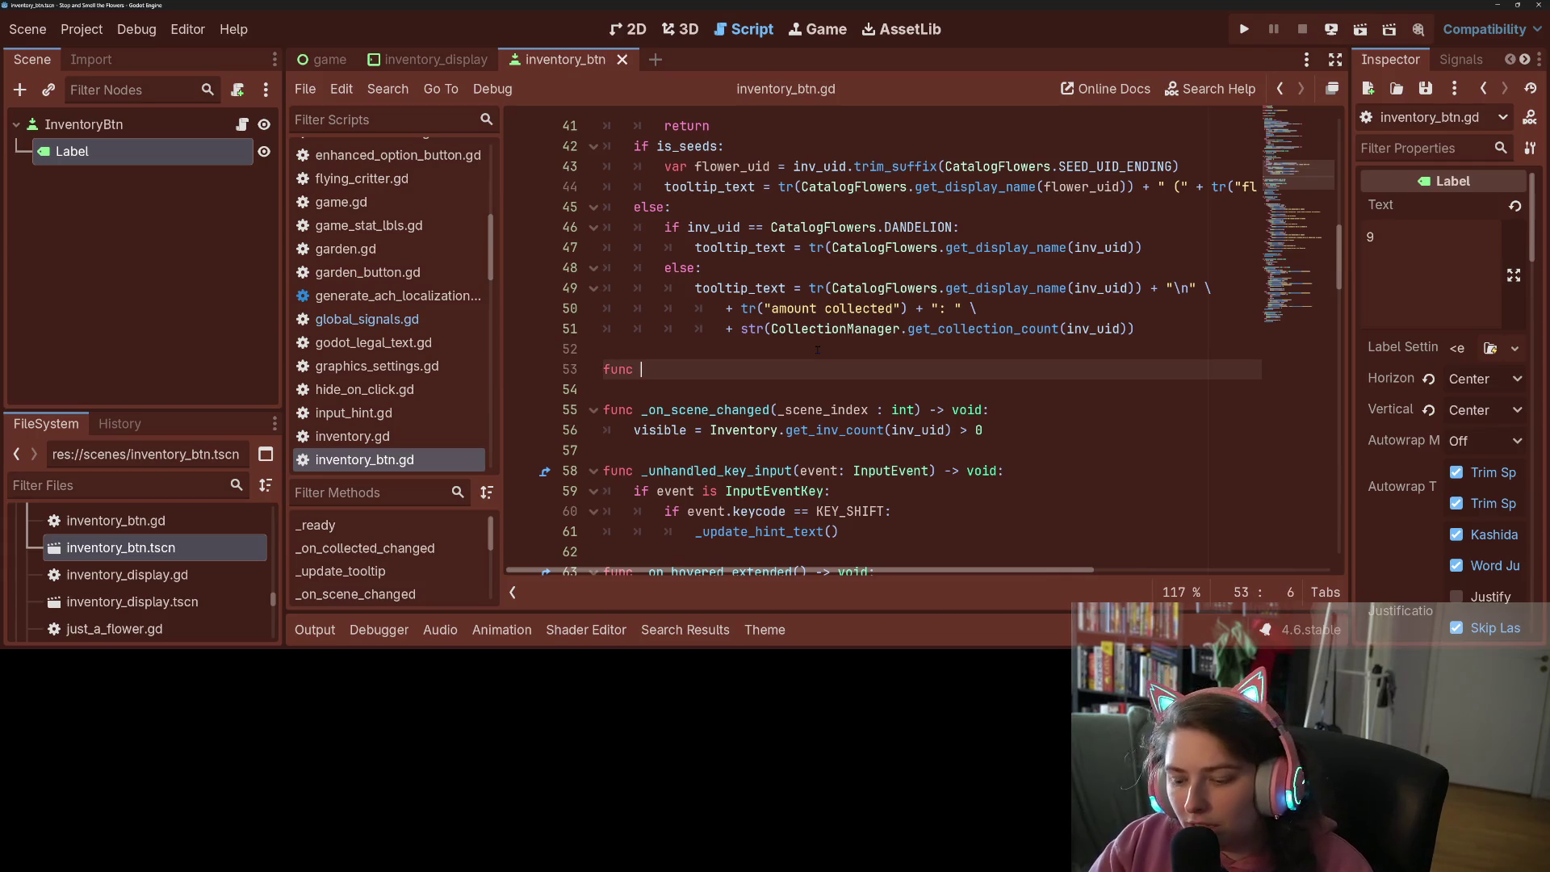
{"action": "type", "text": "_on"}
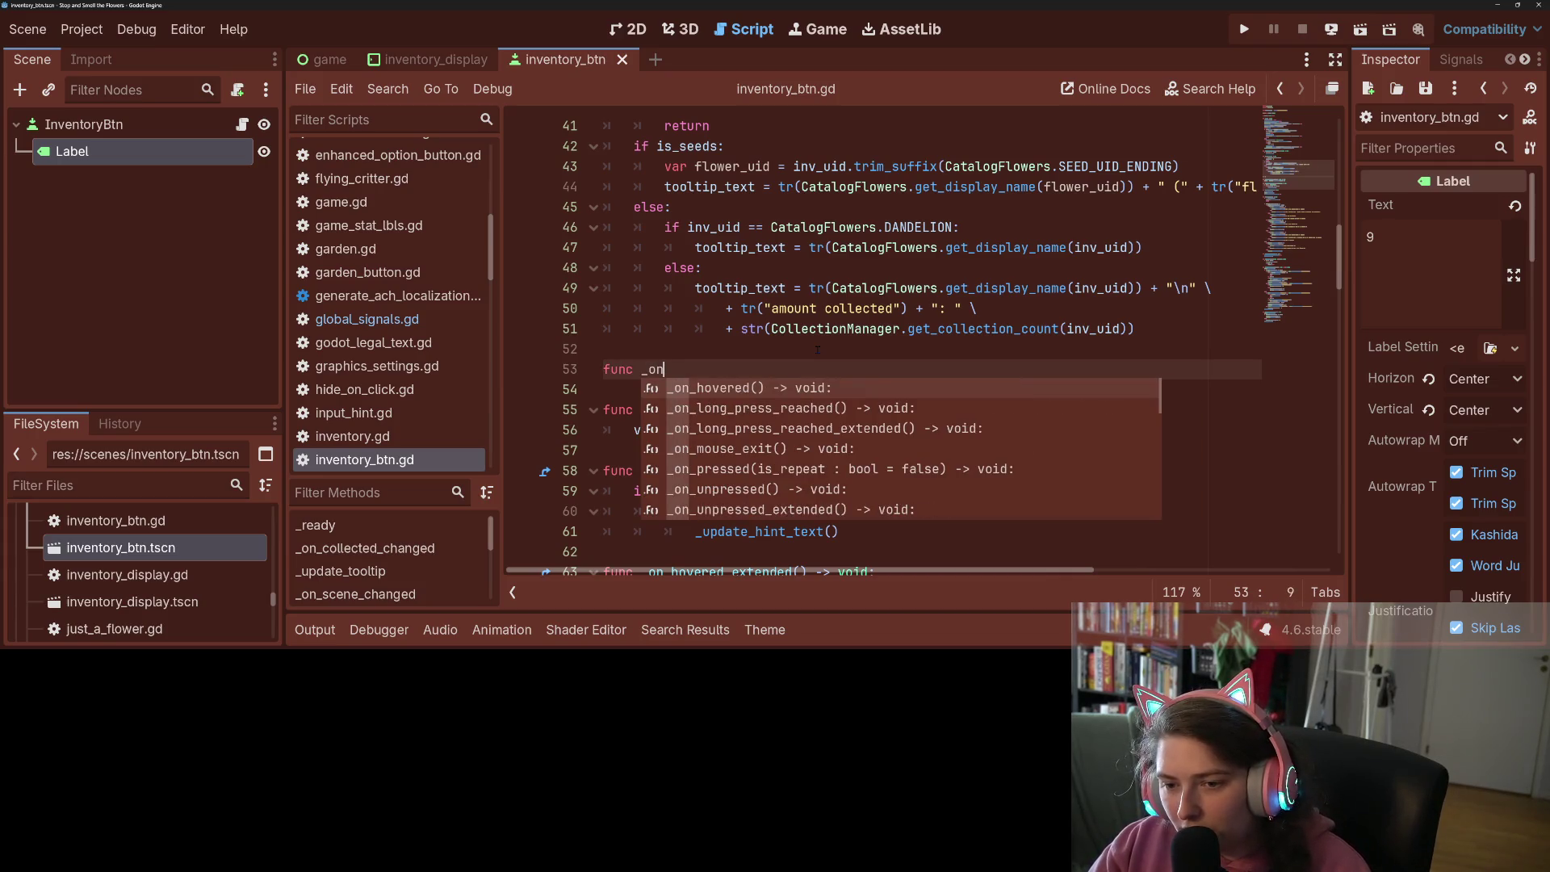
{"action": "type", "text": "_highlight_inv_buddy"}
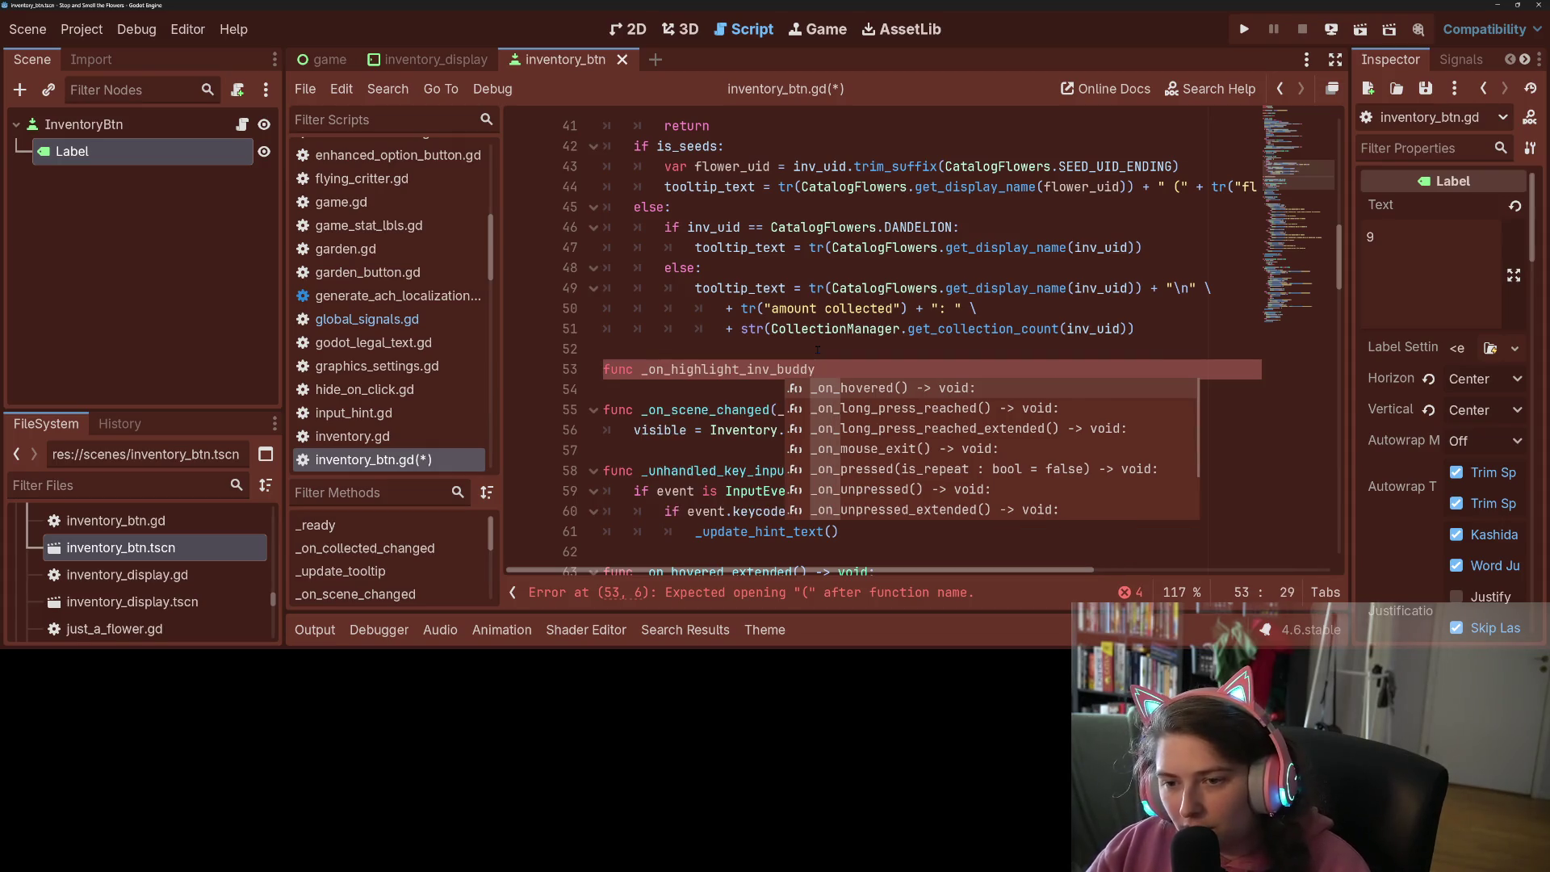
{"action": "type", "text": "("}
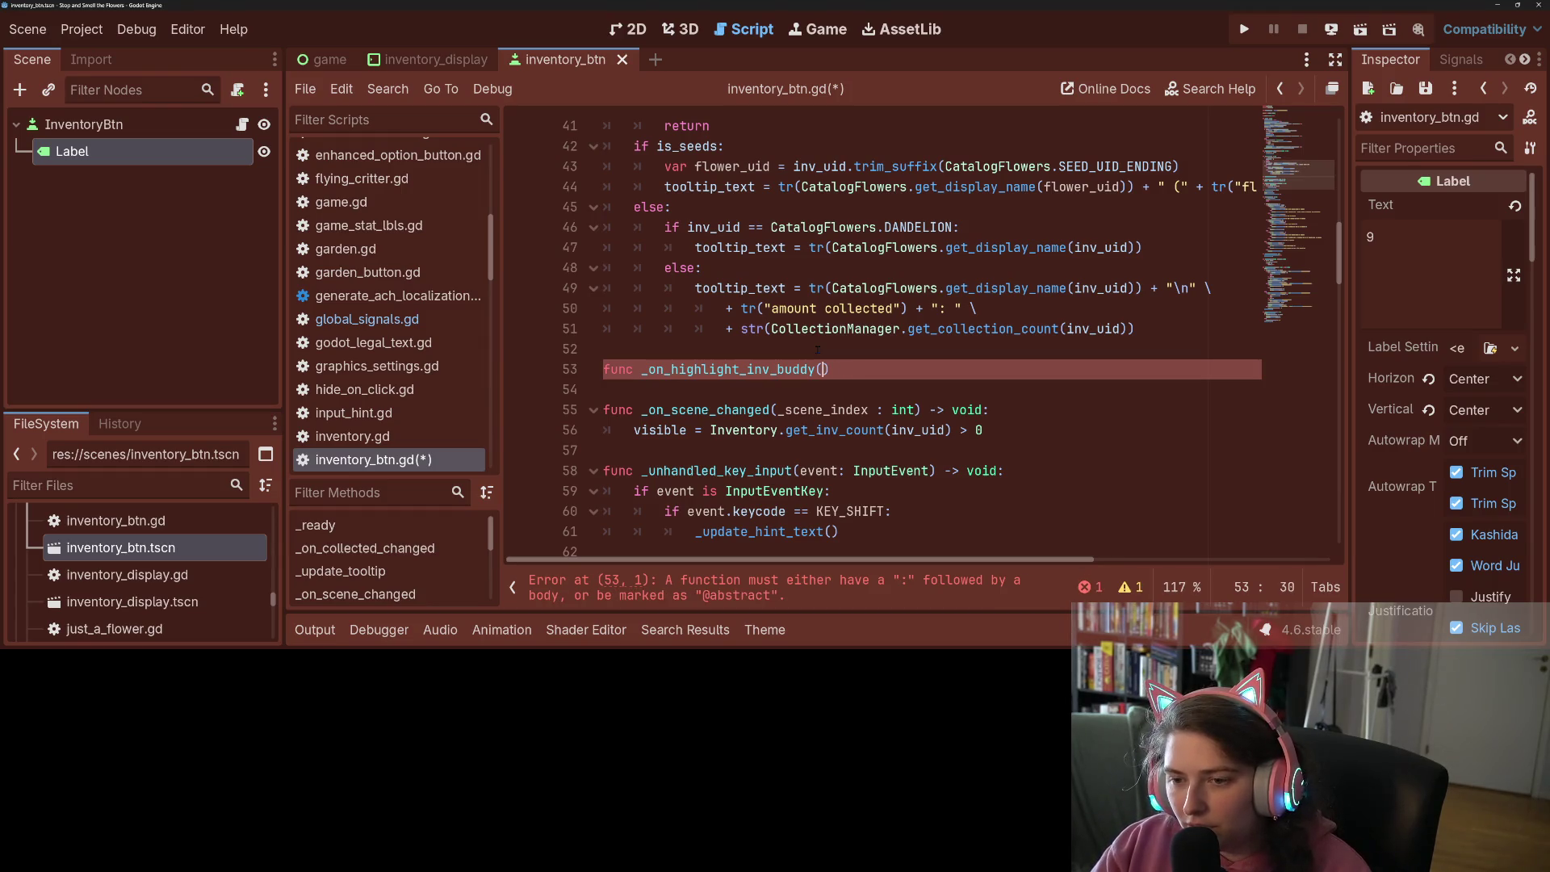
{"action": "type", "text": "_id"}
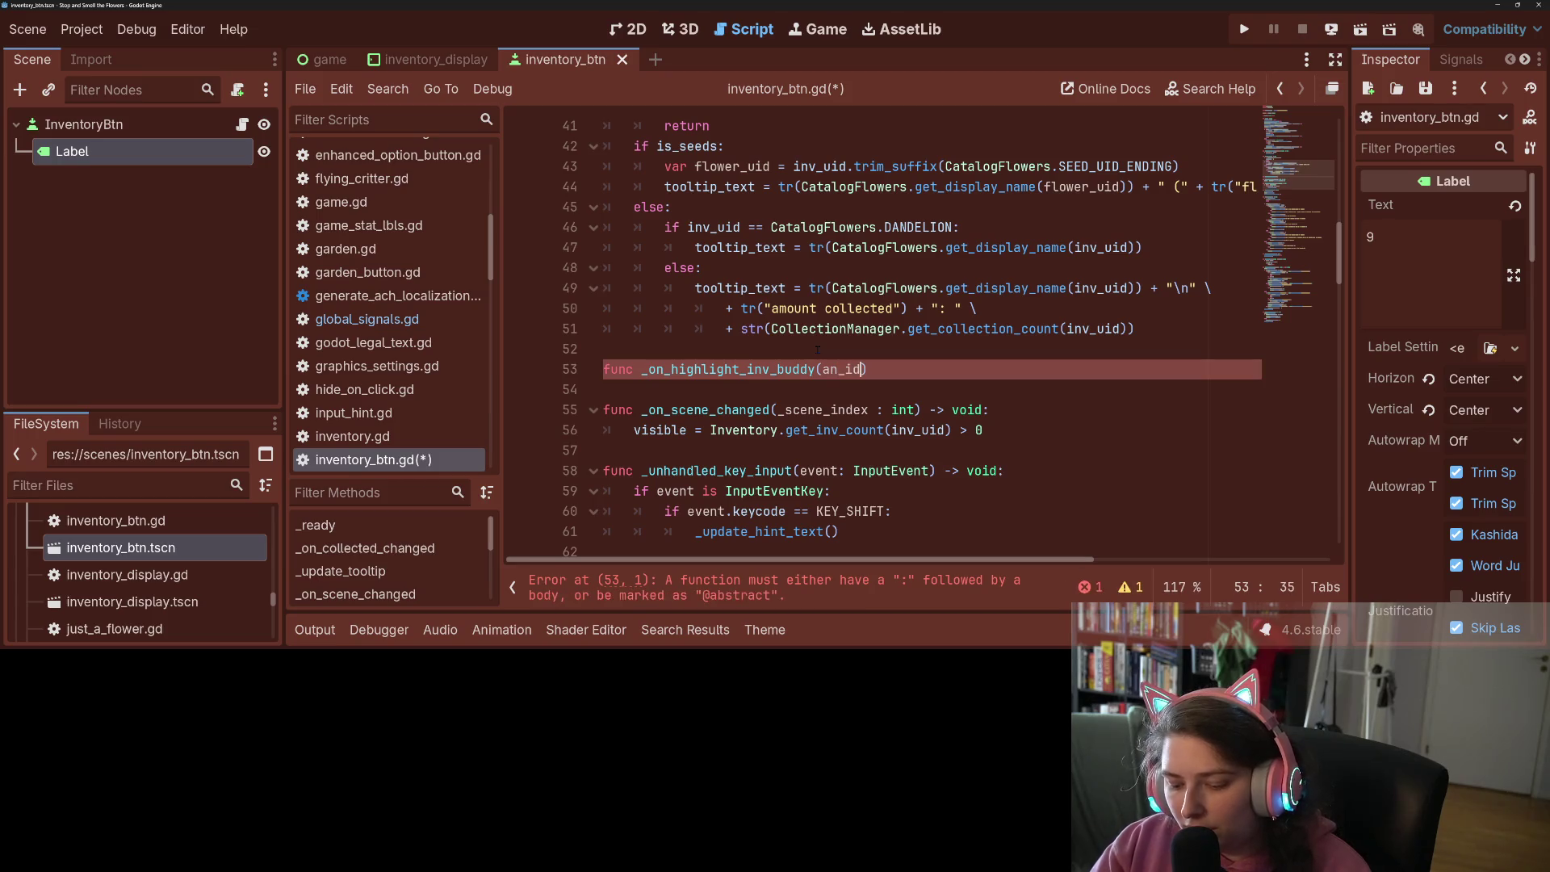
{"action": "type", "text": "ing, en:b"}
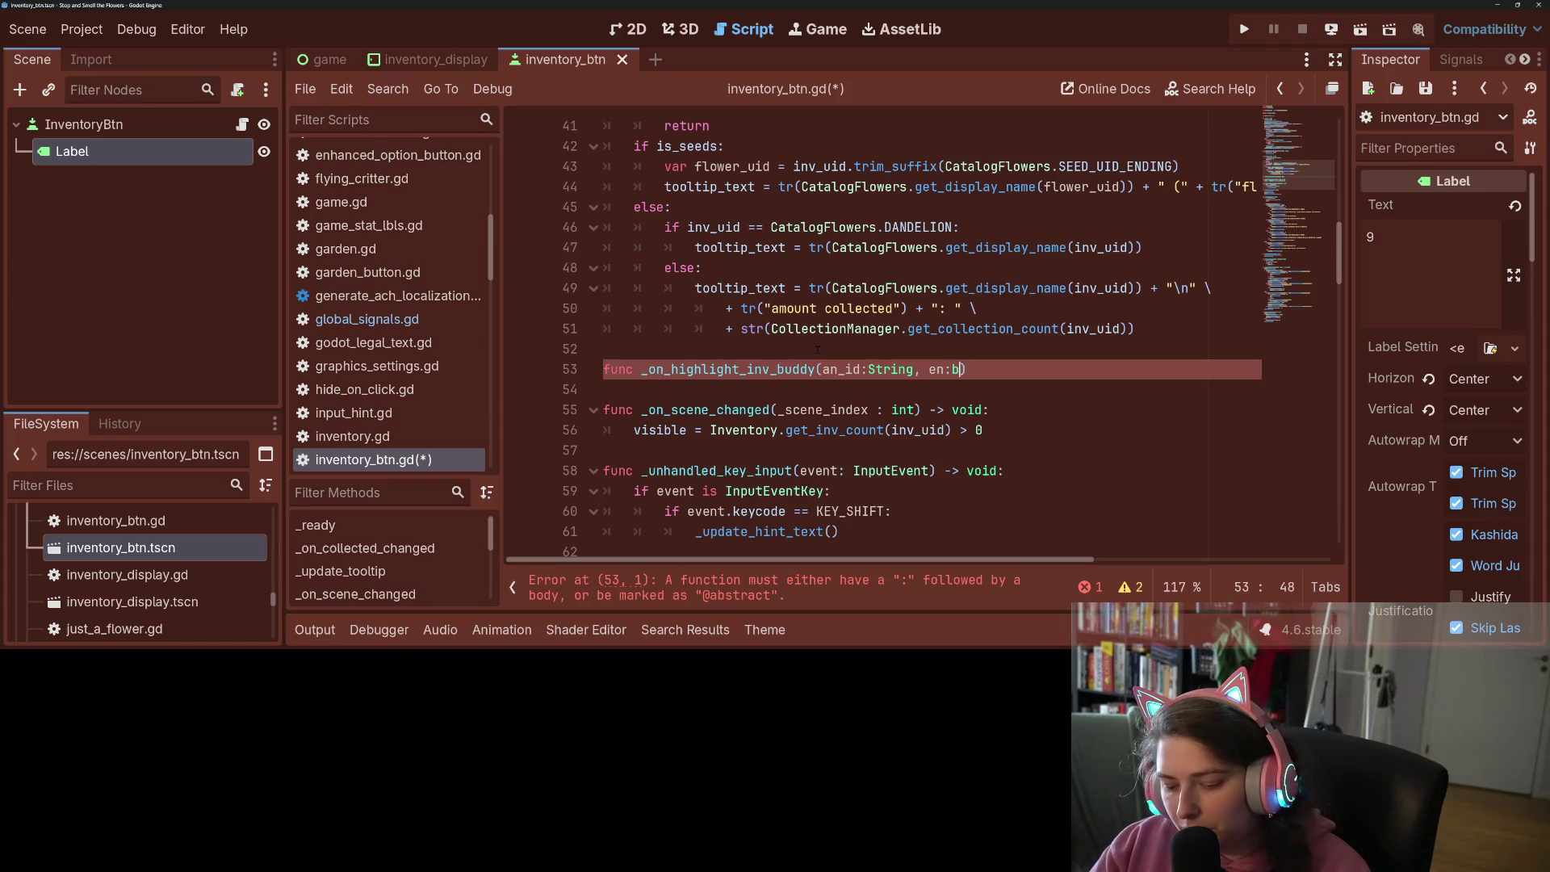
{"action": "type", "text": ") -> voil"}
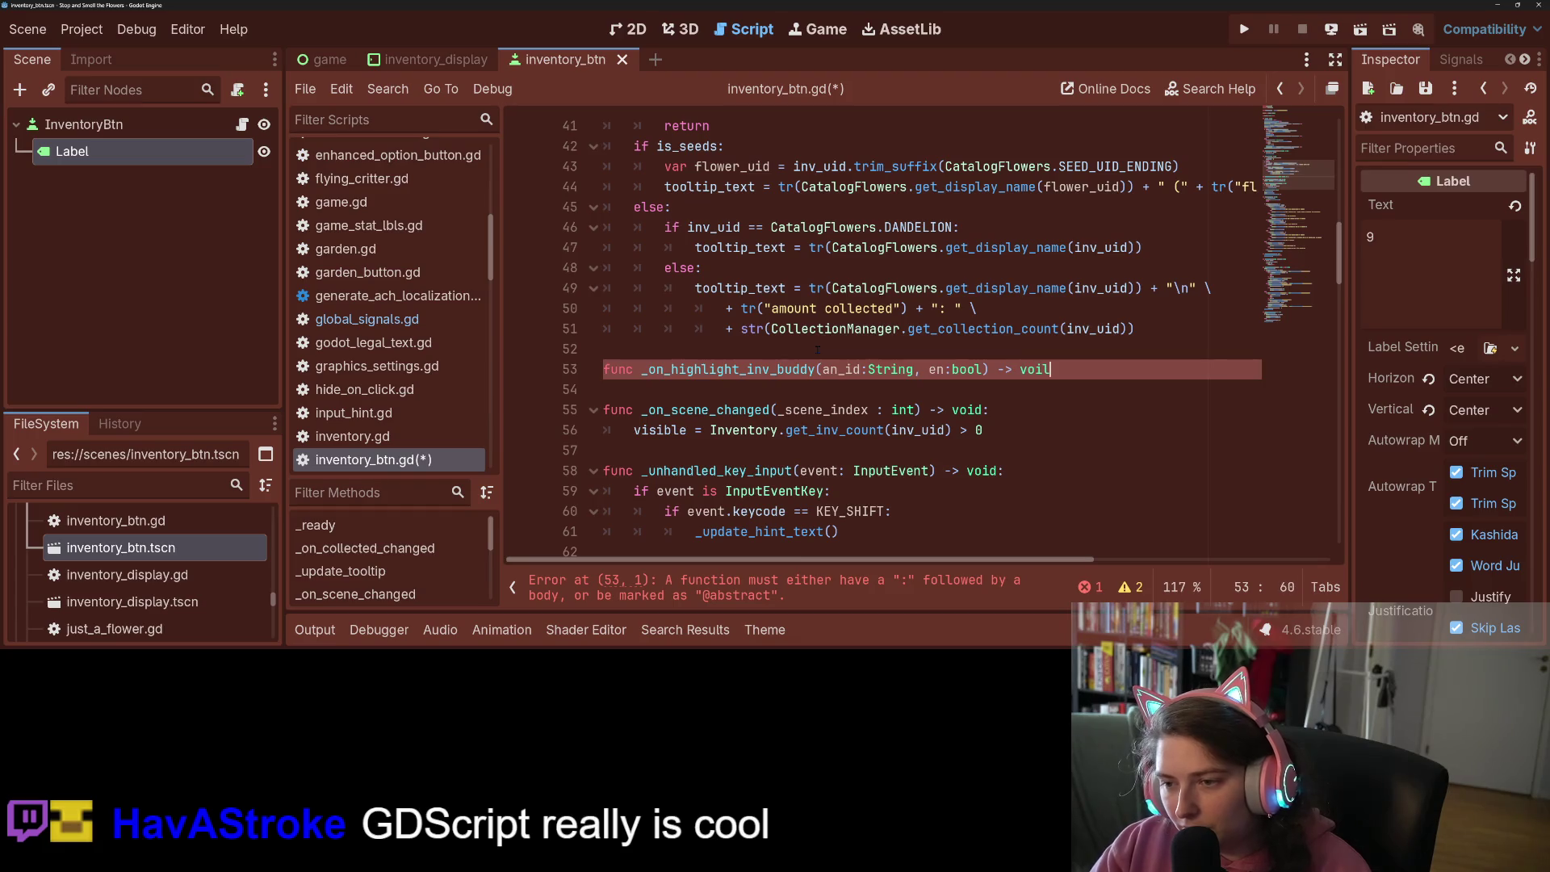
{"action": "type", "text": "d:"}
{"action": "key", "text": "Return"}
{"action": "type", "text": "pass"}
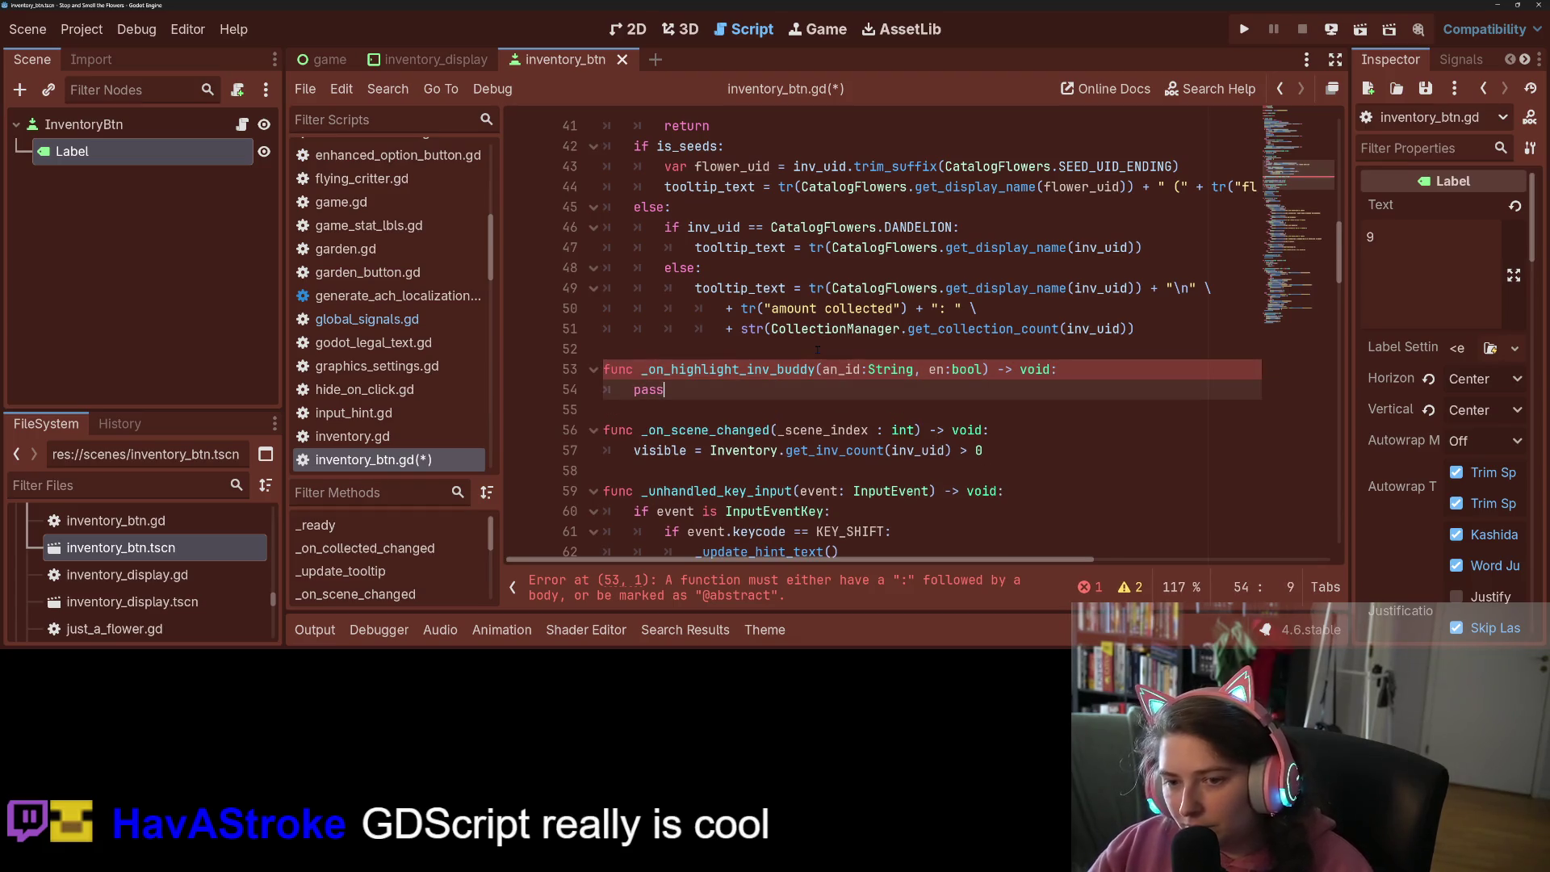
{"action": "key", "text": "ctrl+s"}
{"action": "scroll", "coordinate": [817, 349], "scroll_direction": "up", "scroll_amount": 6}
{"action": "scroll", "coordinate": [780, 369], "scroll_direction": "up", "scroll_amount": 7}
{"action": "scroll", "coordinate": [780, 369], "scroll_direction": "down", "scroll_amount": 3}
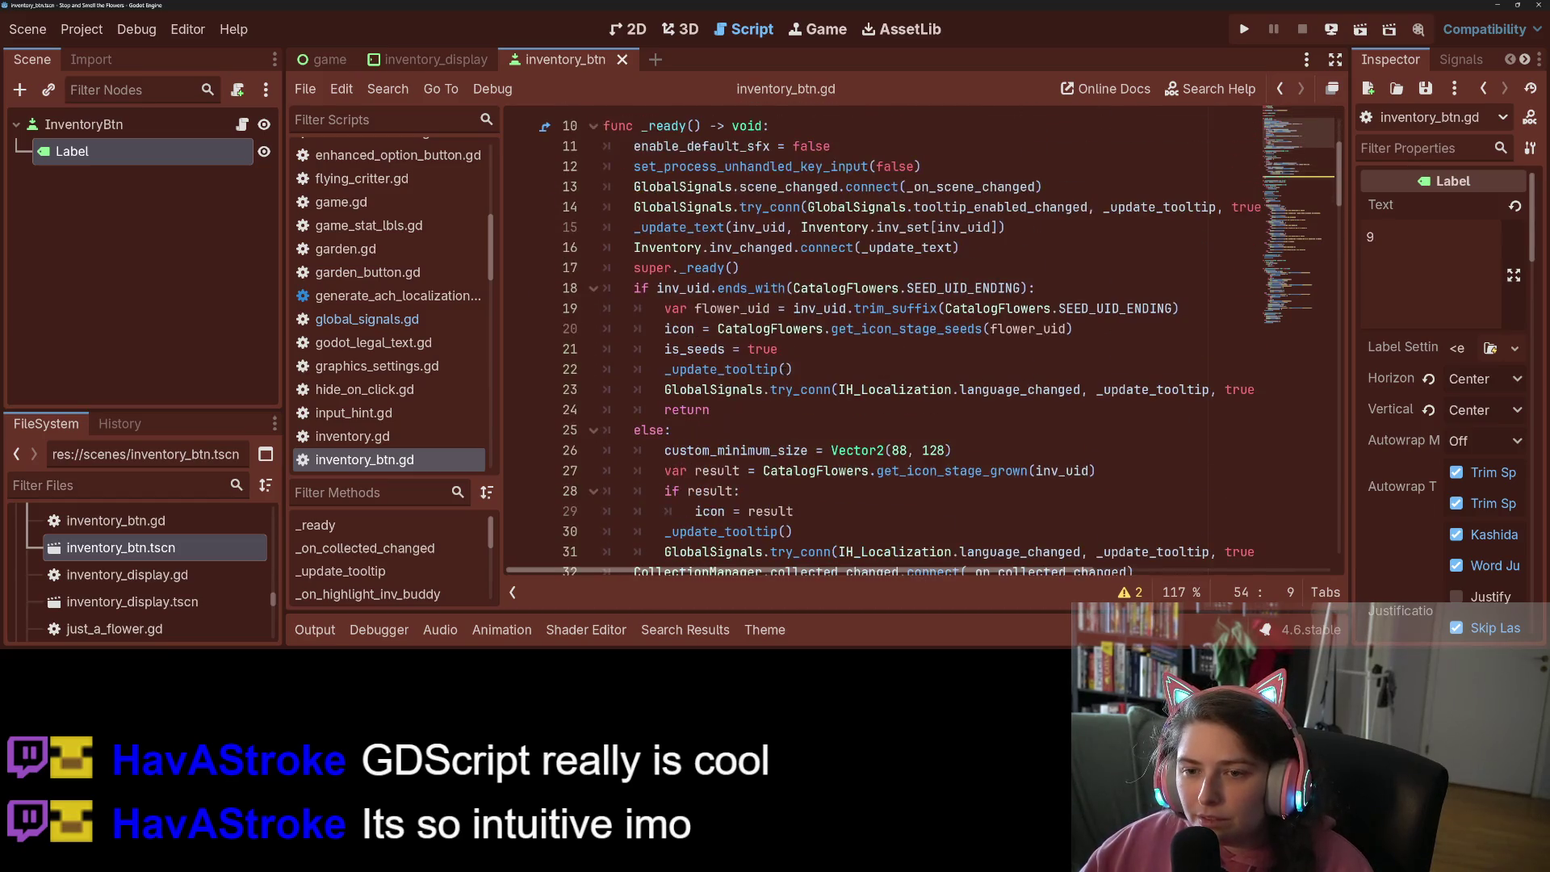
Add GlobalSignals.highlight_inv_buddy.connect(_on_highlight_inv_buddy) above super._ready() and save
{"action": "left_click", "coordinate": [741, 267]}
{"action": "key", "text": "ctrl+shift+Return"}
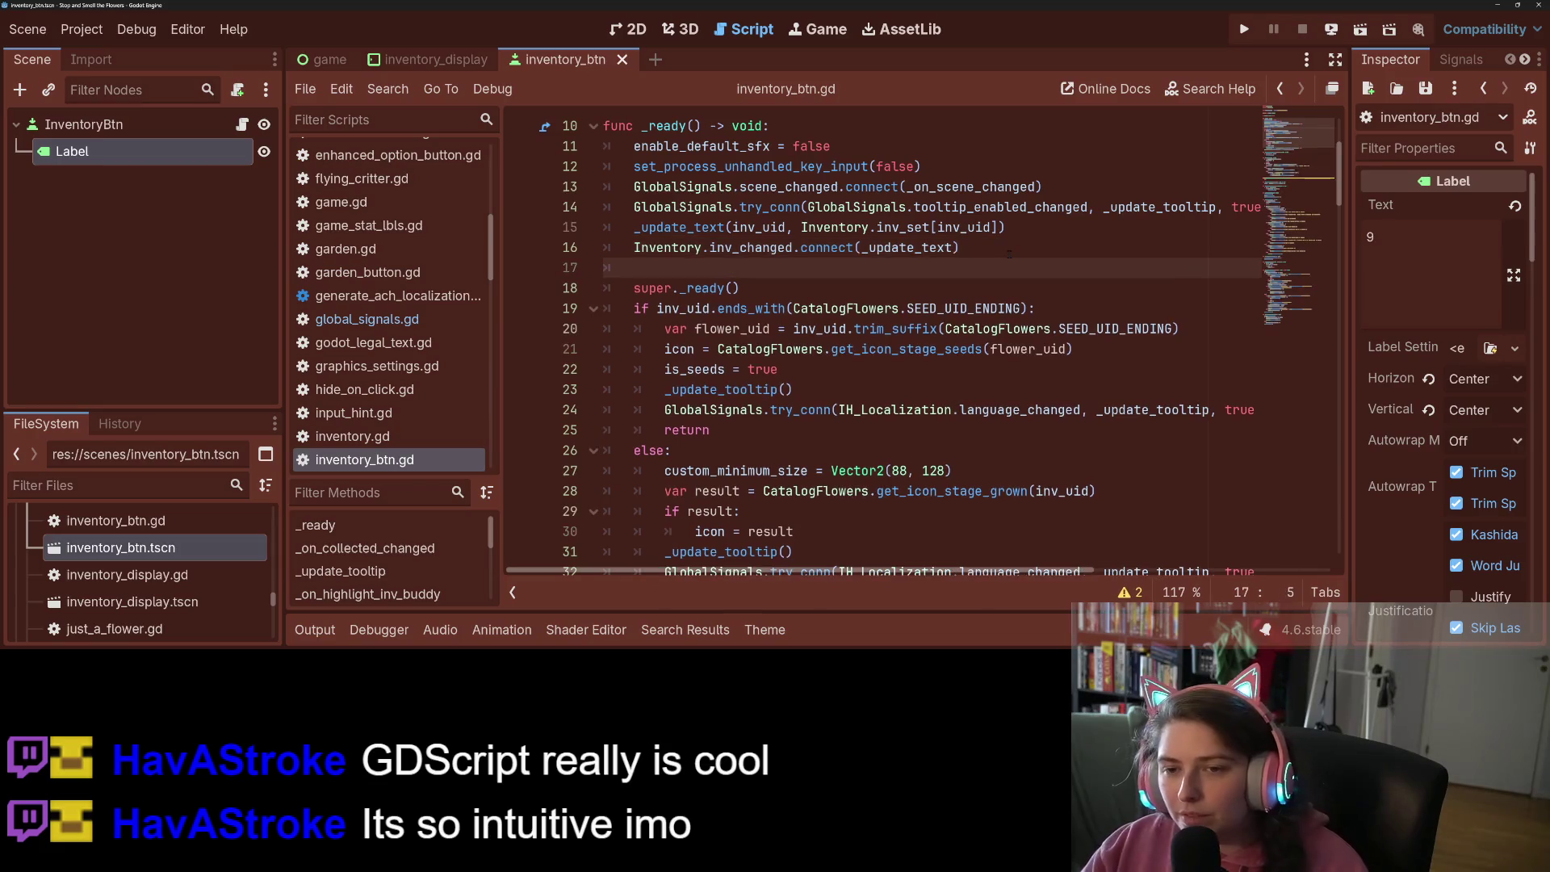
{"action": "type", "text": "GlobalM"}
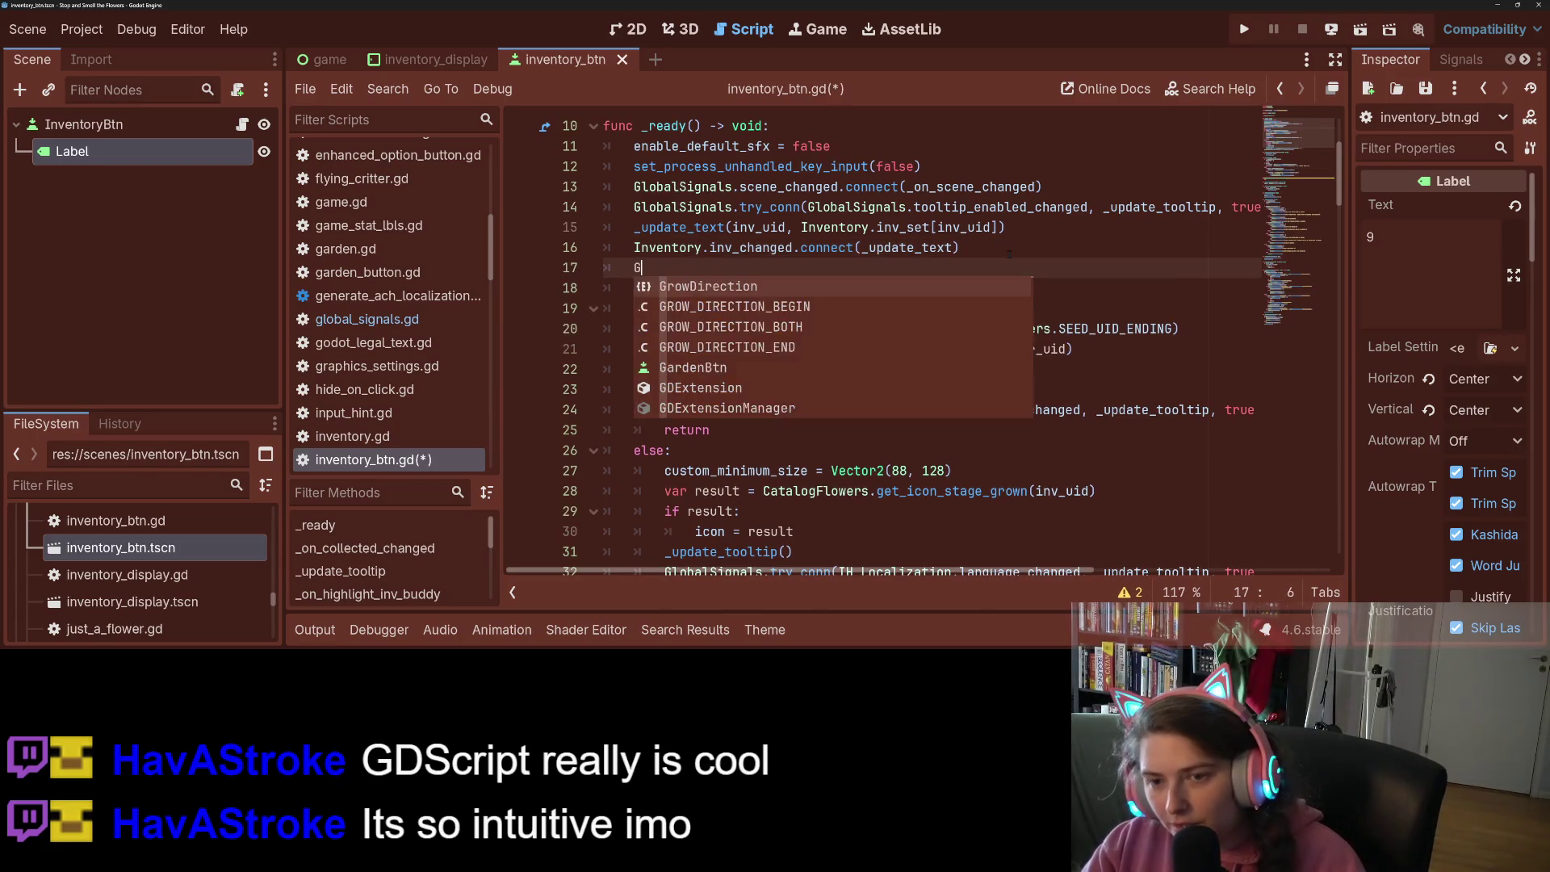
{"action": "key", "text": "BackSpace"}
{"action": "type", "text": "S"}
{"action": "key", "text": "Return"}
{"action": "type", "text": ".highlight_inv_buddy"}
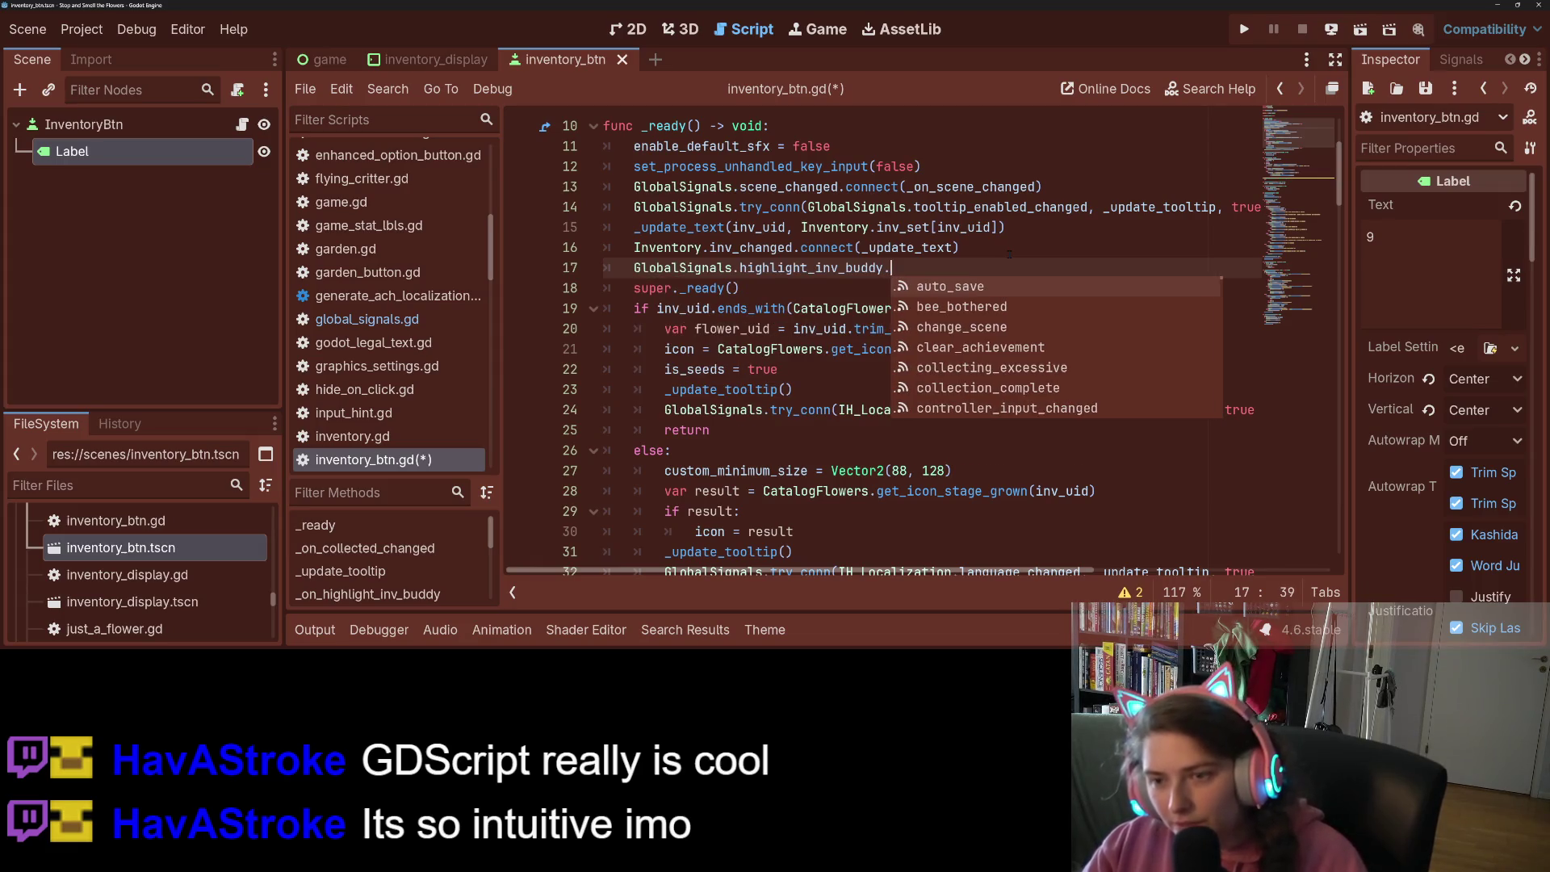
{"action": "type", "text": "."}
{"action": "key", "text": "Return"}
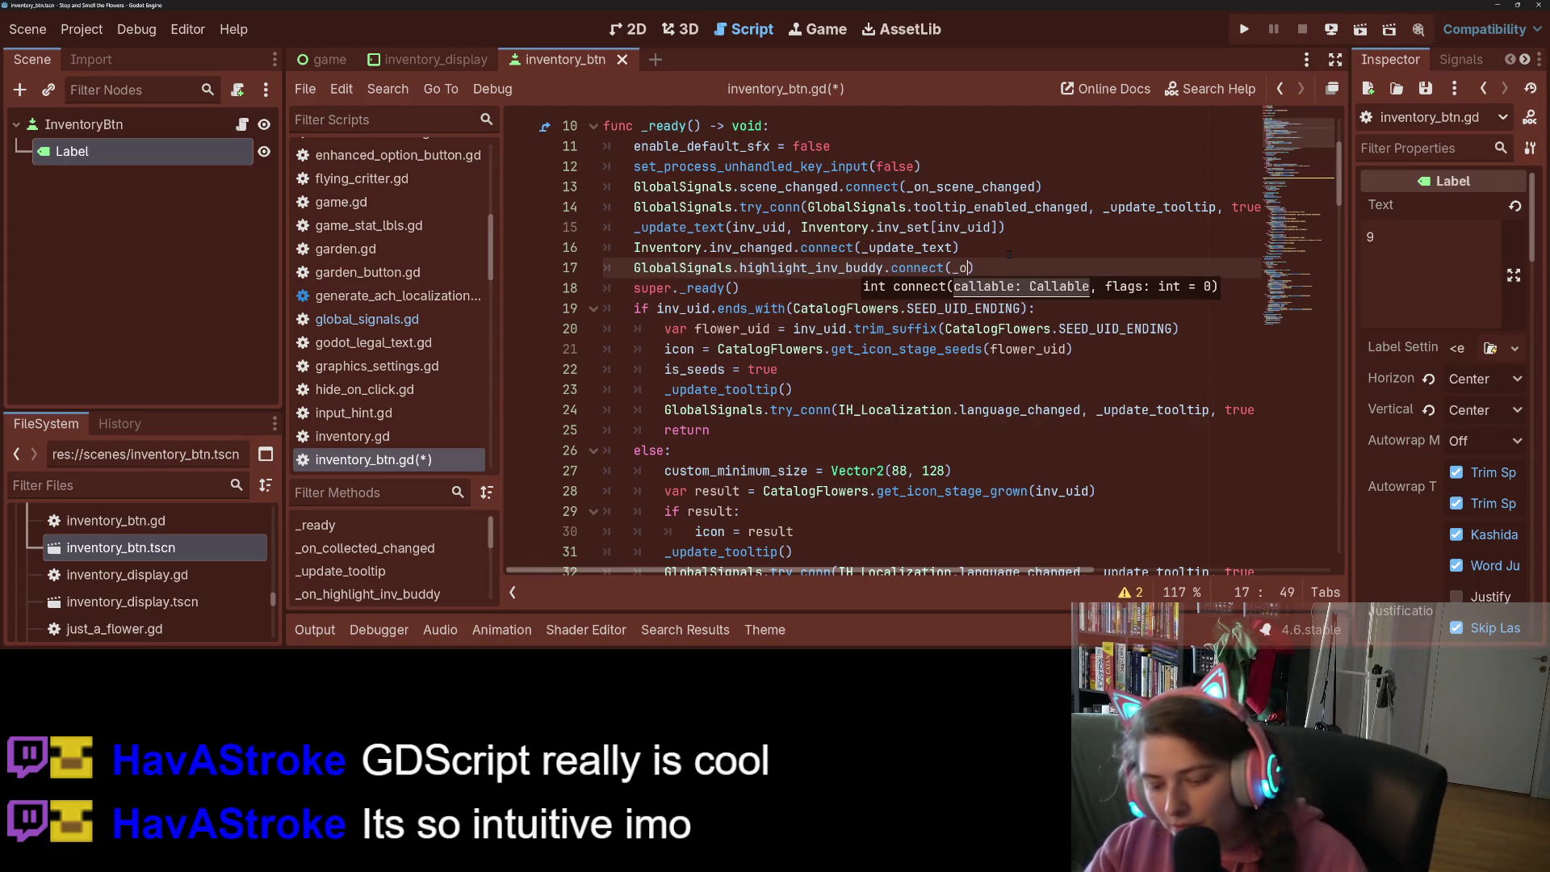
{"action": "type", "text": "n"}
{"action": "key", "text": "Return"}
{"action": "key", "text": "ctrl+s"}
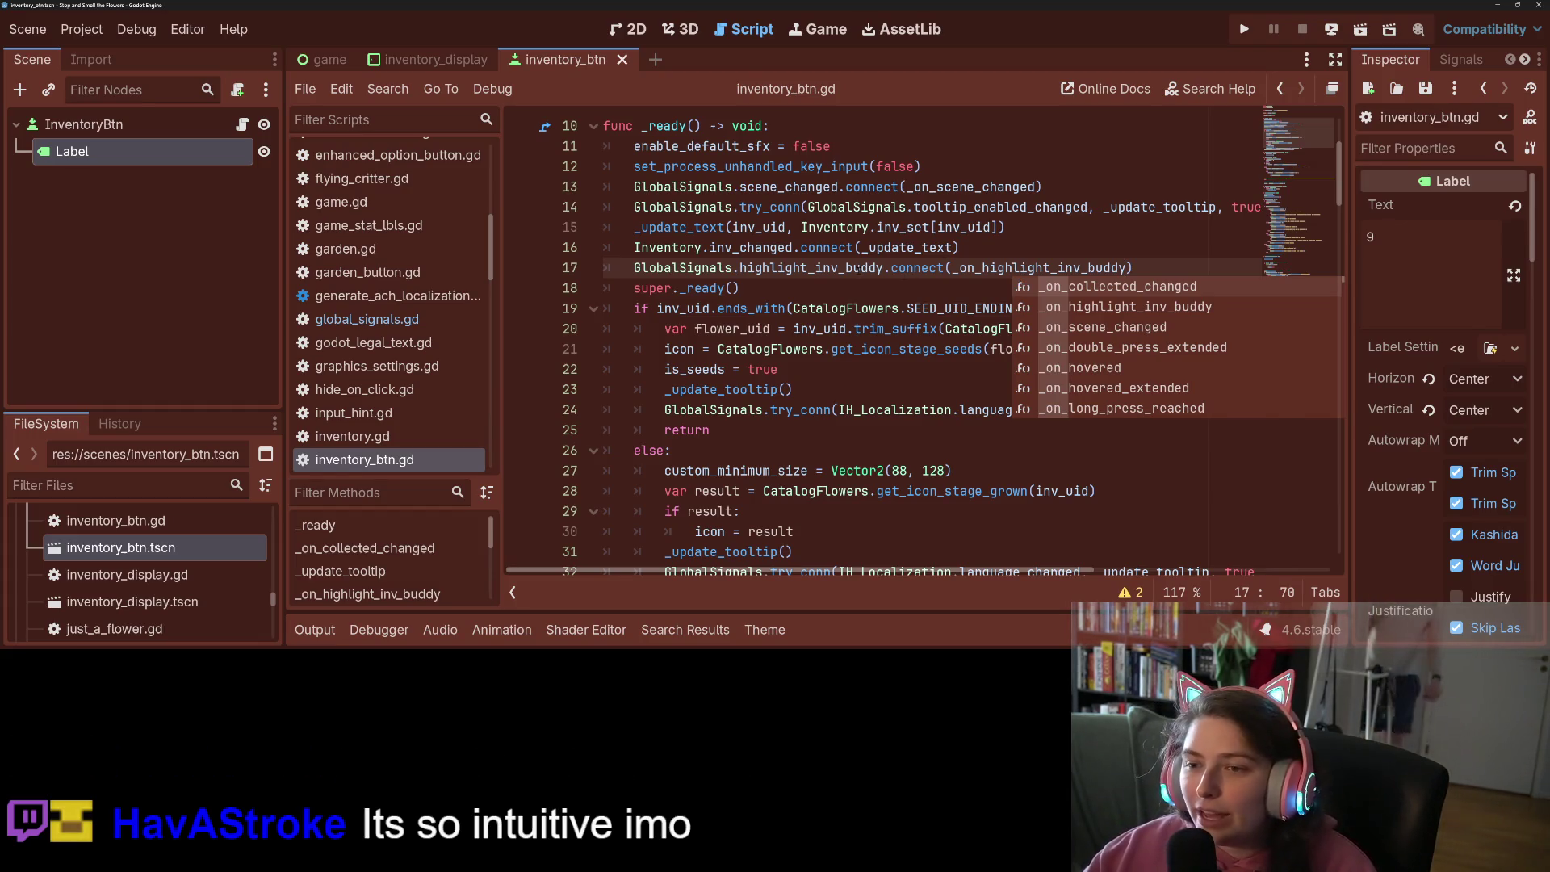
Highlight highlight_inv_buddy and inv_uid to see where they are used in the script
{"action": "double_click", "coordinate": [811, 267]}
{"action": "scroll", "coordinate": [889, 339], "scroll_direction": "down", "scroll_amount": 5}
{"action": "scroll", "coordinate": [761, 277], "scroll_direction": "up", "scroll_amount": 8}
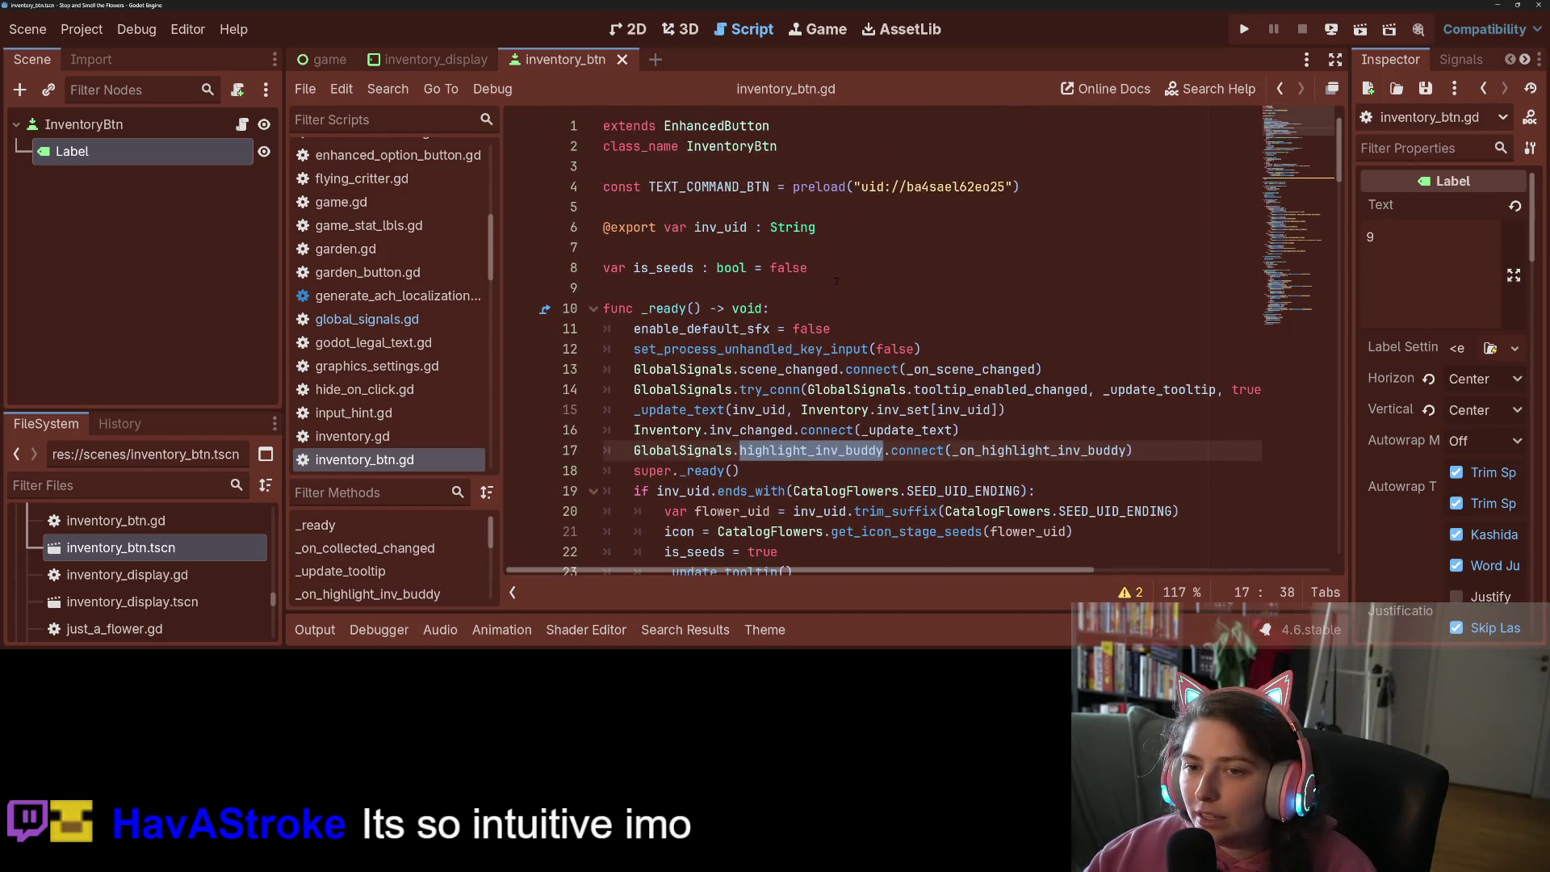
{"action": "left_click", "coordinate": [761, 279]}
{"action": "double_click", "coordinate": [721, 228]}
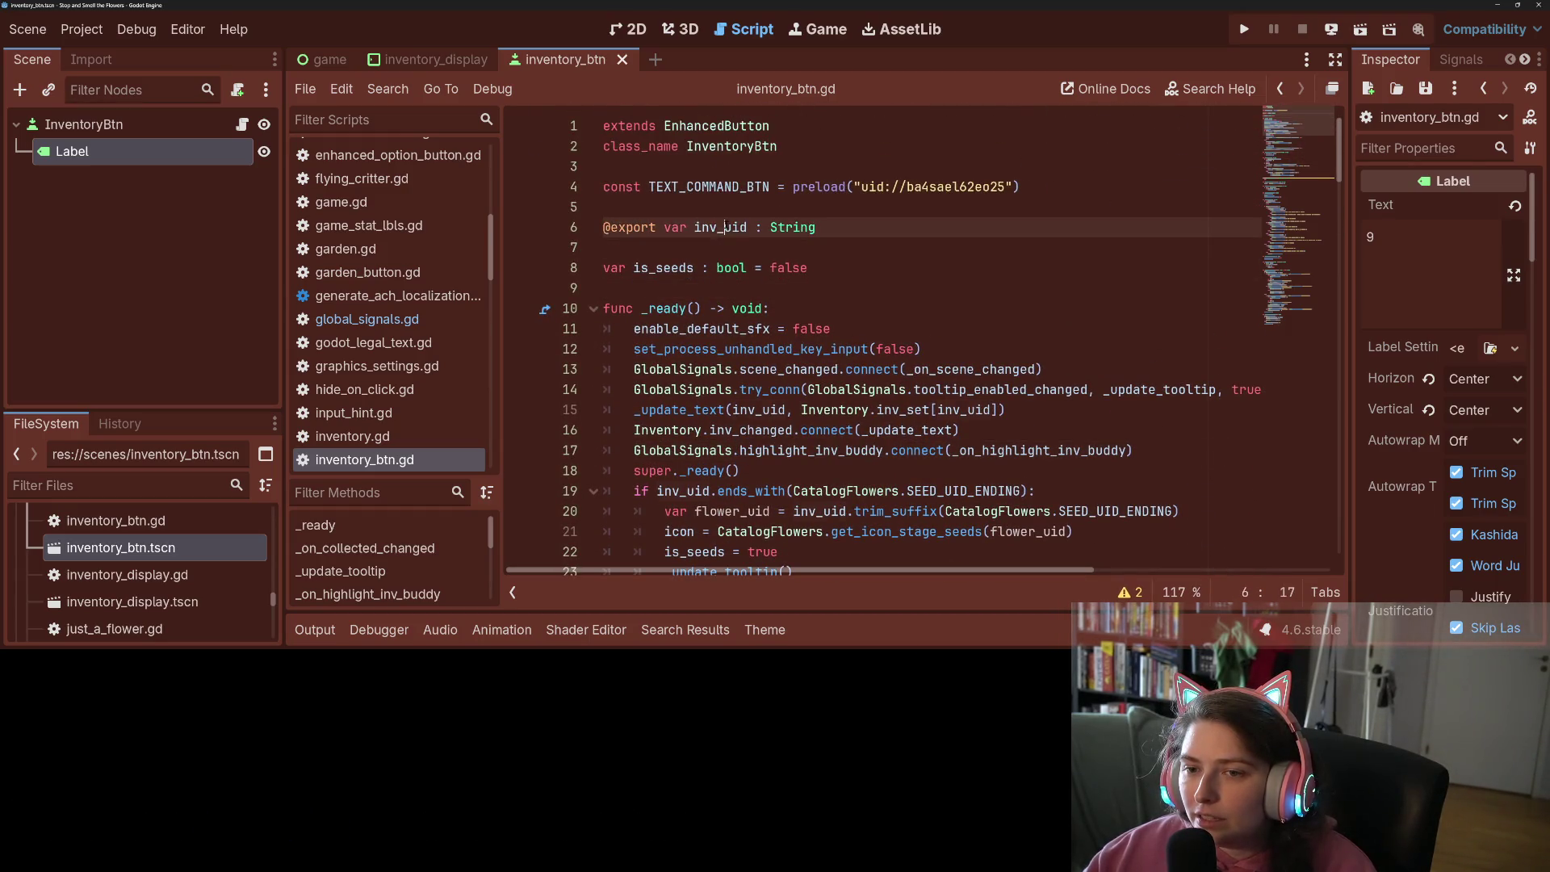
Replace the placeholder pass in _on_highlight_inv_buddy with an if is_seeds: block
{"action": "scroll", "coordinate": [820, 348], "scroll_direction": "down", "scroll_amount": 12}
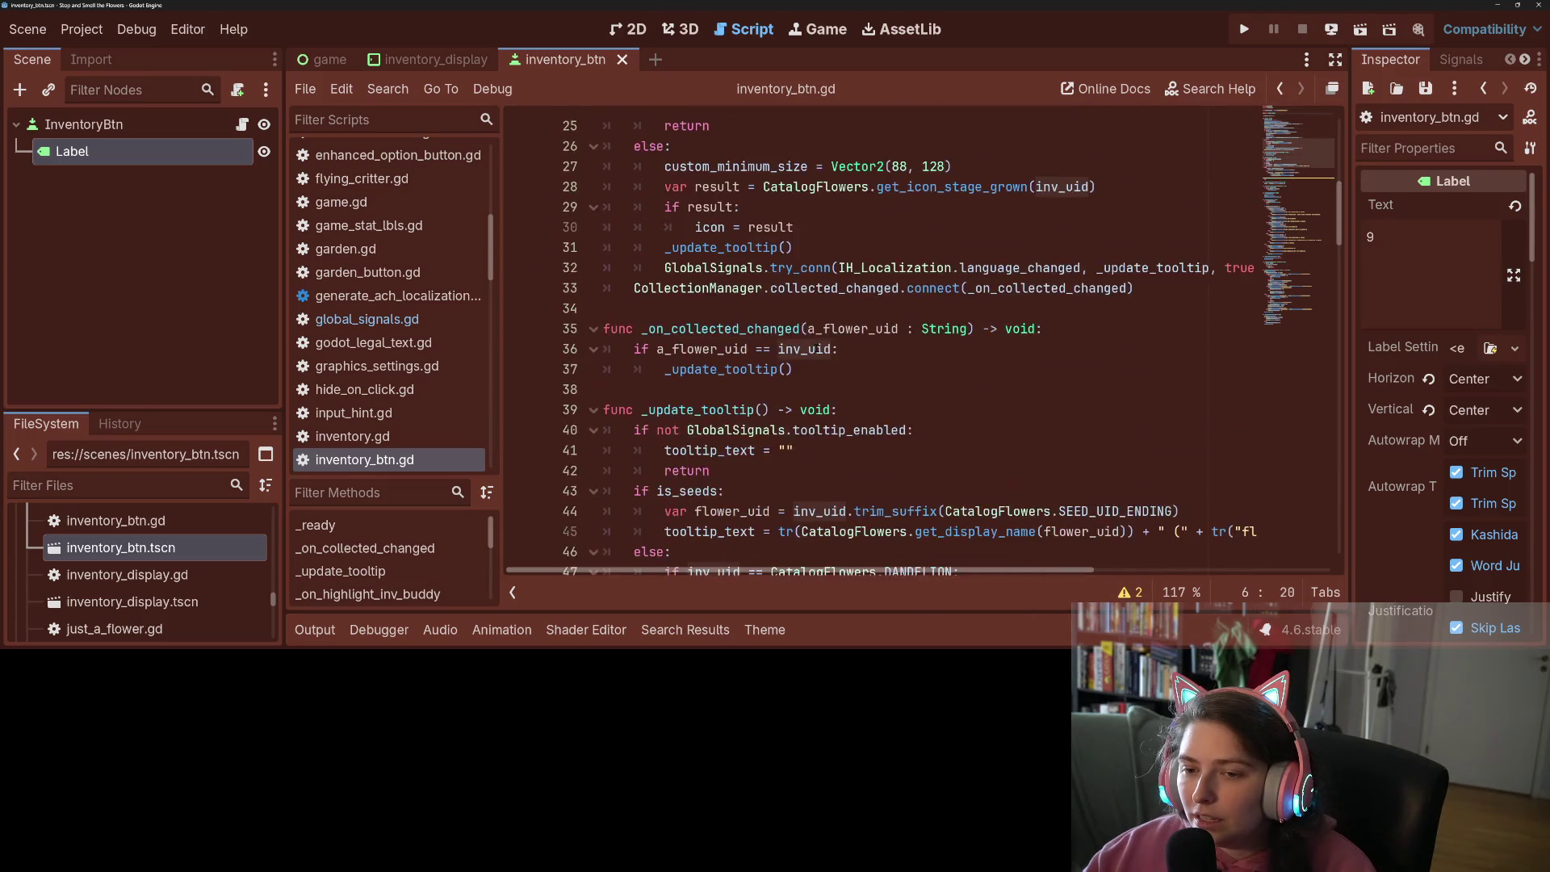
{"action": "scroll", "coordinate": [821, 349], "scroll_direction": "up", "scroll_amount": 4}
{"action": "scroll", "coordinate": [818, 347], "scroll_direction": "down", "scroll_amount": 1}
{"action": "double_click", "coordinate": [804, 288]}
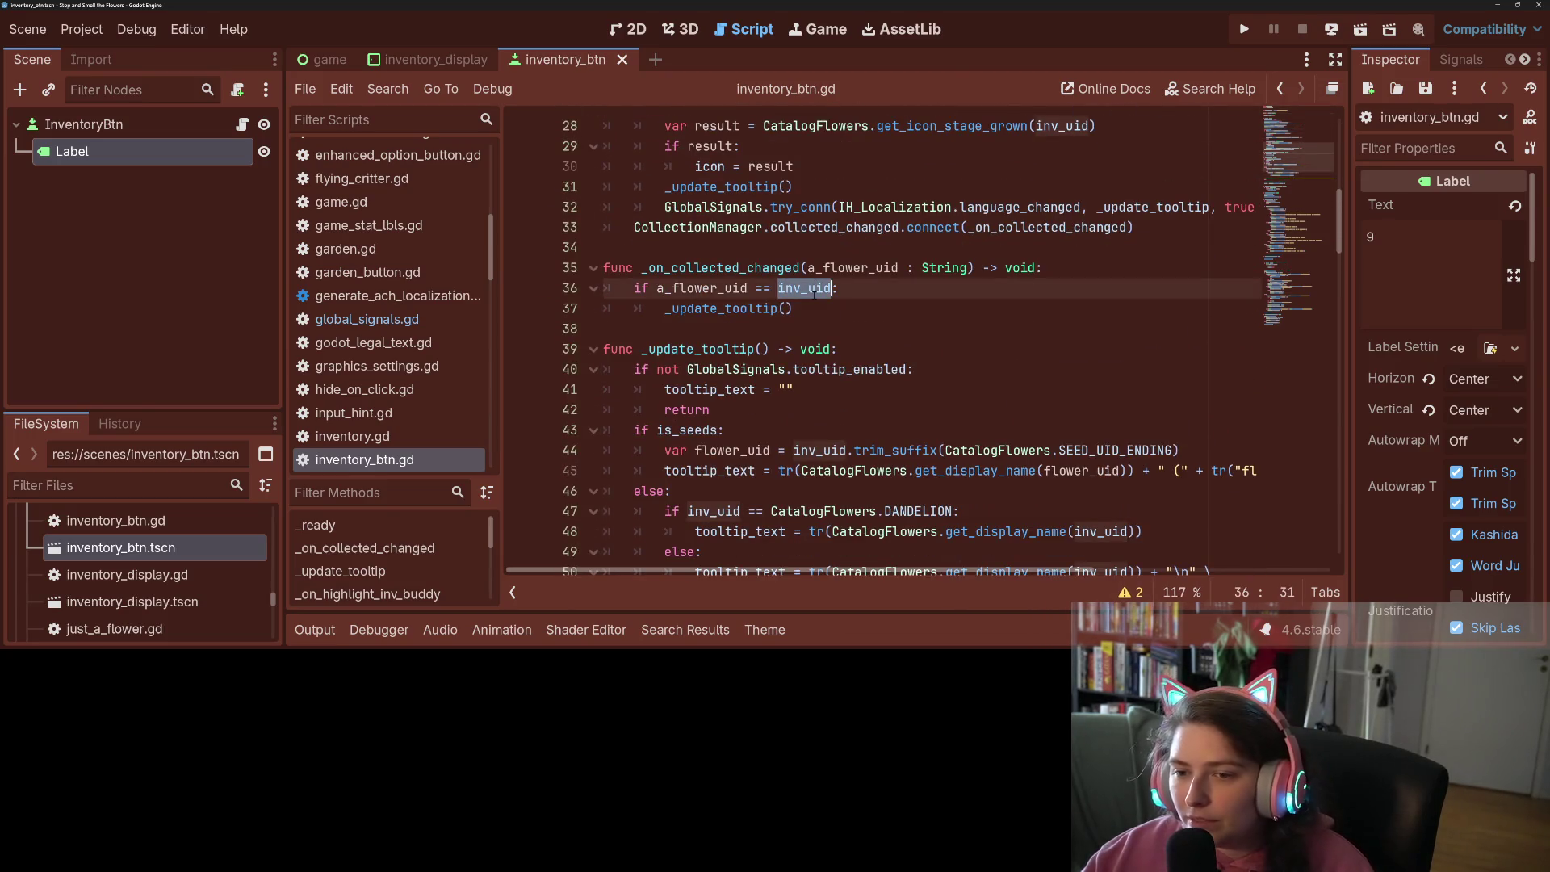
{"action": "scroll", "coordinate": [810, 354], "scroll_direction": "down", "scroll_amount": 1}
{"action": "scroll", "coordinate": [810, 354], "scroll_direction": "down", "scroll_amount": 6}
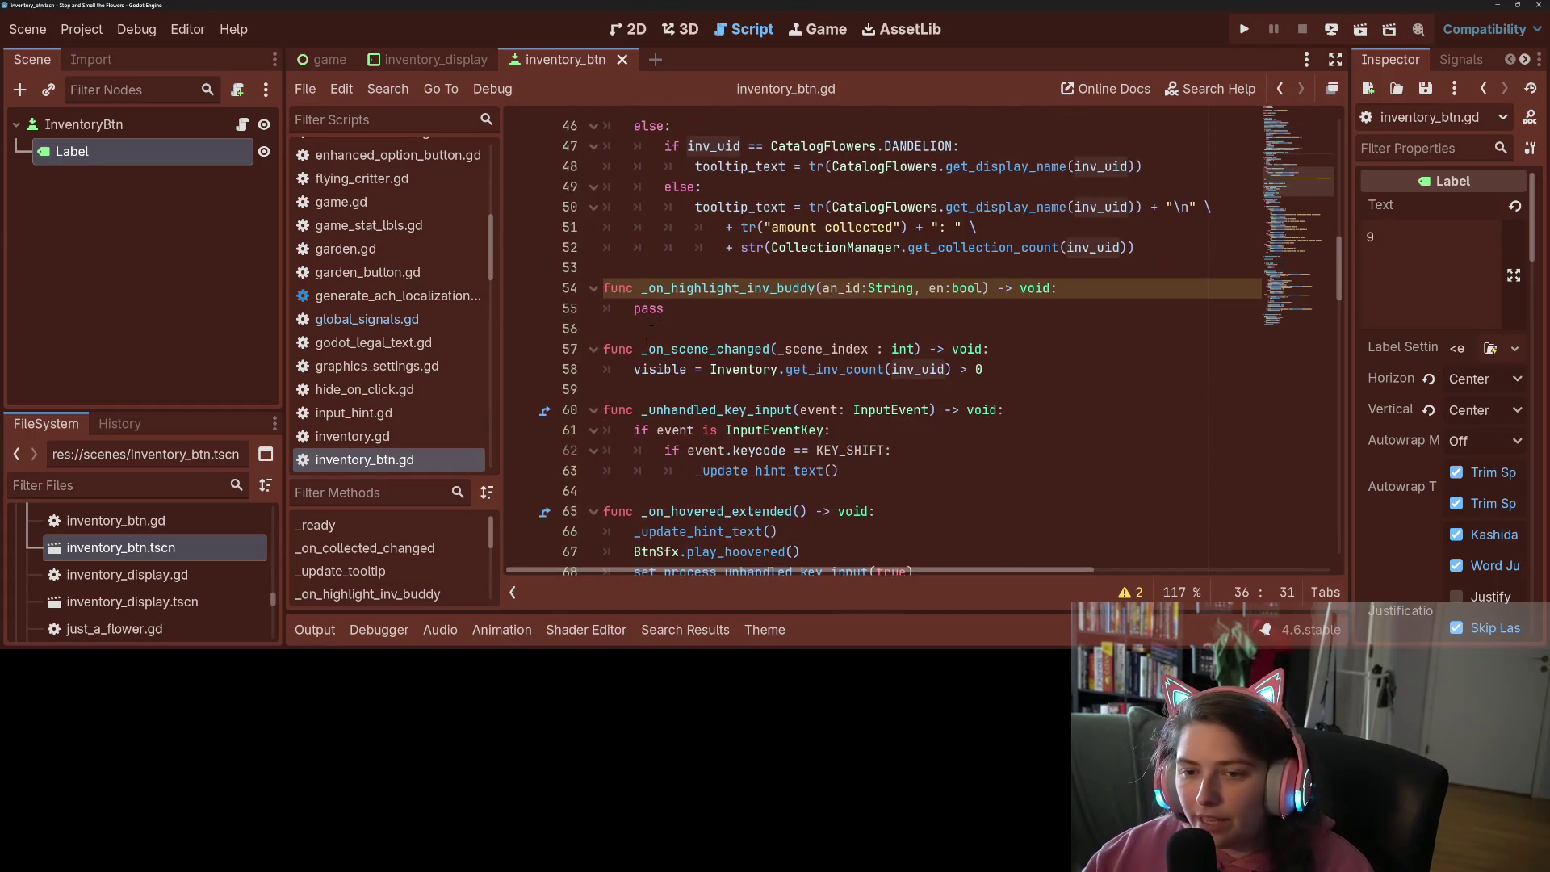
{"action": "double_click", "coordinate": [650, 308]}
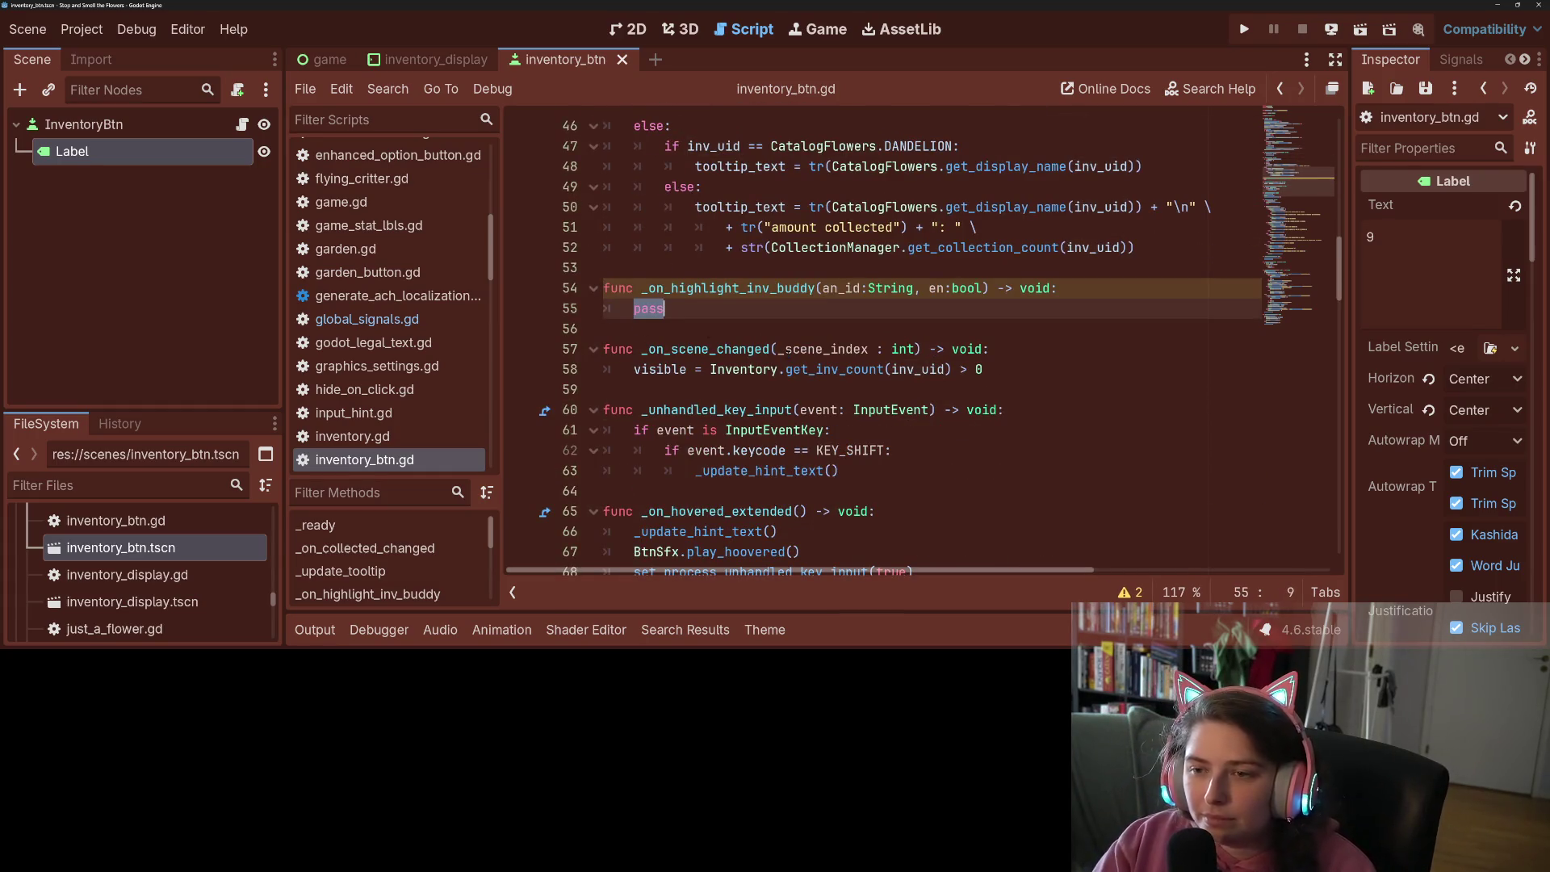
{"action": "type", "text": "if is_seeds:"}
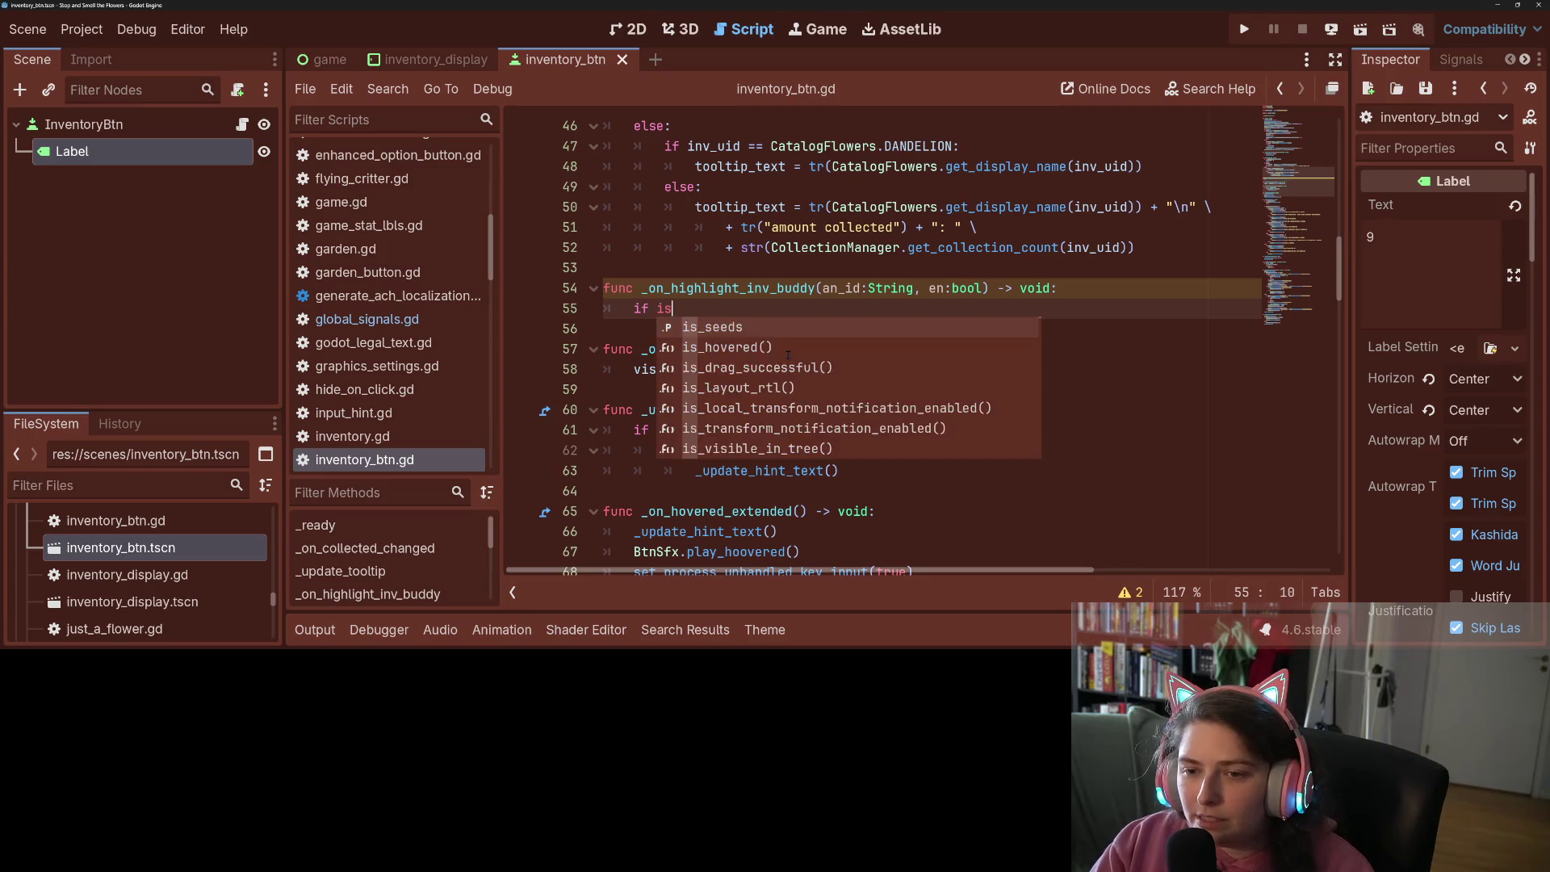
{"action": "key", "text": "Return"}
Inside it, check an_id == inv_uid.trim_suffix(CatalogFlowers.SEED_UID_ENDING) with a pass body
{"action": "type", "text": "if"}
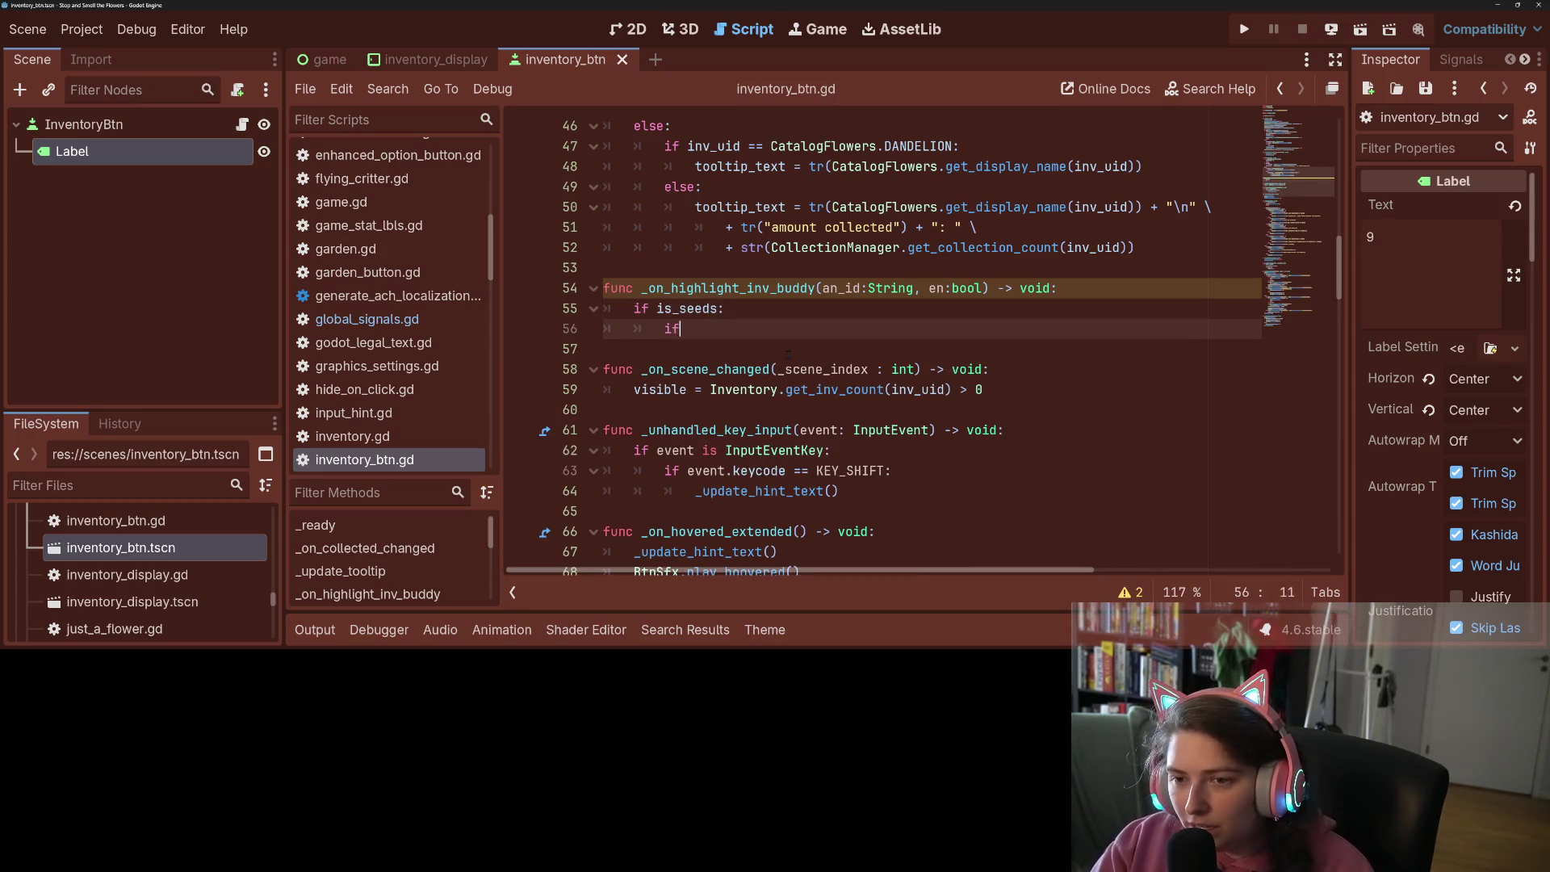
{"action": "type", "text": " an_id == "}
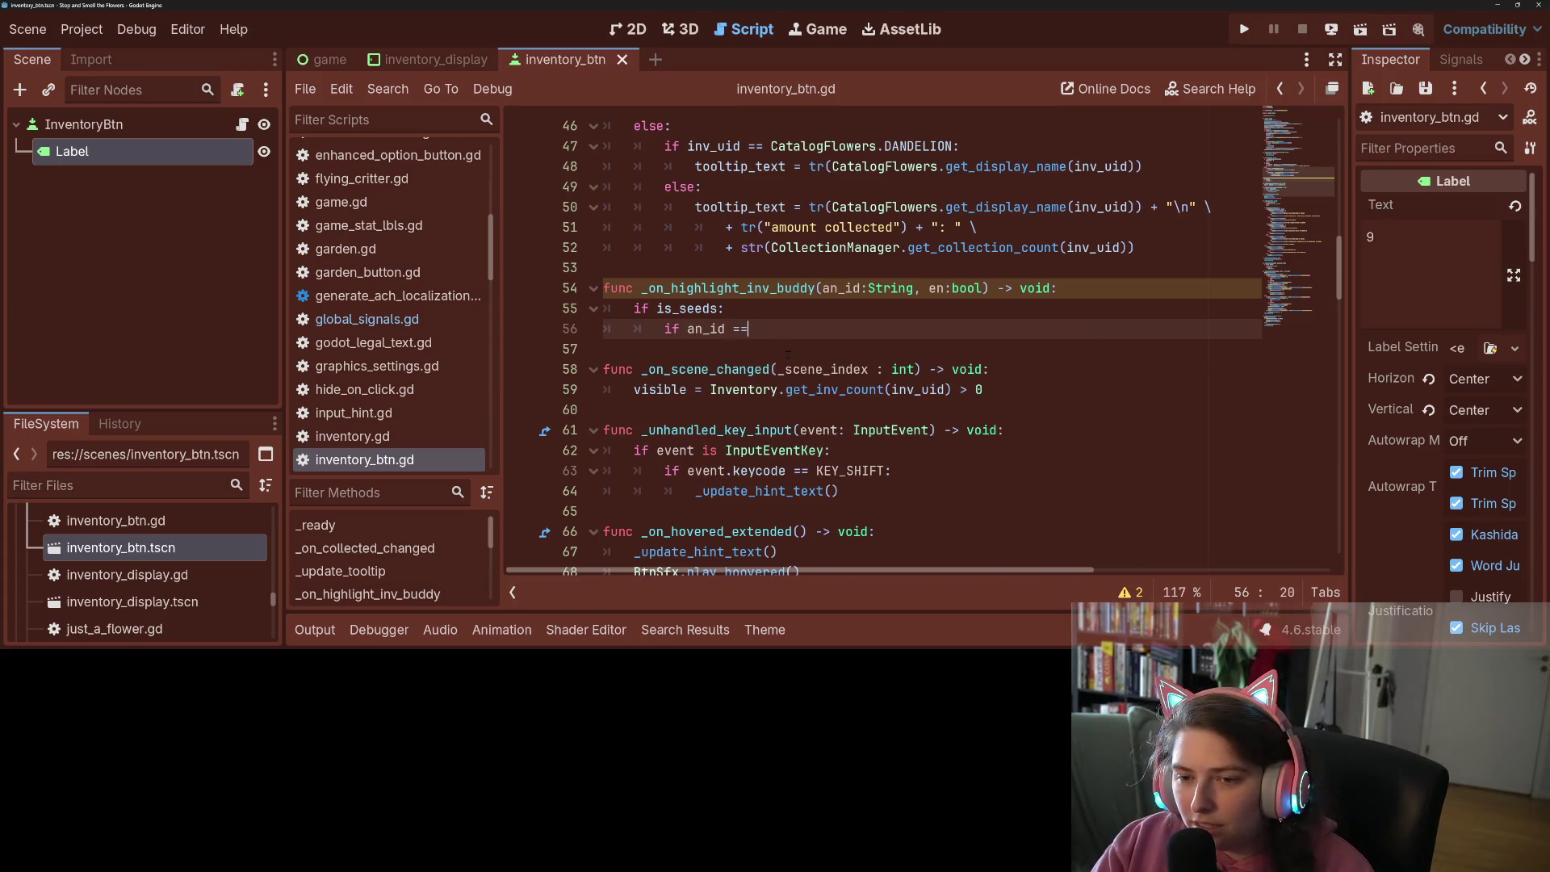
{"action": "type", "text": "inv_uid"}
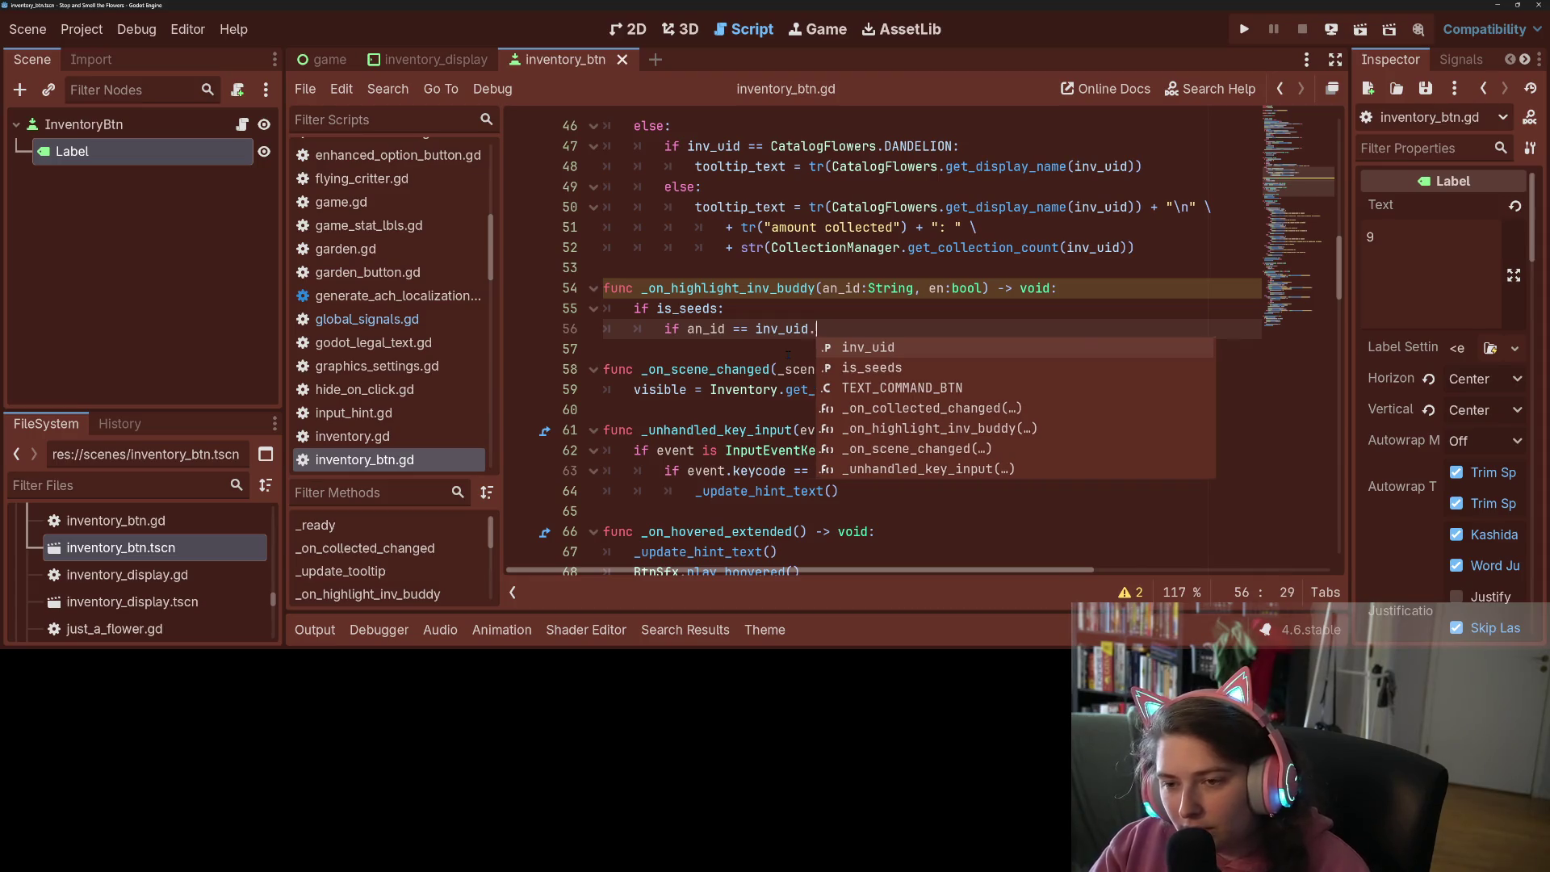
{"action": "type", "text": ".trim_prefix"}
{"action": "key", "text": "BackSpace"}
{"action": "key", "text": "BackSpace"}
{"action": "key", "text": "BackSpace"}
{"action": "type", "text": "s"}
{"action": "key", "text": "Return"}
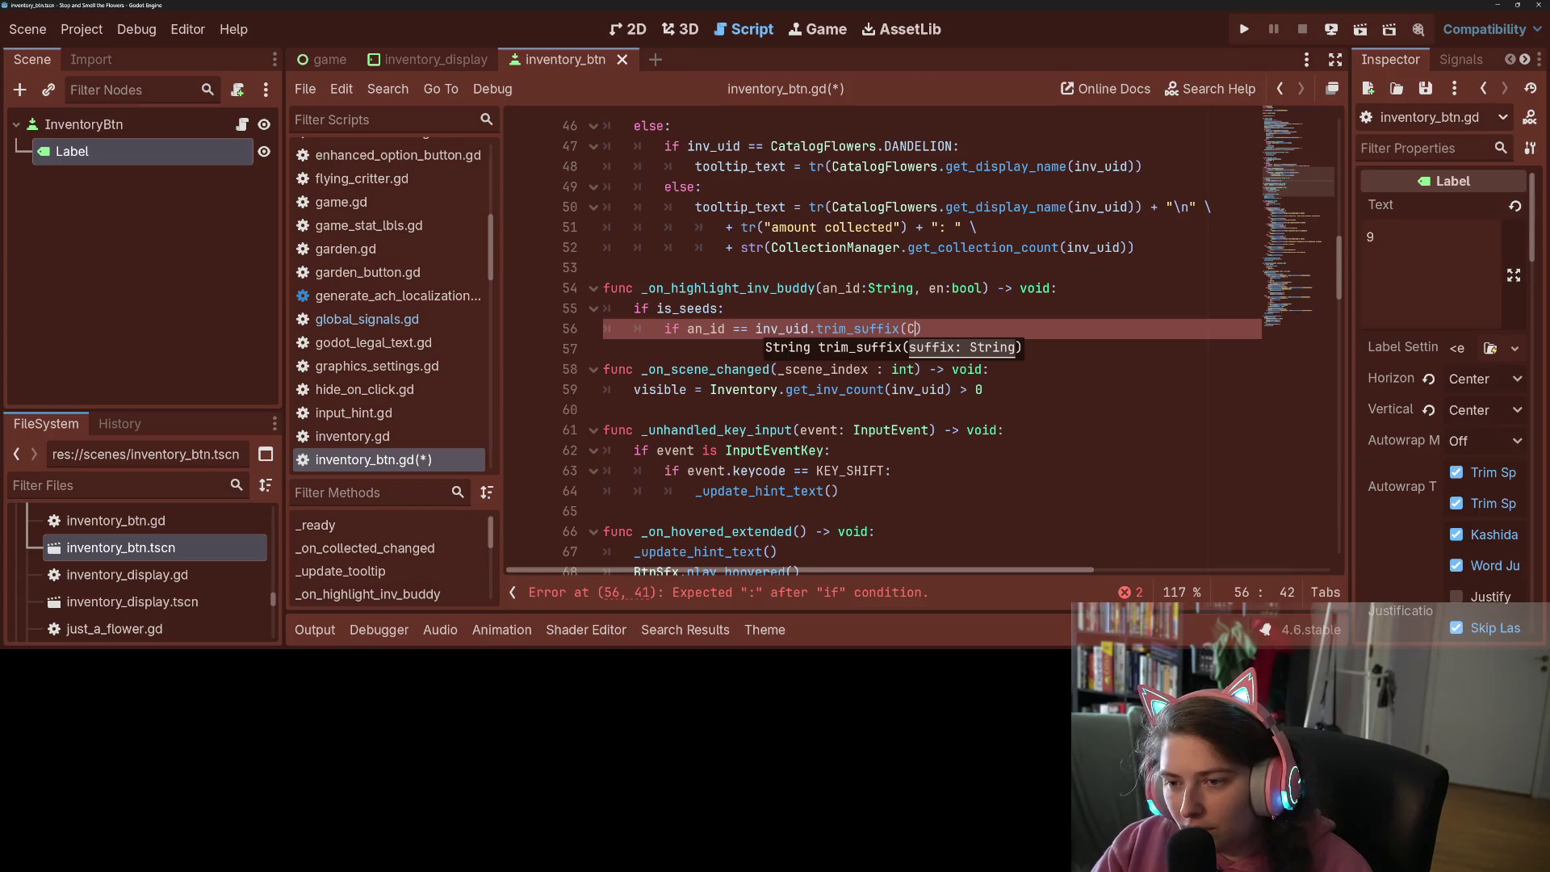
{"action": "type", "text": "ata"}
{"action": "key", "text": "Return"}
{"action": "type", "text": ".S"}
{"action": "key", "text": "Return"}
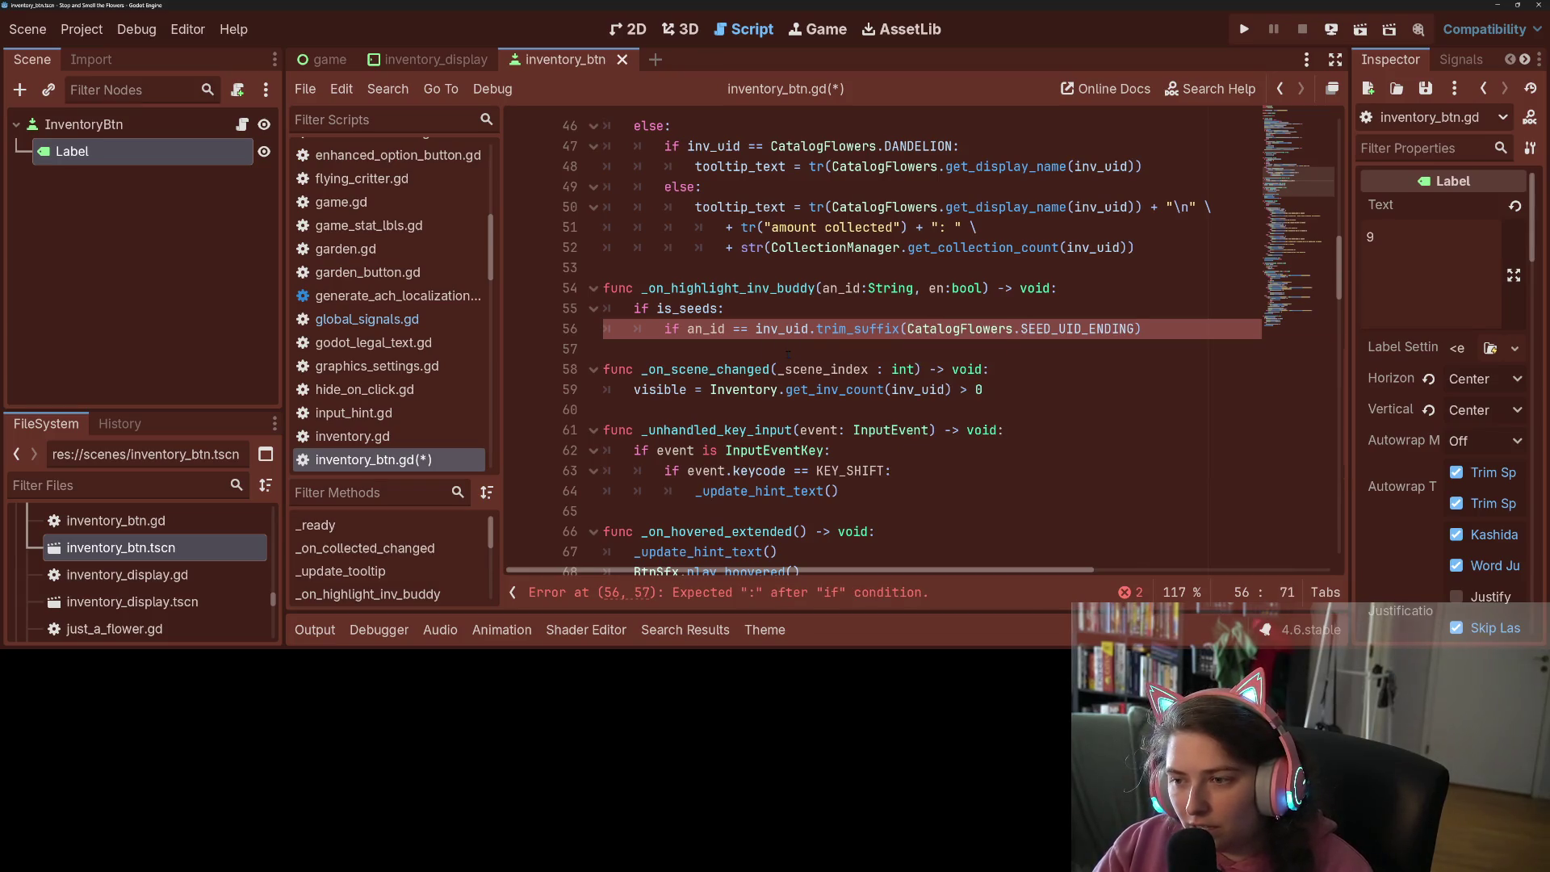
{"action": "type", "text": ":"}
{"action": "key", "text": "Return"}
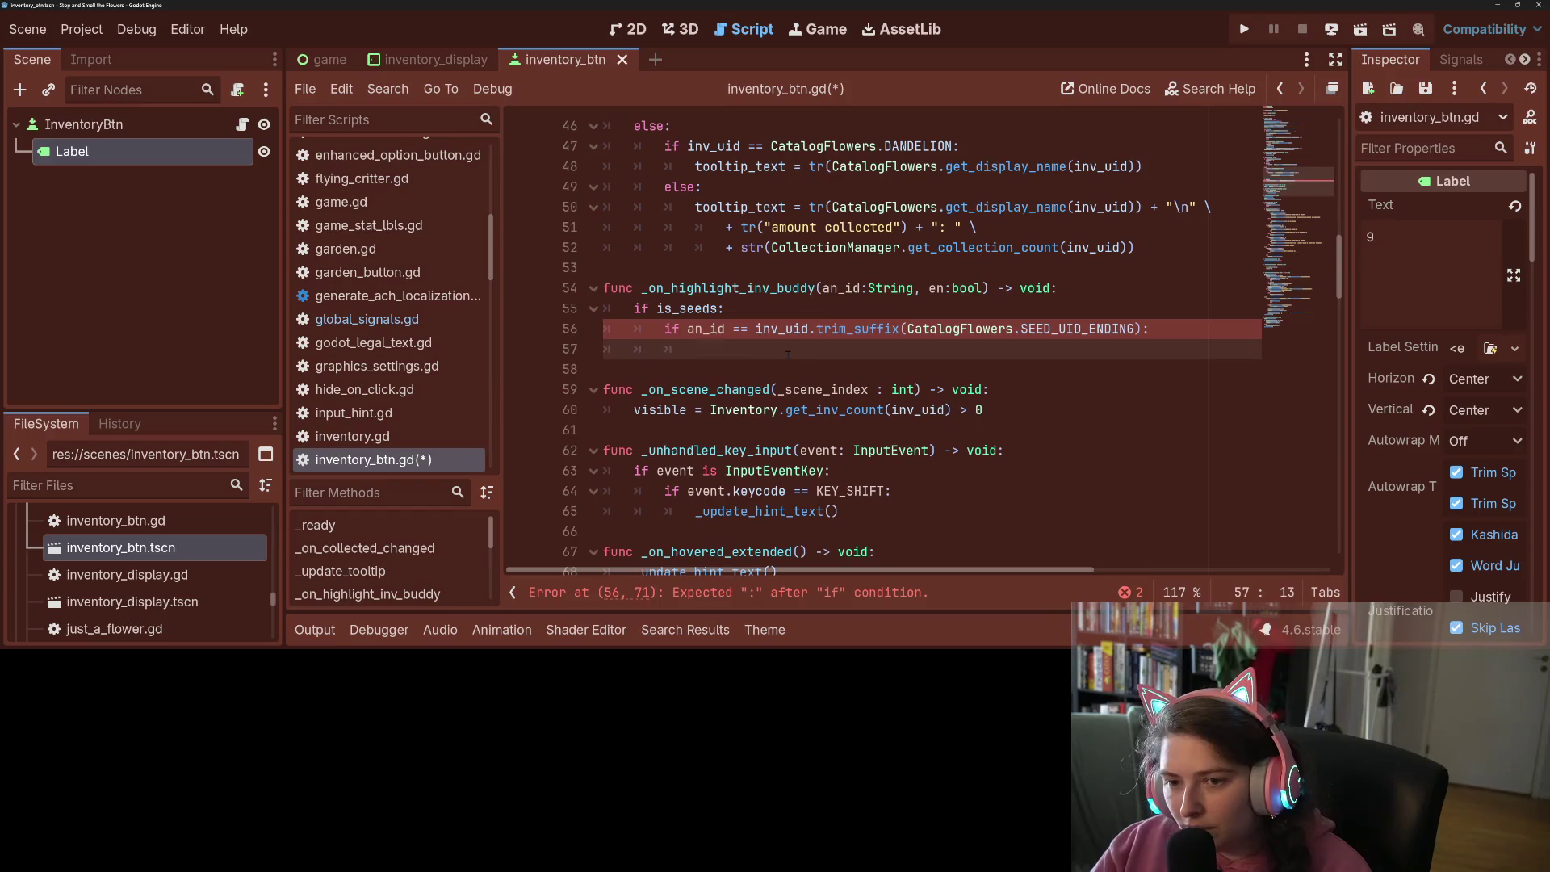
{"action": "type", "text": "pass"}
{"action": "key", "text": "Return"}
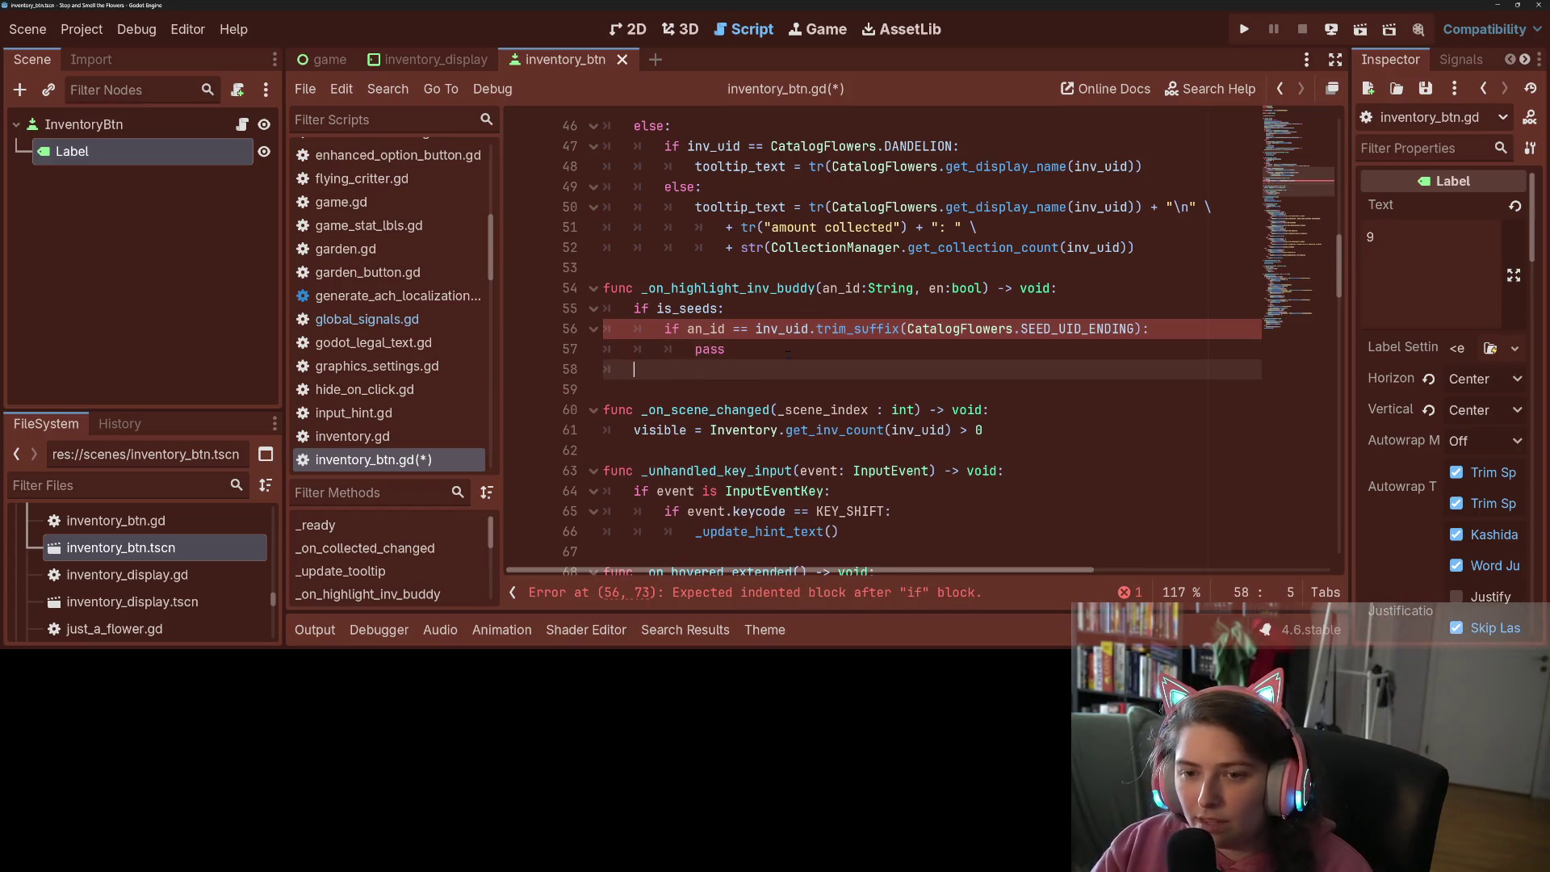
Add an else: branch and copy the seed-matching condition into it
{"action": "key", "text": "BackSpace"}
{"action": "key", "text": "BackSpace"}
{"action": "type", "text": "else:"}
{"action": "key", "text": "Return"}
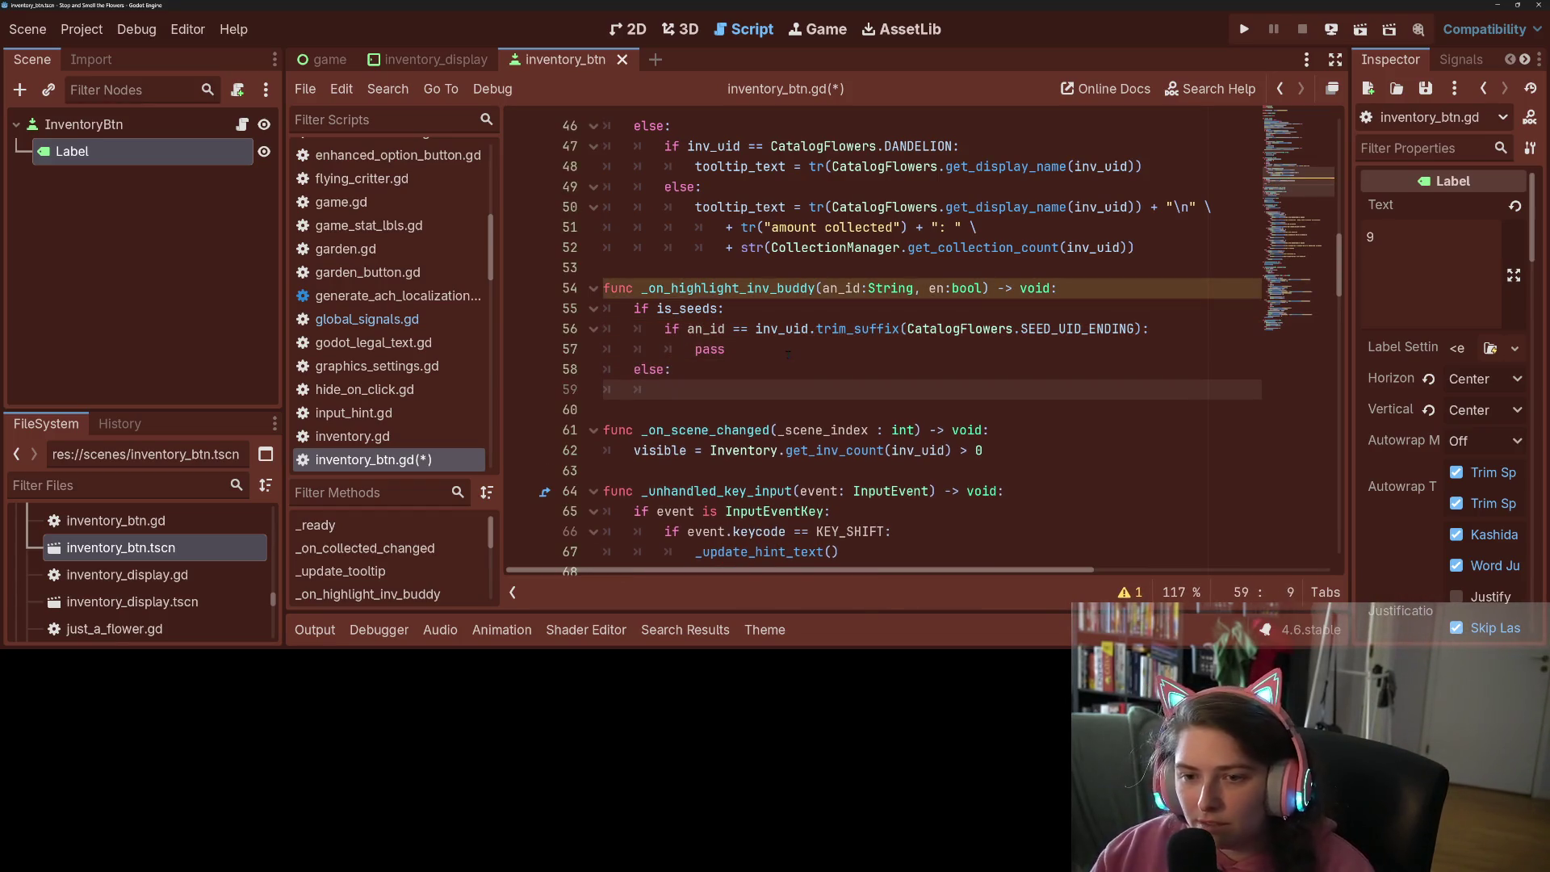
{"action": "left_click_drag", "start_coordinate": [665, 328], "coordinate": [1165, 331]}
{"action": "key", "text": "ctrl+c"}
{"action": "left_click", "coordinate": [857, 390]}
{"action": "key", "text": "ctrl+v"}
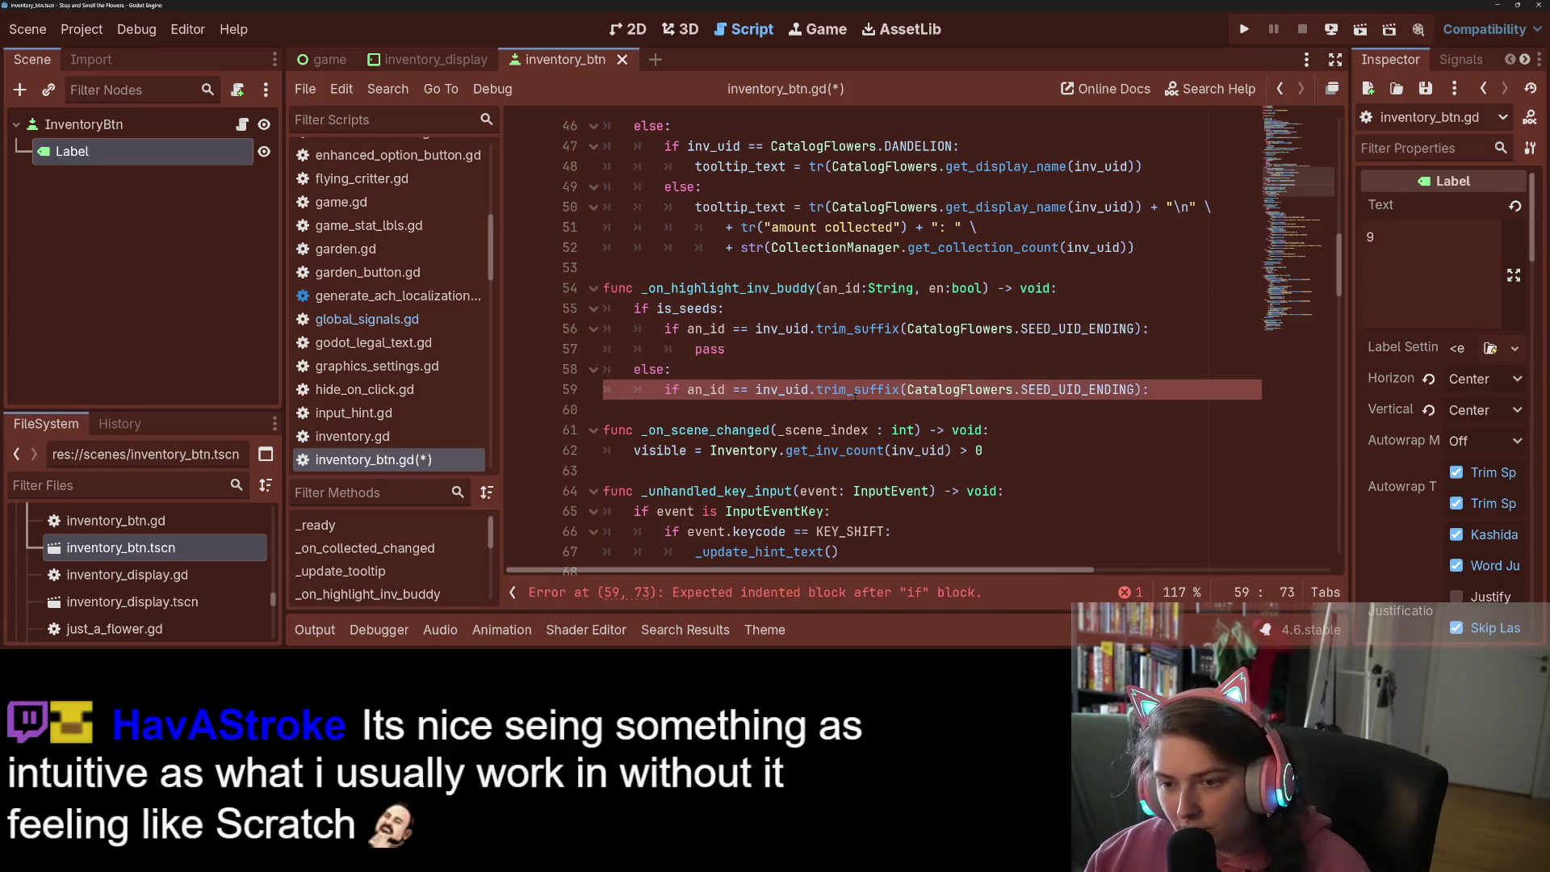
Move trim_suffix to an_id in the else condition, comparing against inv_uid, with a pass body
{"action": "left_click_drag", "start_coordinate": [812, 390], "coordinate": [1140, 390]}
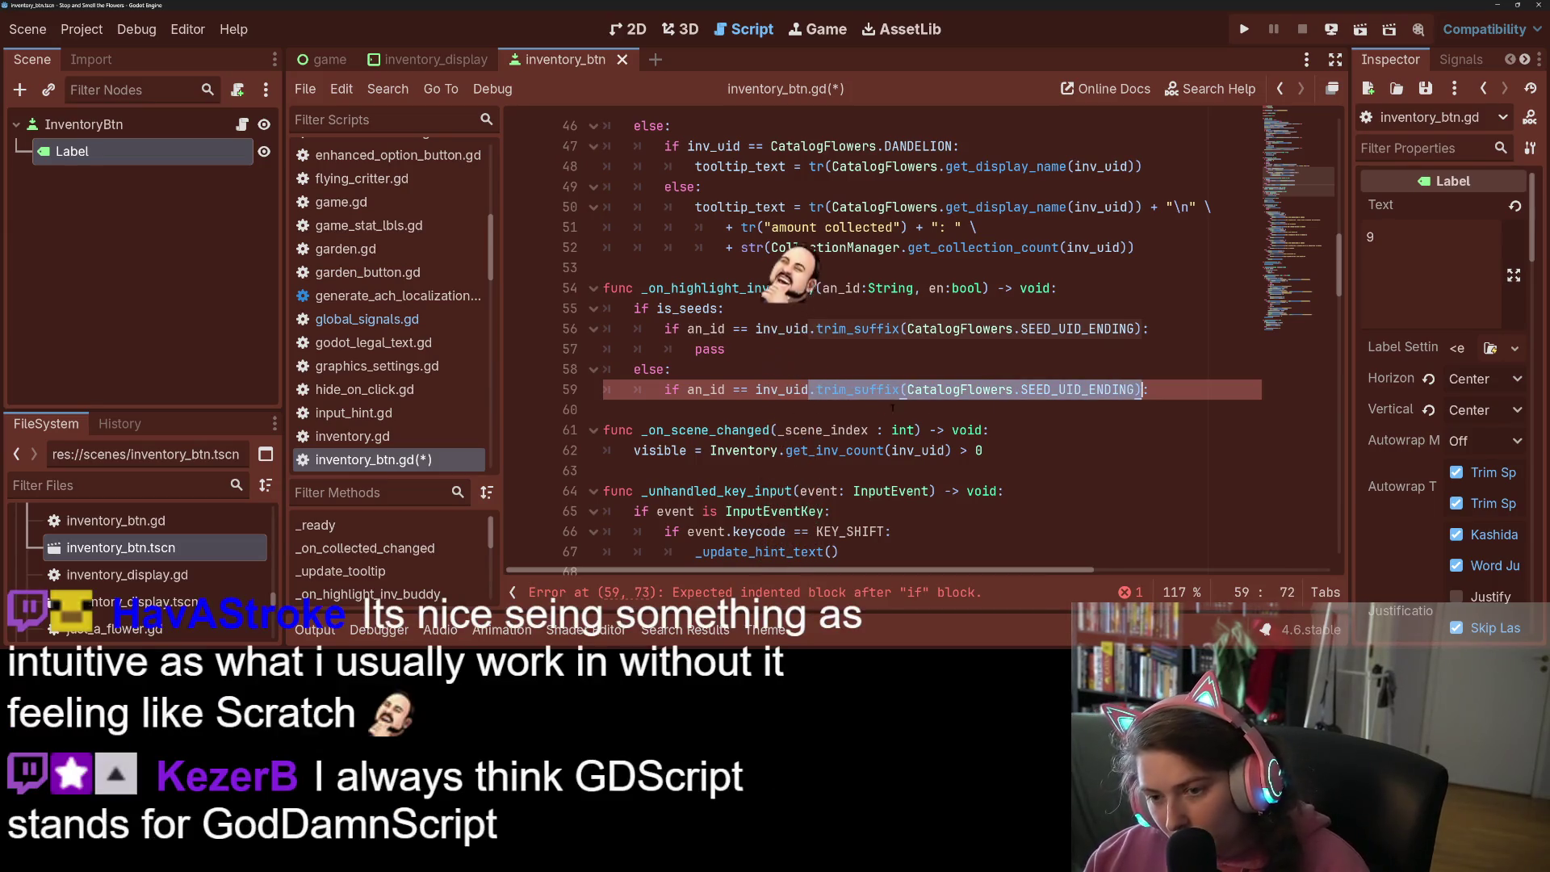
{"action": "left_click", "coordinate": [721, 390]}
{"action": "key", "text": "ctrl+v"}
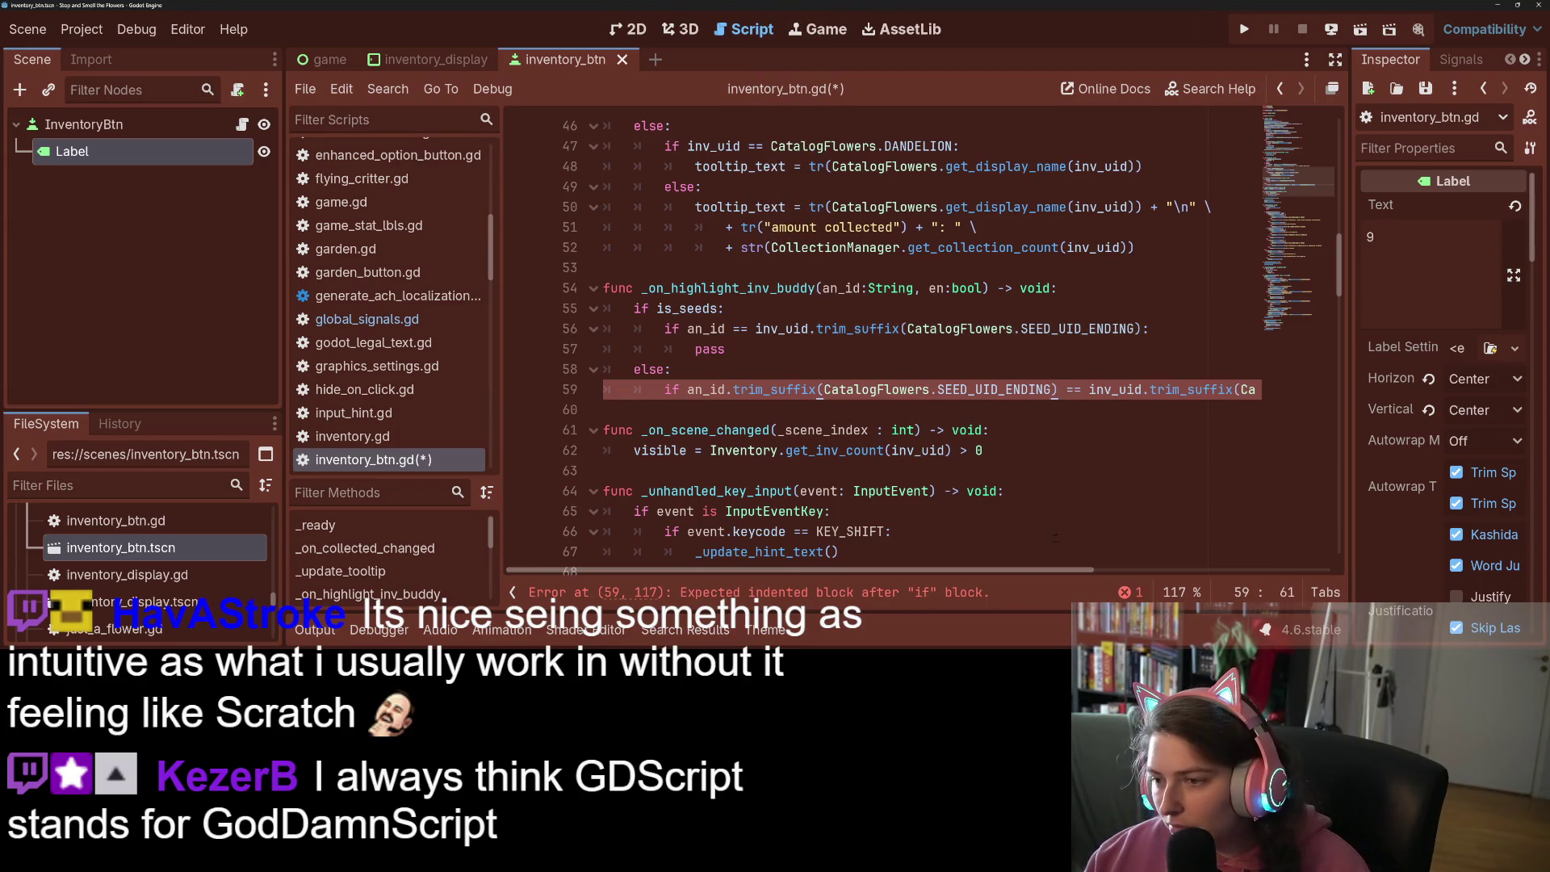
{"action": "left_click_drag", "start_coordinate": [1030, 563], "coordinate": [1267, 563]}
{"action": "left_click", "coordinate": [1141, 390]}
{"action": "left_click_drag", "start_coordinate": [1141, 390], "coordinate": [808, 390]}
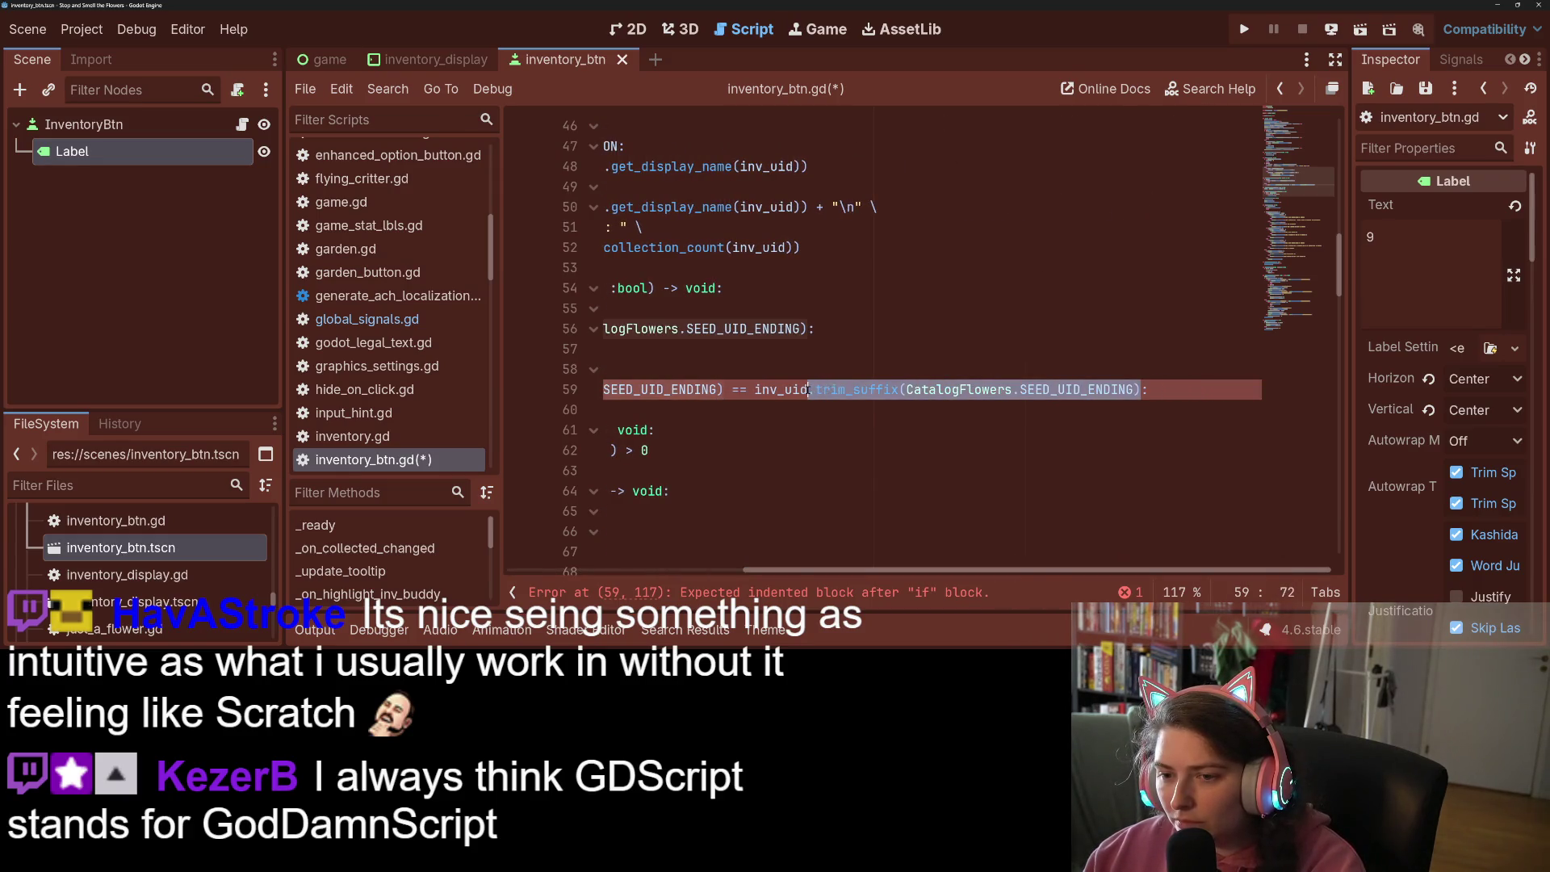
{"action": "key", "text": "BackSpace"}
{"action": "left_click_drag", "start_coordinate": [1037, 570], "coordinate": [801, 570]}
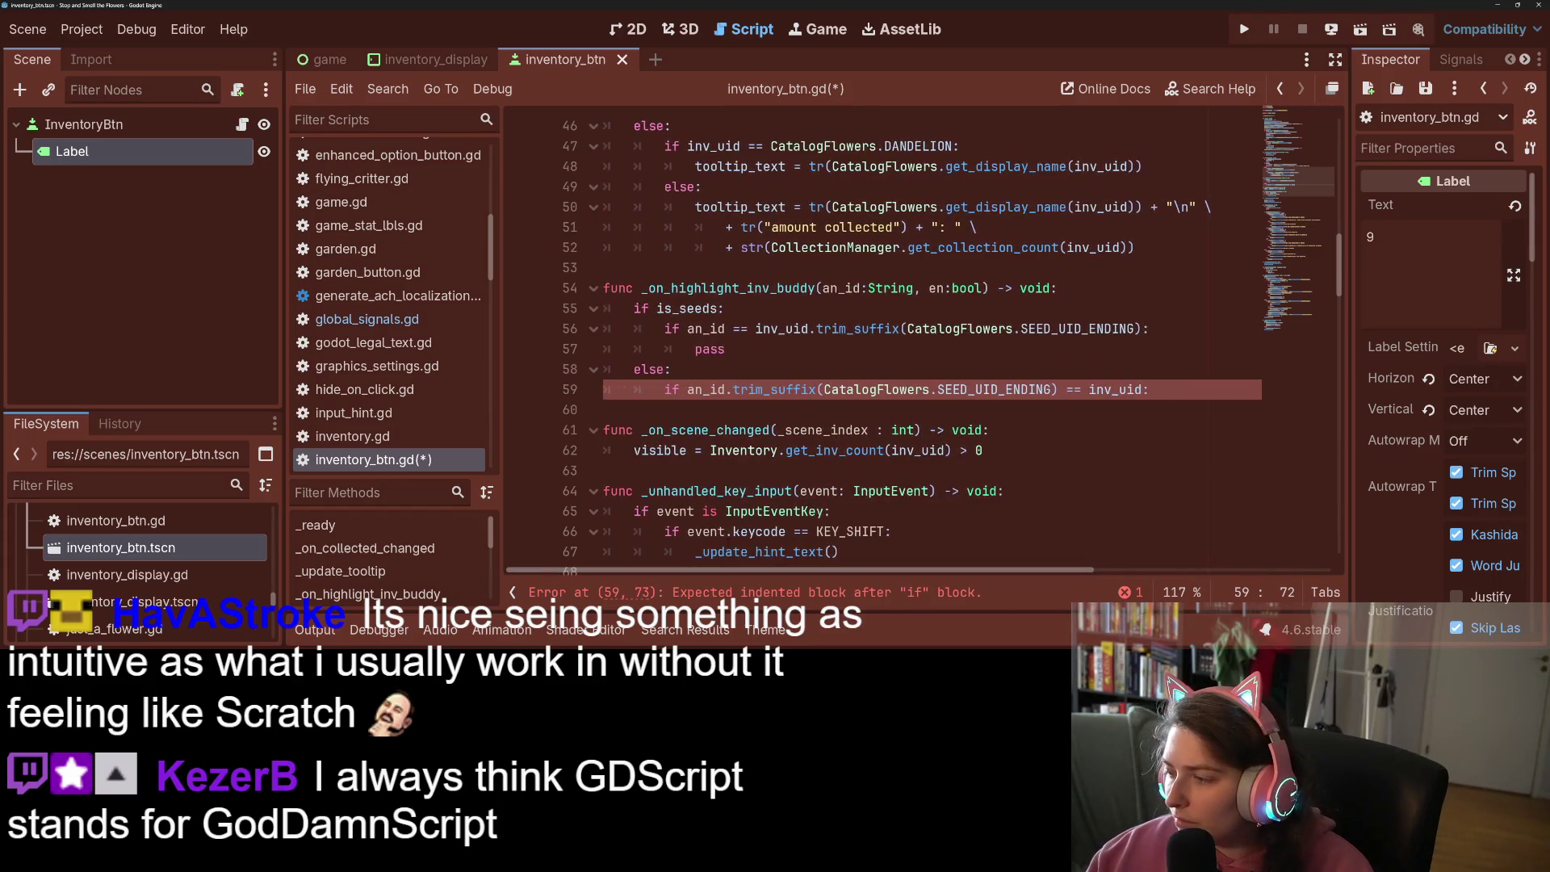
{"action": "left_click", "coordinate": [915, 449]}
{"action": "left_click", "coordinate": [1192, 394]}
{"action": "key", "text": "Return"}
{"action": "type", "text": "pass"}
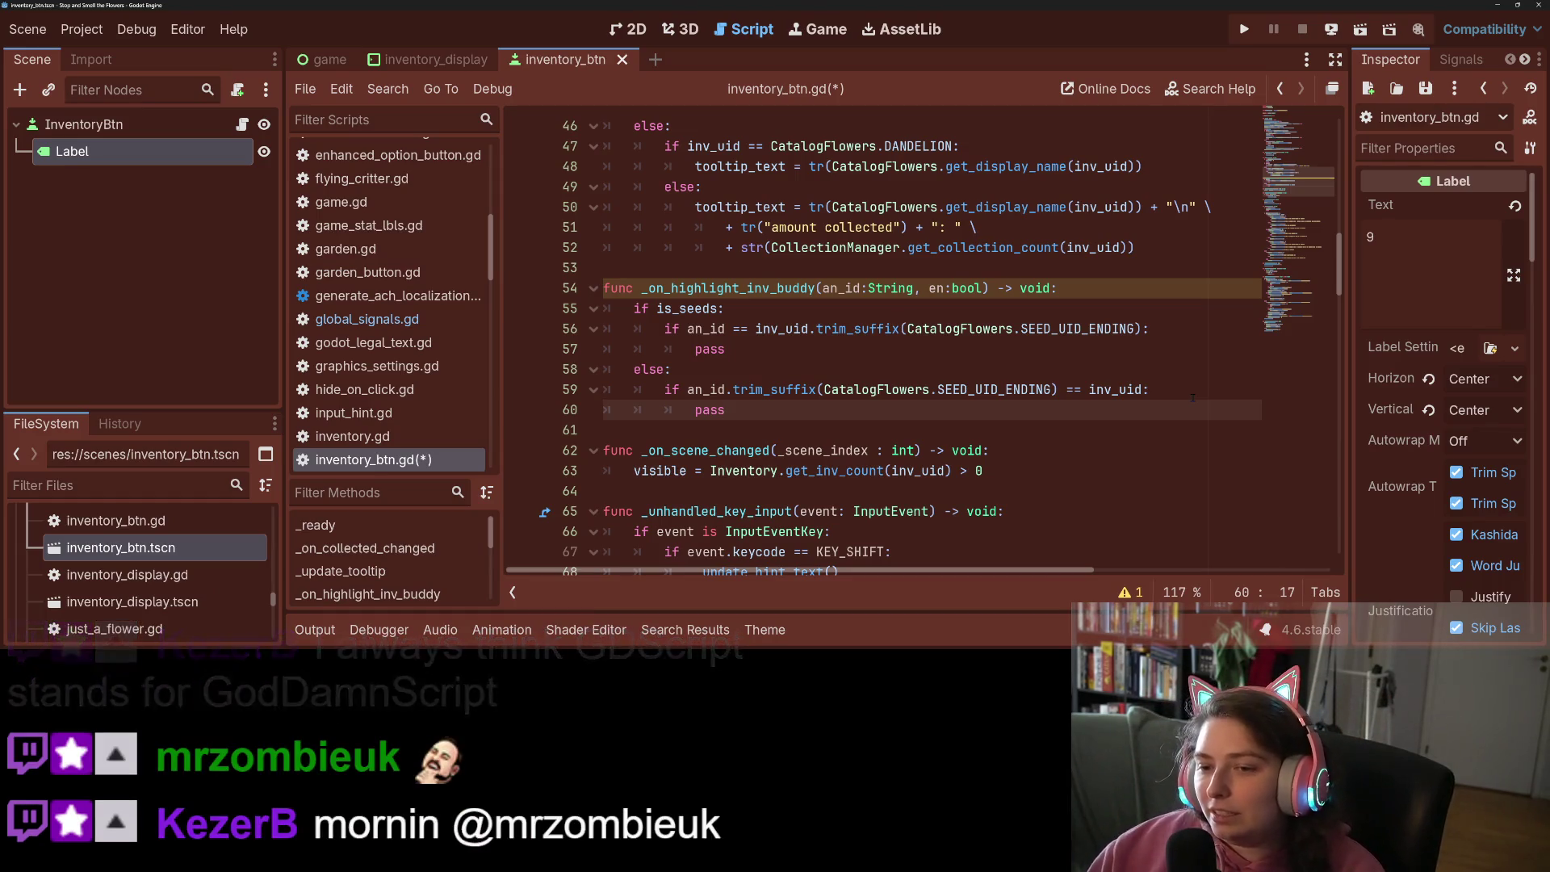
{"action": "key", "text": "Return"}
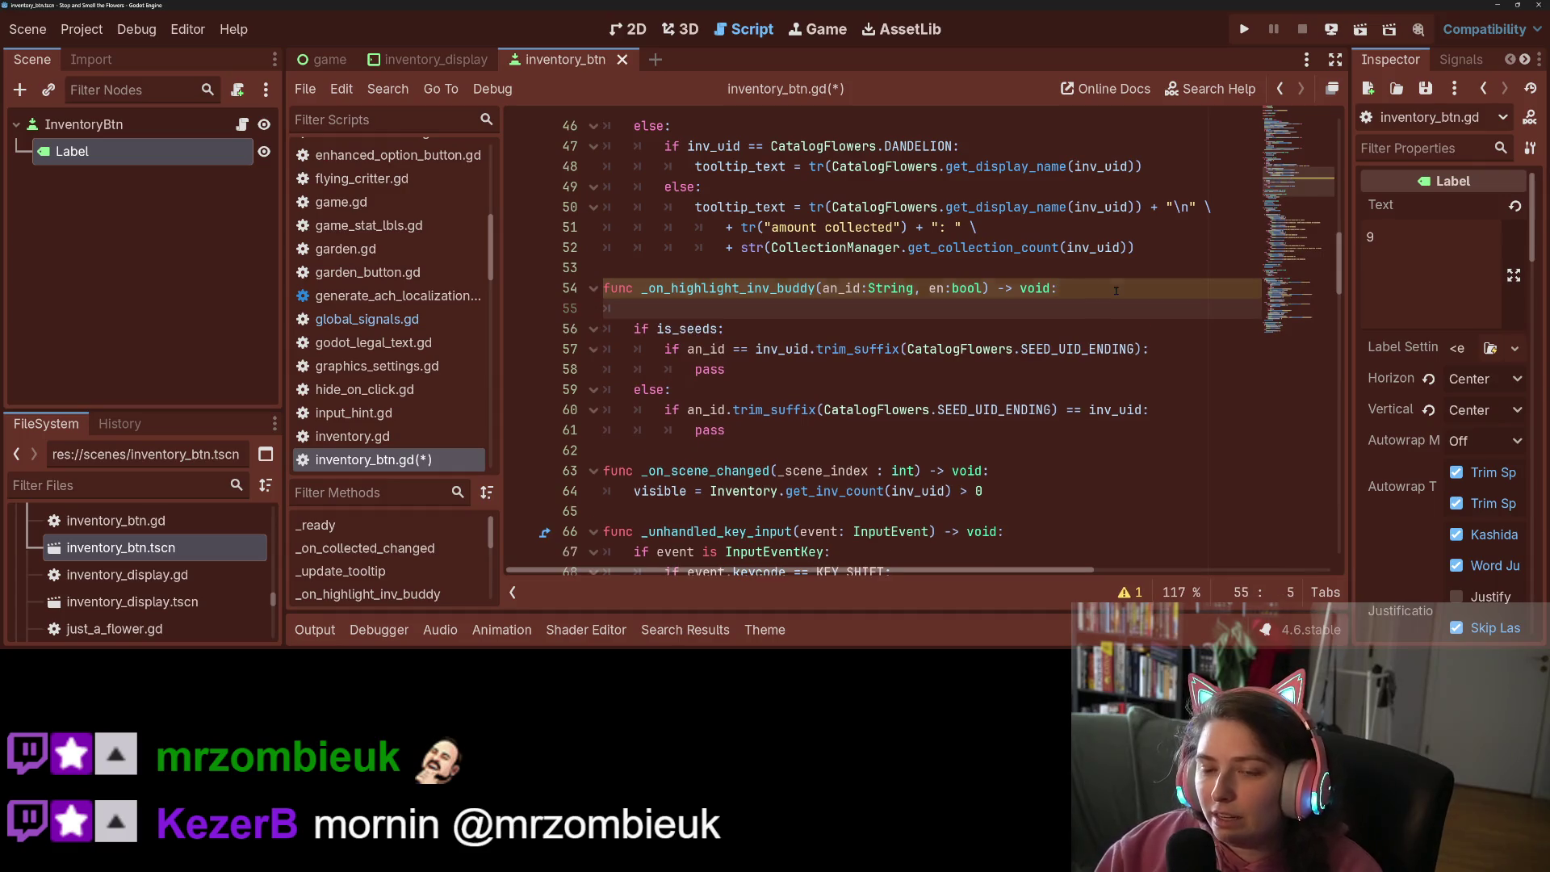
{"action": "type", "text": "if a"}
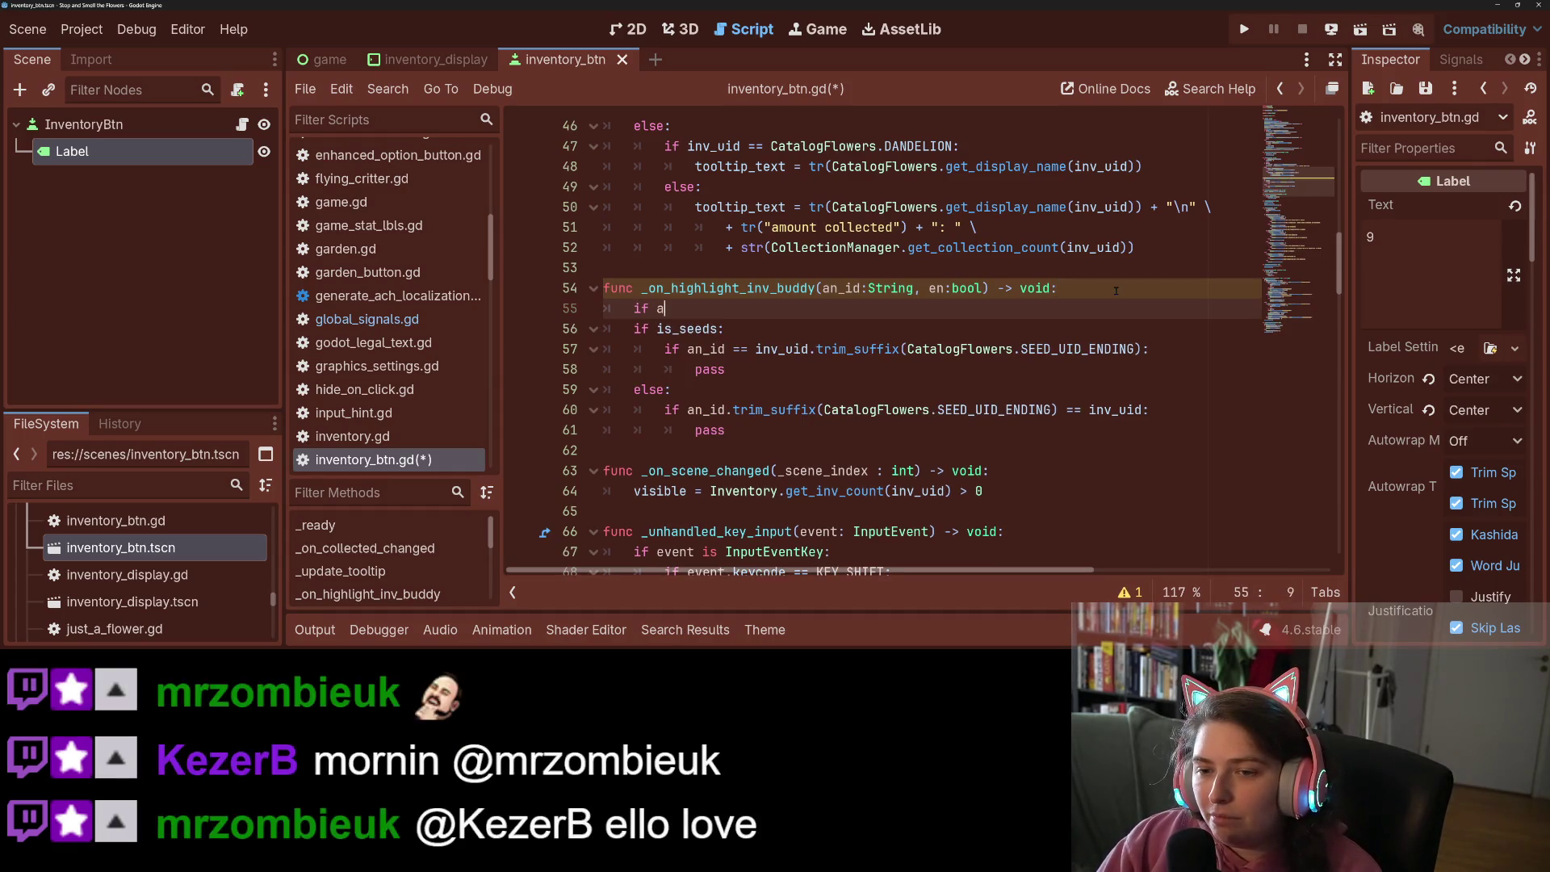
{"action": "type", "text": "n_id ="}
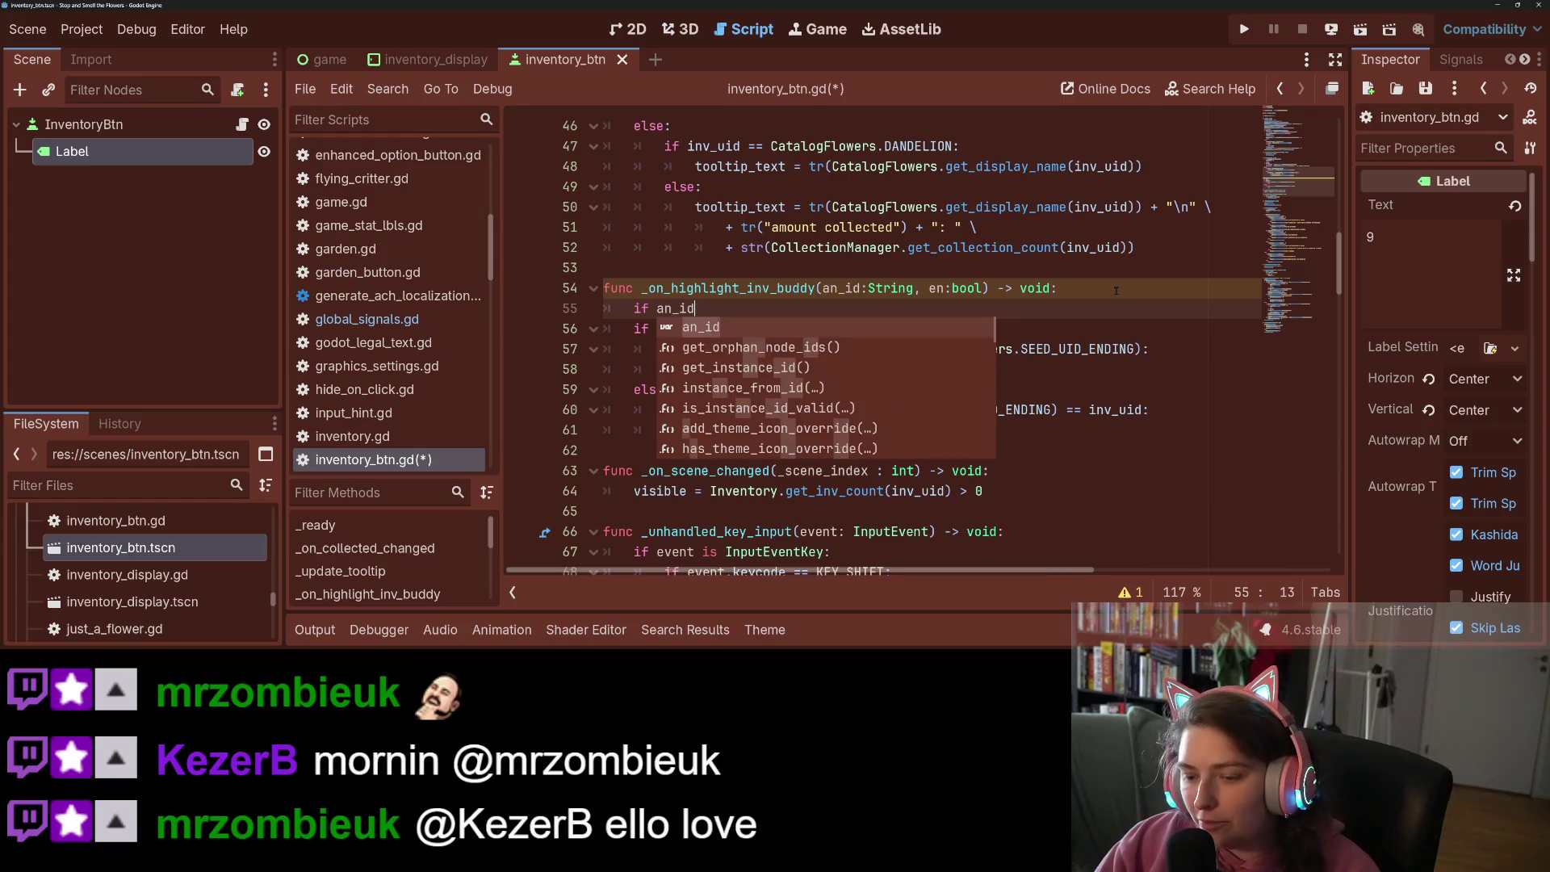
{"action": "type", "text": "= "}
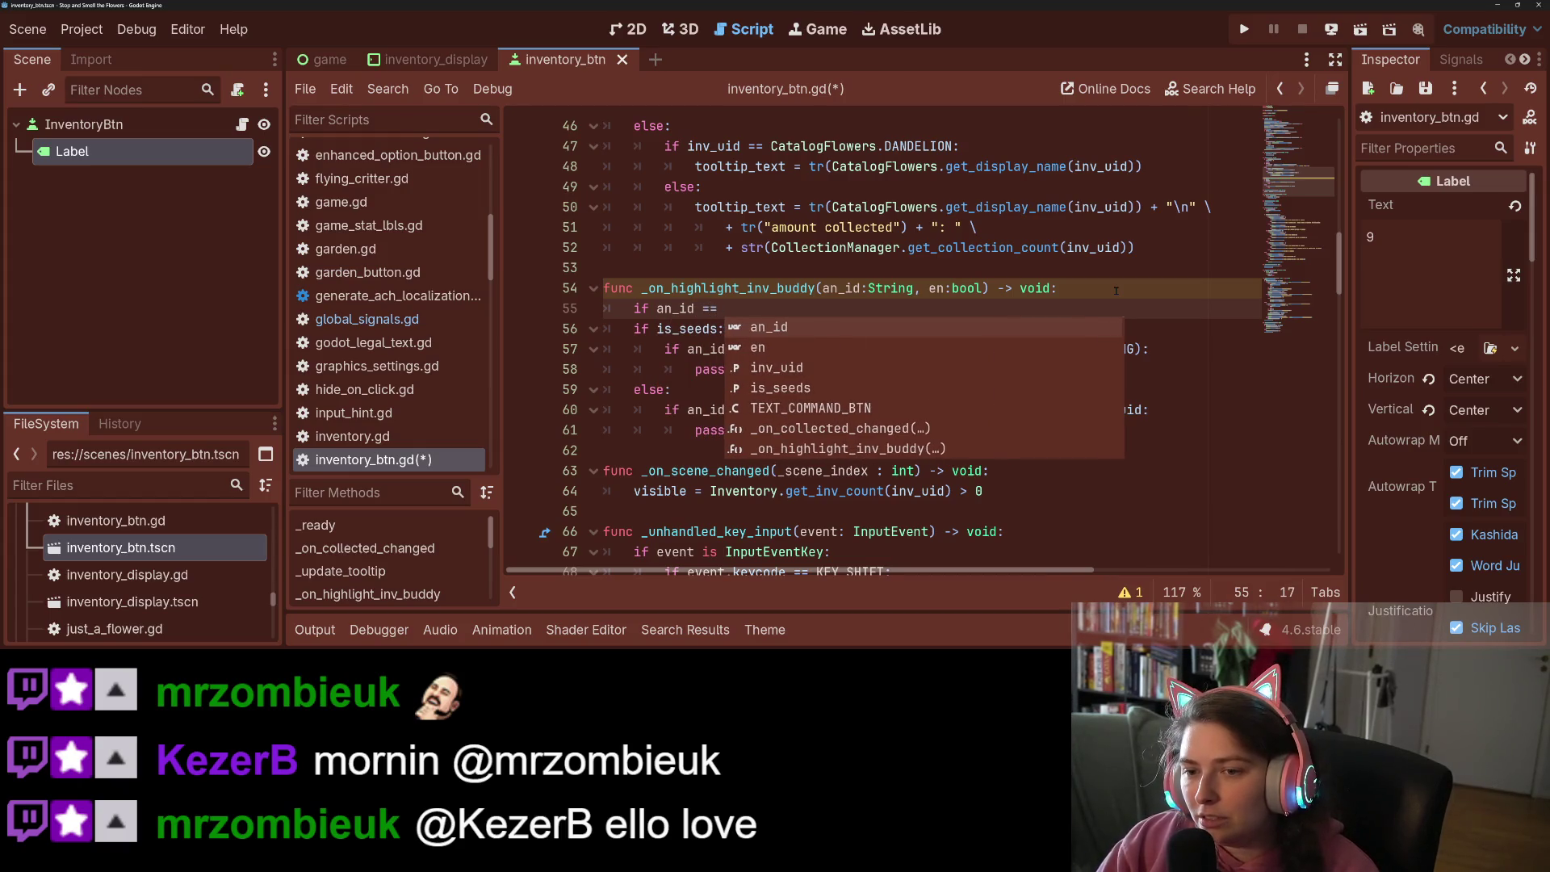
{"action": "type", "text": "inv_uid:"}
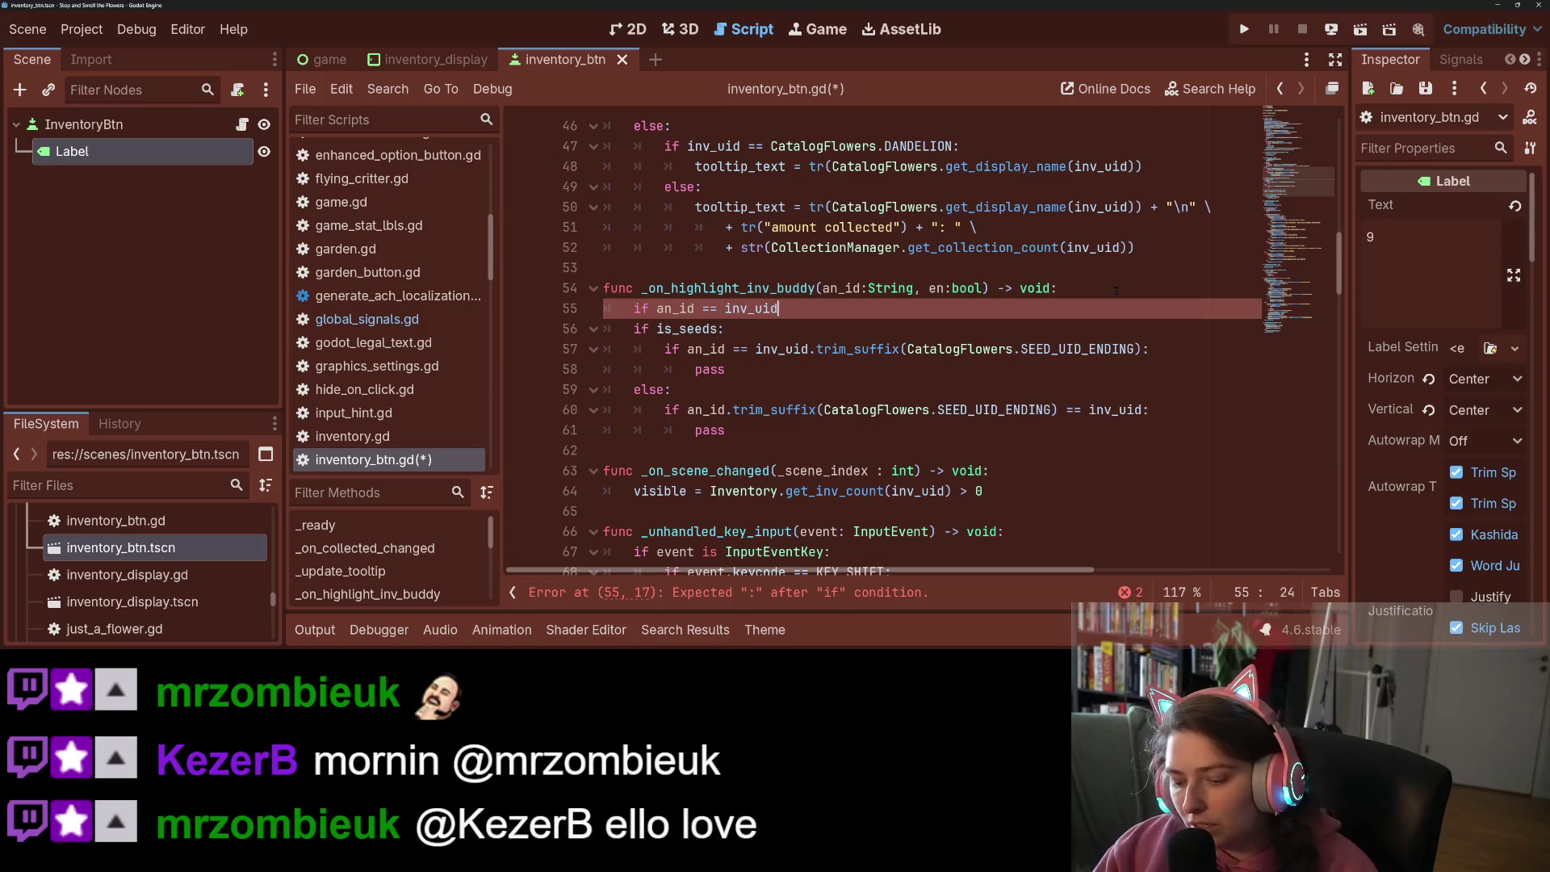
{"action": "key", "text": "Return"}
{"action": "type", "text": "return"}
{"action": "key", "text": "ctrl+s"}
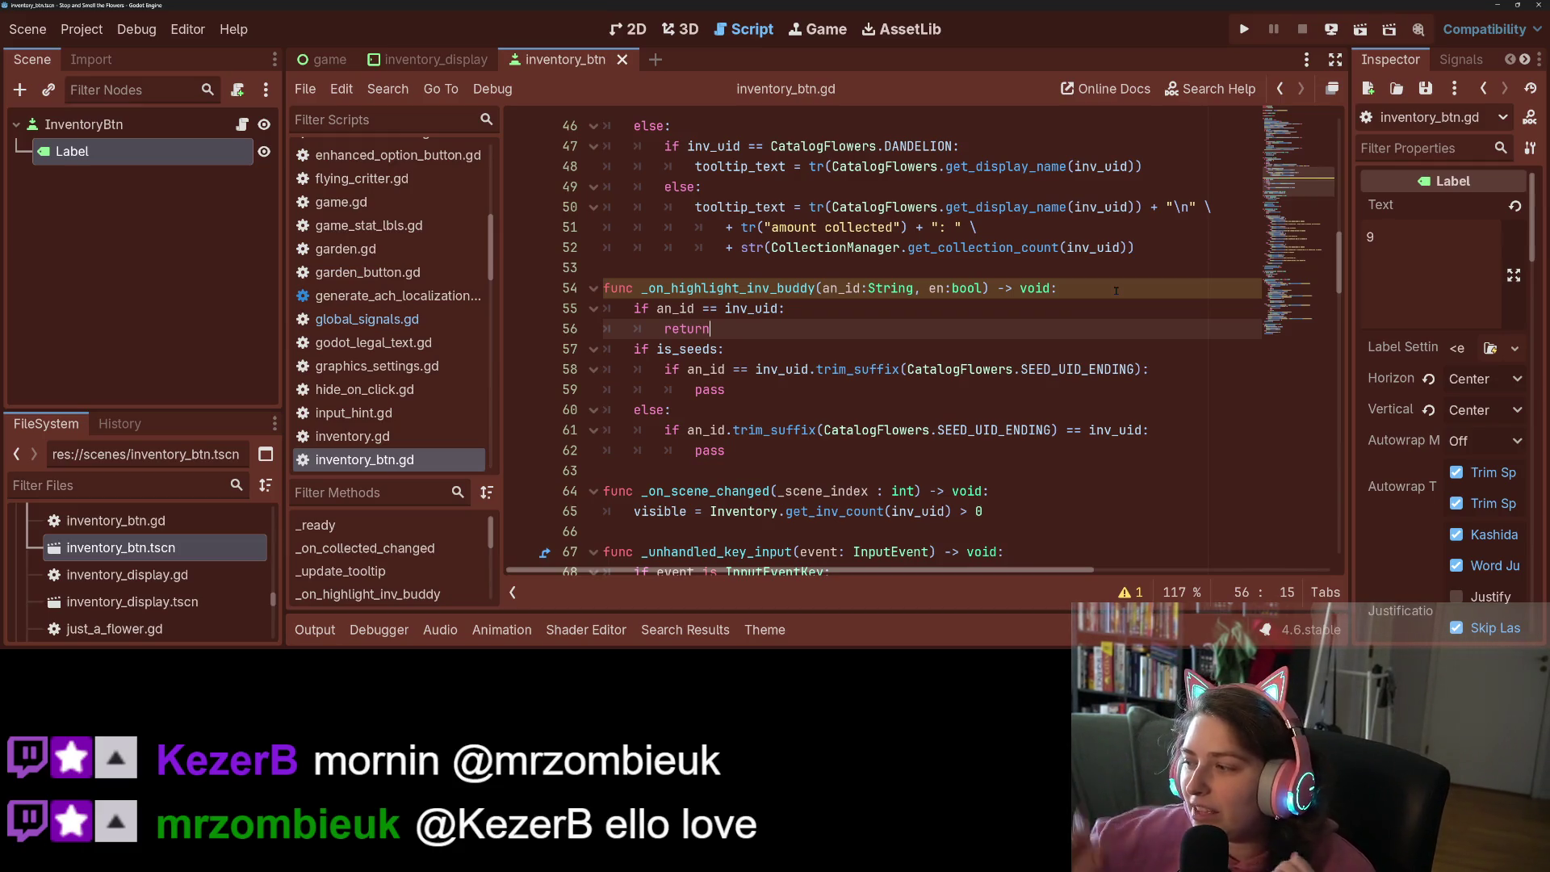
{"action": "left_click", "coordinate": [1116, 291]}
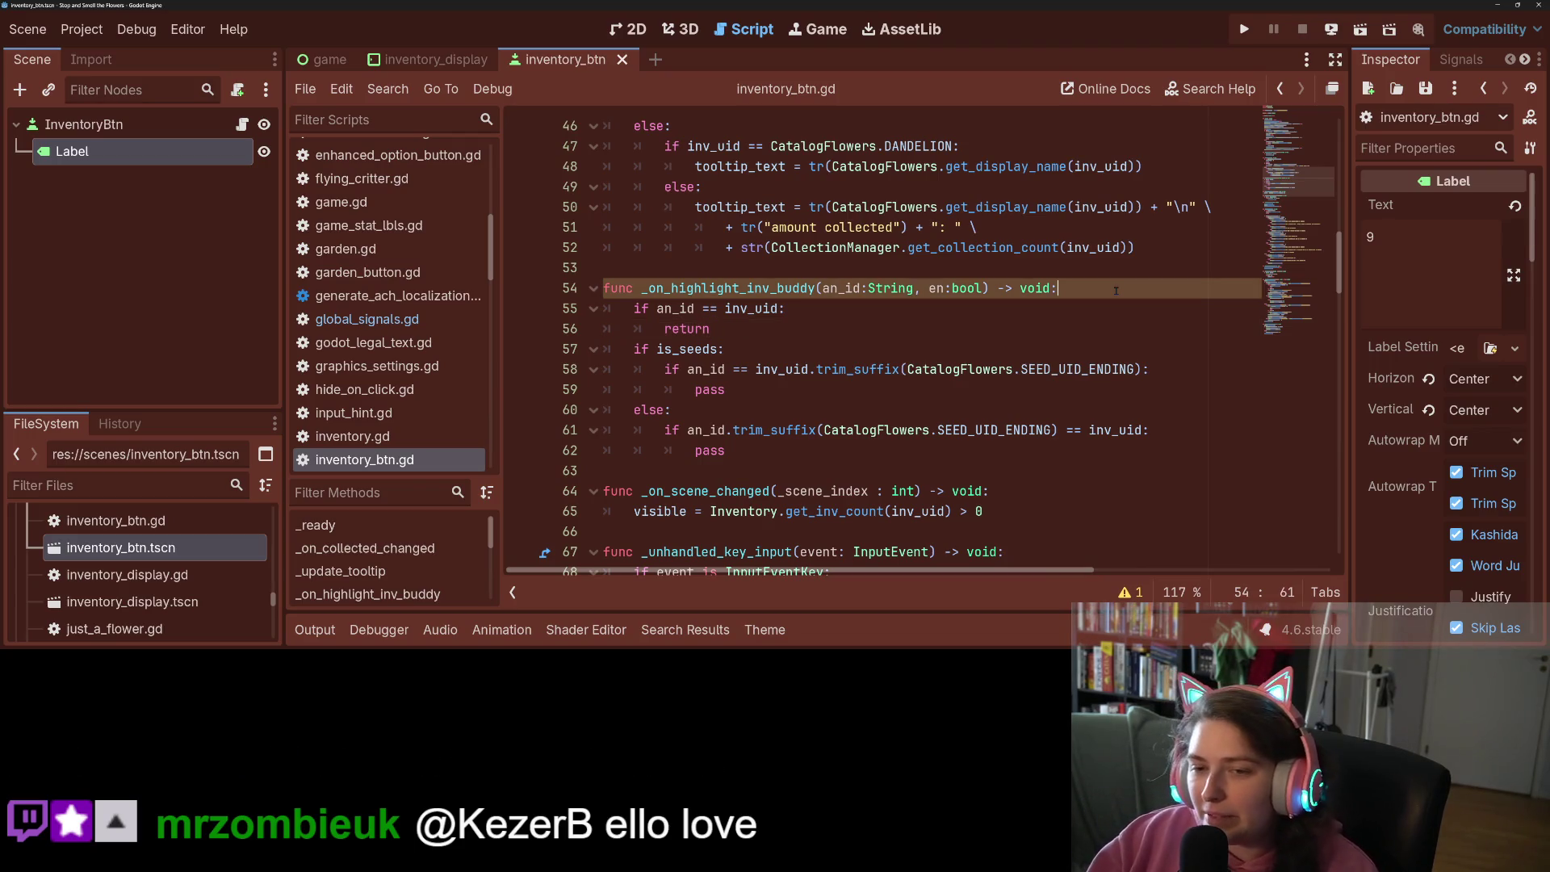
{"action": "left_click", "coordinate": [1051, 343]}
{"action": "left_click", "coordinate": [902, 318]}
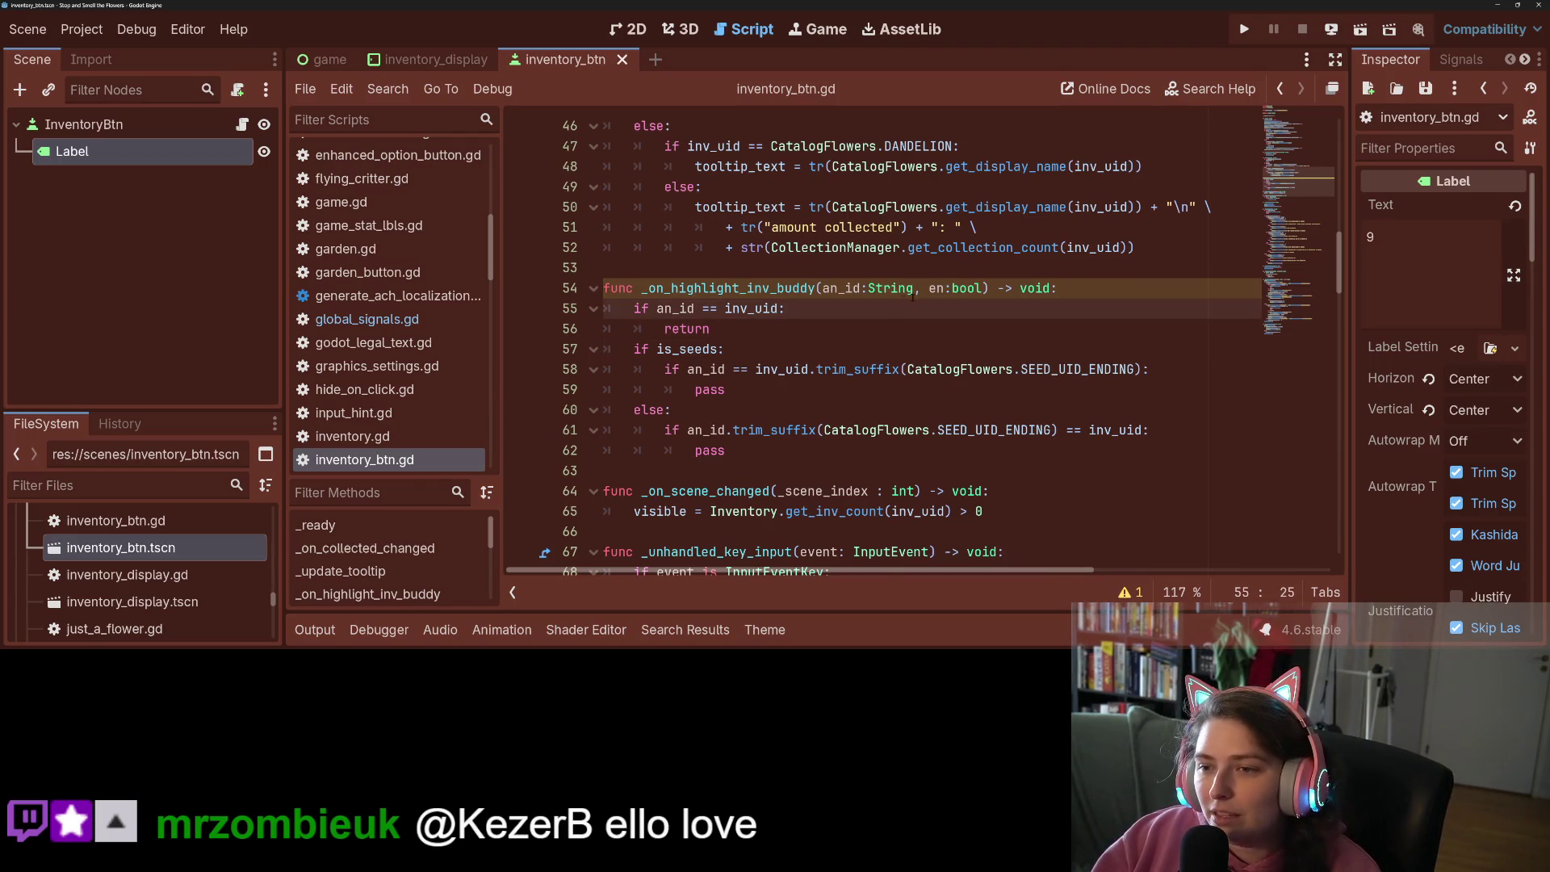
{"action": "double_click", "coordinate": [936, 288]}
{"action": "scroll", "coordinate": [842, 328], "scroll_direction": "down", "scroll_amount": 1}
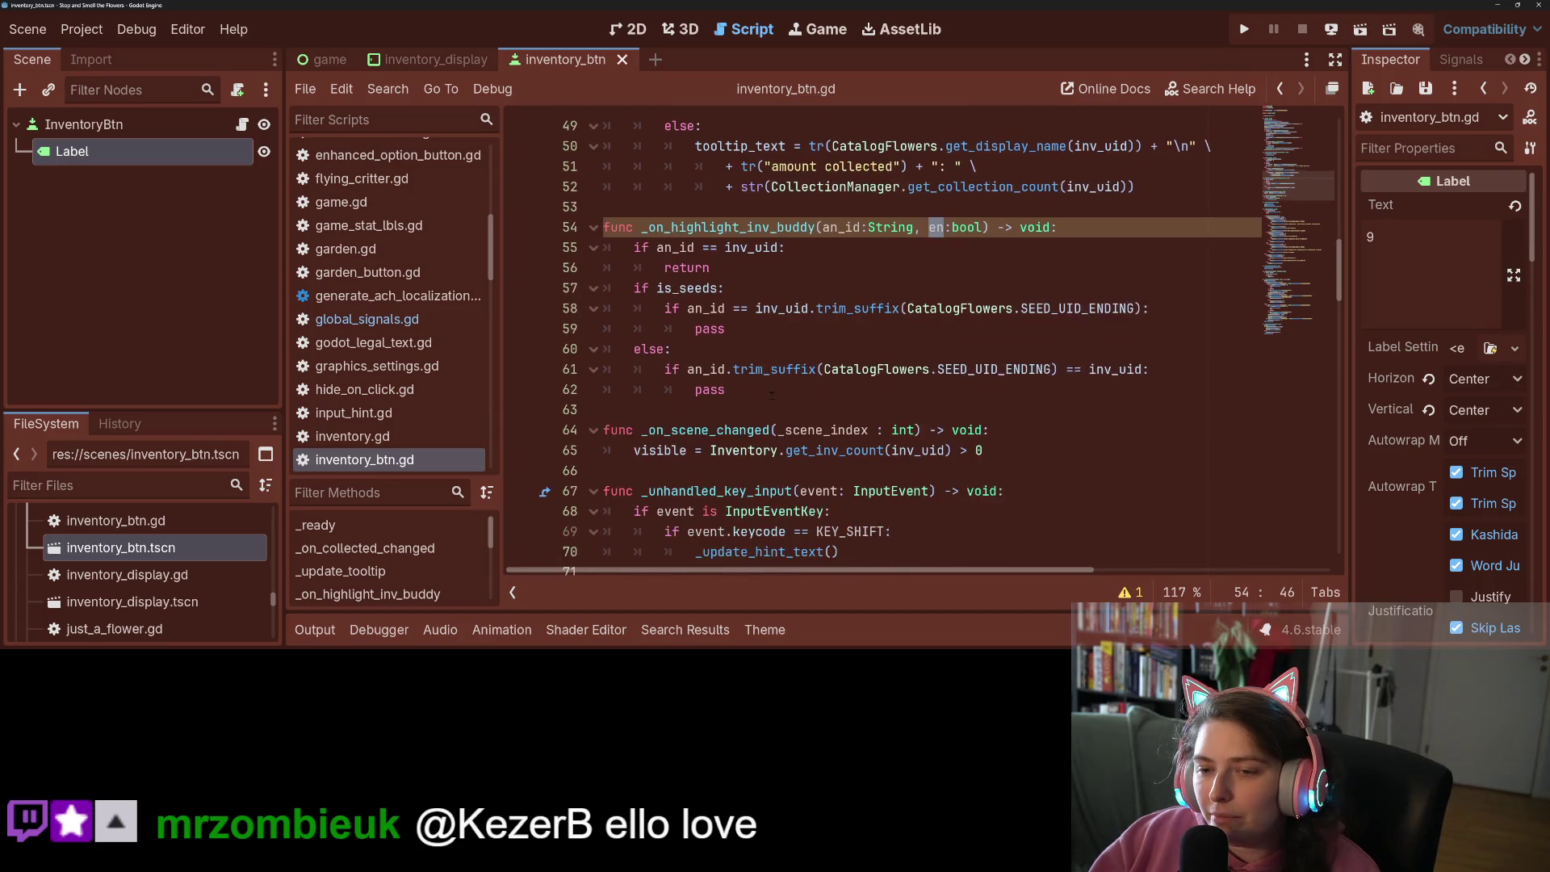
{"action": "double_click", "coordinate": [843, 328]}
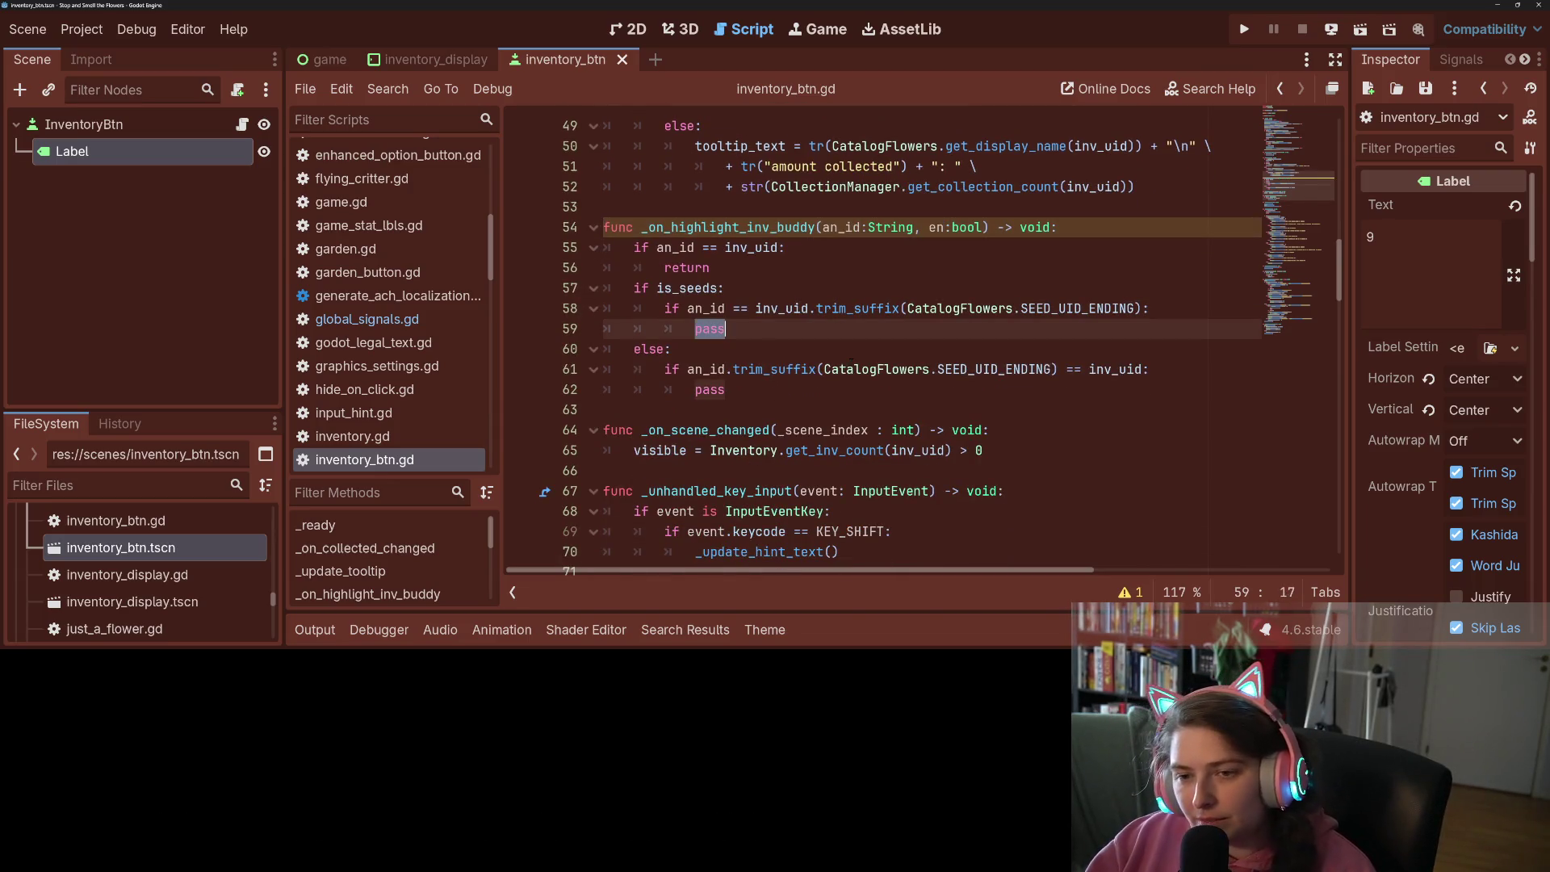
Split the seeds branch into if en: pass and else: pass
{"action": "type", "text": "if"}
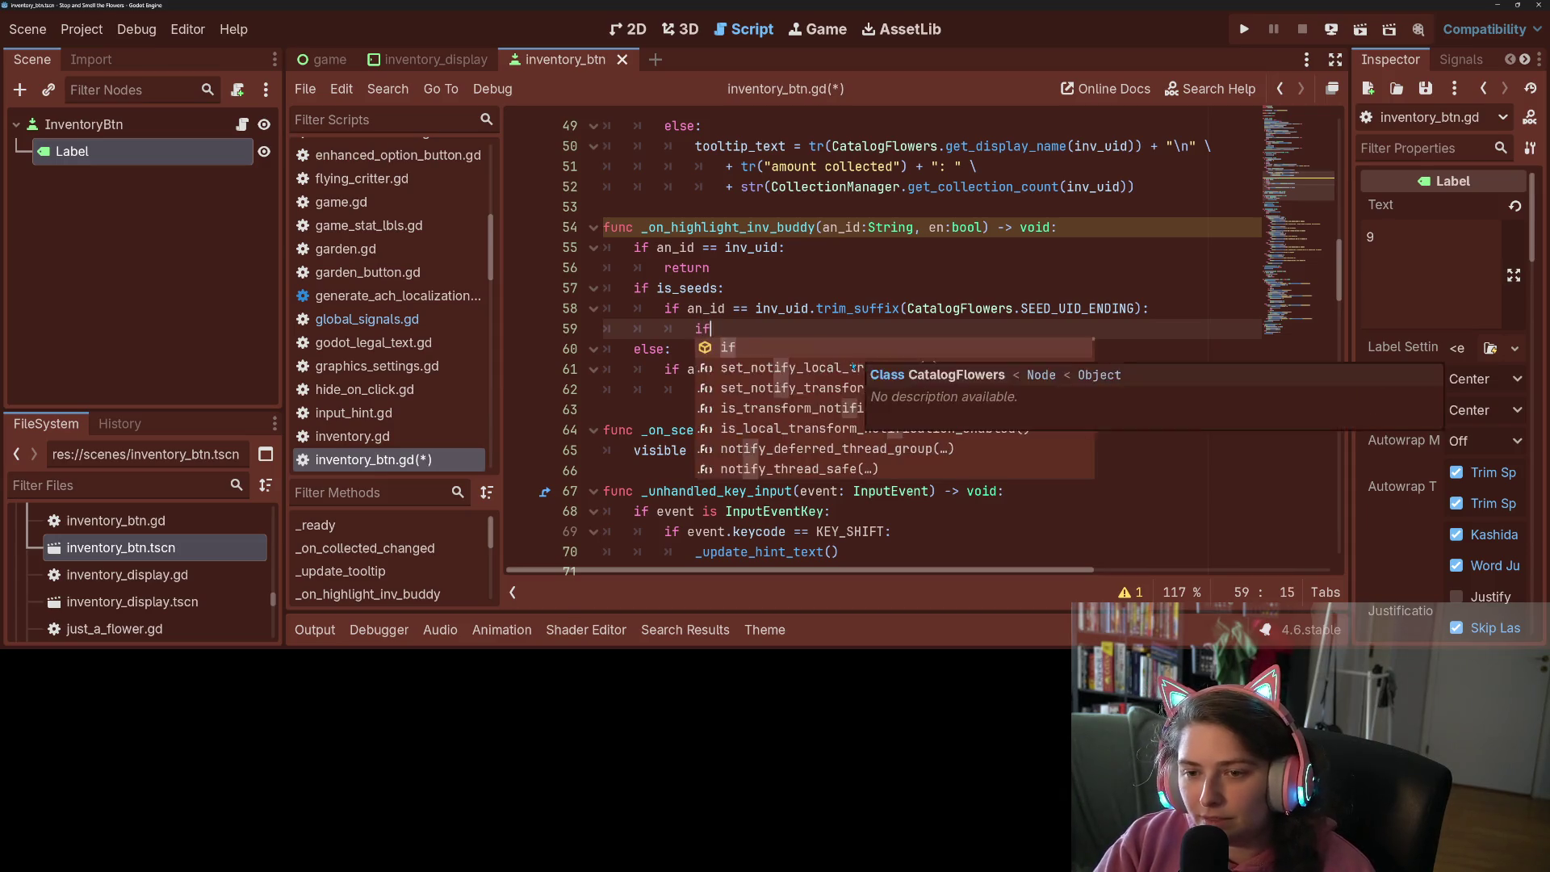
{"action": "type", "text": " en:"}
{"action": "key", "text": "Return"}
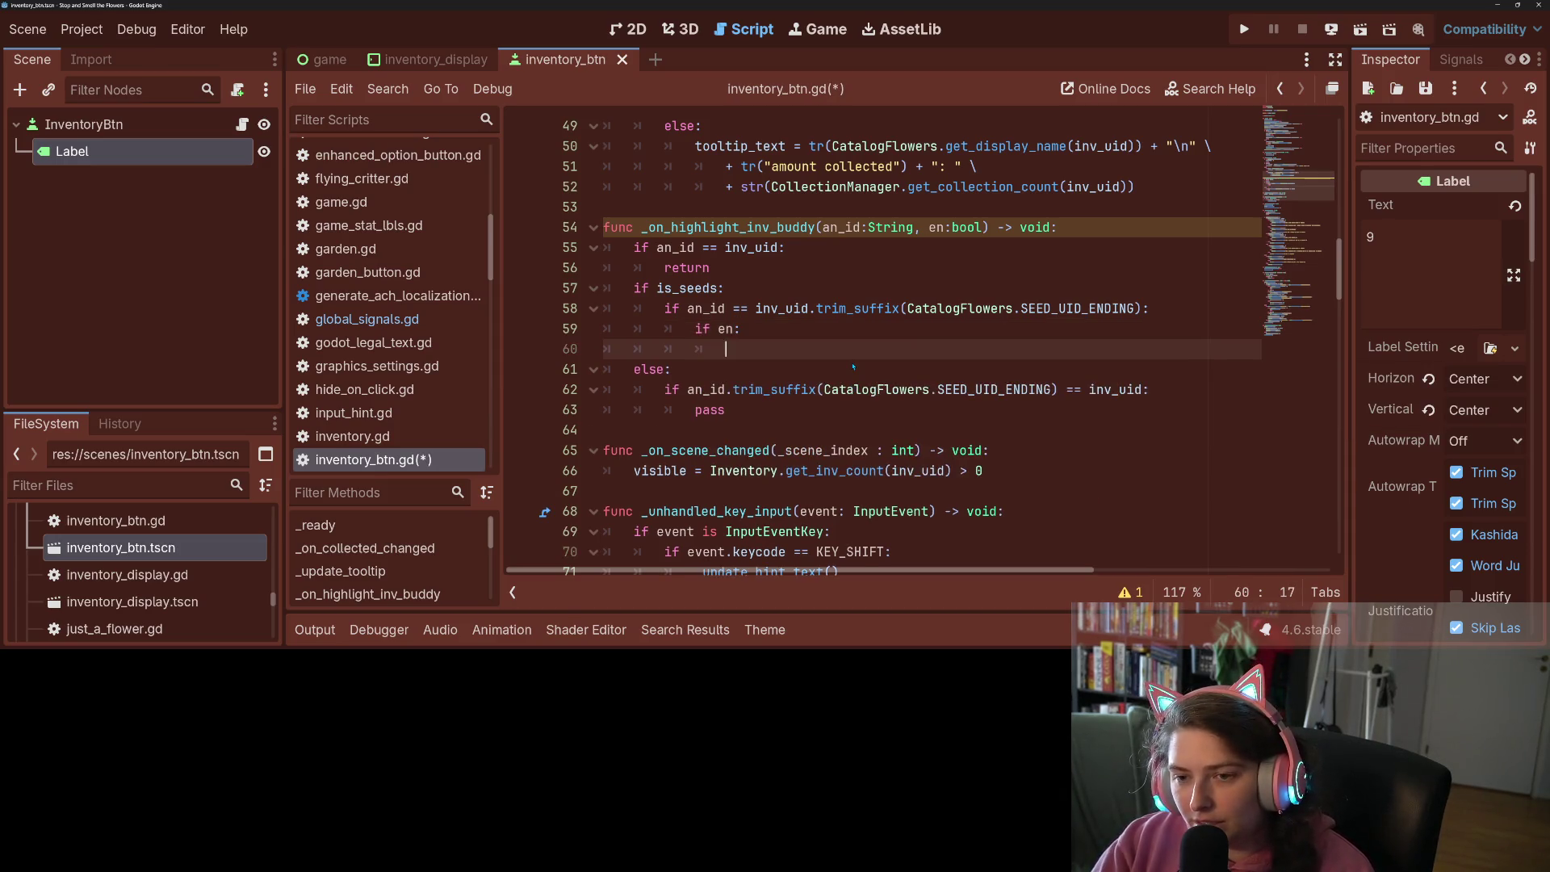
{"action": "type", "text": "pass"}
{"action": "key", "text": "Return"}
{"action": "type", "text": "el"}
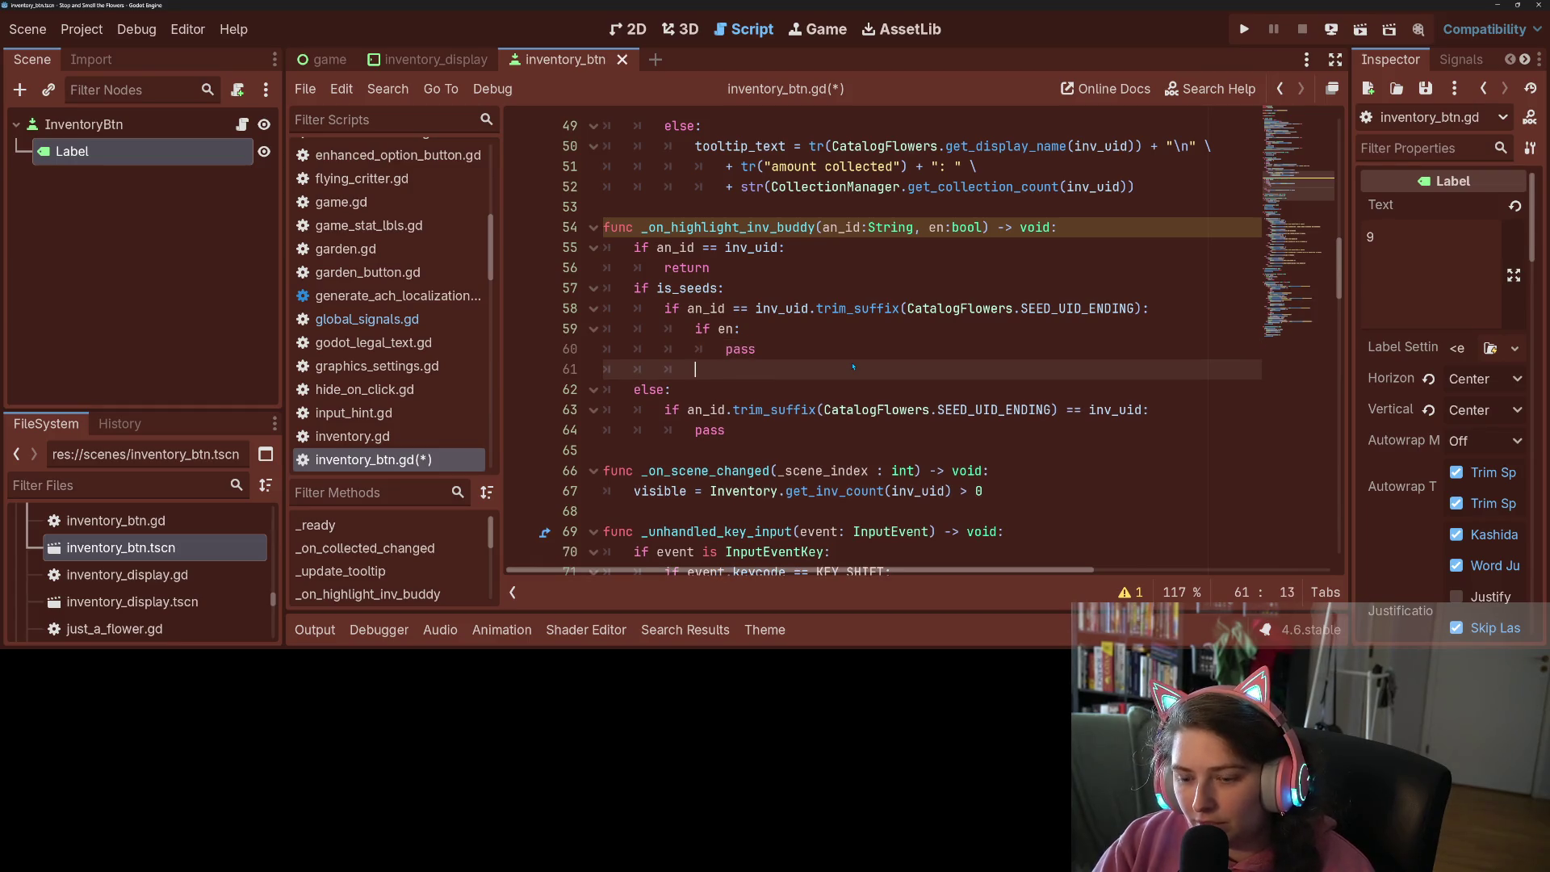
{"action": "type", "text": "se:"}
{"action": "key", "text": "Return"}
{"action": "type", "text": "pass"}
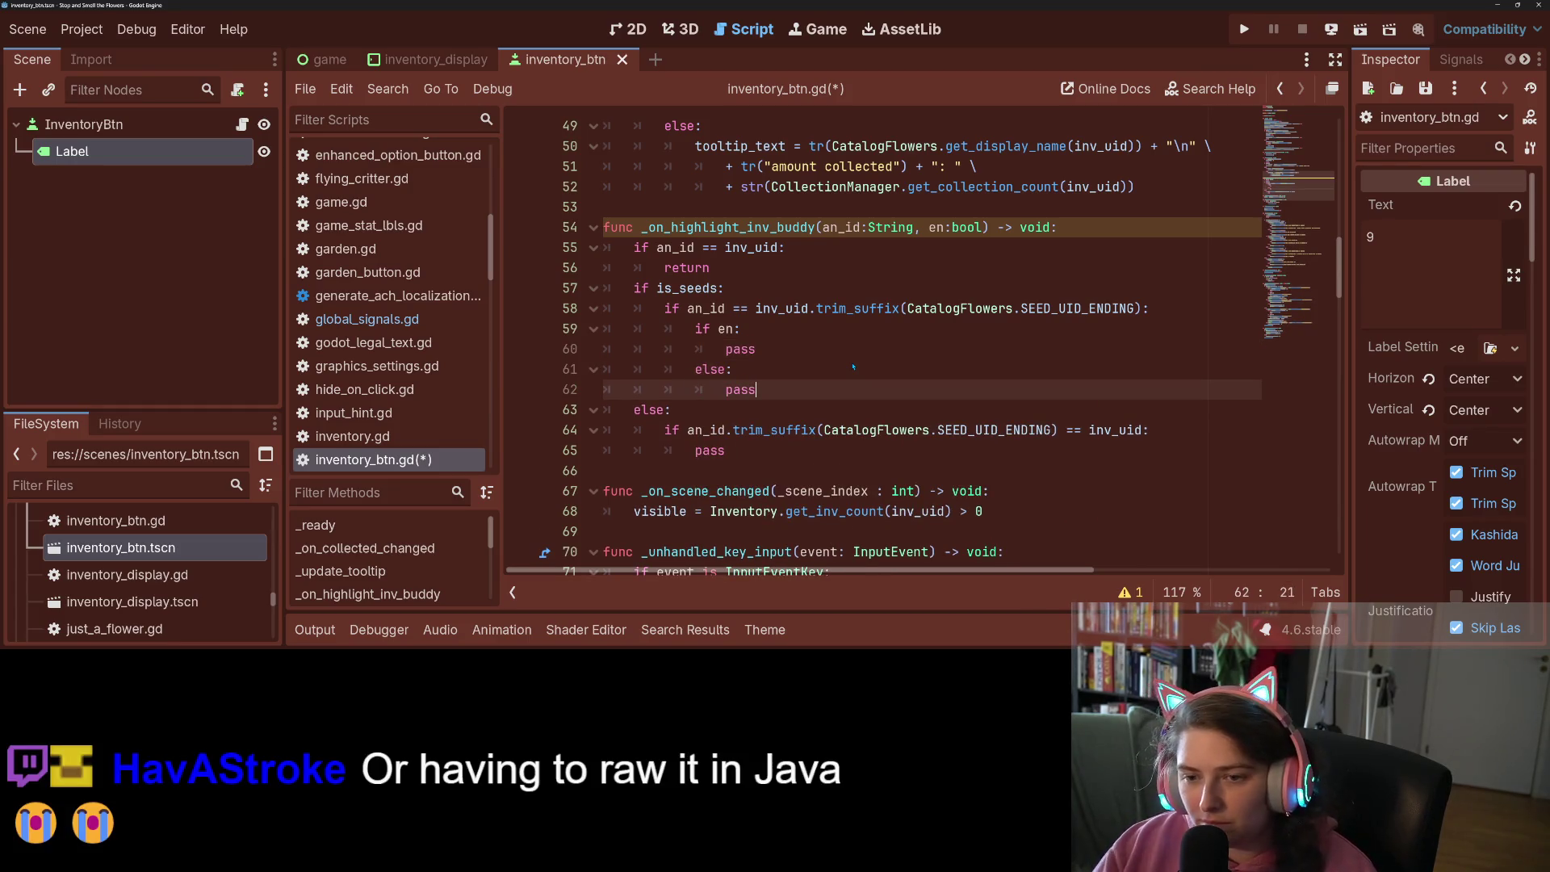
Give the non-seeds branch the same if en: / else: pass split and save the script
{"action": "double_click", "coordinate": [709, 451]}
{"action": "type", "text": "if"}
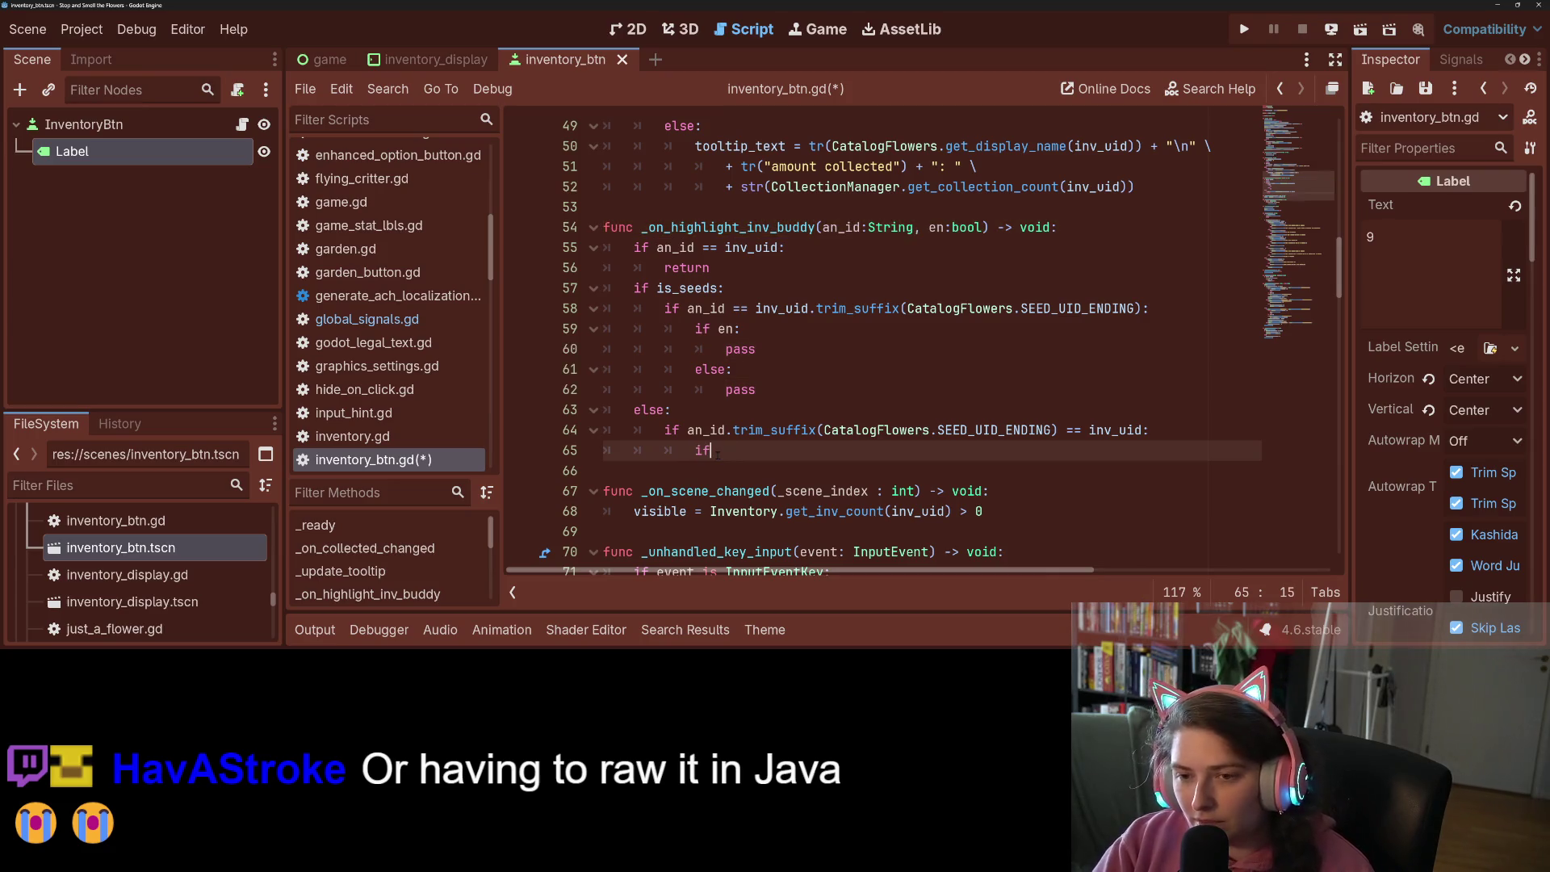
{"action": "type", "text": " en:"}
{"action": "key", "text": "Return"}
{"action": "type", "text": "pass"}
{"action": "key", "text": "Return"}
{"action": "type", "text": "el"}
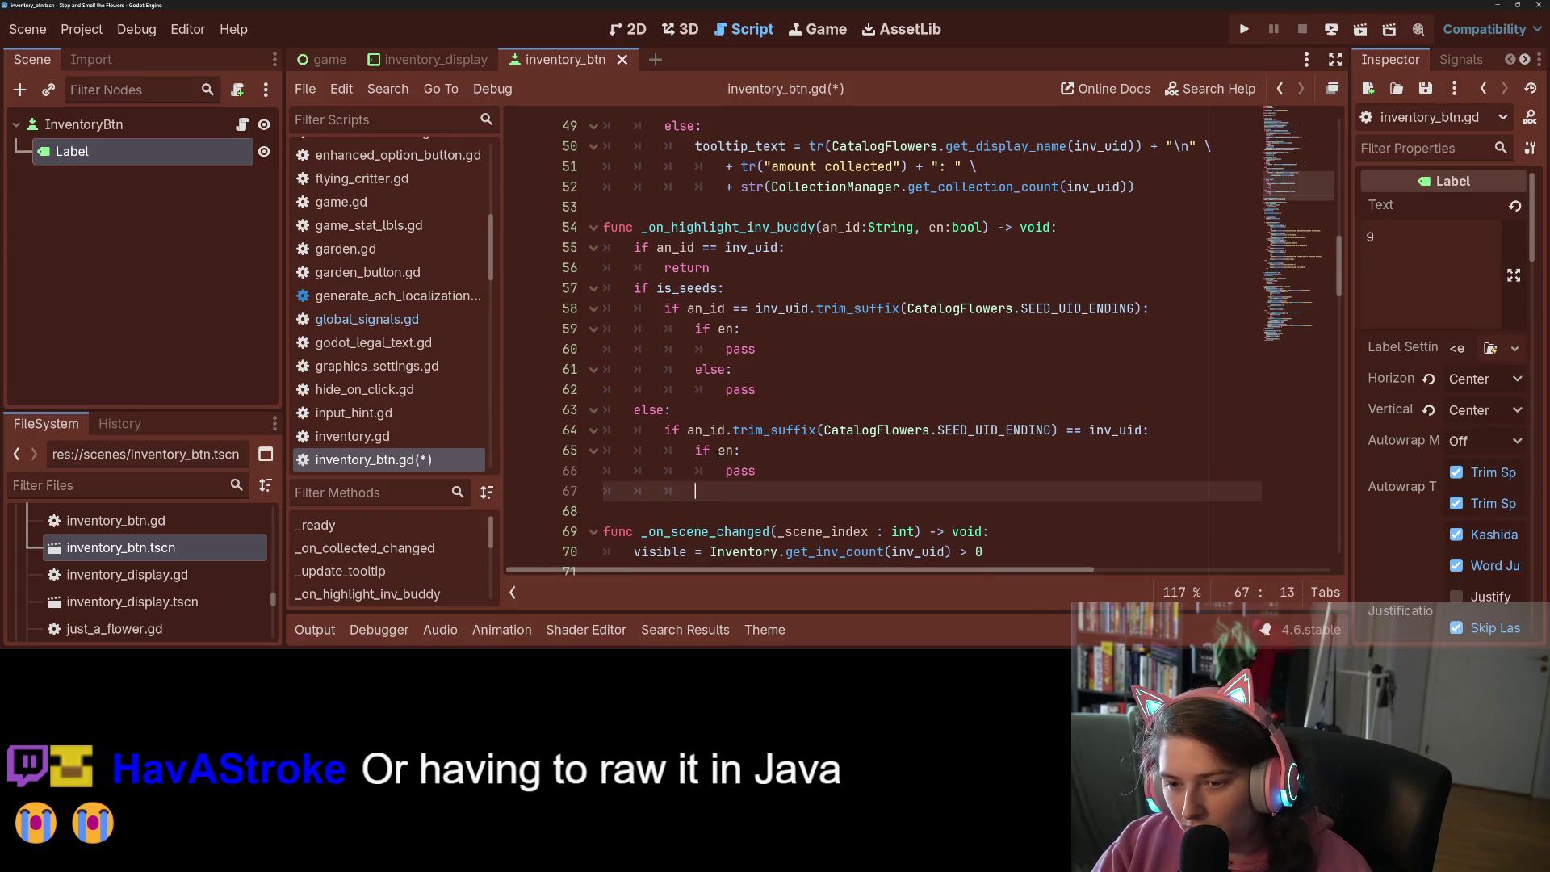
{"action": "type", "text": "se:"}
{"action": "key", "text": "Return"}
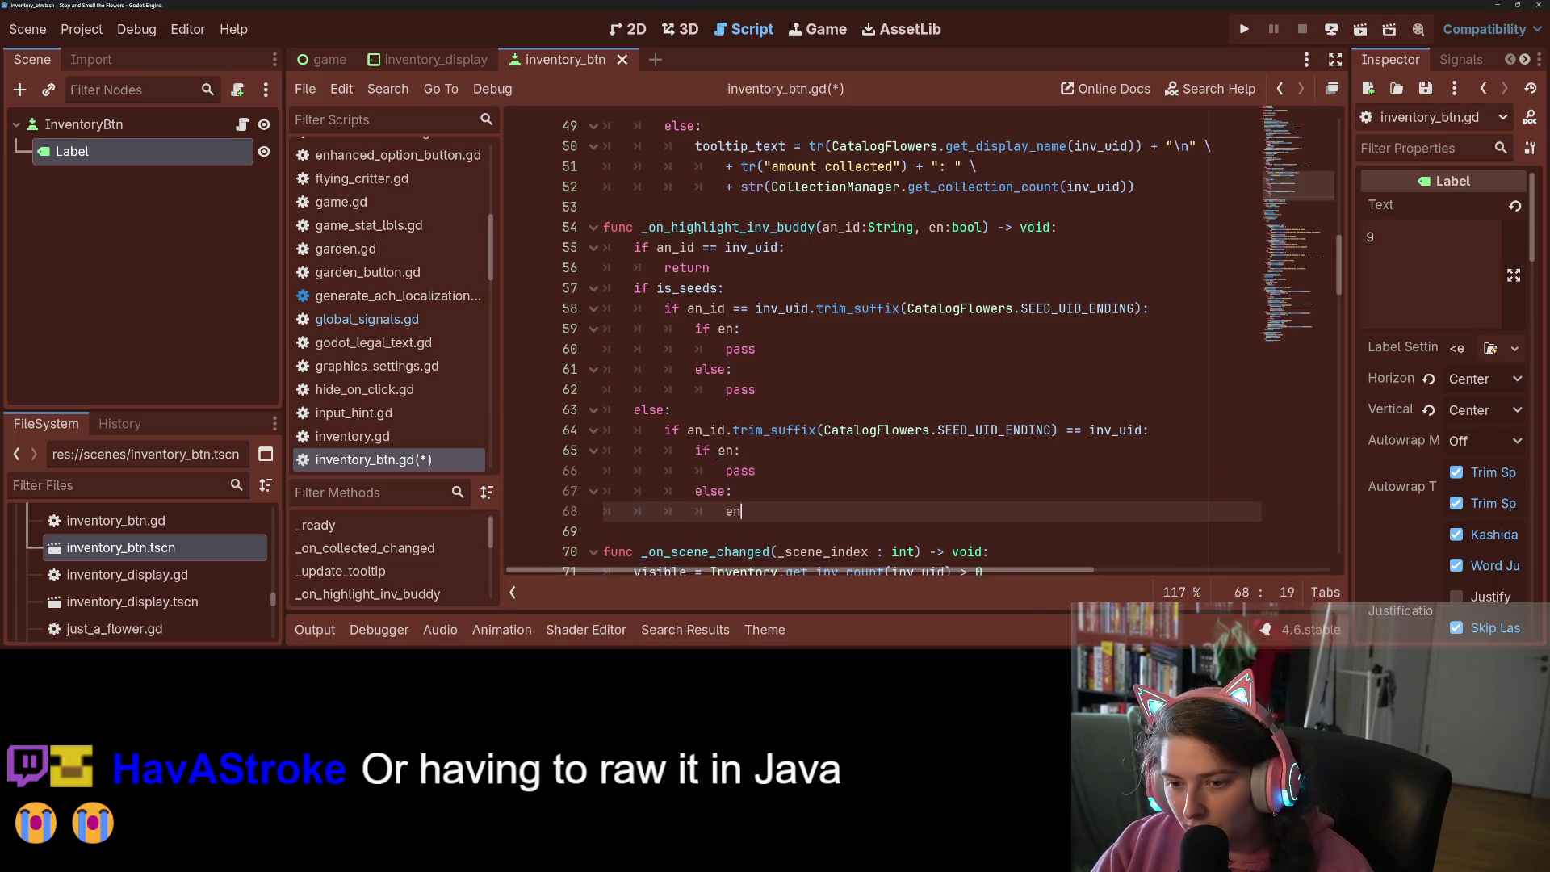
{"action": "type", "text": "pass"}
{"action": "key", "text": "ctrl+s"}
{"action": "scroll", "coordinate": [748, 407], "scroll_direction": "down", "scroll_amount": 2}
{"action": "left_click", "coordinate": [747, 410]}
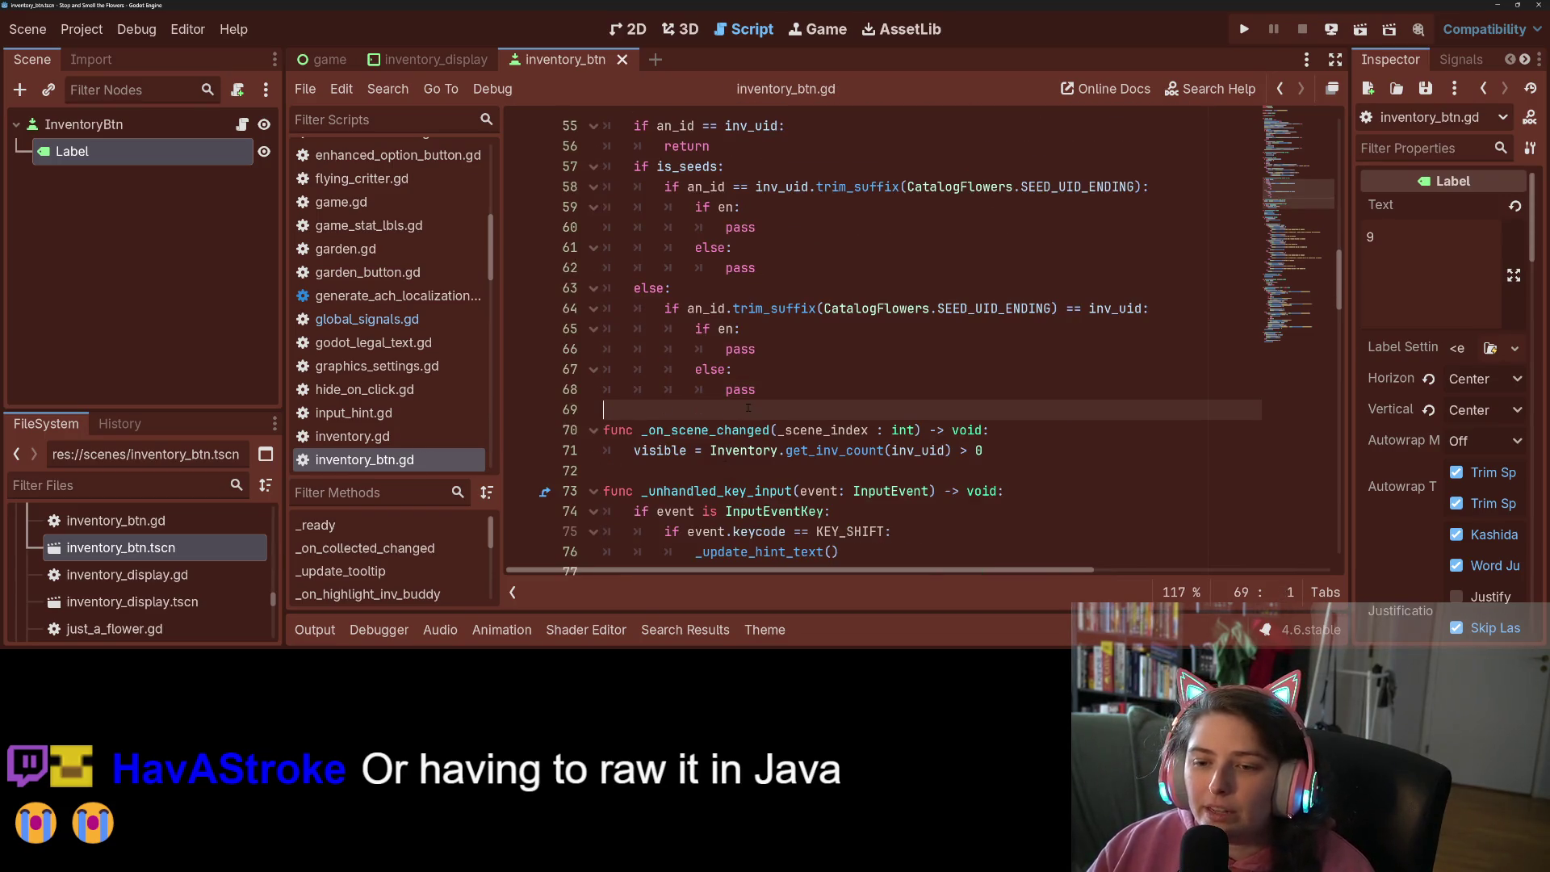
Add stubs func _show_highlight() -> void: pass and func _hide_highlight() -> void: pass, then save
{"action": "key", "text": "Return"}
{"action": "key", "text": "Return"}
{"action": "key", "text": "Up"}
{"action": "type", "text": "func "}
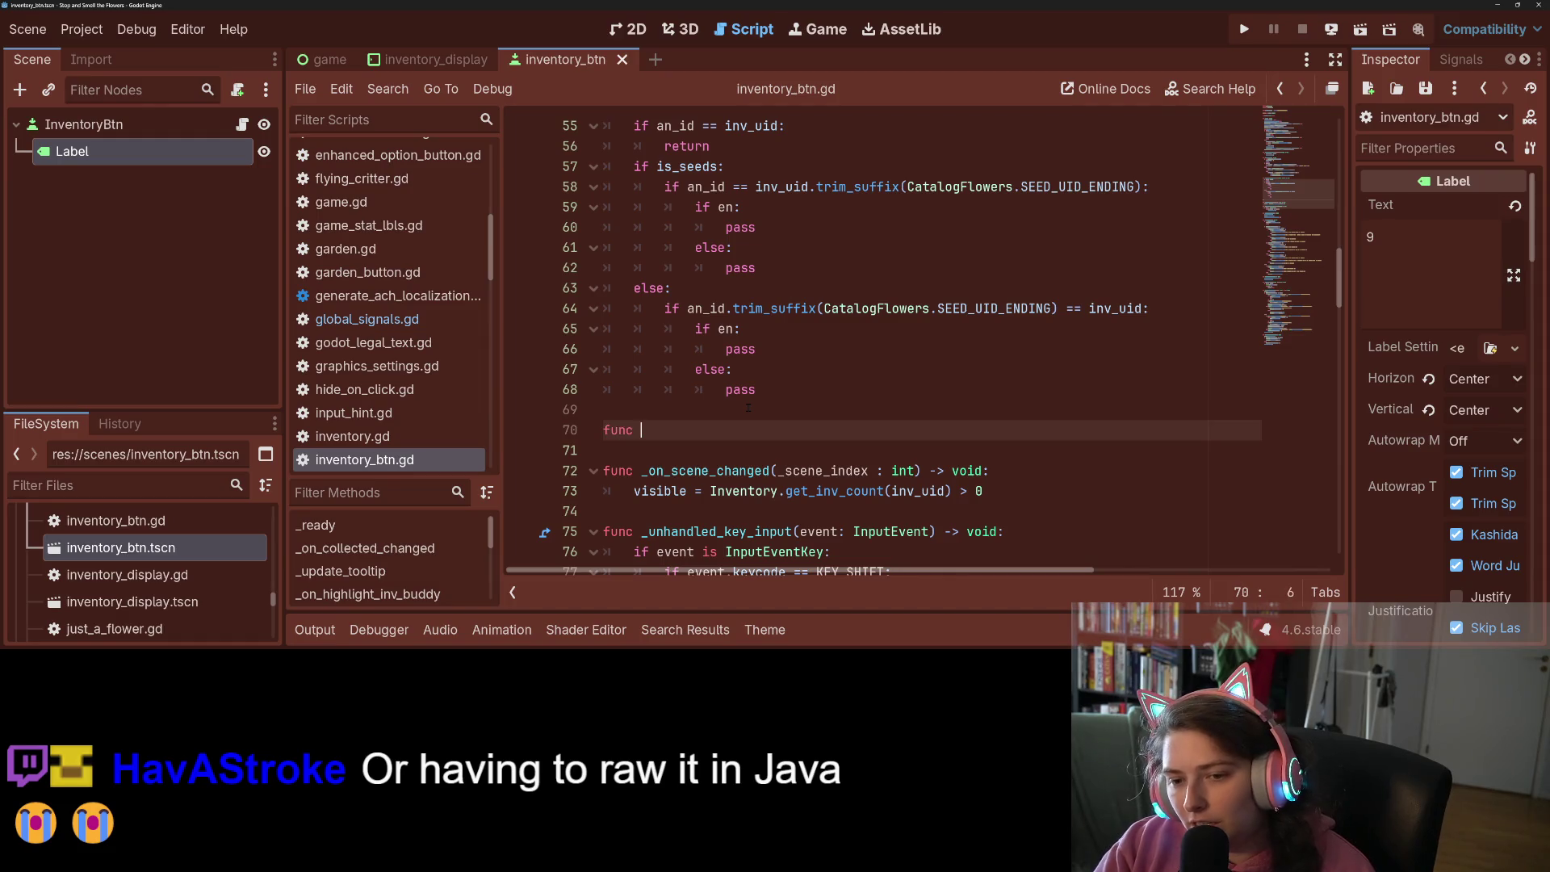
{"action": "type", "text": "_show_highlight"}
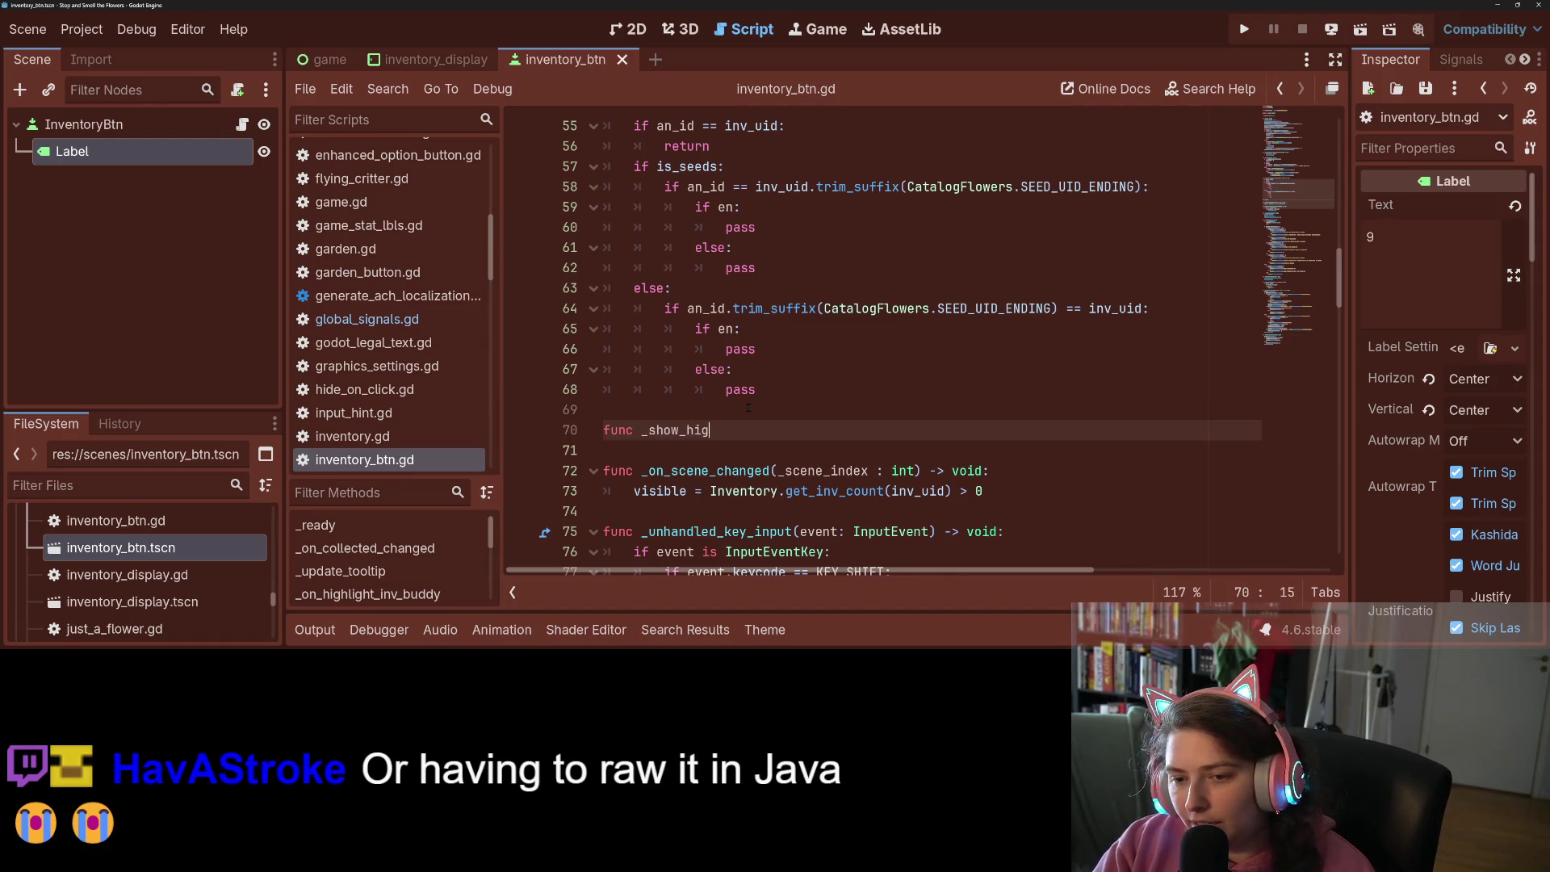
{"action": "type", "text": "() -> void"}
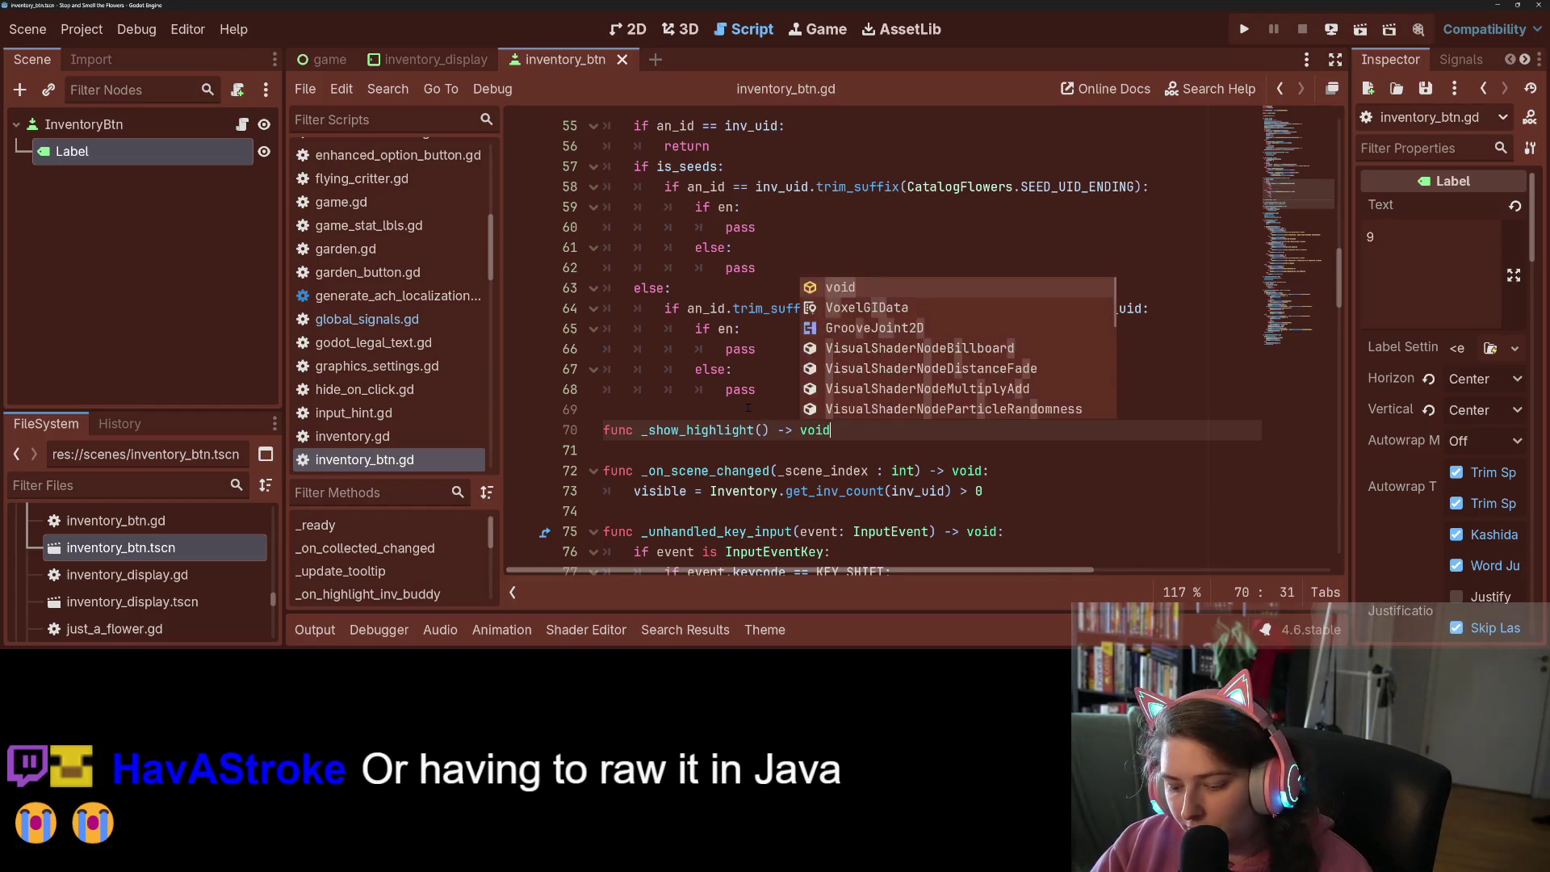
{"action": "type", "text": ":"}
{"action": "key", "text": "Return"}
{"action": "type", "text": "pass"}
{"action": "key", "text": "Return"}
{"action": "key", "text": "Return"}
{"action": "type", "text": "func _"}
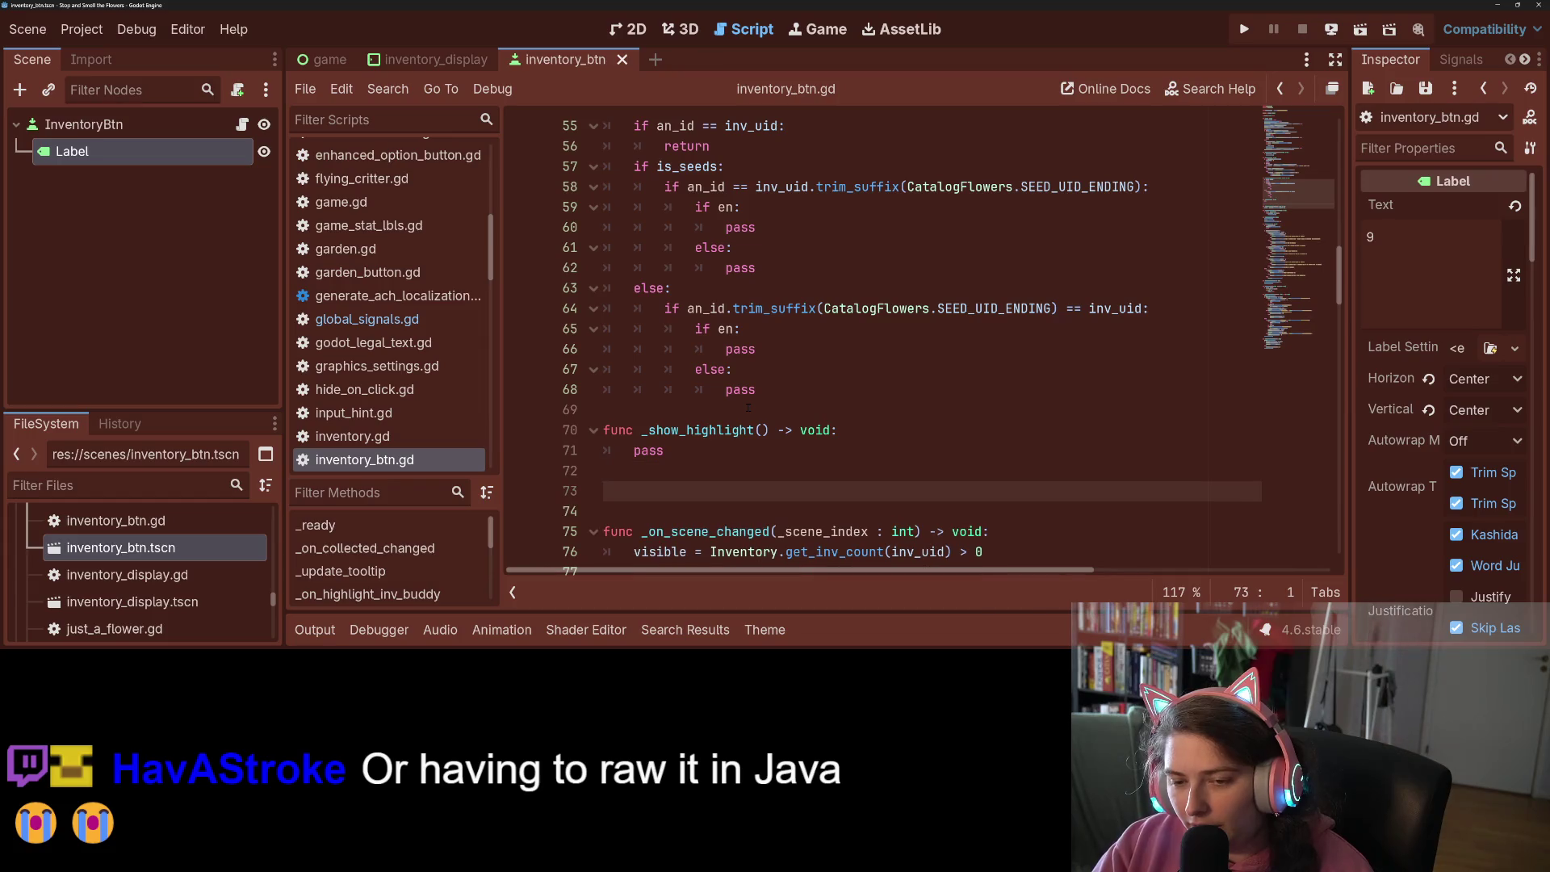
{"action": "type", "text": "hide_"}
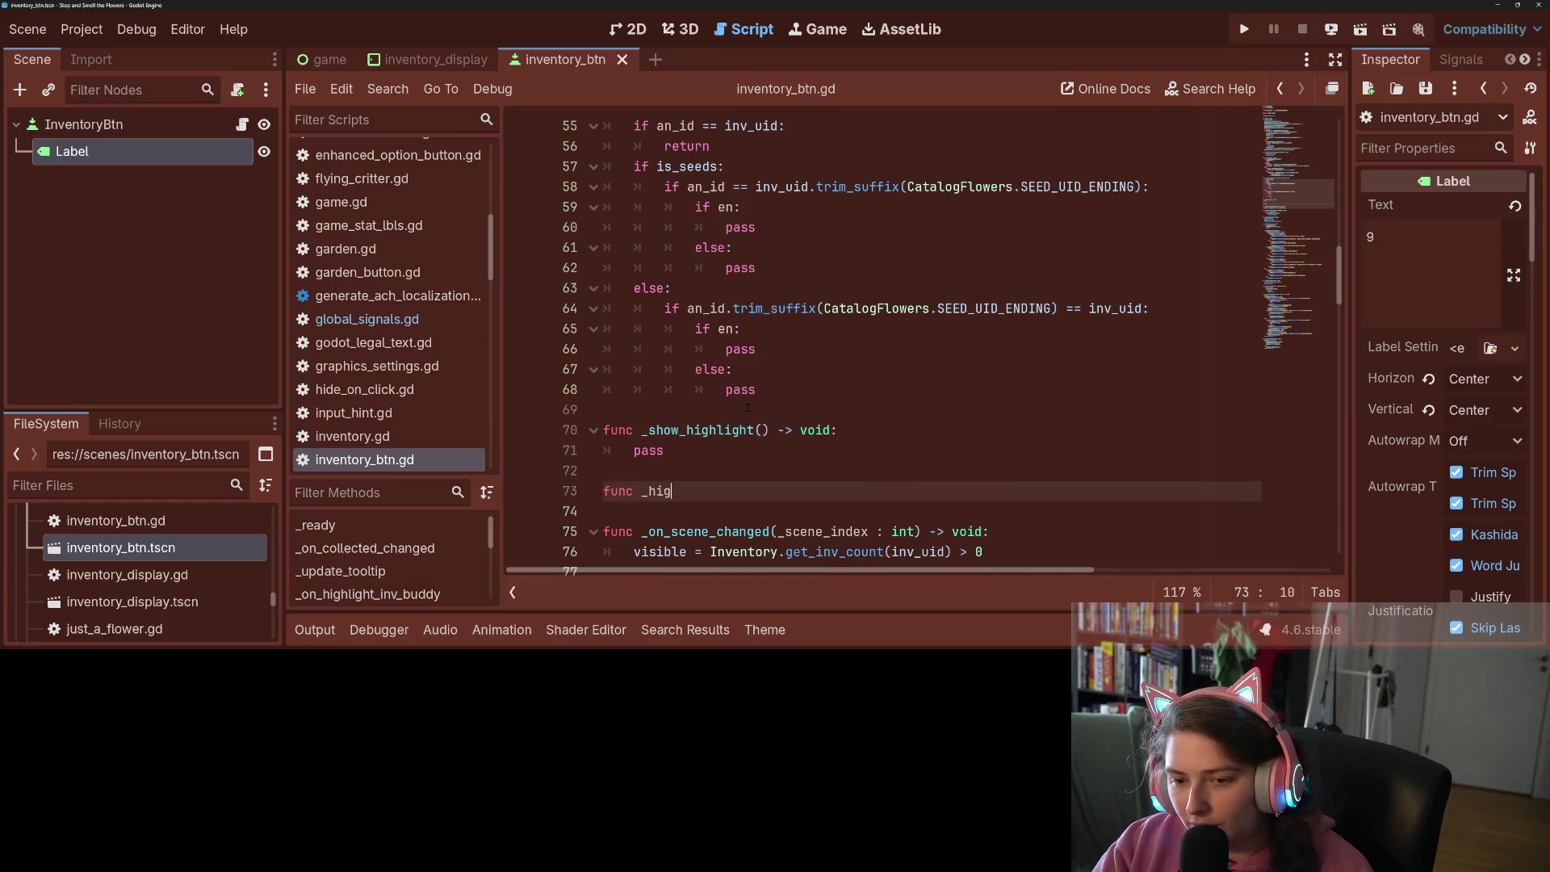
{"action": "type", "text": "high"}
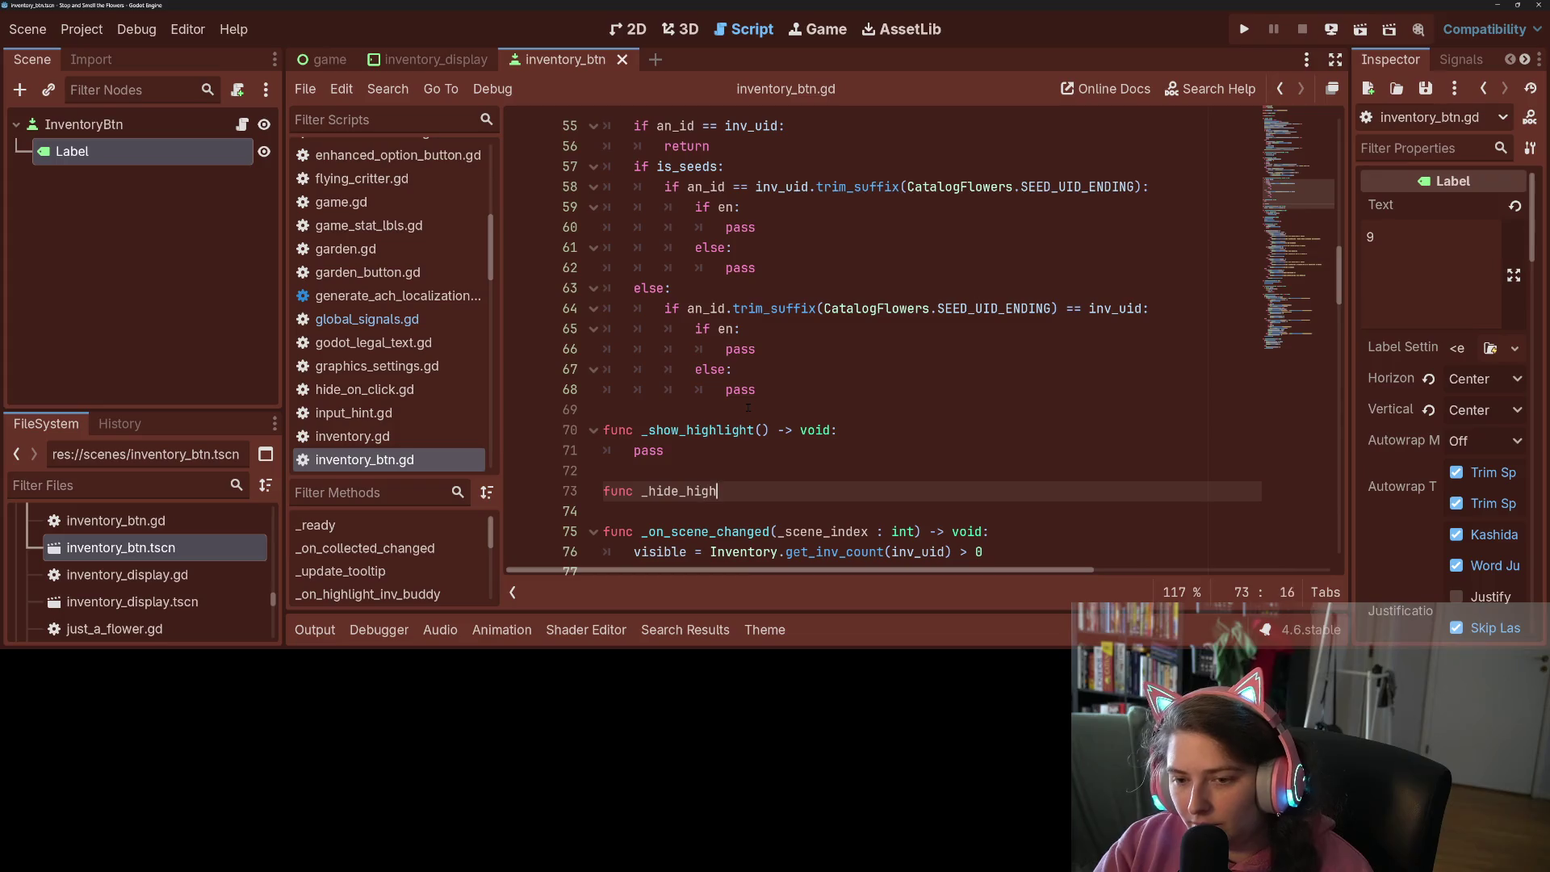
{"action": "type", "text": "light() -"}
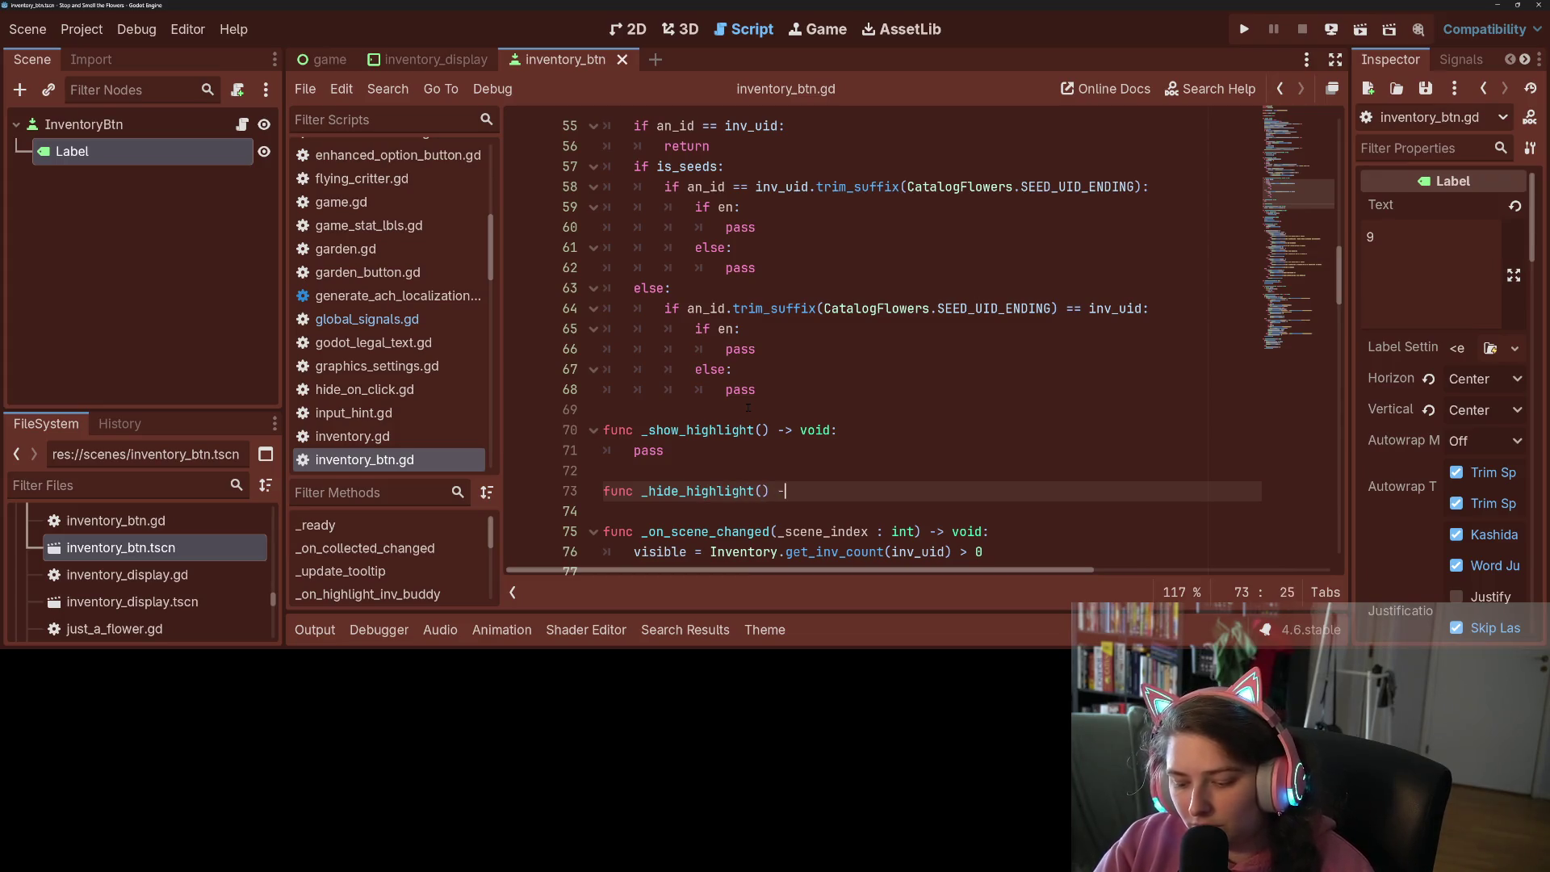
{"action": "type", "text": "> void:"}
{"action": "key", "text": "Return"}
{"action": "type", "text": "pass"}
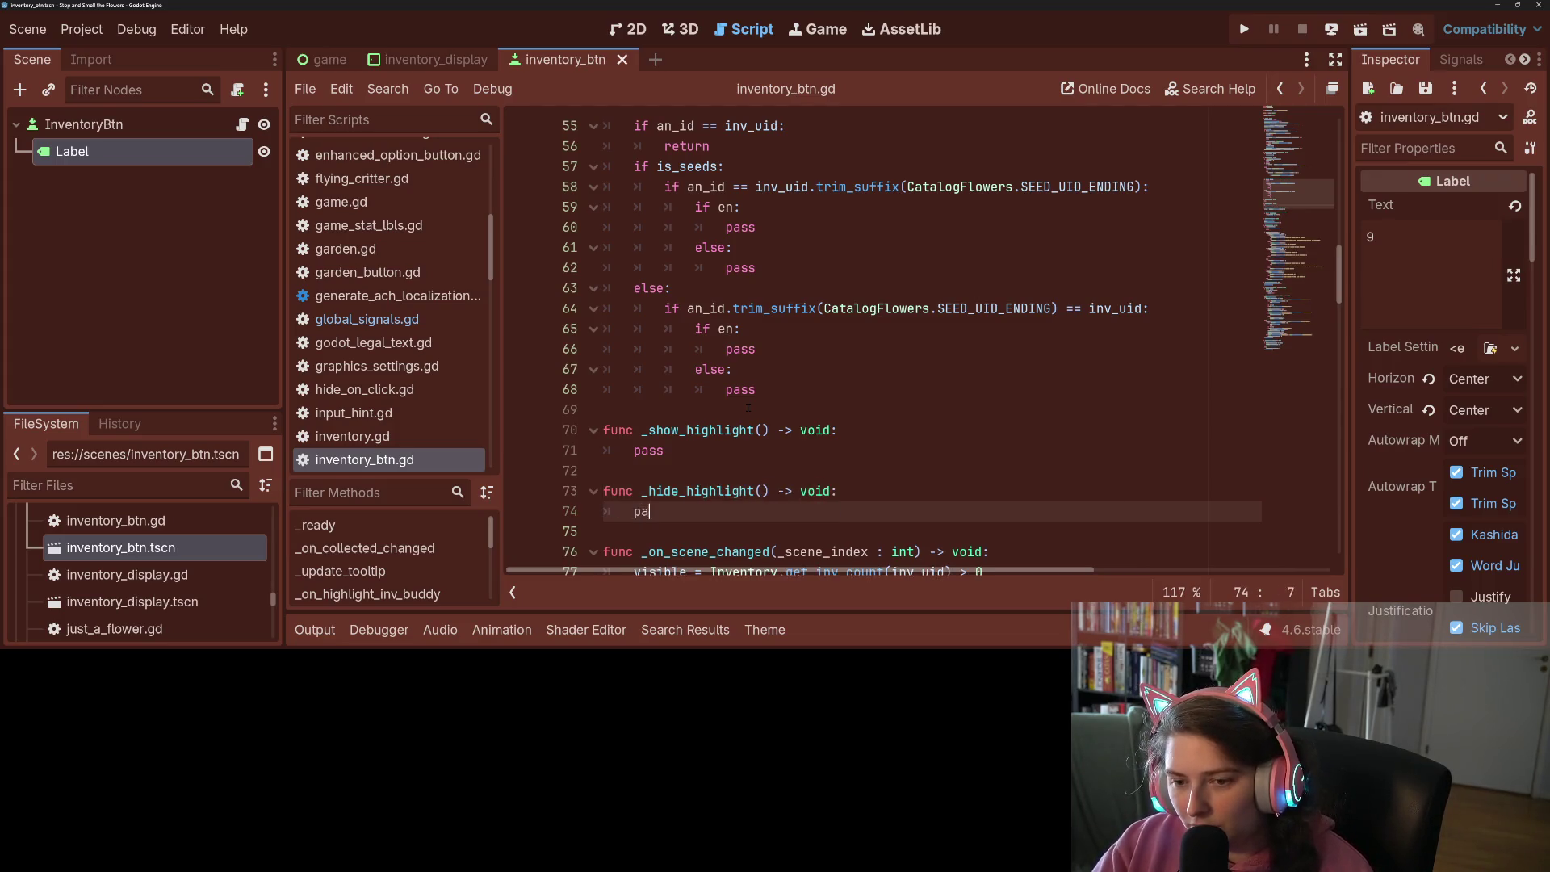
{"action": "key", "text": "ctrl+s"}
{"action": "left_click_drag", "start_coordinate": [642, 431], "coordinate": [767, 430]}
{"action": "key", "text": "ctrl+c"}
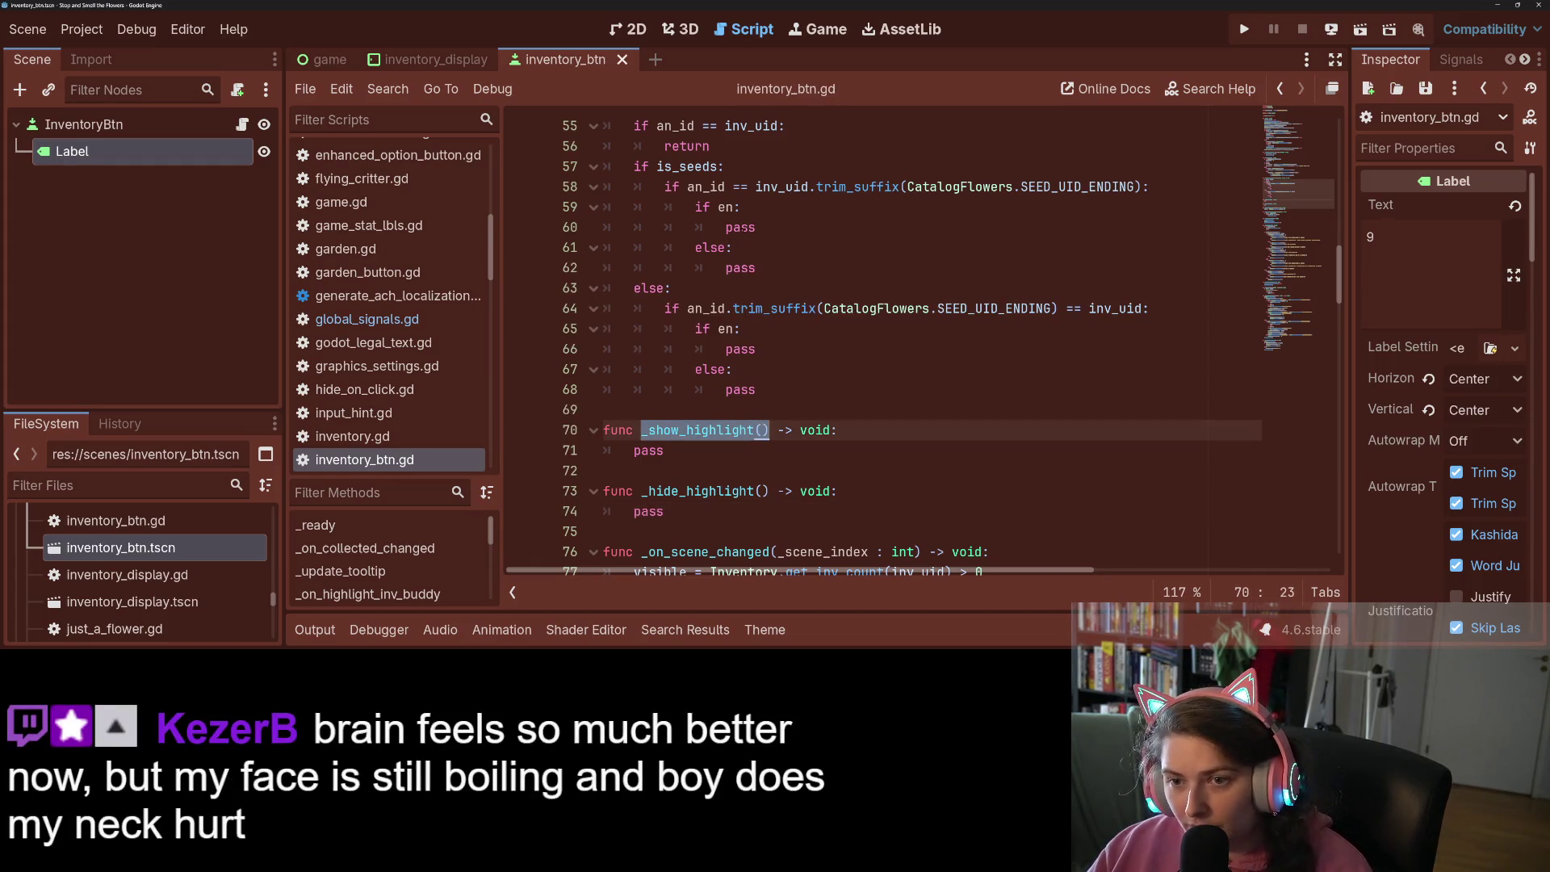
Replace the en passes with _show_highlight() and the else passes with _hide_highlight() in both branches, then save
{"action": "double_click", "coordinate": [740, 228]}
{"action": "key", "text": "ctrl+v"}
{"action": "double_click", "coordinate": [741, 349]}
{"action": "key", "text": "ctrl+v"}
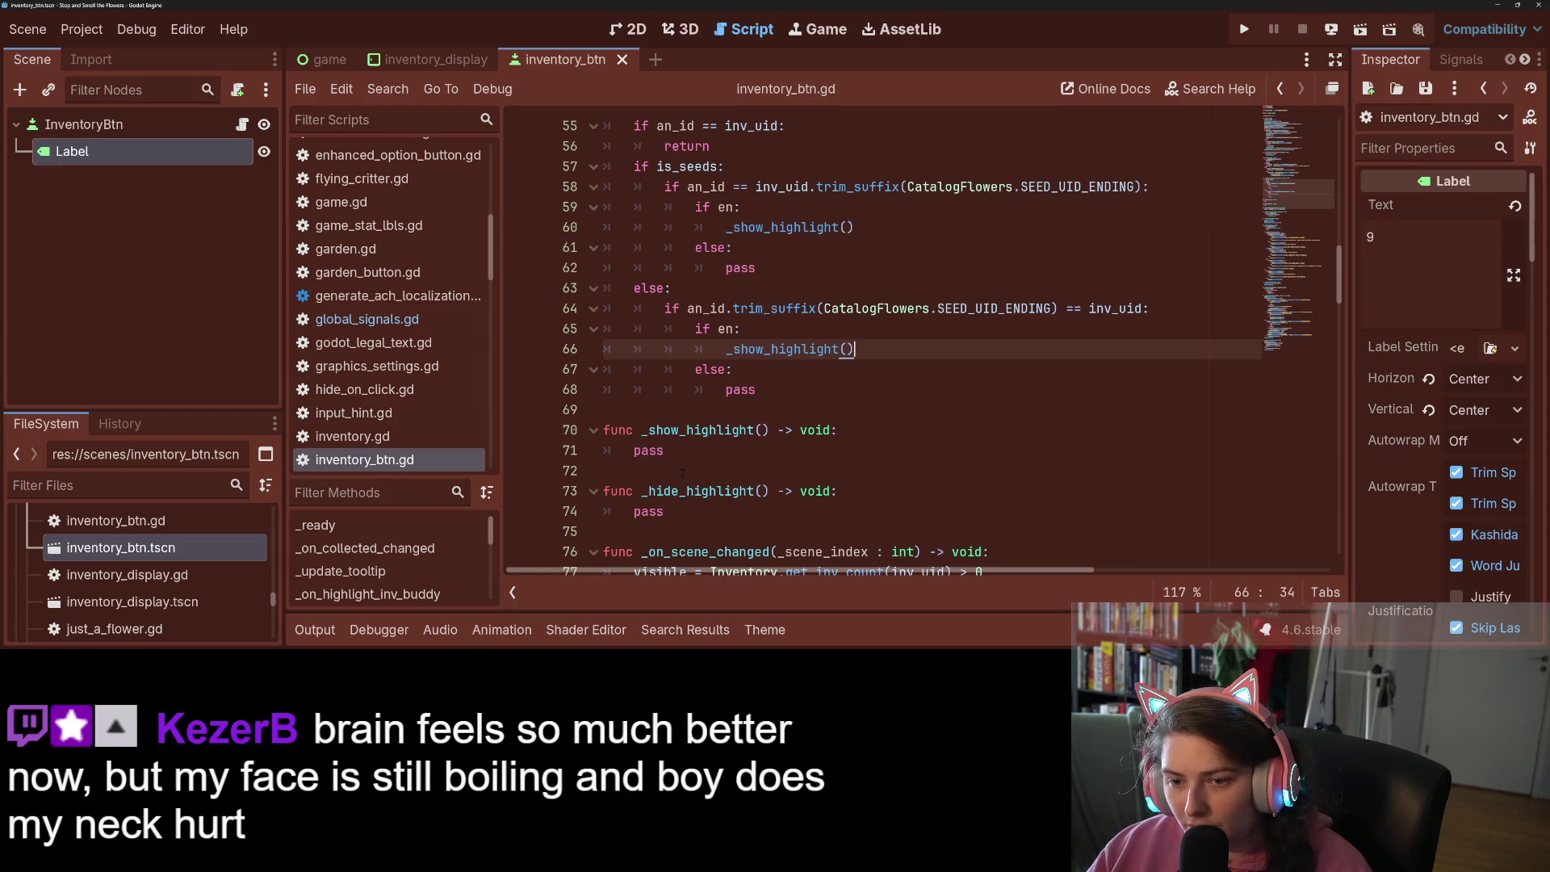
{"action": "left_click_drag", "start_coordinate": [642, 491], "coordinate": [767, 491]}
{"action": "key", "text": "ctrl+c"}
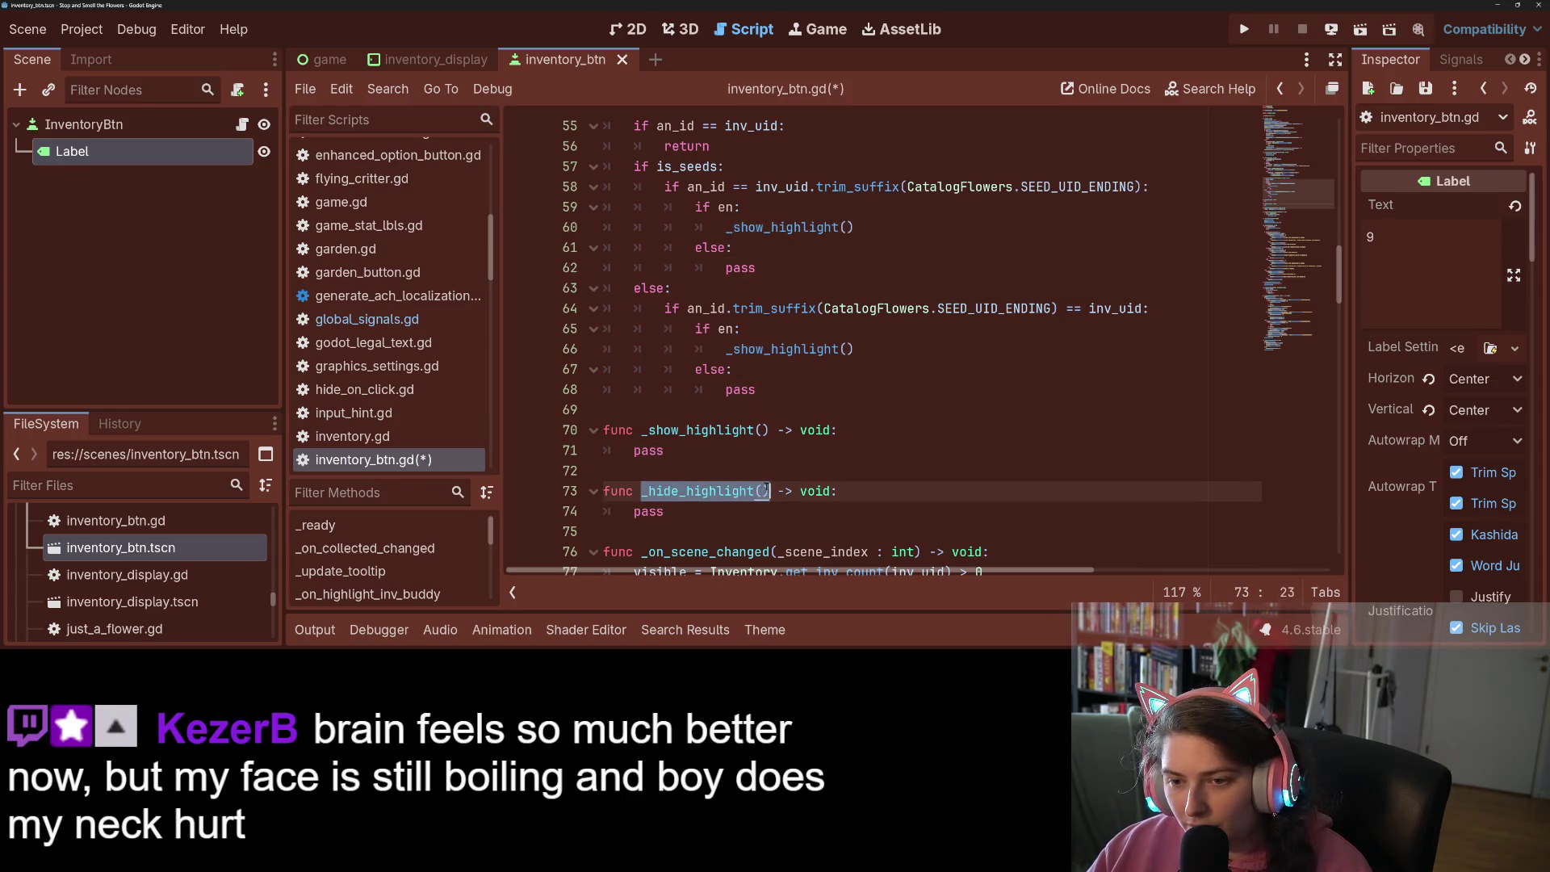
{"action": "double_click", "coordinate": [740, 390]}
{"action": "key", "text": "ctrl+v"}
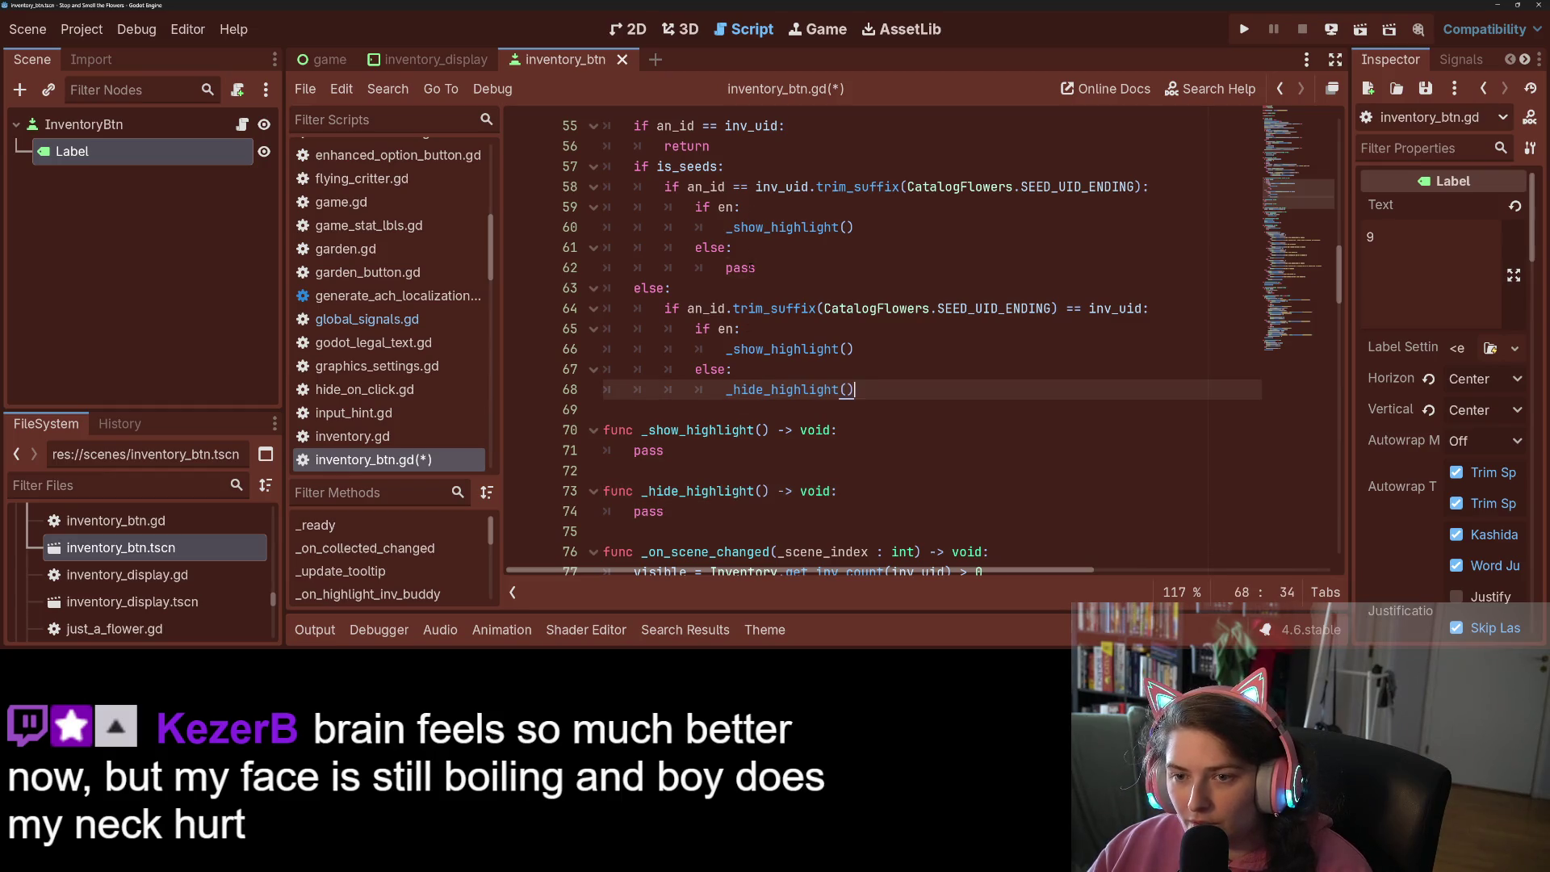
{"action": "double_click", "coordinate": [740, 268]}
{"action": "key", "text": "ctrl+v"}
{"action": "key", "text": "ctrl+s"}
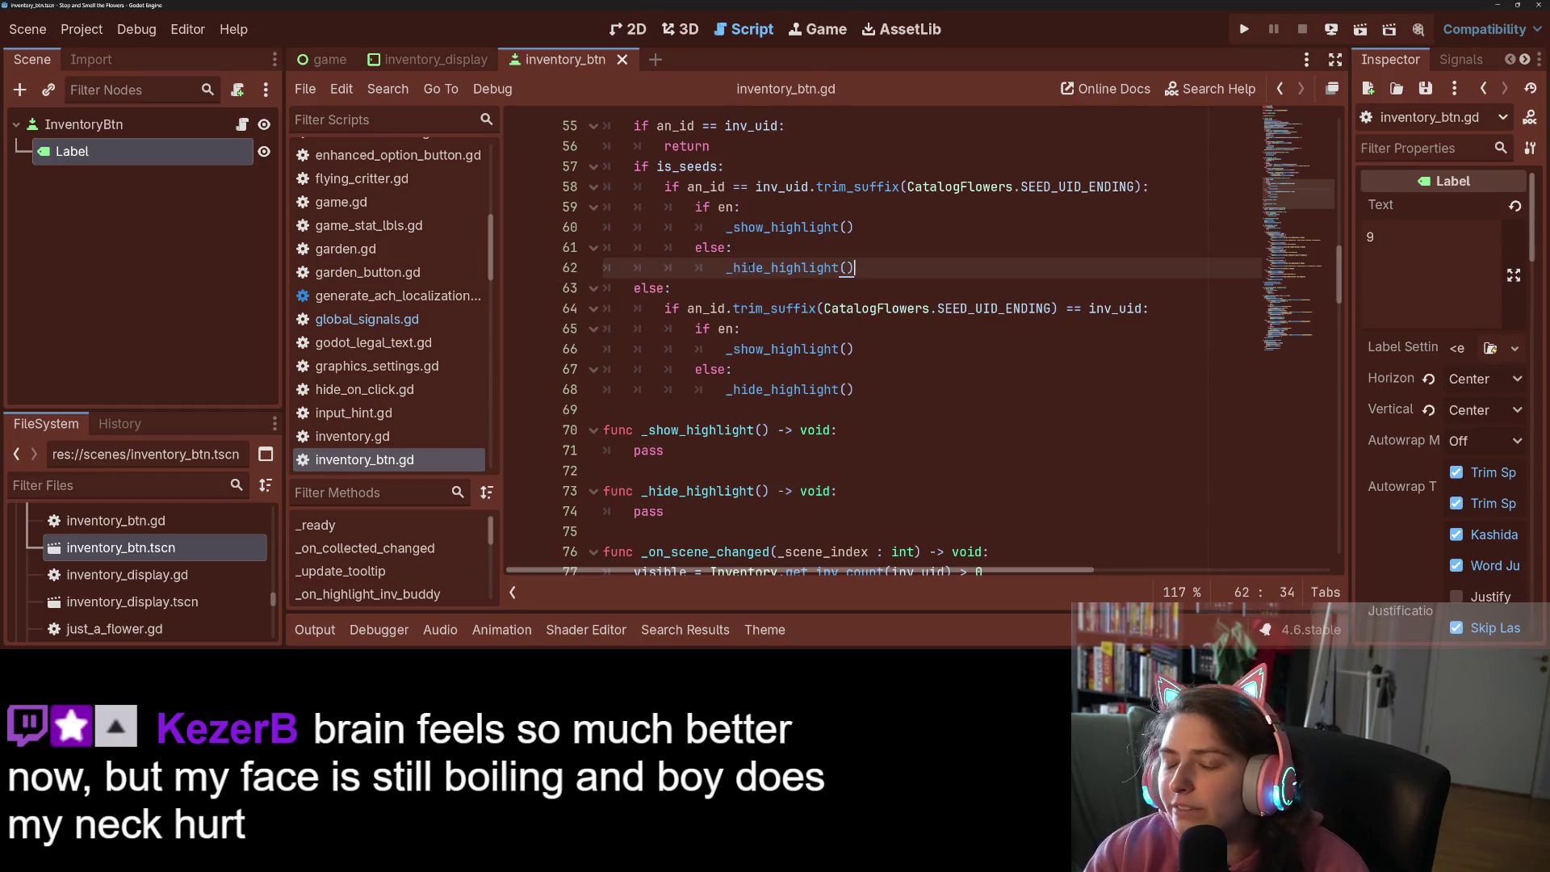
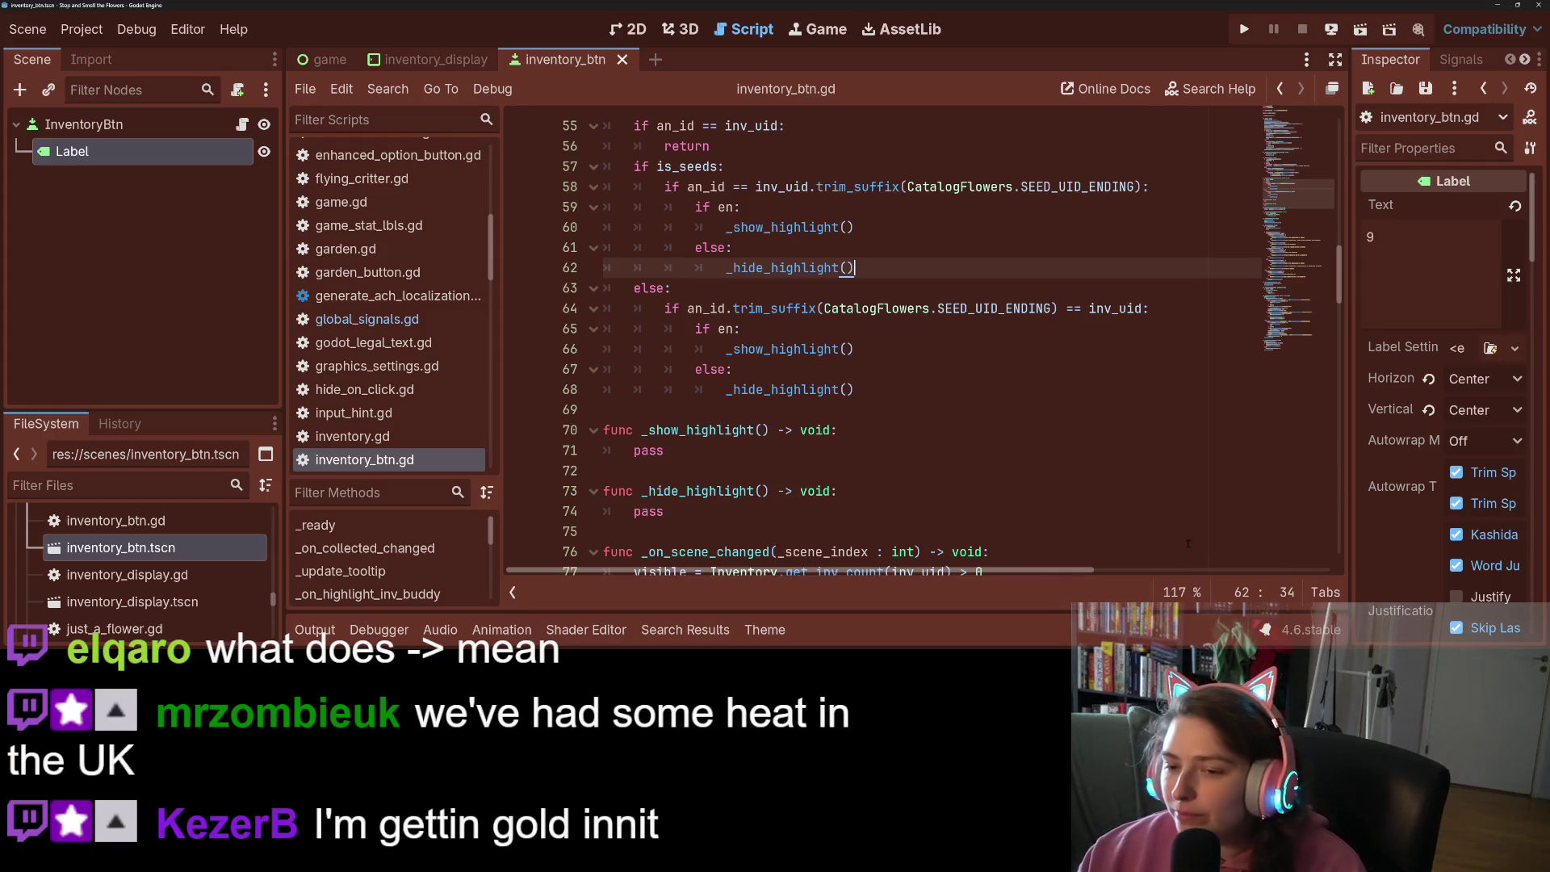
Select the _show_highlight() -> void signature in inventory_btn.gd
{"action": "left_click_drag", "start_coordinate": [779, 430], "coordinate": [831, 430]}
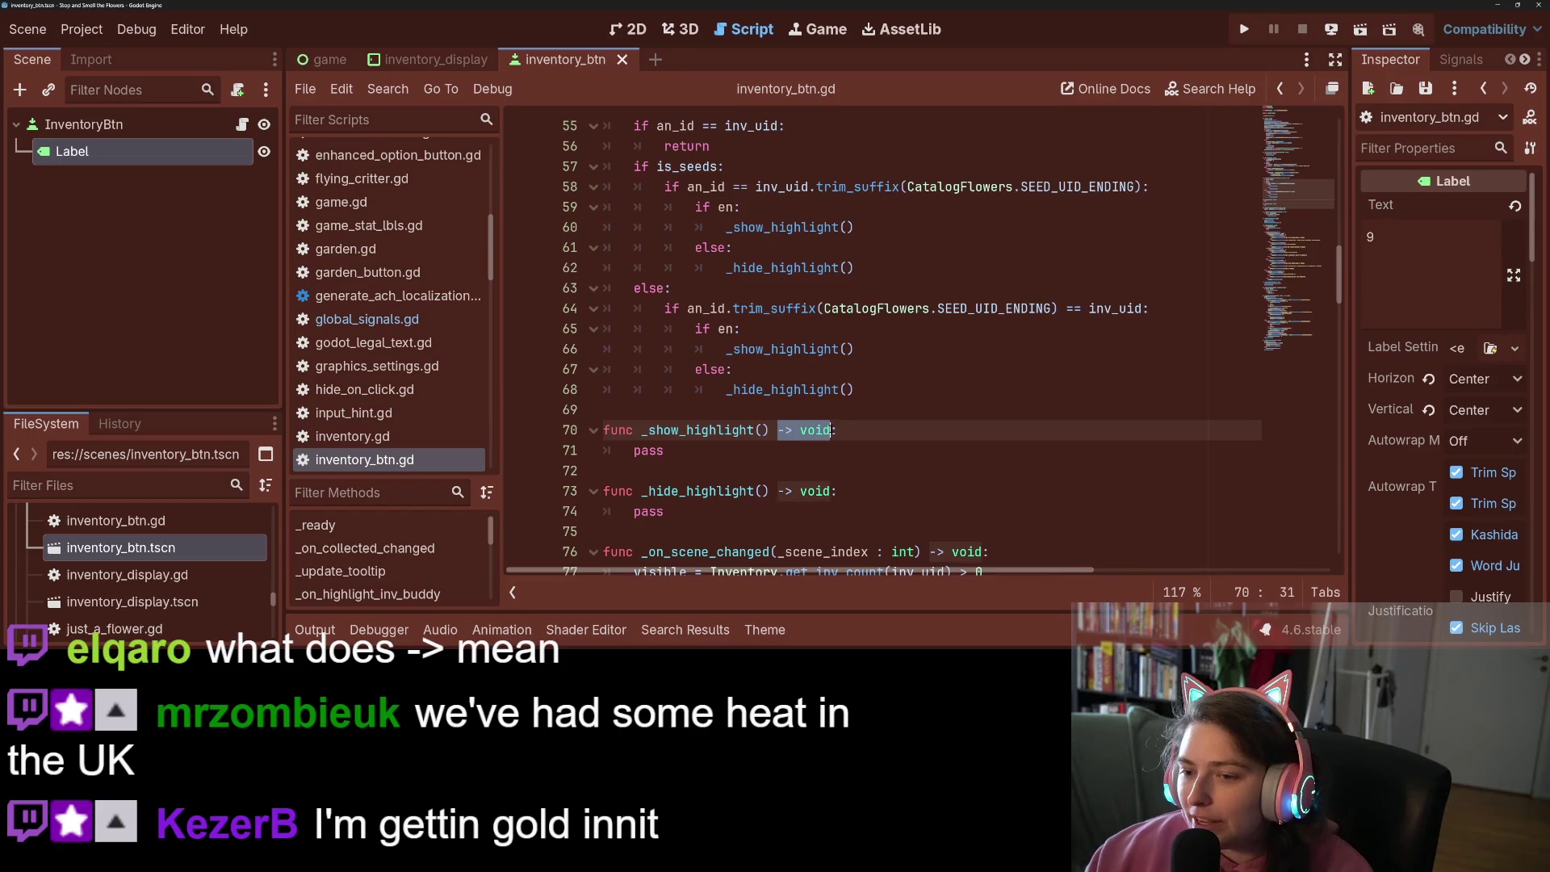
{"action": "left_click", "coordinate": [831, 431]}
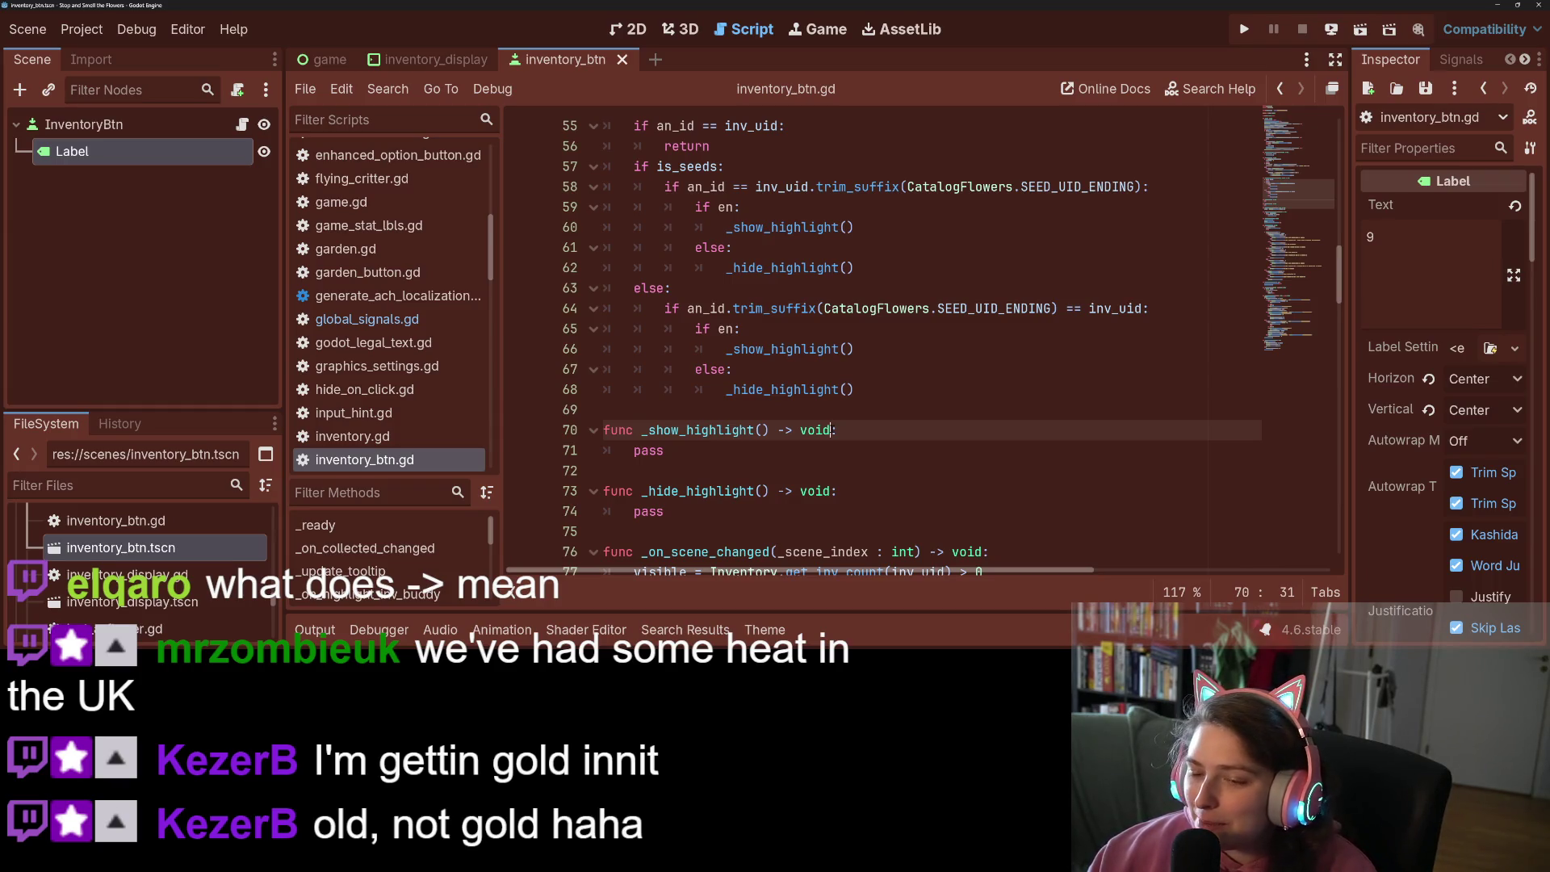
{"action": "scroll", "coordinate": [741, 377], "scroll_direction": "down", "scroll_amount": 2}
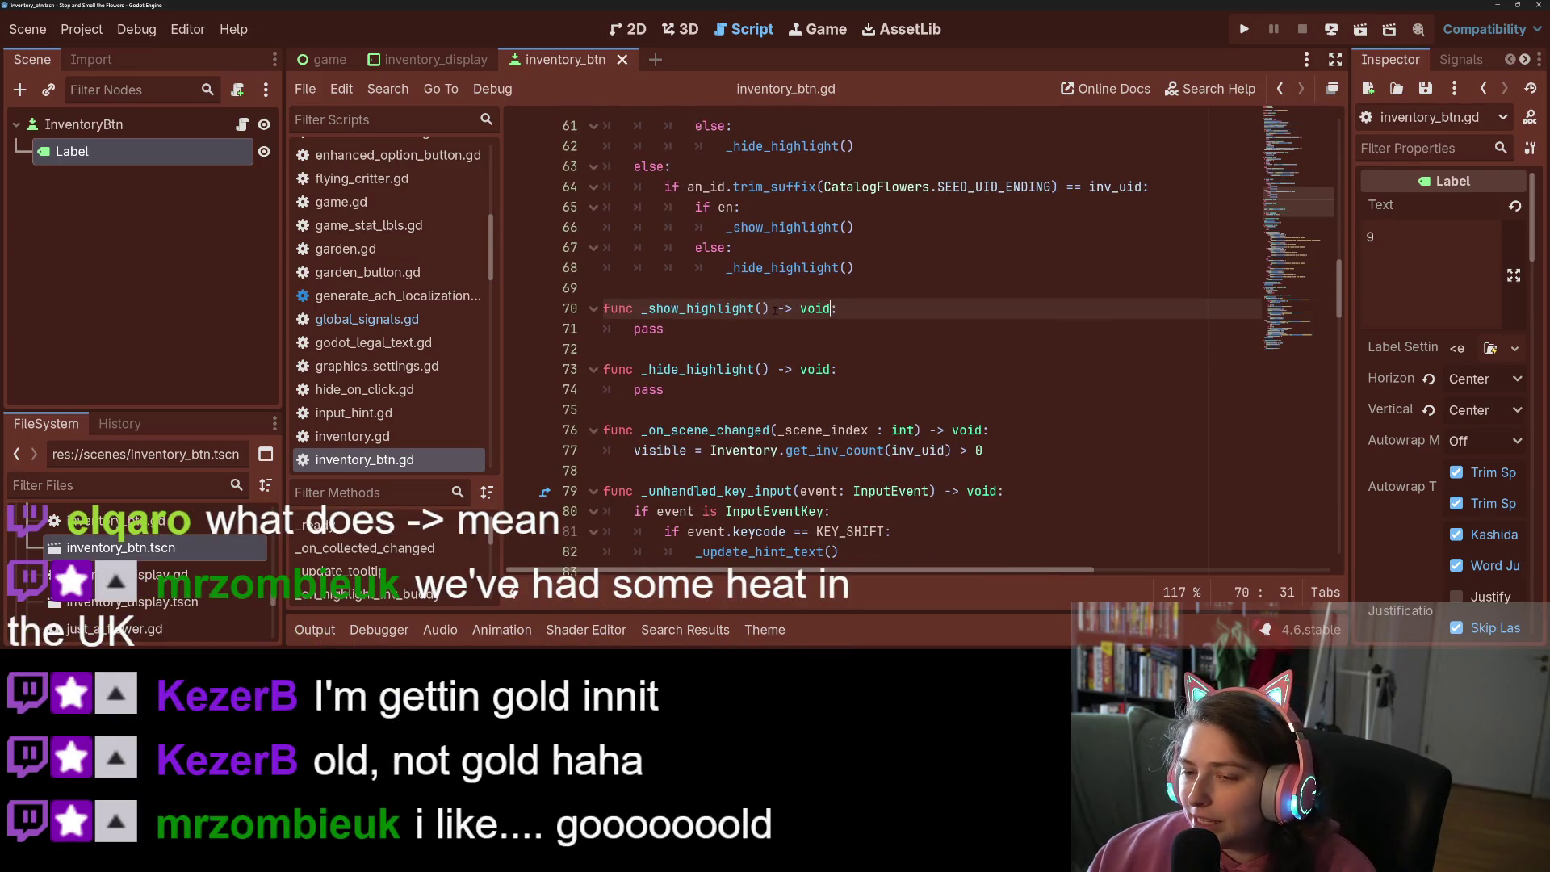
{"action": "left_click_drag", "start_coordinate": [776, 309], "coordinate": [831, 309]}
{"action": "left_click_drag", "start_coordinate": [641, 309], "coordinate": [832, 309]}
Scroll through inventory_btn.gd's highlight functions, then open garden_button.gd
{"action": "scroll", "coordinate": [851, 369], "scroll_direction": "down", "scroll_amount": 14}
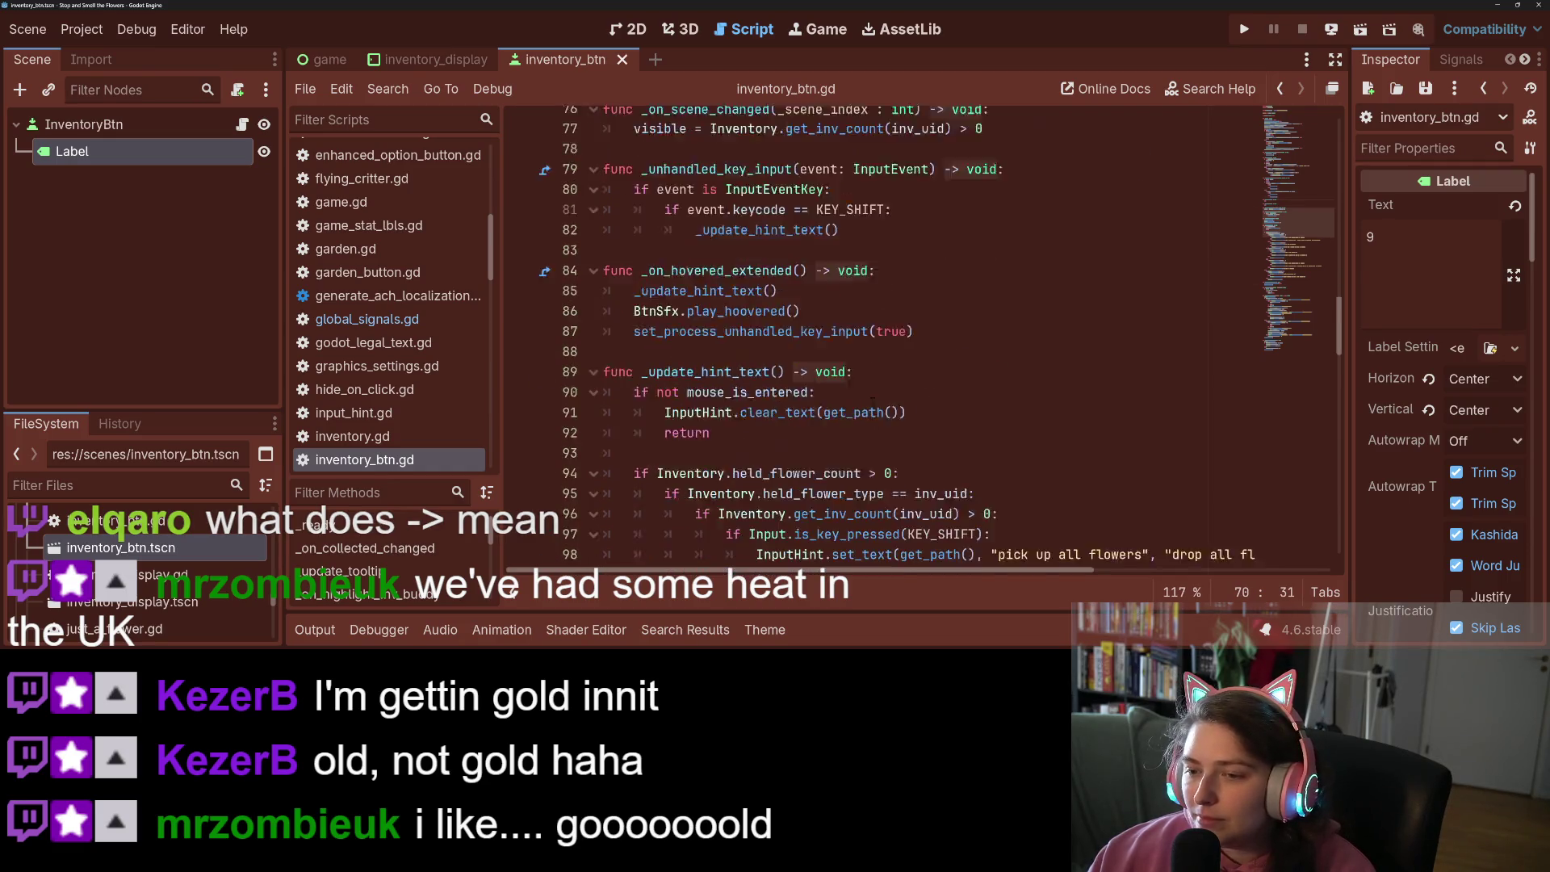
{"action": "scroll", "coordinate": [872, 396], "scroll_direction": "down", "scroll_amount": 15}
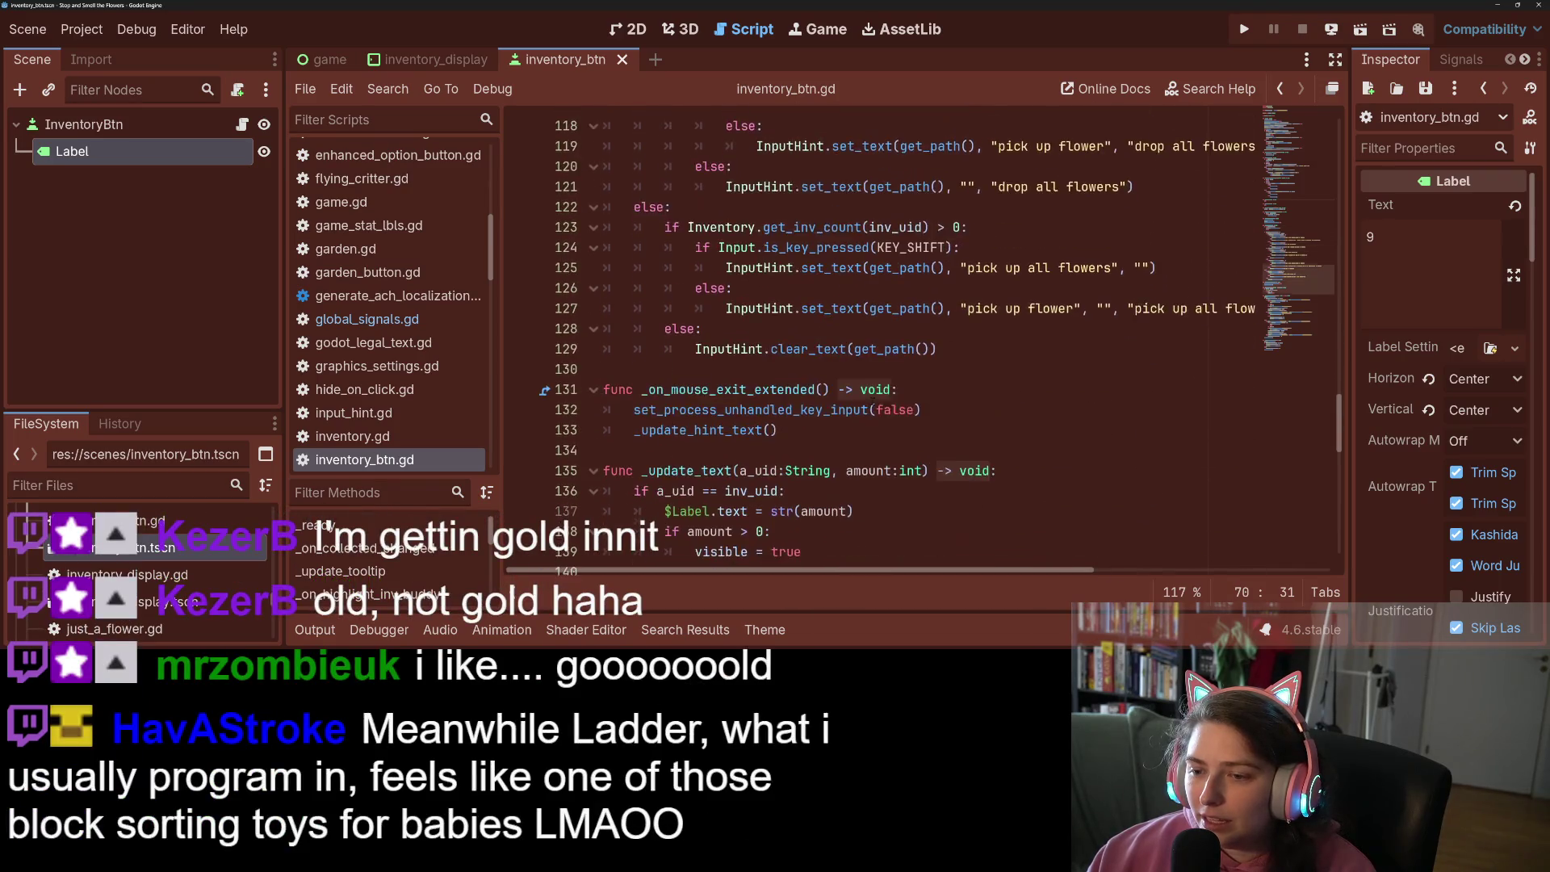
{"action": "scroll", "coordinate": [874, 396], "scroll_direction": "down", "scroll_amount": 4}
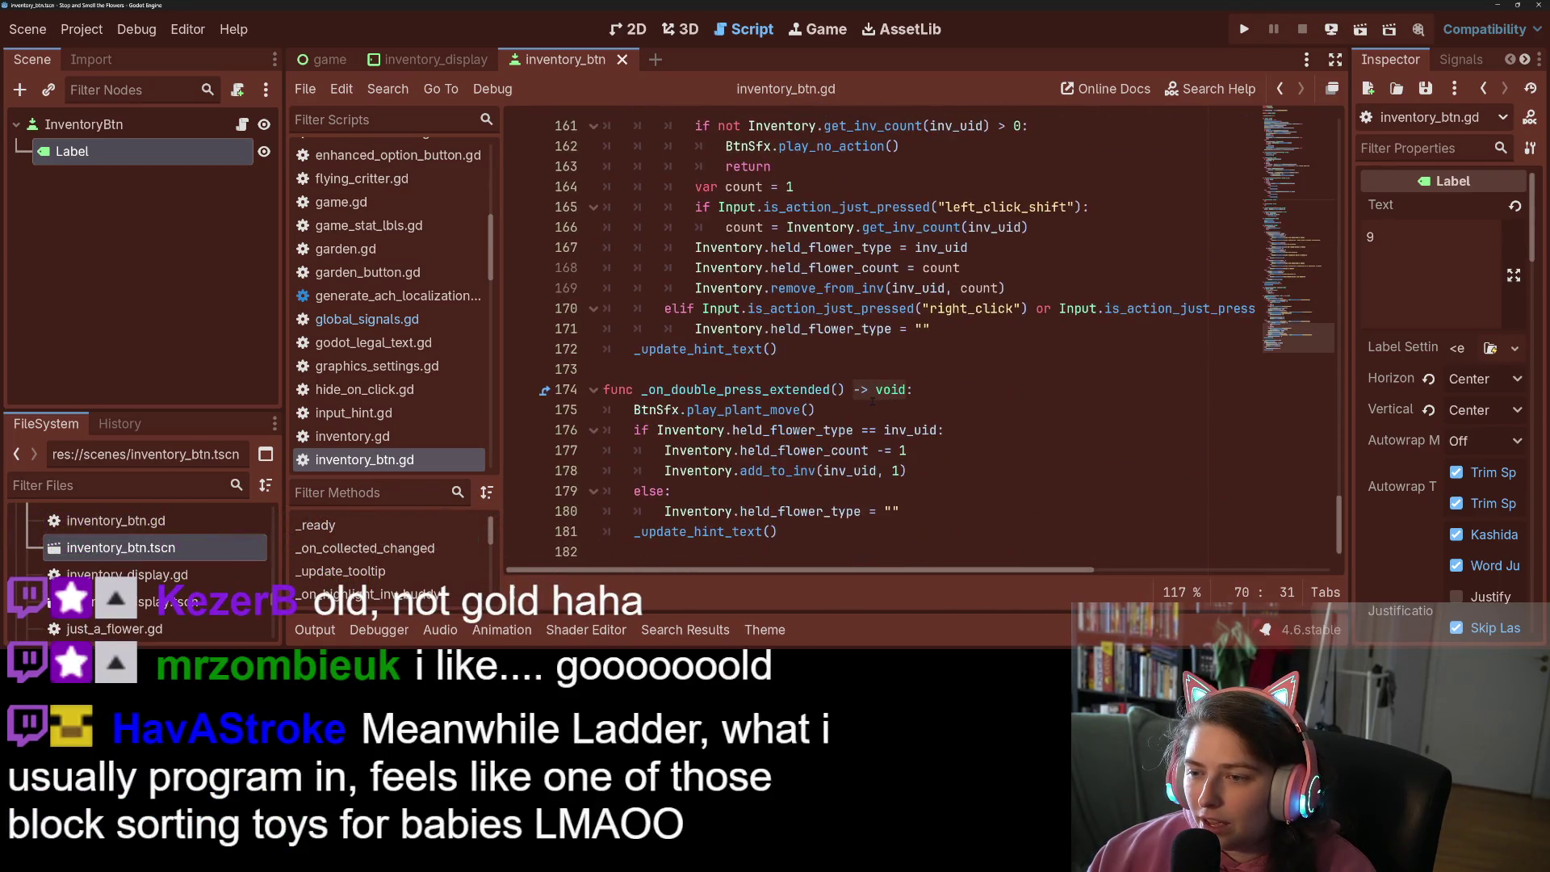
{"action": "scroll", "coordinate": [872, 401], "scroll_direction": "up", "scroll_amount": 20}
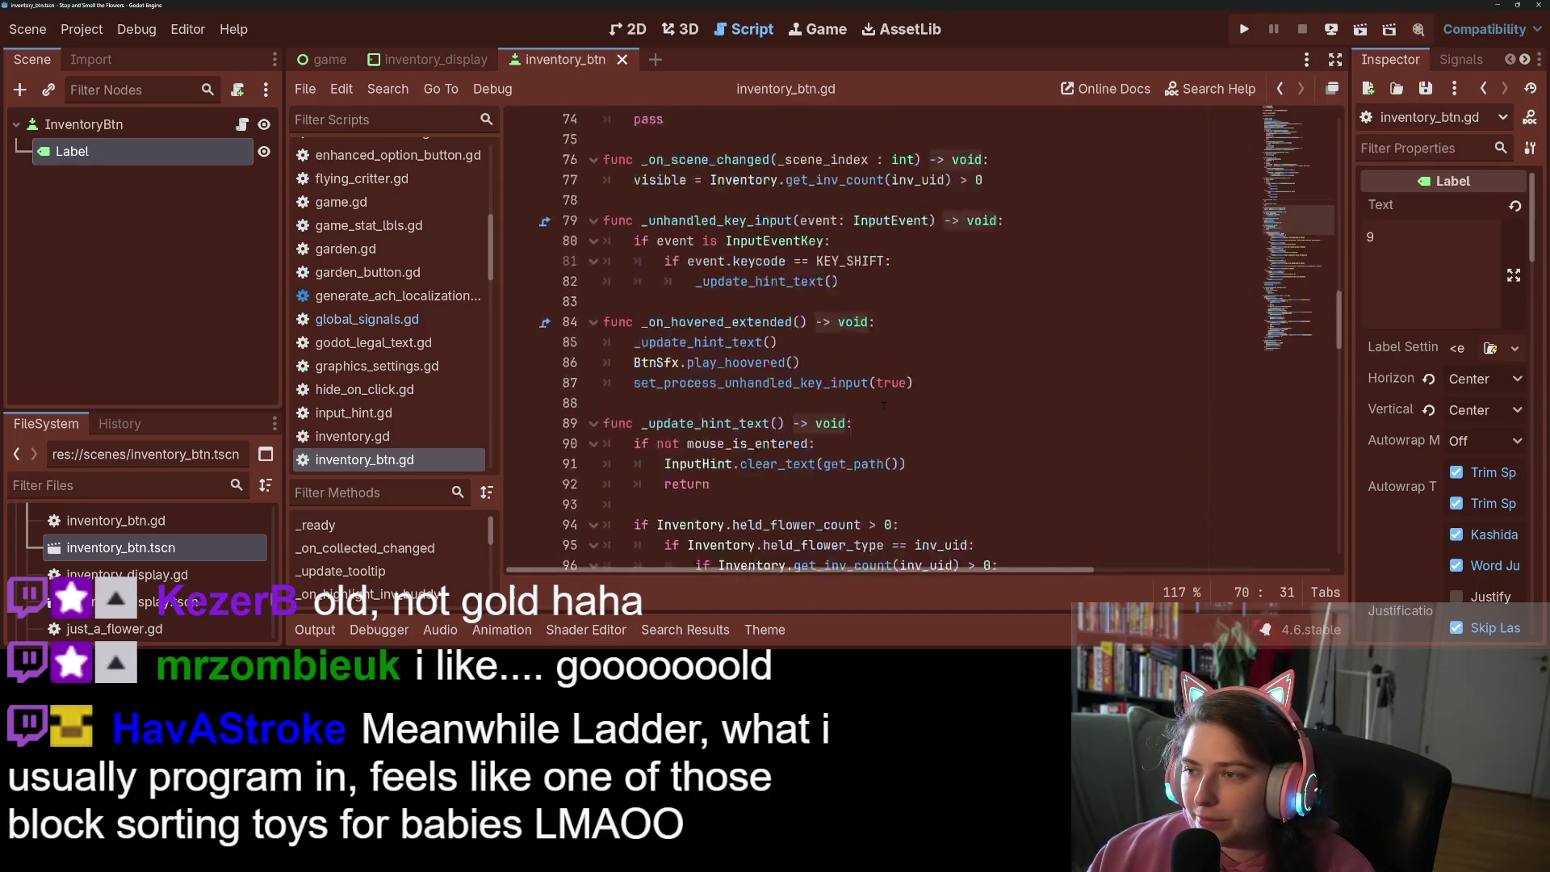
{"action": "scroll", "coordinate": [884, 405], "scroll_direction": "up", "scroll_amount": 11}
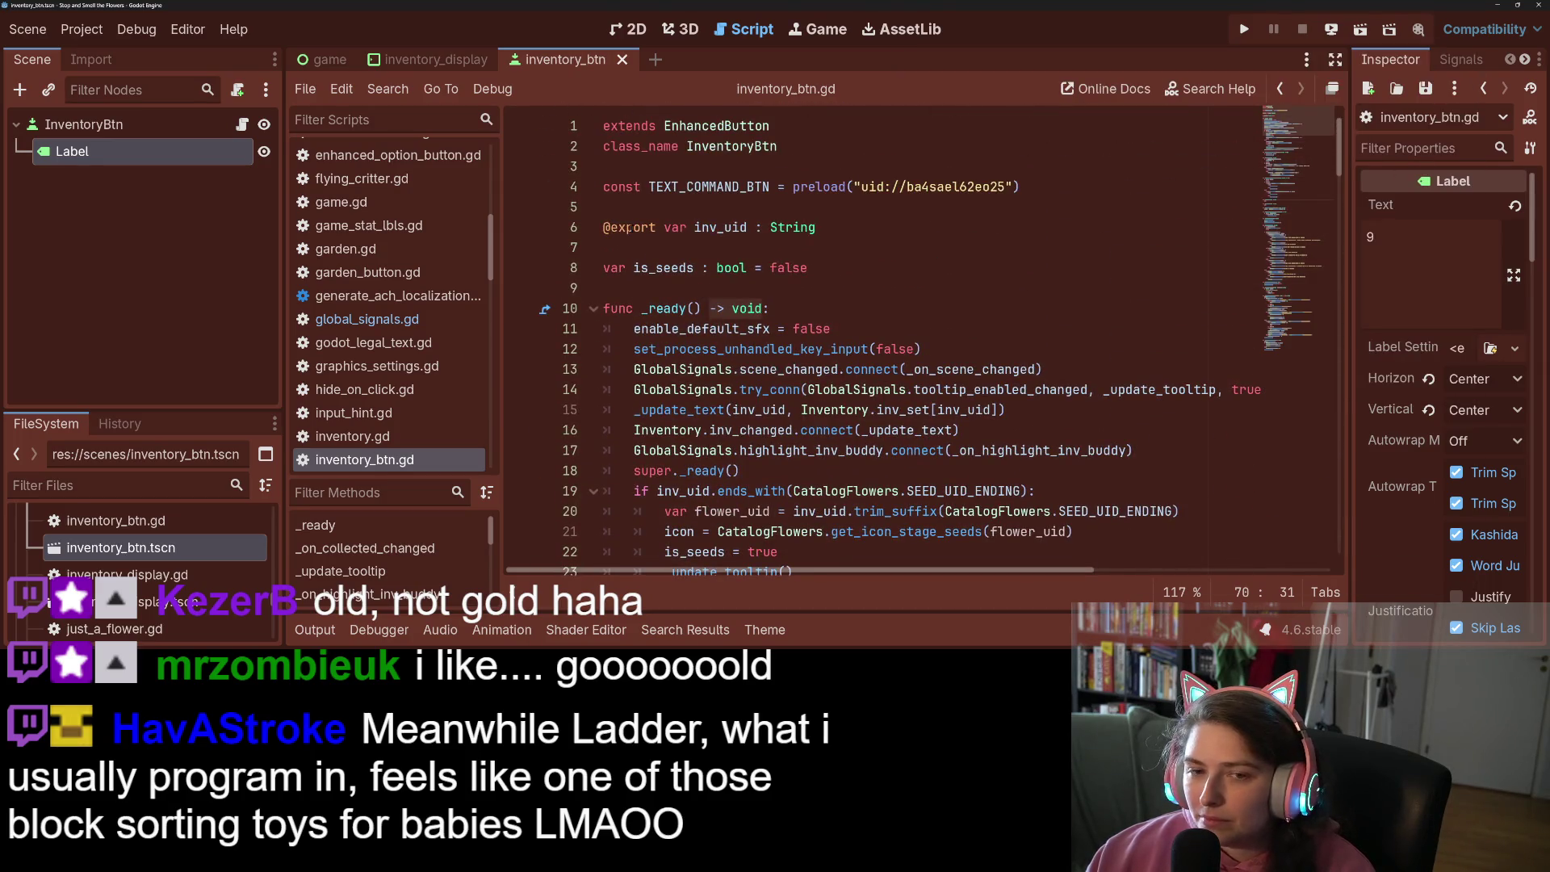
{"action": "left_click", "coordinate": [376, 272]}
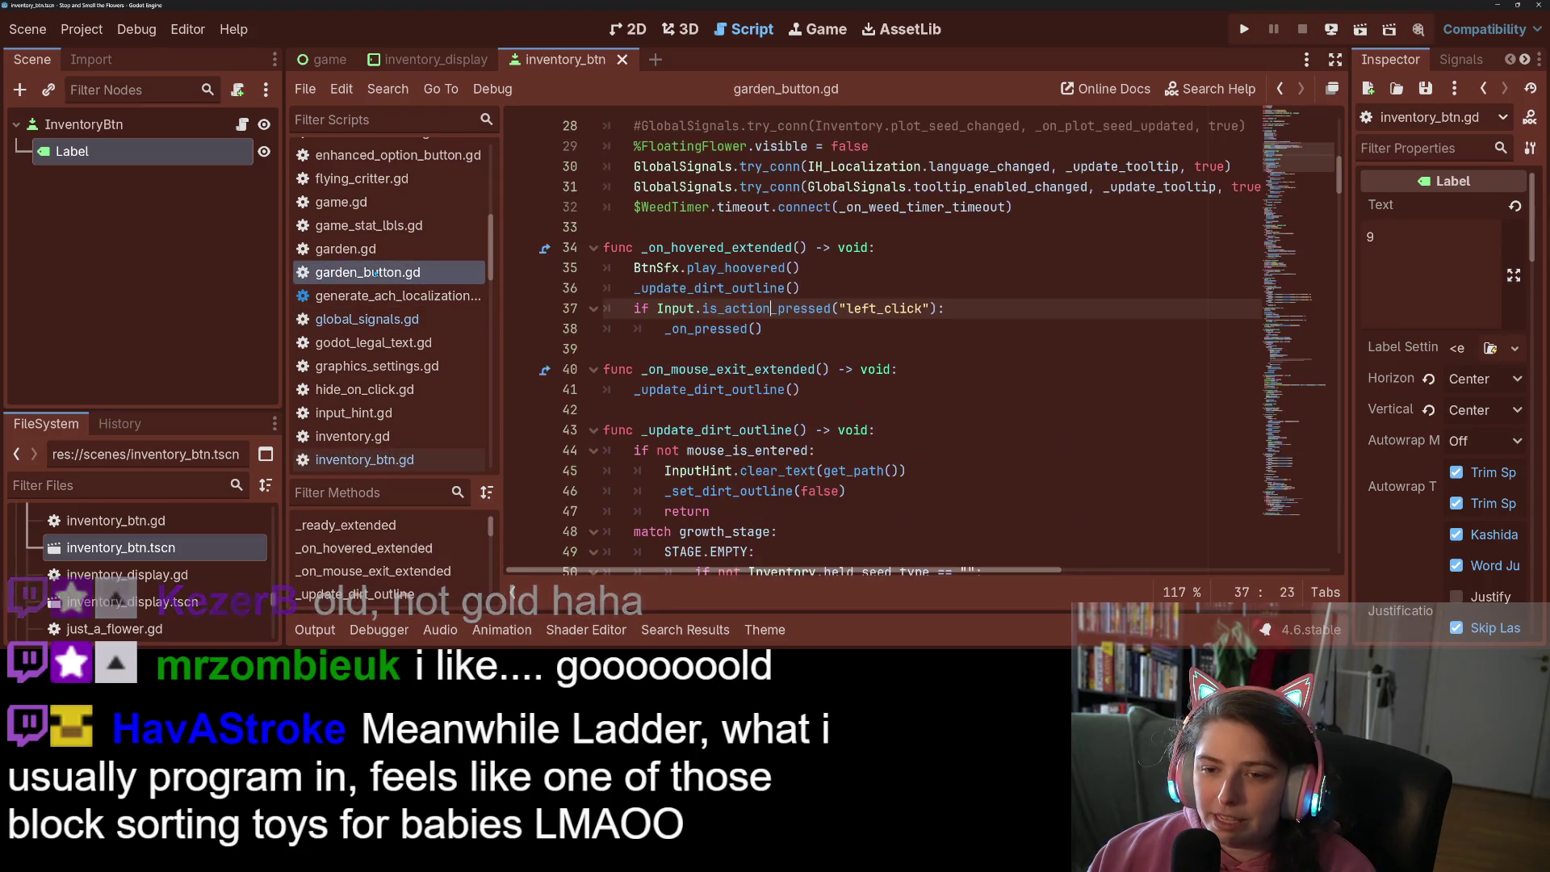
Open game.gd and scroll through its code
{"action": "left_click", "coordinate": [378, 205]}
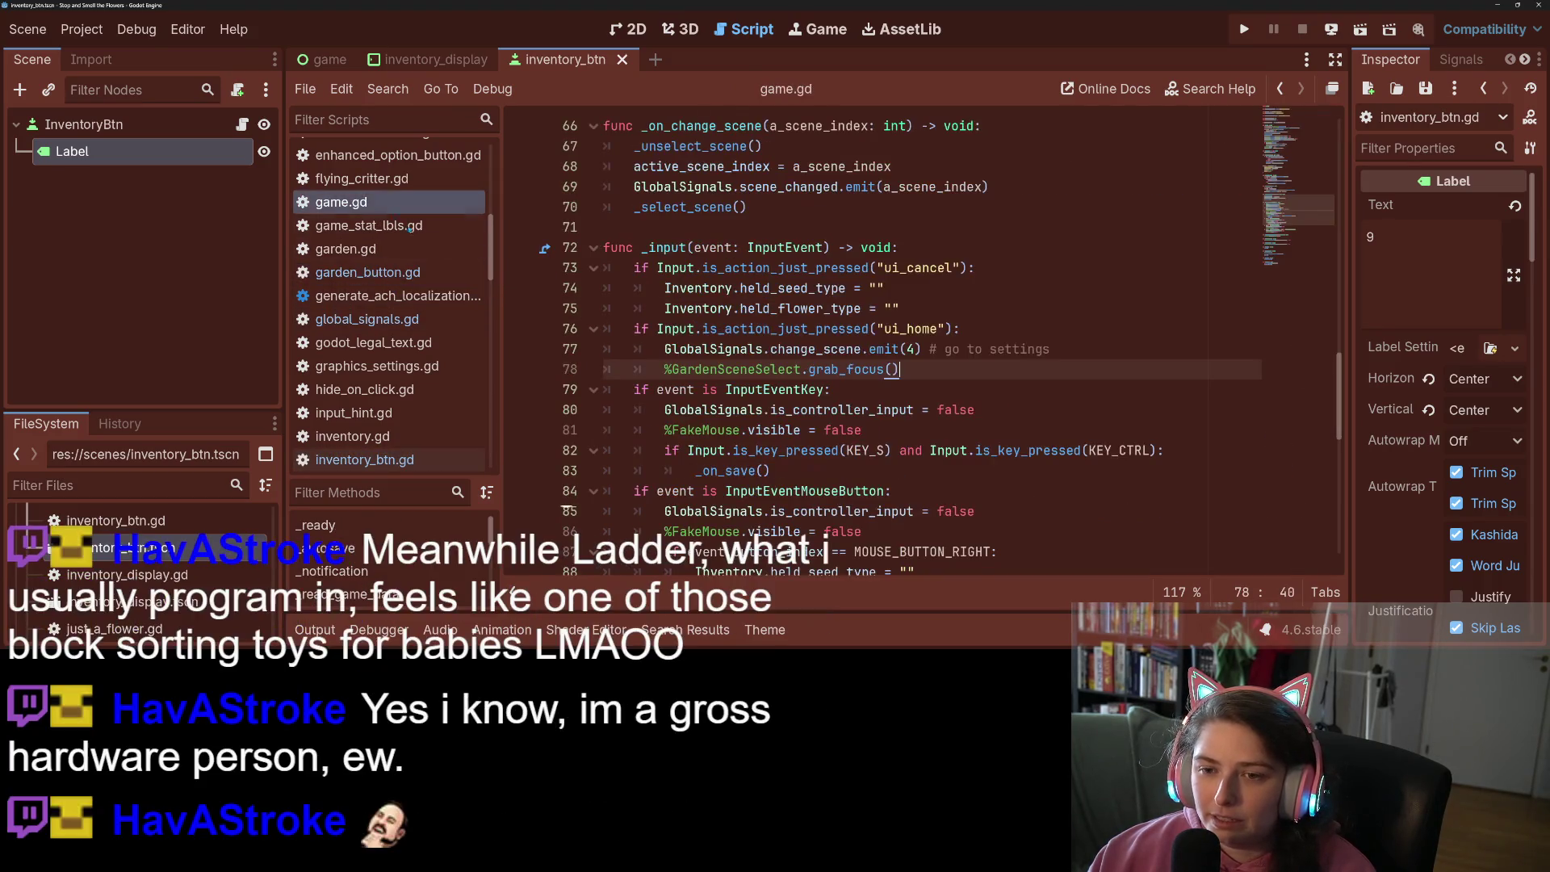
{"action": "scroll", "coordinate": [908, 404], "scroll_direction": "down", "scroll_amount": 5}
{"action": "scroll", "coordinate": [908, 500], "scroll_direction": "down", "scroll_amount": 4}
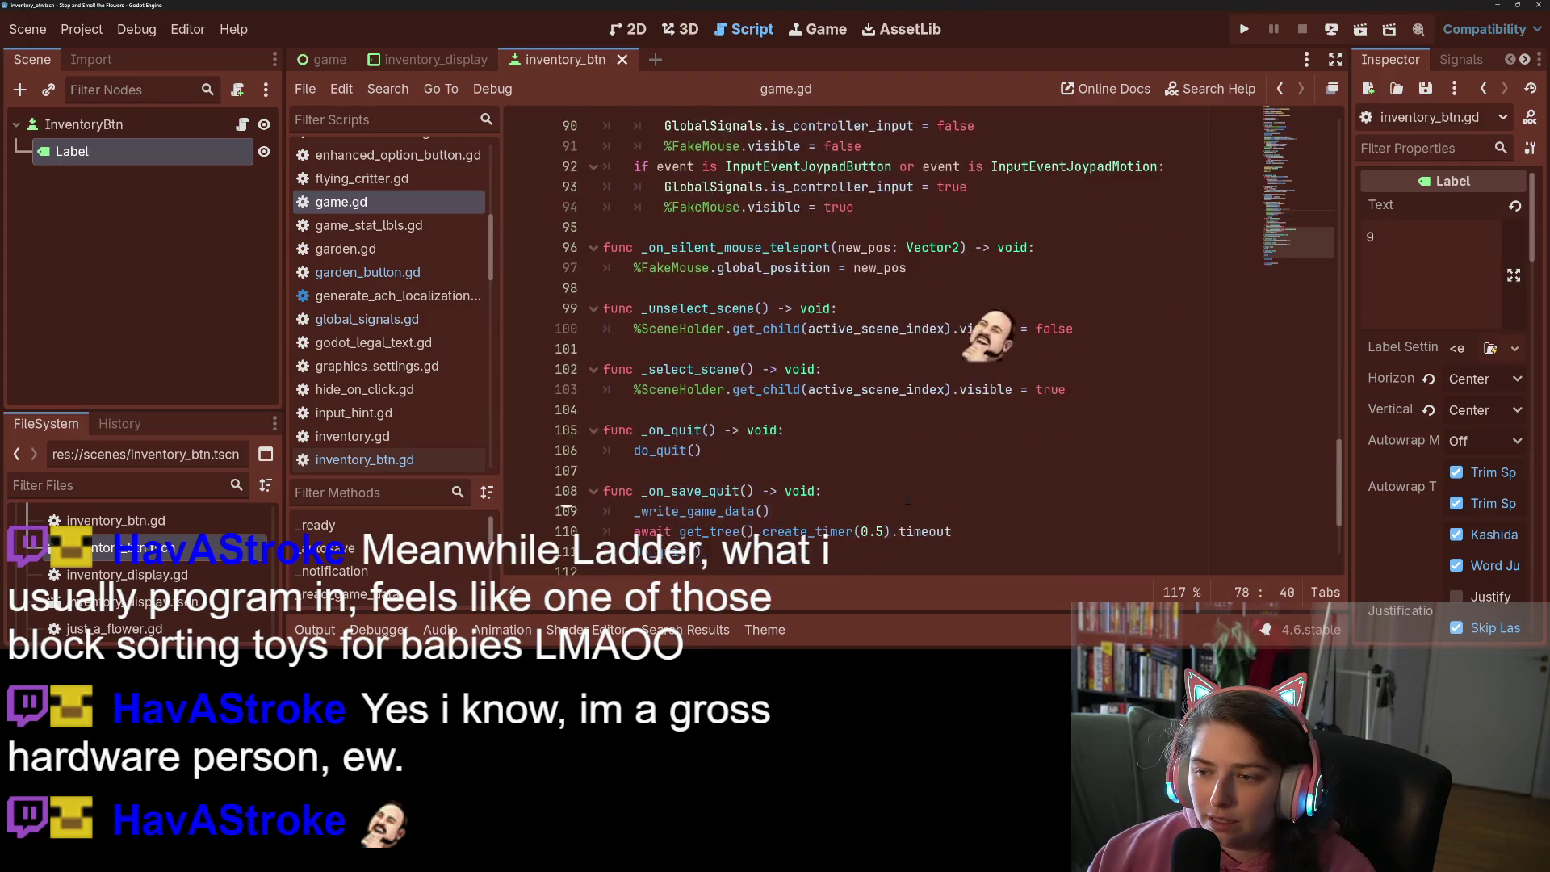
{"action": "scroll", "coordinate": [908, 500], "scroll_direction": "up", "scroll_amount": 19}
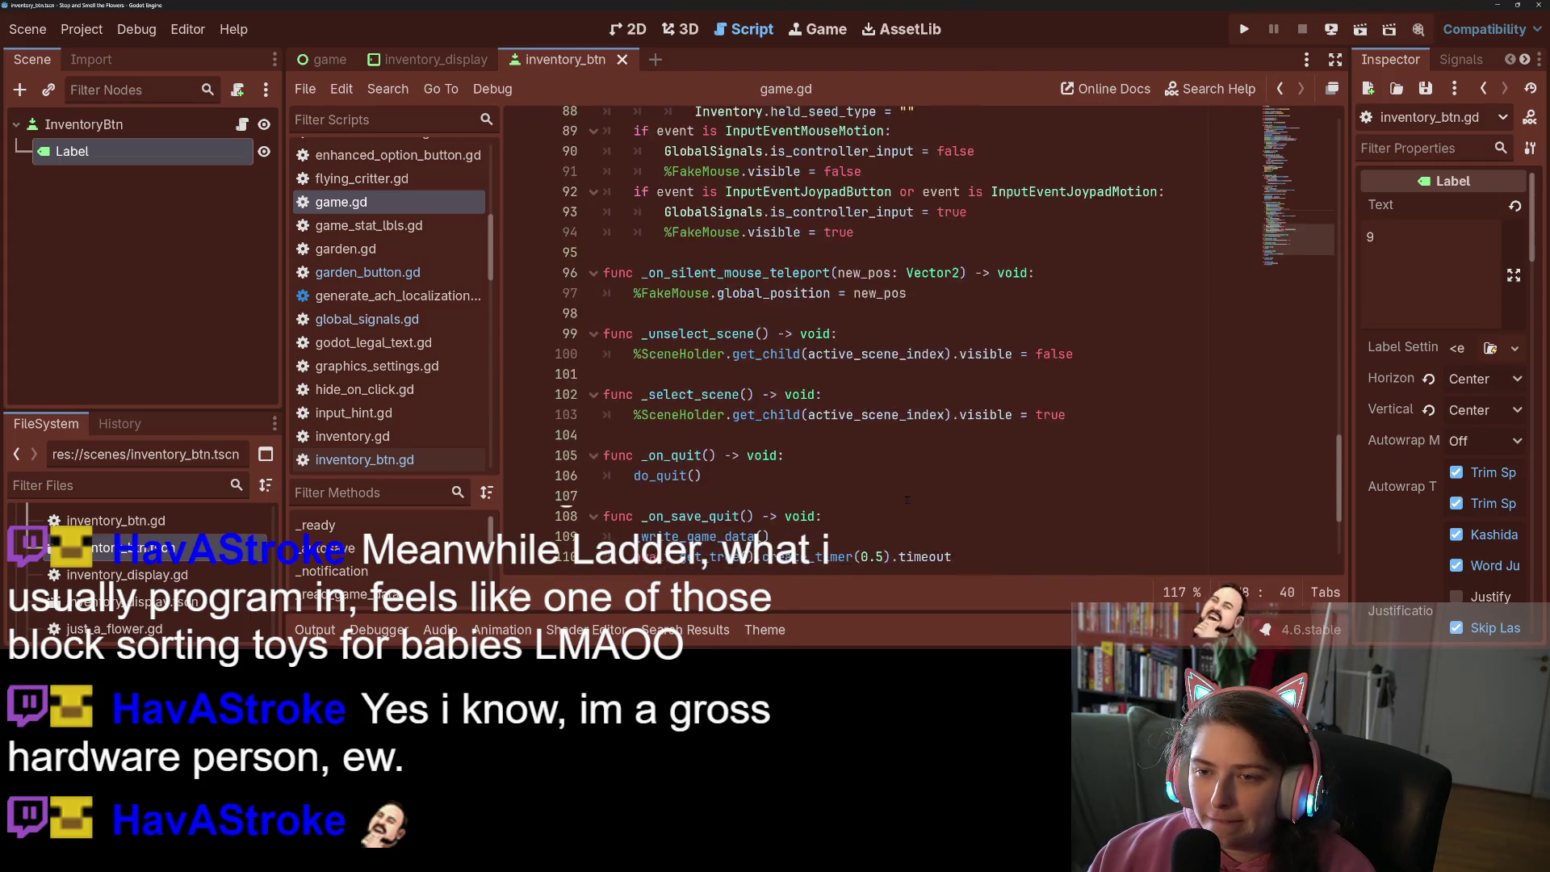
{"action": "scroll", "coordinate": [907, 499], "scroll_direction": "up", "scroll_amount": 11}
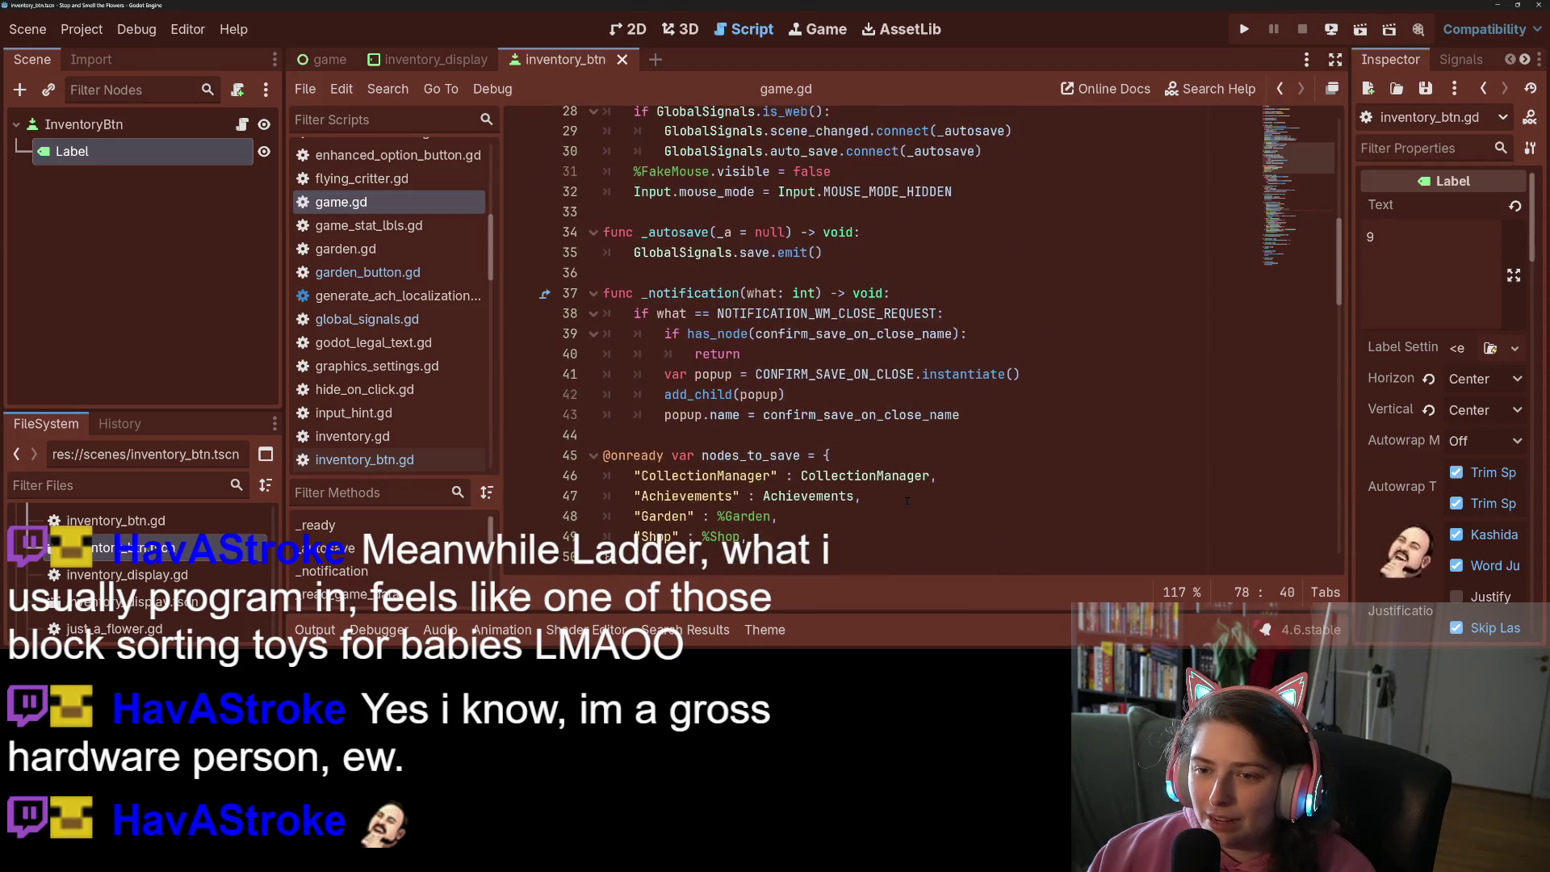
{"action": "scroll", "coordinate": [908, 501], "scroll_direction": "up", "scroll_amount": 2}
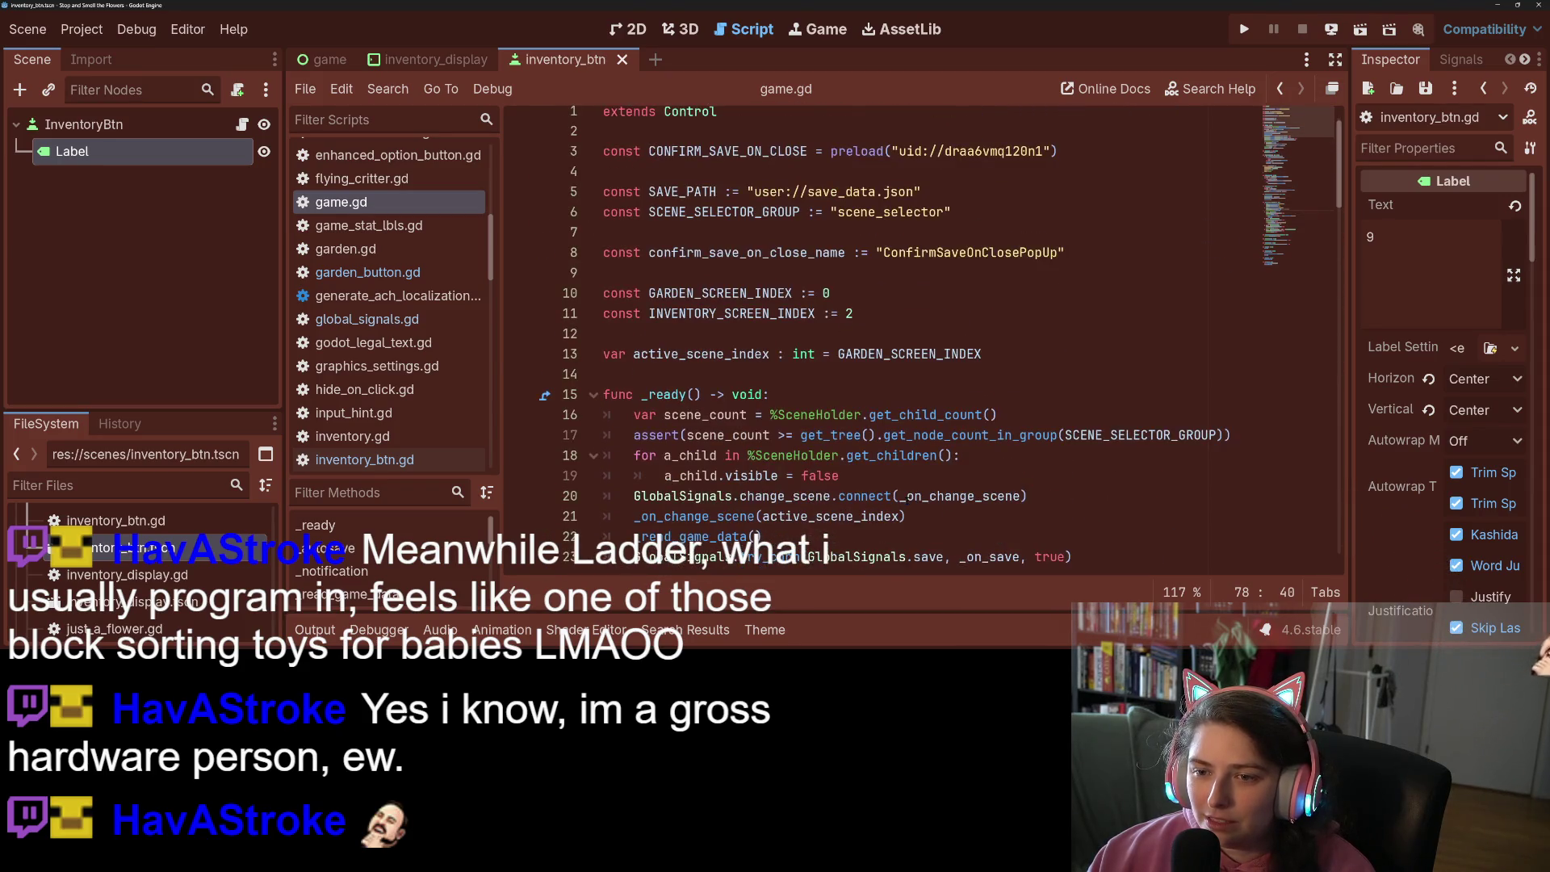
{"action": "scroll", "coordinate": [908, 500], "scroll_direction": "down", "scroll_amount": 6}
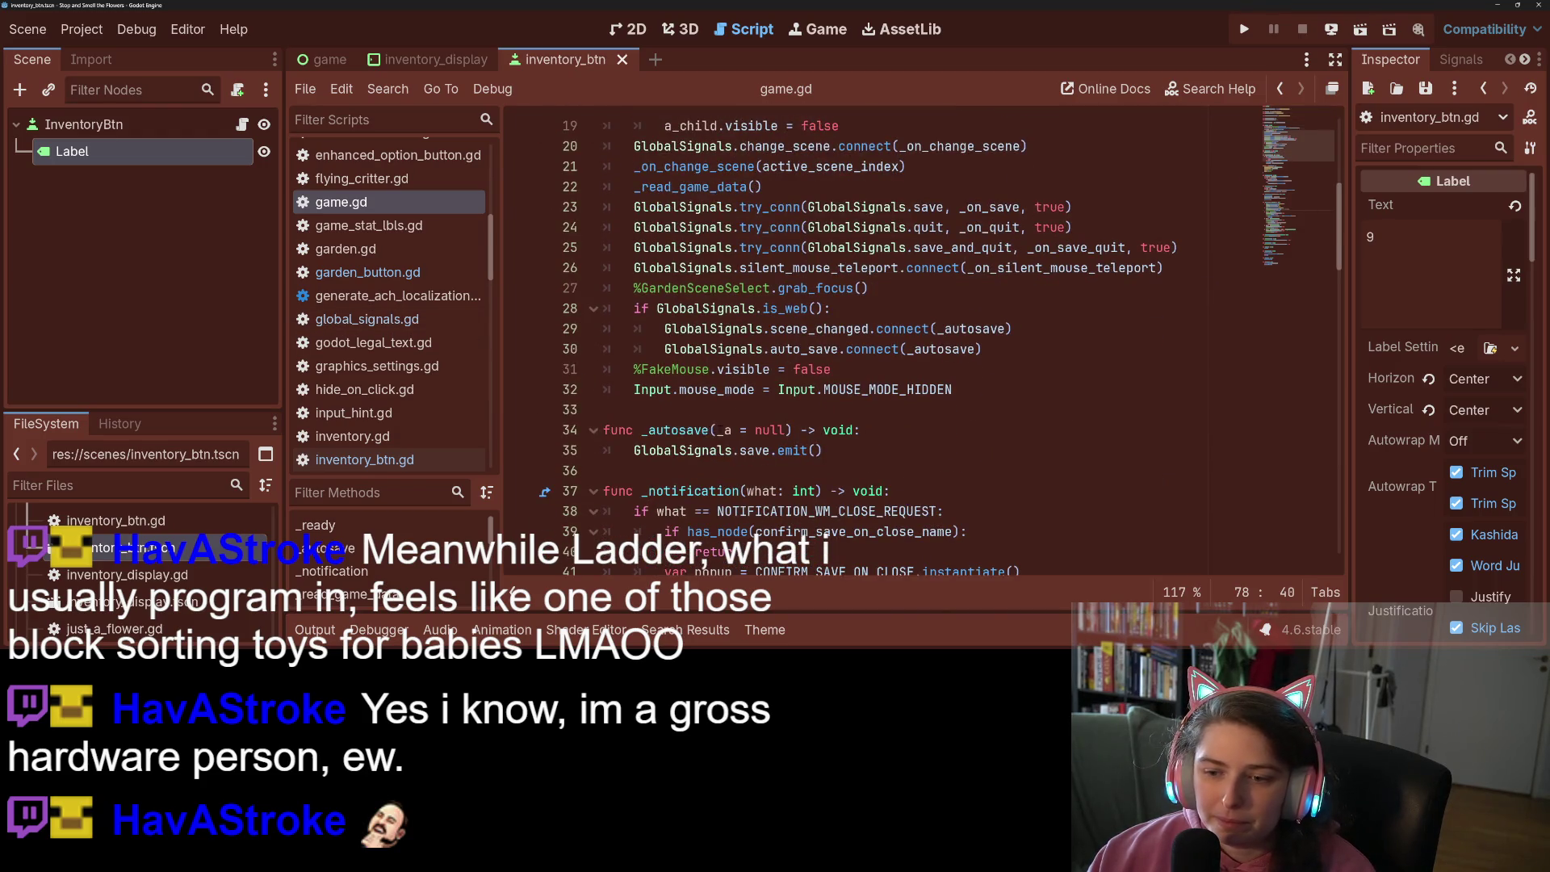
{"action": "scroll", "coordinate": [907, 429], "scroll_direction": "down", "scroll_amount": 4}
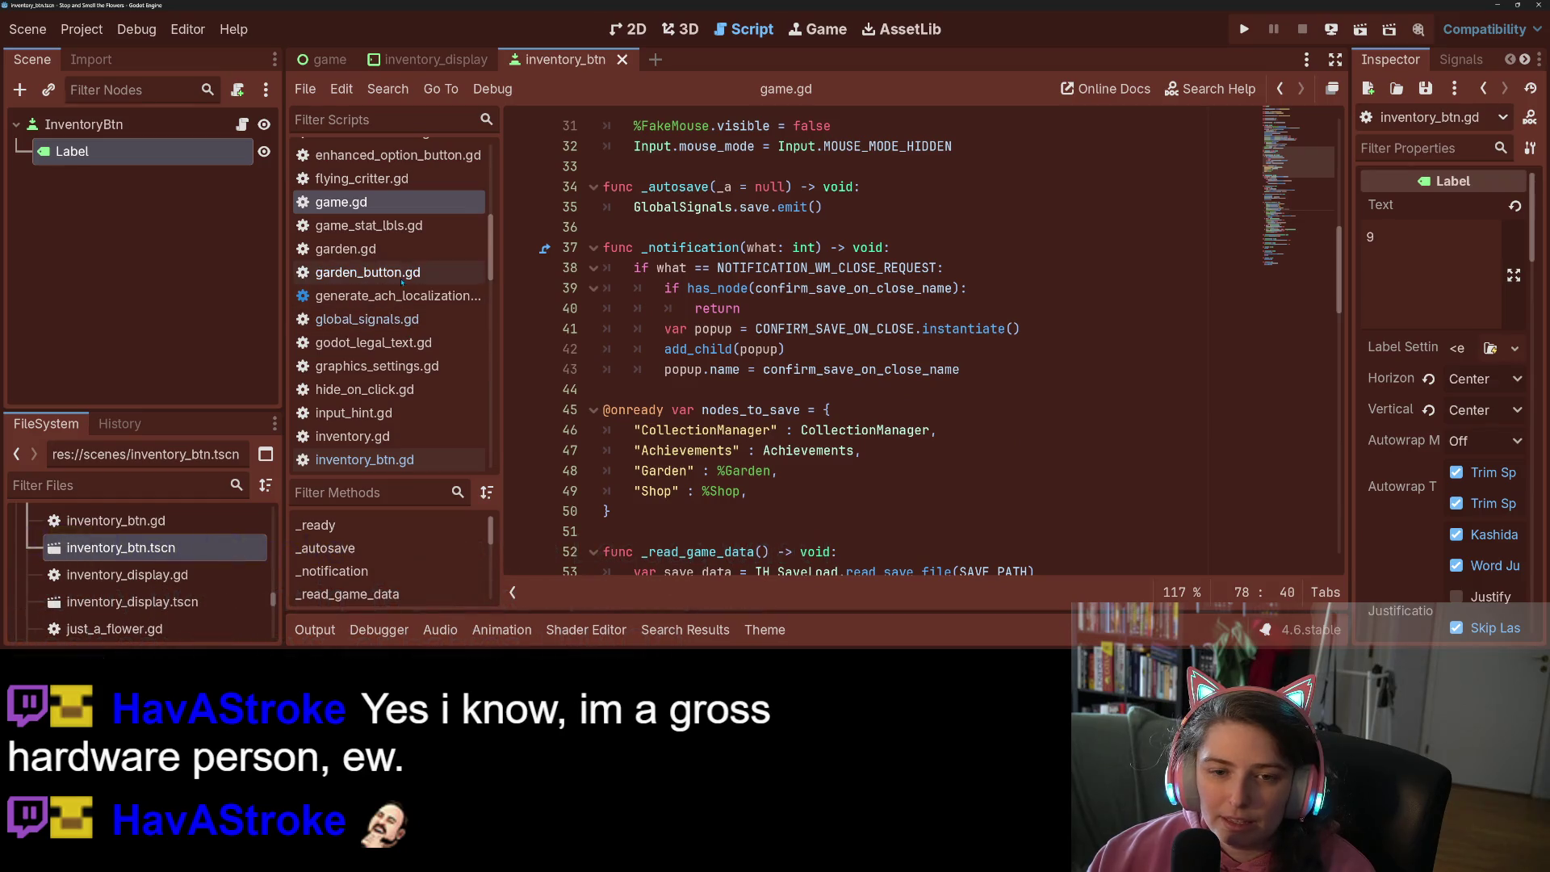
Inspect garden.gd's get_save_data and its Dictionary return type, then return to inventory_btn.gd
{"action": "left_click", "coordinate": [383, 250]}
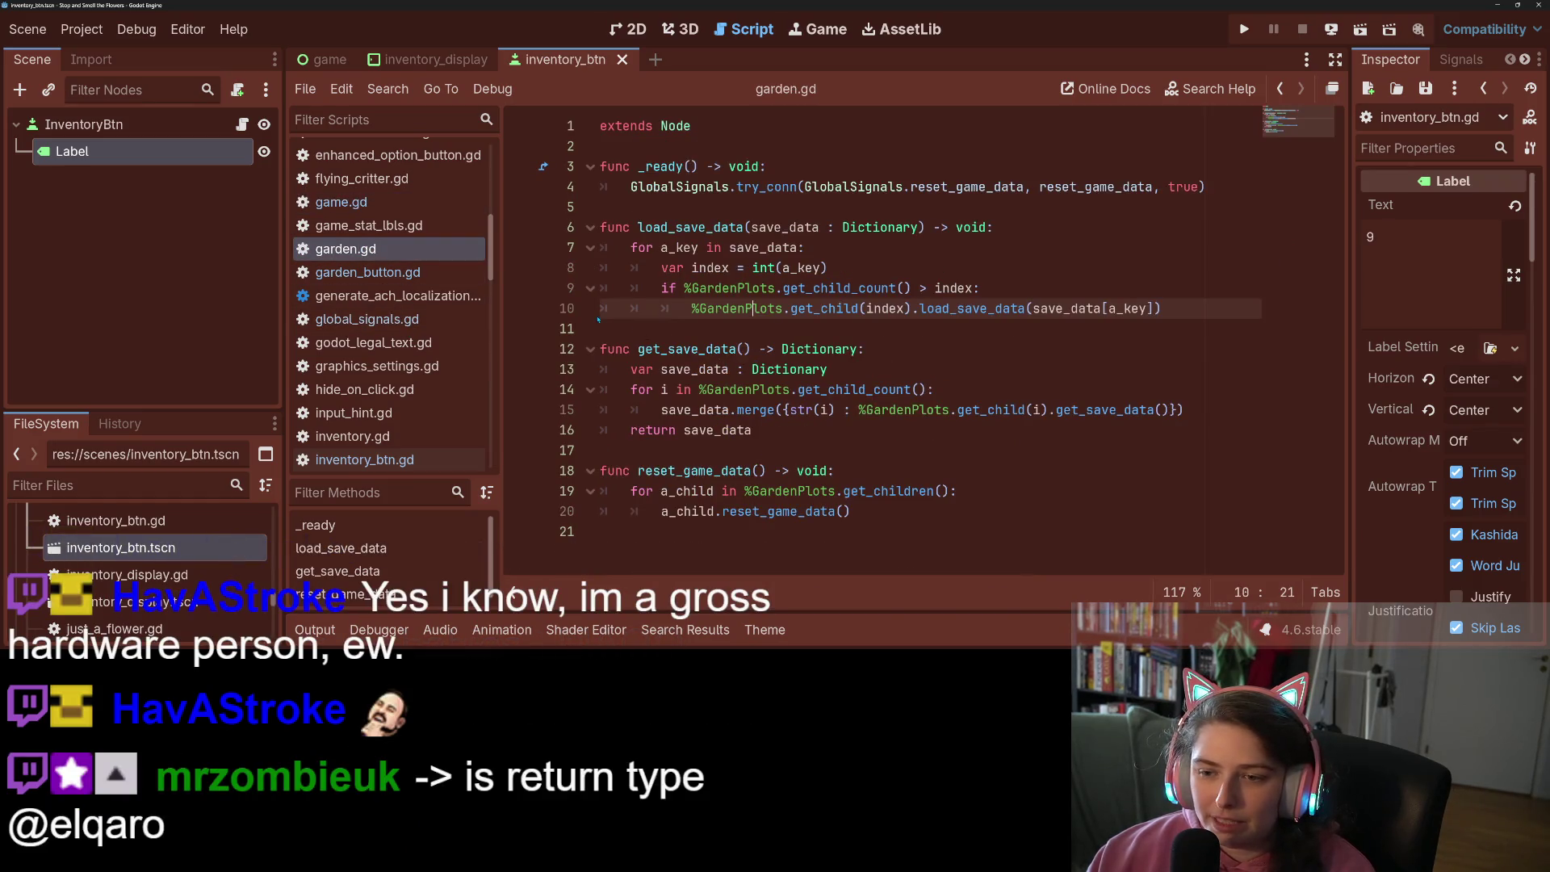
{"action": "double_click", "coordinate": [691, 348]}
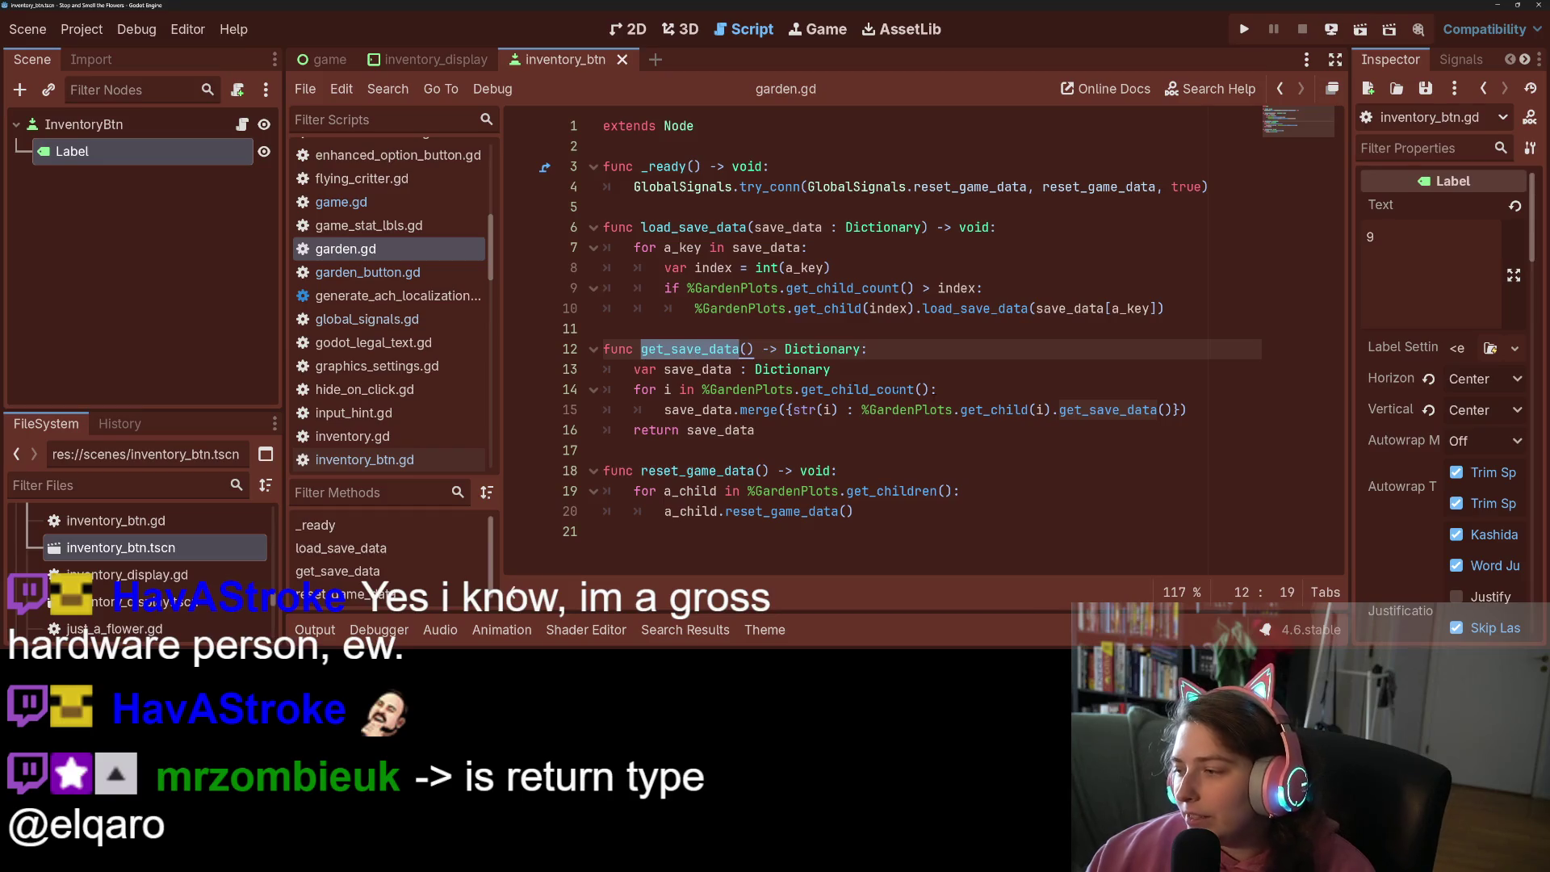
{"action": "mouse_move", "coordinate": [992, 406]}
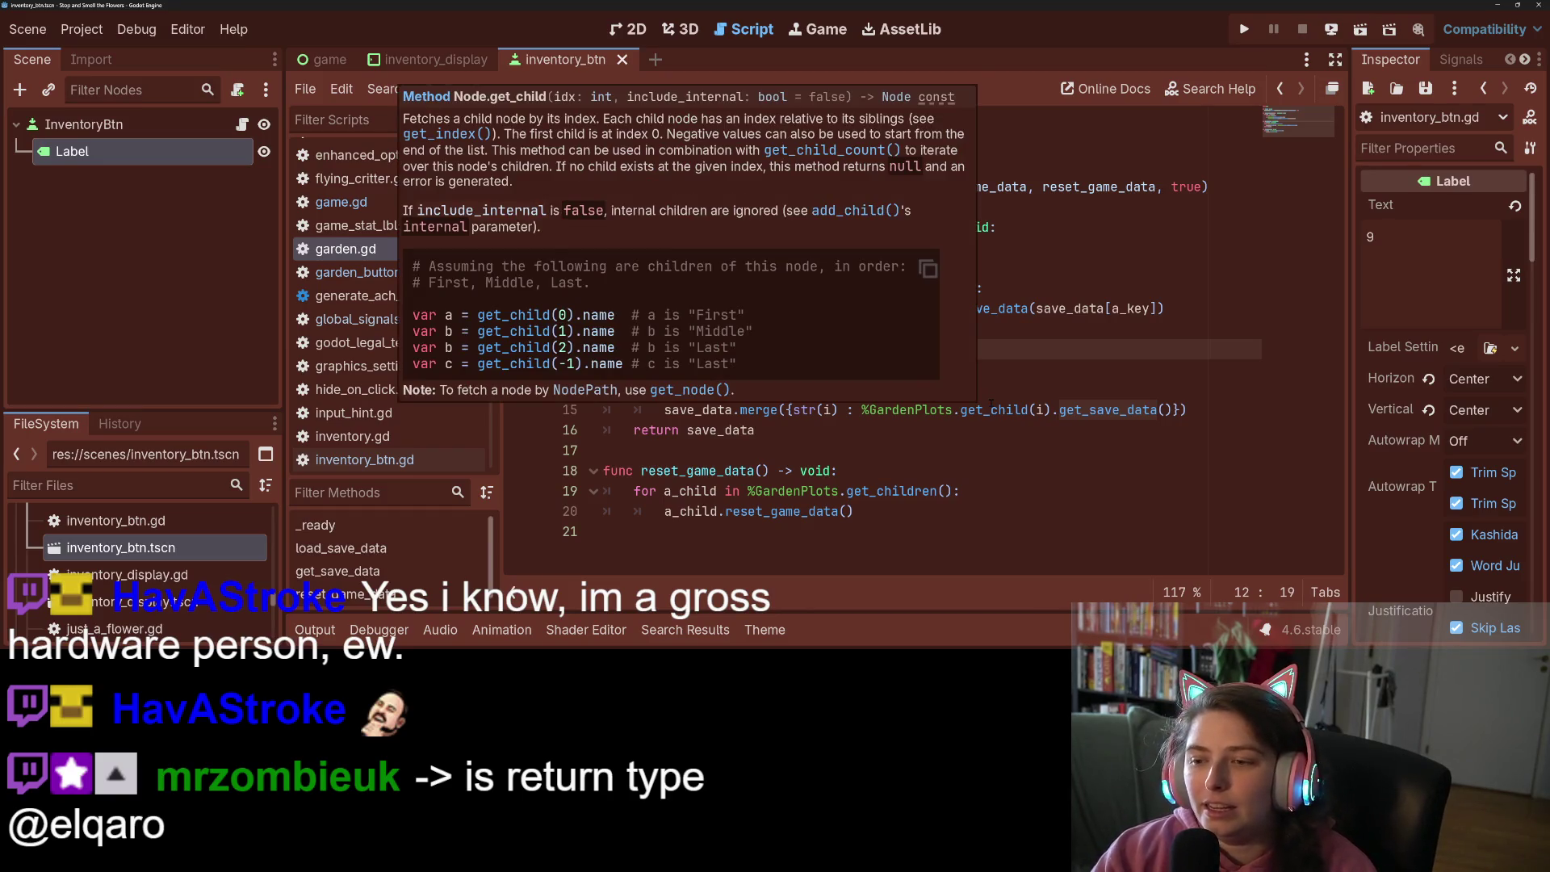
{"action": "left_click", "coordinate": [992, 409]}
{"action": "double_click", "coordinate": [824, 349]}
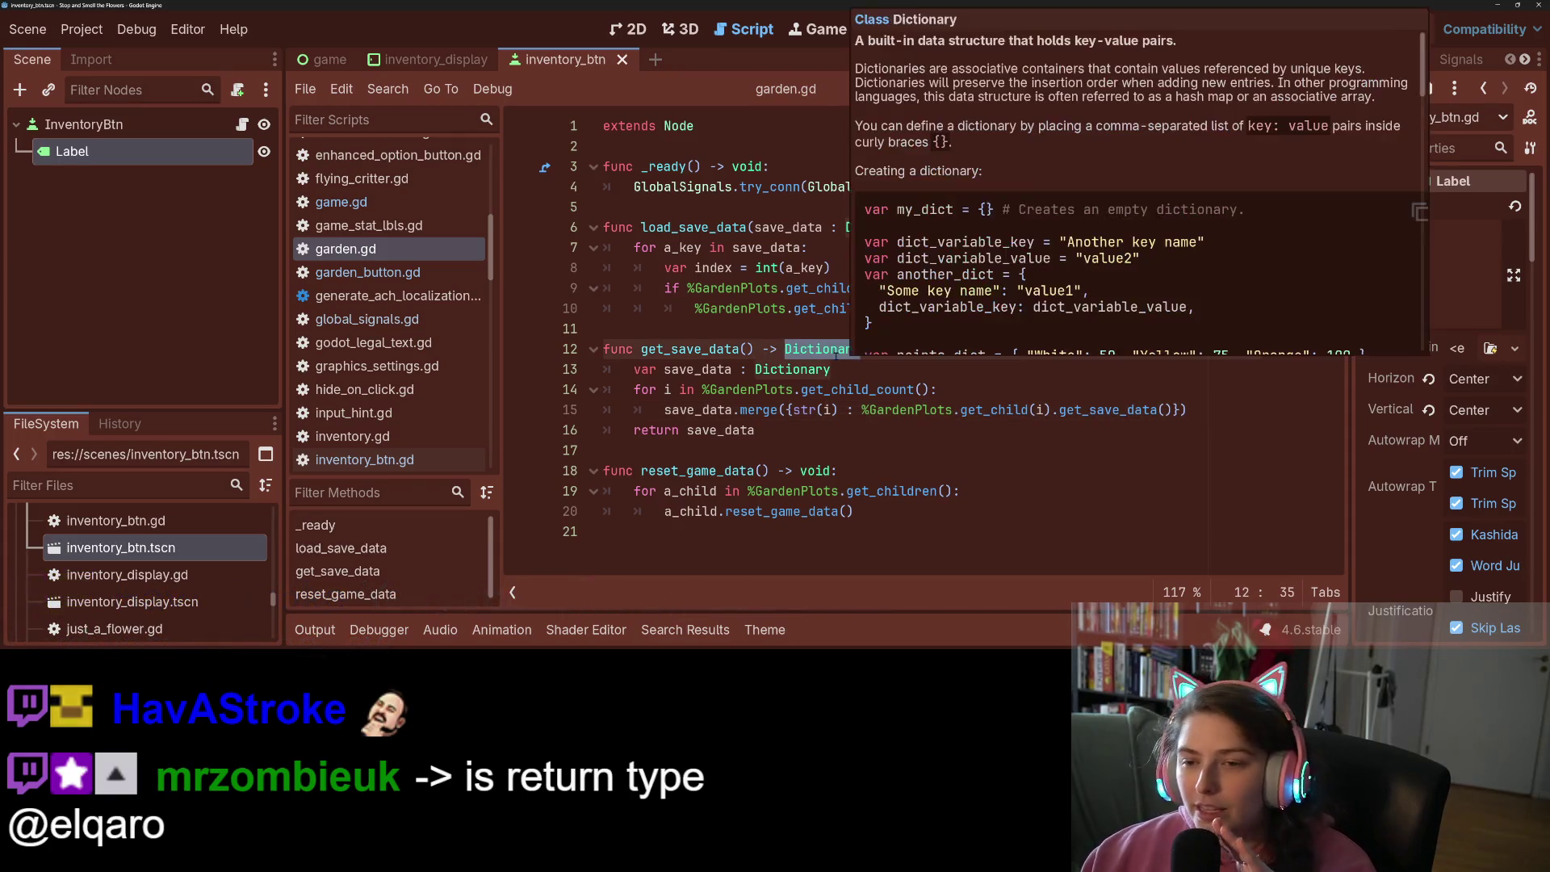
{"action": "left_click", "coordinate": [755, 350]}
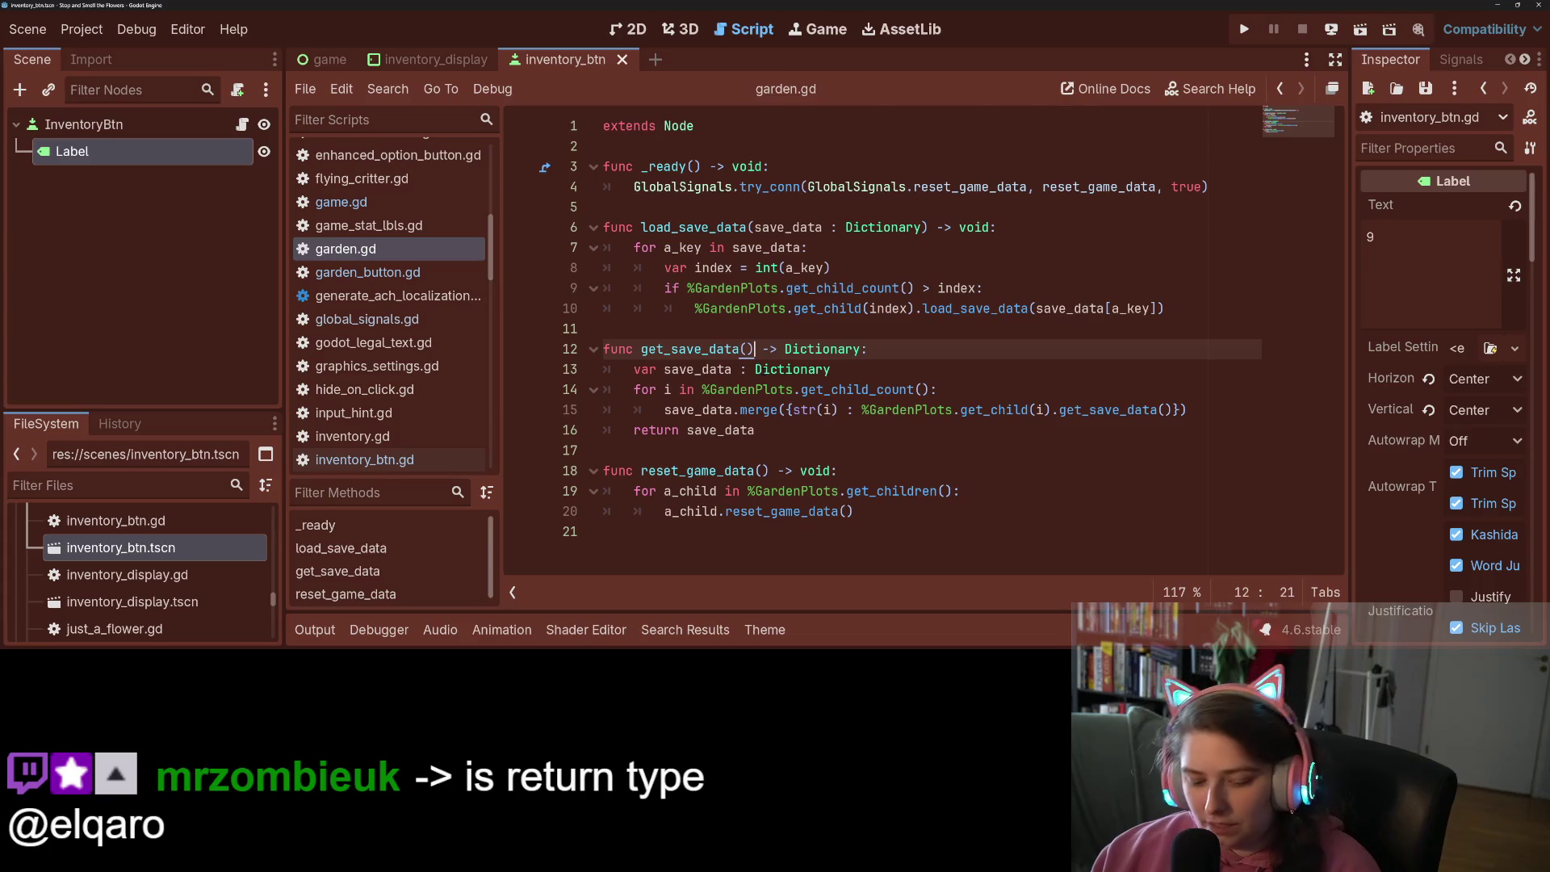
{"action": "left_click", "coordinate": [373, 461]}
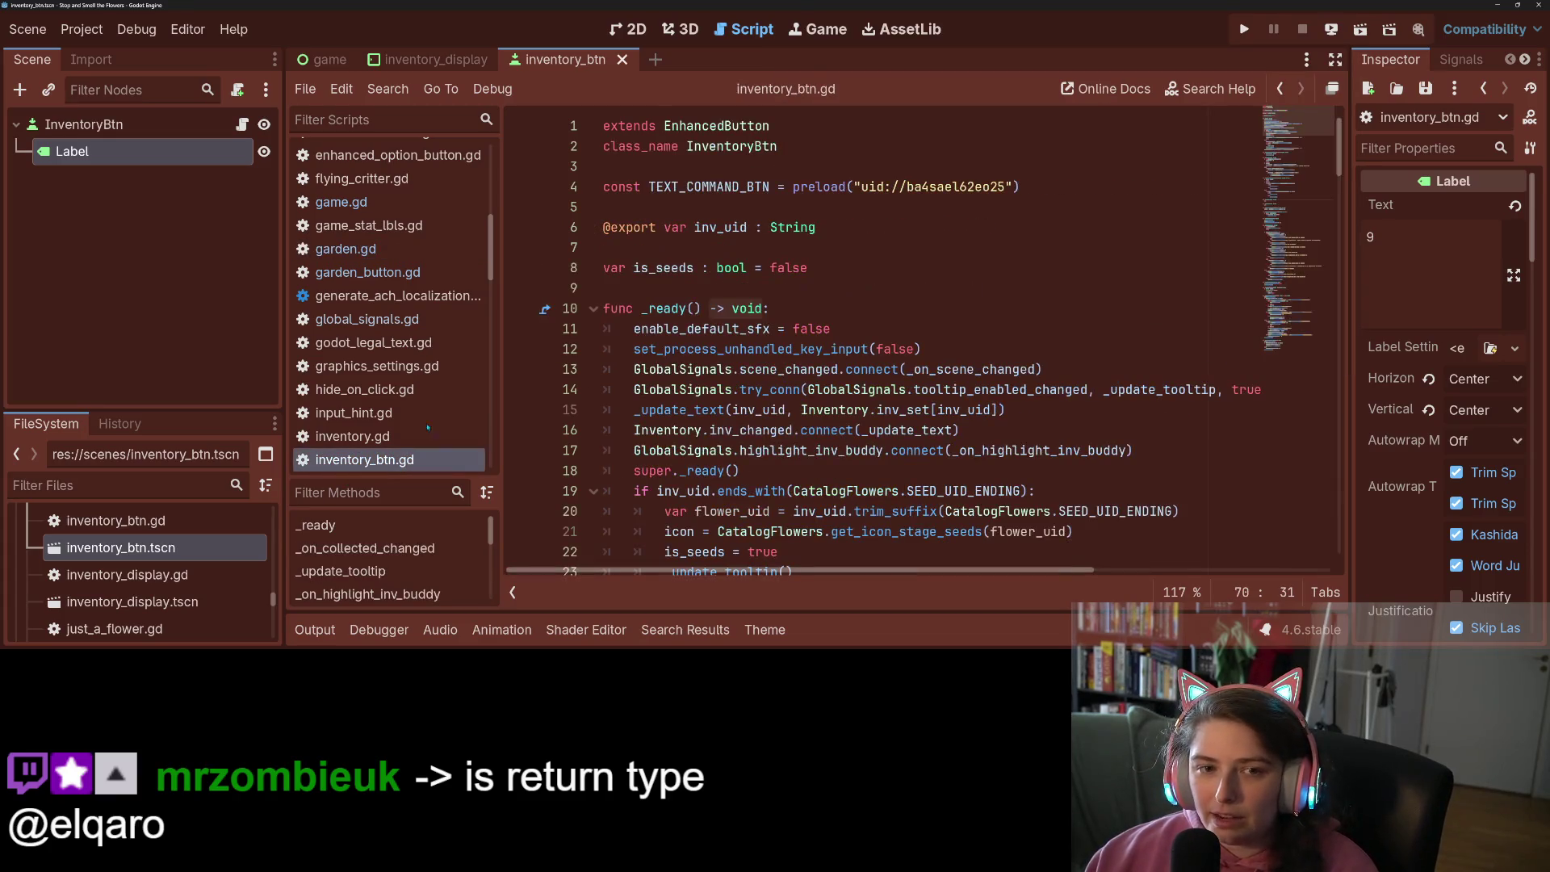
Read the set_process_unhandled_key_input docs in inventory_btn.gd, then save the InventoryBtn scene
{"action": "left_click", "coordinate": [782, 329]}
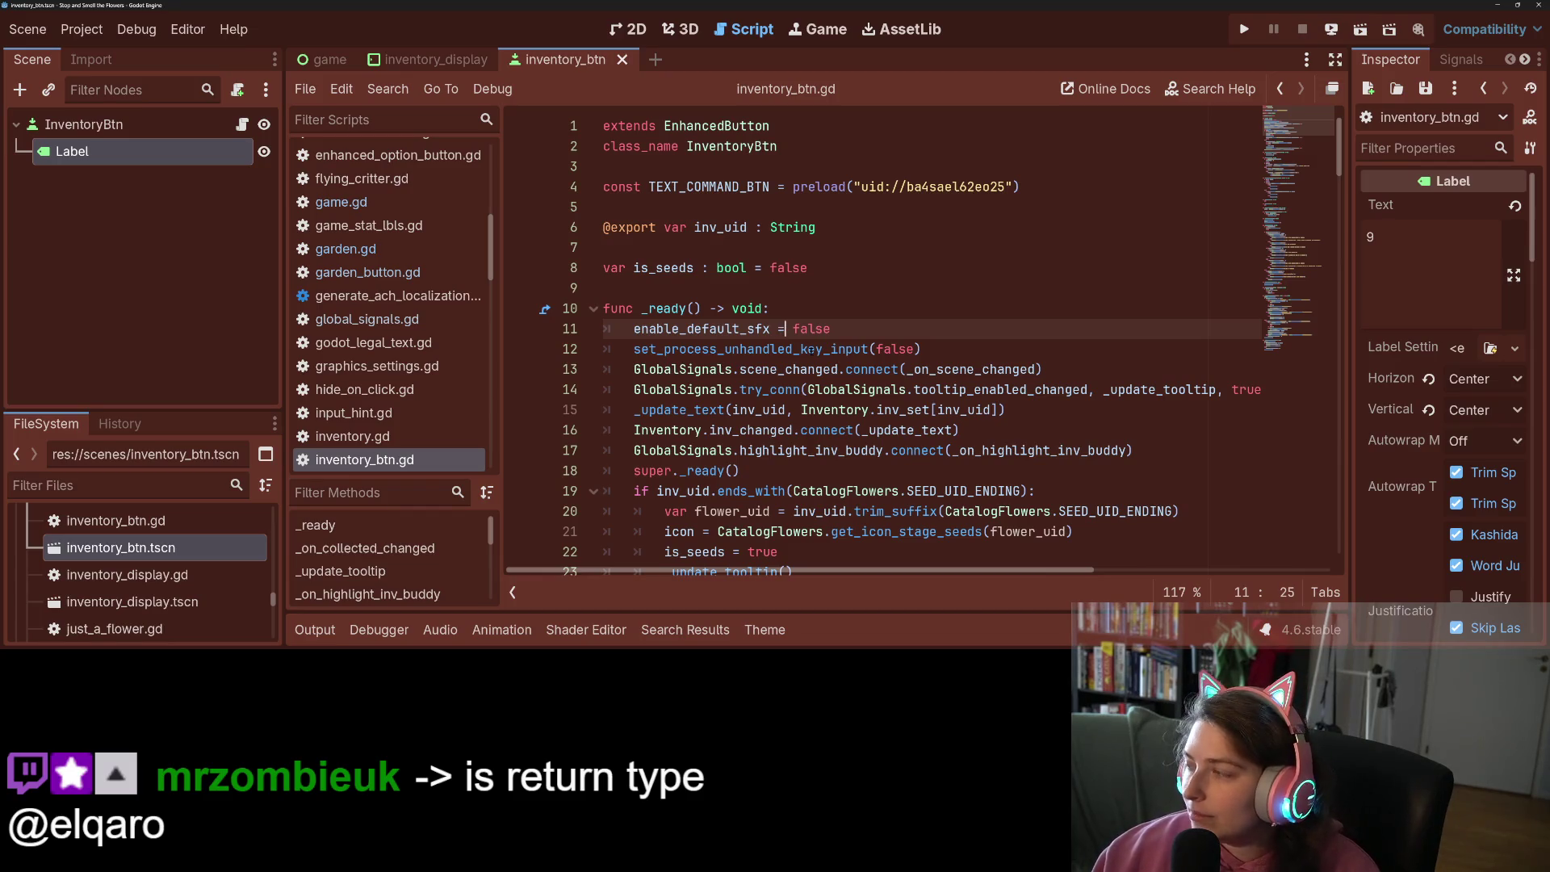
{"action": "mouse_move", "coordinate": [810, 349]}
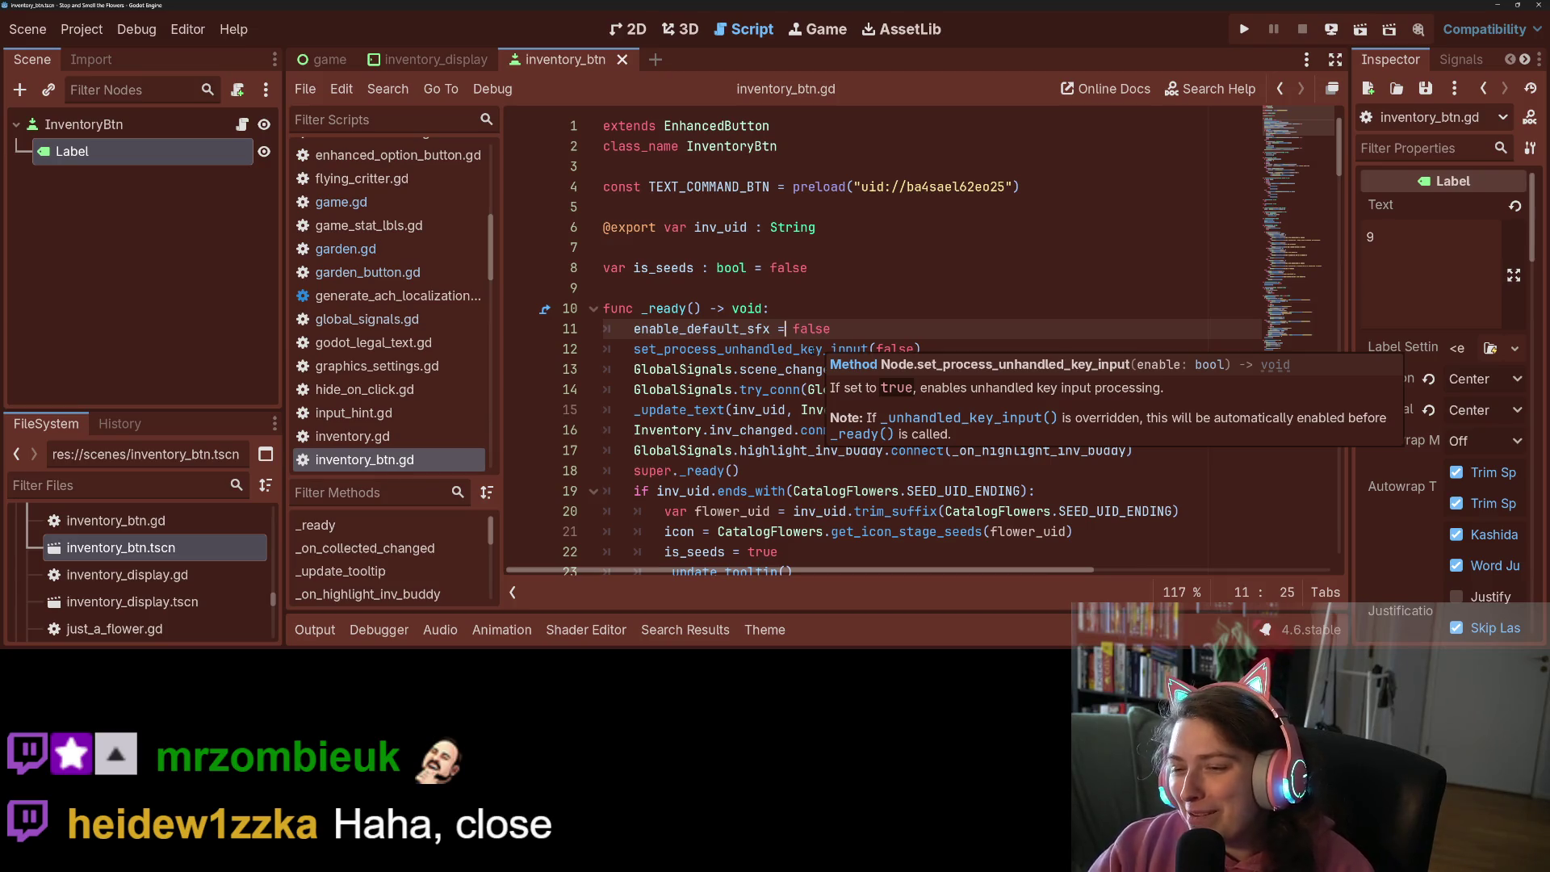
{"action": "left_click", "coordinate": [807, 348]}
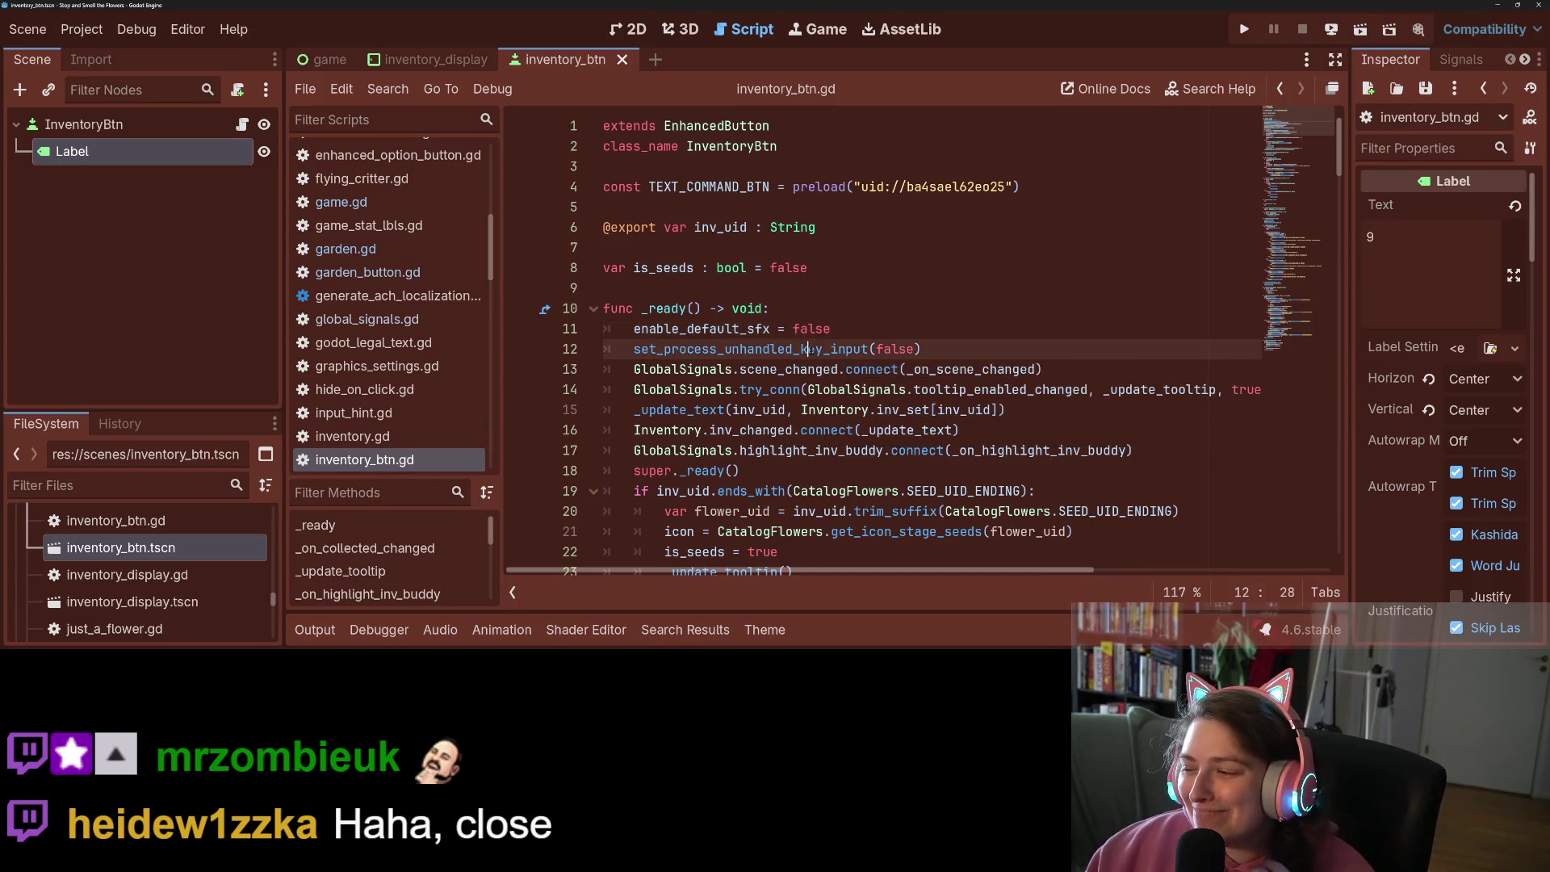
{"action": "scroll", "coordinate": [819, 339], "scroll_direction": "down", "scroll_amount": 10}
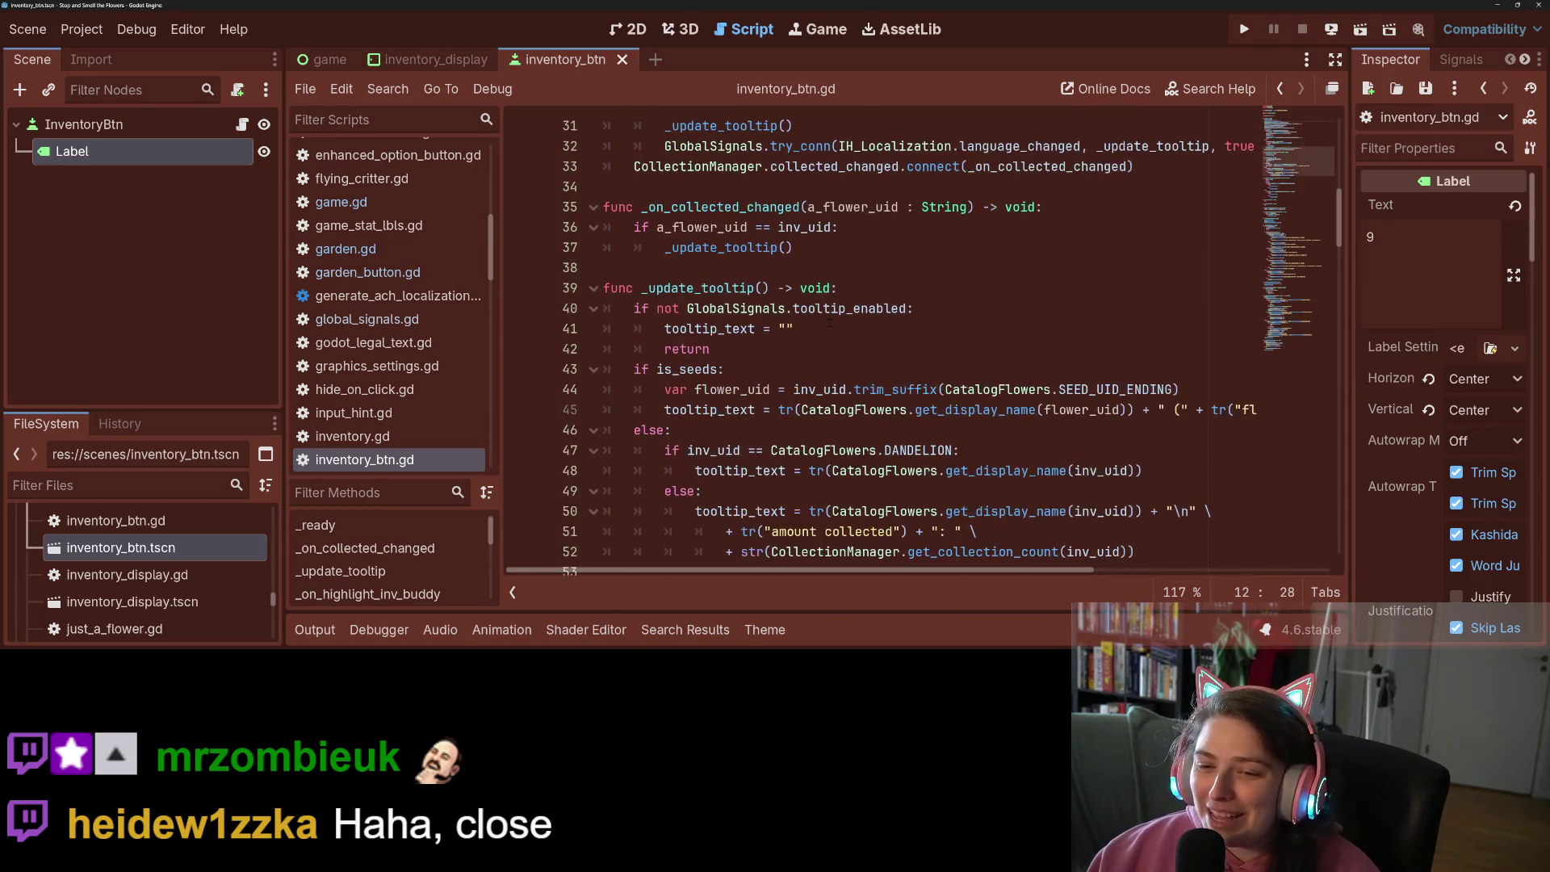
{"action": "scroll", "coordinate": [830, 323], "scroll_direction": "down", "scroll_amount": 3}
{"action": "key", "text": "ctrl+s"}
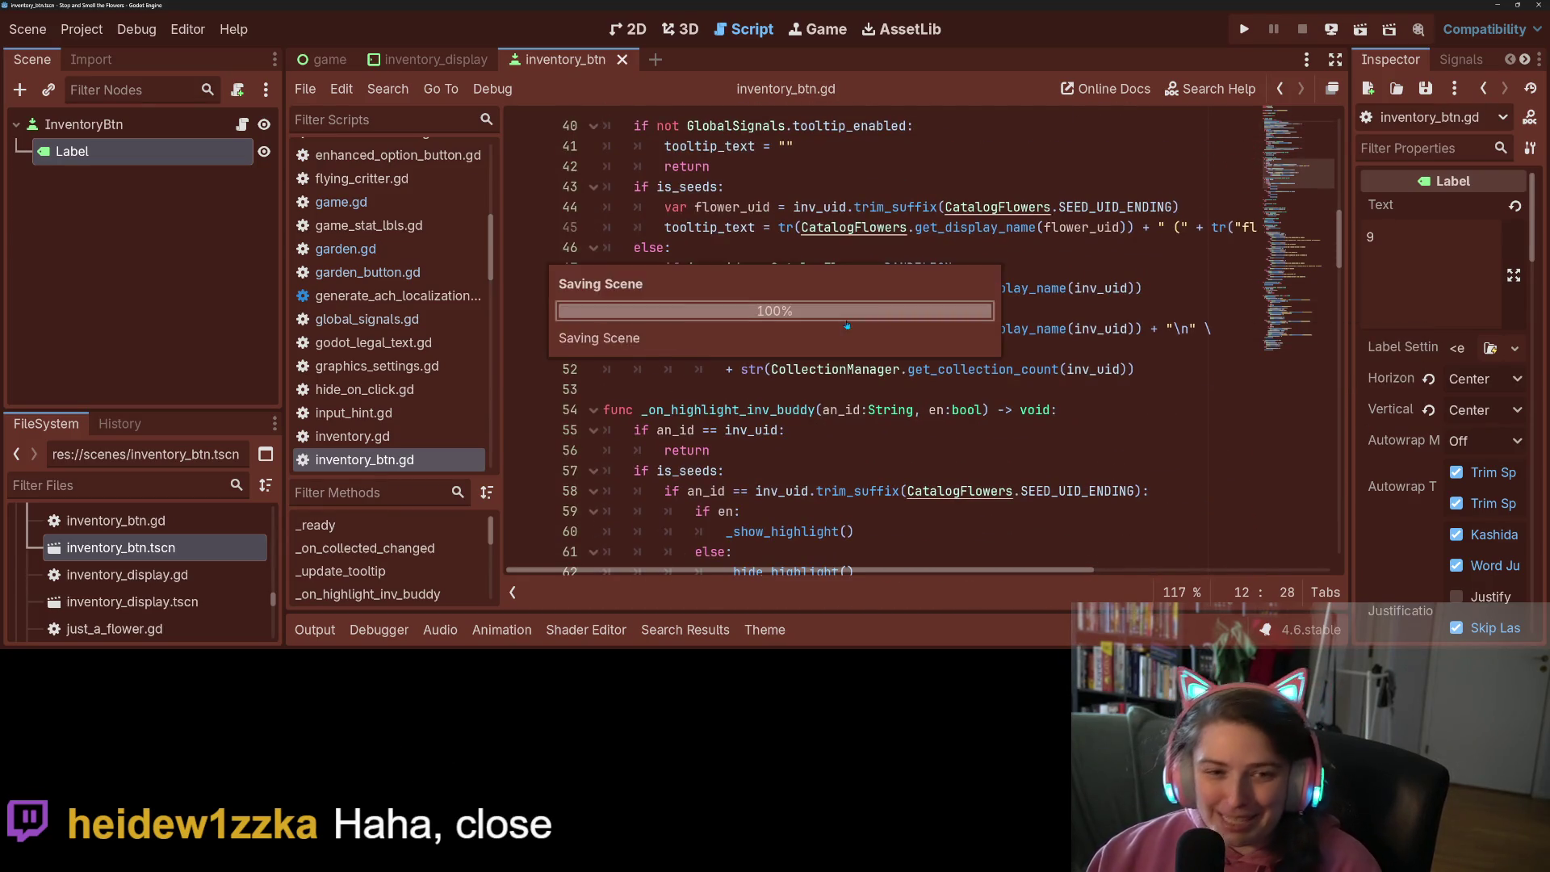
{"action": "left_click", "coordinate": [84, 124]}
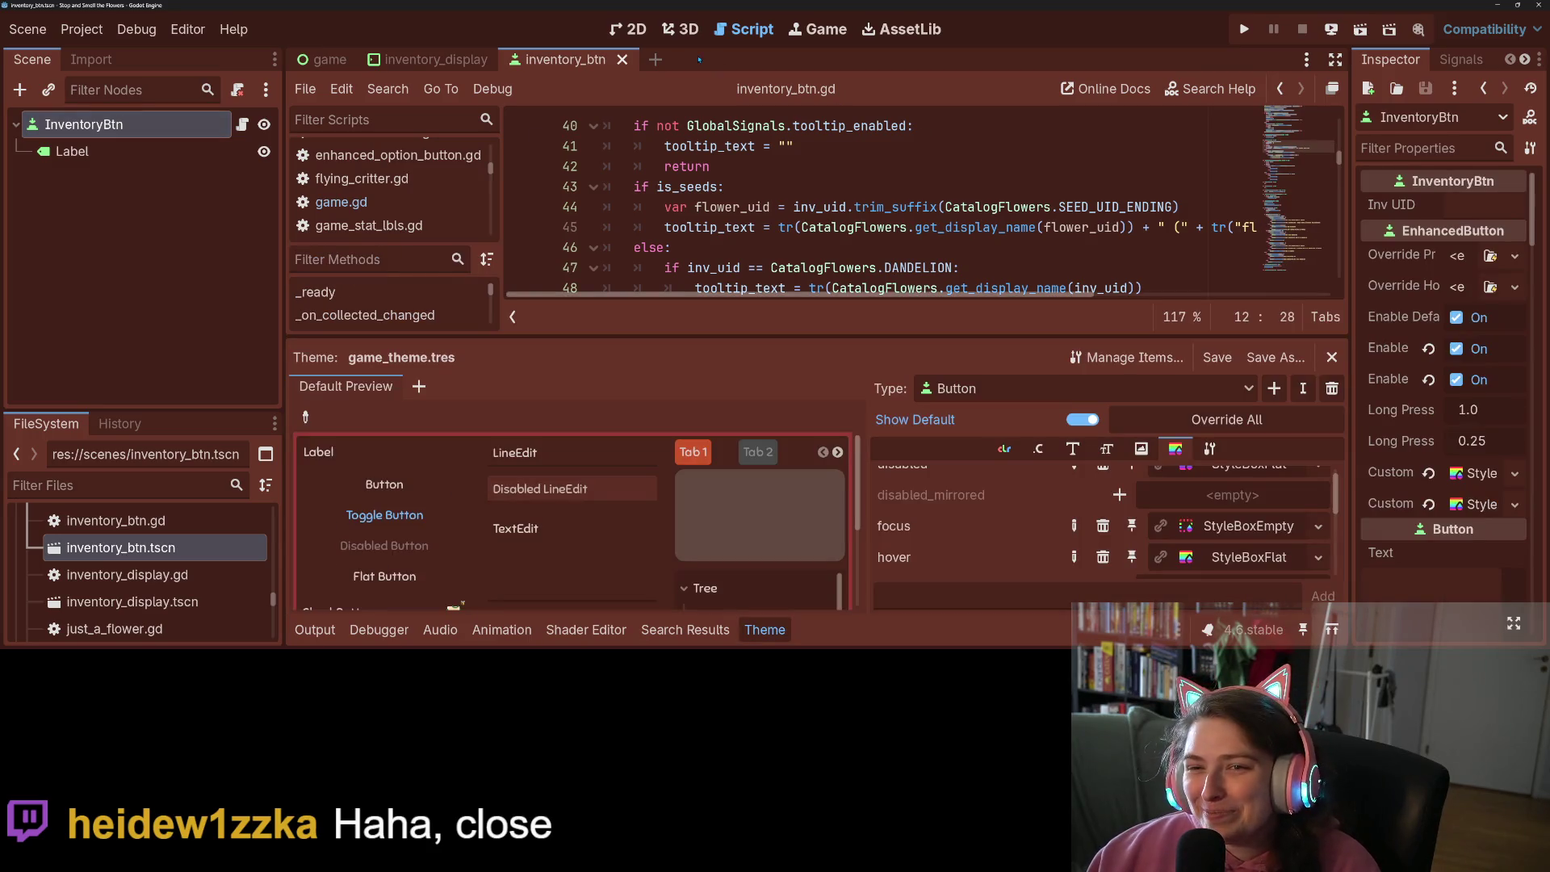
In the 2D view, close the theme editor and center the tulip button on the canvas
{"action": "left_click", "coordinate": [628, 29]}
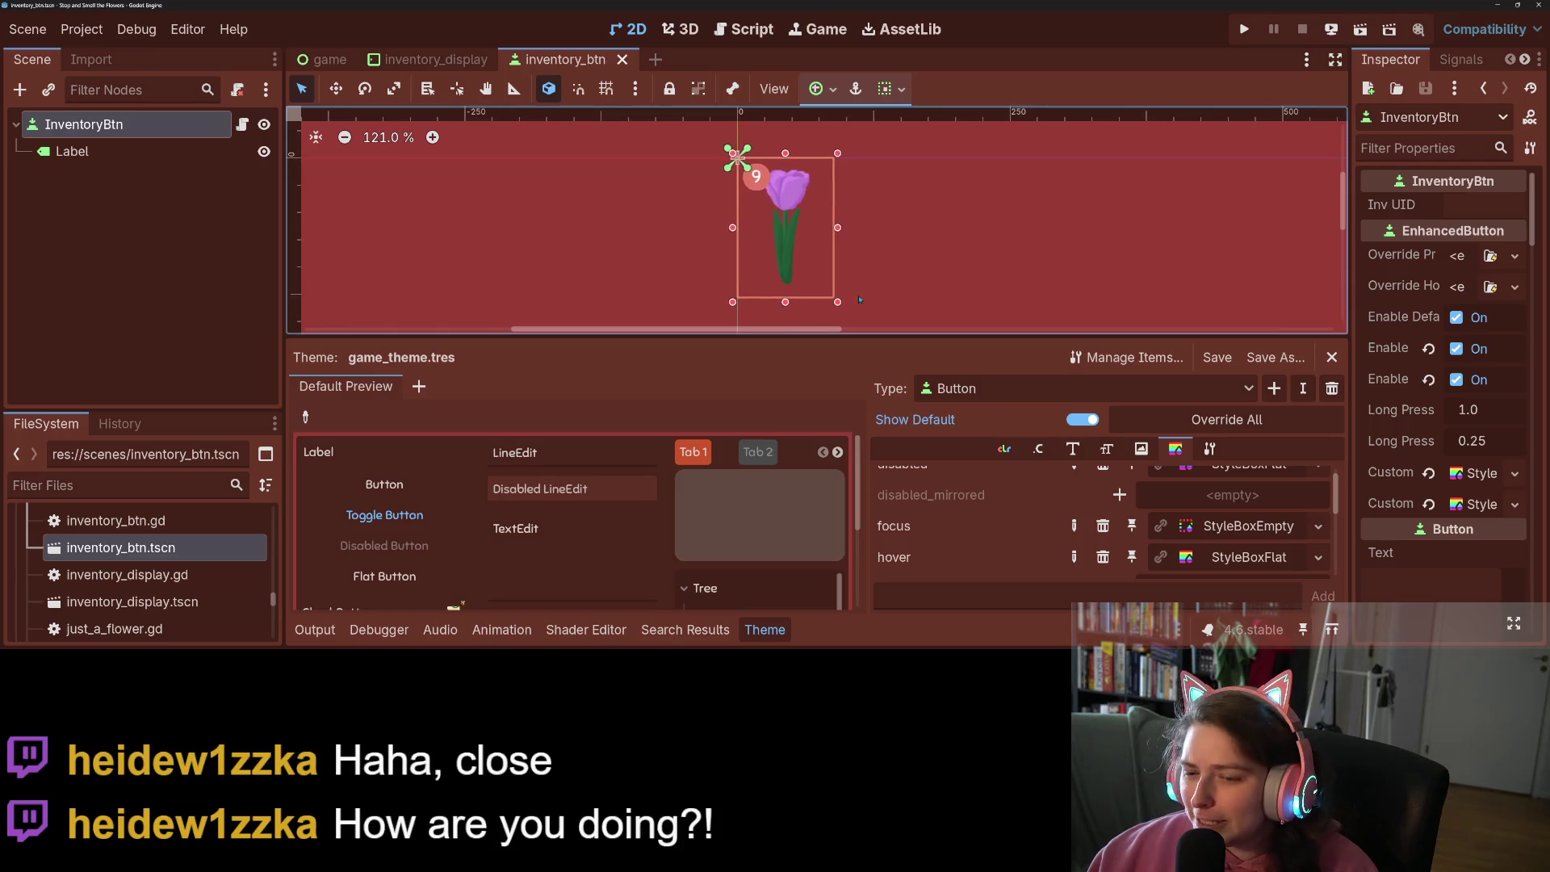
{"action": "left_click", "coordinate": [787, 638]}
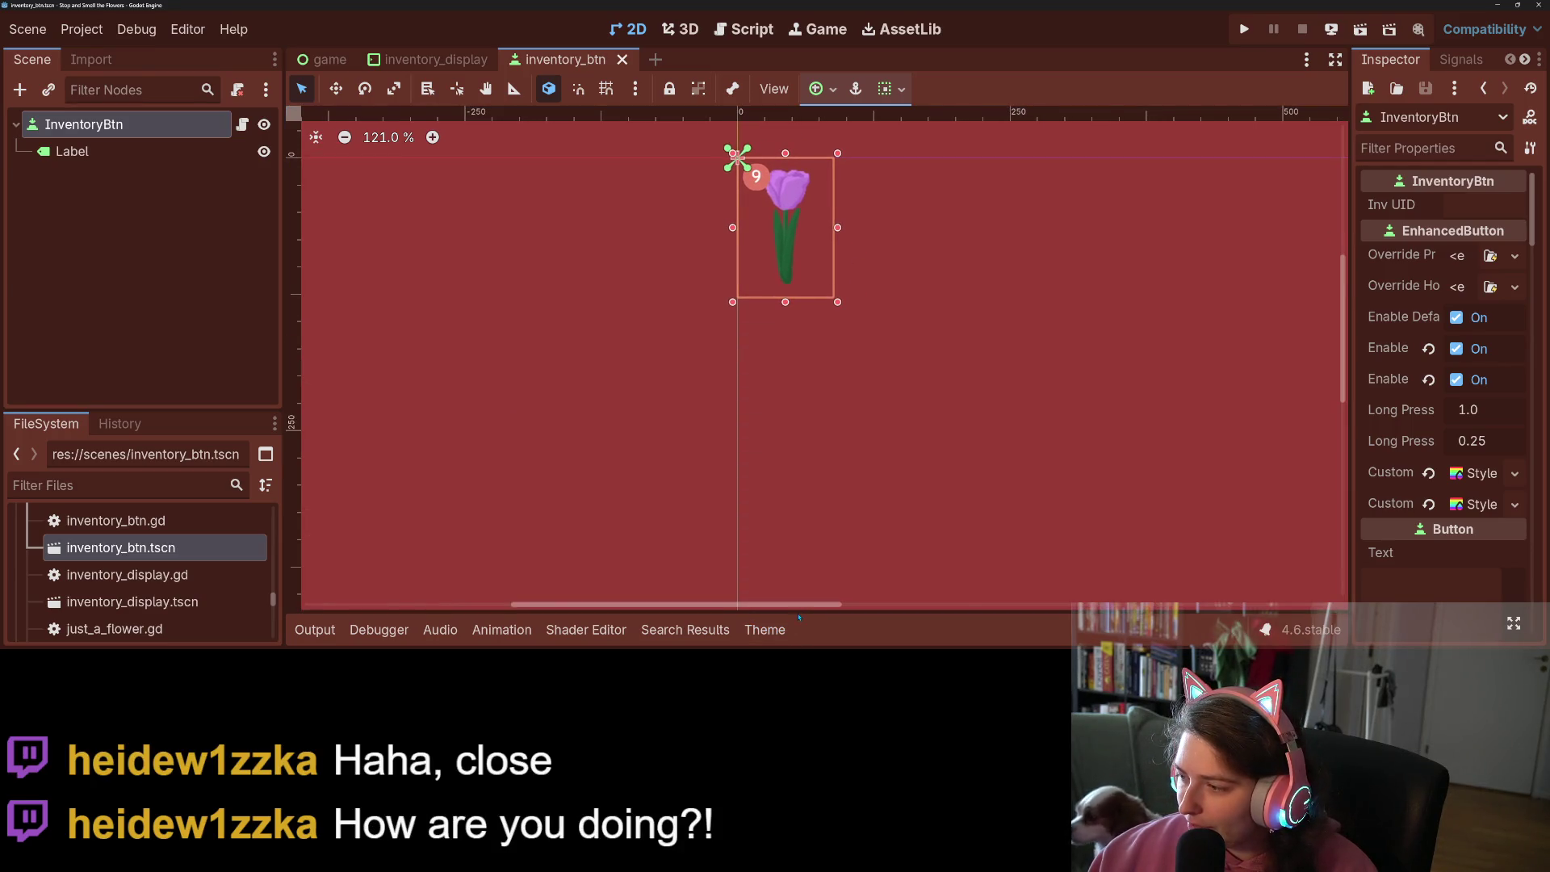
{"action": "scroll", "coordinate": [801, 431], "scroll_direction": "up", "scroll_amount": 6}
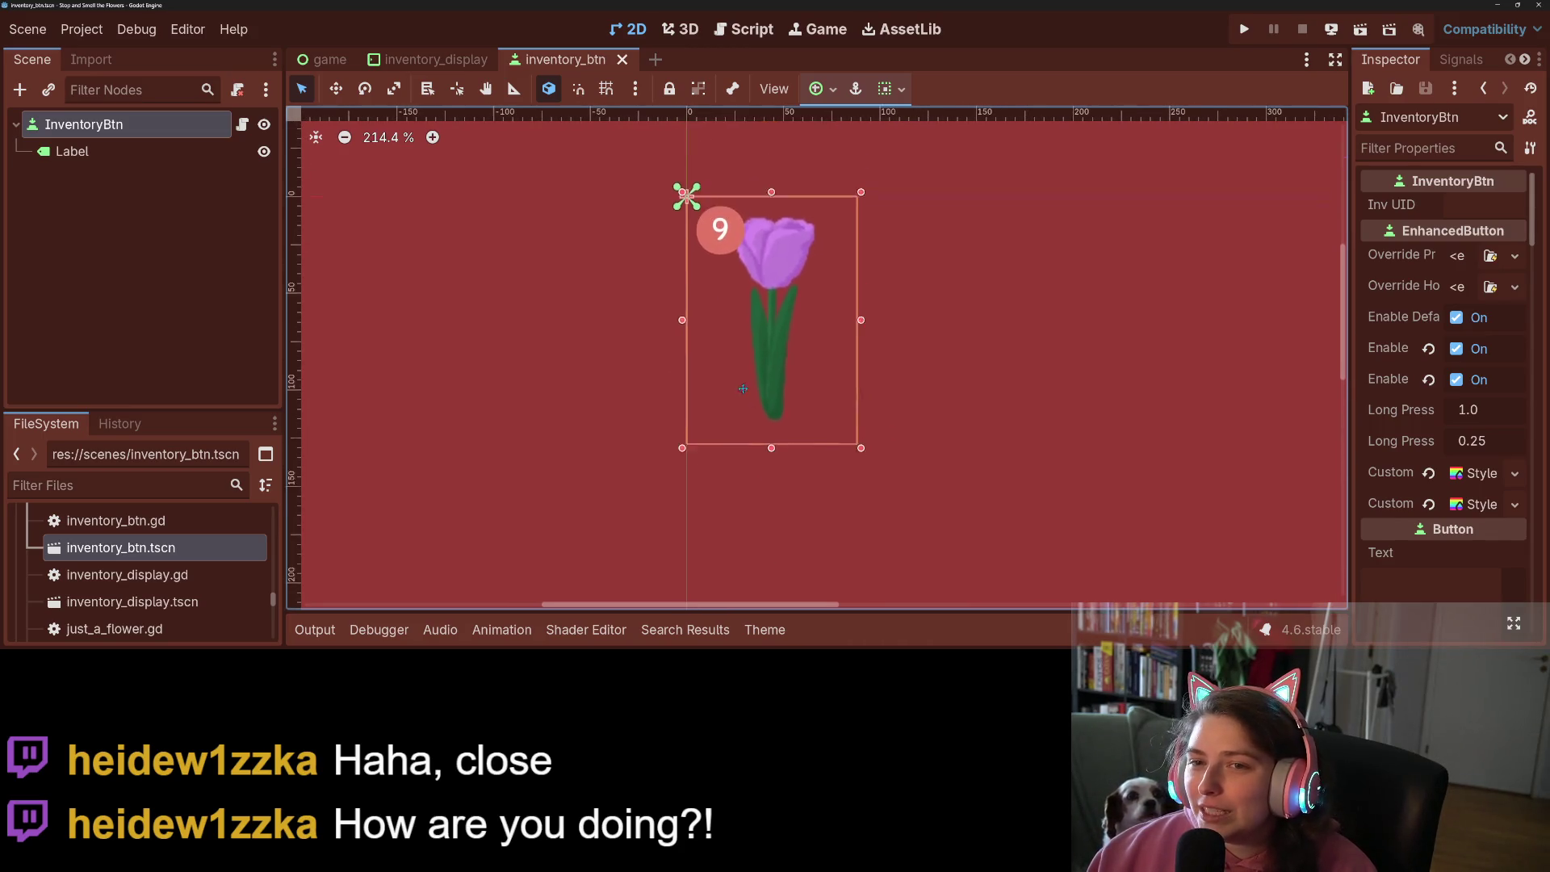
{"action": "left_click_drag", "start_coordinate": [742, 385], "coordinate": [744, 416]}
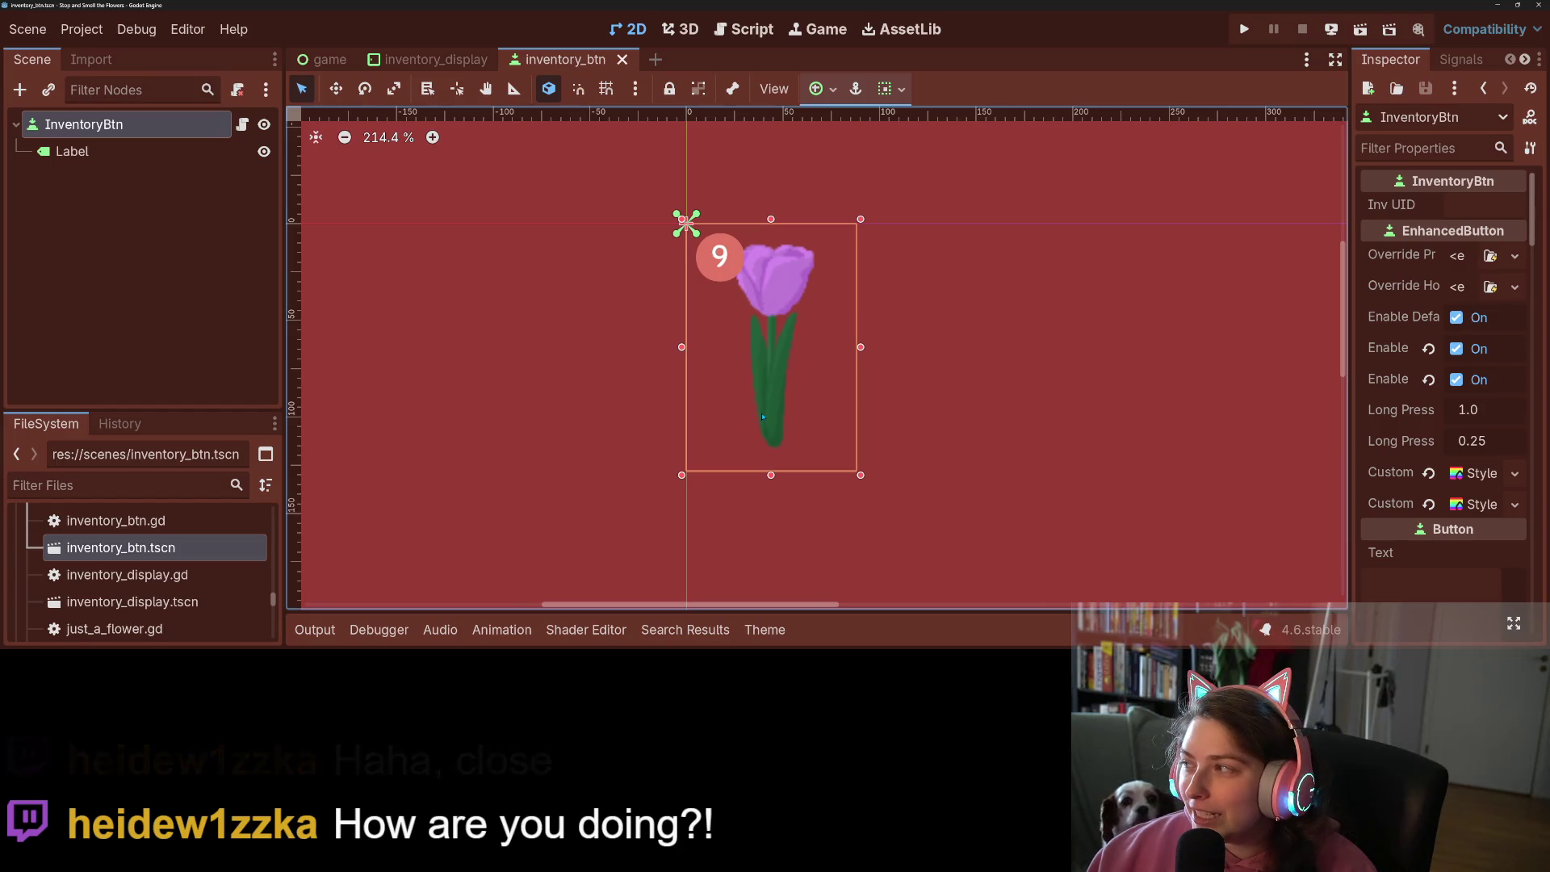
{"action": "scroll", "coordinate": [1533, 354], "scroll_direction": "down", "scroll_amount": 5}
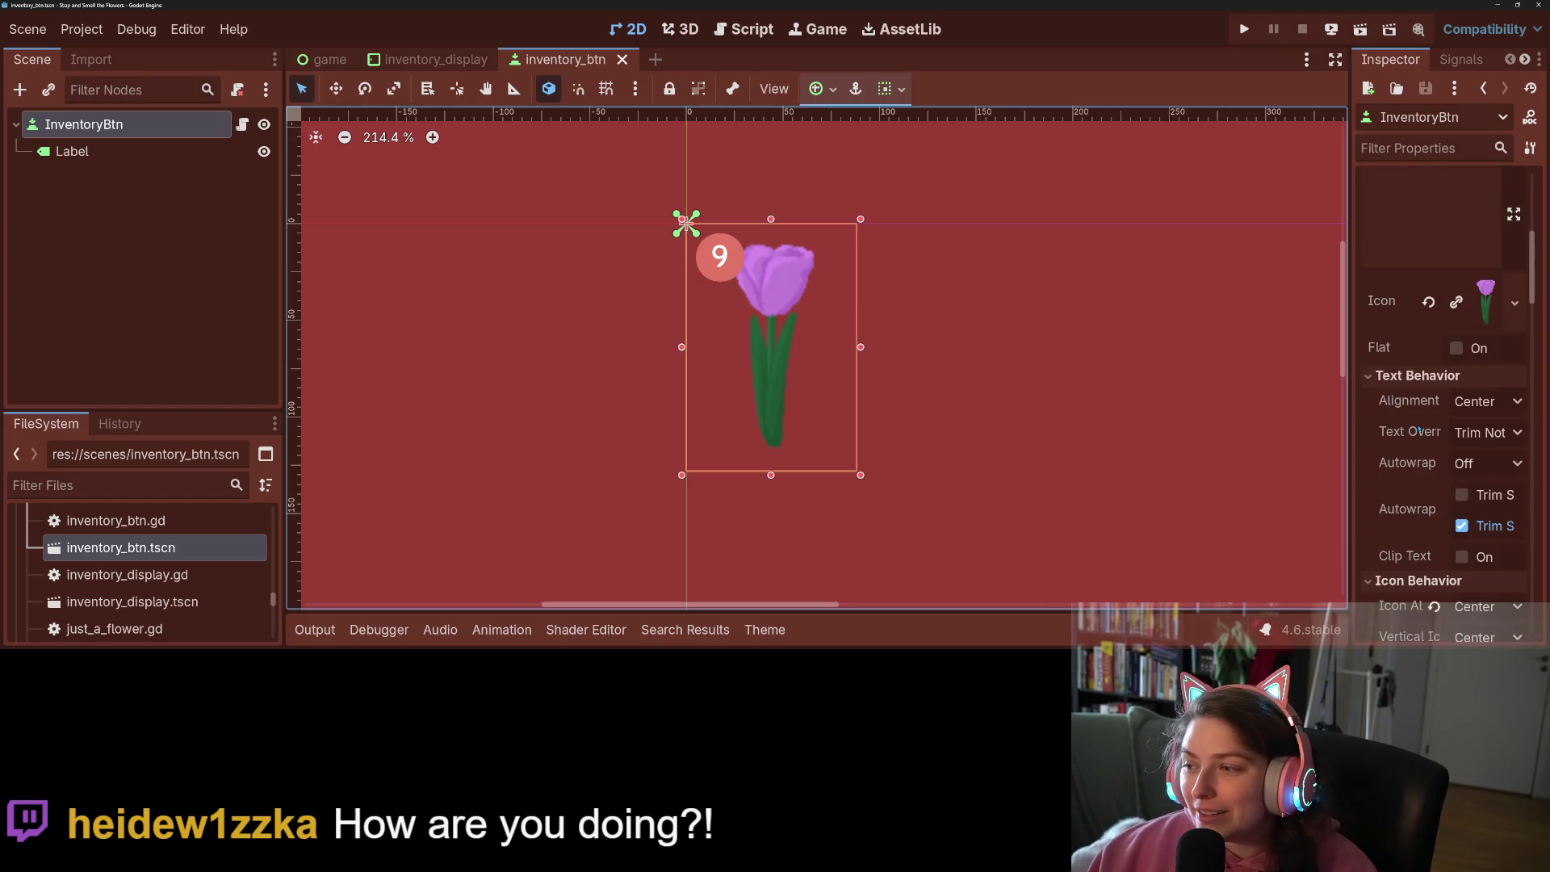
Widen the Inspector, collapse the theme's Default Font details, and open the button's script
{"action": "left_click_drag", "start_coordinate": [1349, 312], "coordinate": [1175, 312]}
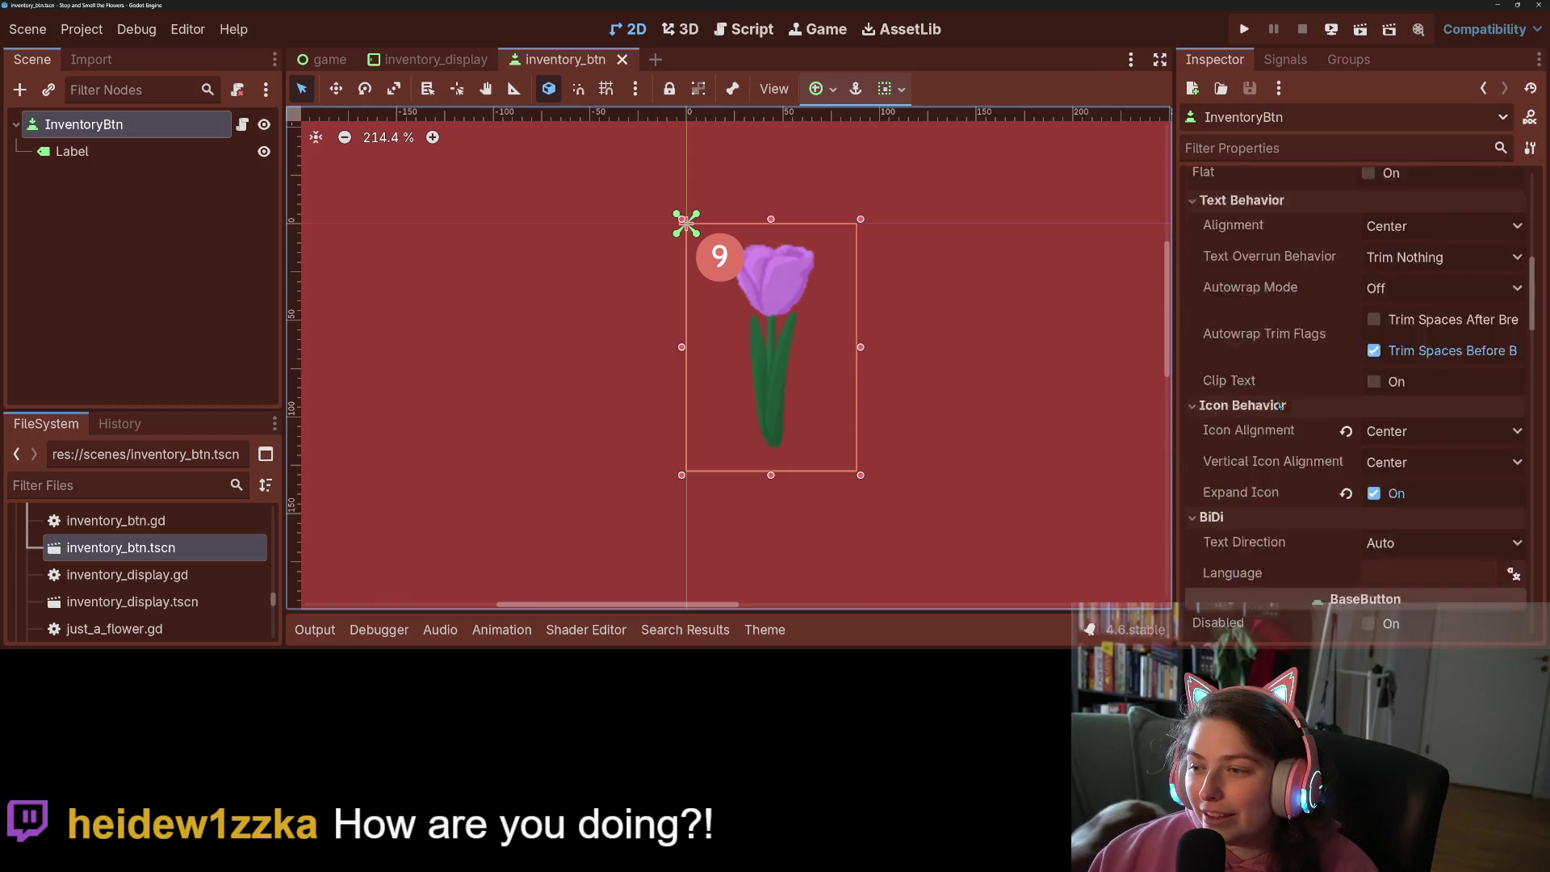
{"action": "scroll", "coordinate": [1280, 406], "scroll_direction": "down", "scroll_amount": 5}
{"action": "scroll", "coordinate": [1279, 406], "scroll_direction": "down", "scroll_amount": 10}
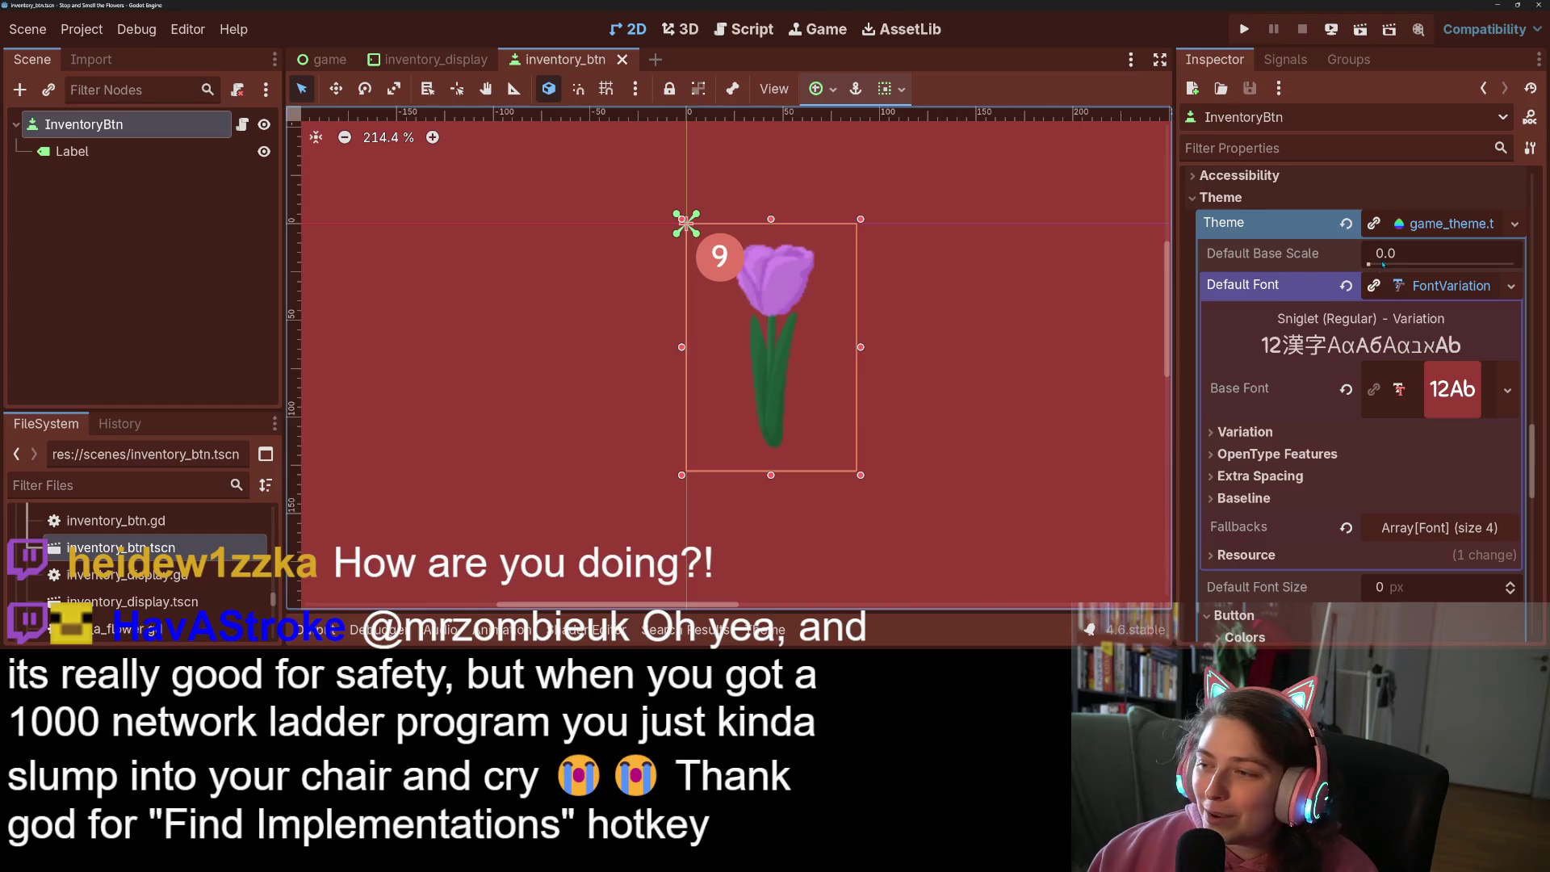
{"action": "left_click", "coordinate": [1396, 285]}
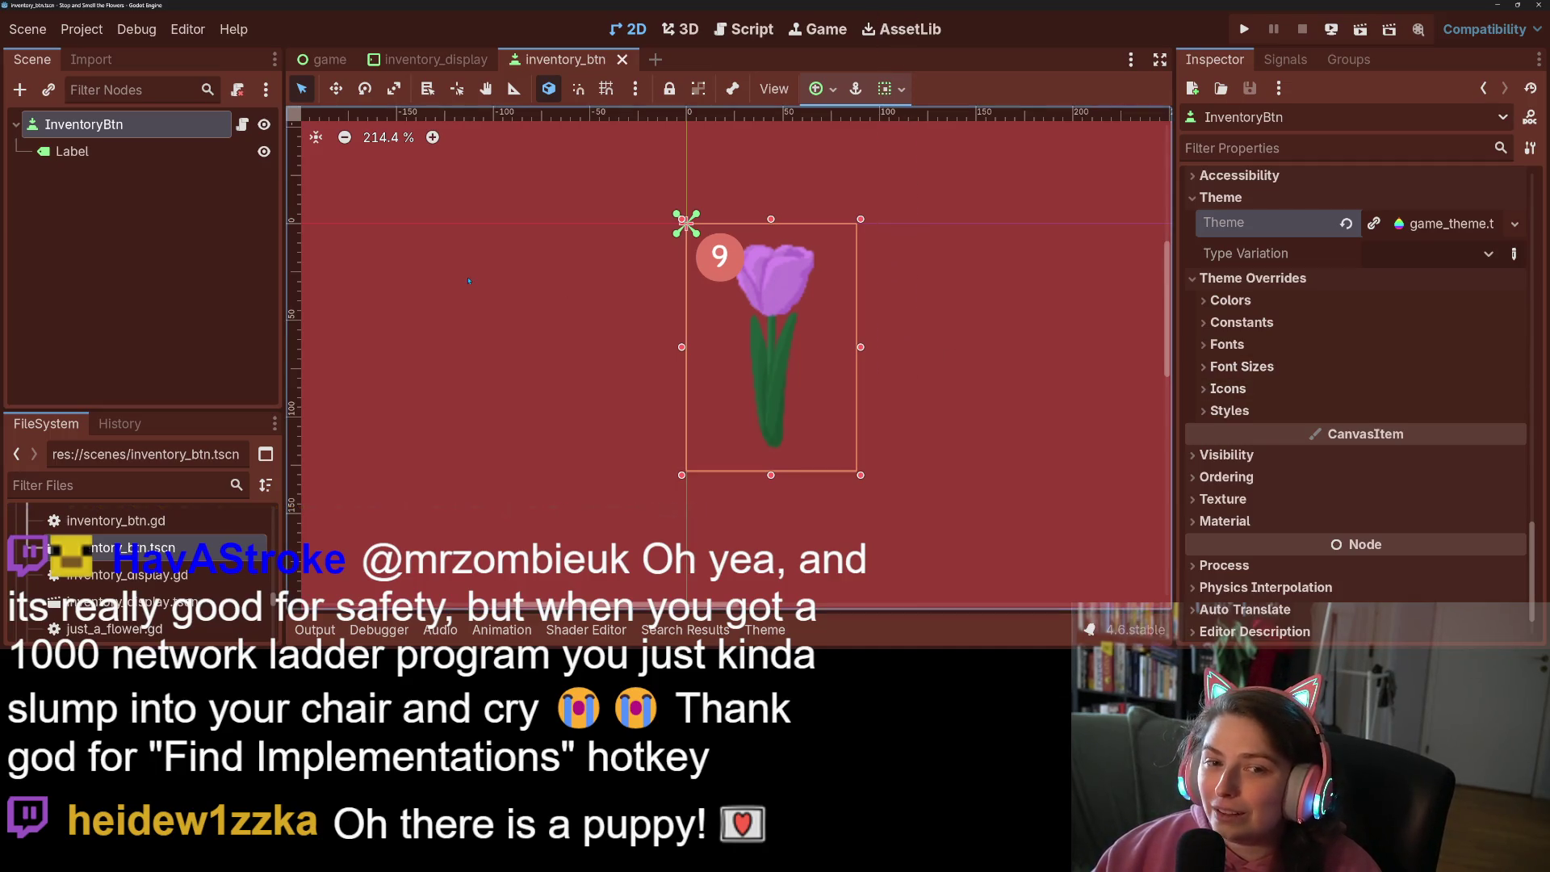
{"action": "left_click", "coordinate": [242, 125]}
Search inventory_btn.gd for 'mater', then close the search
{"action": "left_click", "coordinate": [895, 315]}
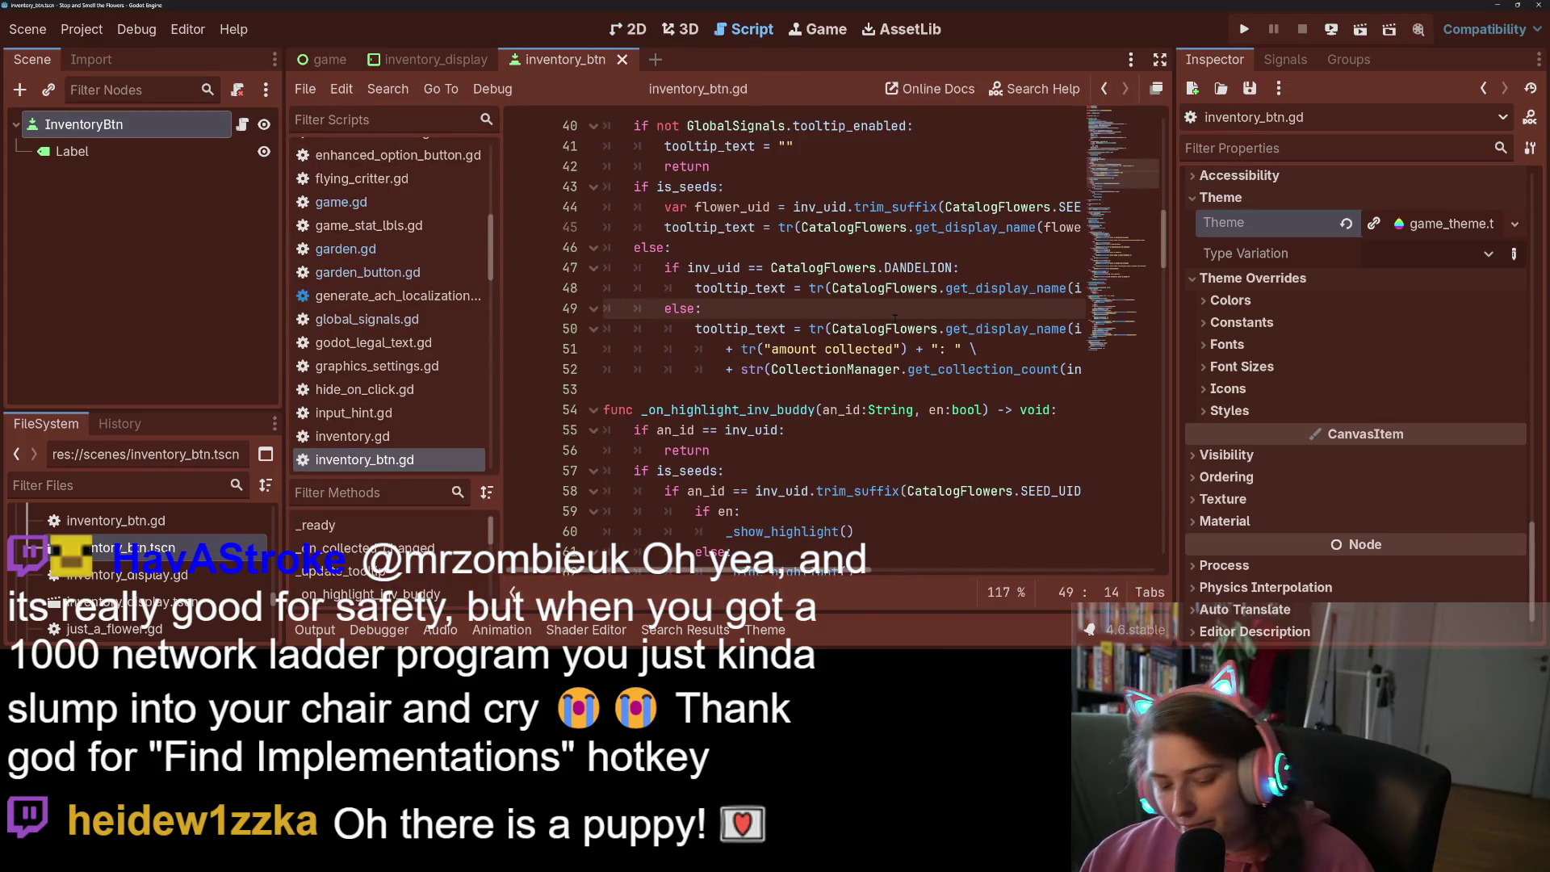
{"action": "key", "text": "ctrl+f"}
{"action": "type", "text": "material"}
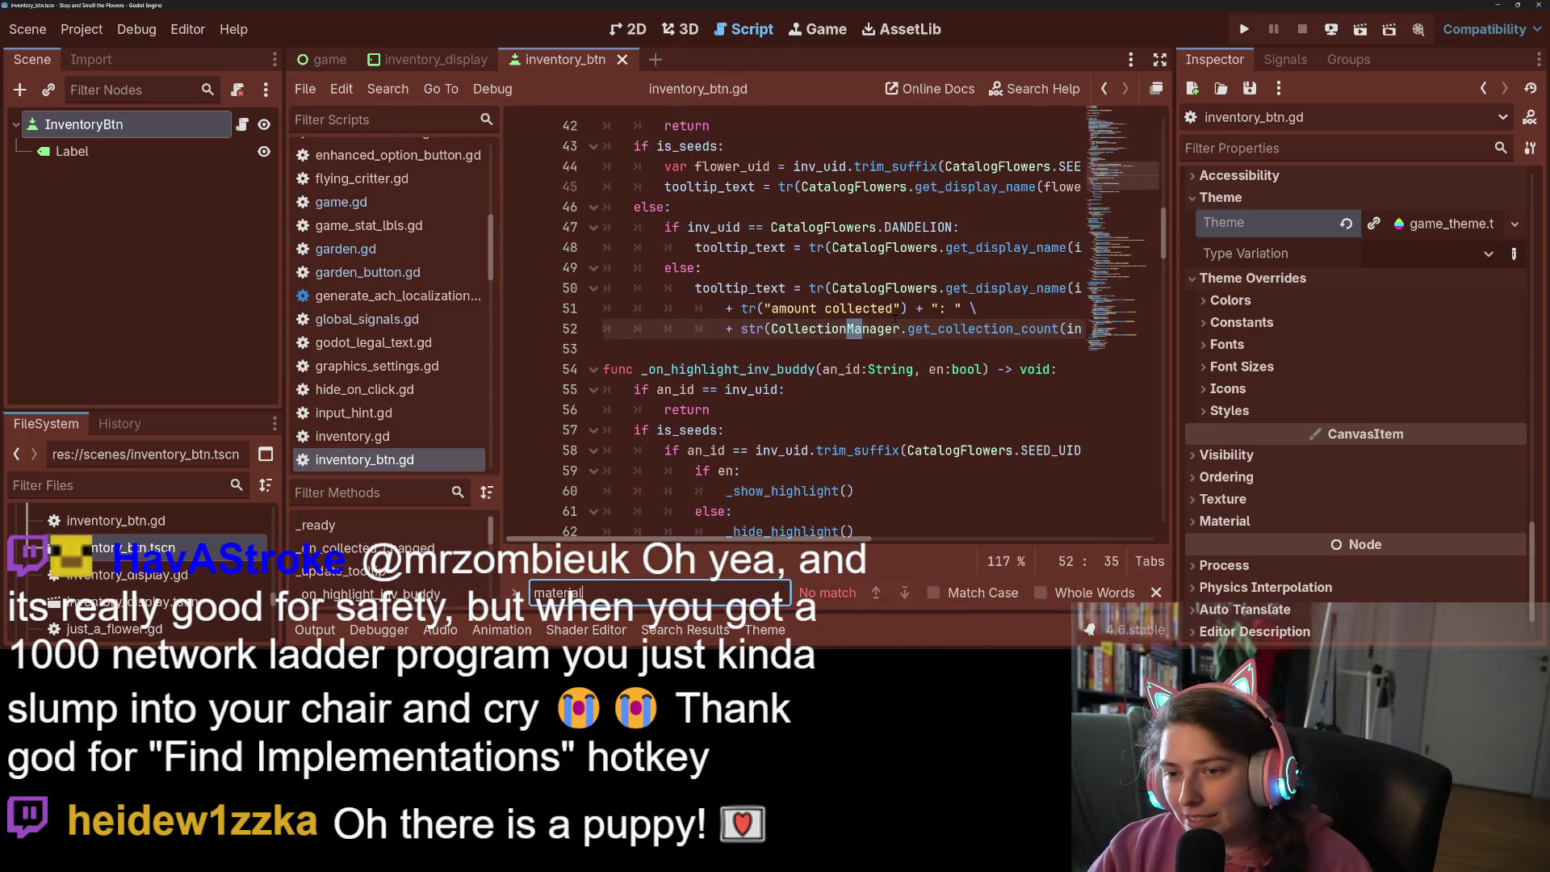
{"action": "key", "text": "BackSpace"}
{"action": "key", "text": "BackSpace"}
{"action": "key", "text": "BackSpace"}
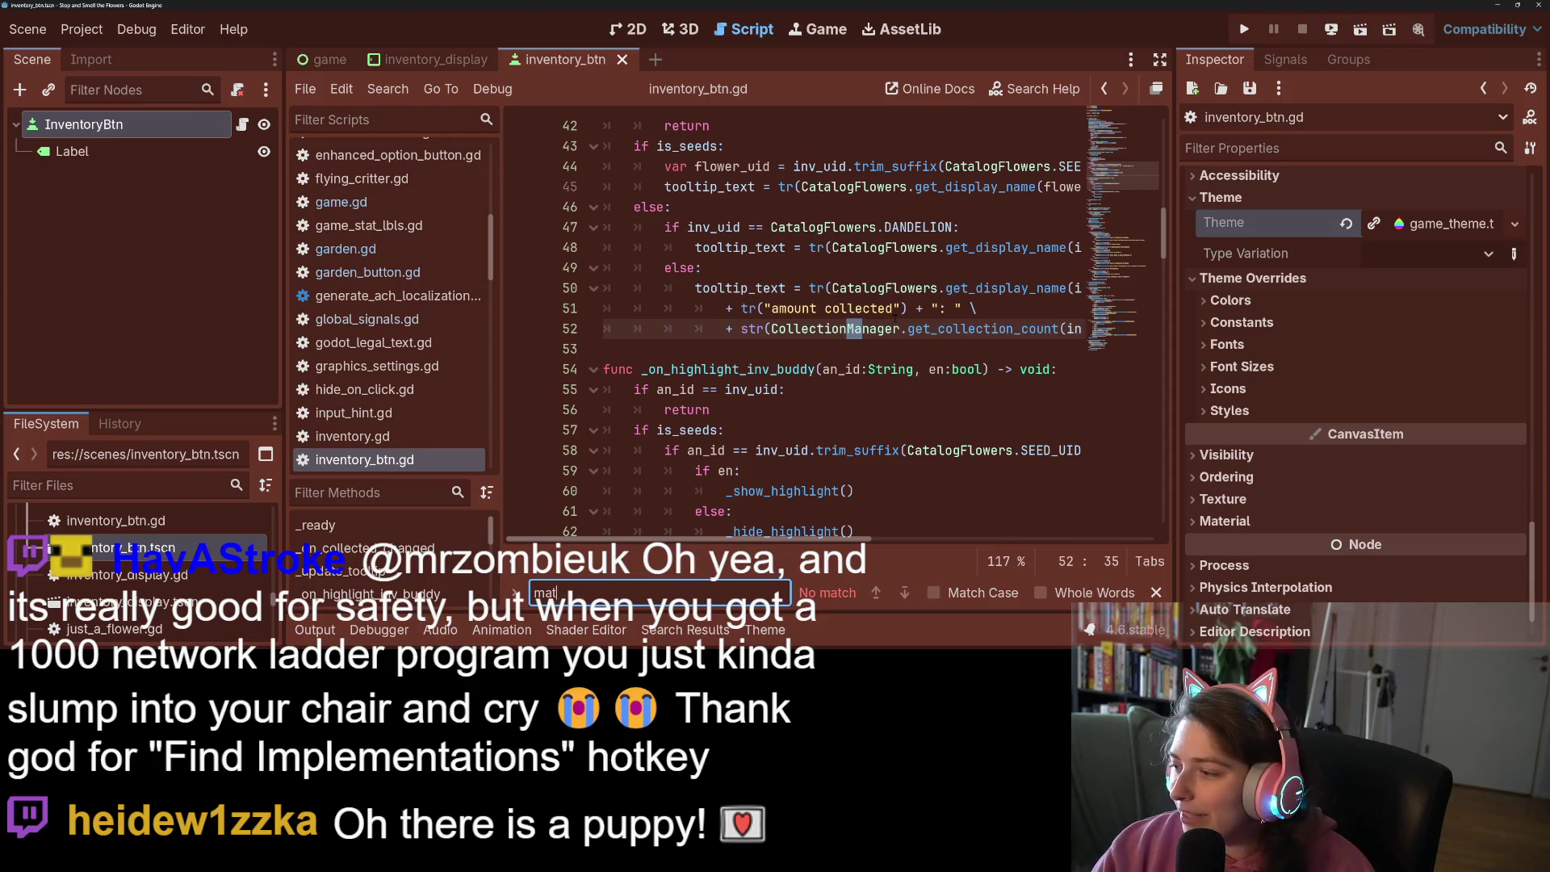
{"action": "key", "text": "Escape"}
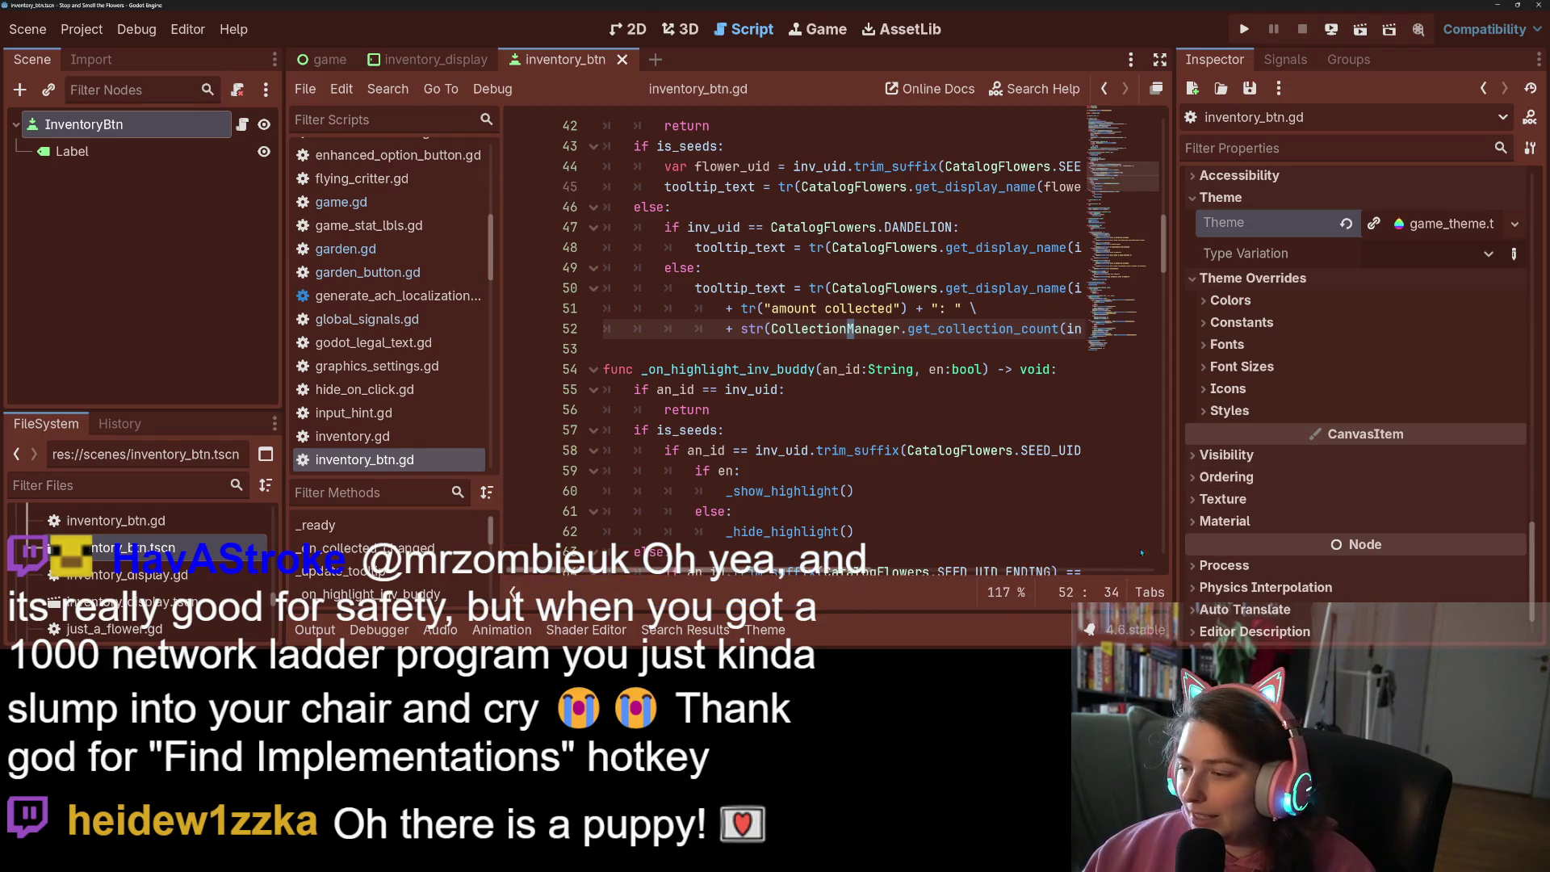
{"action": "scroll", "coordinate": [990, 359], "scroll_direction": "up", "scroll_amount": 14}
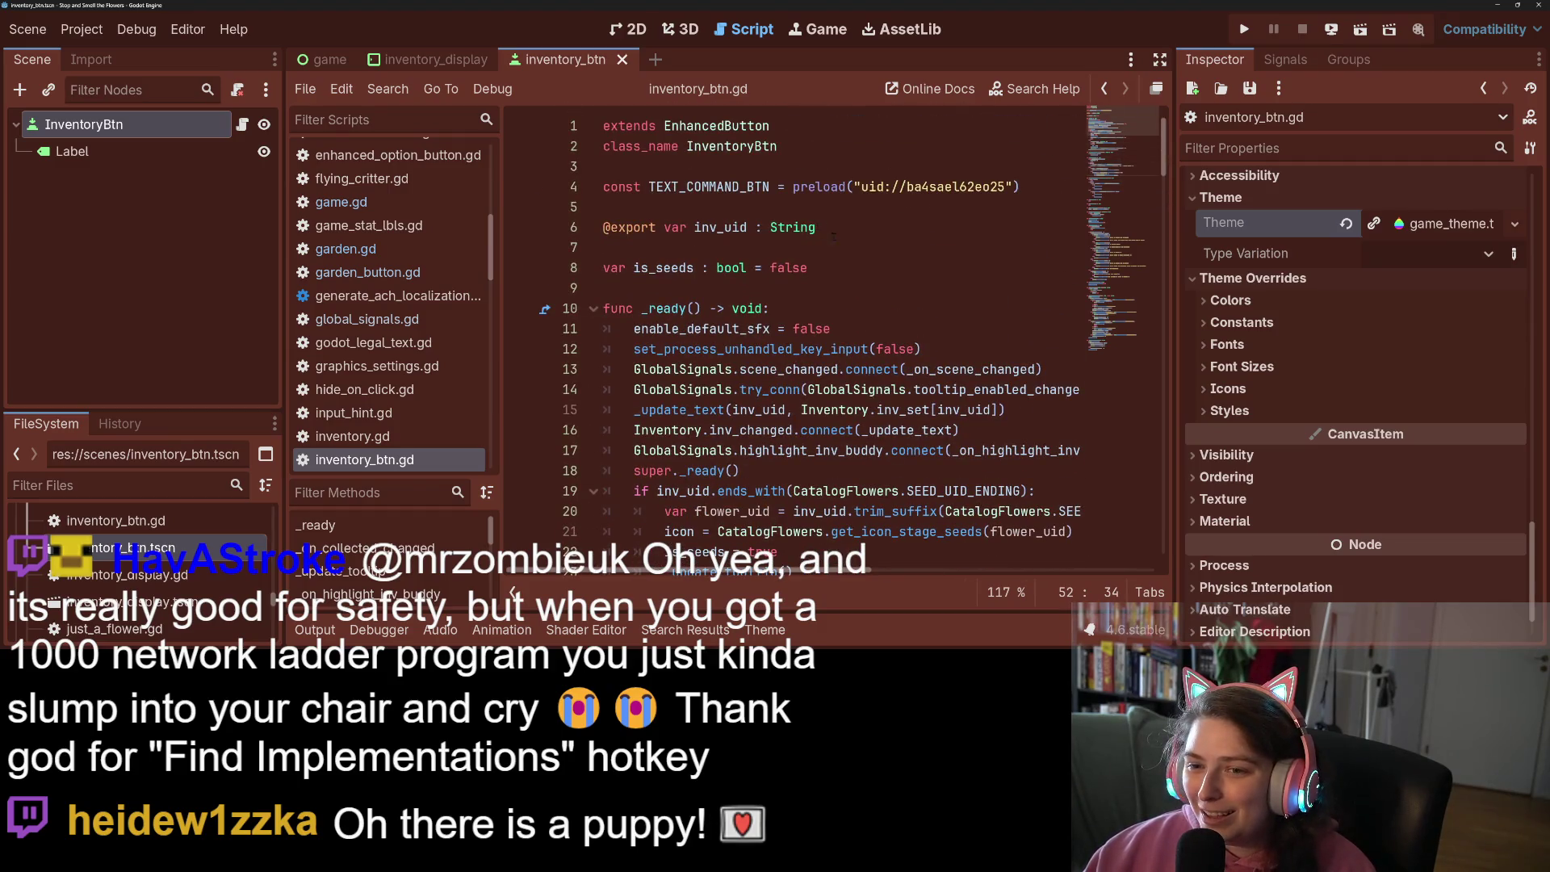
{"action": "scroll", "coordinate": [836, 229], "scroll_direction": "down", "scroll_amount": 11}
{"action": "scroll", "coordinate": [786, 348], "scroll_direction": "down", "scroll_amount": 10}
Replace pass in _hide_highlight with 'material = null', save, and add a blank line at line 5
{"action": "left_click", "coordinate": [690, 329]}
{"action": "double_click", "coordinate": [691, 329]}
{"action": "type", "text": "material "}
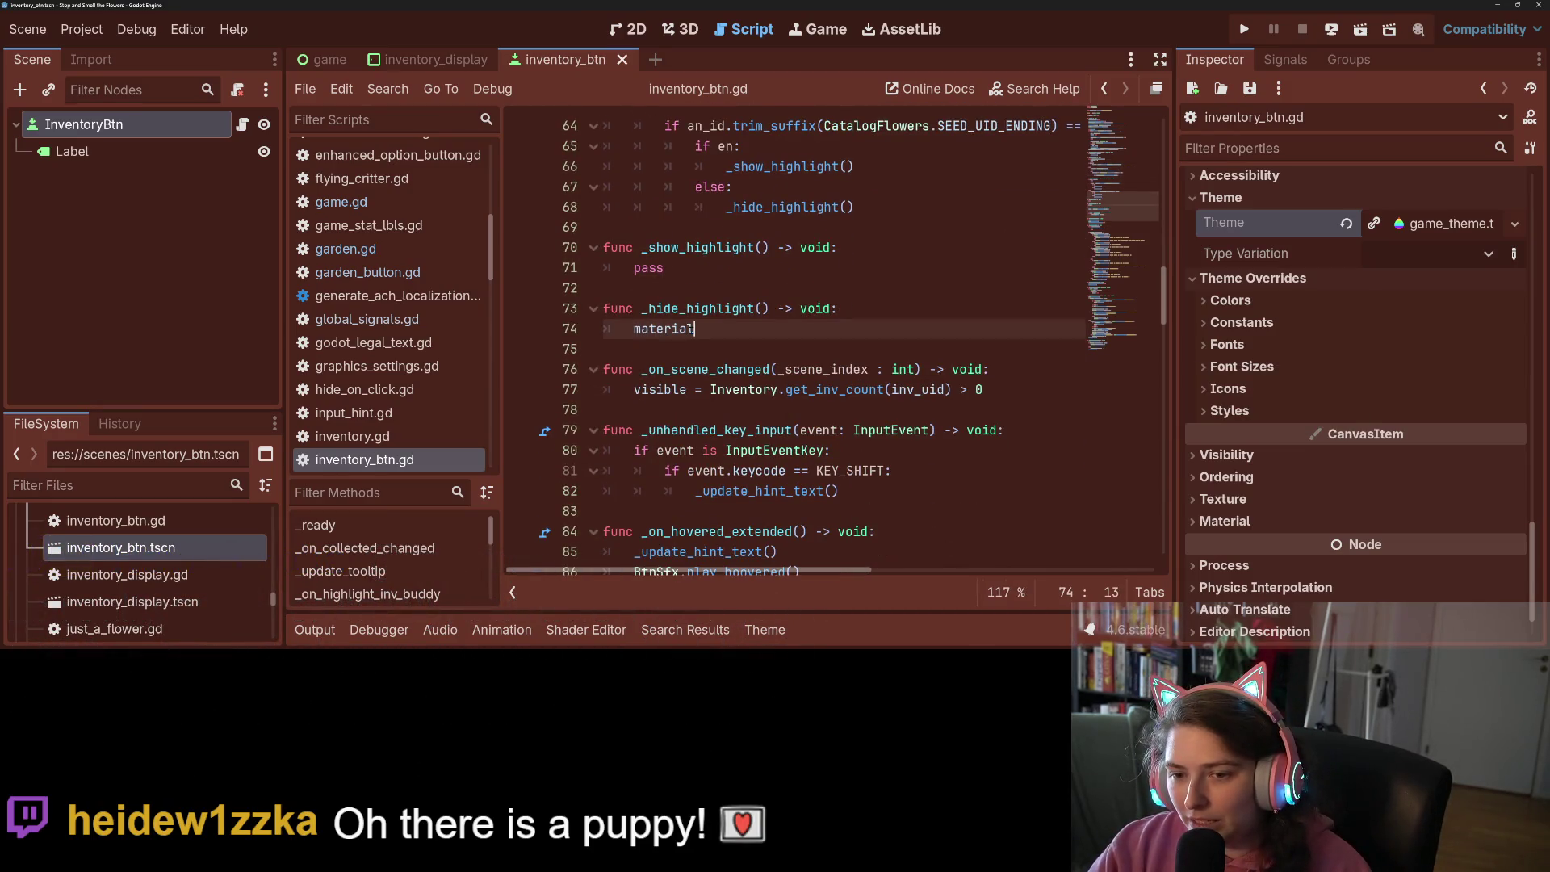
{"action": "type", "text": "= null"}
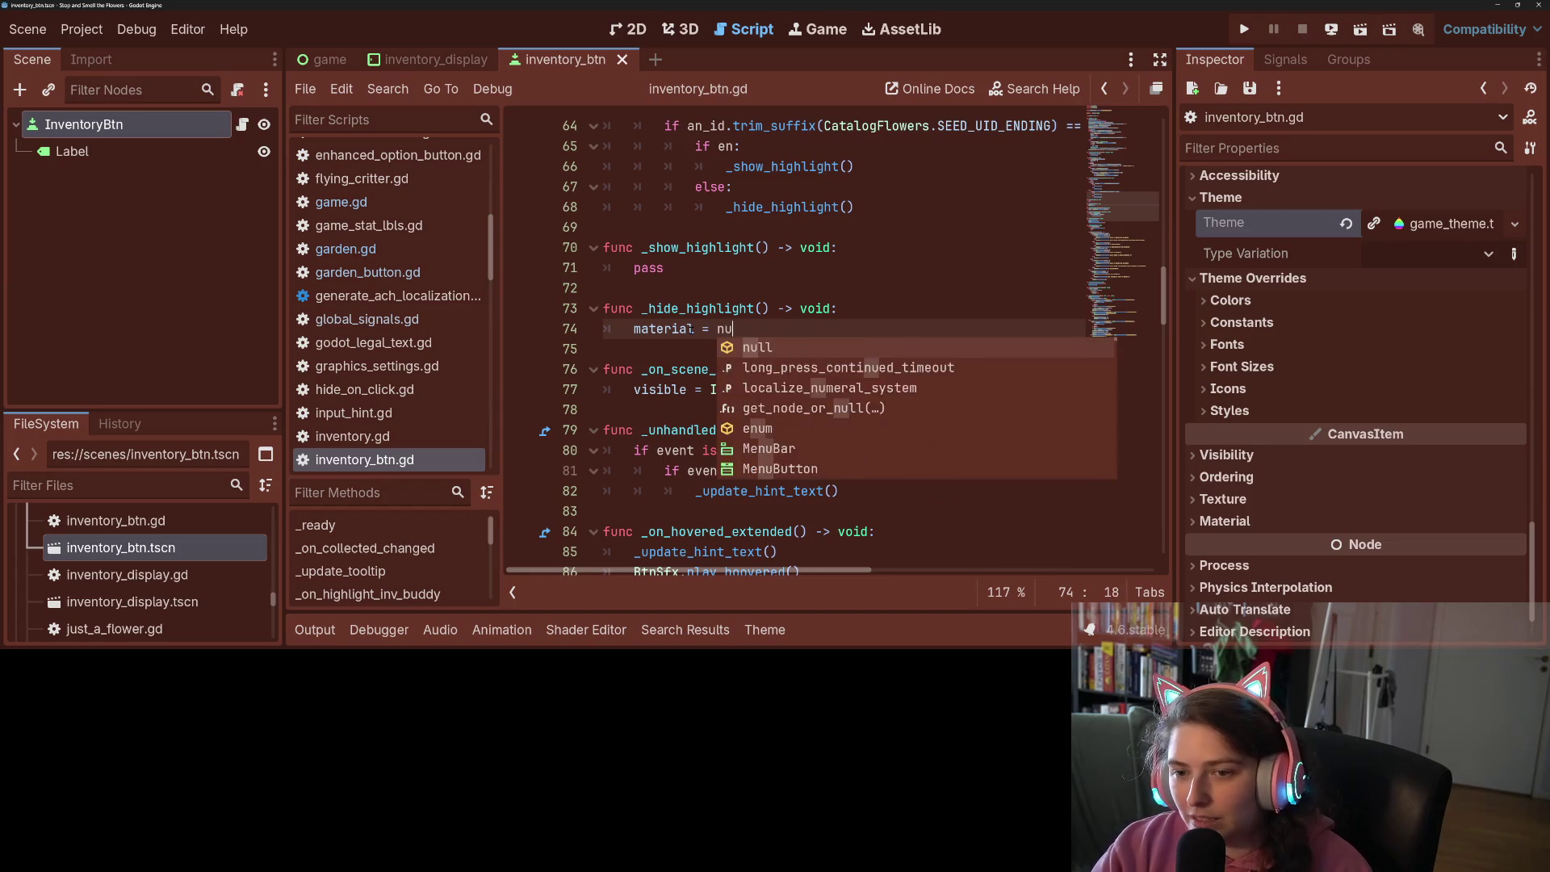
{"action": "key", "text": "ctrl+s"}
{"action": "scroll", "coordinate": [771, 294], "scroll_direction": "up", "scroll_amount": 20}
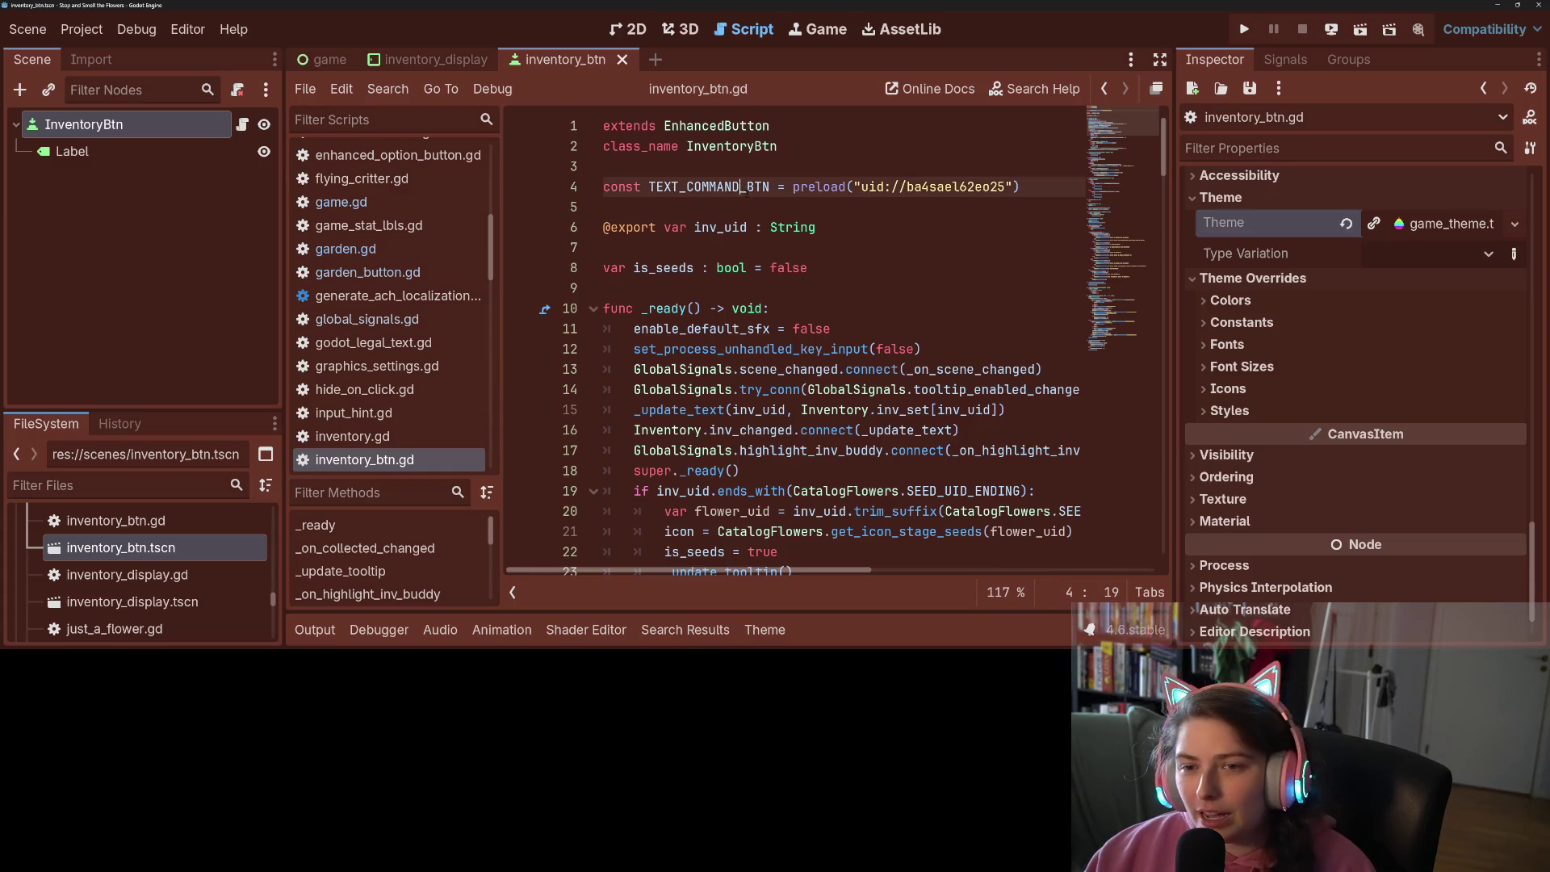
{"action": "left_click", "coordinate": [748, 202]}
{"action": "key", "text": "Return"}
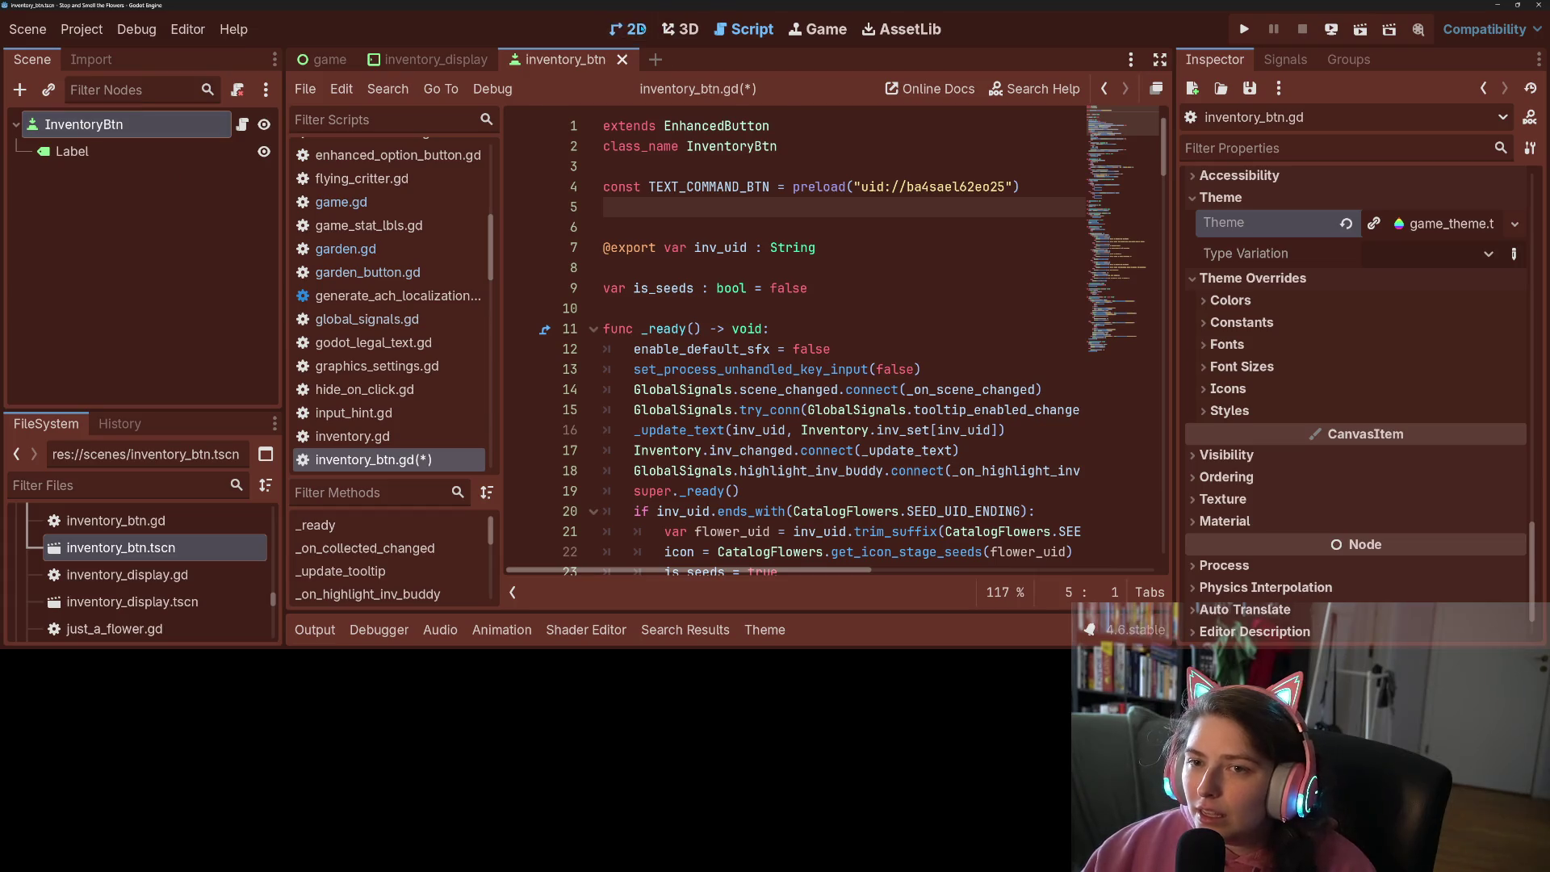
Back in the 2D scene, expand the button's Material property to load a material
{"action": "left_click", "coordinate": [628, 29]}
{"action": "scroll", "coordinate": [1298, 466], "scroll_direction": "down", "scroll_amount": 2}
{"action": "left_click", "coordinate": [1299, 466]}
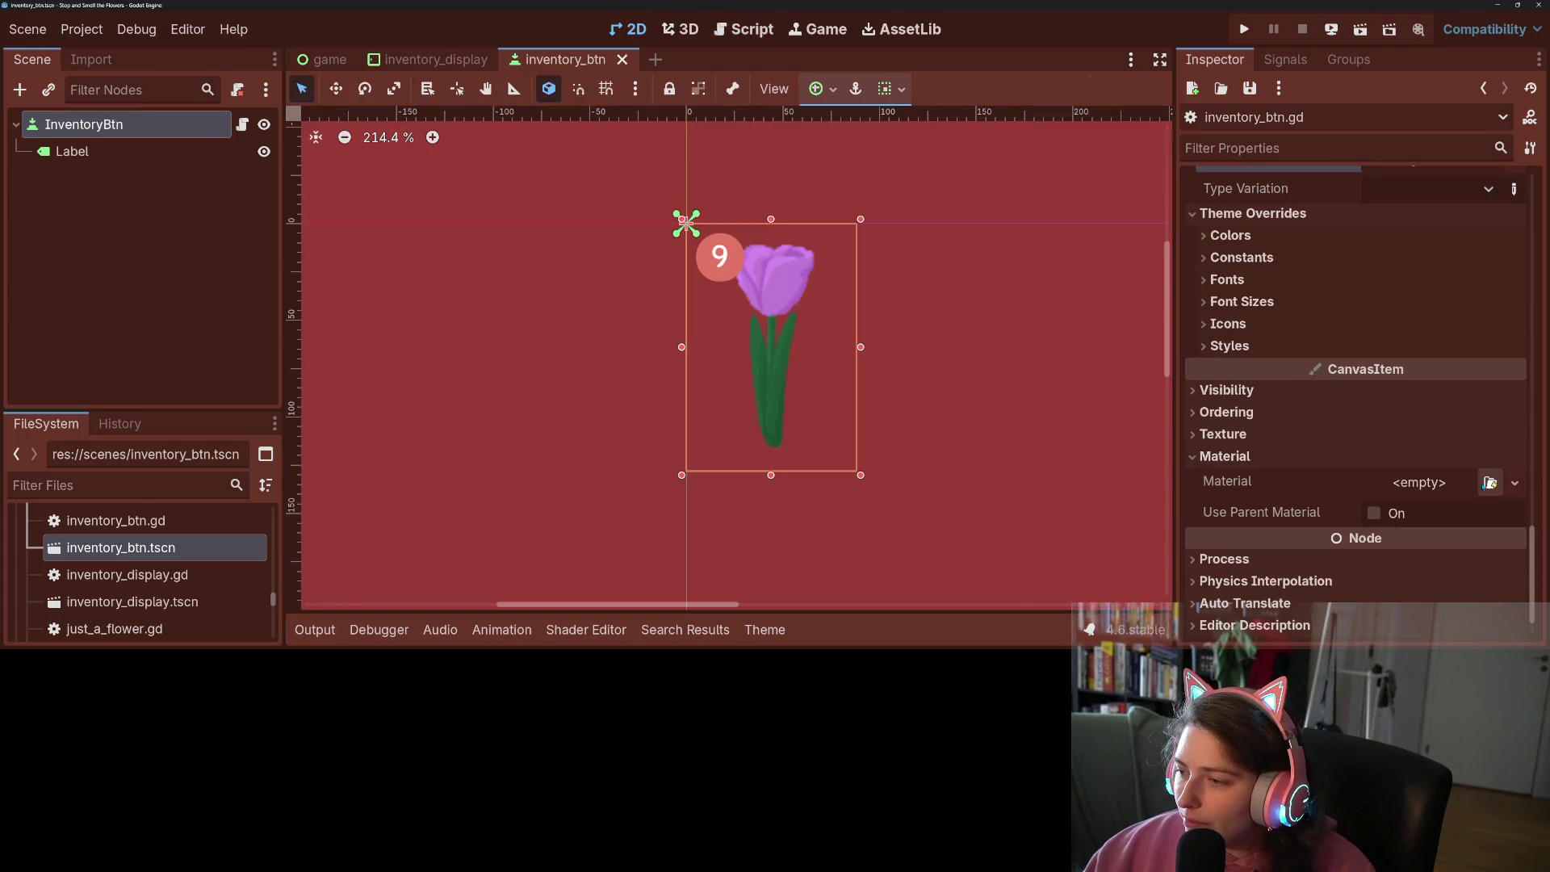
{"action": "left_click", "coordinate": [1490, 482]}
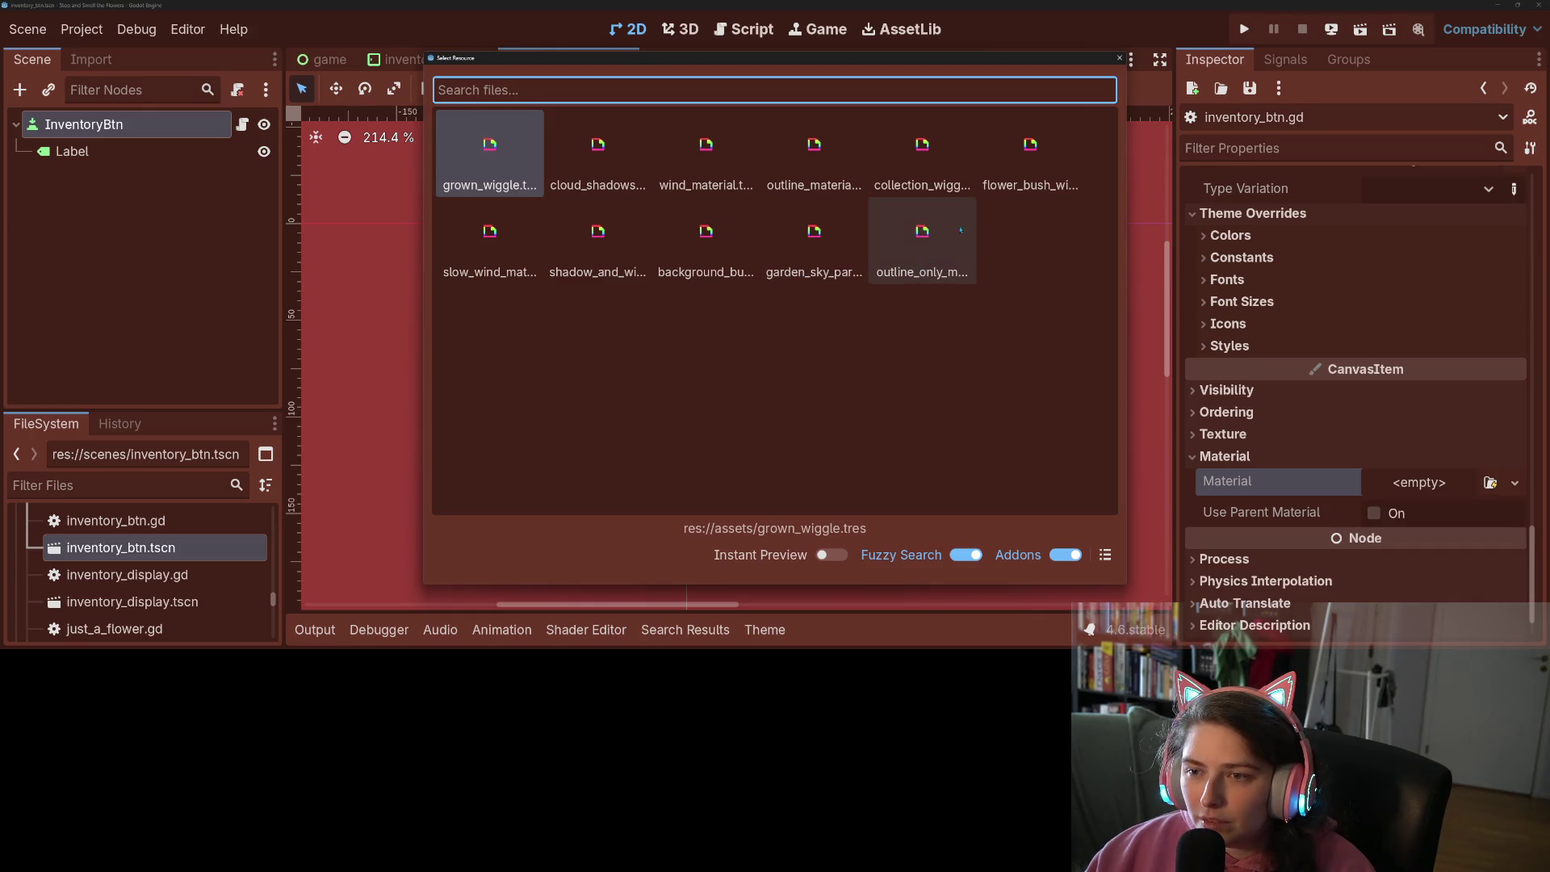
Assign outline_material, set Line Thickness to 0, undo both changes, and save the scene
{"action": "double_click", "coordinate": [853, 175]}
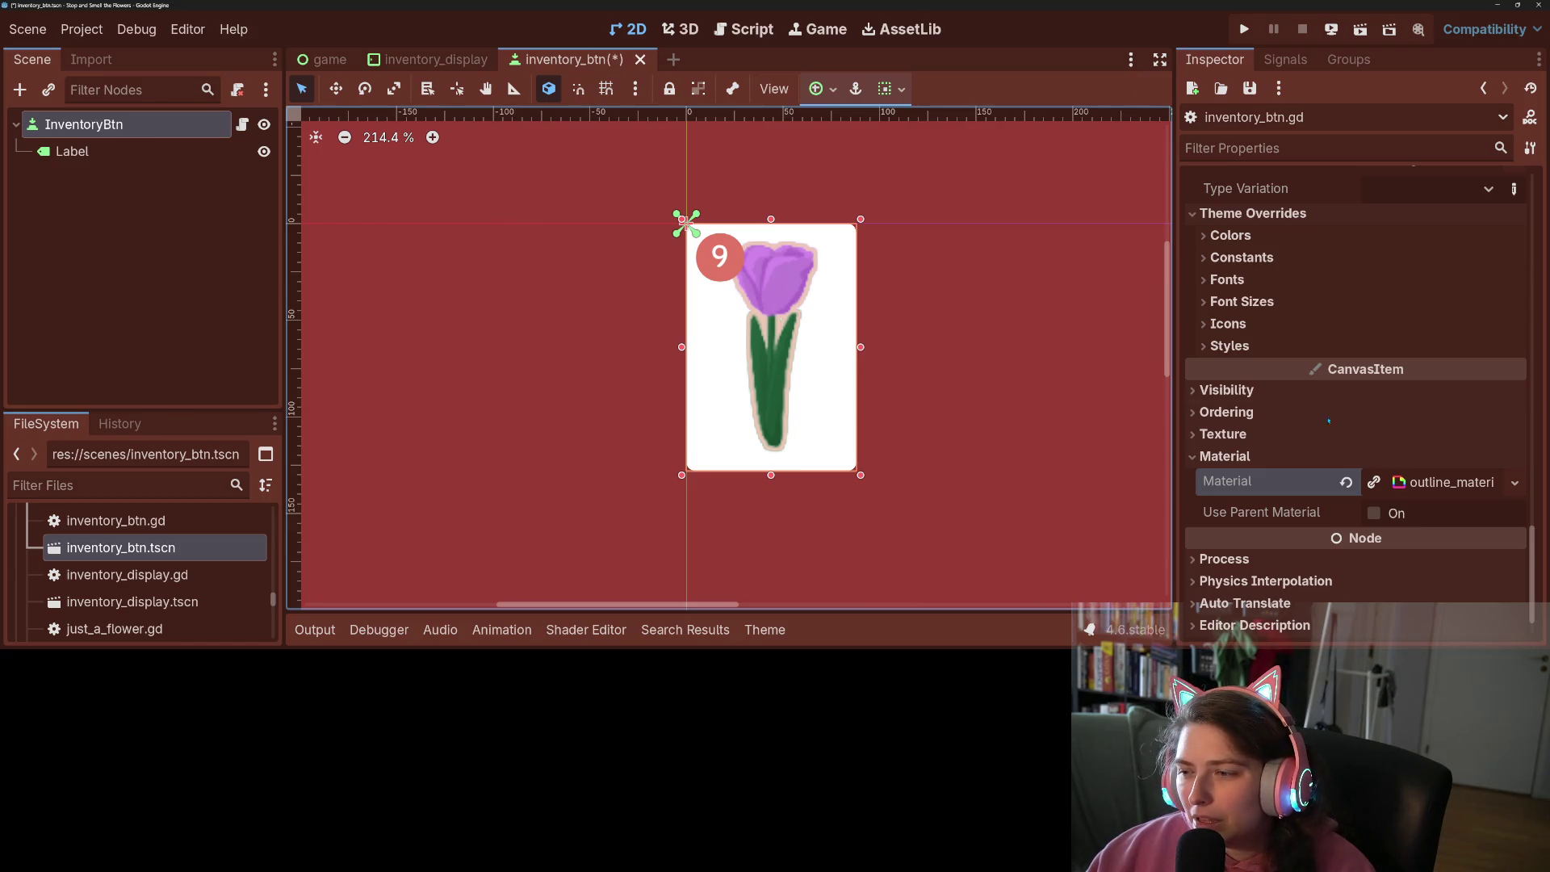
{"action": "left_click", "coordinate": [1452, 482]}
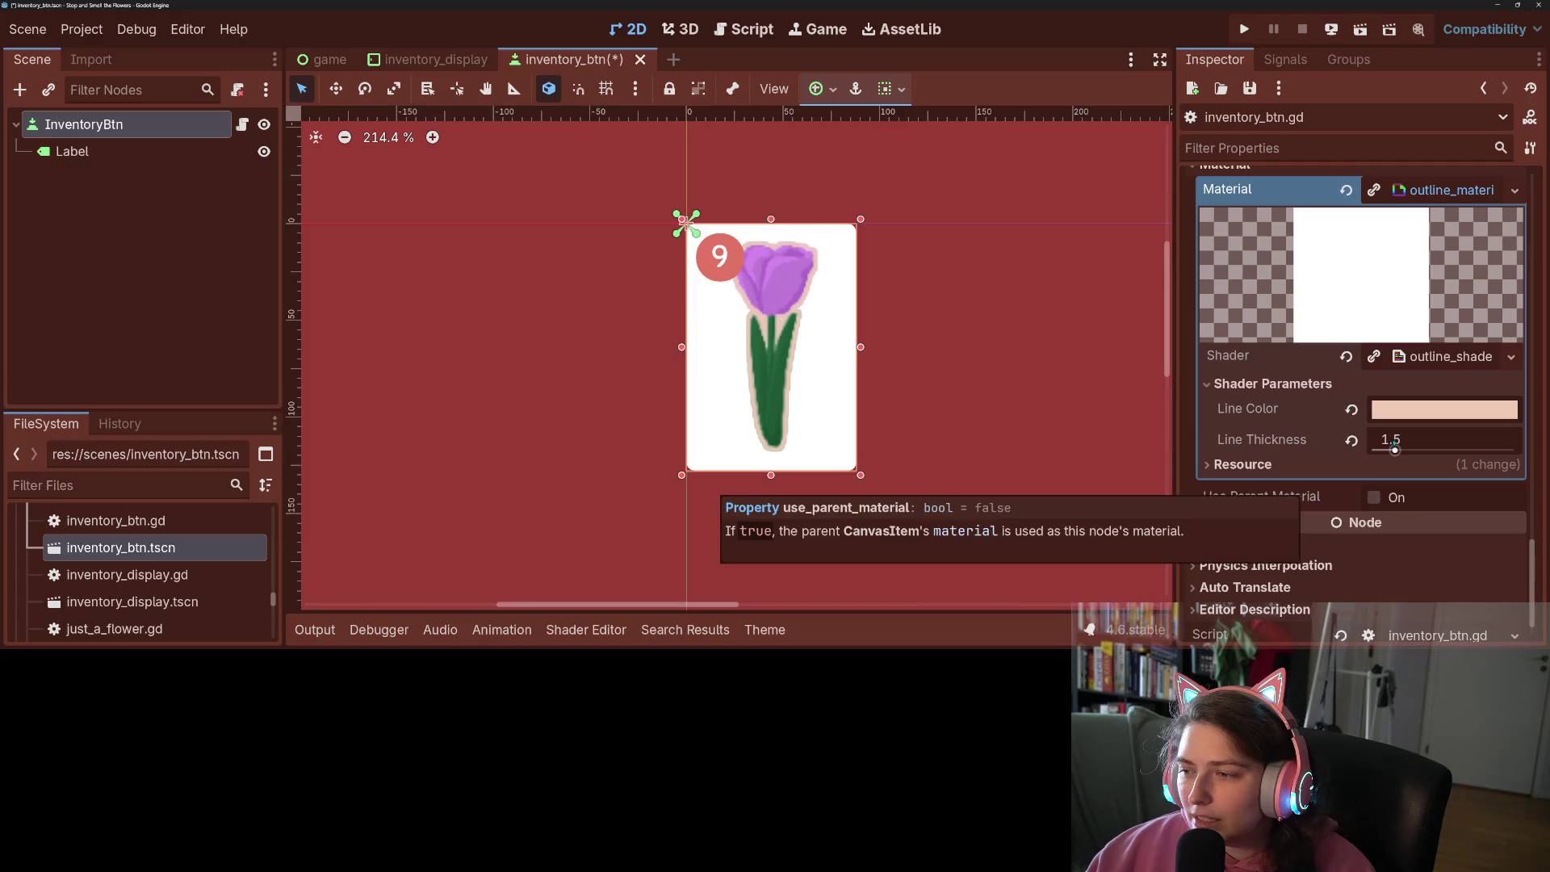
{"action": "left_click", "coordinate": [1390, 440]}
{"action": "type", "text": "0"}
{"action": "key", "text": "Return"}
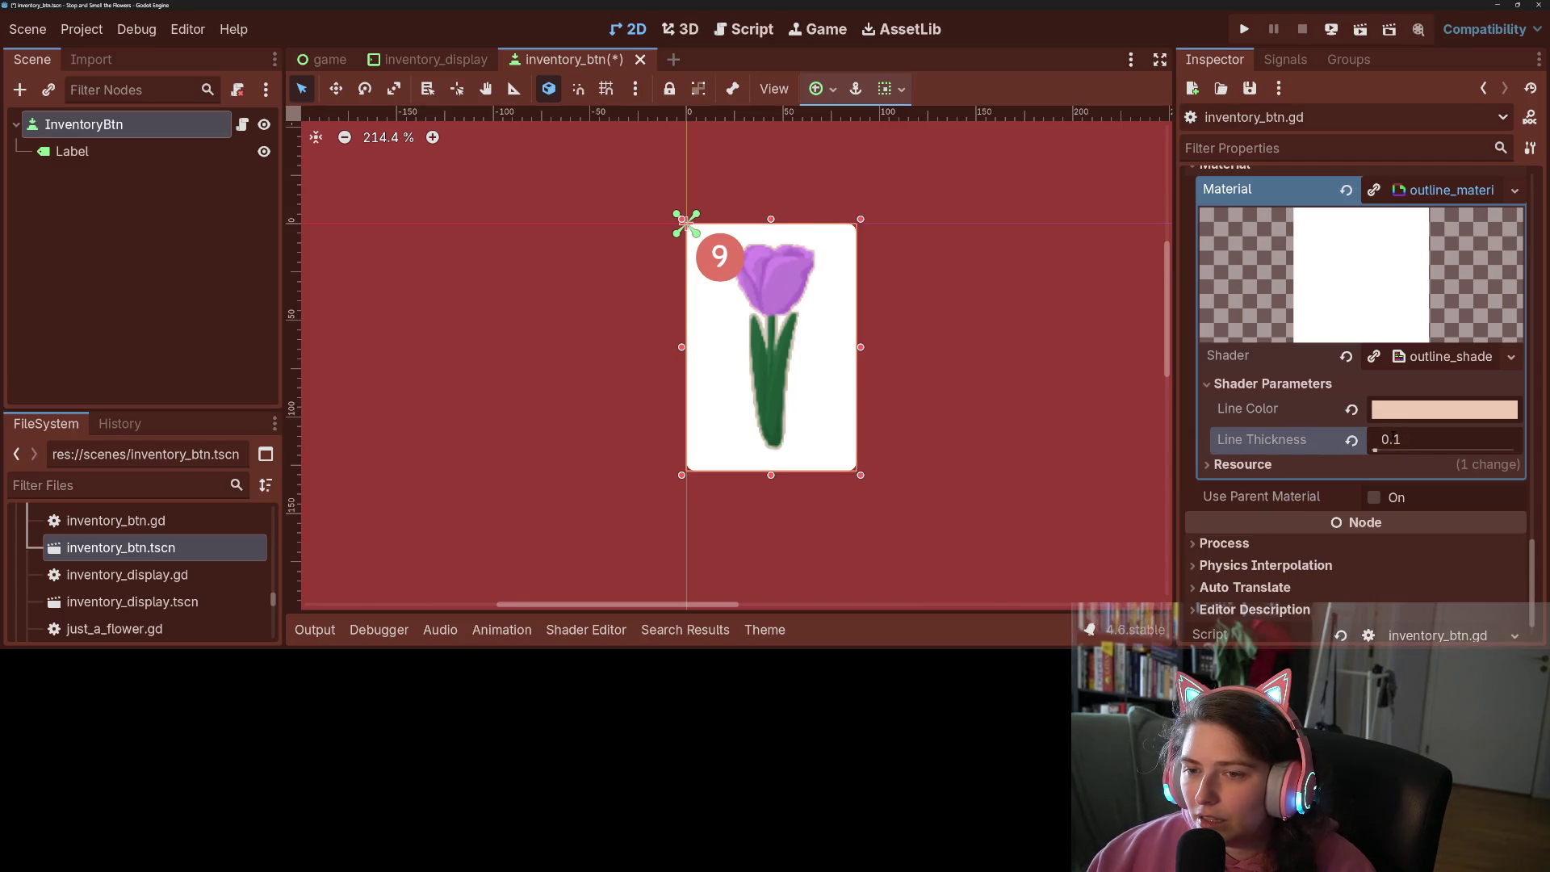
{"action": "key", "text": "ctrl+z"}
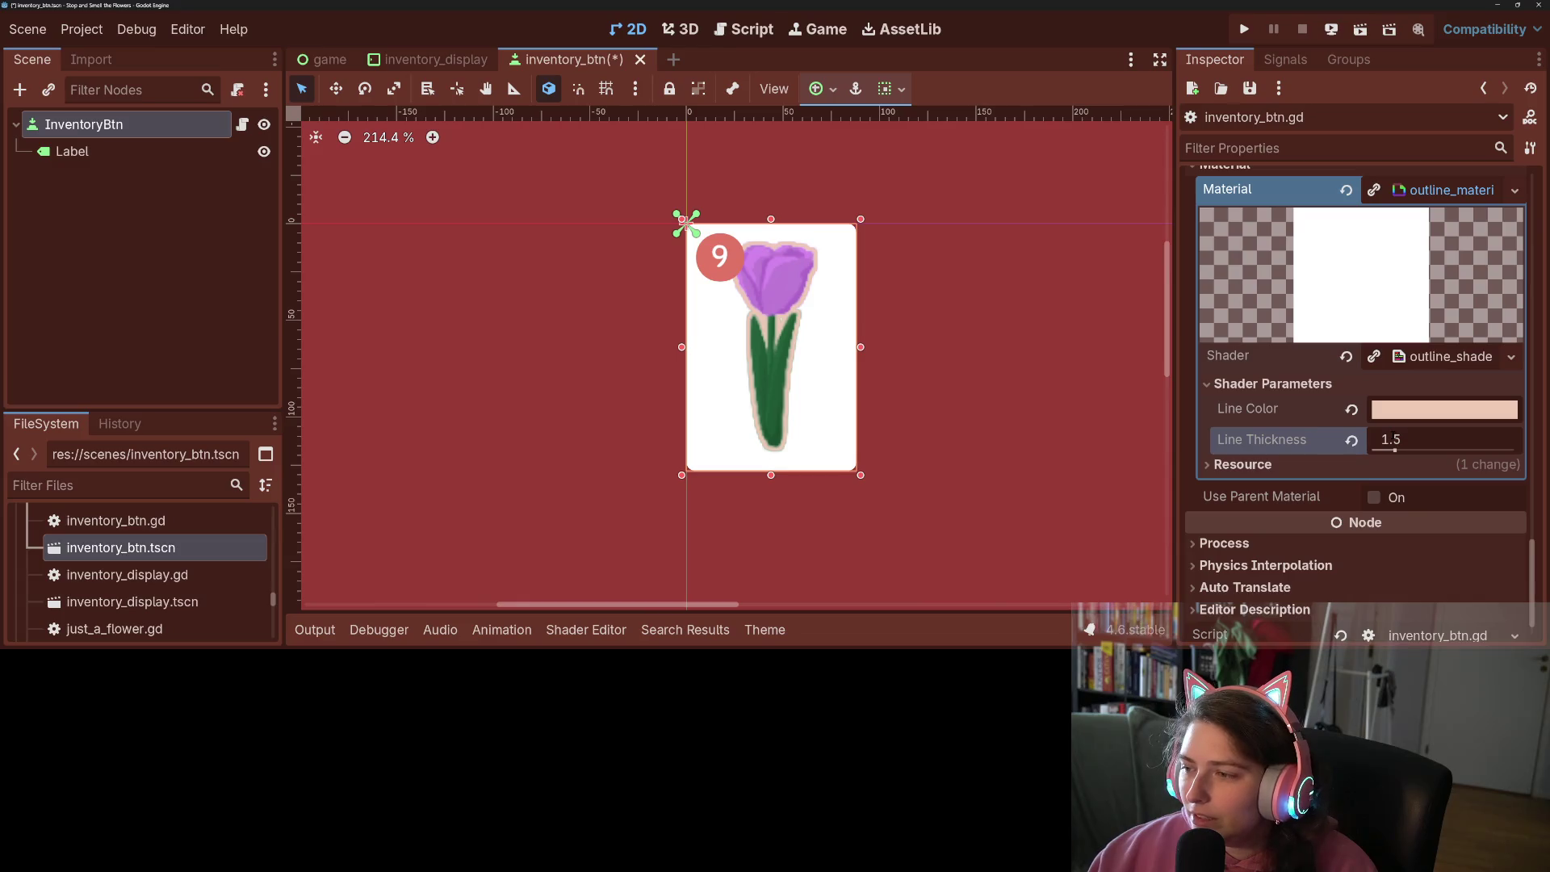
{"action": "key", "text": "ctrl+z"}
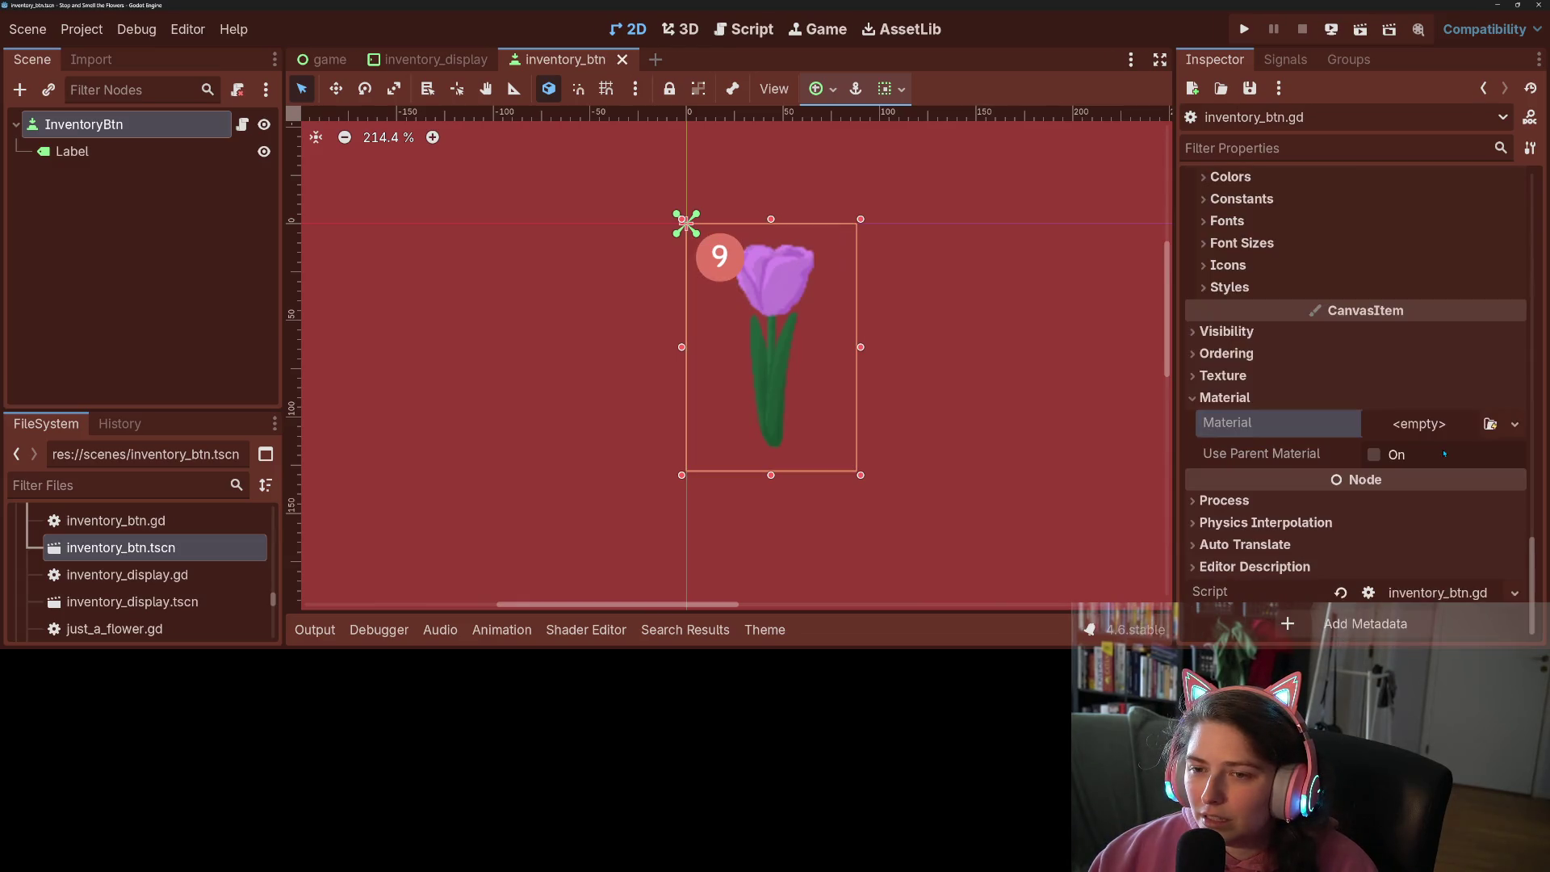
{"action": "key", "text": "ctrl+s"}
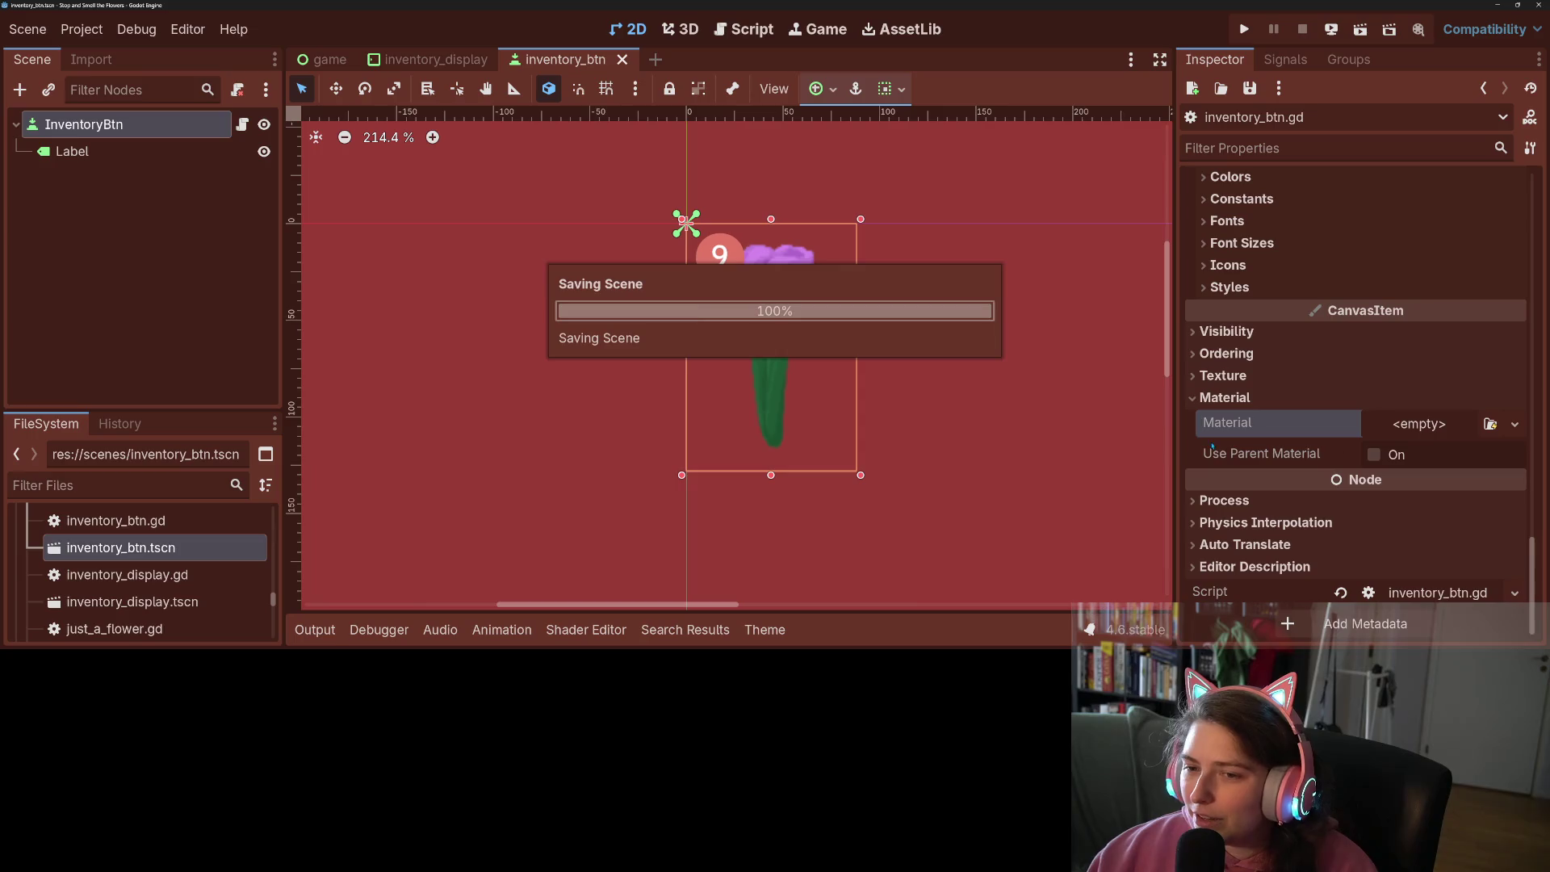
Reapply outline_material to InventoryBtn, then undo the assignment
{"action": "left_click", "coordinate": [129, 249]}
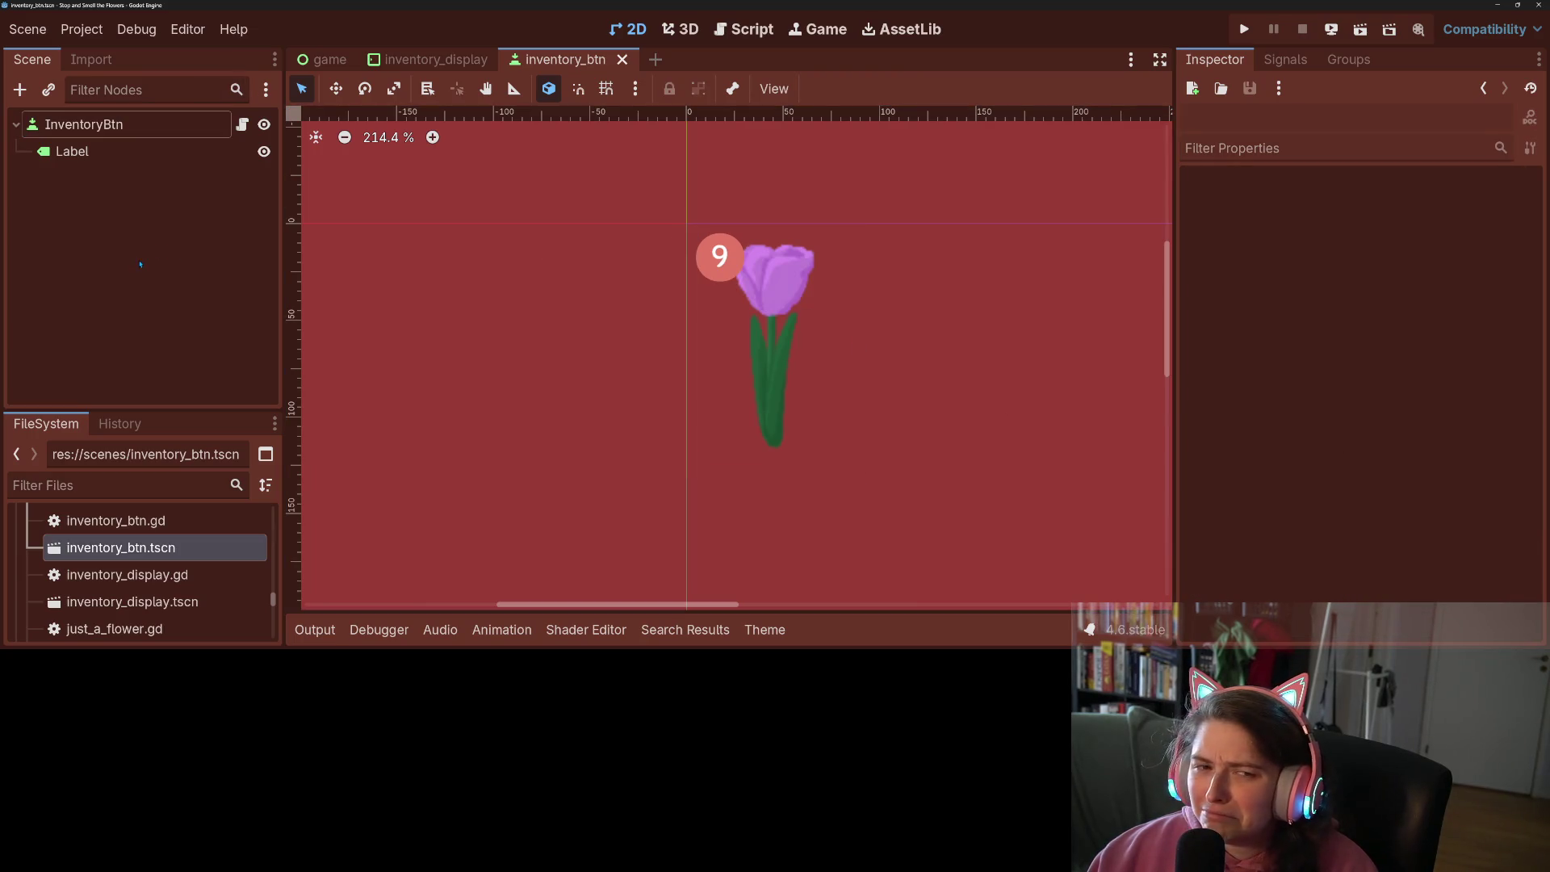
{"action": "left_click", "coordinate": [84, 125]}
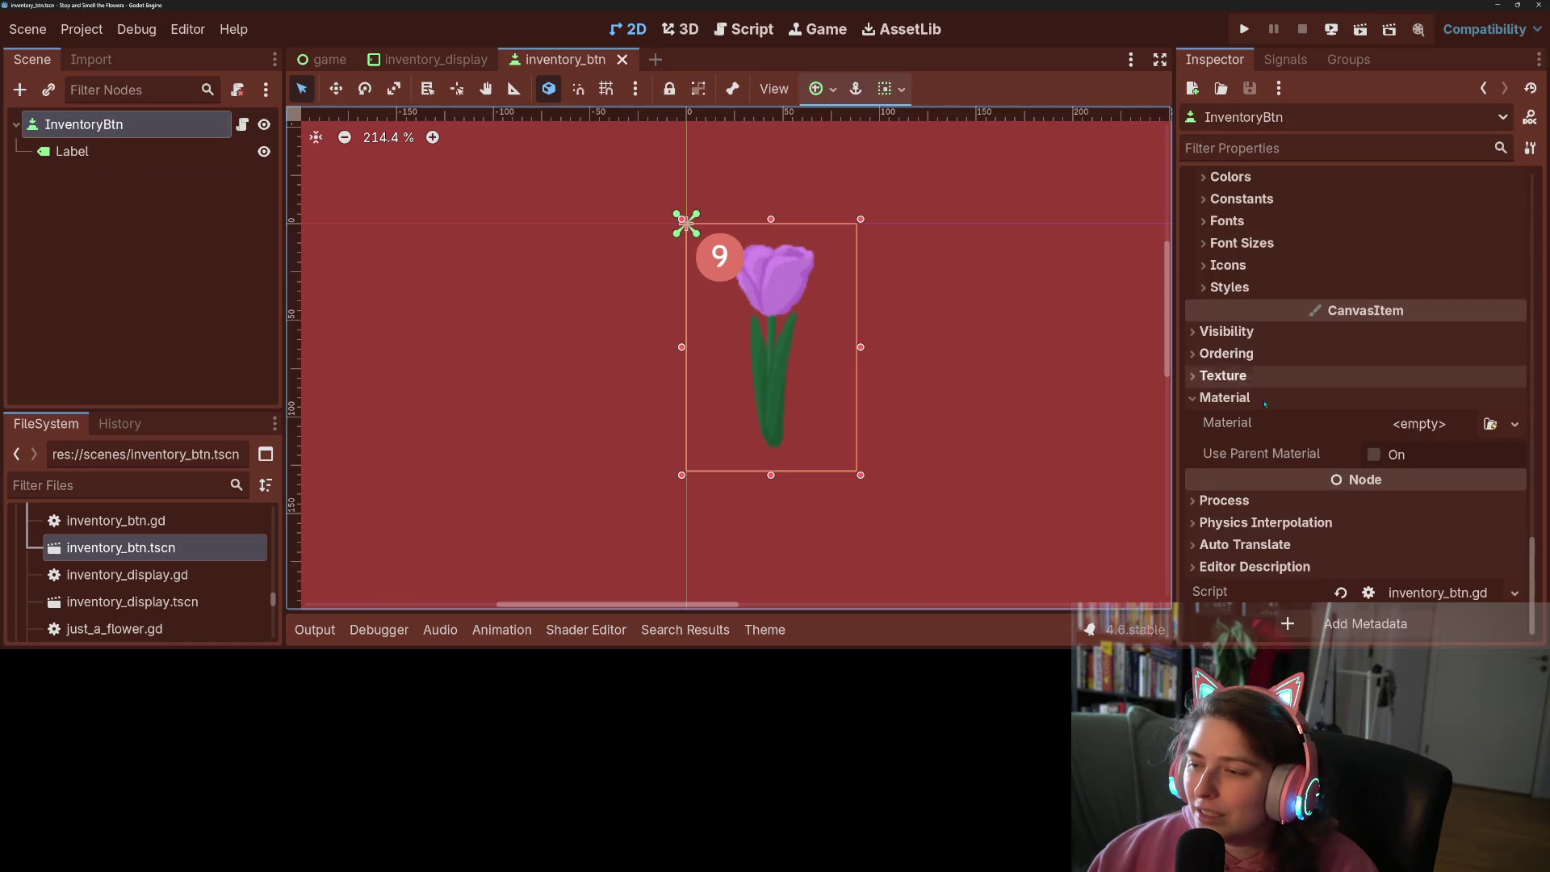
{"action": "left_click", "coordinate": [1490, 424]}
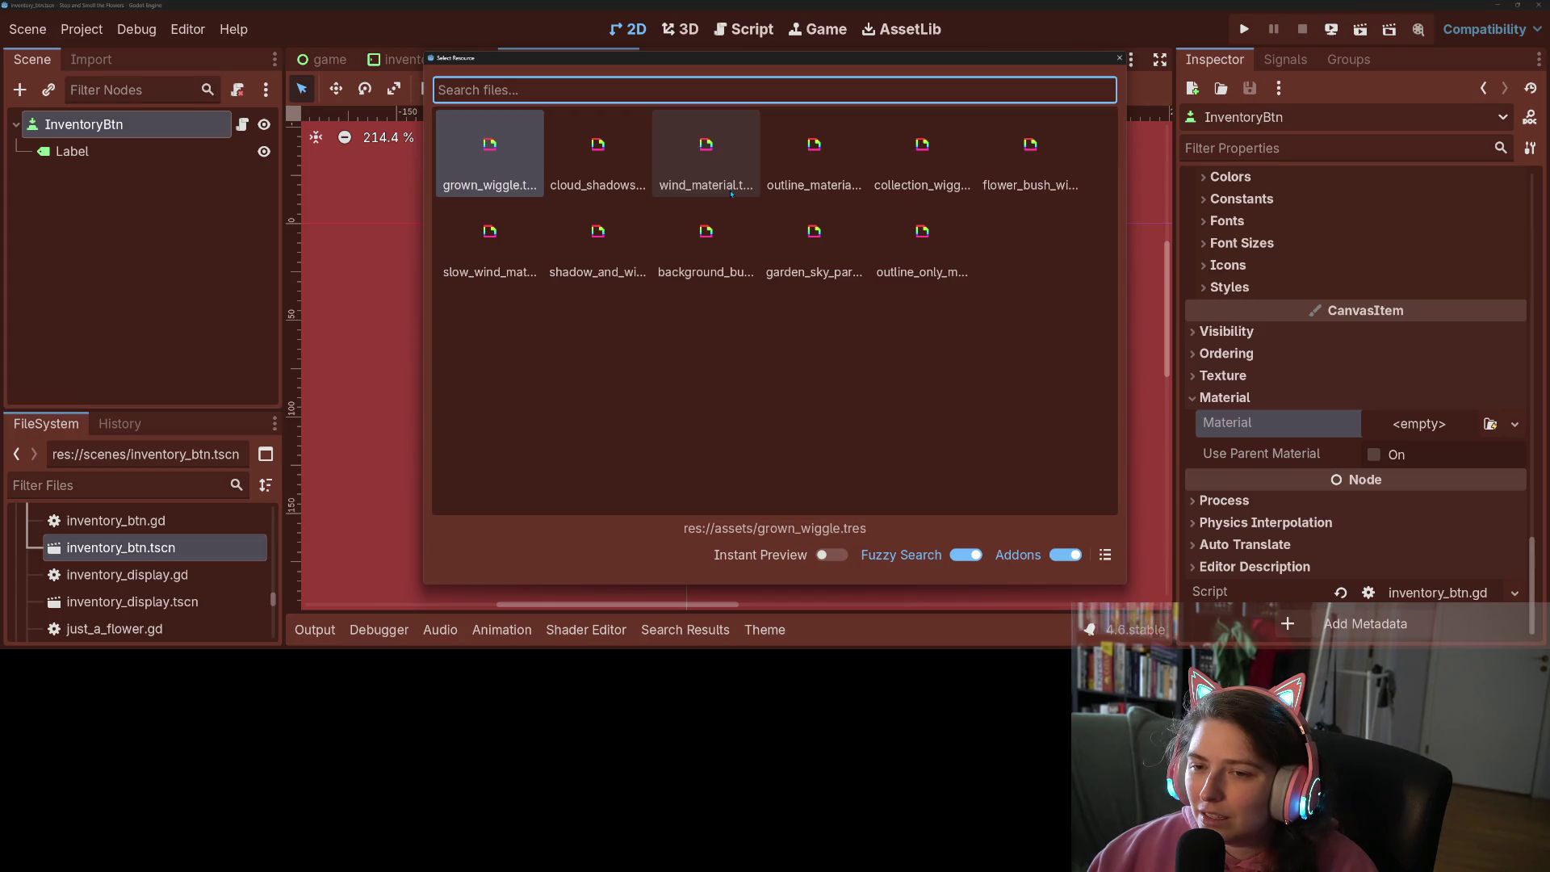
{"action": "double_click", "coordinate": [802, 172]}
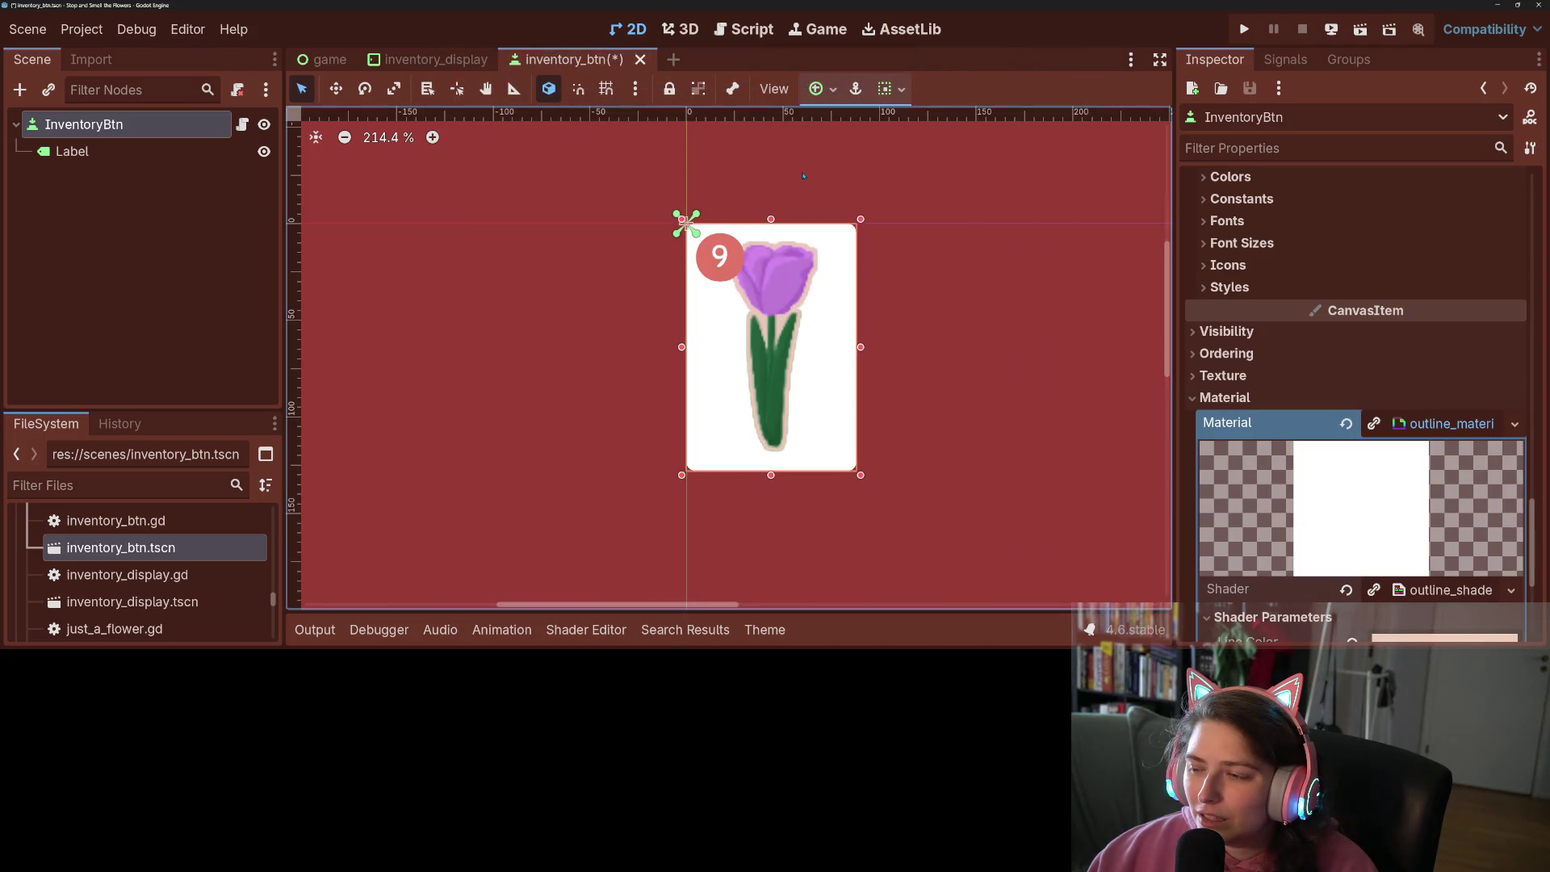
{"action": "scroll", "coordinate": [1392, 548], "scroll_direction": "down", "scroll_amount": 3}
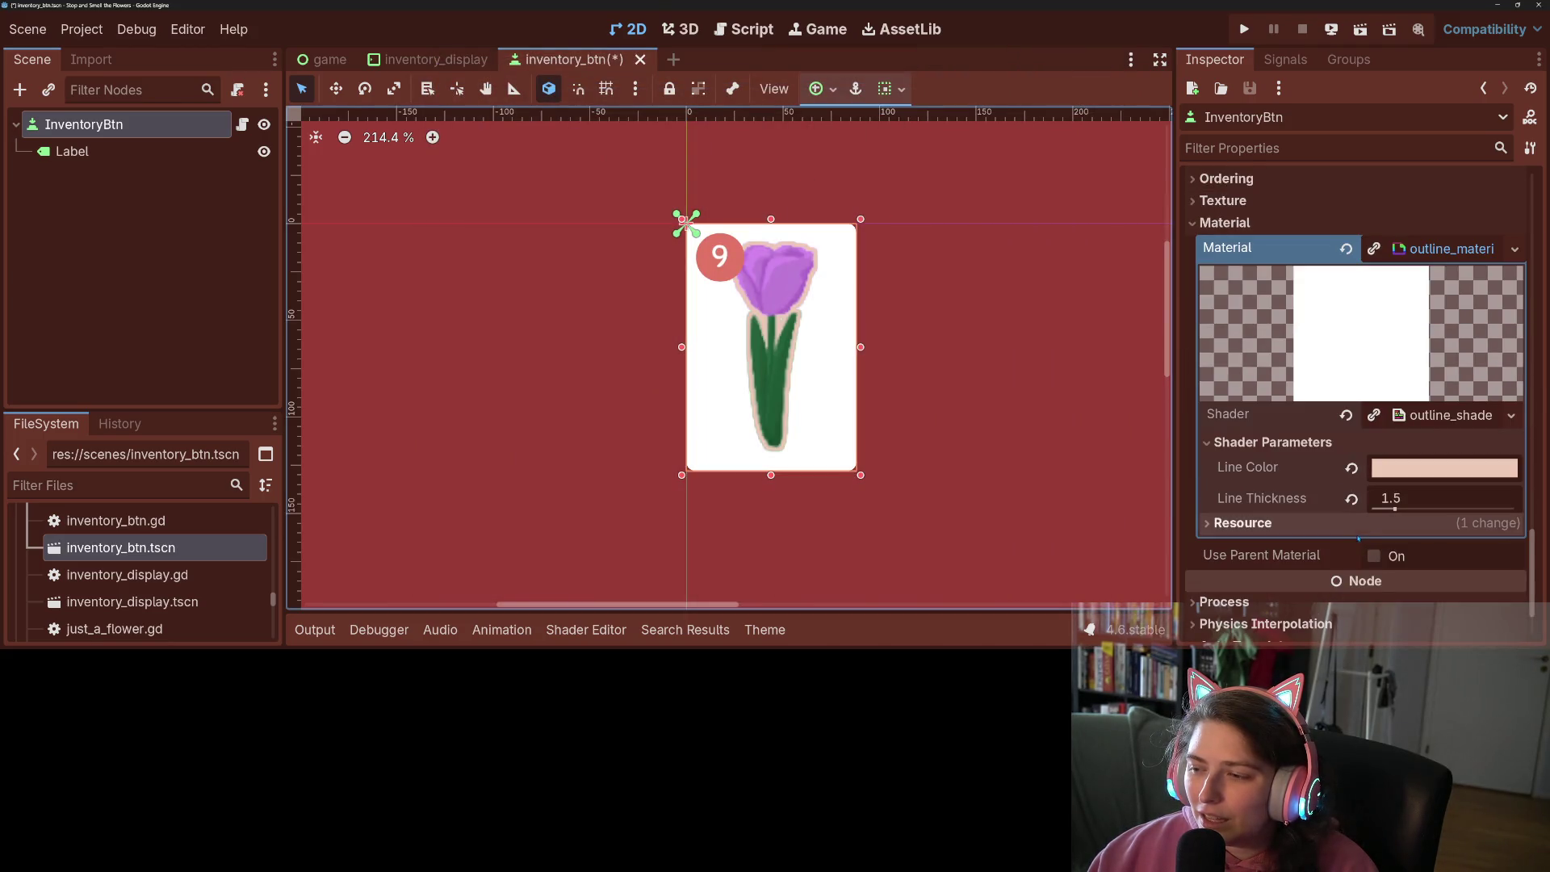
{"action": "scroll", "coordinate": [1325, 529], "scroll_direction": "down", "scroll_amount": 1}
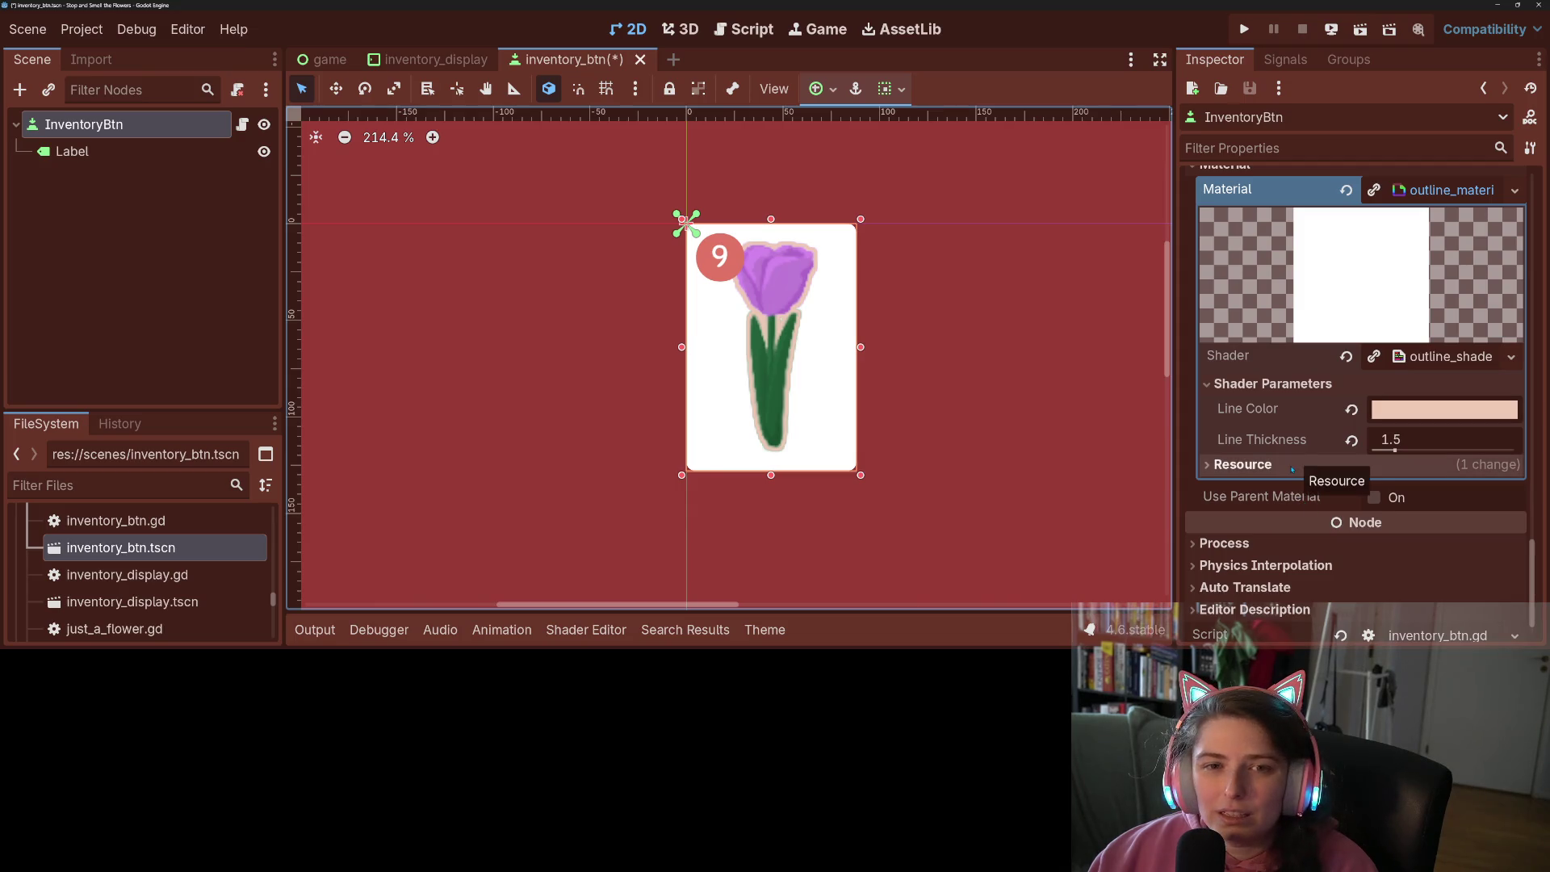
{"action": "key", "text": "ctrl+z"}
Filter the FileSystem by 'garde' and open the garden_button scene
{"action": "key", "text": "ctrl+a"}
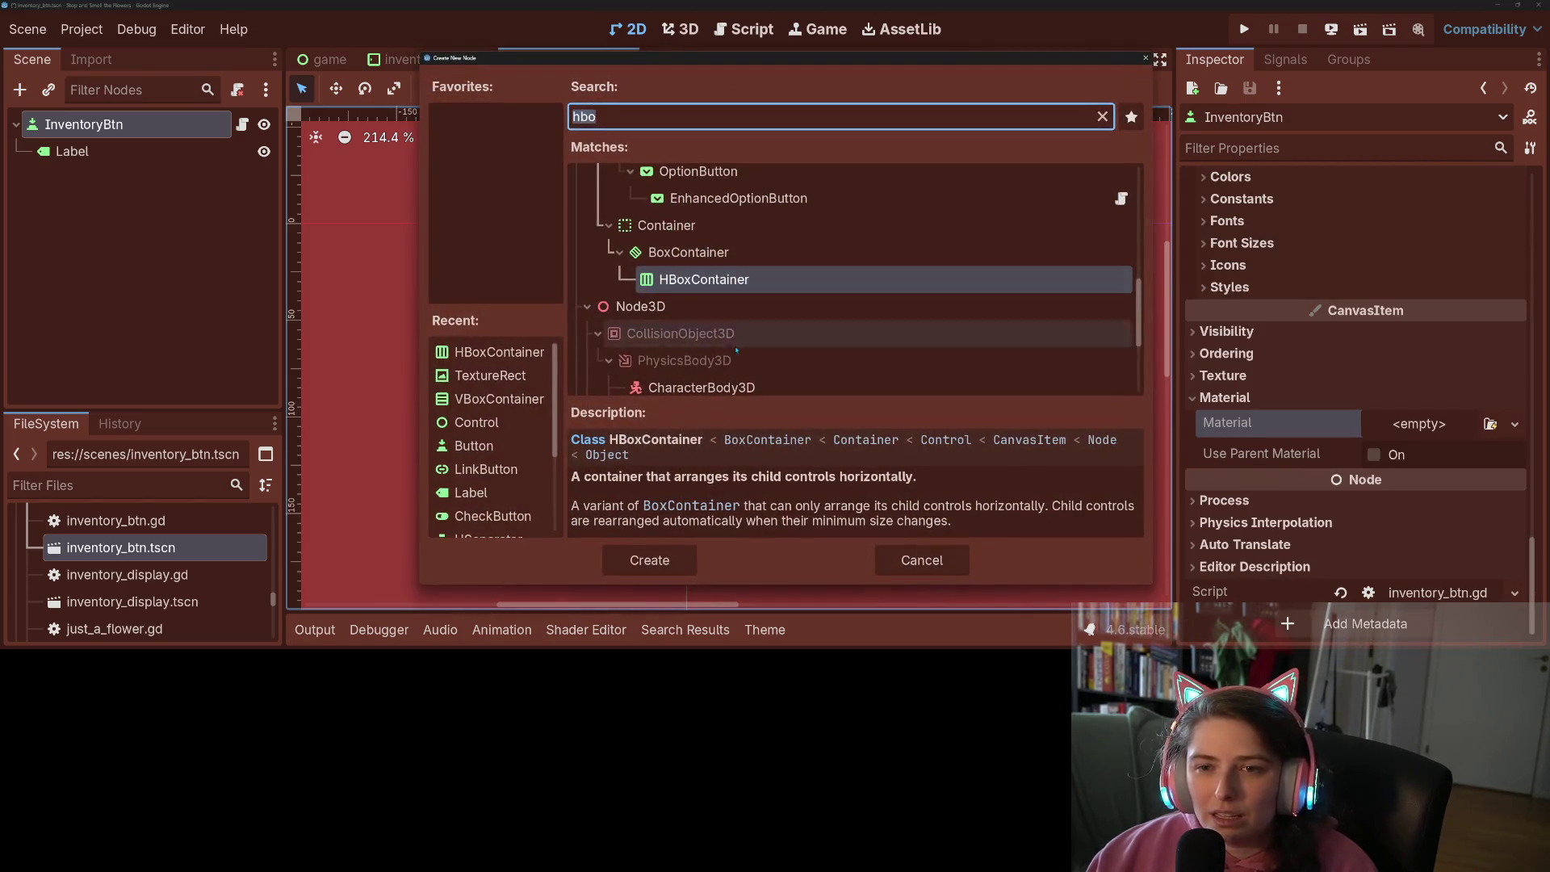
{"action": "left_click", "coordinate": [940, 557]}
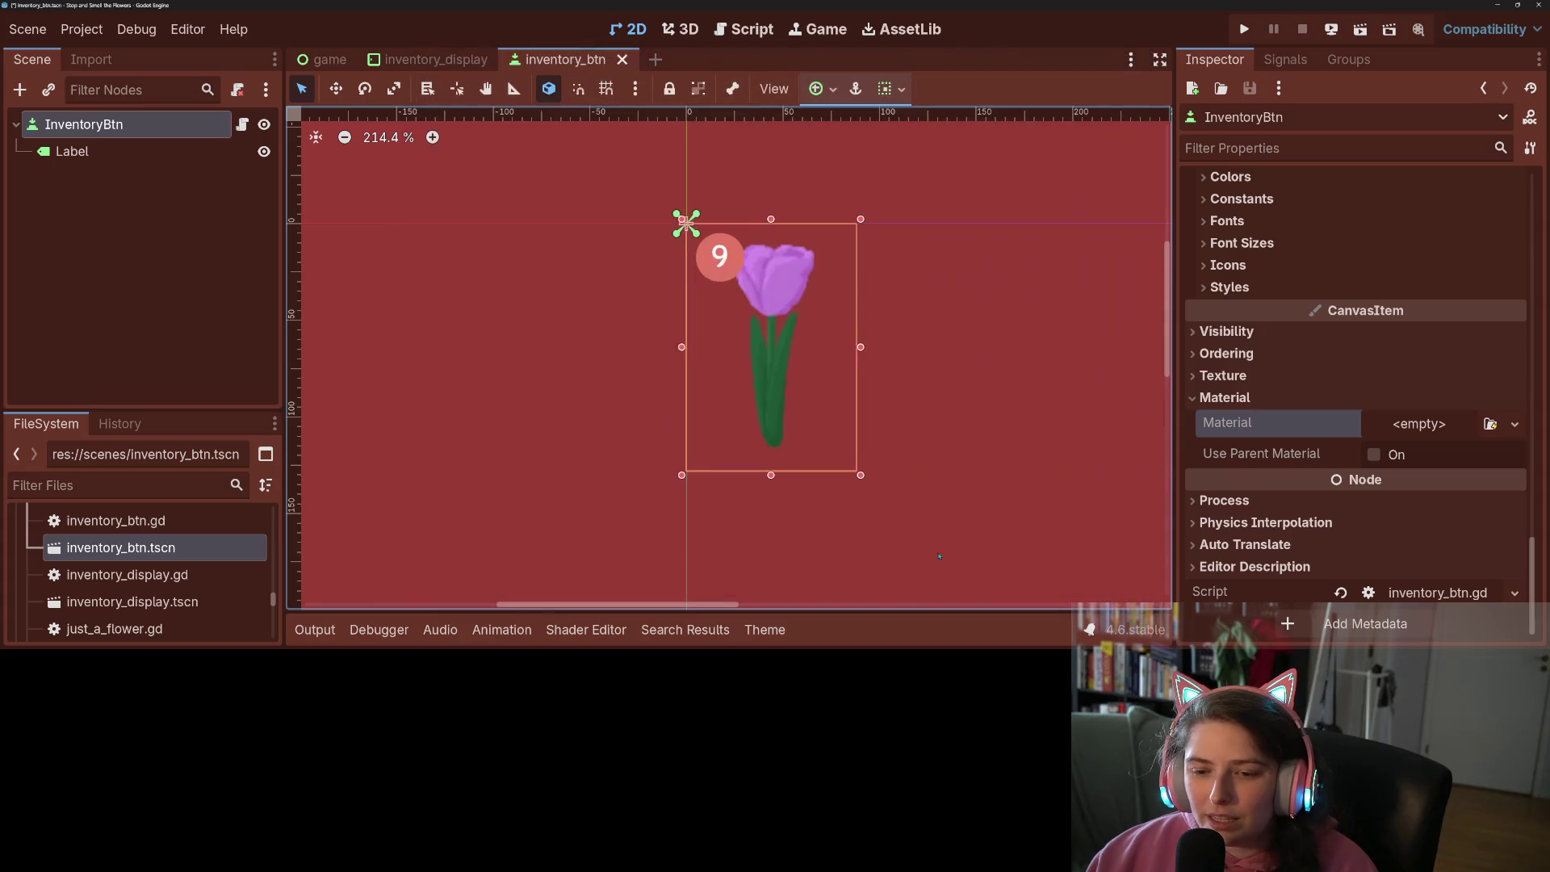
{"action": "left_click", "coordinate": [121, 484]}
{"action": "type", "text": "garde"}
{"action": "double_click", "coordinate": [121, 620]}
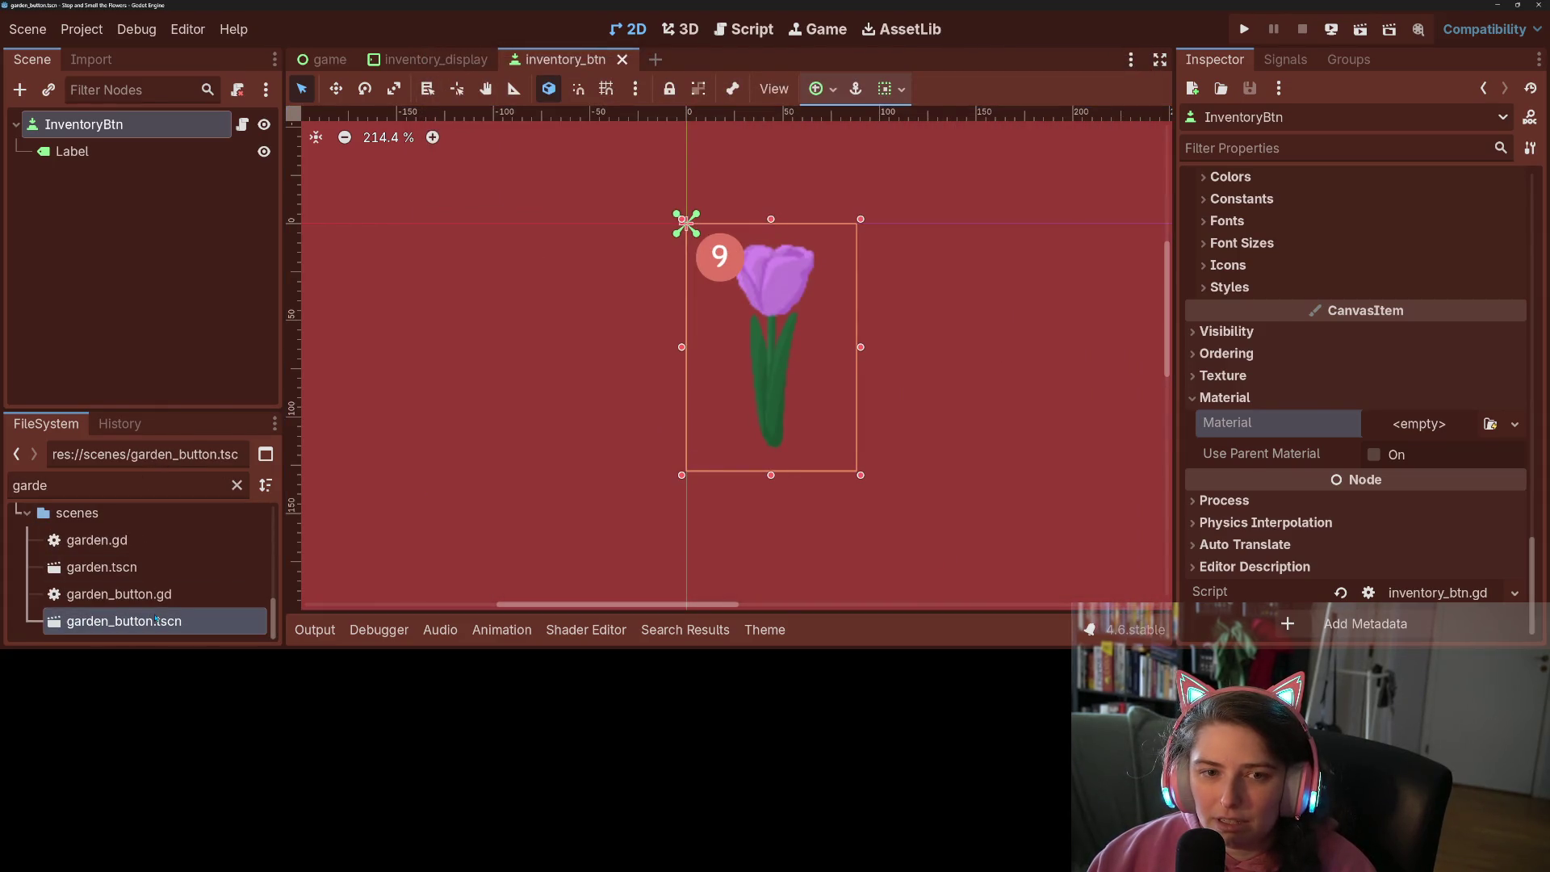
Copy the Dirt node's outline Material value, then return to the inventory_btn scene
{"action": "key", "text": "Down"}
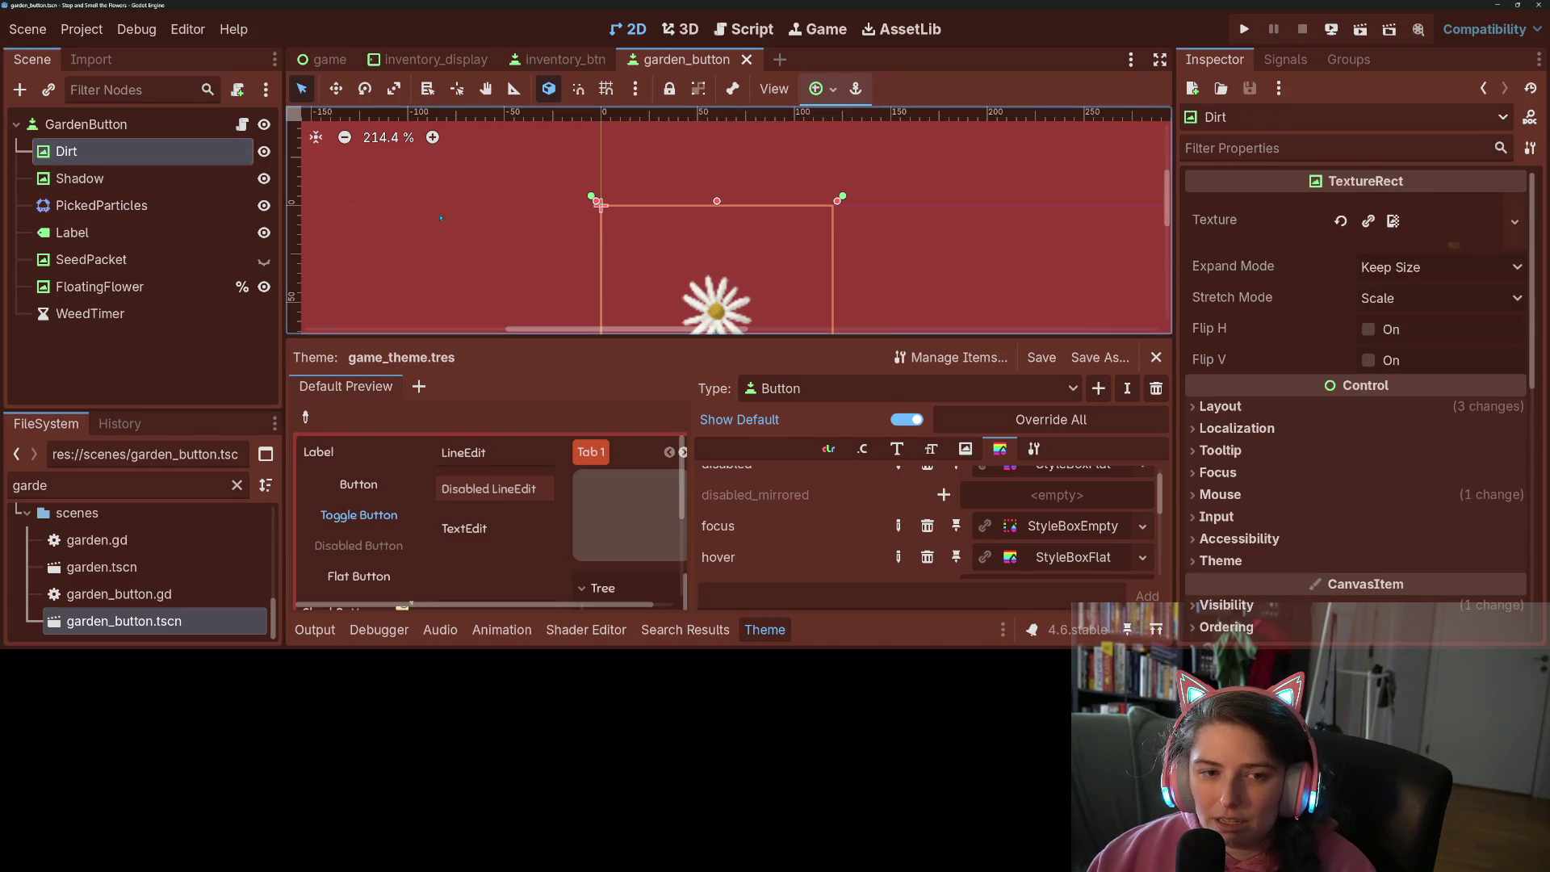
{"action": "scroll", "coordinate": [563, 194], "scroll_direction": "down", "scroll_amount": 3}
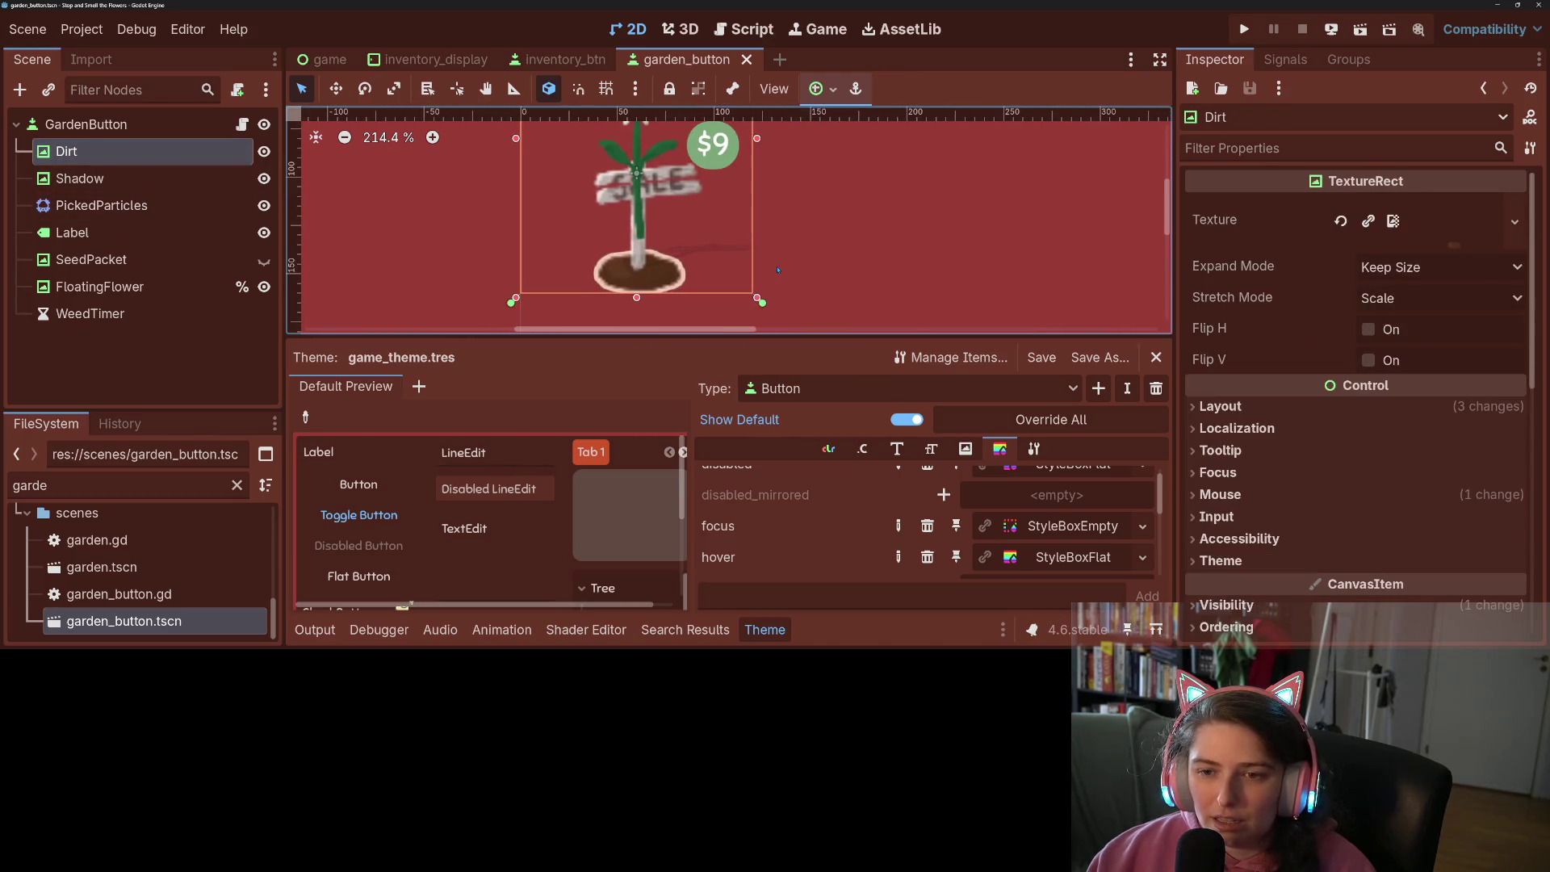
{"action": "scroll", "coordinate": [1421, 426], "scroll_direction": "down", "scroll_amount": 10}
{"action": "scroll", "coordinate": [1421, 426], "scroll_direction": "up", "scroll_amount": 2}
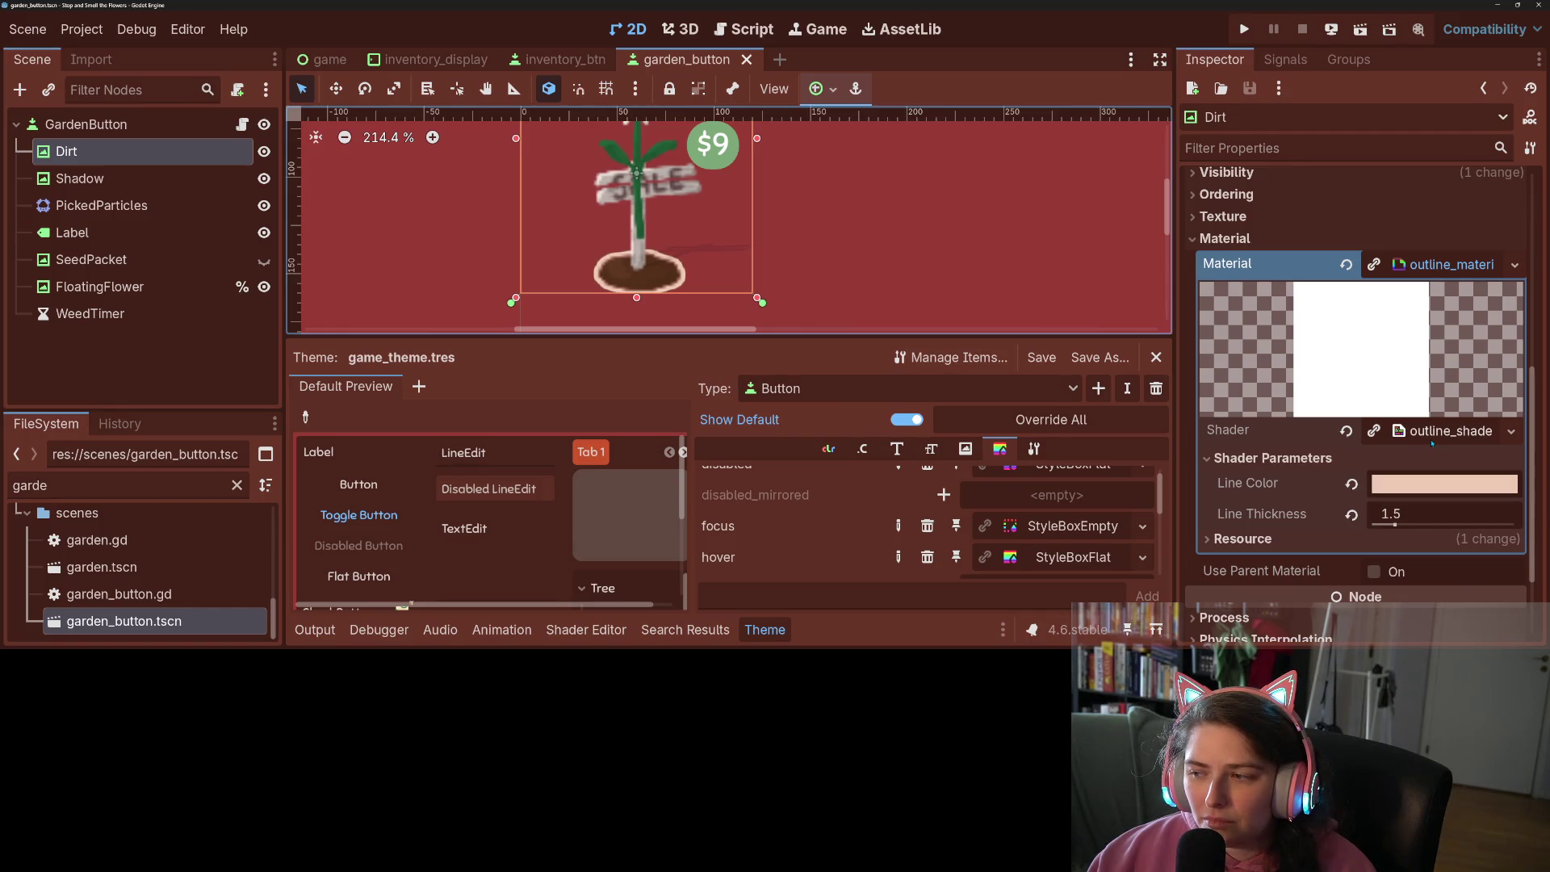
{"action": "right_click", "coordinate": [1308, 267]}
{"action": "left_click", "coordinate": [1357, 279]}
{"action": "left_click", "coordinate": [533, 58]}
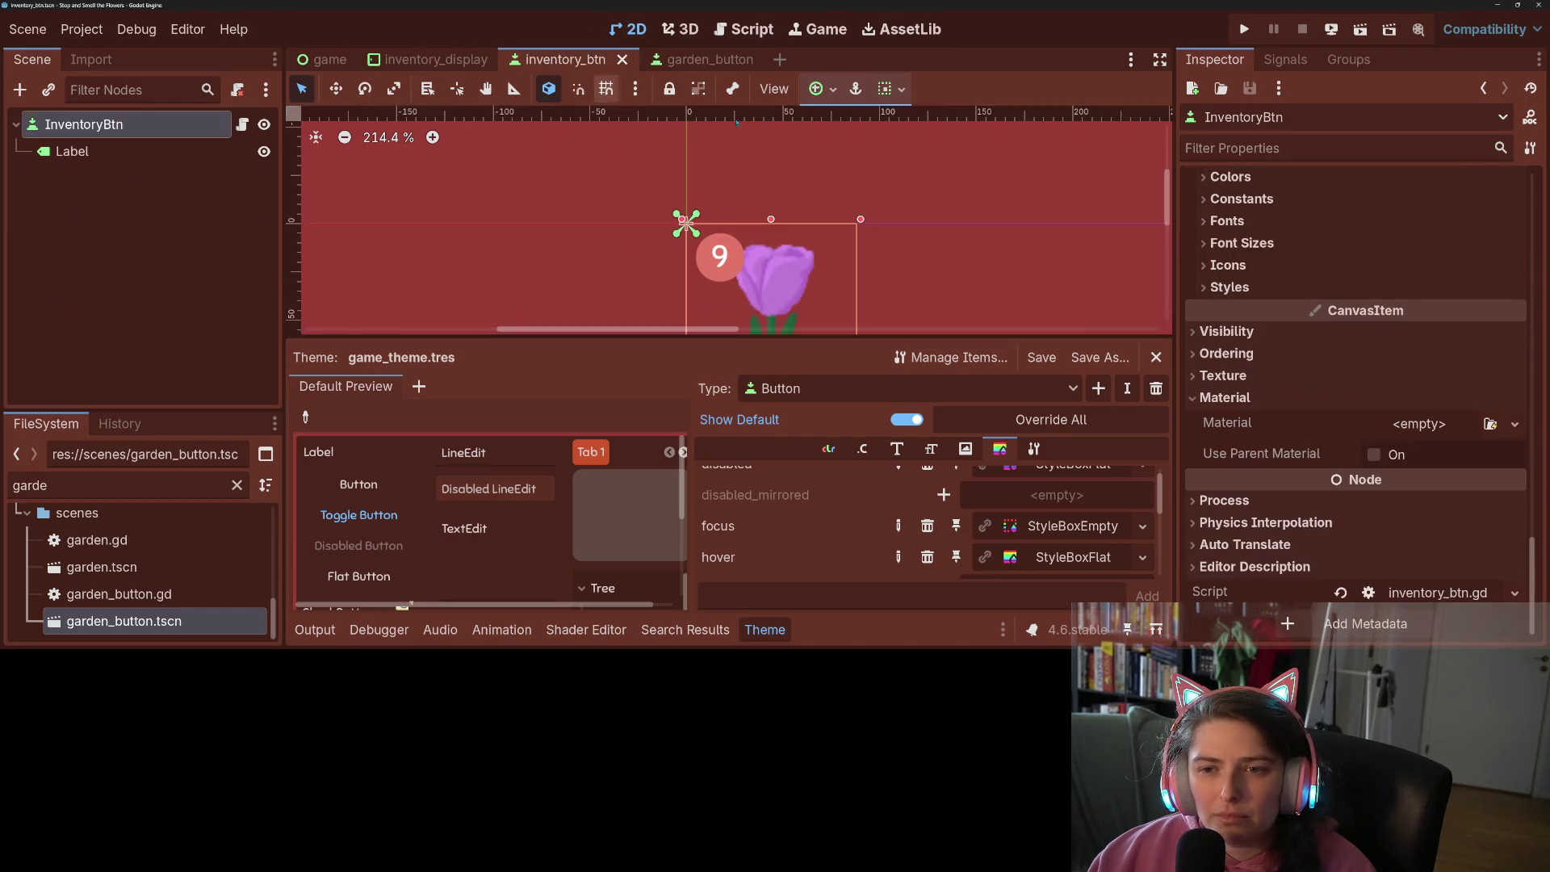
Paste the copied outline material onto InventoryBtn, then clear it again
{"action": "left_click", "coordinate": [71, 151]}
{"action": "left_click", "coordinate": [84, 124]}
{"action": "right_click", "coordinate": [1318, 422]}
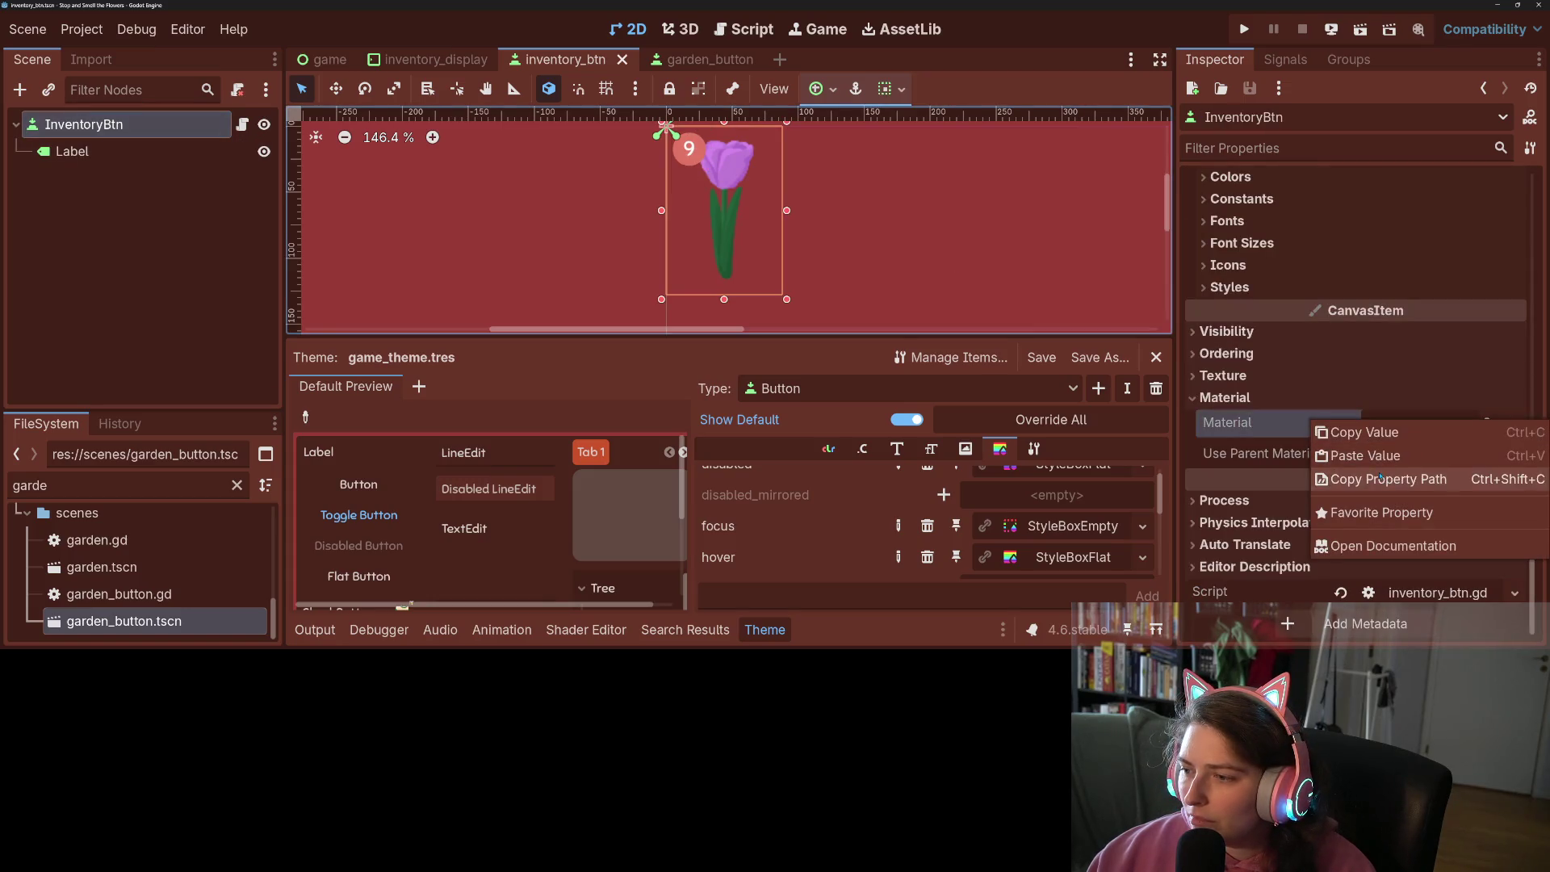
{"action": "left_click", "coordinate": [1383, 454]}
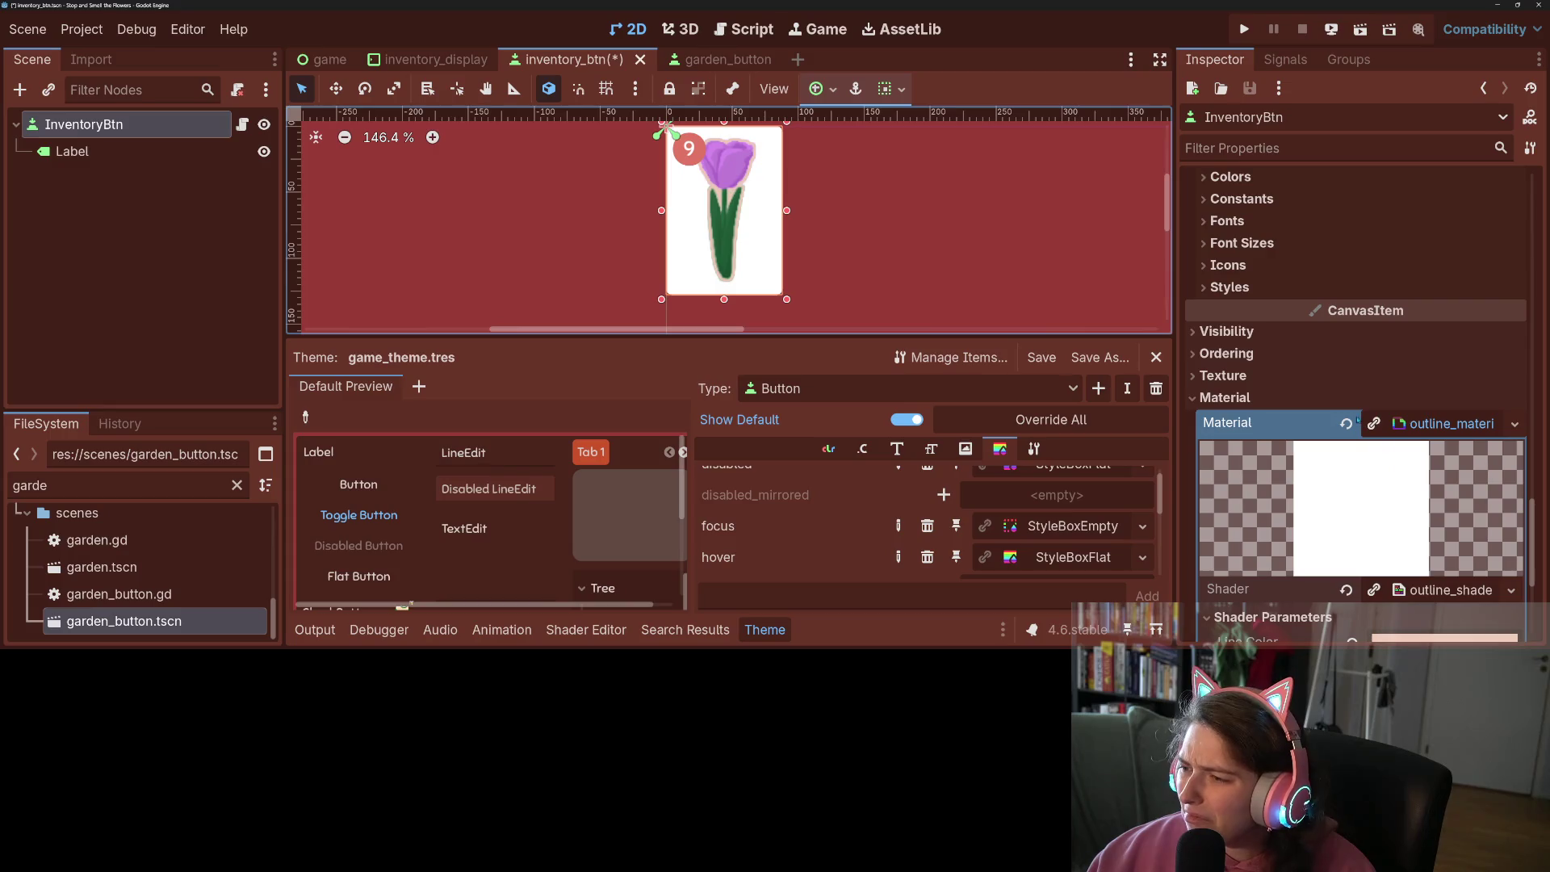
{"action": "left_click", "coordinate": [1347, 424]}
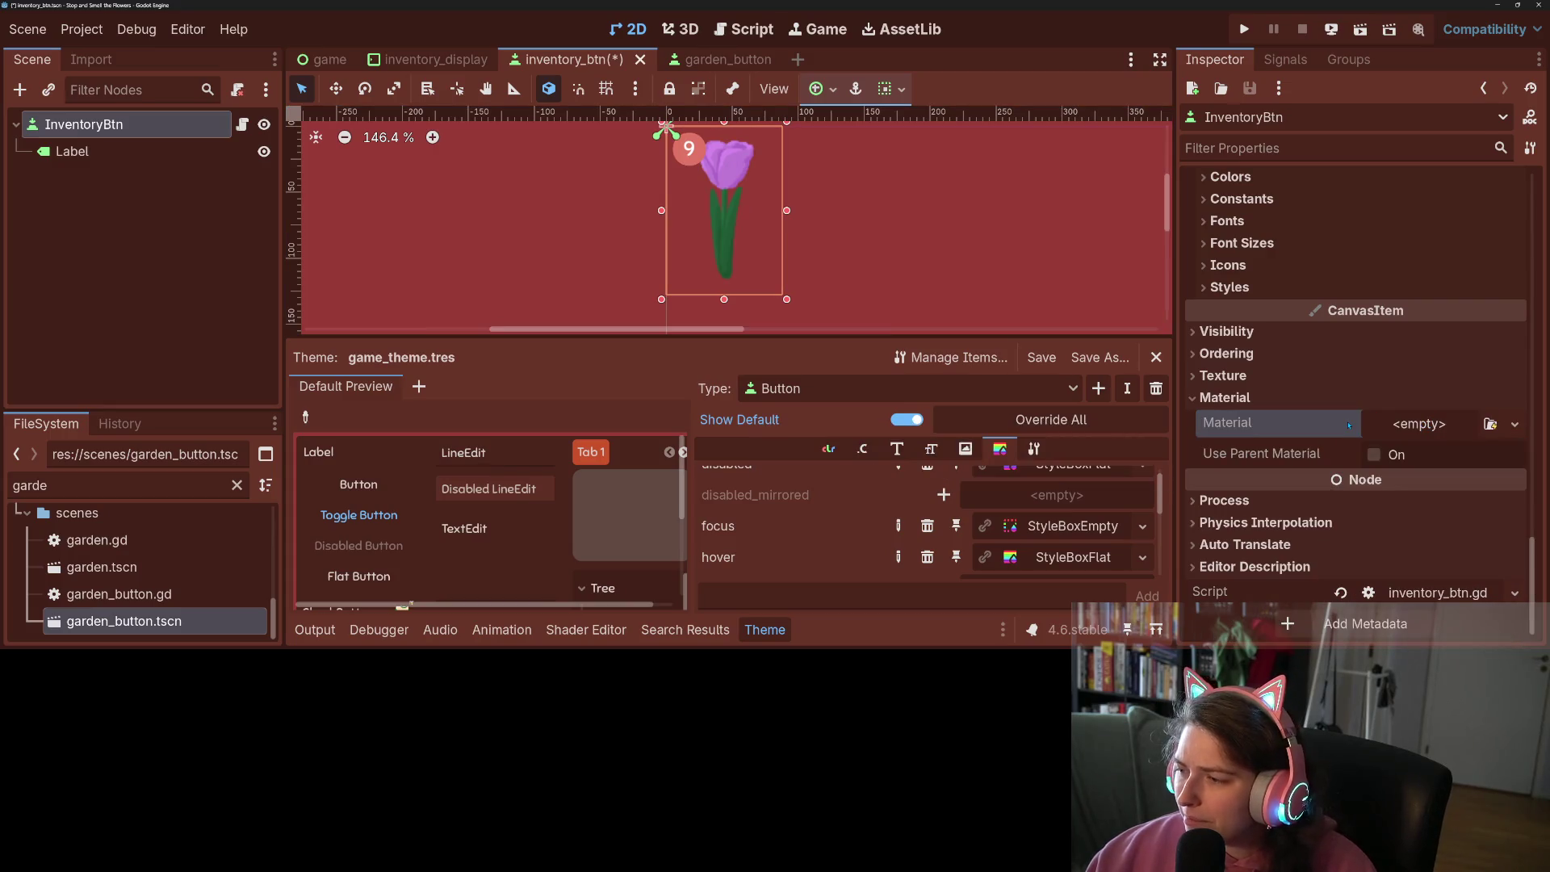
Save the inventory_btn scene and bring up the saved-materials picker for Material
{"action": "key", "text": "ctrl+s"}
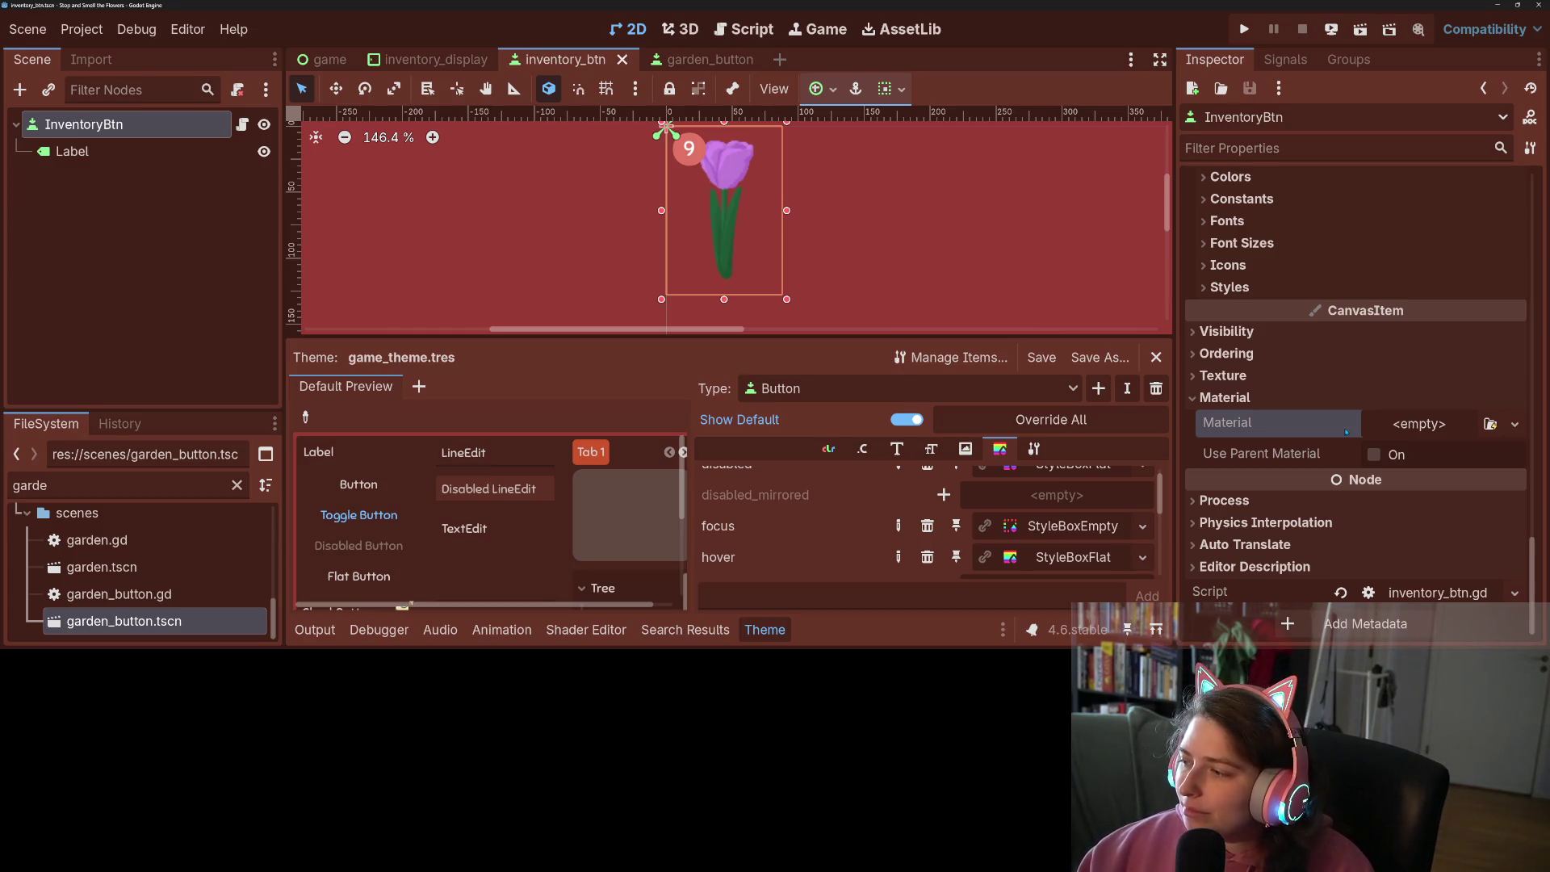
{"action": "key", "text": "ctrl+s"}
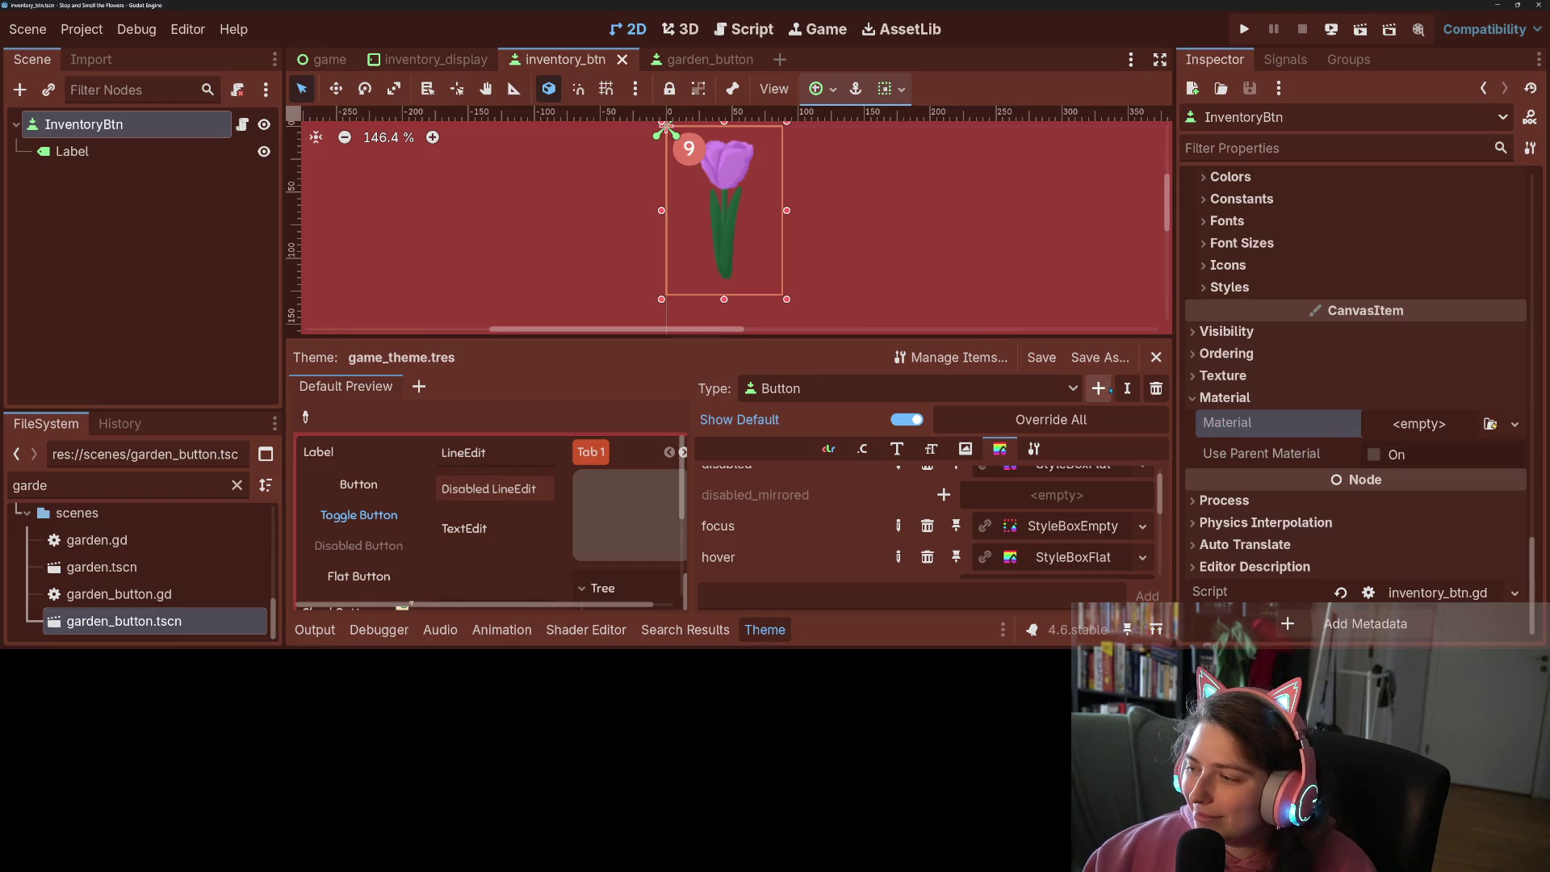
{"action": "scroll", "coordinate": [877, 265], "scroll_direction": "down", "scroll_amount": 4}
{"action": "scroll", "coordinate": [878, 265], "scroll_direction": "up", "scroll_amount": 3}
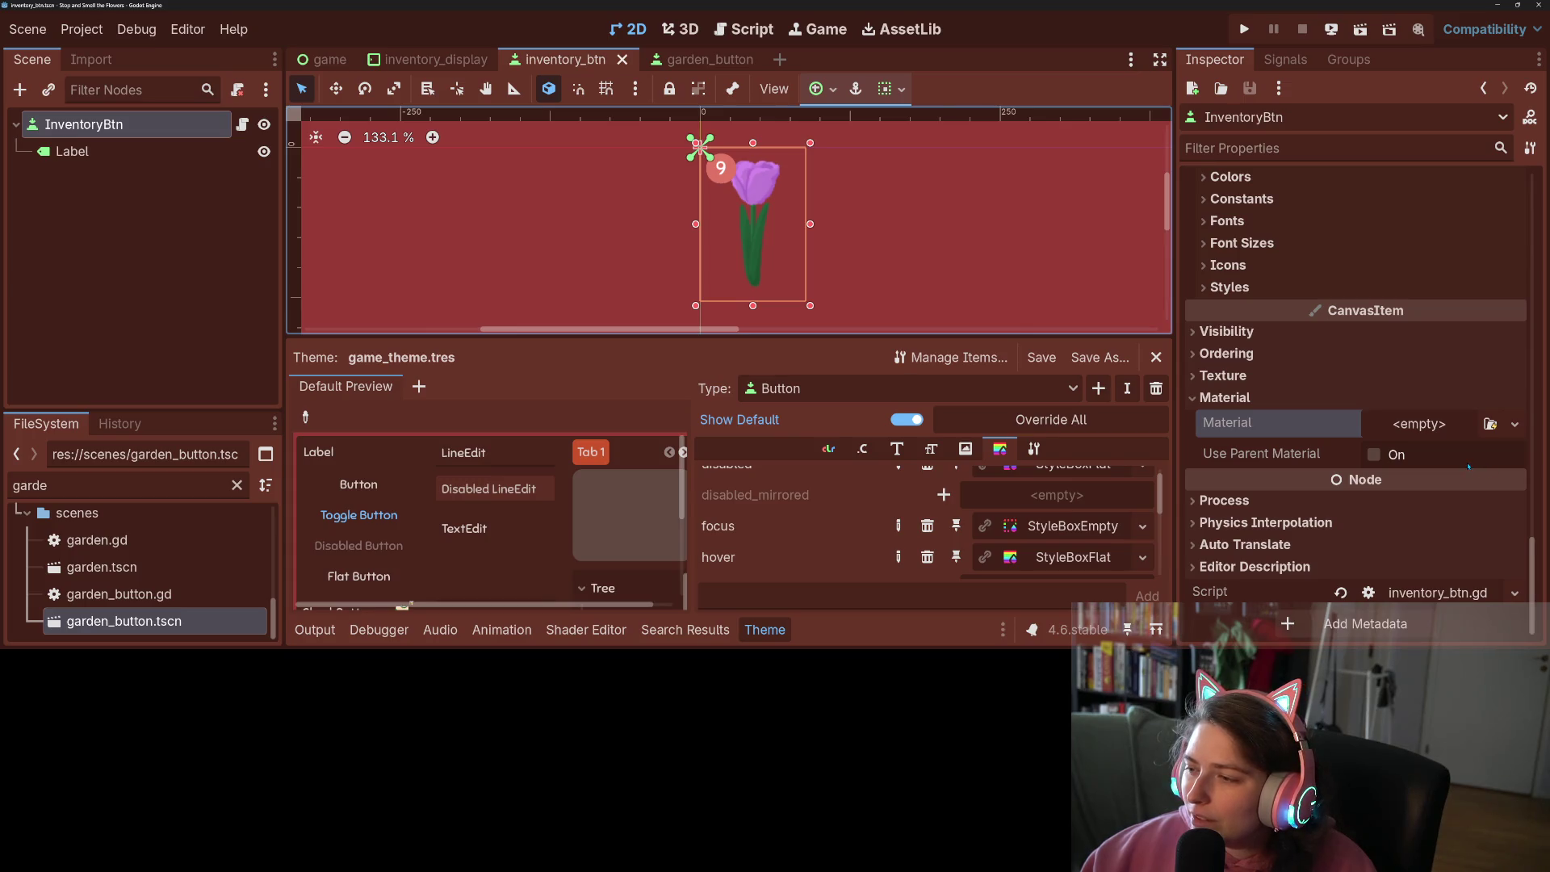
{"action": "left_click", "coordinate": [1491, 424]}
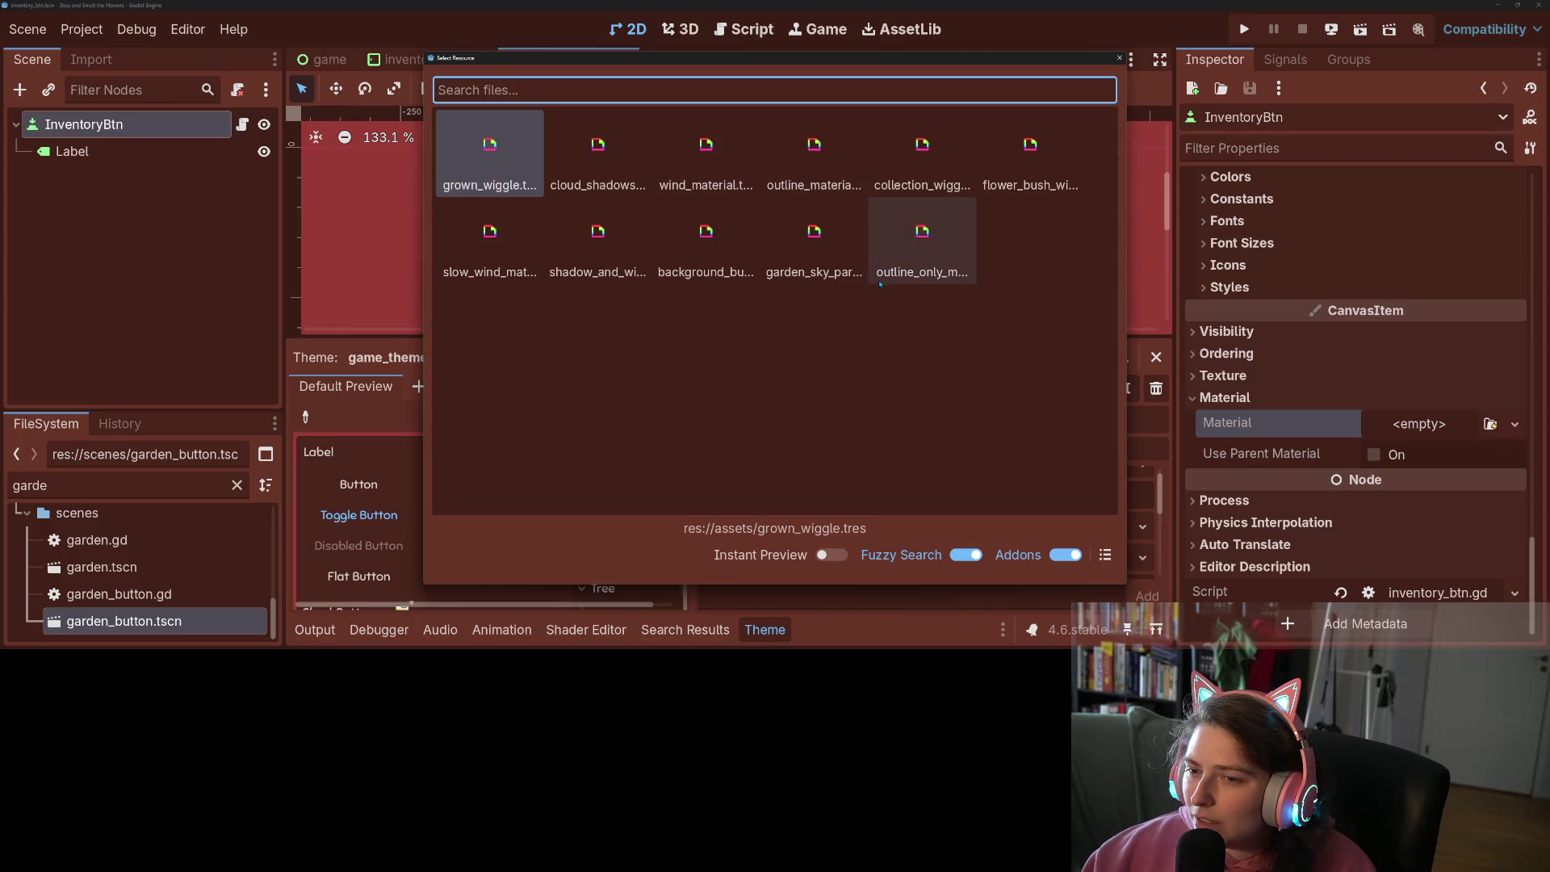
Try outline_only, clear it, restore outline_material with undo, and open outline_shader.gdshader
{"action": "double_click", "coordinate": [913, 257]}
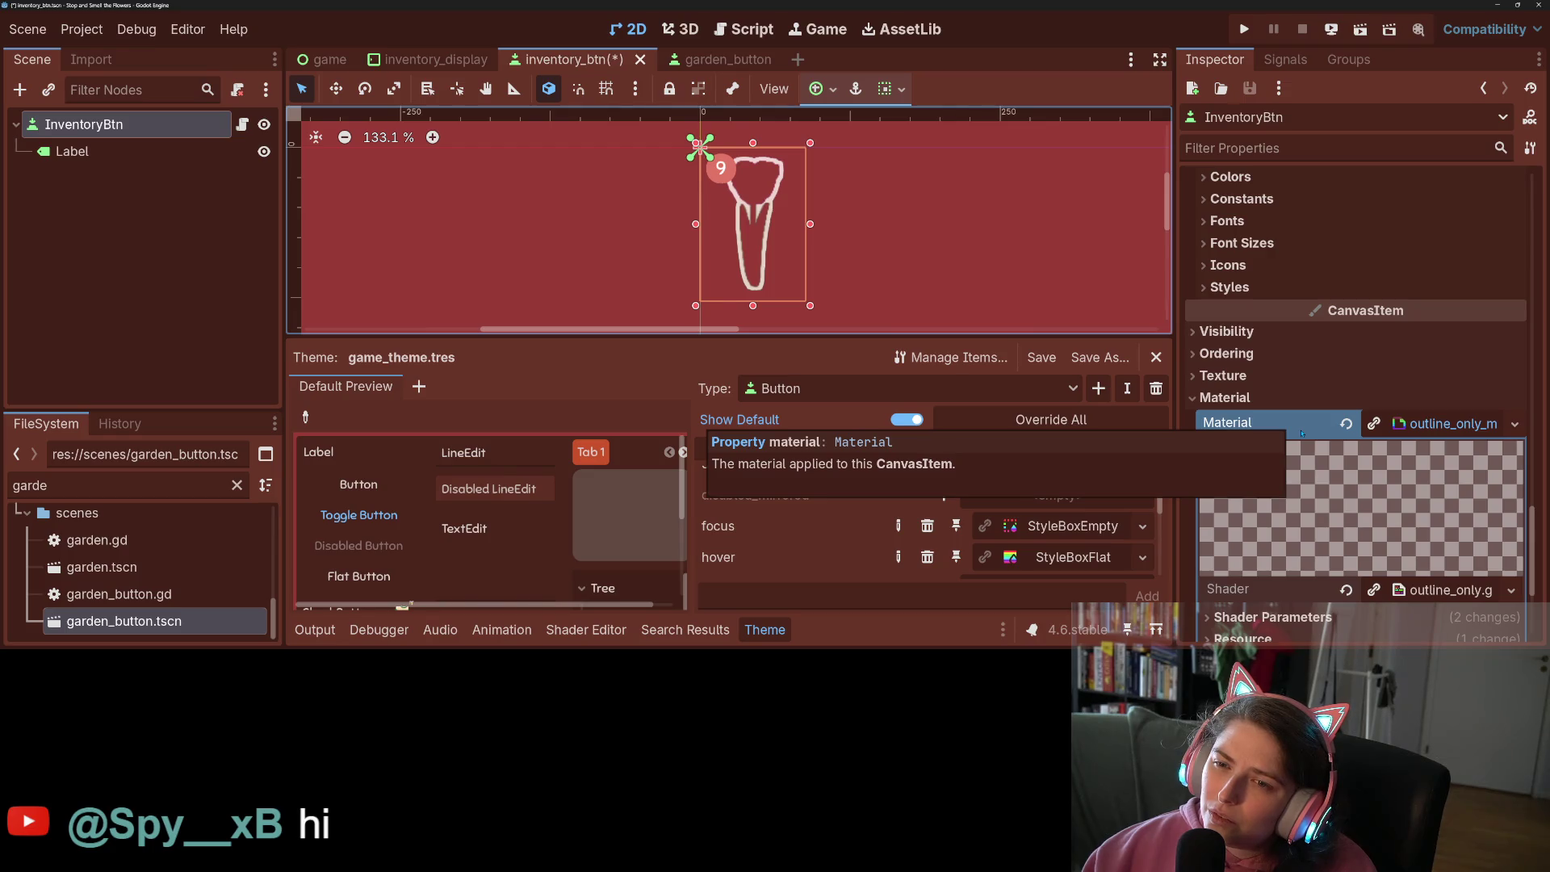
{"action": "left_click", "coordinate": [1346, 424]}
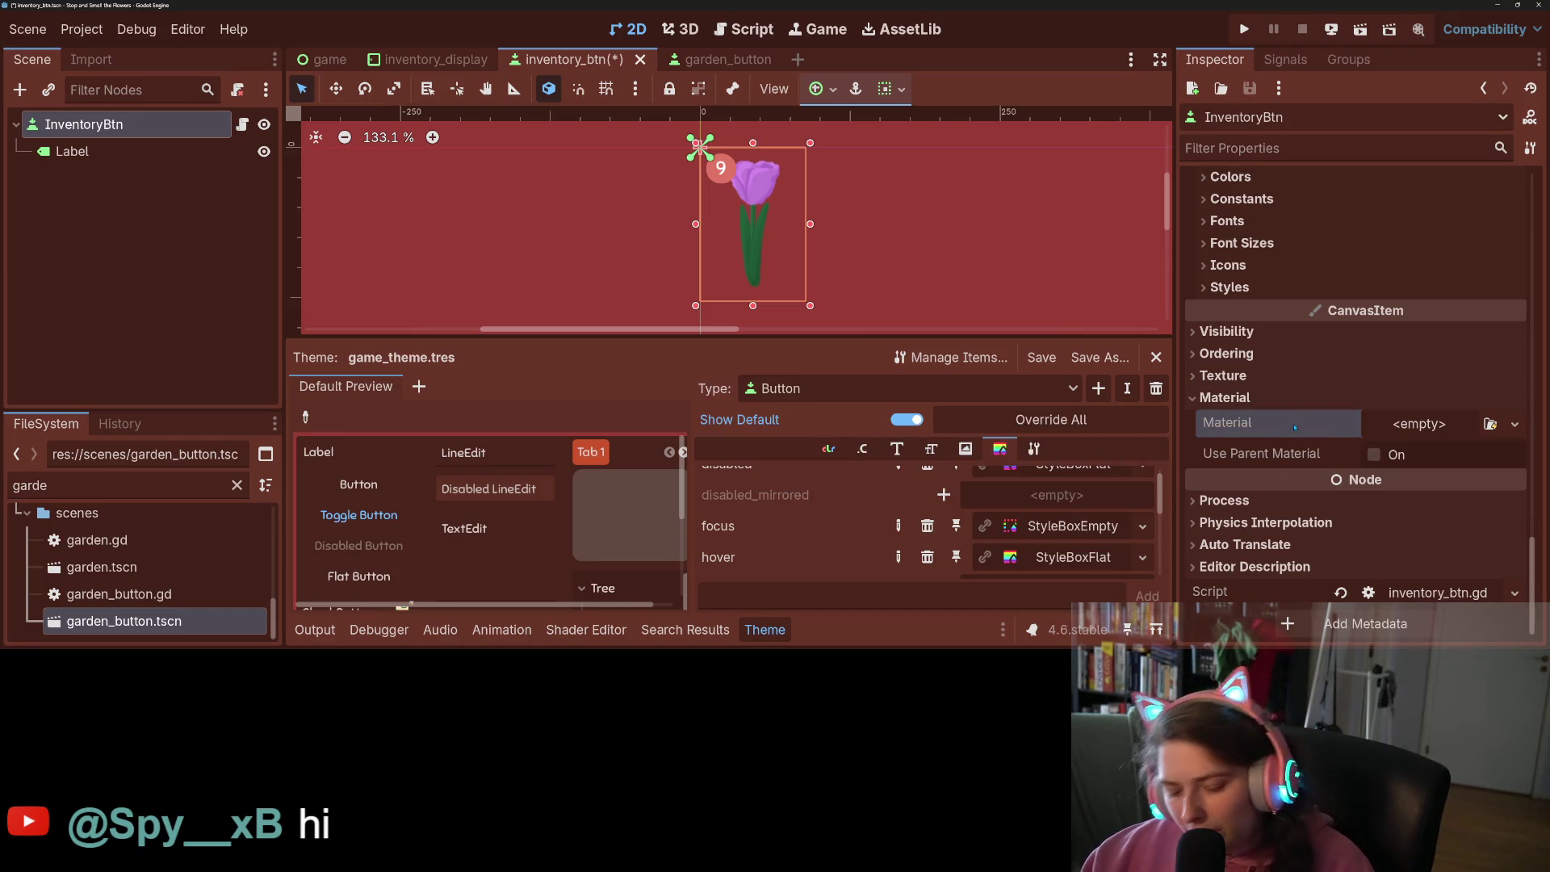
{"action": "key", "text": "ctrl+z"}
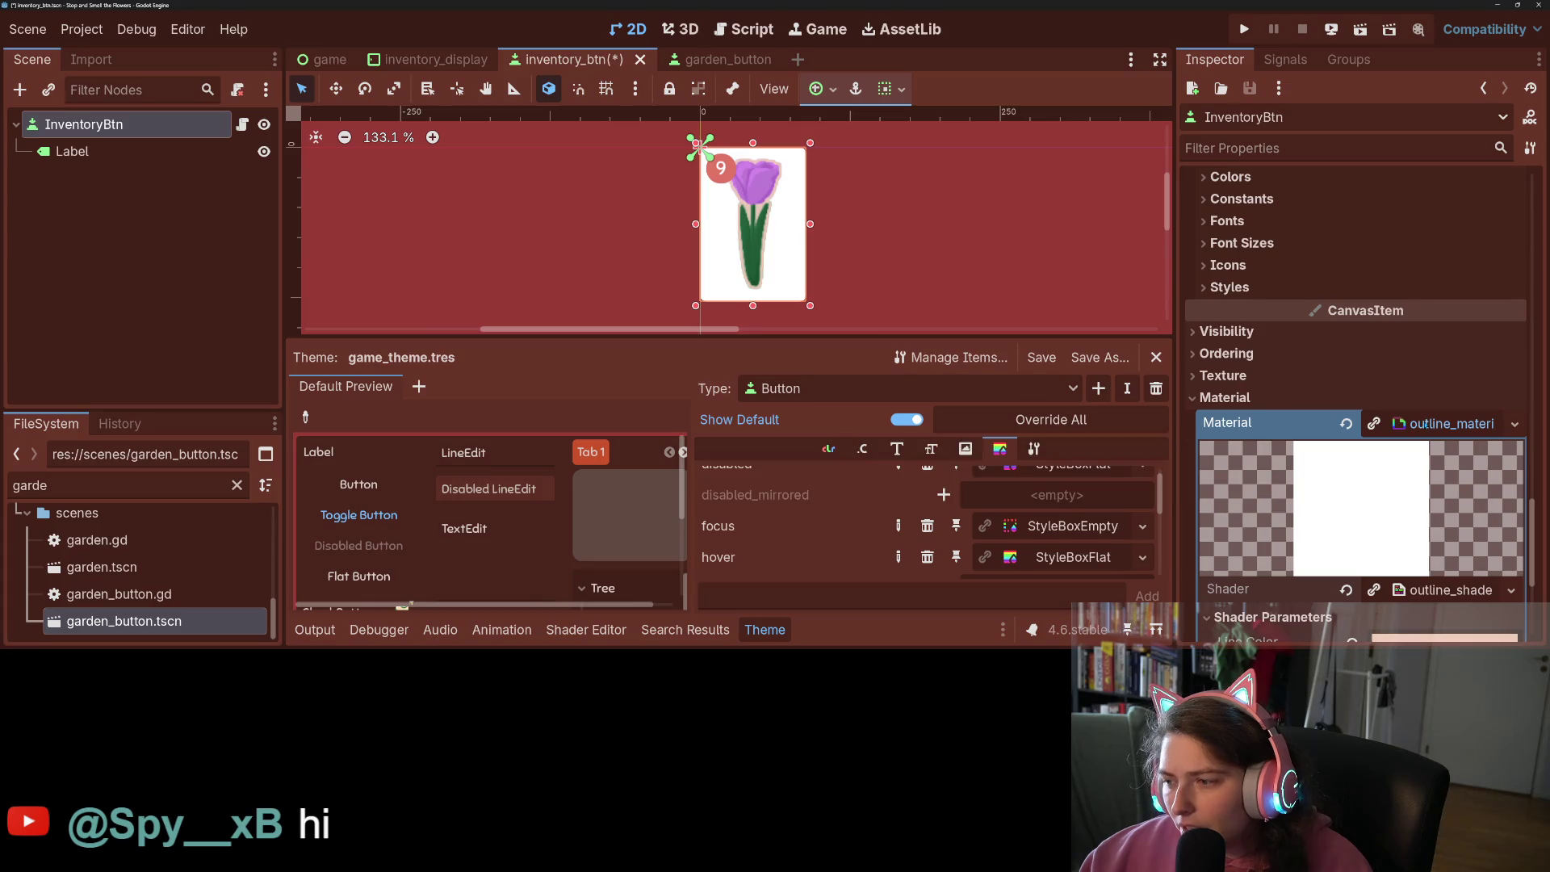
{"action": "left_click", "coordinate": [1450, 590]}
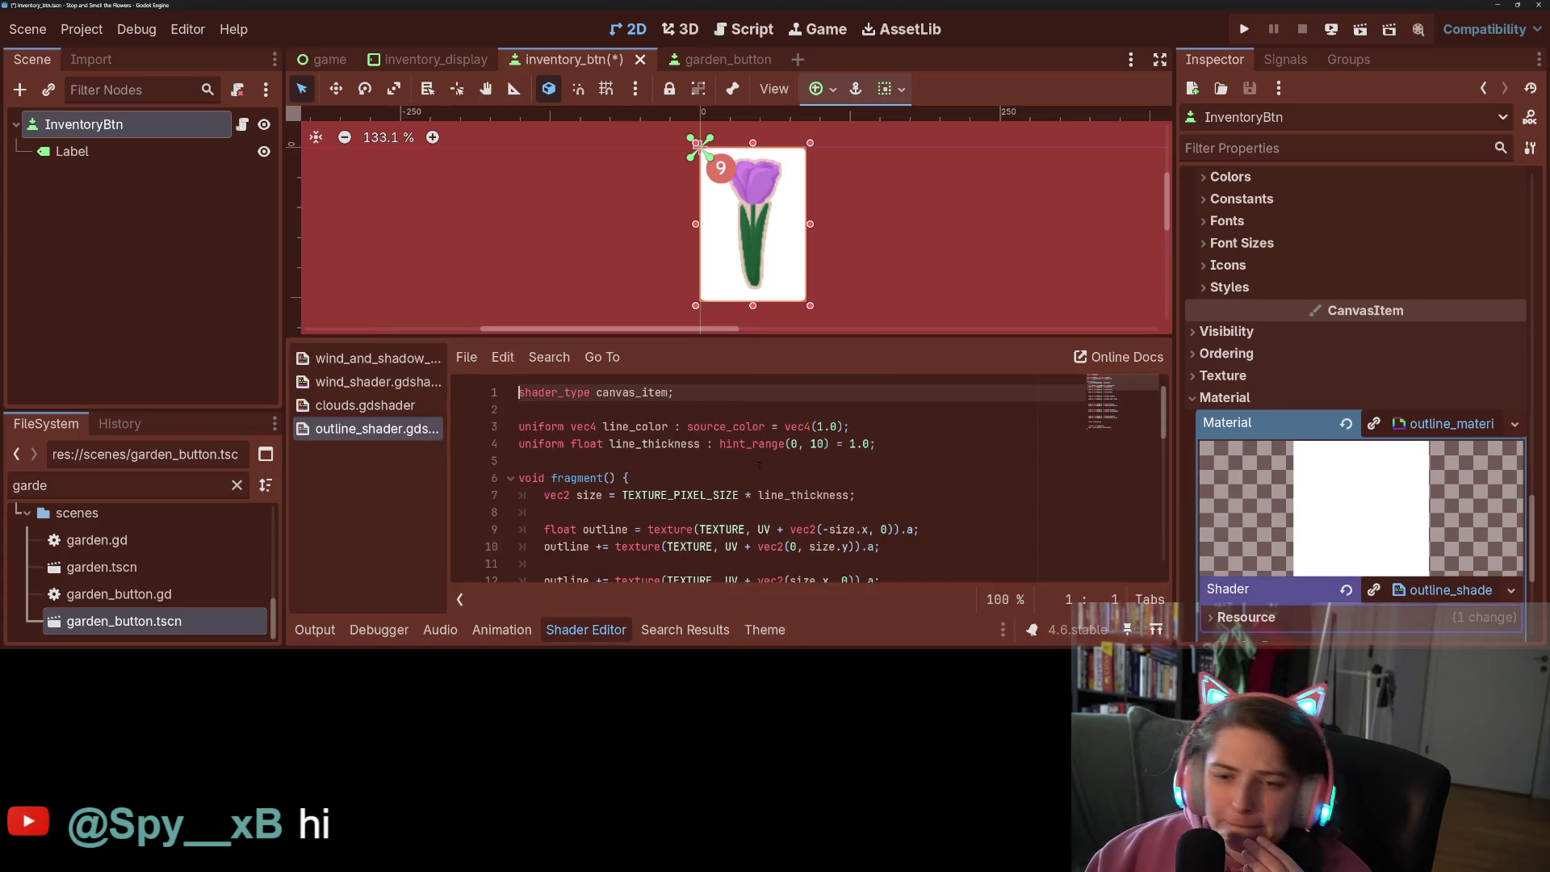
Quick-load the outline_only material onto the InventoryBtn button
{"action": "left_click", "coordinate": [753, 406]}
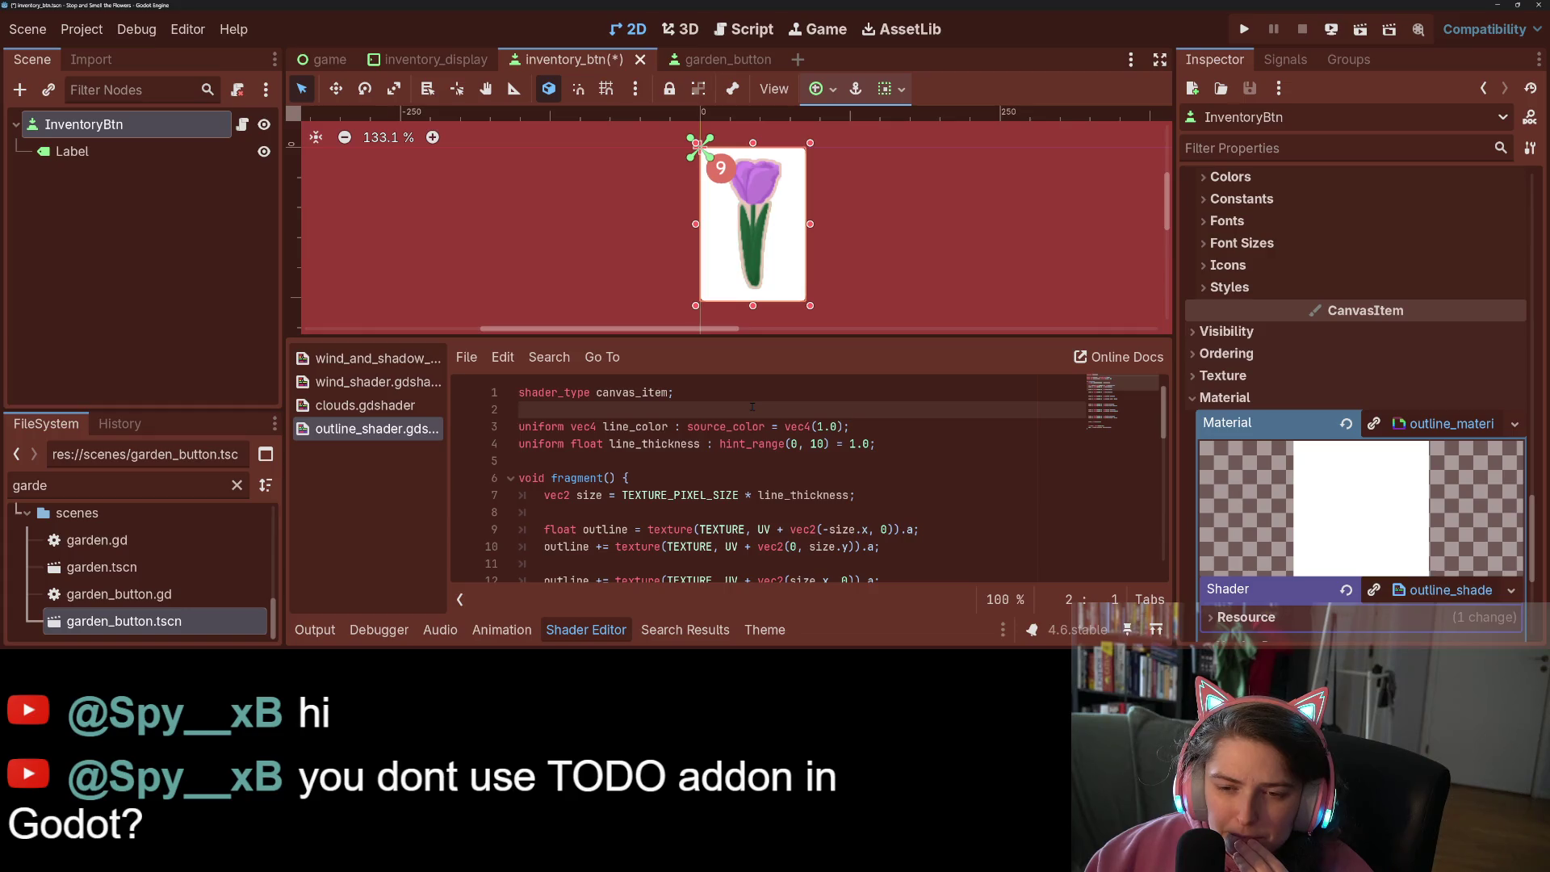
{"action": "left_click", "coordinate": [716, 392]}
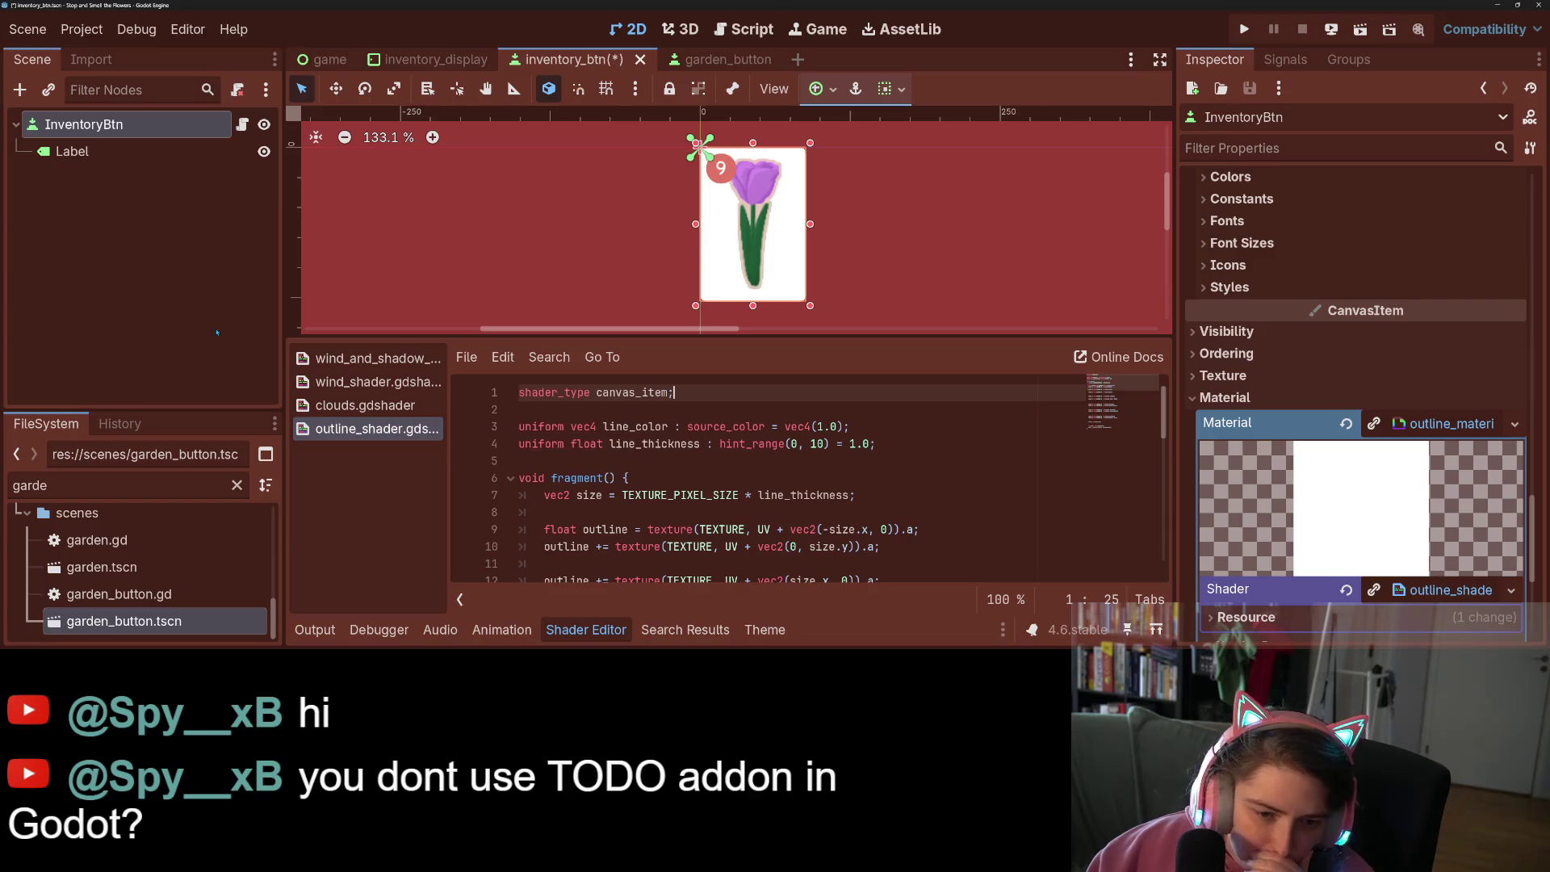
{"action": "left_click", "coordinate": [1515, 423]}
{"action": "left_click", "coordinate": [1399, 405]}
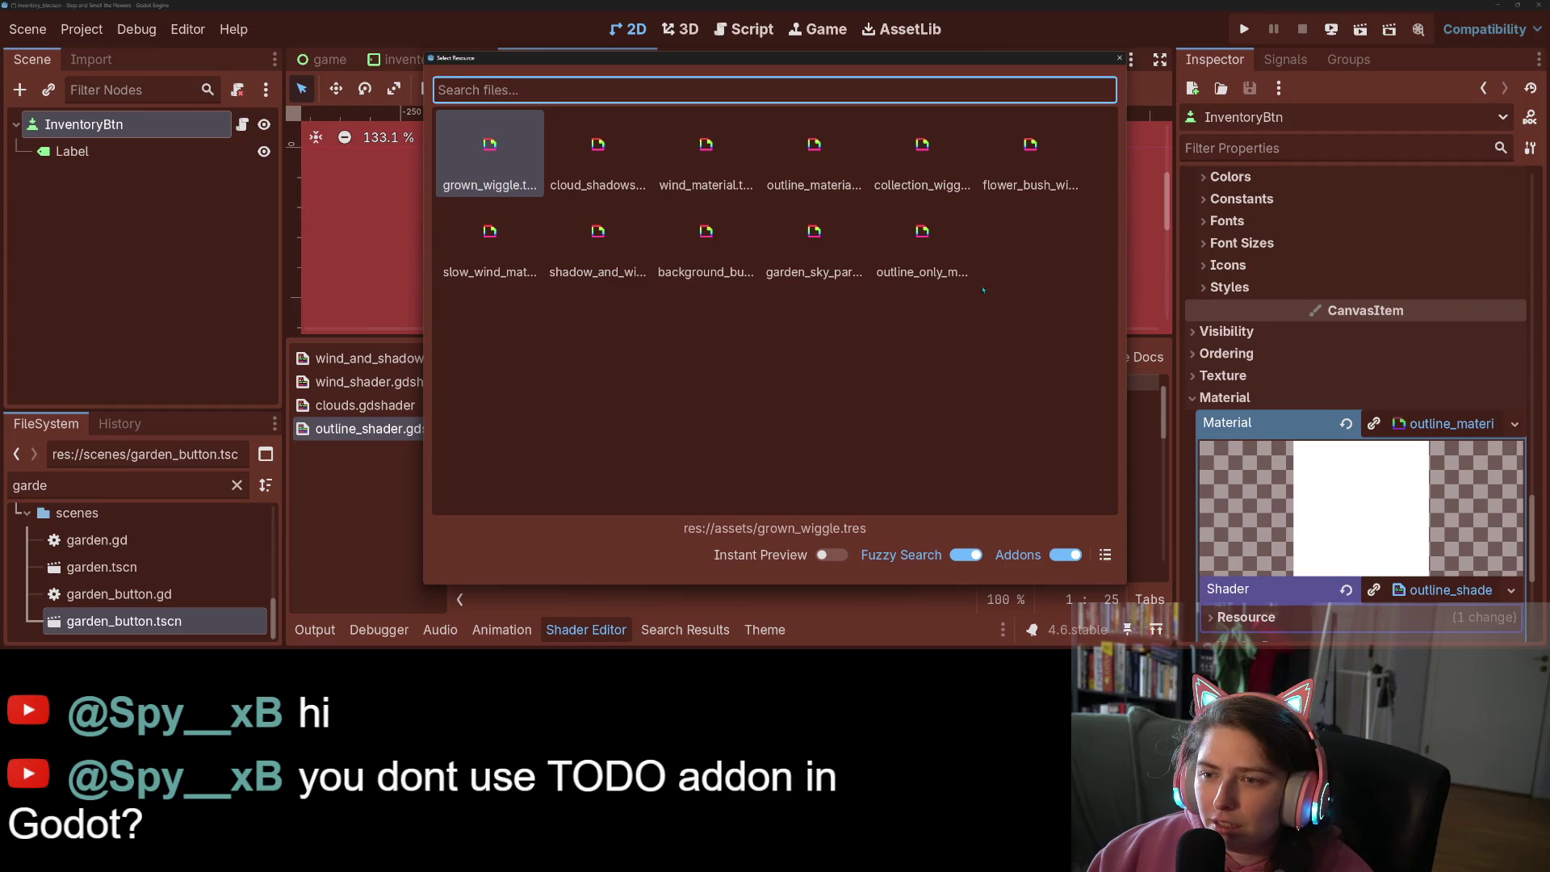
{"action": "double_click", "coordinate": [928, 242]}
View the outline_only shader code, then switch to outline_shader.gdshader in the shader list
{"action": "scroll", "coordinate": [1418, 474], "scroll_direction": "down", "scroll_amount": 3}
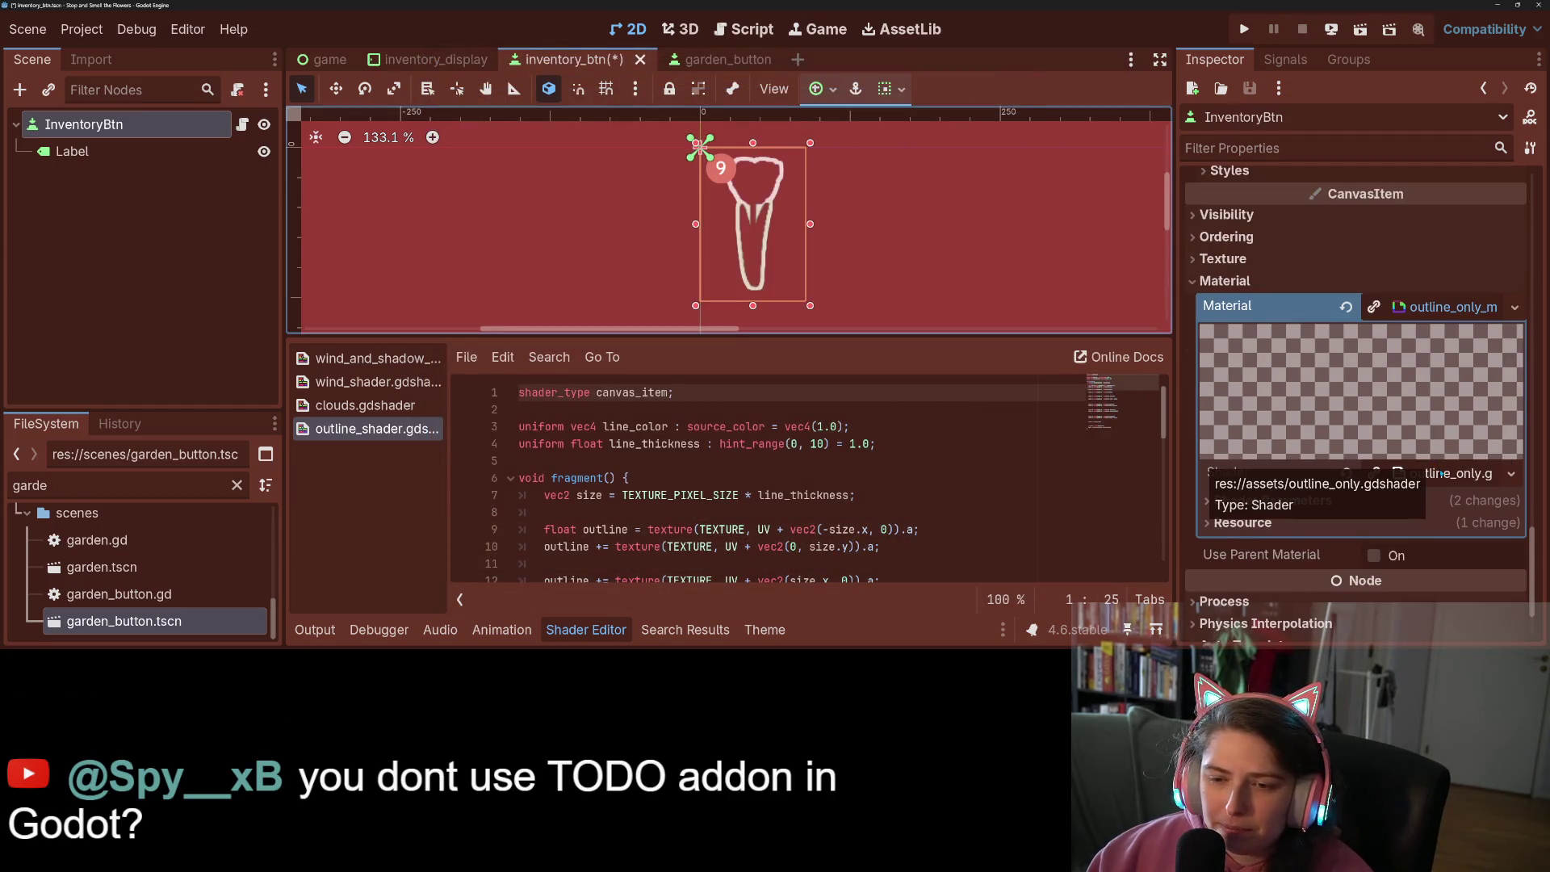
{"action": "left_click", "coordinate": [1441, 474]}
{"action": "scroll", "coordinate": [859, 480], "scroll_direction": "down", "scroll_amount": 4}
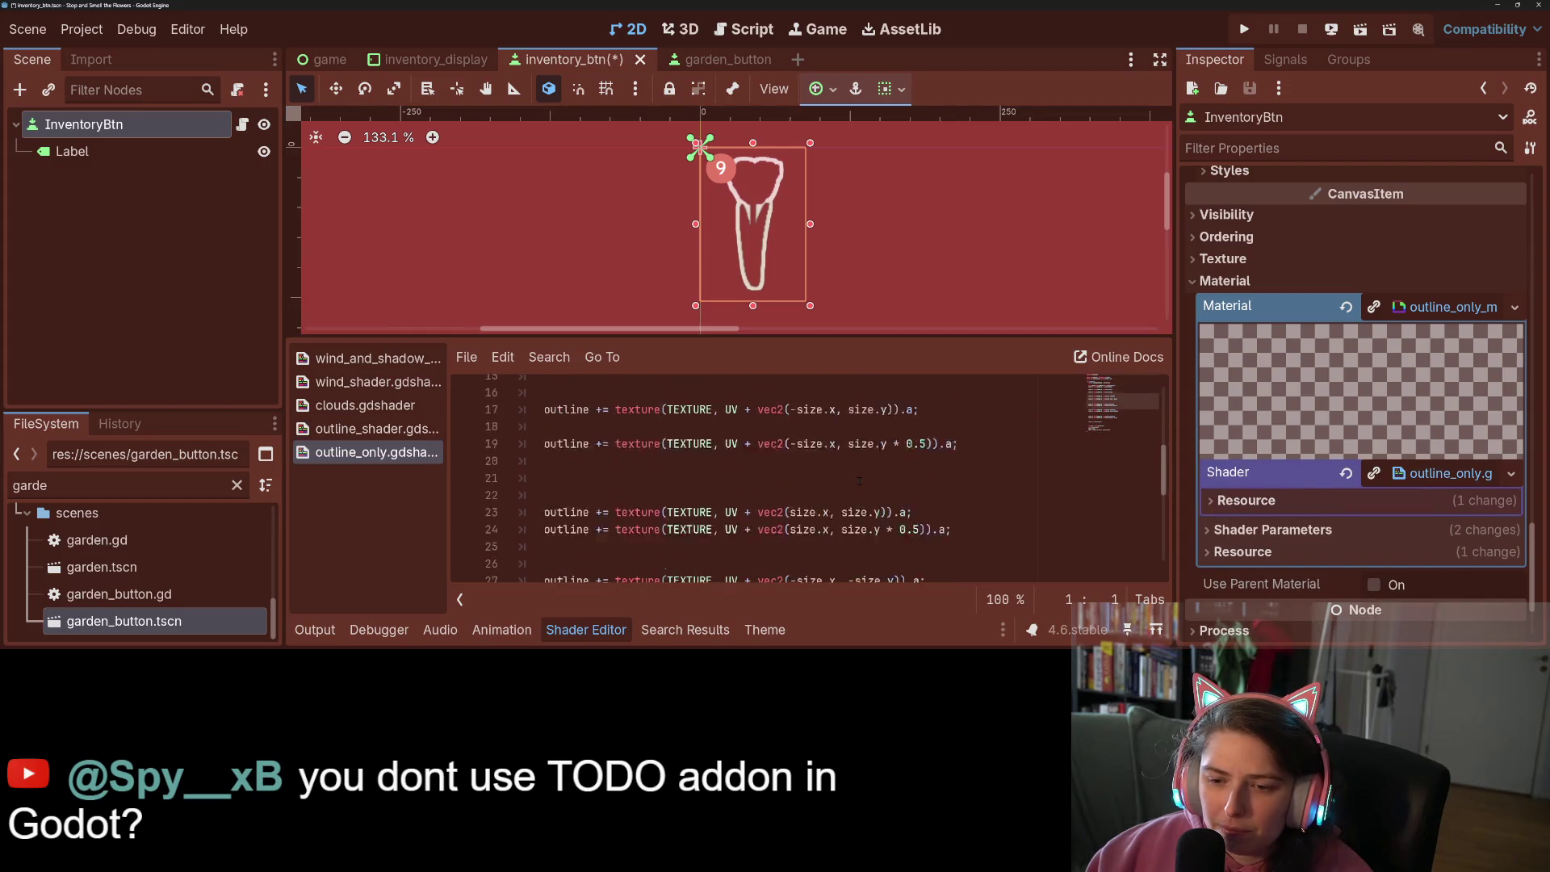
{"action": "scroll", "coordinate": [859, 480], "scroll_direction": "down", "scroll_amount": 6}
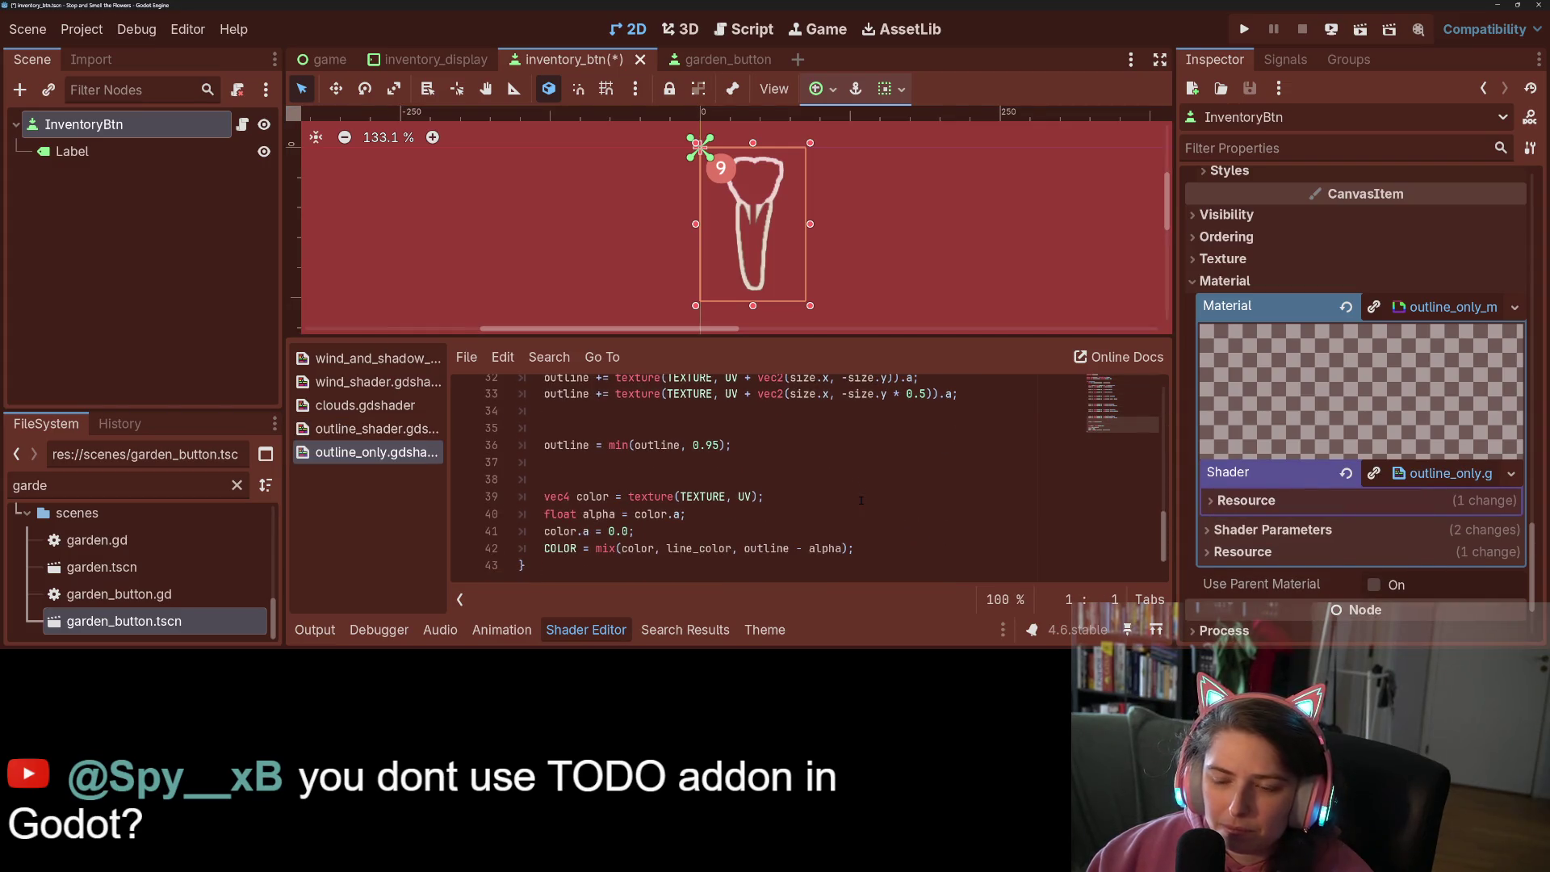
{"action": "left_click", "coordinate": [678, 522]}
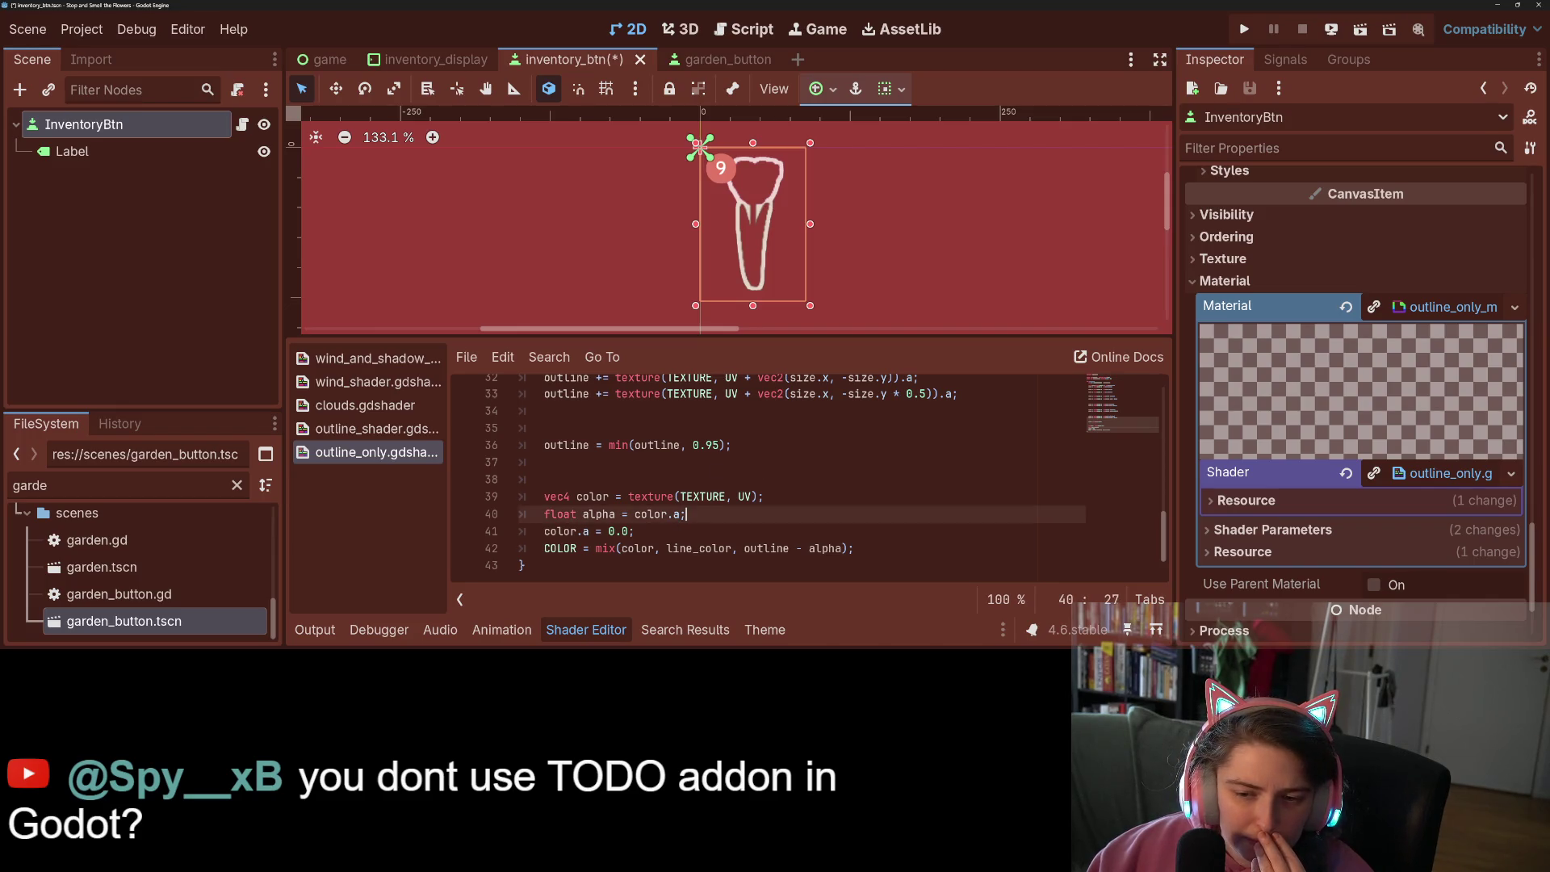
{"action": "left_click", "coordinate": [371, 432]}
{"action": "scroll", "coordinate": [740, 517], "scroll_direction": "down", "scroll_amount": 10}
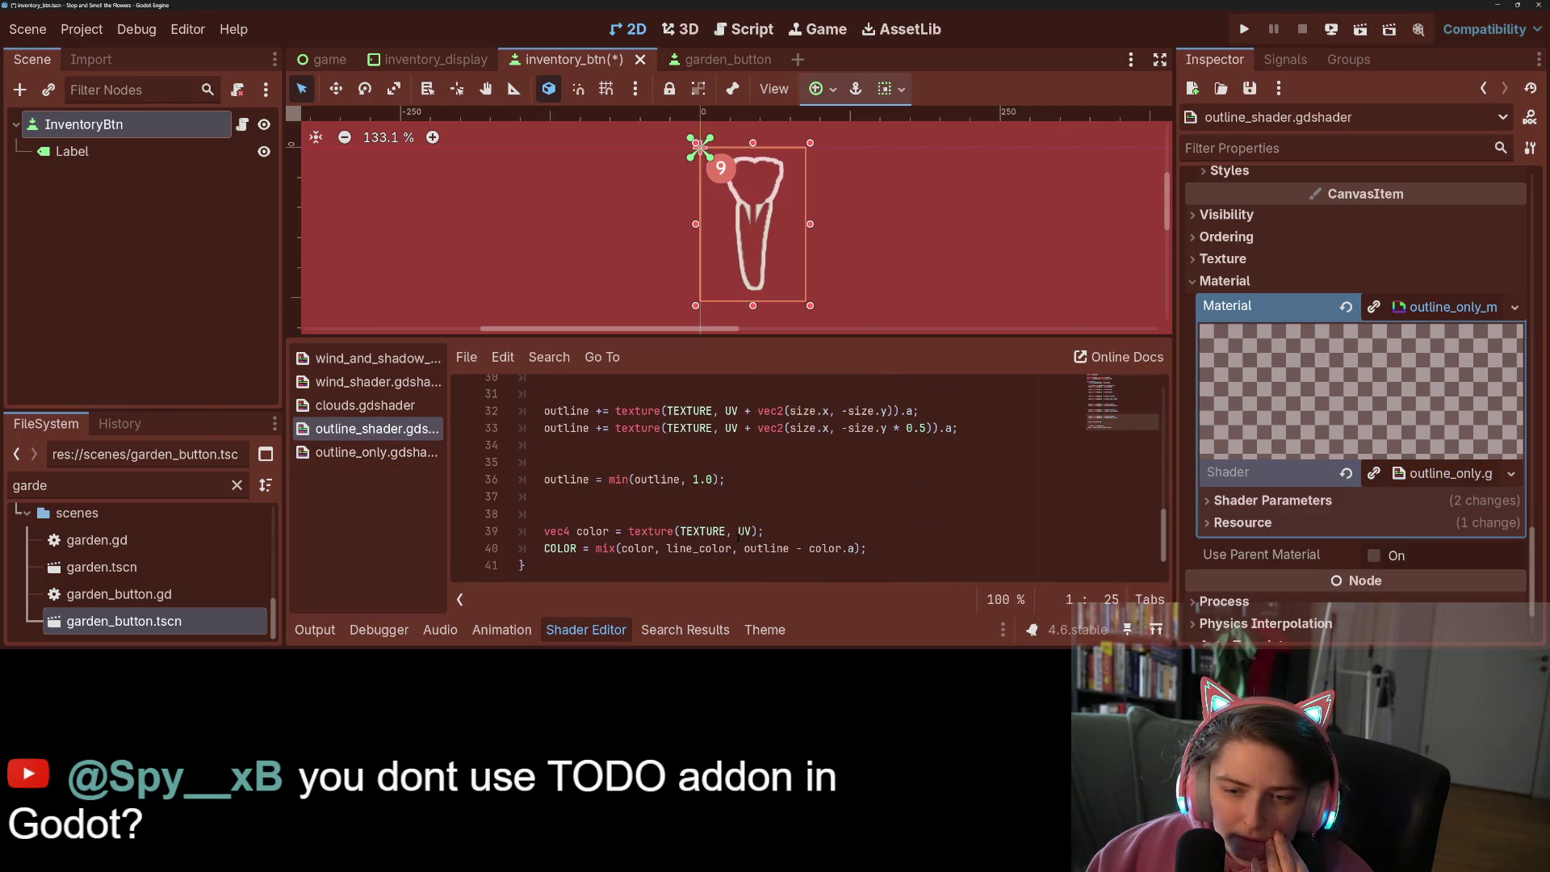
Copy the 'float alpha = color.a' line from outline_only into outline_shader and save
{"action": "left_click", "coordinate": [598, 518]}
{"action": "left_click", "coordinate": [372, 452]}
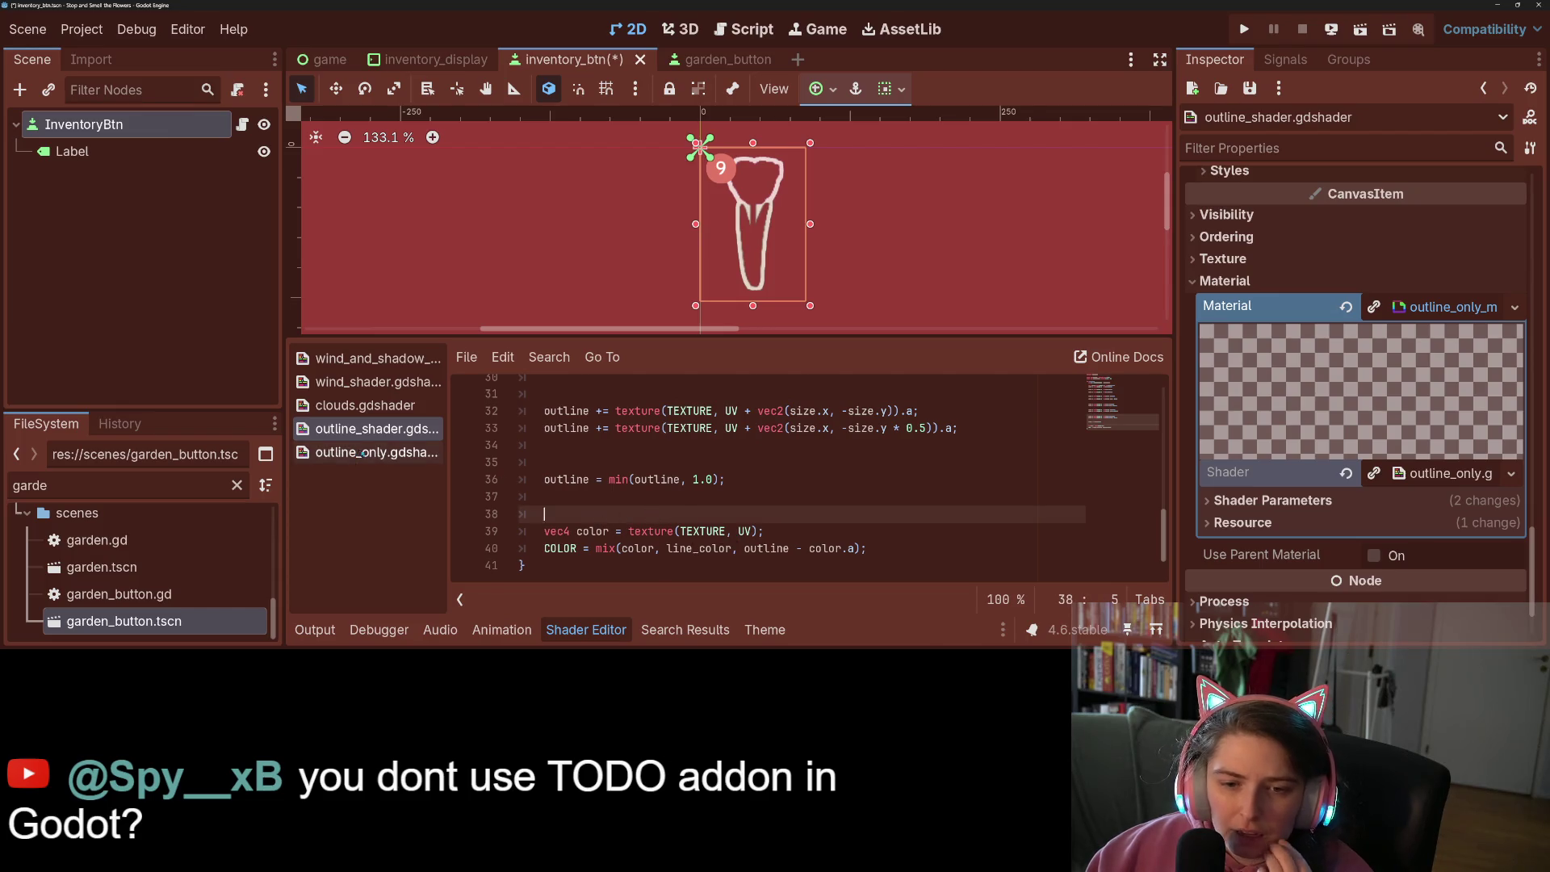
{"action": "left_click_drag", "start_coordinate": [686, 514], "coordinate": [582, 515]}
{"action": "key", "text": "shift+Home"}
{"action": "key", "text": "shift+Home"}
{"action": "key", "text": "ctrl+c"}
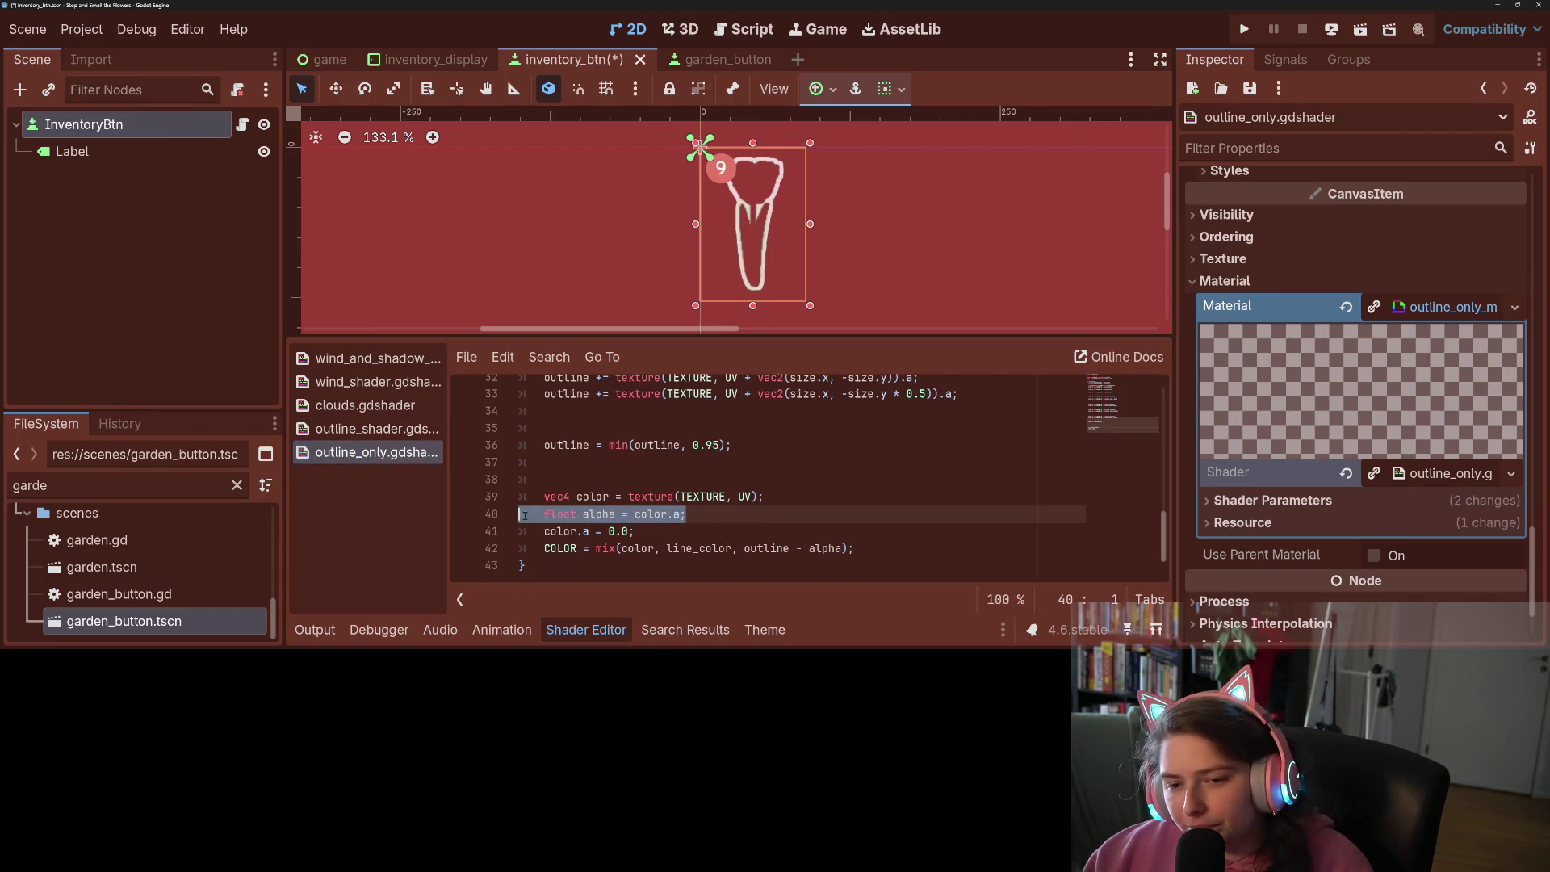
{"action": "left_click", "coordinate": [372, 428]}
{"action": "key", "text": "ctrl+v"}
{"action": "key", "text": "ctrl+s"}
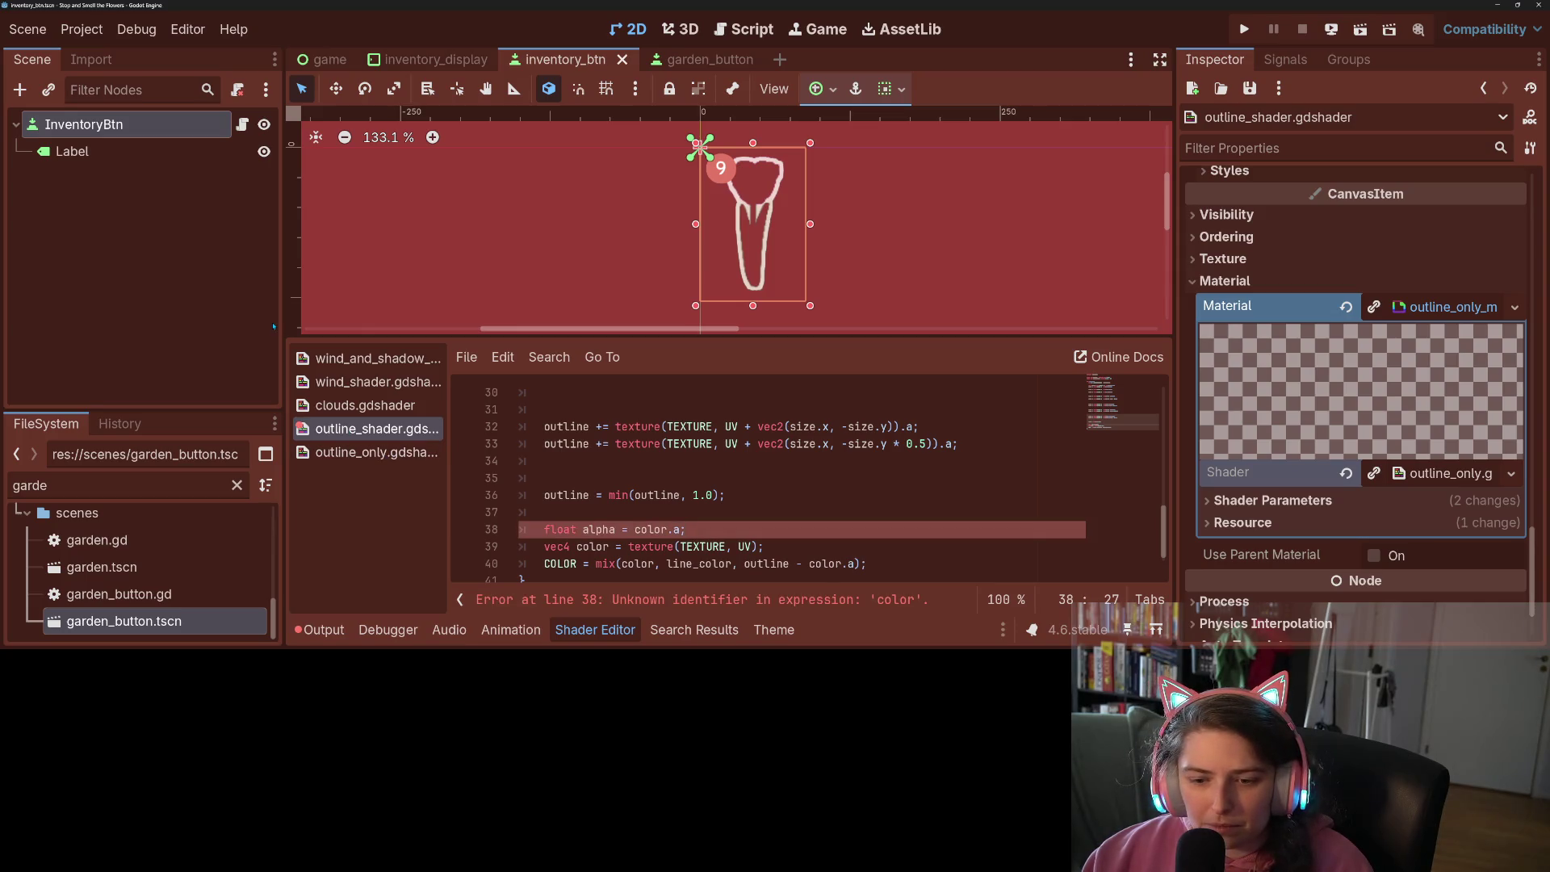
Replace the broken alpha line with outline_only's alpha lines, adding 'color.a = 0.0', and space out the code
{"action": "scroll", "coordinate": [682, 516], "scroll_direction": "down", "scroll_amount": 1}
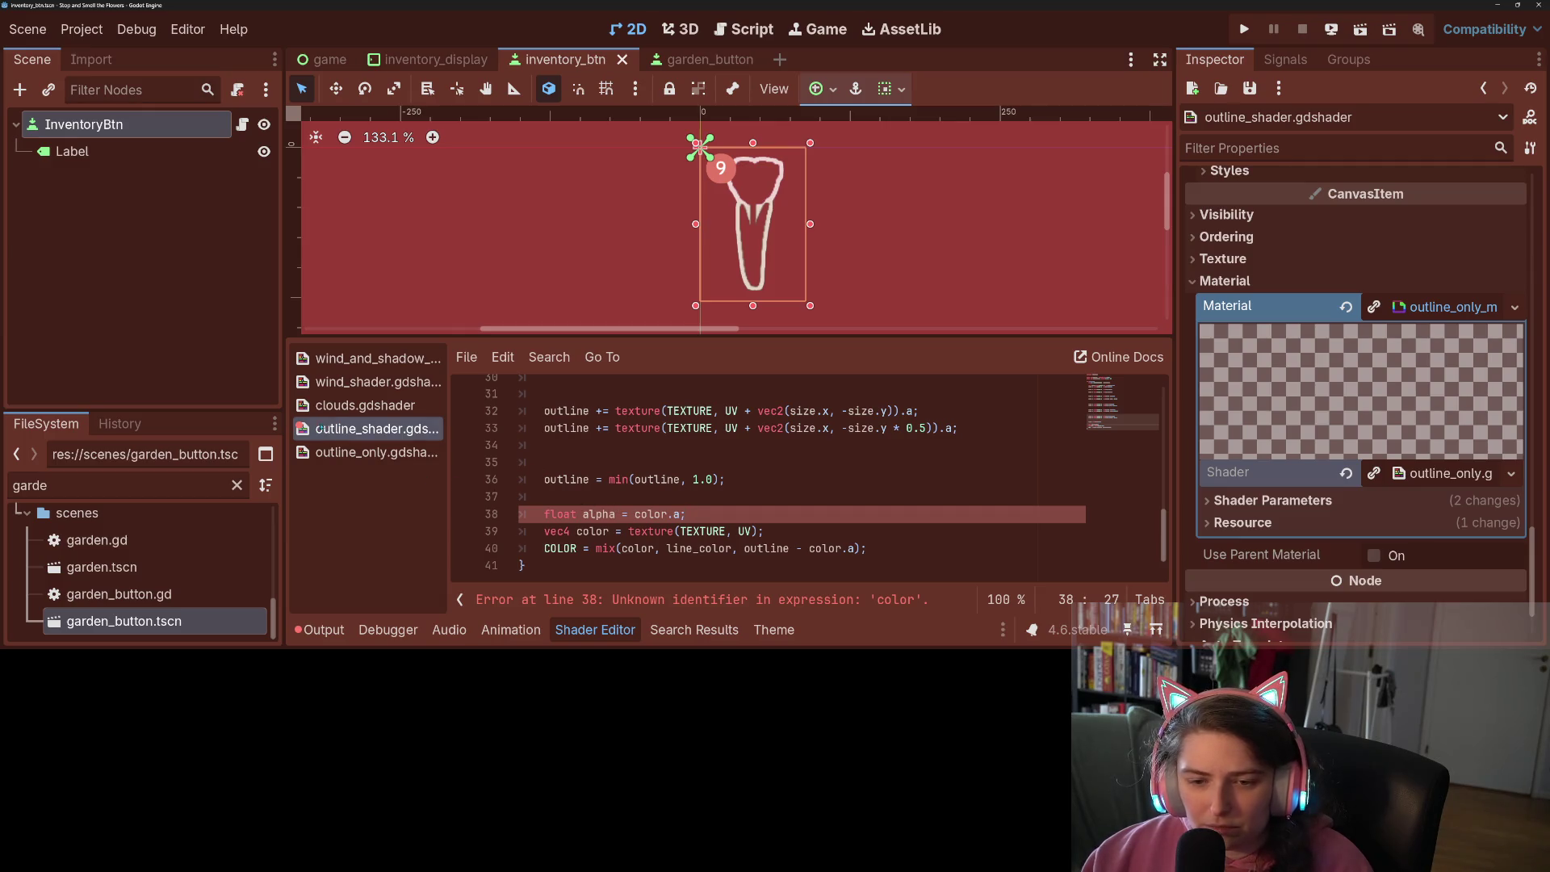
{"action": "left_click", "coordinate": [357, 454]}
{"action": "scroll", "coordinate": [608, 512], "scroll_direction": "down", "scroll_amount": 1}
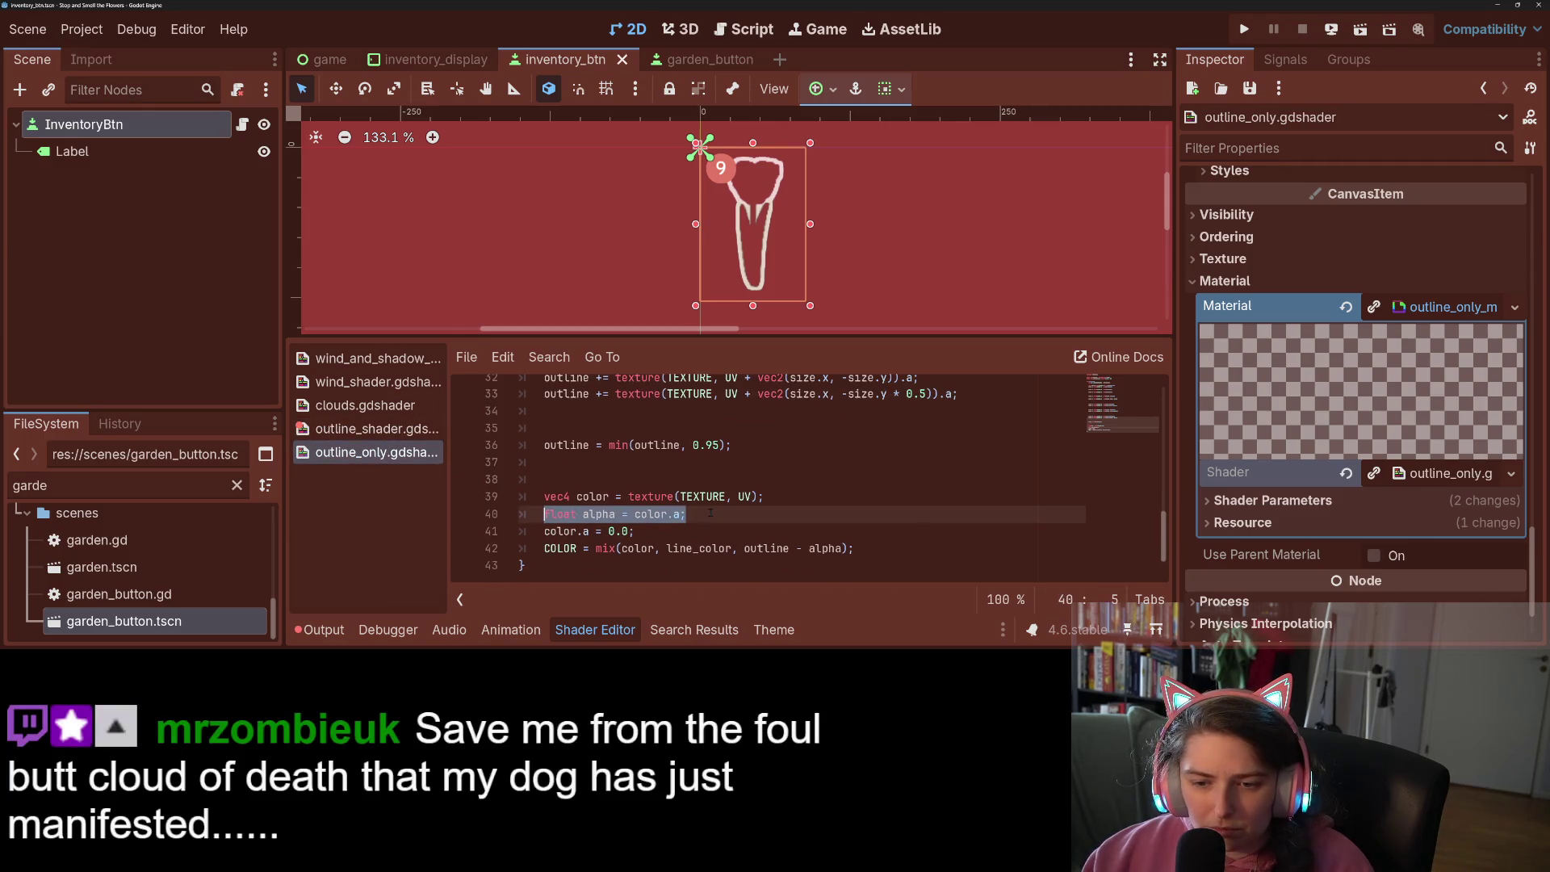
{"action": "left_click", "coordinate": [684, 514]}
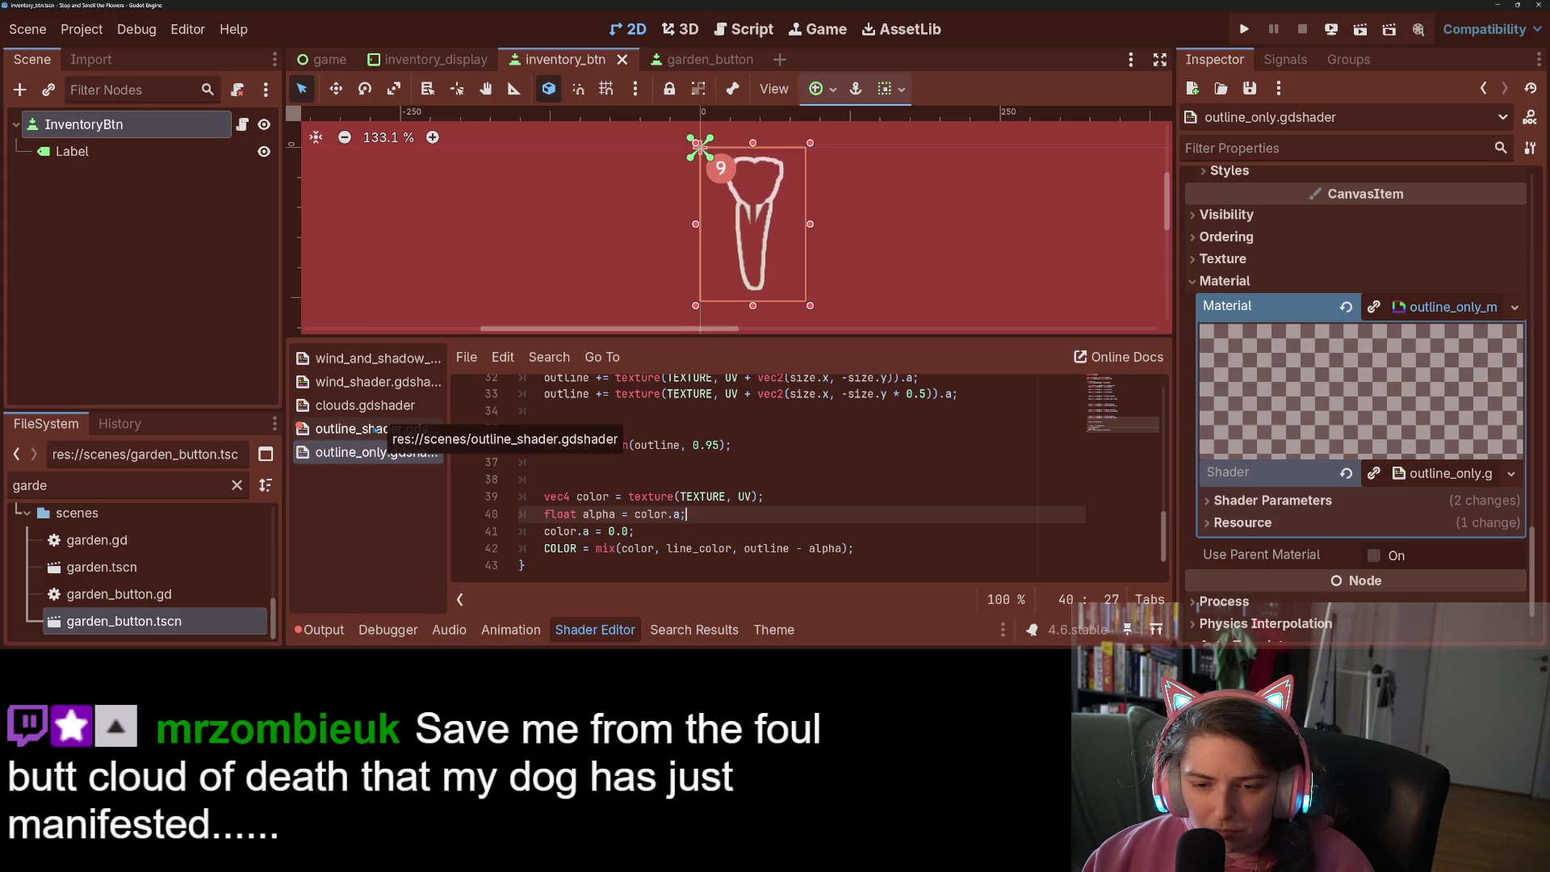
{"action": "left_click", "coordinate": [376, 430]}
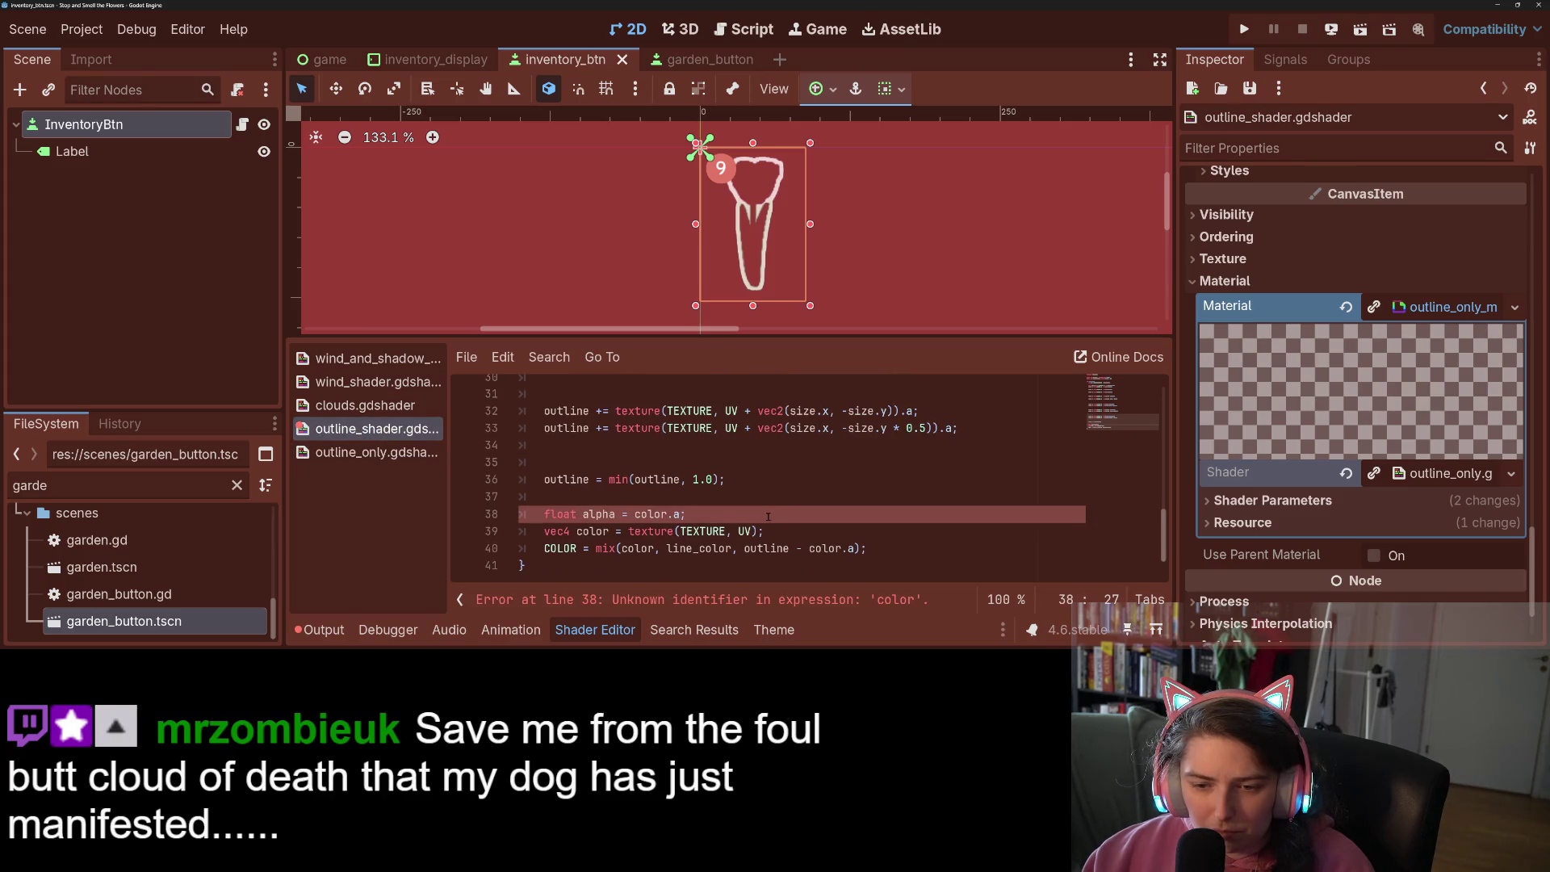
{"action": "left_click", "coordinate": [360, 453]}
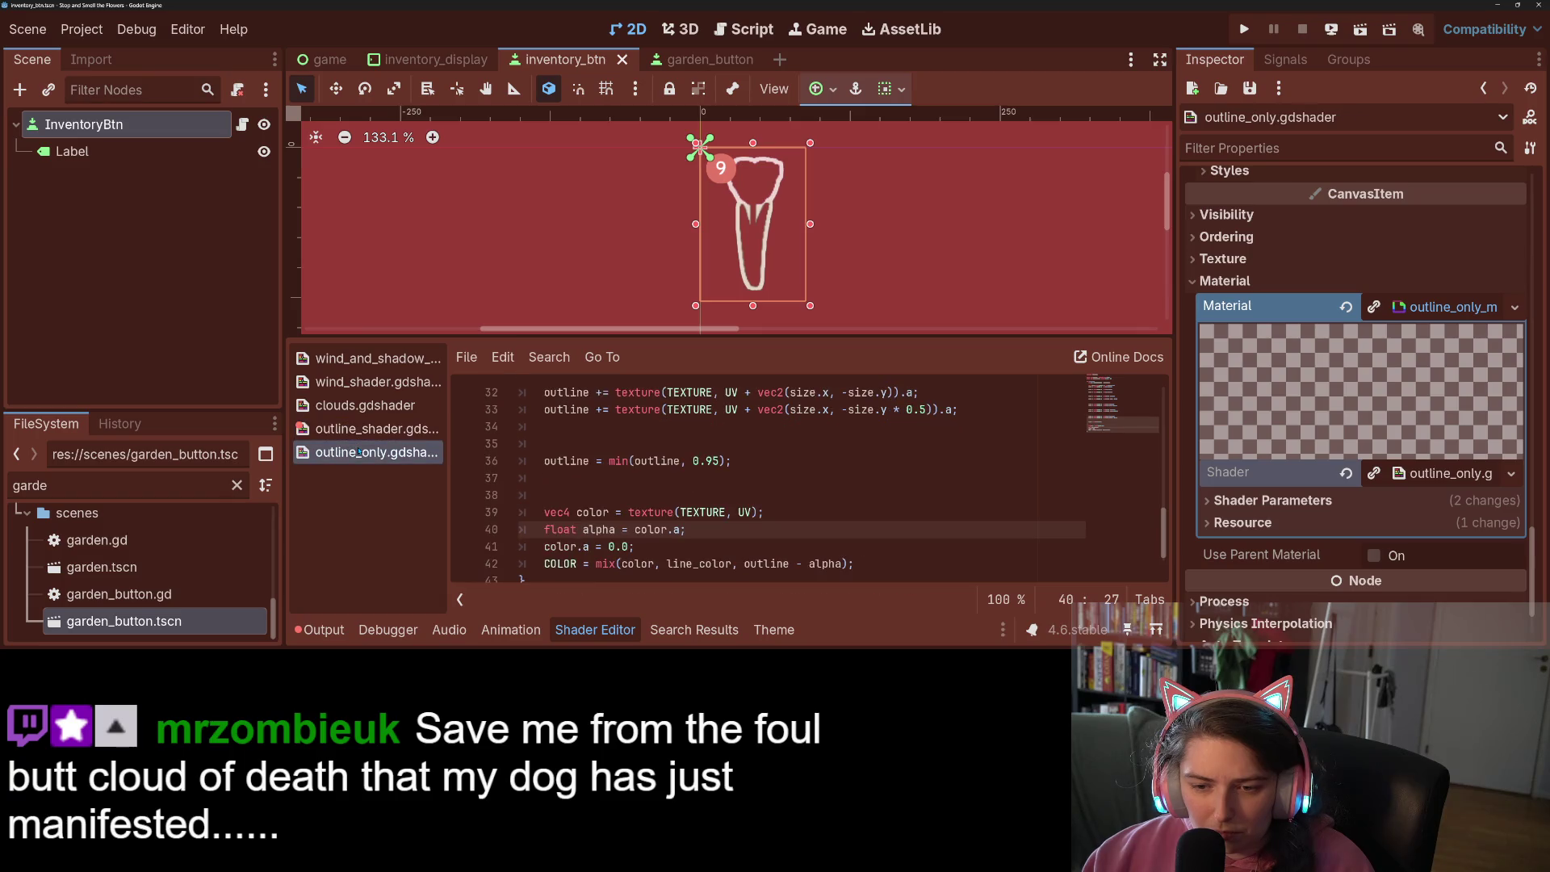
{"action": "left_click_drag", "start_coordinate": [637, 547], "coordinate": [533, 529]}
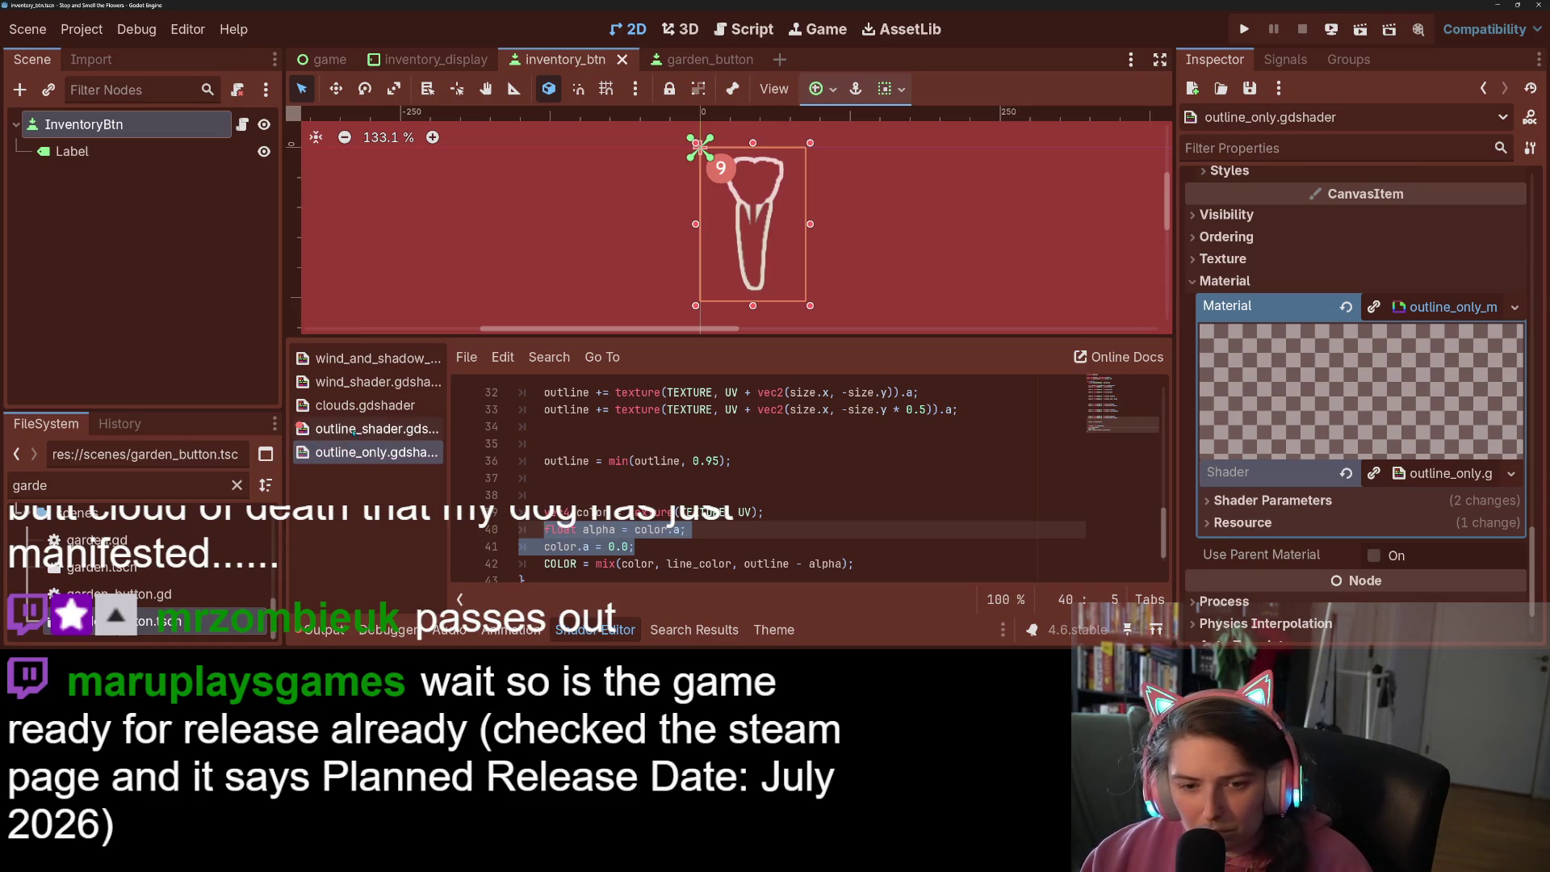
{"action": "left_click", "coordinate": [377, 428]}
{"action": "key", "text": "BackSpace"}
{"action": "key", "text": "BackSpace"}
{"action": "key", "text": "BackSpace"}
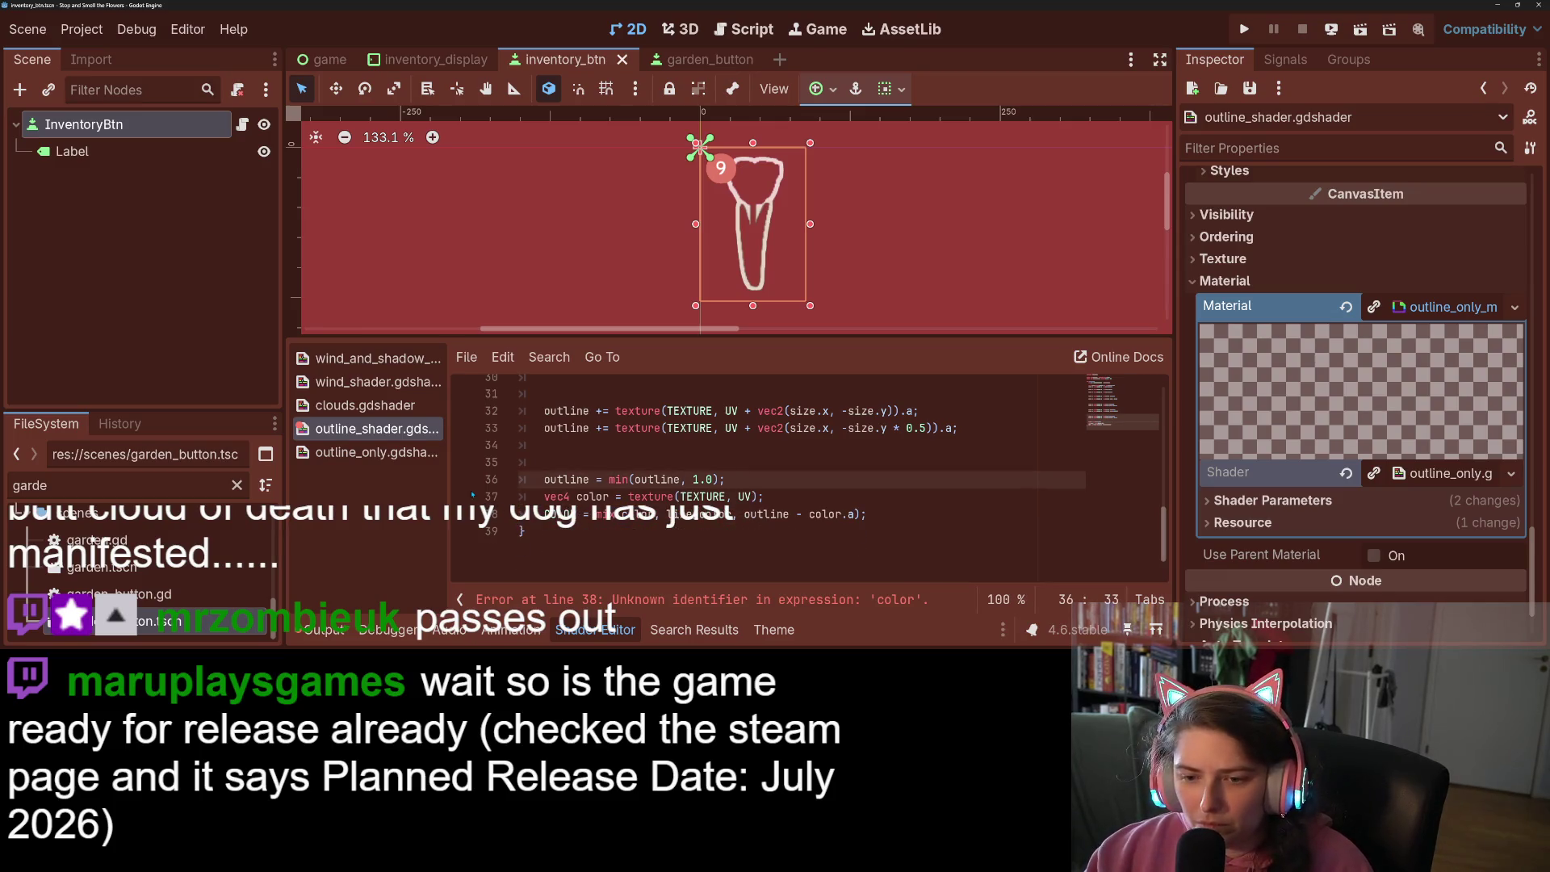
{"action": "key", "text": "Return"}
{"action": "key", "text": "Down"}
{"action": "key", "text": "End"}
{"action": "key", "text": "Return"}
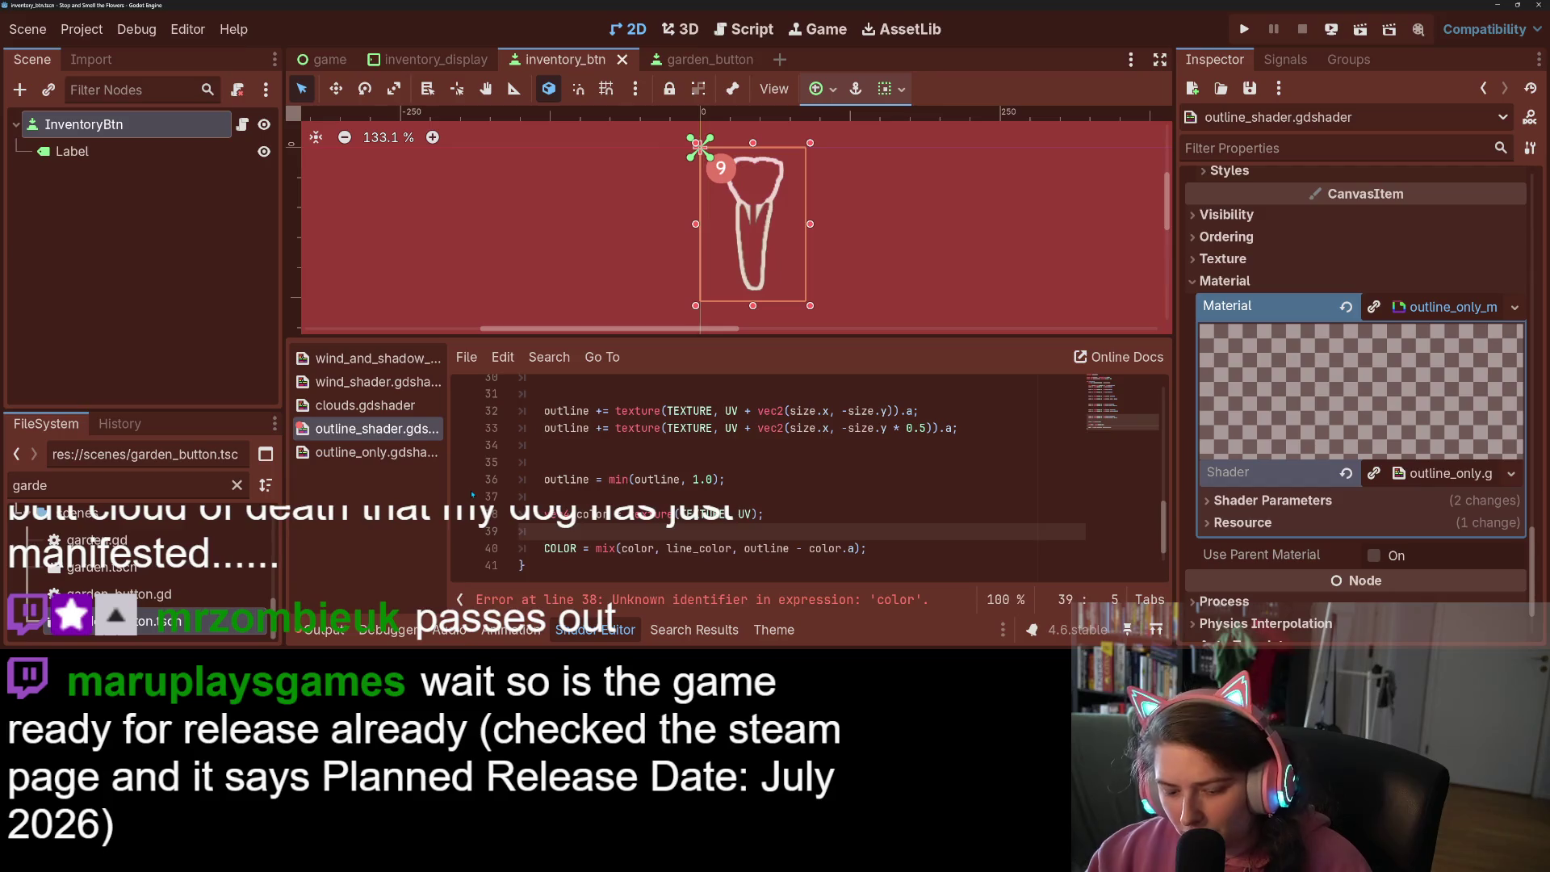
Replace color.a with alpha in the COLOR mix line and save the shader
{"action": "left_click", "coordinate": [377, 452]}
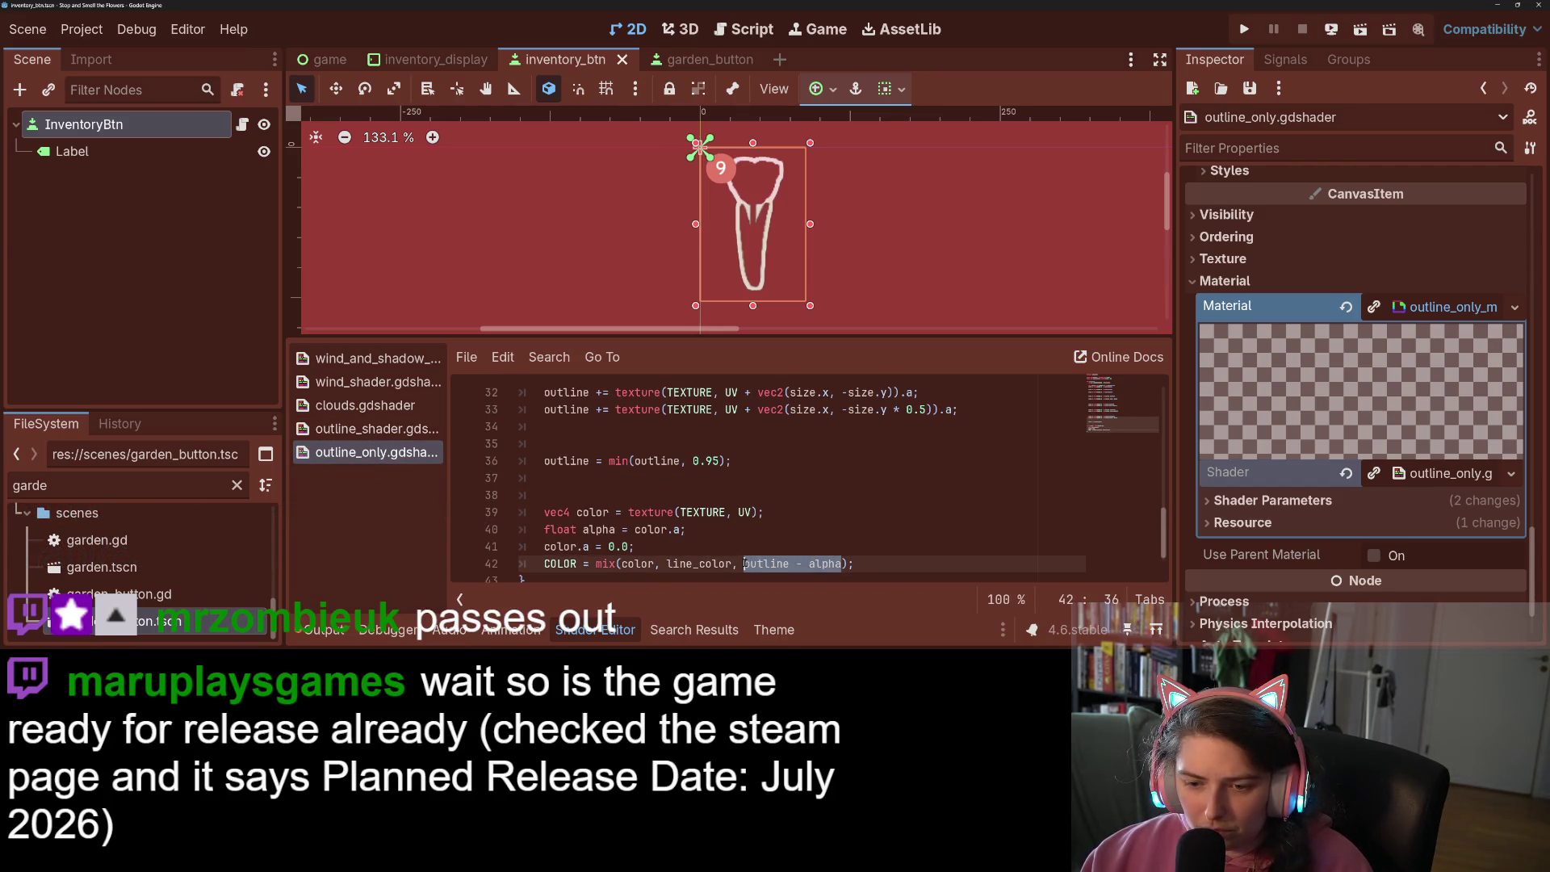
{"action": "left_click", "coordinate": [420, 428]}
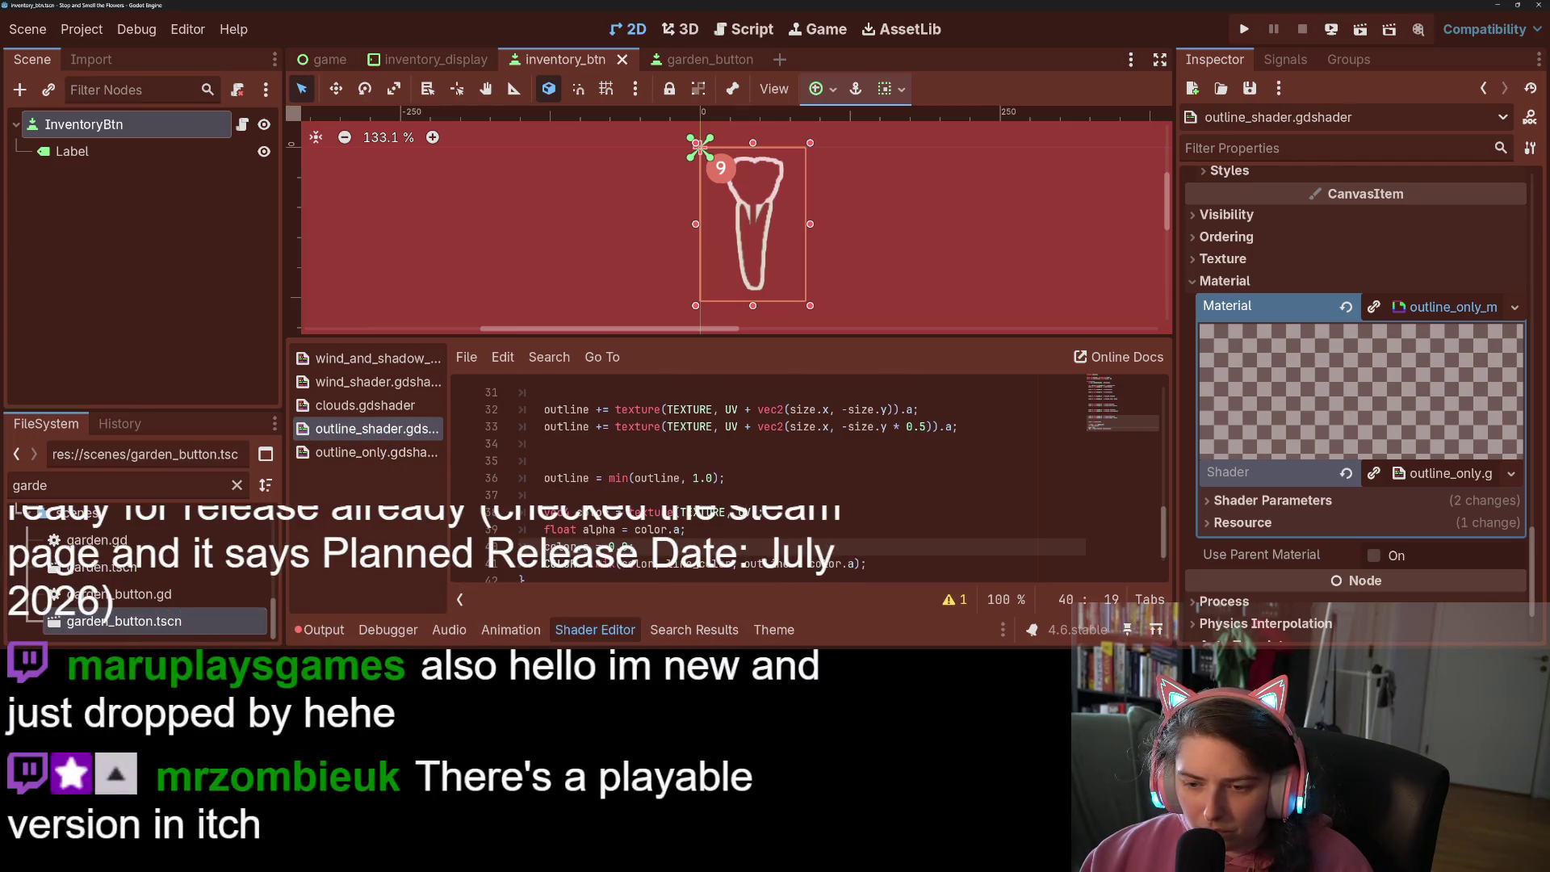
{"action": "left_click_drag", "start_coordinate": [808, 563], "coordinate": [844, 563]}
{"action": "type", "text": "alpha"}
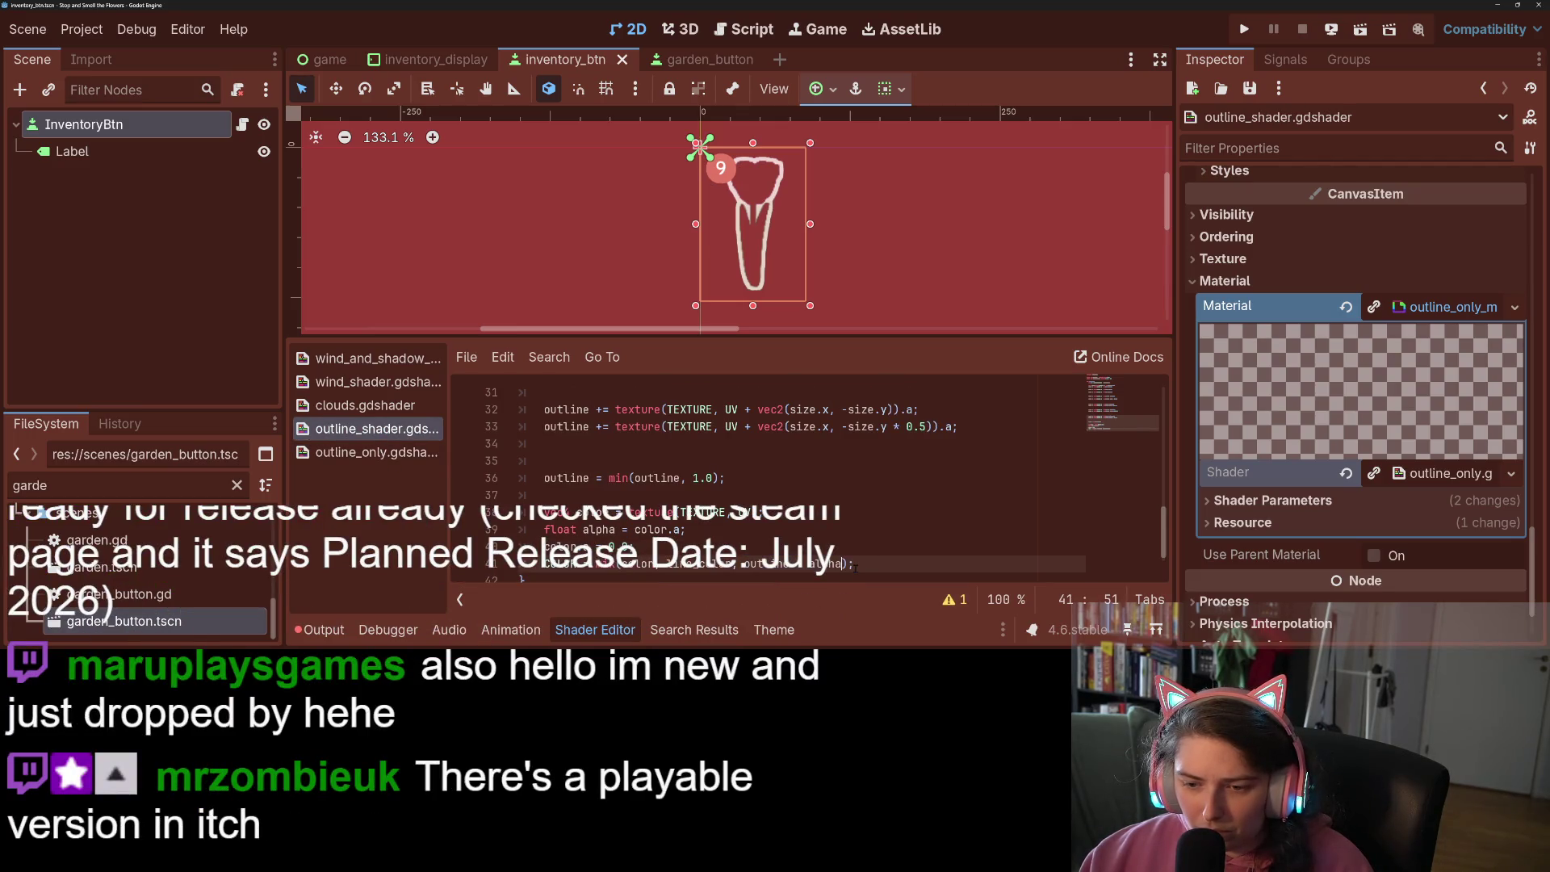
{"action": "key", "text": "ctrl+s"}
{"action": "key", "text": "Up"}
{"action": "key", "text": "Up"}
{"action": "left_click", "coordinate": [121, 151]}
Quick Load outline_material.tres as InventoryBtn's Material and save the scene
{"action": "left_click", "coordinate": [127, 126]}
{"action": "left_click", "coordinate": [1515, 307]}
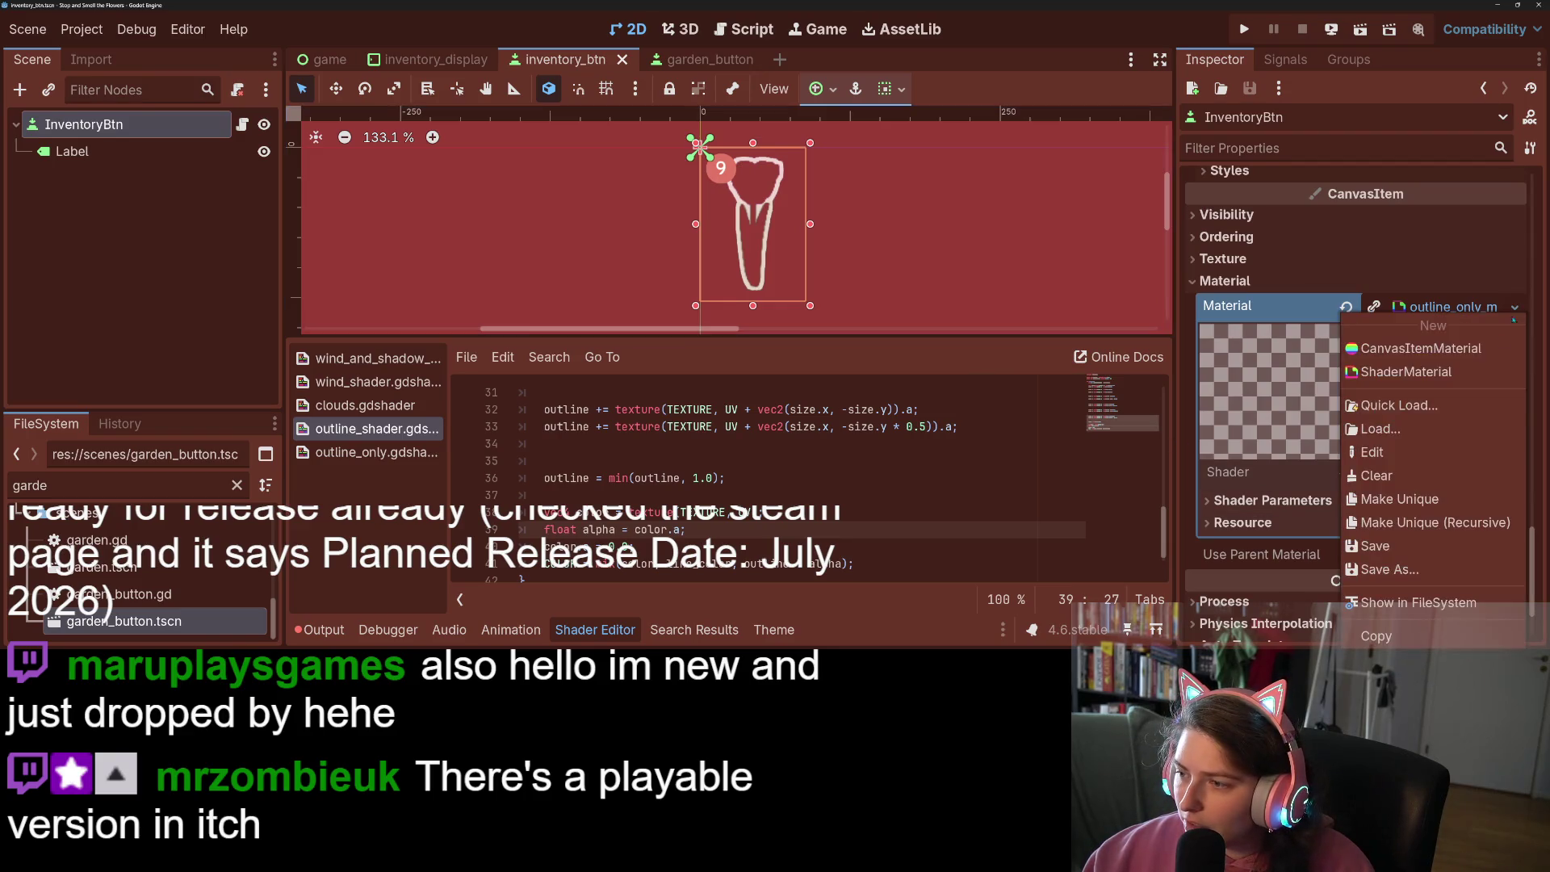
{"action": "left_click", "coordinate": [1388, 403]}
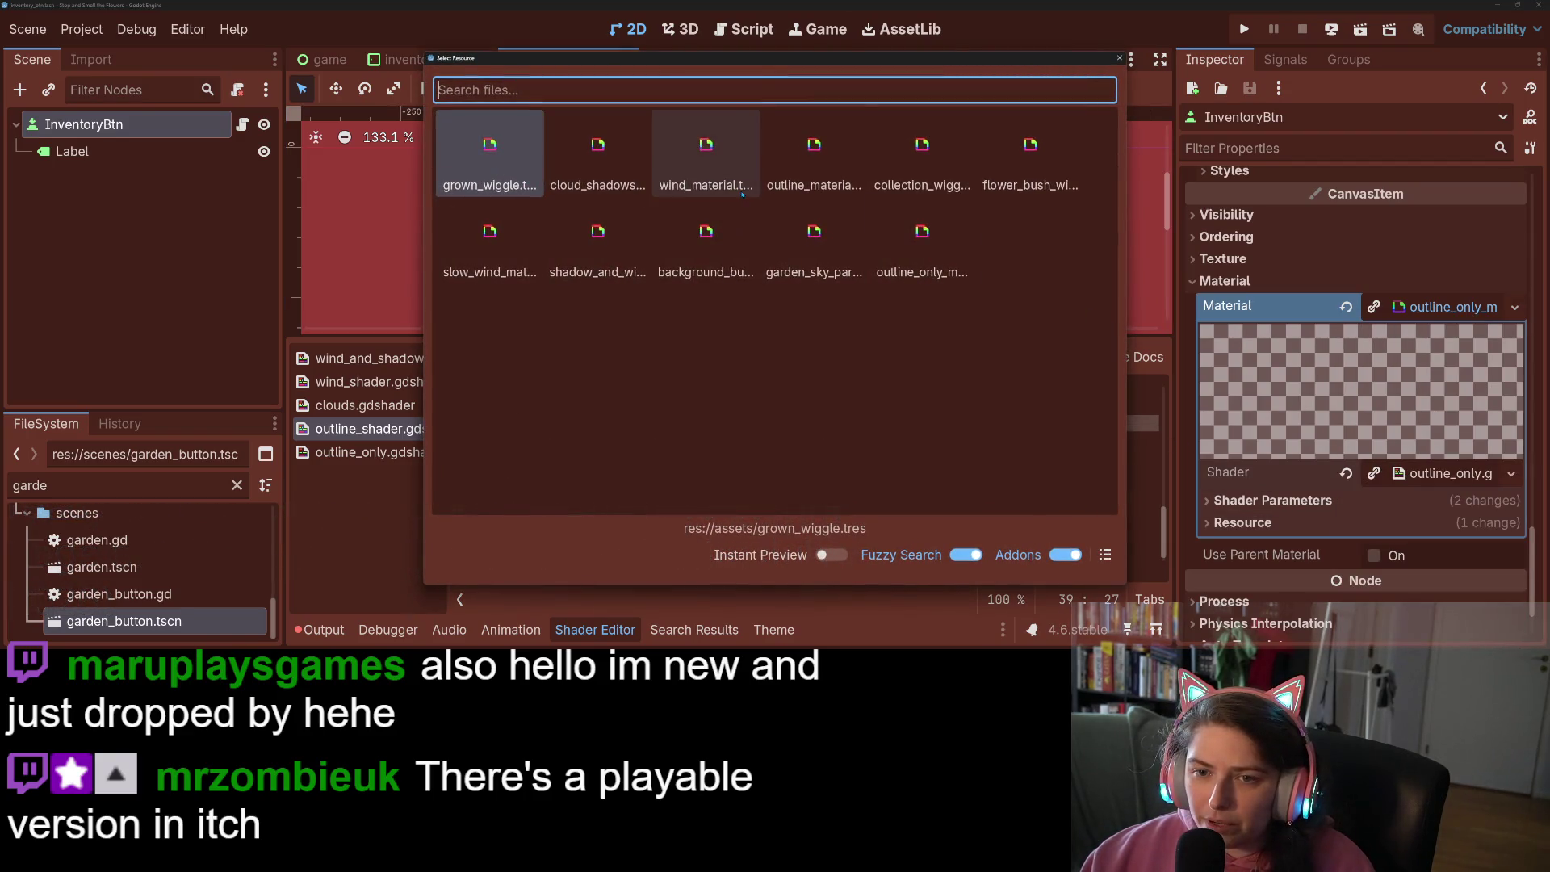
{"action": "double_click", "coordinate": [817, 166]}
{"action": "key", "text": "ctrl+s"}
{"action": "scroll", "coordinate": [813, 275], "scroll_direction": "down", "scroll_amount": 4}
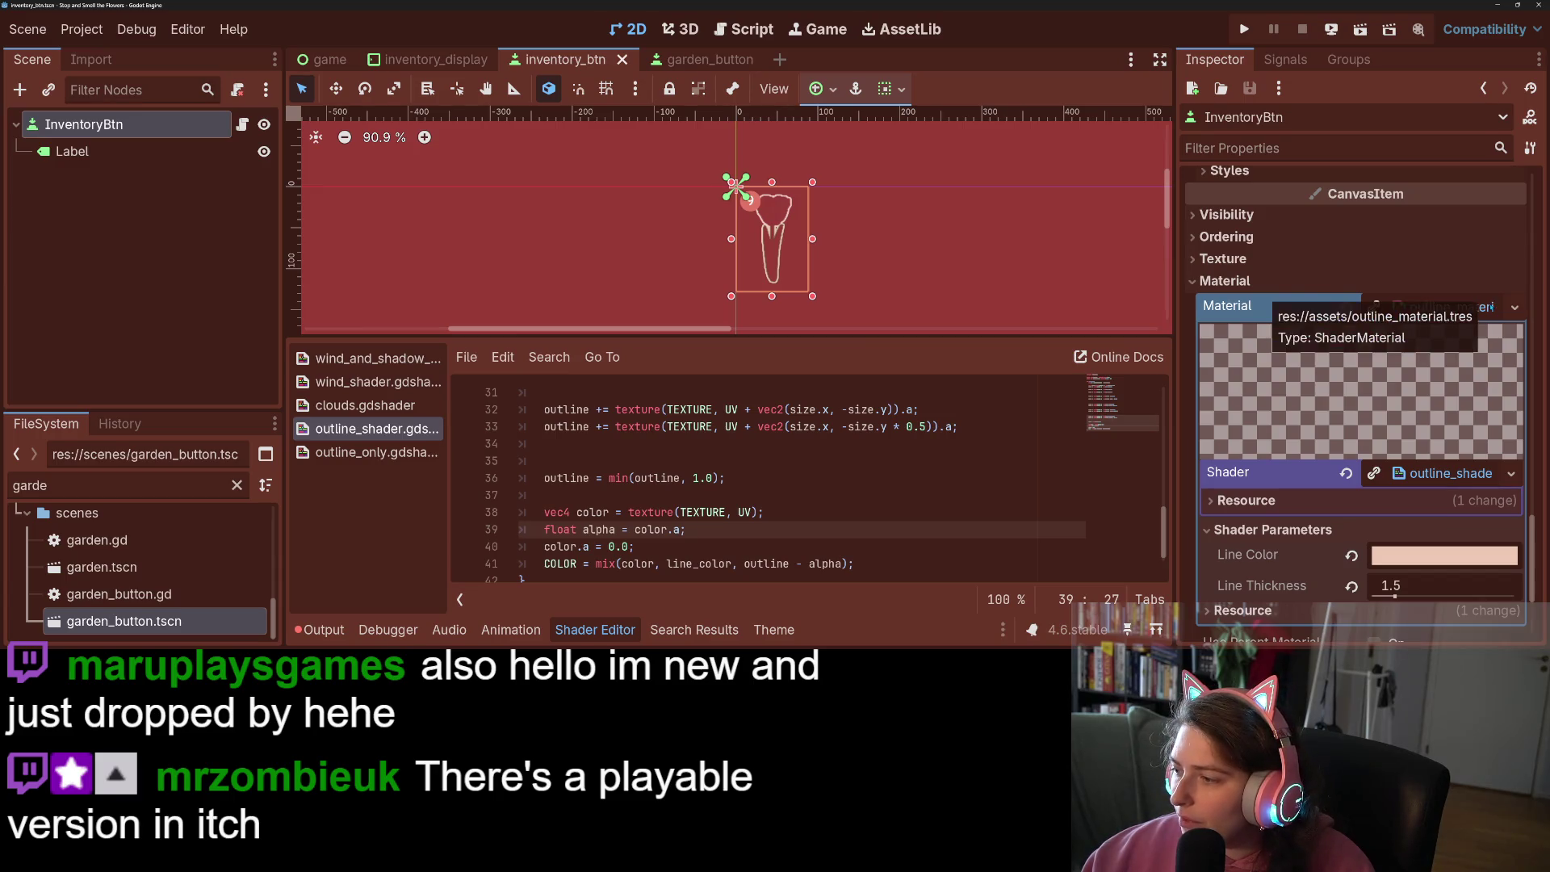
{"action": "scroll", "coordinate": [1033, 511], "scroll_direction": "down", "scroll_amount": 1}
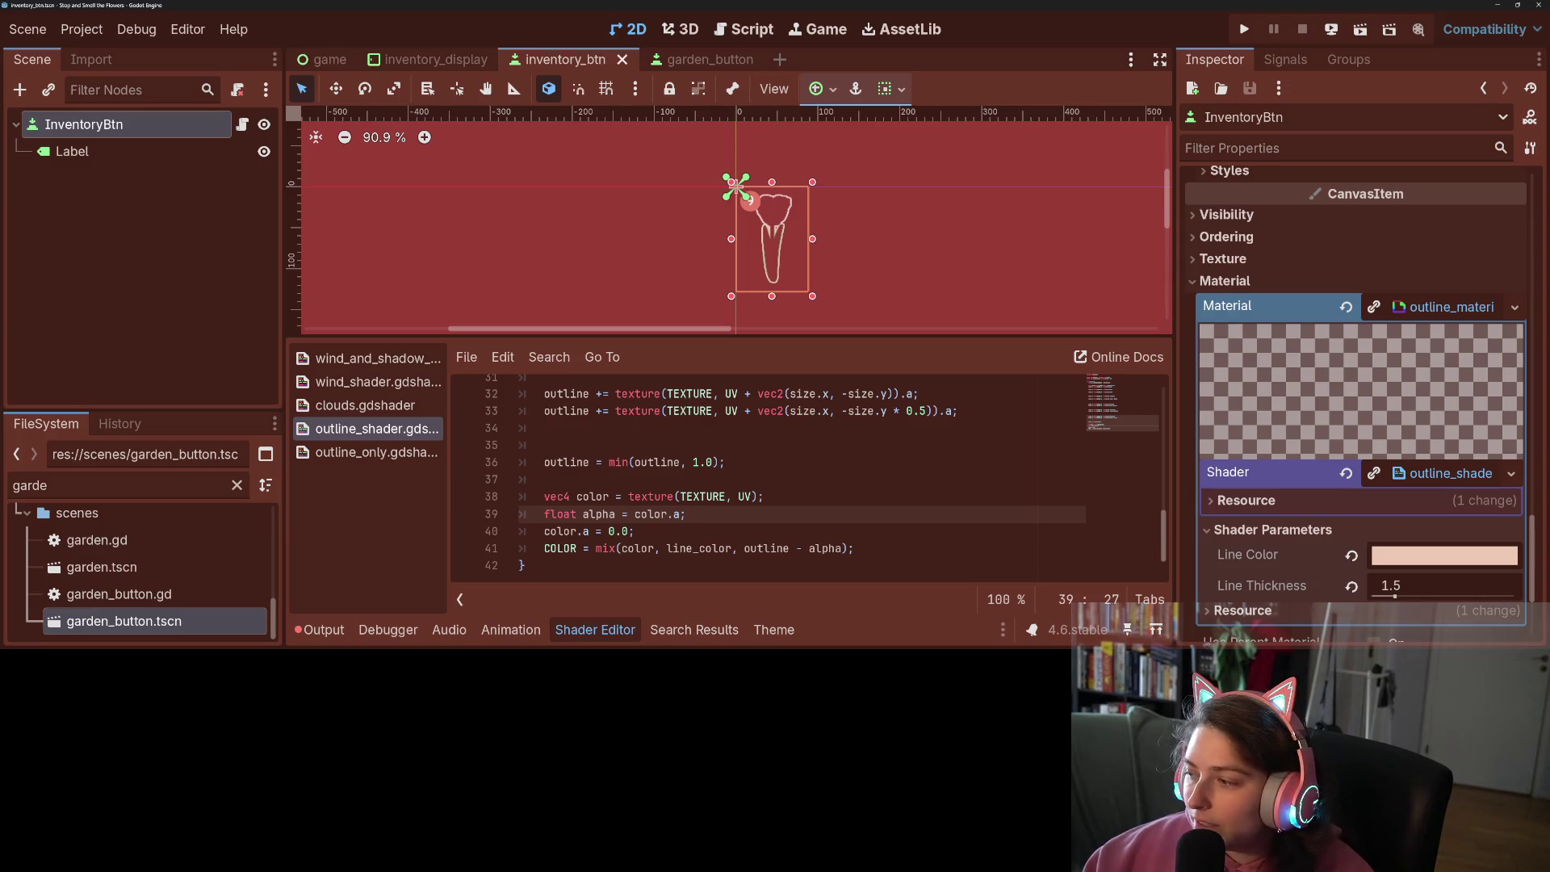
Undo the alpha edits so outline_shader mixes COLOR with color.a and has no float alpha line
{"action": "left_click", "coordinate": [864, 450]}
{"action": "left_click", "coordinate": [596, 531]}
{"action": "key", "text": "ctrl+z"}
{"action": "key", "text": "ctrl+z"}
{"action": "key", "text": "ctrl+z"}
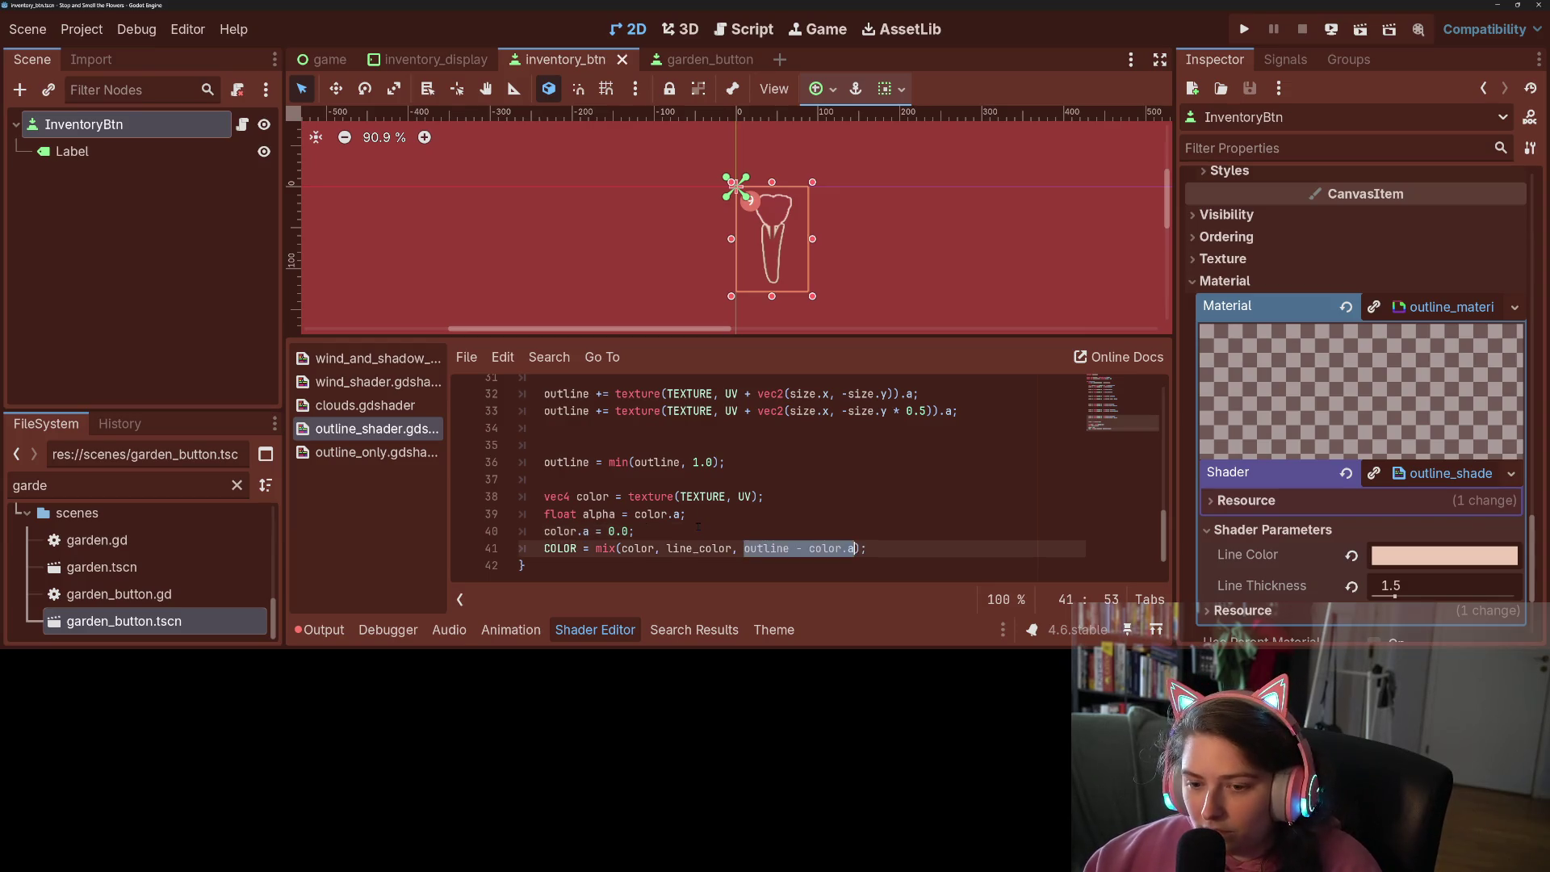
{"action": "key", "text": "ctrl+z"}
{"action": "key", "text": "ctrl+z"}
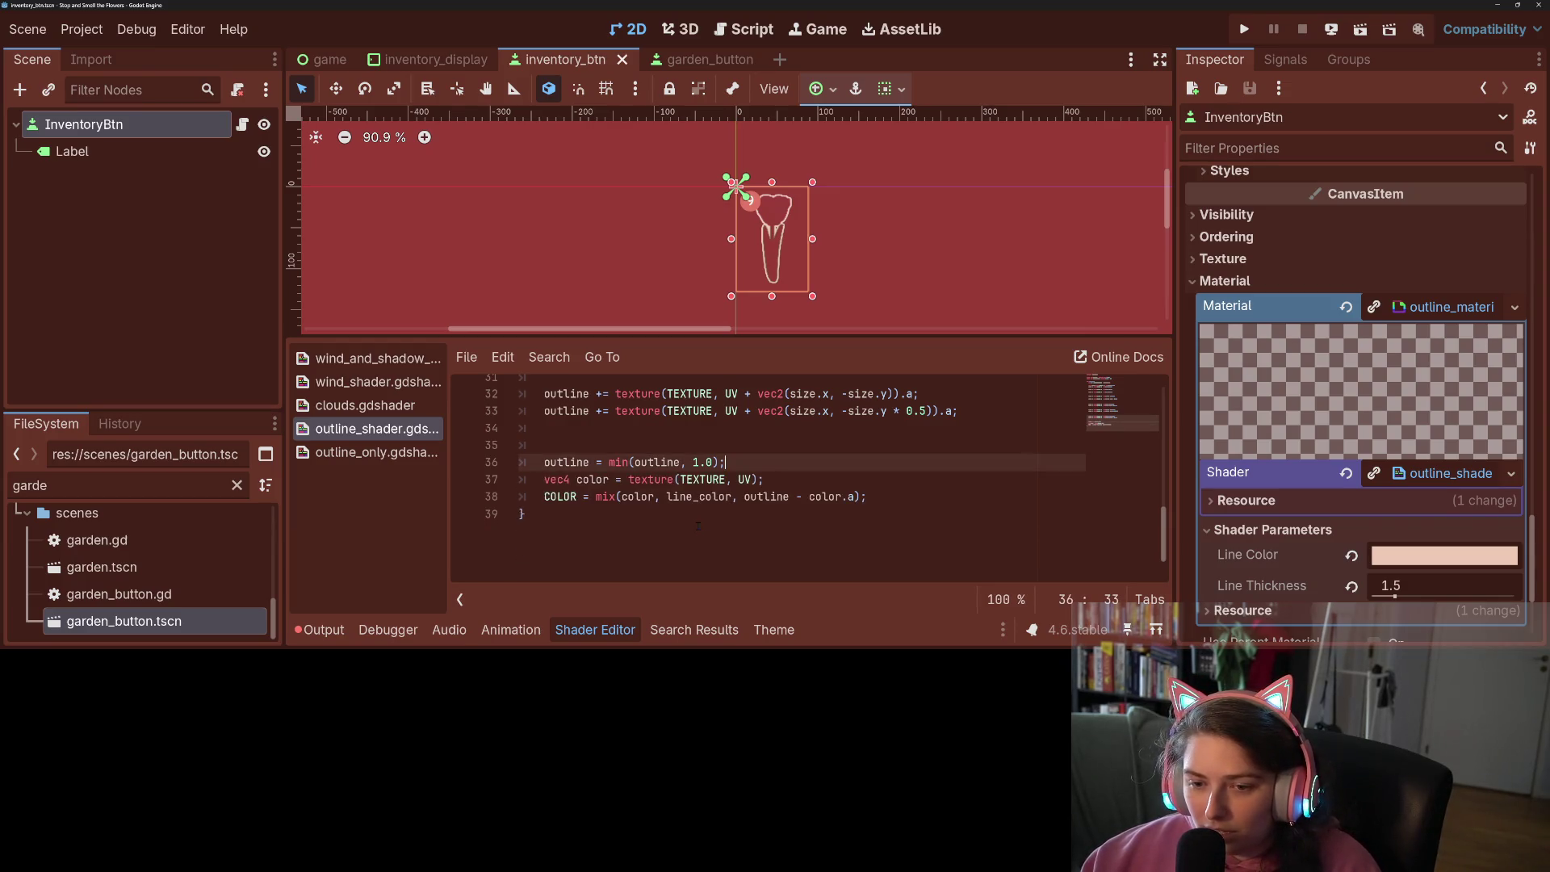
{"action": "key", "text": "ctrl+shift+z"}
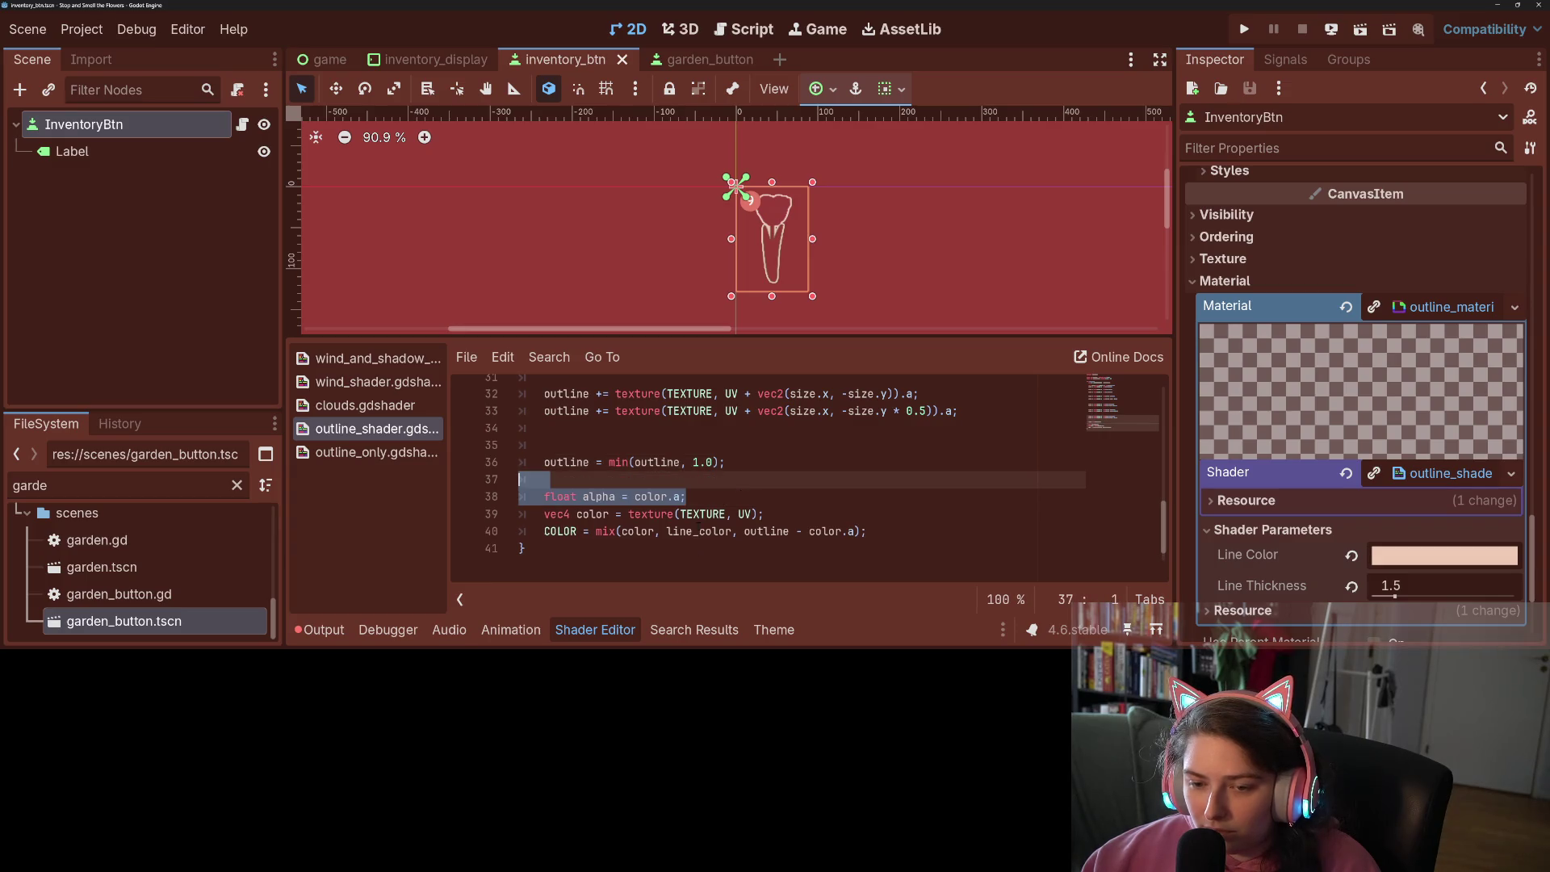
{"action": "key", "text": "ctrl+z"}
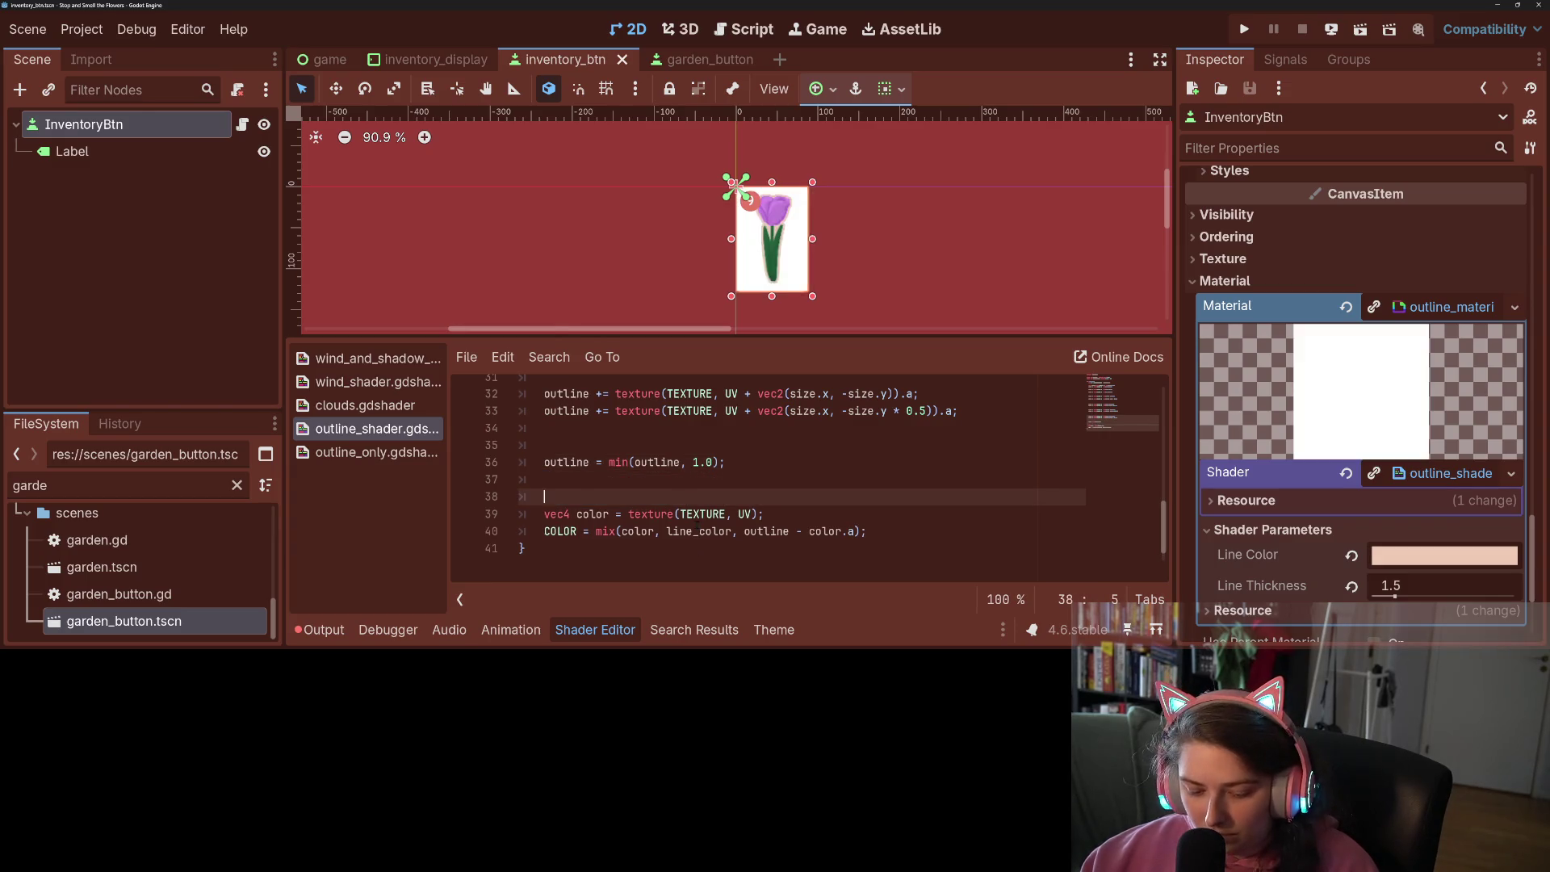
{"action": "left_click", "coordinate": [699, 531]}
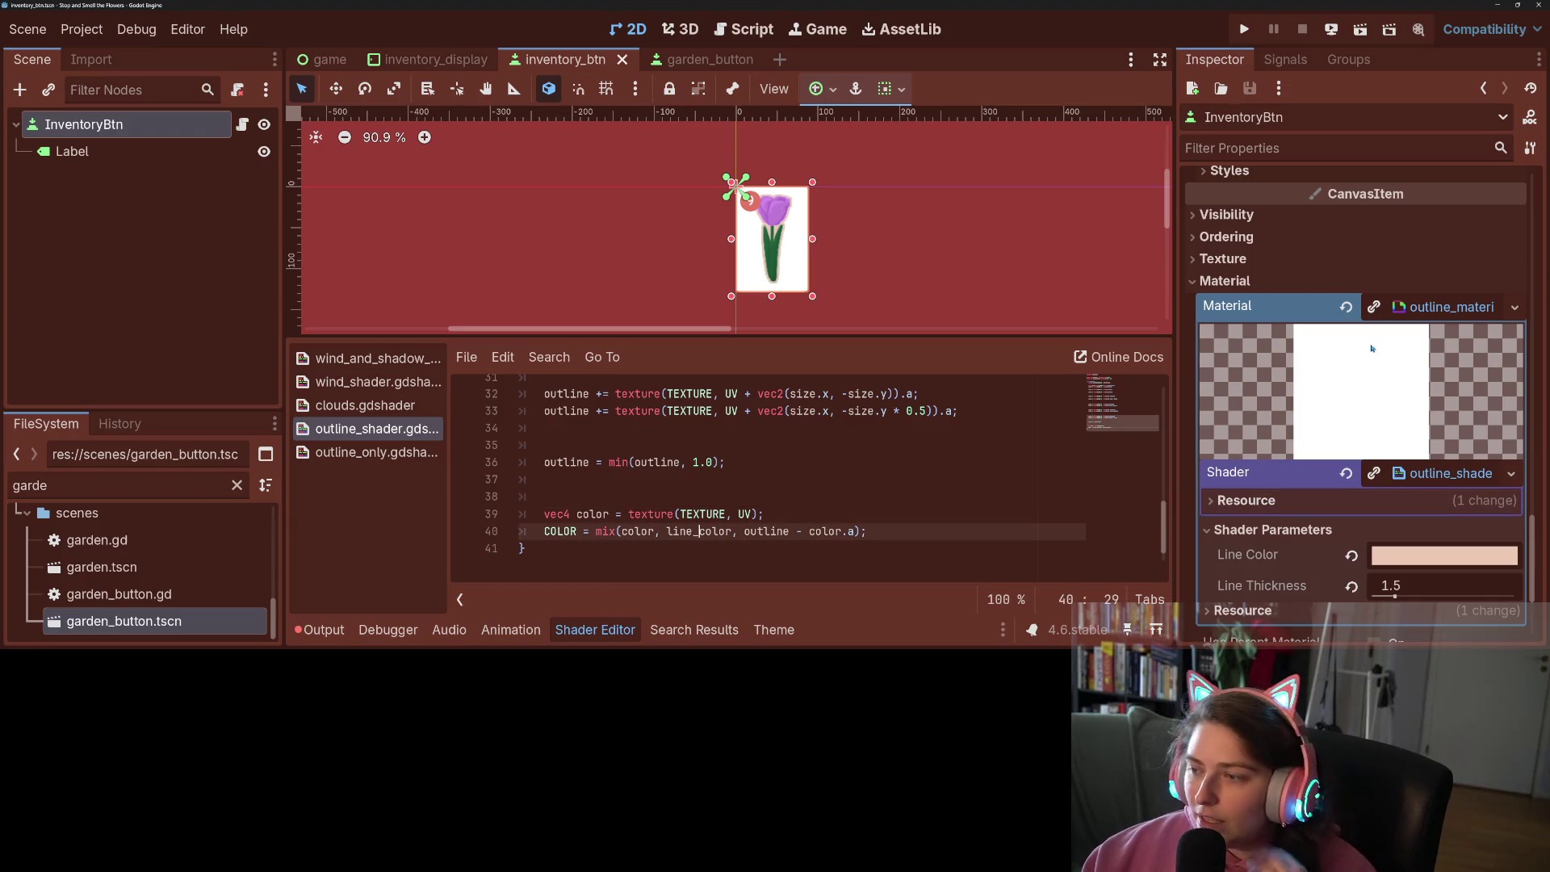
Revert InventoryBtn's Material to empty and save the scene
{"action": "left_click", "coordinate": [1351, 313]}
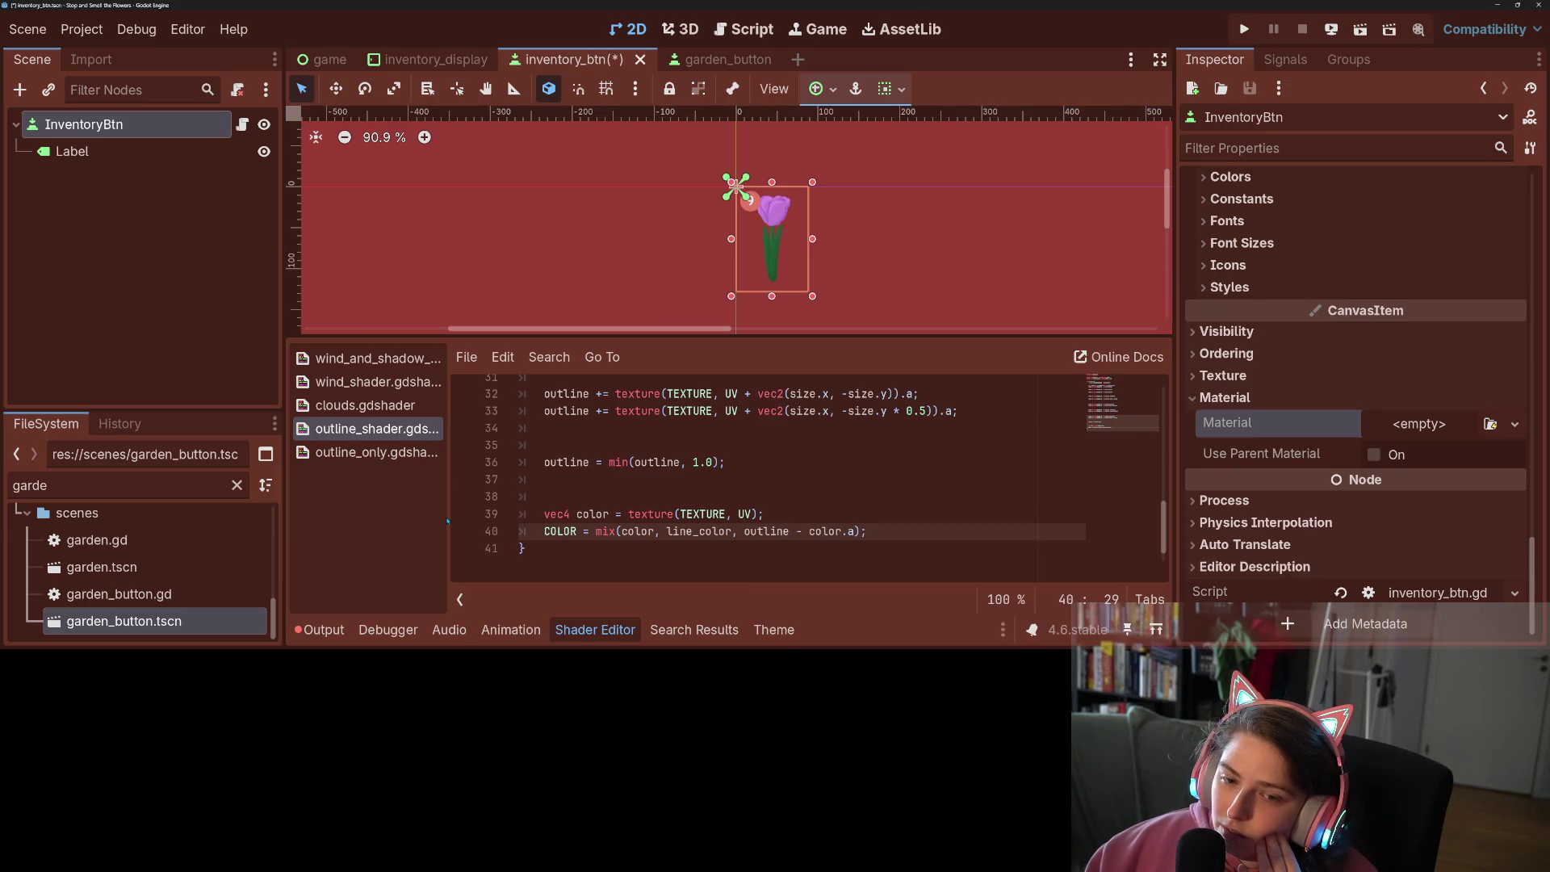
{"action": "left_click", "coordinate": [784, 494]}
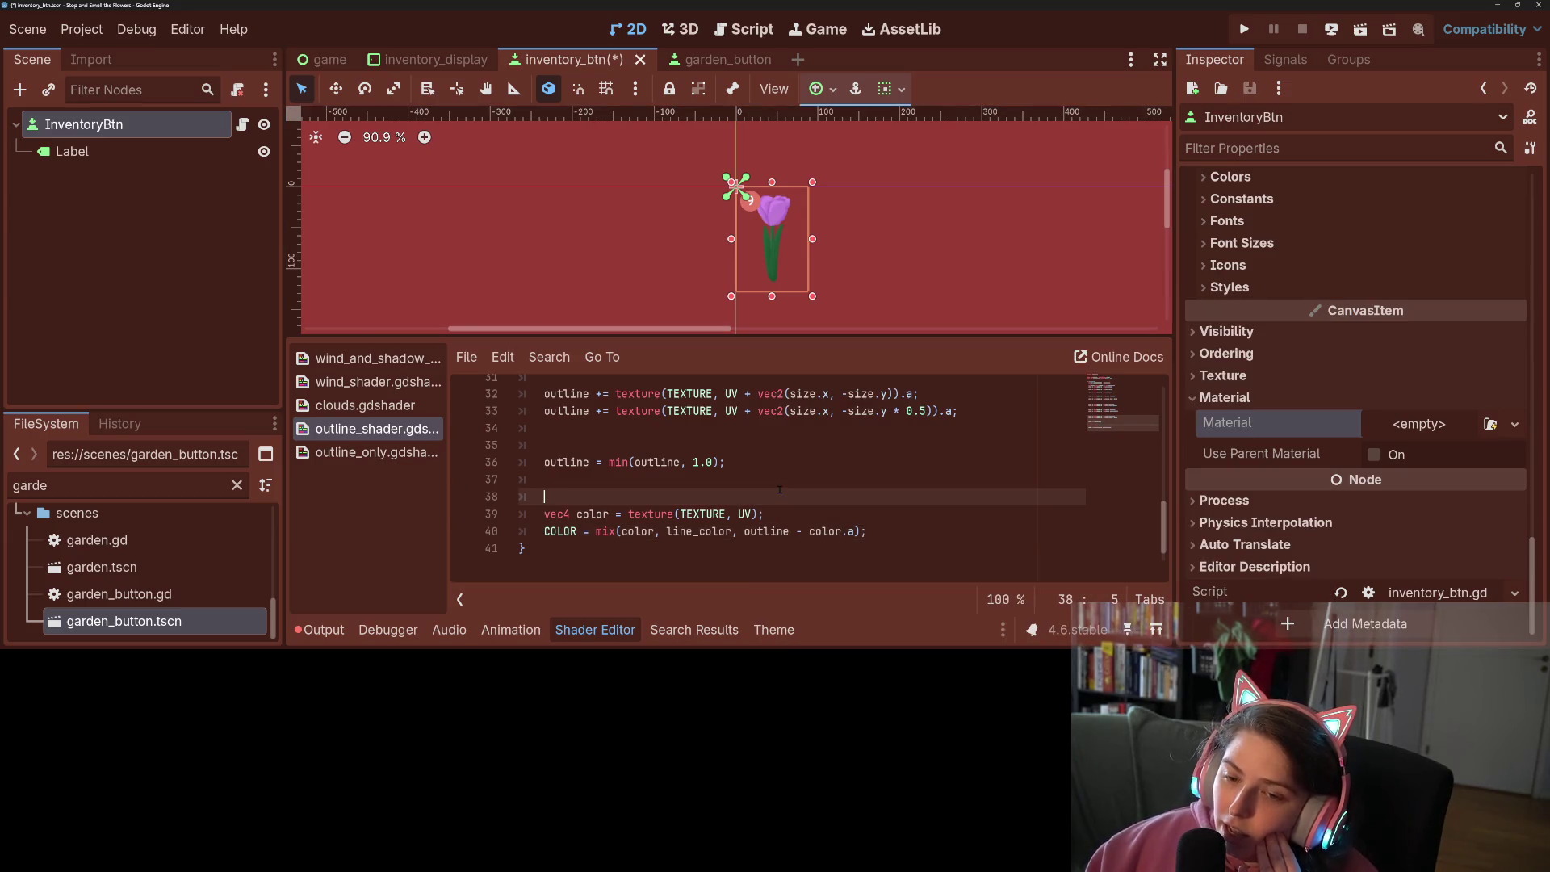
{"action": "key", "text": "ctrl+s"}
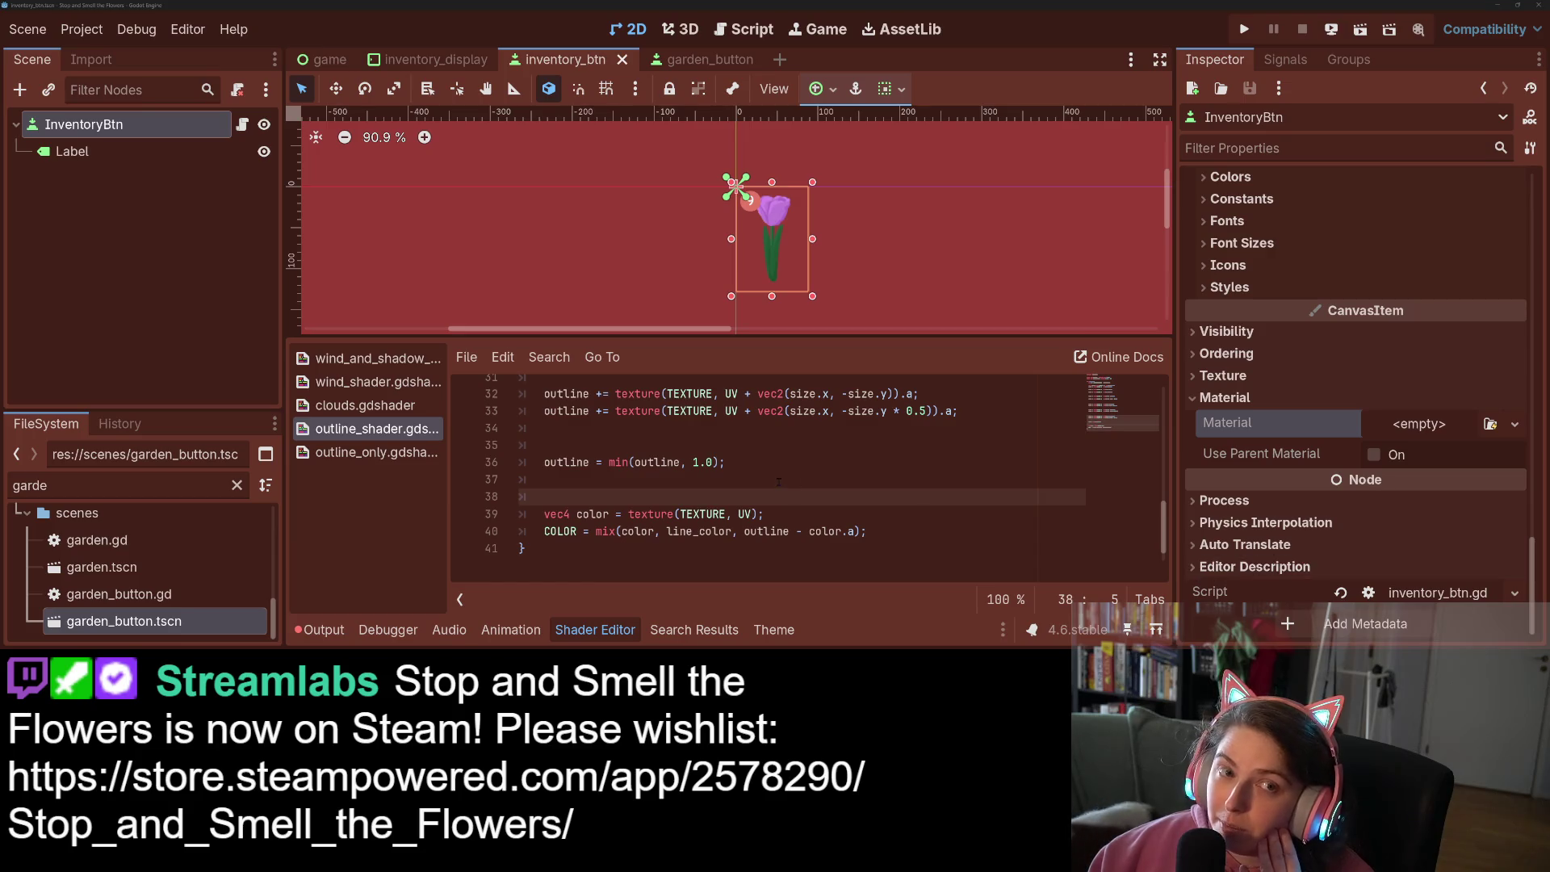
{"action": "left_click", "coordinate": [170, 317]}
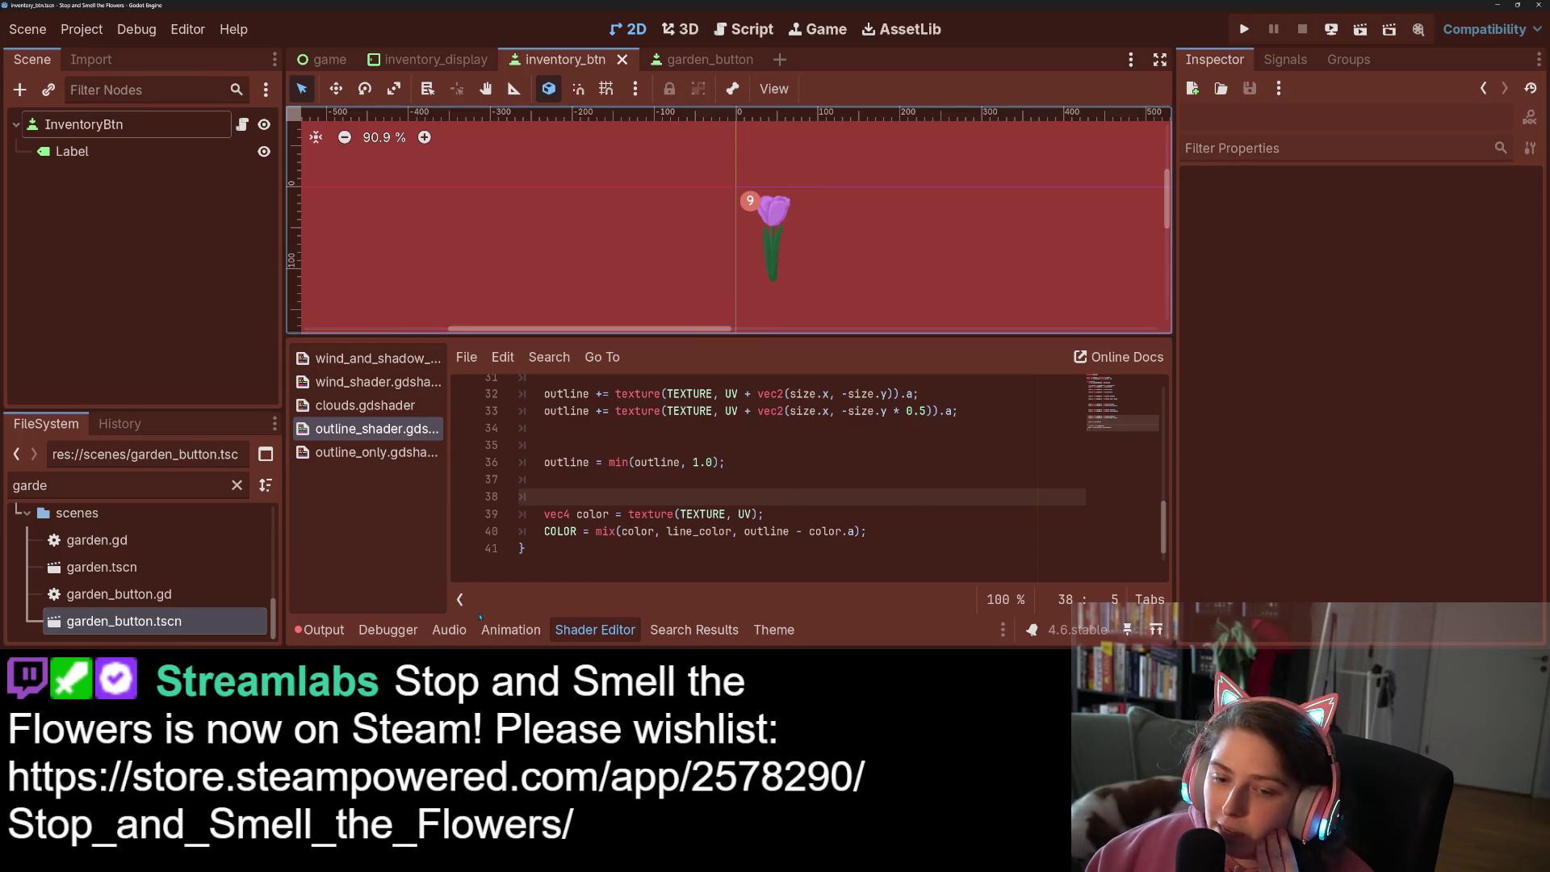
Collapse the Shader Editor, zoom in on the tulip, and drag the left dock splitter narrower
{"action": "left_click", "coordinate": [589, 635]}
{"action": "scroll", "coordinate": [540, 395], "scroll_direction": "up", "scroll_amount": 4}
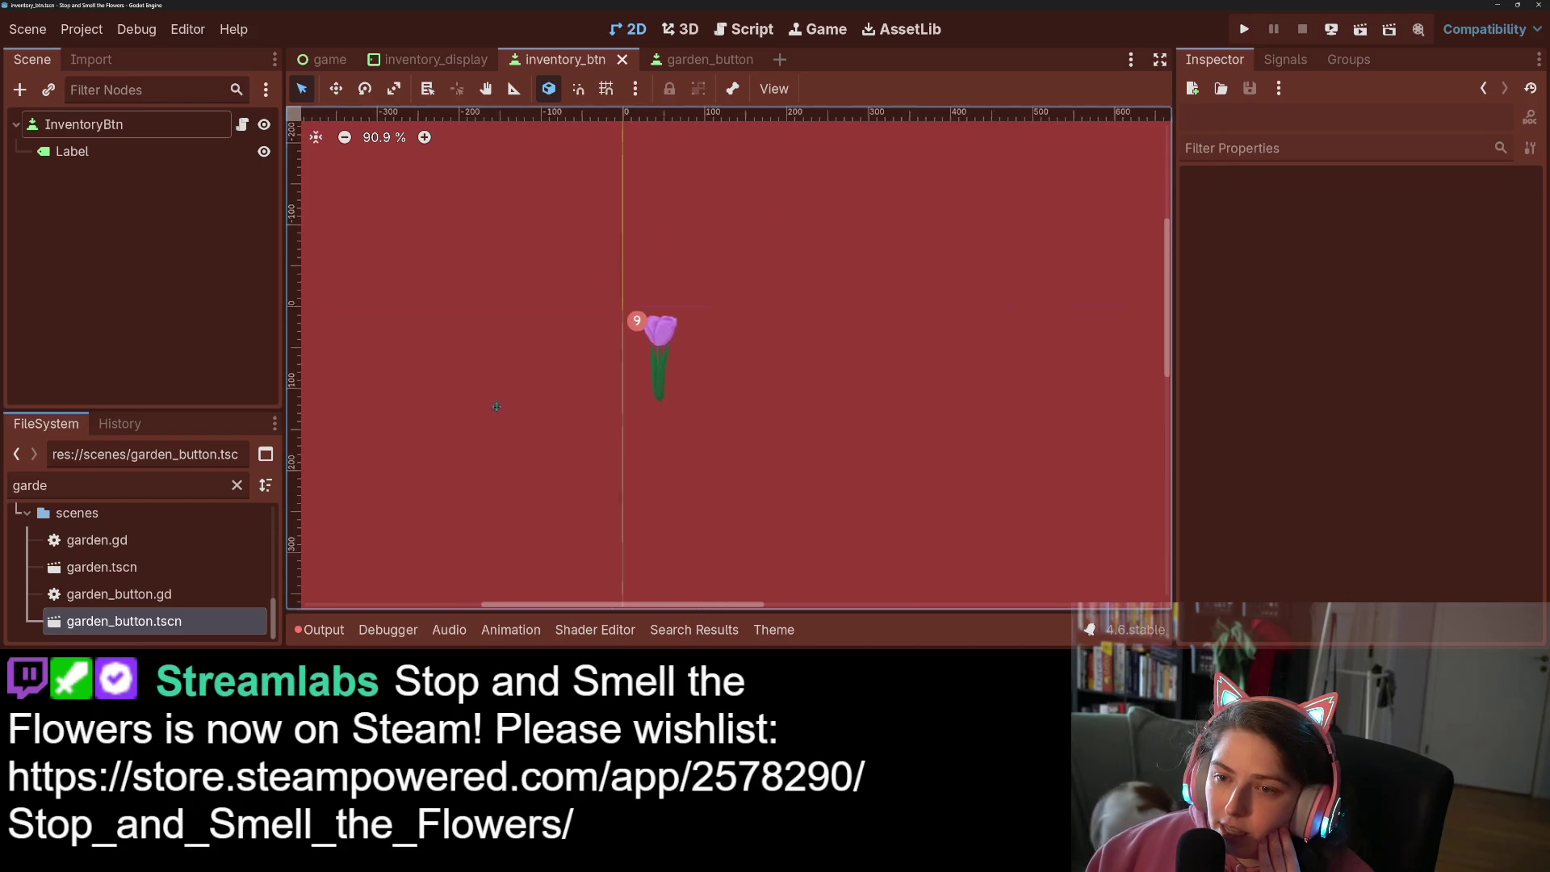
{"action": "scroll", "coordinate": [540, 395], "scroll_direction": "up", "scroll_amount": 7}
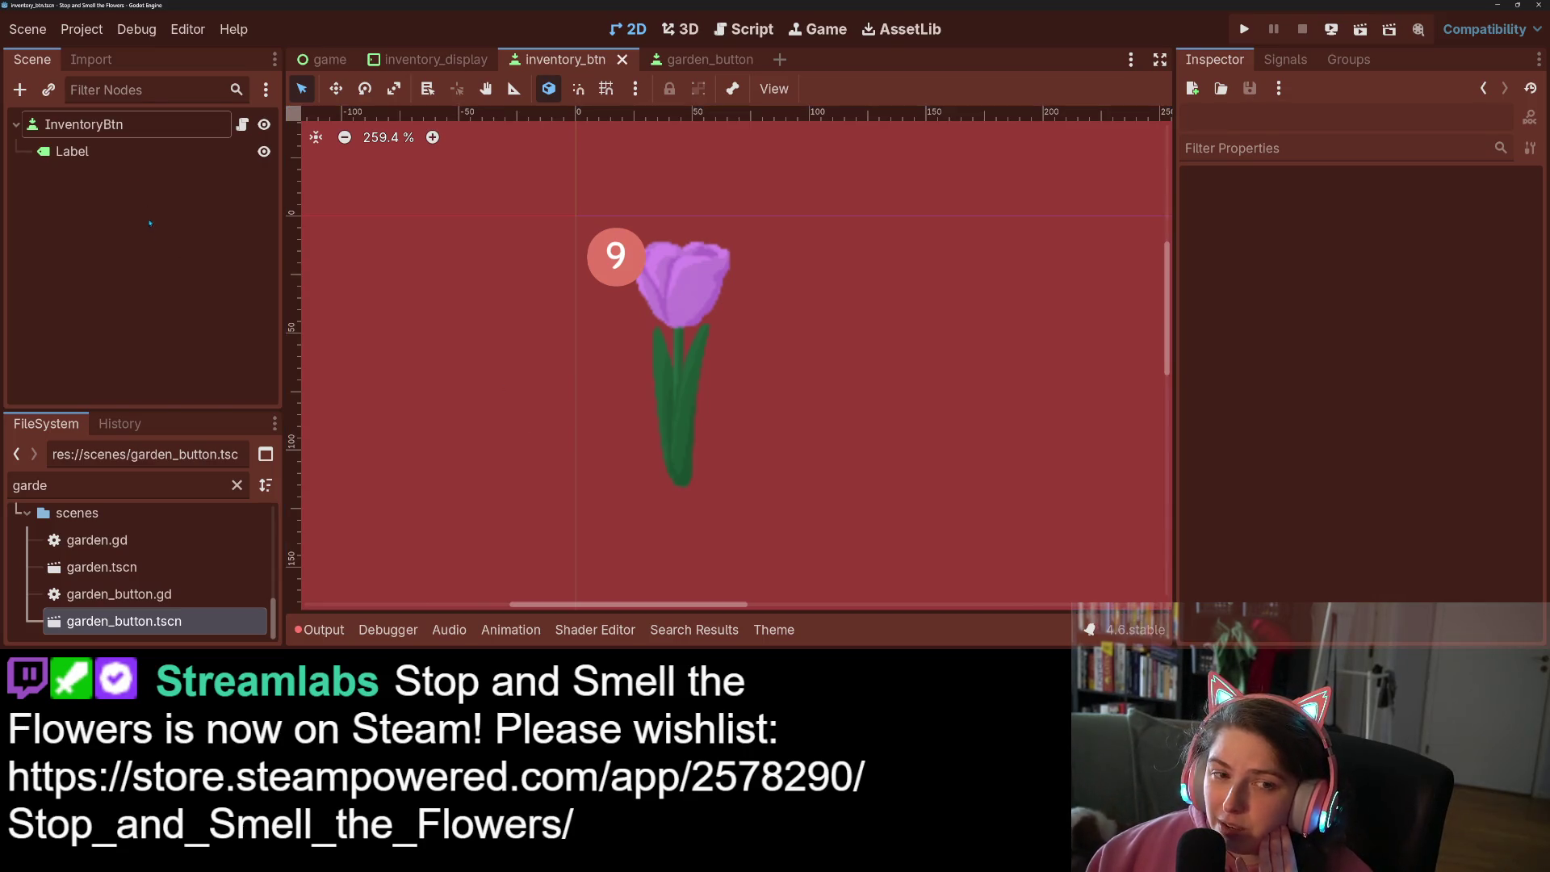
{"action": "left_click", "coordinate": [89, 124]}
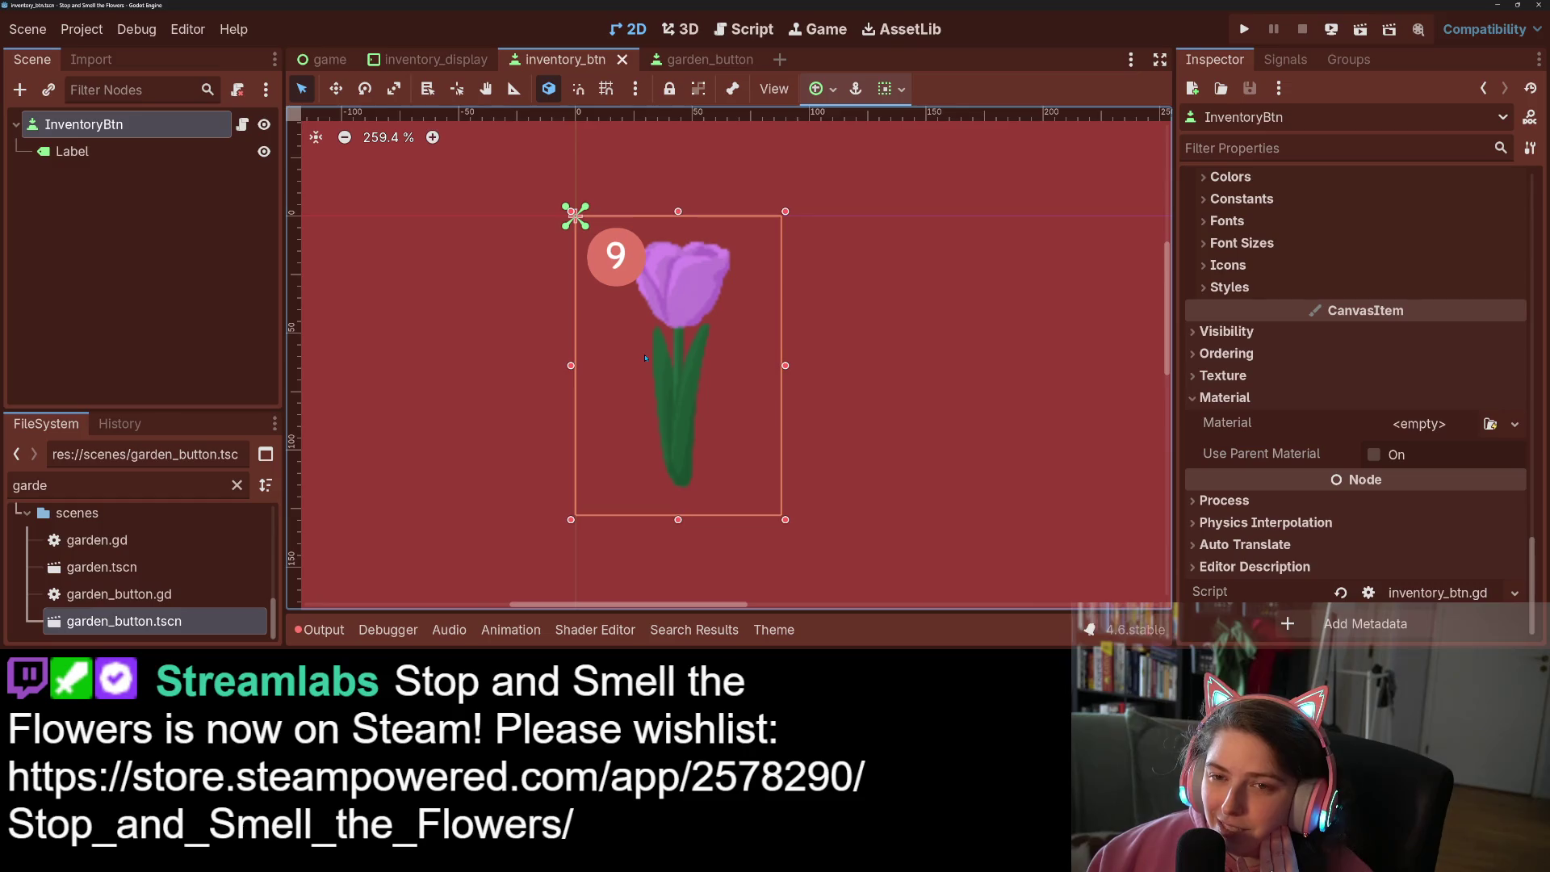
{"action": "mouse_move", "coordinate": [284, 243]}
{"action": "left_mouse_down"}
{"action": "mouse_move", "coordinate": [221, 239]}
{"action": "mouse_move", "coordinate": [249, 238]}
{"action": "left_mouse_up"}
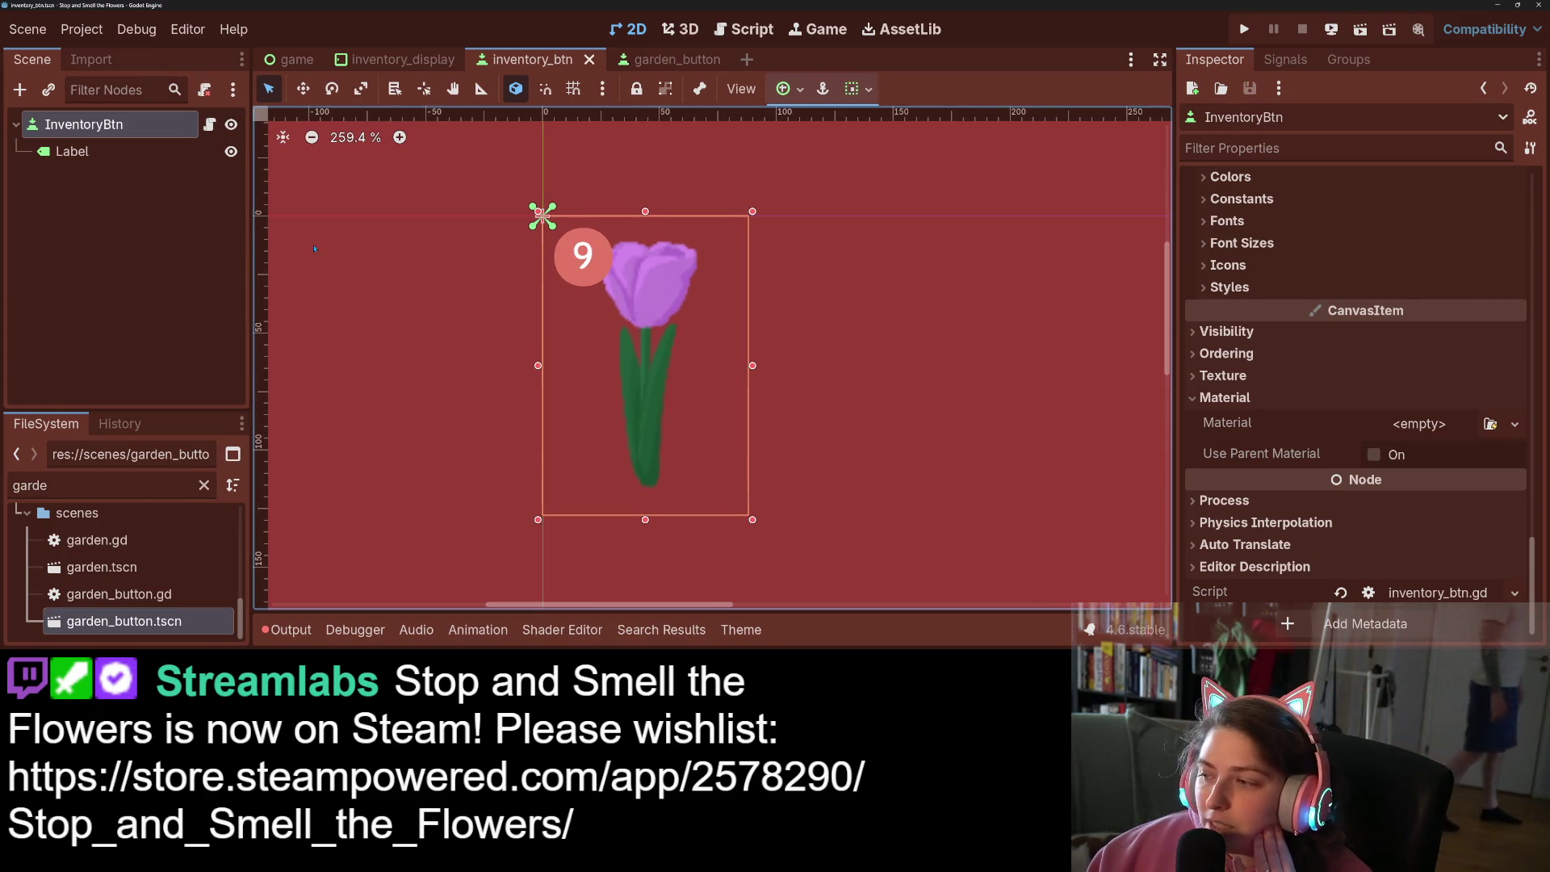
Add a TextureRect child to InventoryBtn and move it above the Label
{"action": "right_click", "coordinate": [106, 128]}
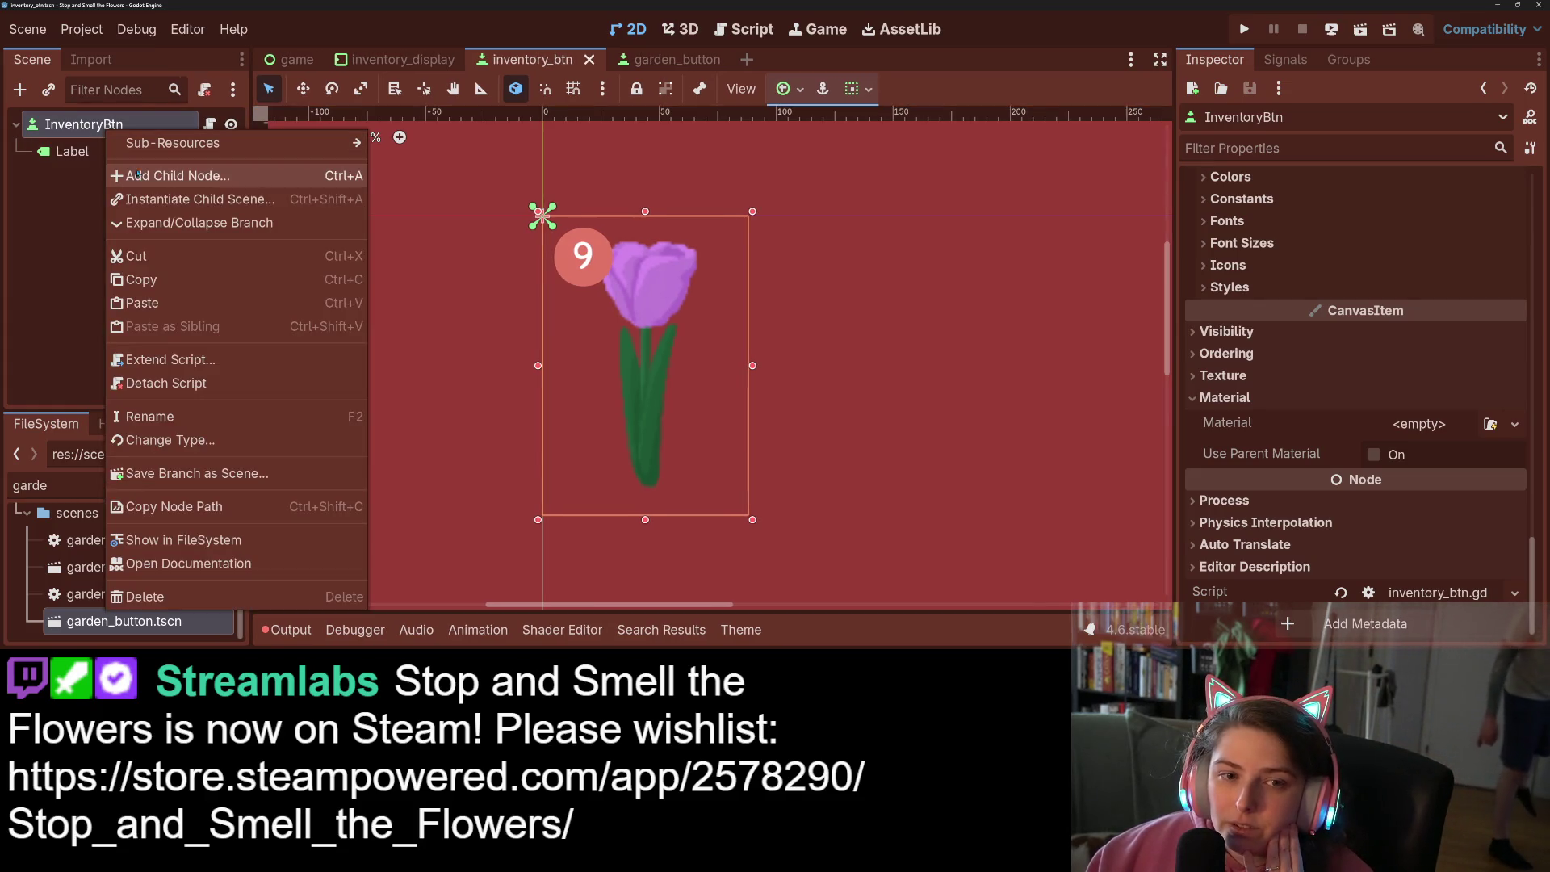
{"action": "left_click", "coordinate": [138, 175]}
{"action": "type", "text": "texture"}
{"action": "key", "text": "Return"}
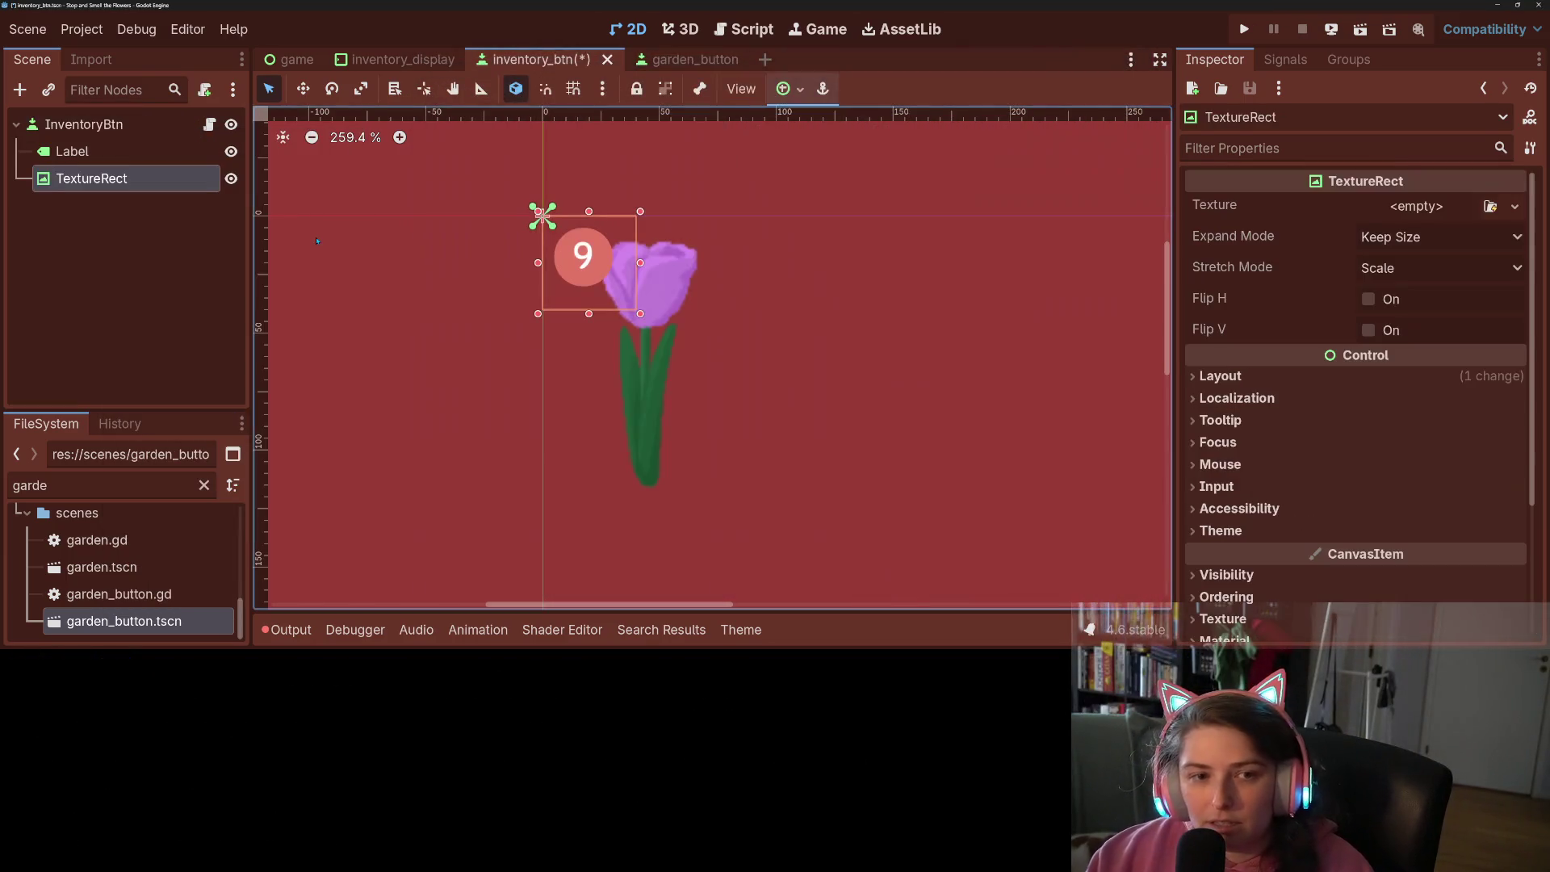
{"action": "left_click_drag", "start_coordinate": [145, 178], "coordinate": [153, 144]}
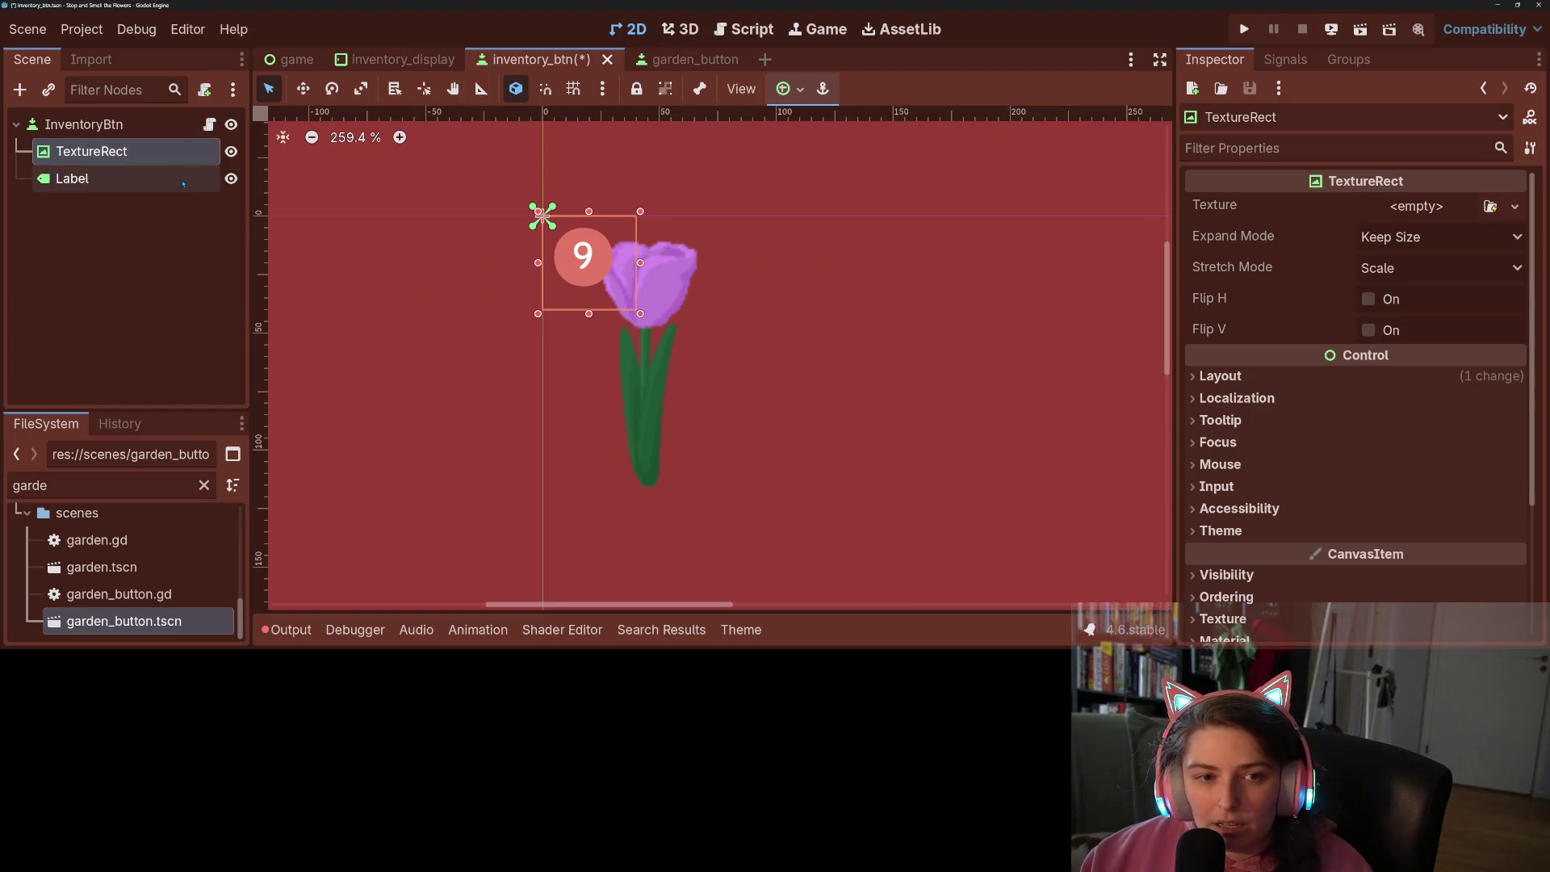
Assign the outline-only material to the TextureRect
{"action": "scroll", "coordinate": [1332, 363], "scroll_direction": "down", "scroll_amount": 4}
{"action": "left_click", "coordinate": [1314, 457]}
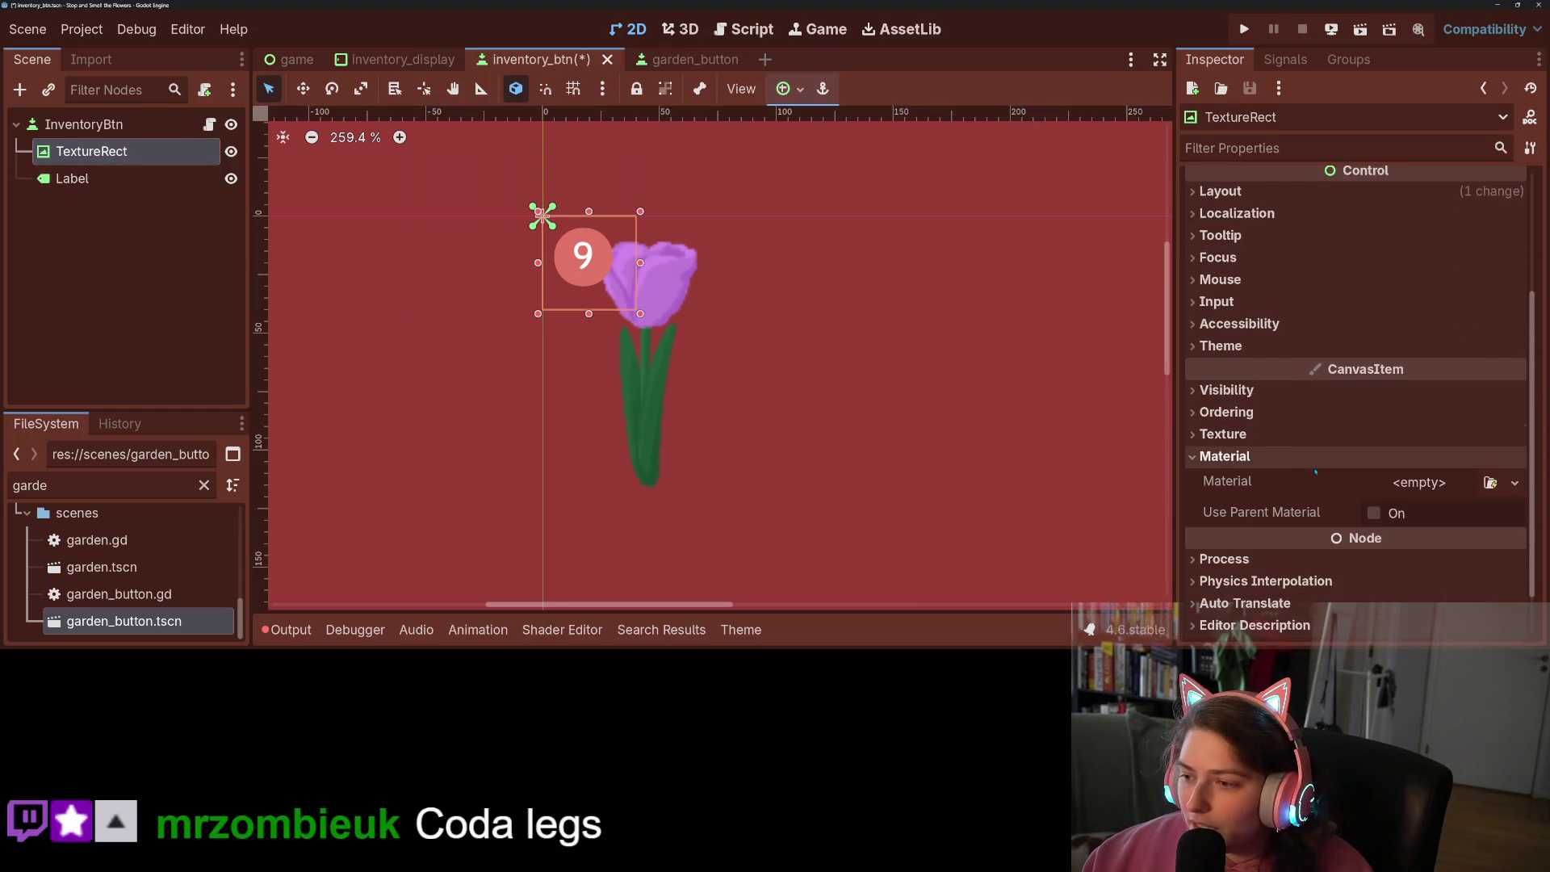
{"action": "left_click", "coordinate": [1490, 482]}
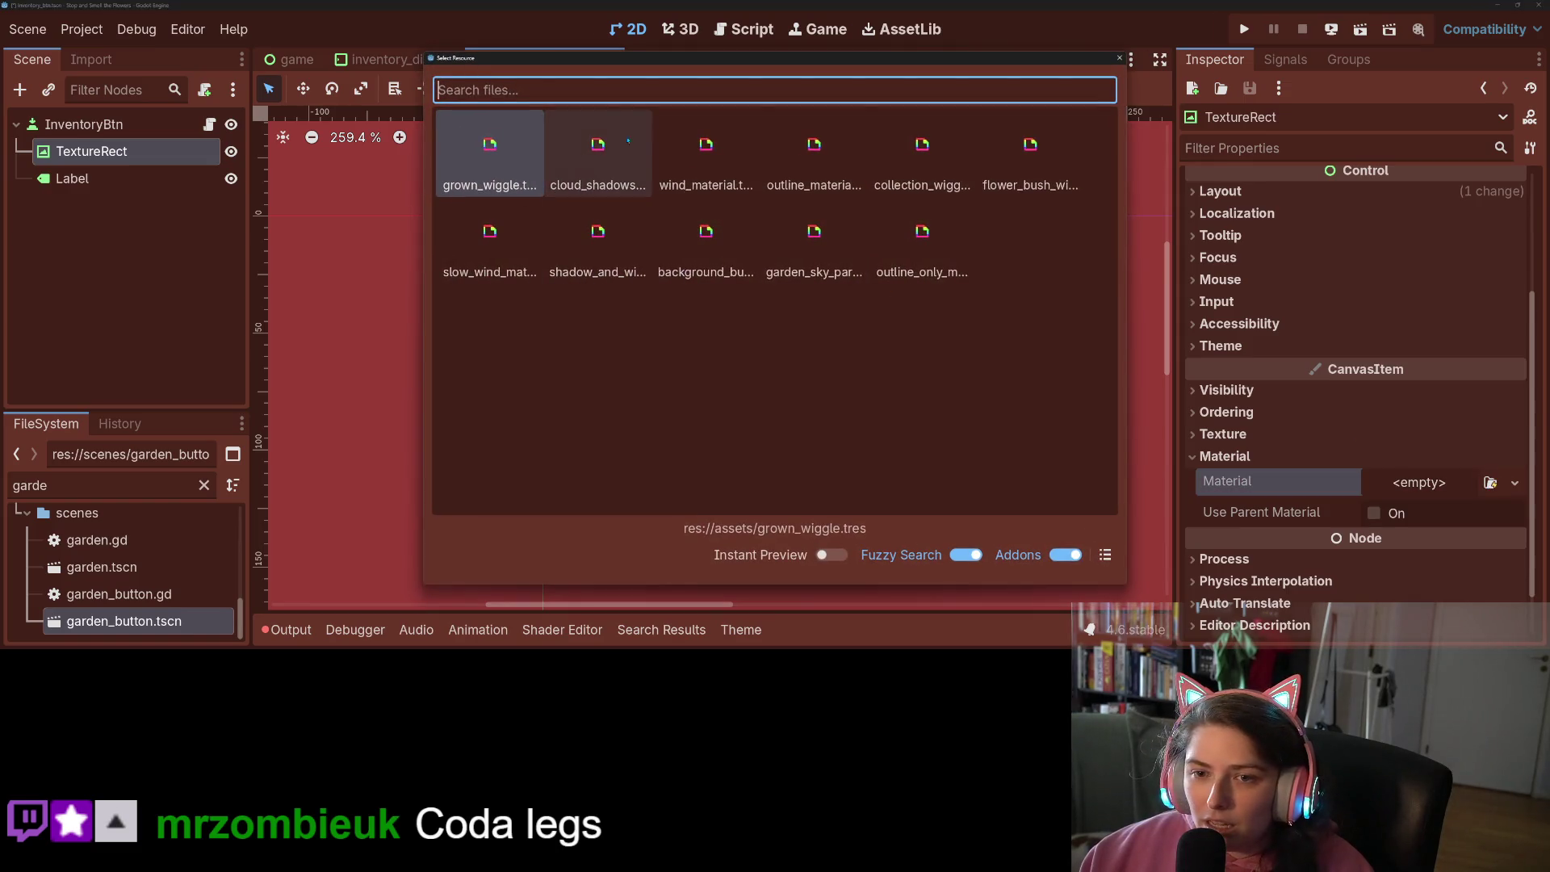
{"action": "double_click", "coordinate": [922, 242]}
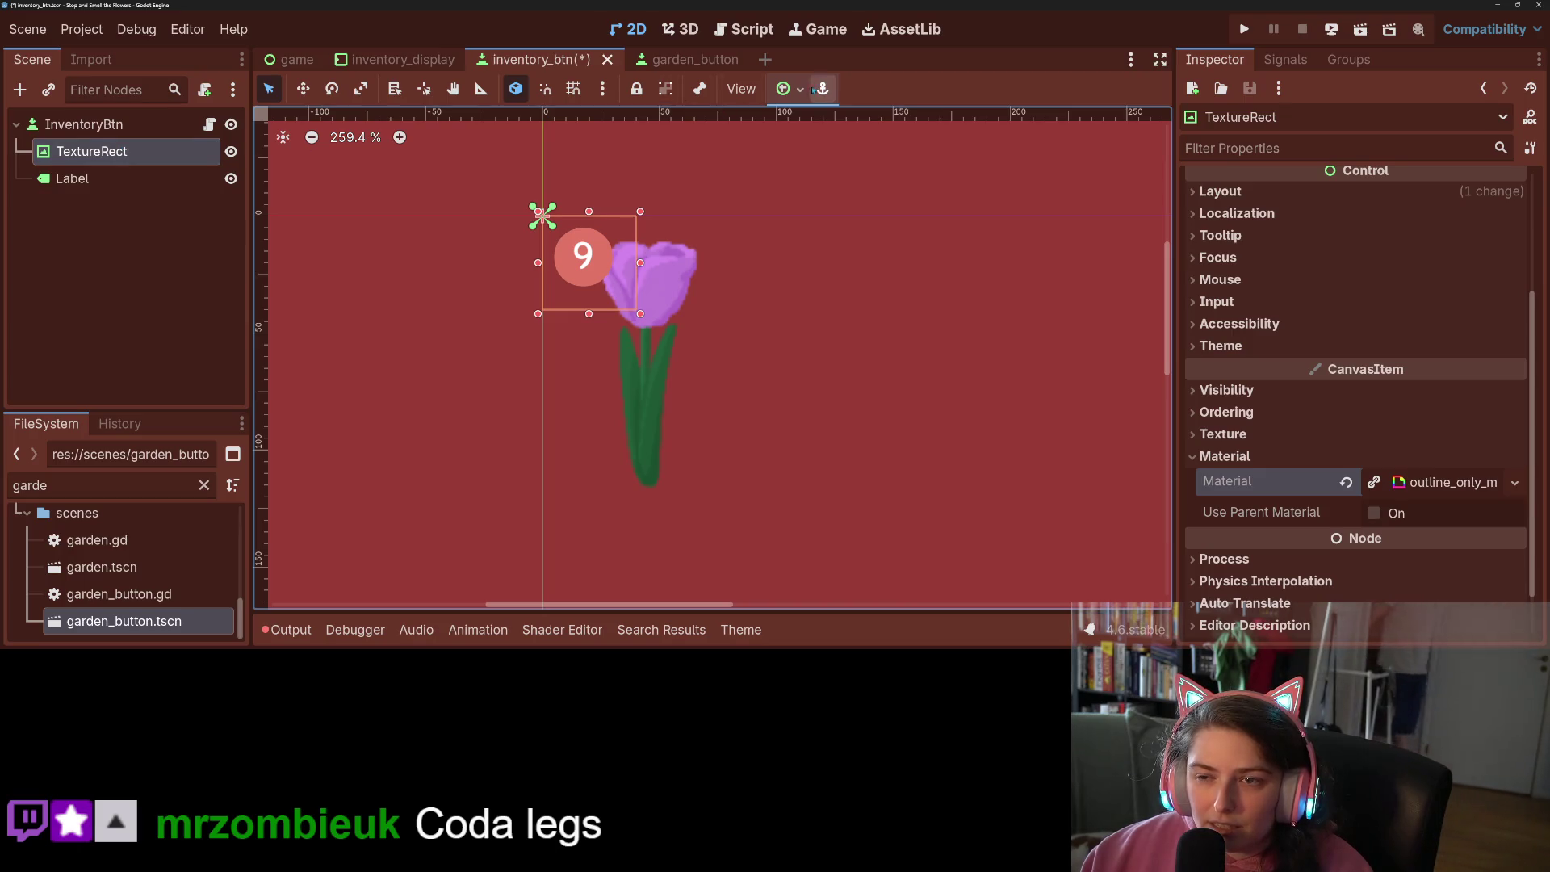
Apply the Full Rect anchor preset so the TextureRect fills the button
{"action": "left_click", "coordinate": [787, 88]}
{"action": "left_click", "coordinate": [892, 253]}
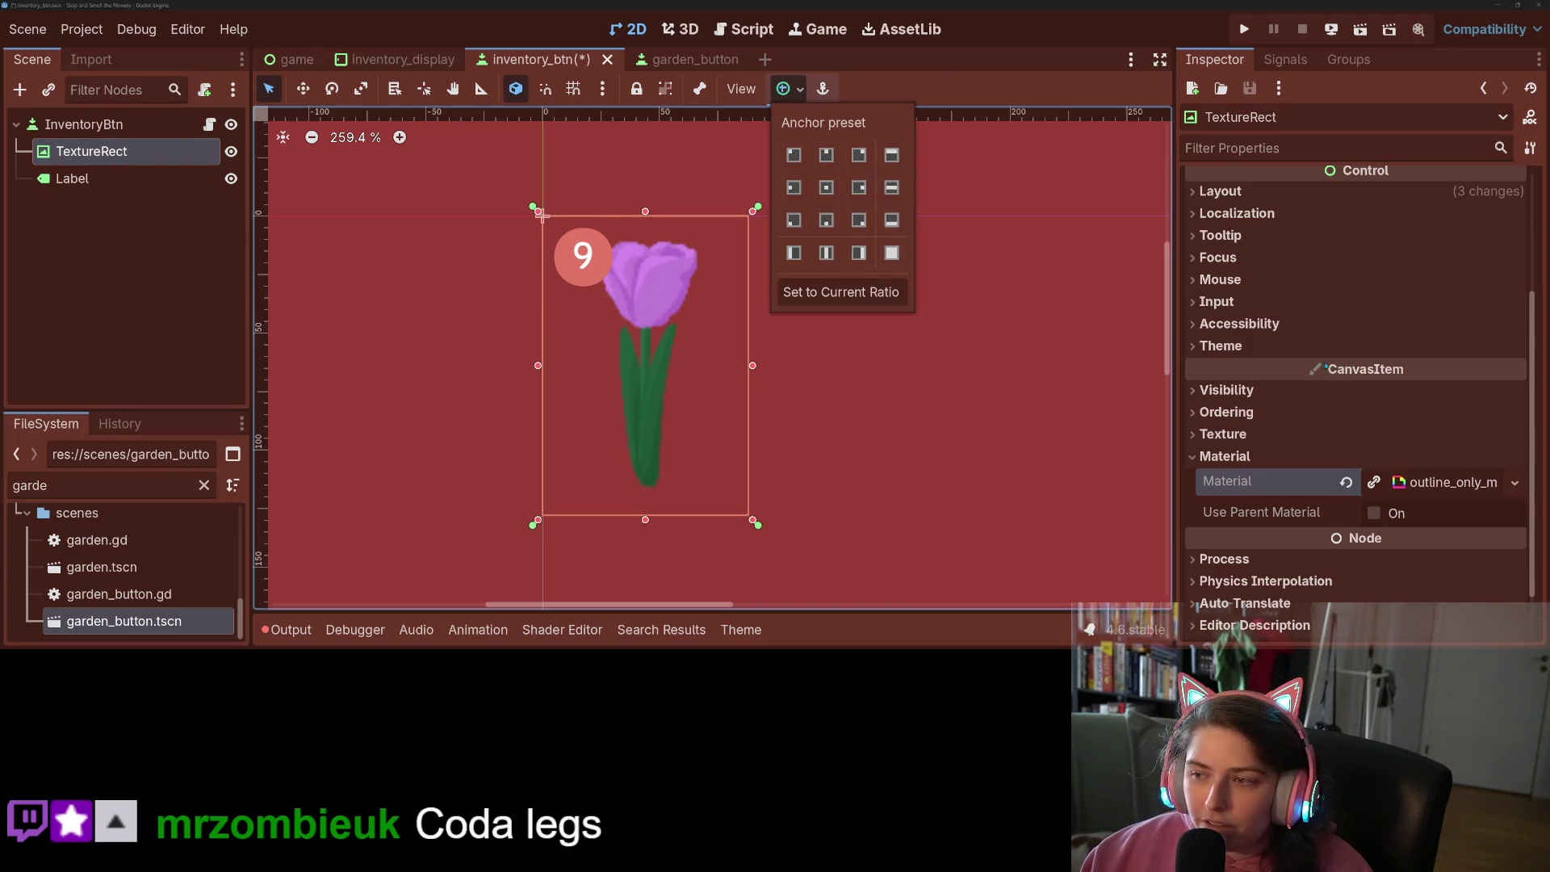
{"action": "scroll", "coordinate": [1325, 352], "scroll_direction": "up", "scroll_amount": 3}
{"action": "left_click", "coordinate": [1242, 452]}
Set the TextureRect's Mouse Filter to Ignore and save the scene
{"action": "left_click", "coordinate": [1221, 455]}
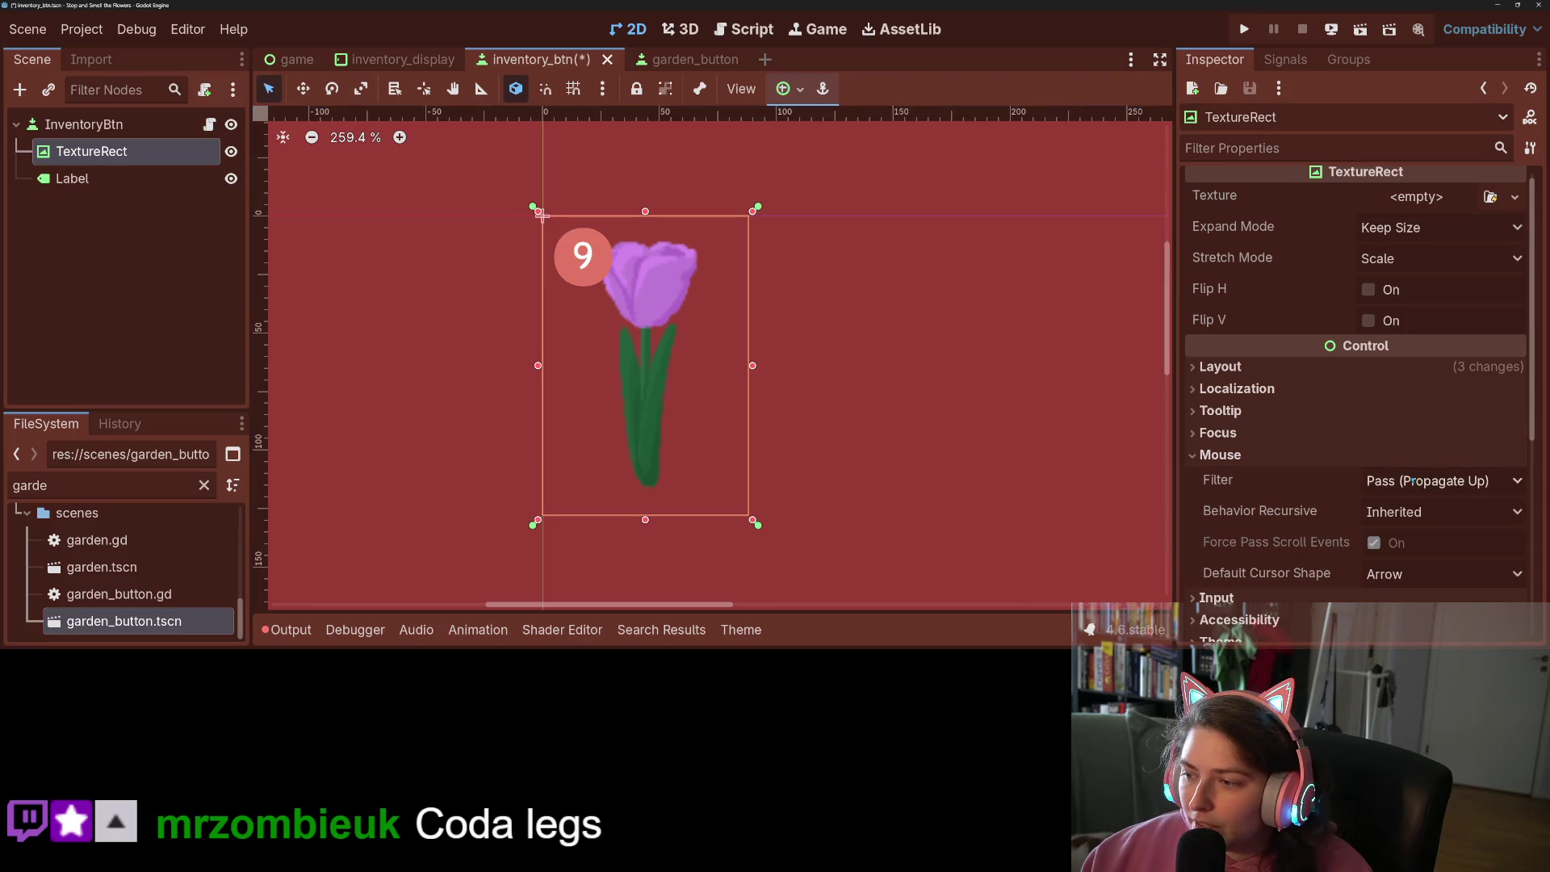
{"action": "left_click", "coordinate": [1435, 482]}
{"action": "left_click", "coordinate": [1431, 556]}
{"action": "key", "text": "ctrl+s"}
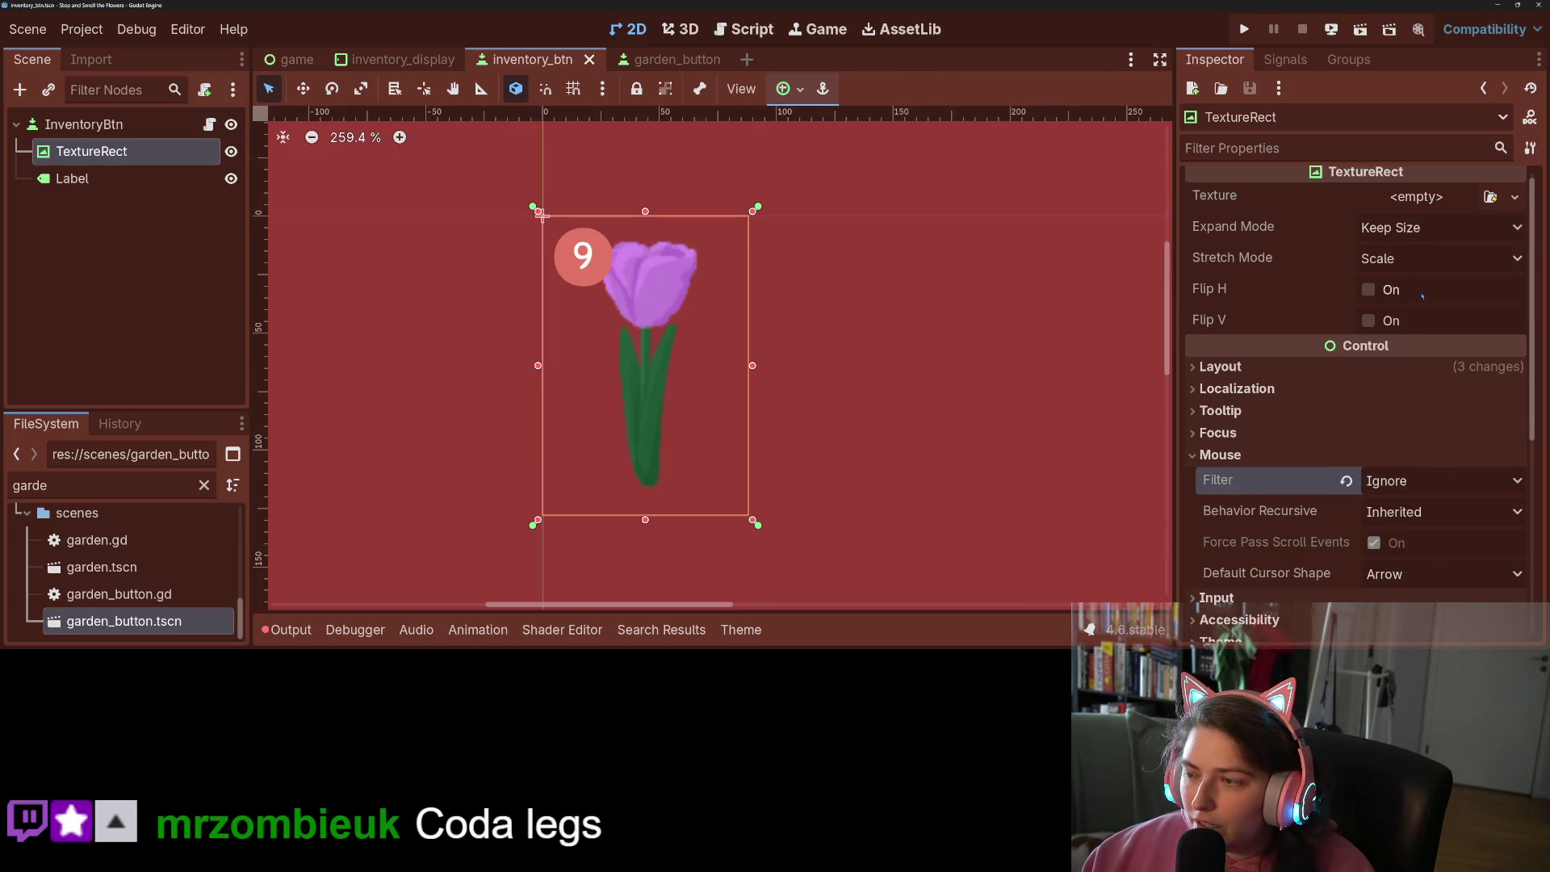
Make the TextureRect draw behind its parent, save, and bring up the Texture file picker
{"action": "scroll", "coordinate": [1326, 398], "scroll_direction": "down", "scroll_amount": 6}
{"action": "left_click", "coordinate": [1316, 358]}
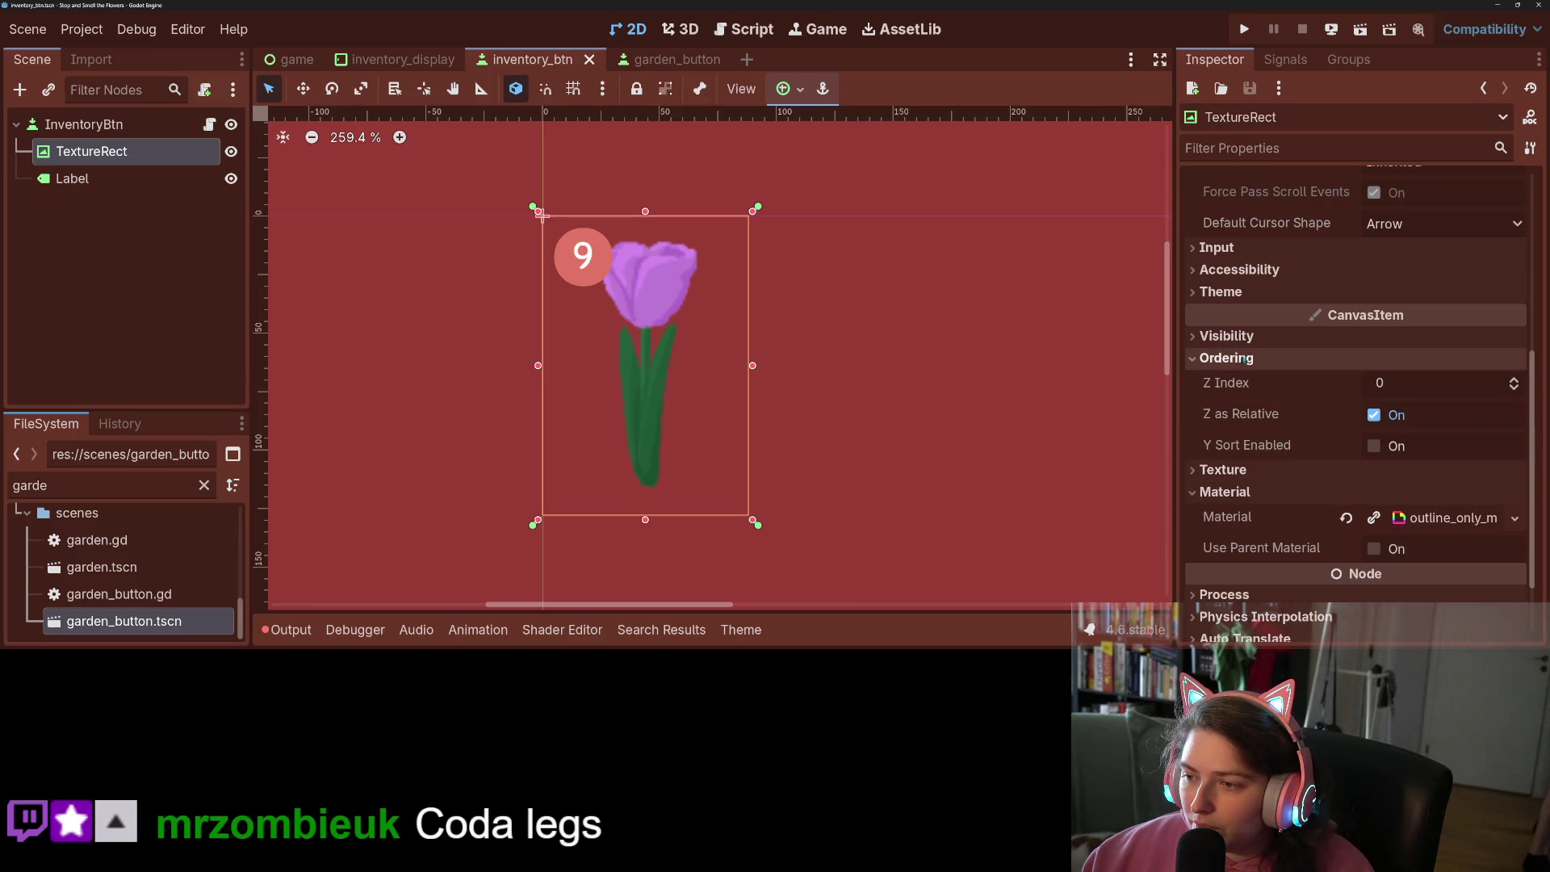
{"action": "left_click", "coordinate": [1279, 340]}
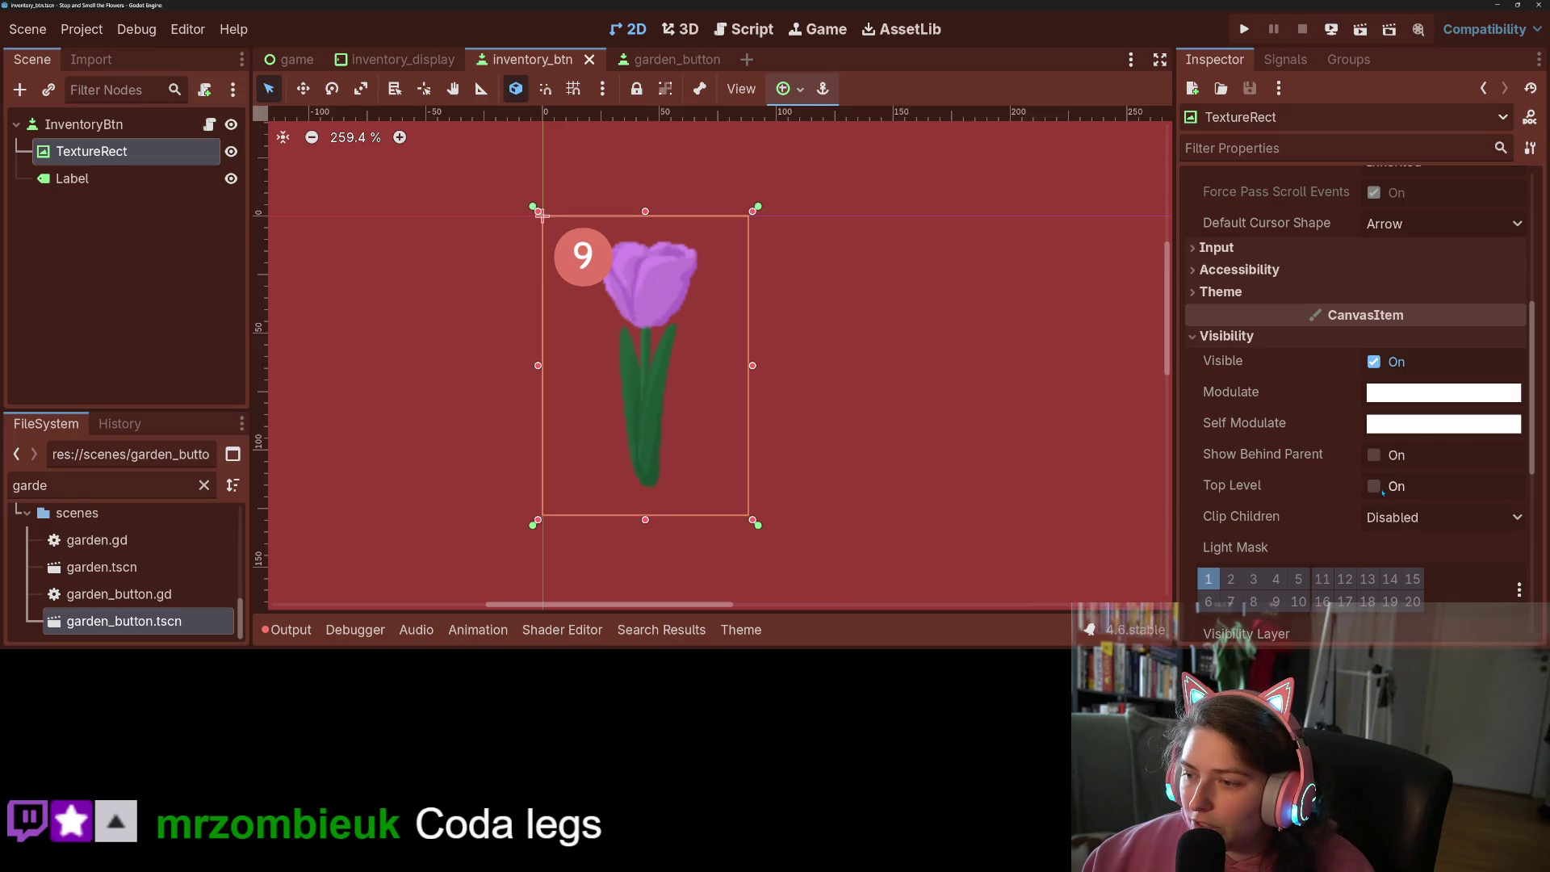
{"action": "left_click", "coordinate": [1373, 455]}
{"action": "key", "text": "ctrl+s"}
{"action": "scroll", "coordinate": [1357, 403], "scroll_direction": "up", "scroll_amount": 10}
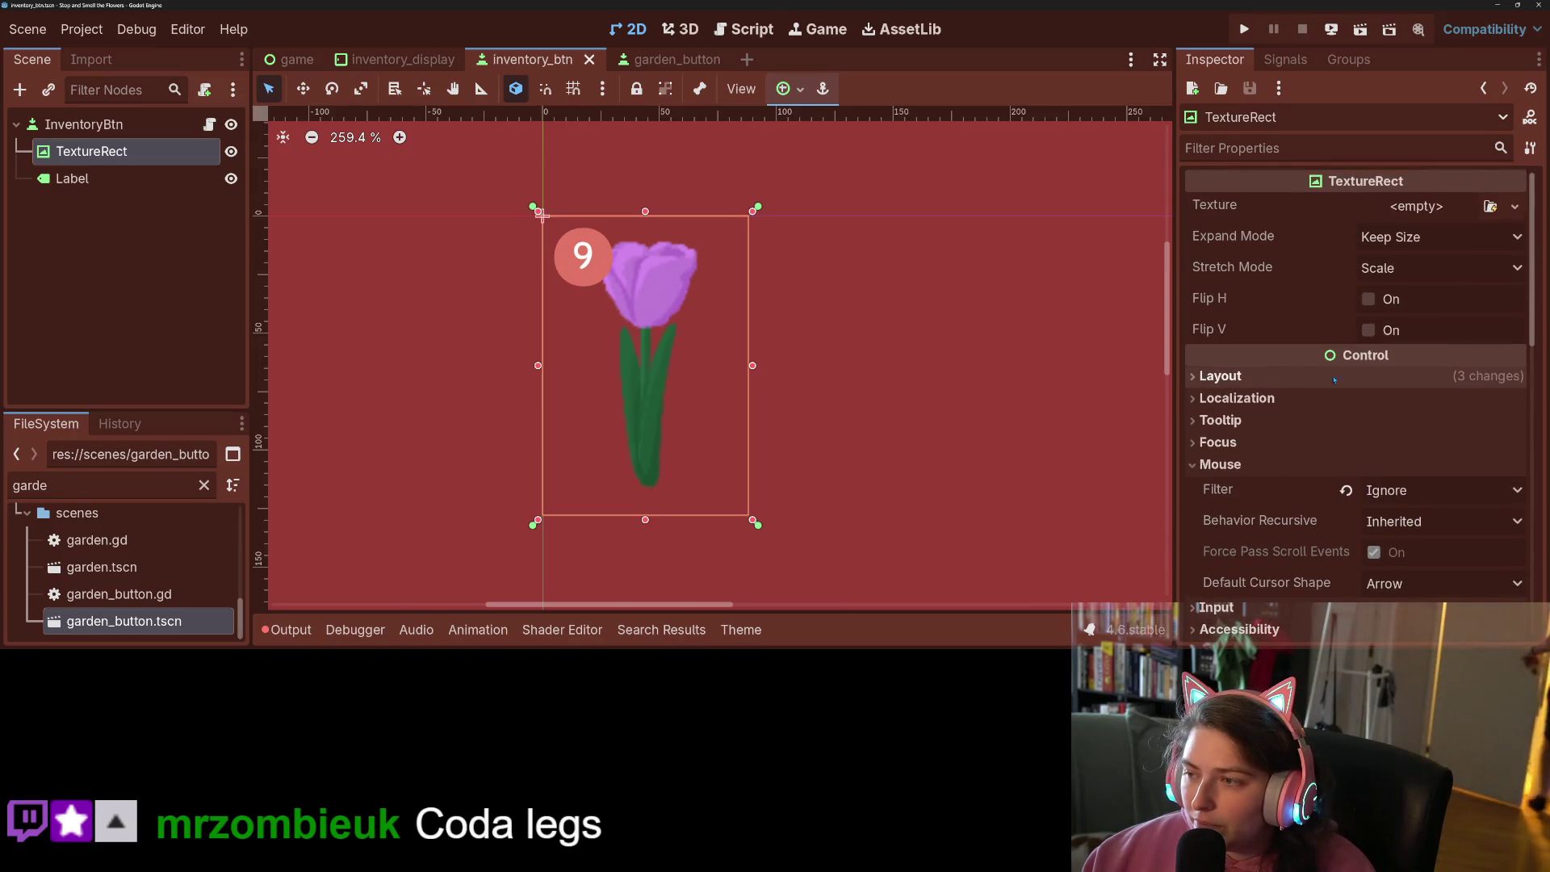
{"action": "left_click", "coordinate": [1489, 206]}
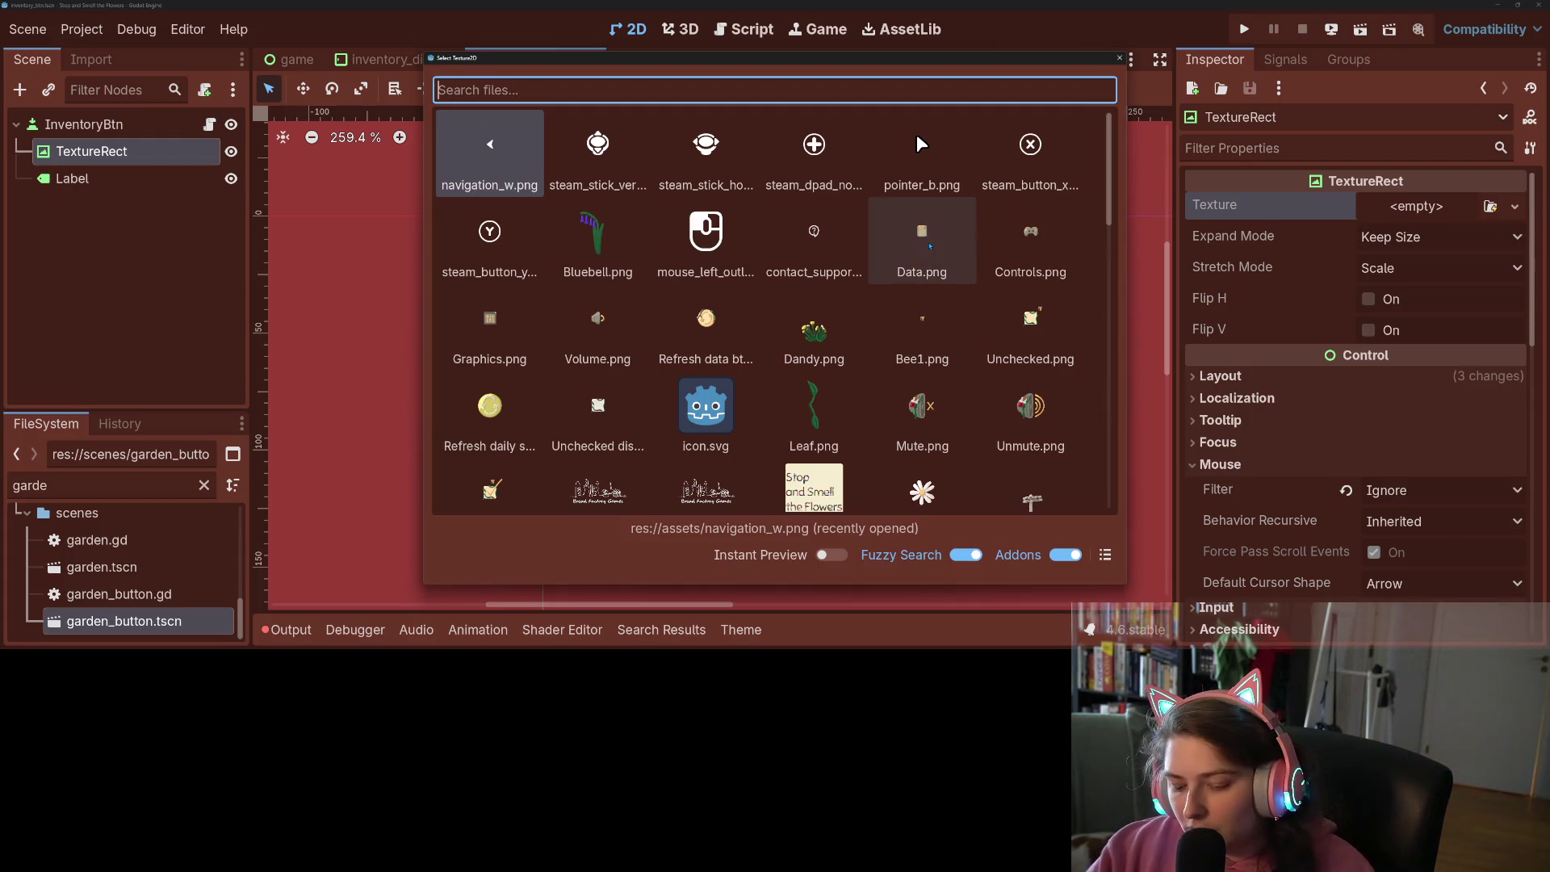
Search 'tul' and assign Parrot tulip.png as the TextureRect's texture
{"action": "type", "text": "tul"}
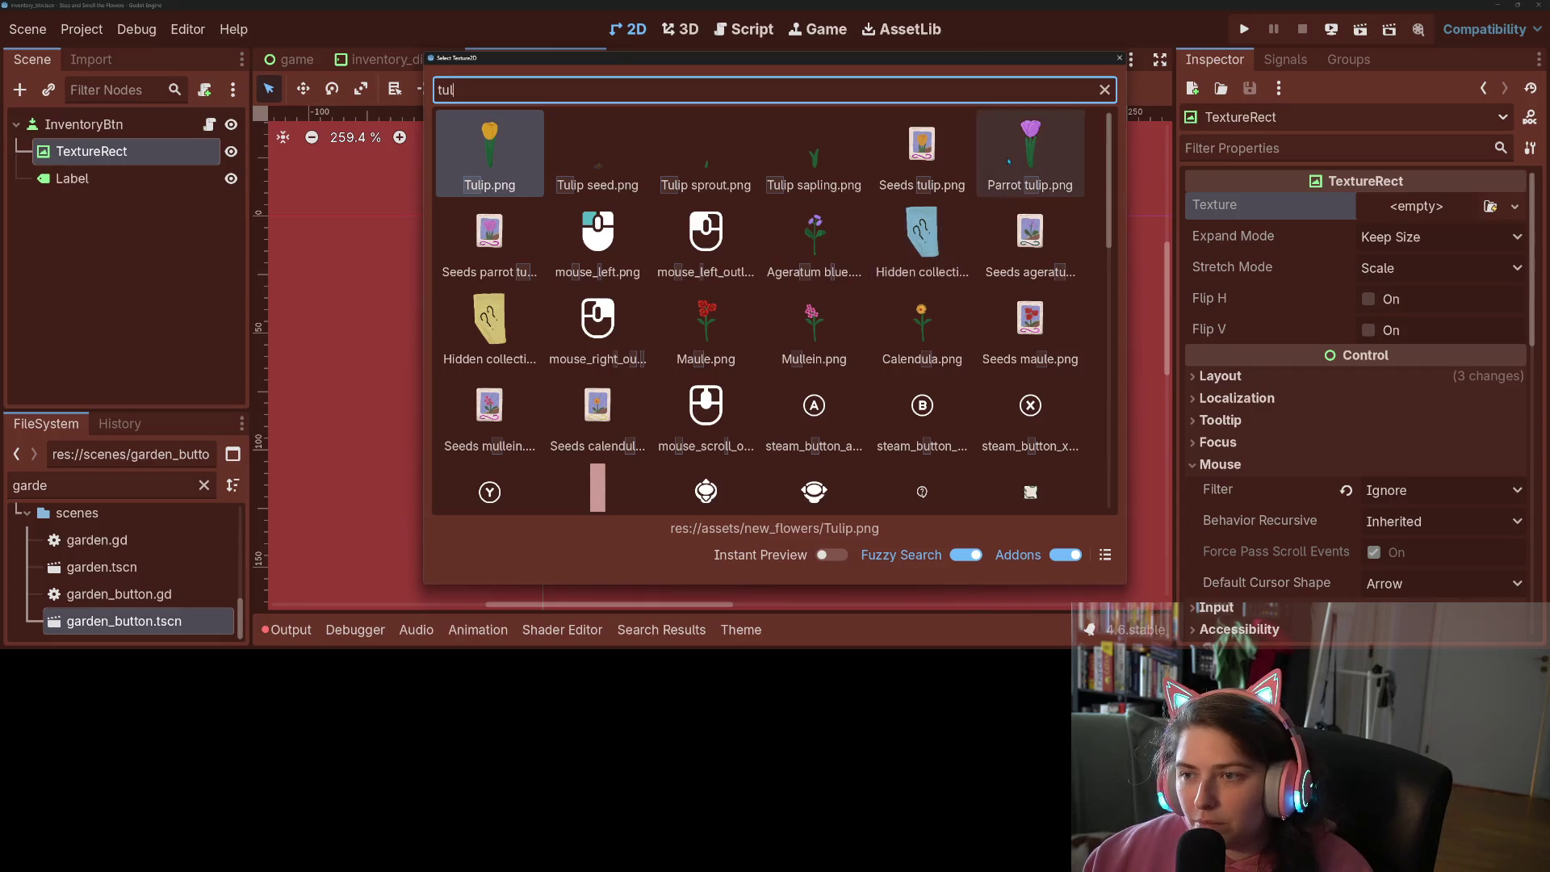
{"action": "double_click", "coordinate": [1019, 158]}
{"action": "scroll", "coordinate": [912, 302], "scroll_direction": "down", "scroll_amount": 2}
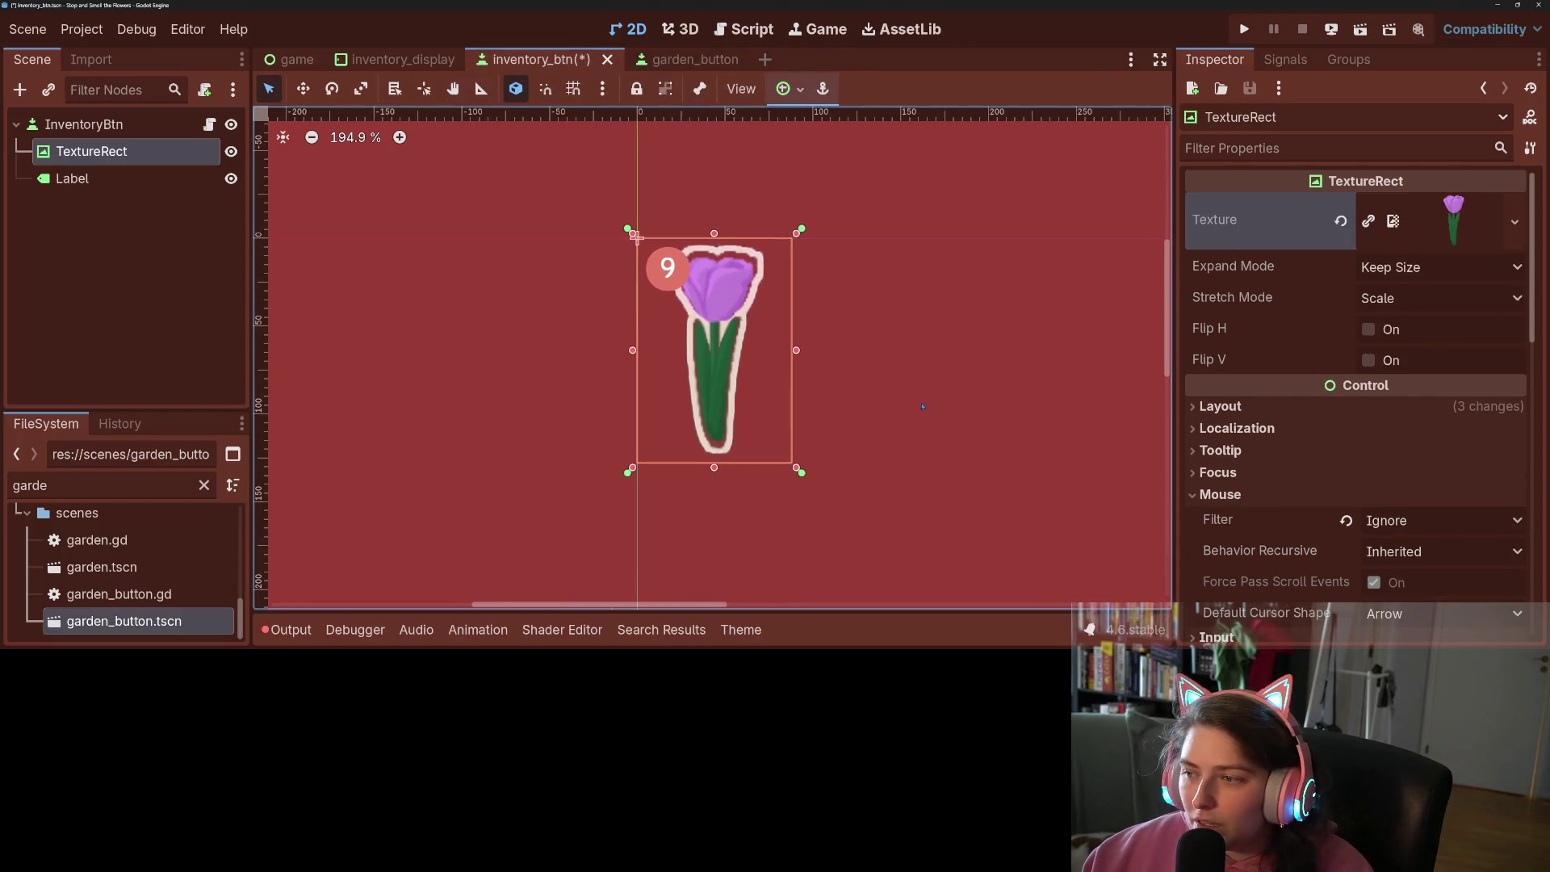
{"action": "scroll", "coordinate": [1306, 424], "scroll_direction": "down", "scroll_amount": 3}
{"action": "scroll", "coordinate": [1305, 425], "scroll_direction": "down", "scroll_amount": 5}
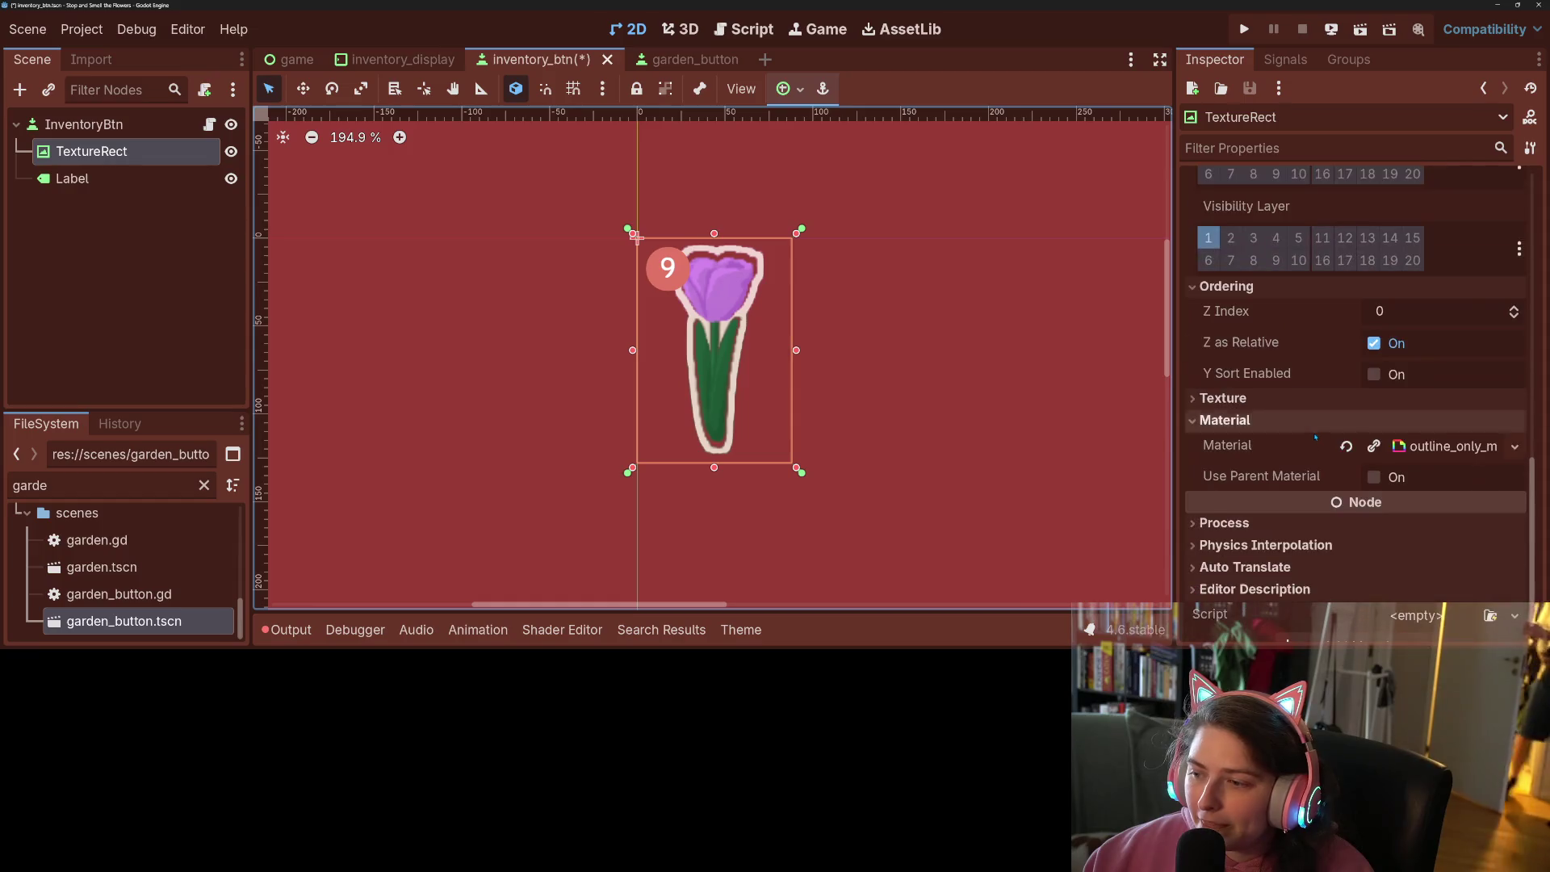
Set the outline shader's Line Thickness to 1.5 and save the scene
{"action": "left_click", "coordinate": [1434, 488]}
{"action": "scroll", "coordinate": [1324, 420], "scroll_direction": "down", "scroll_amount": 3}
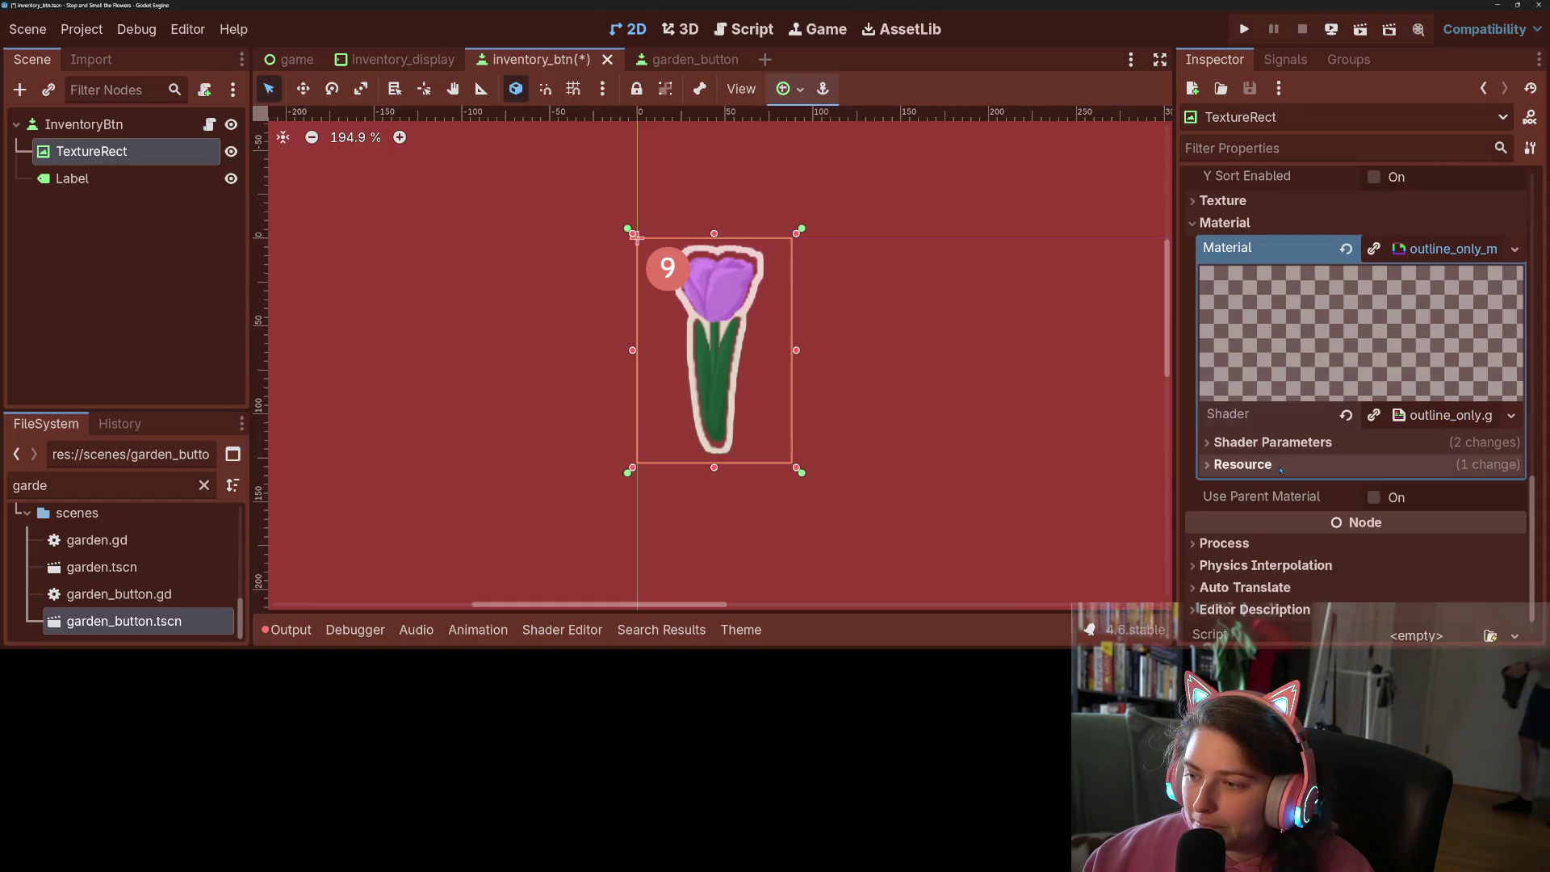
{"action": "left_click", "coordinate": [1315, 401]}
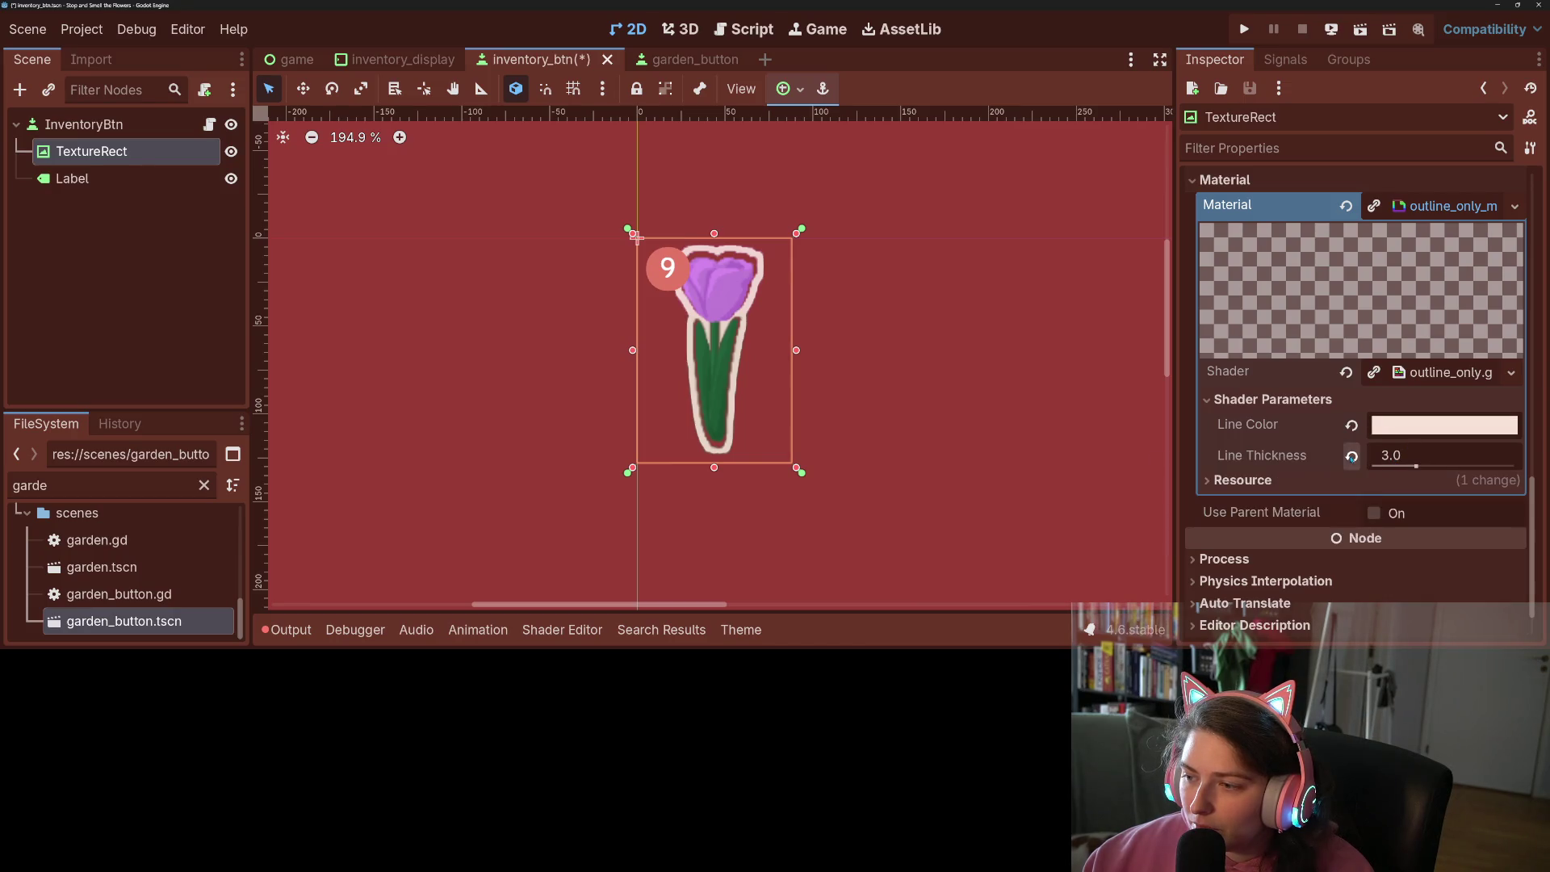
{"action": "left_click", "coordinate": [1394, 458]}
{"action": "type", "text": "1.5"}
{"action": "key", "text": "Return"}
{"action": "key", "text": "ctrl+s"}
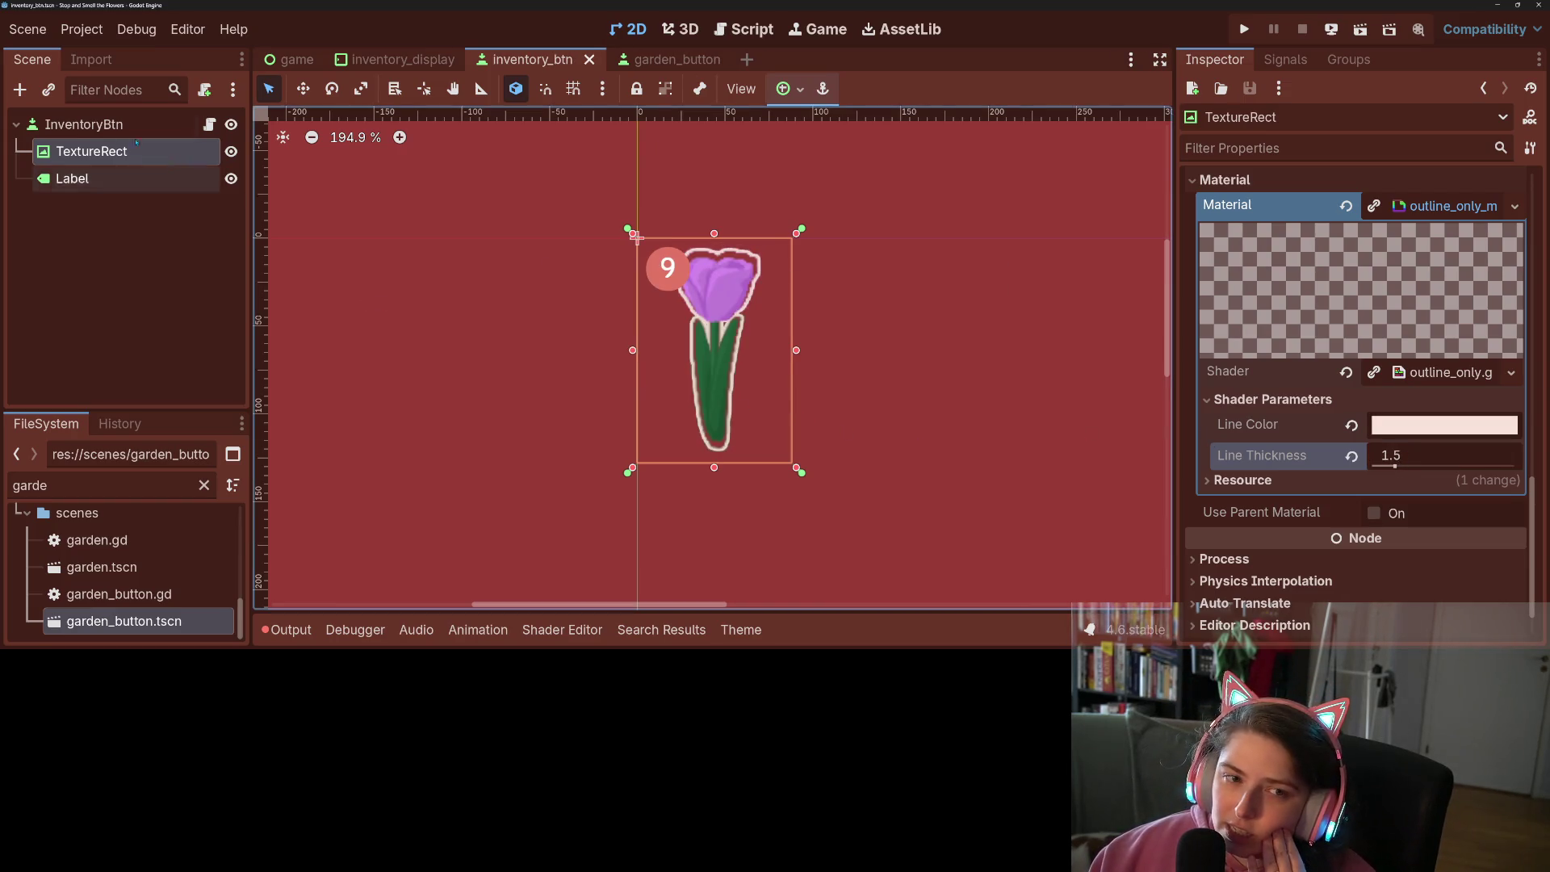
{"action": "left_click", "coordinate": [100, 126]}
Scroll through InventoryBtn's Inspector to check its Icon settings, briefly rechecking the TextureRect
{"action": "scroll", "coordinate": [1244, 369], "scroll_direction": "up", "scroll_amount": 15}
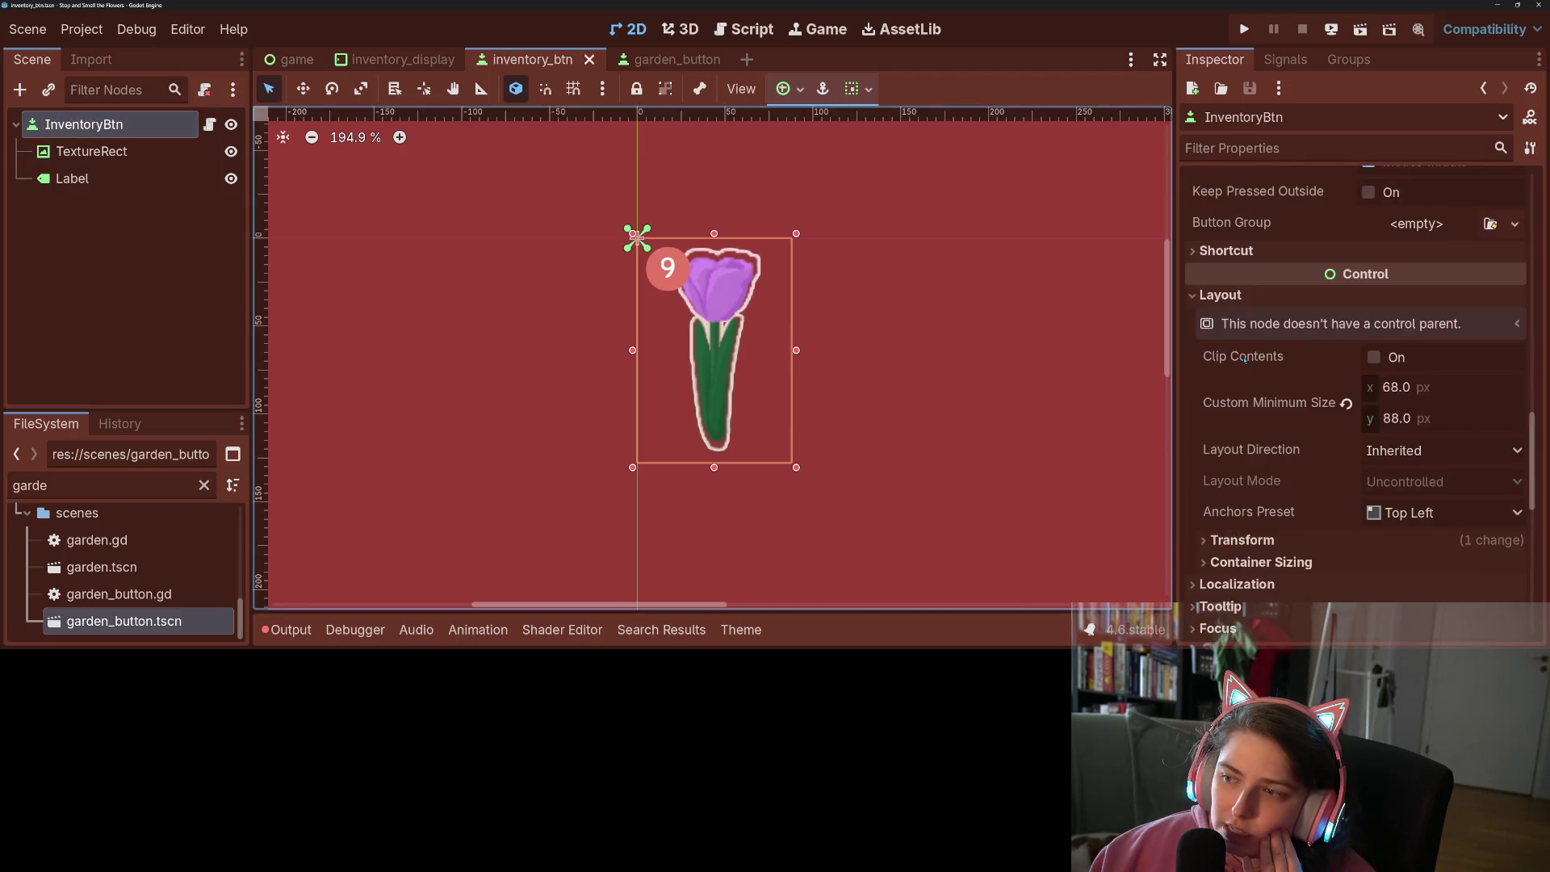
{"action": "scroll", "coordinate": [1244, 369], "scroll_direction": "up", "scroll_amount": 10}
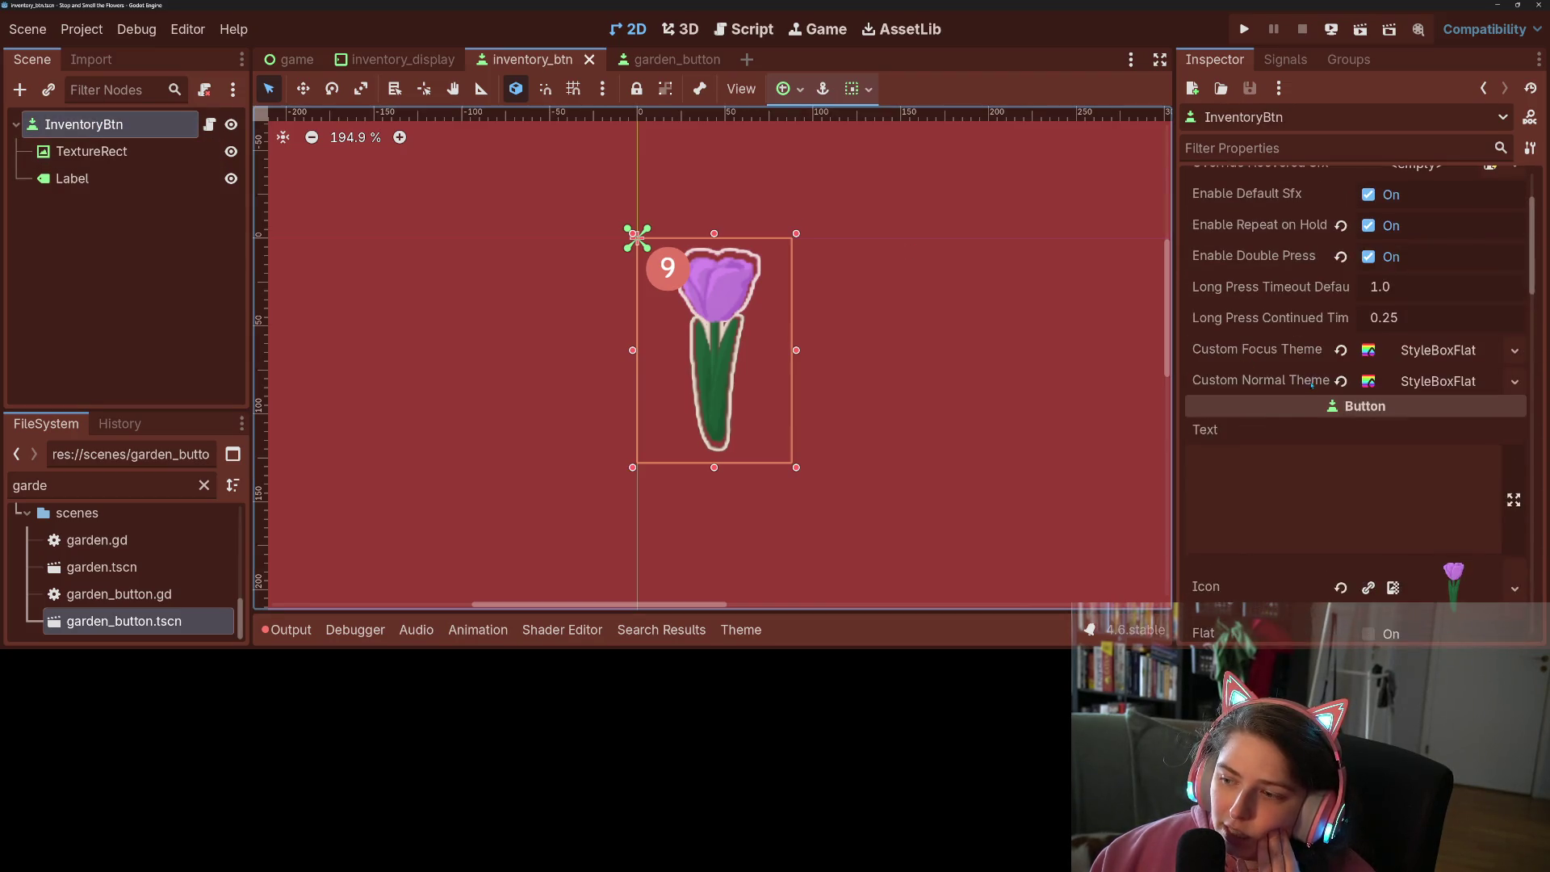
{"action": "scroll", "coordinate": [1319, 385], "scroll_direction": "down", "scroll_amount": 5}
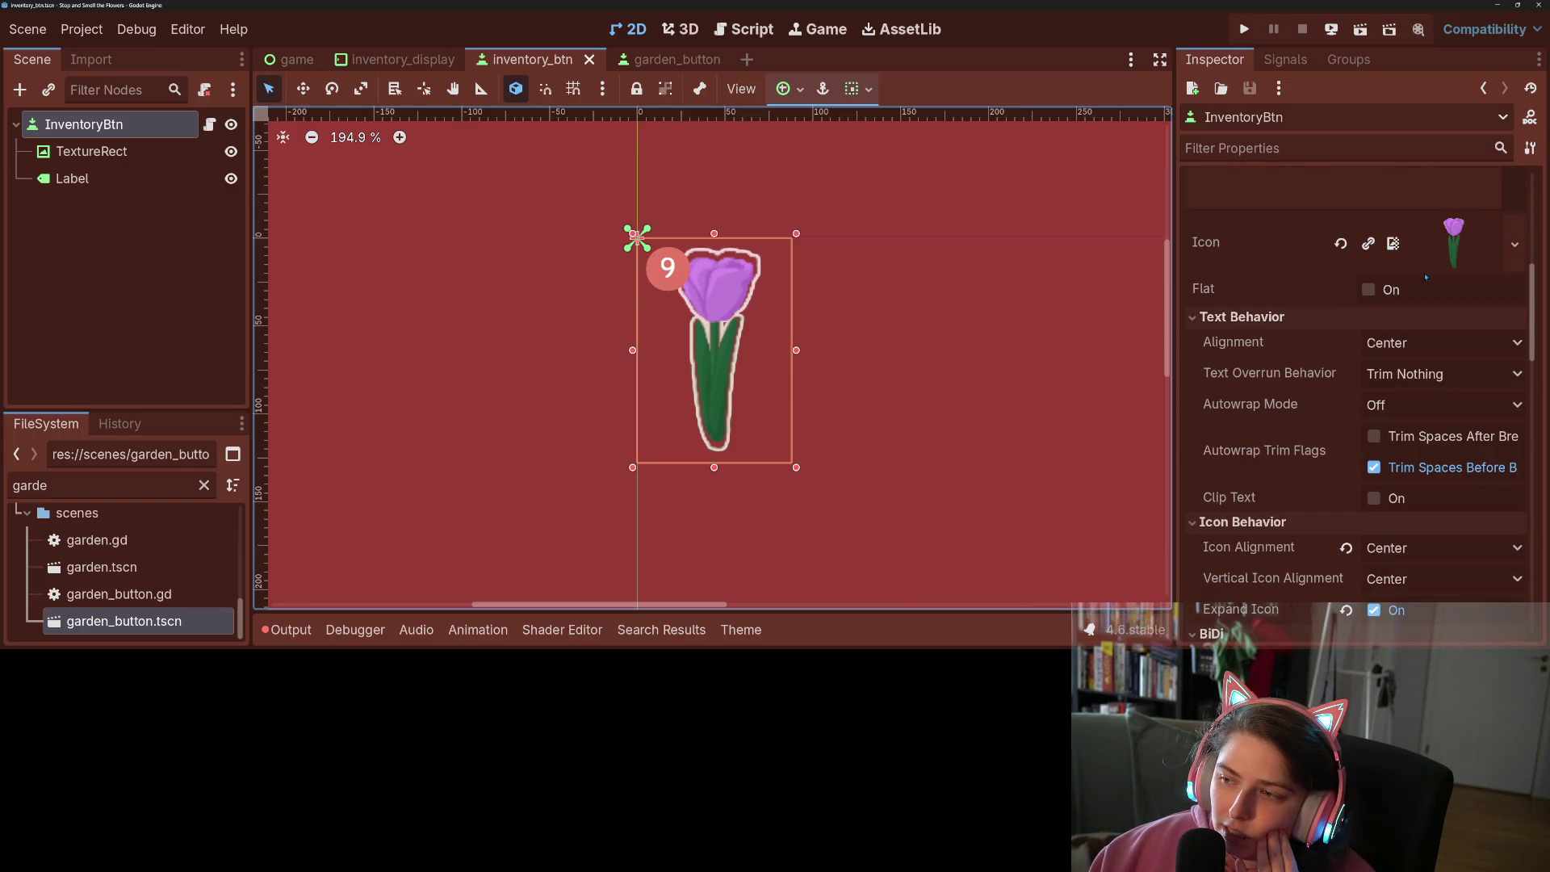
{"action": "scroll", "coordinate": [1422, 473], "scroll_direction": "down", "scroll_amount": 2}
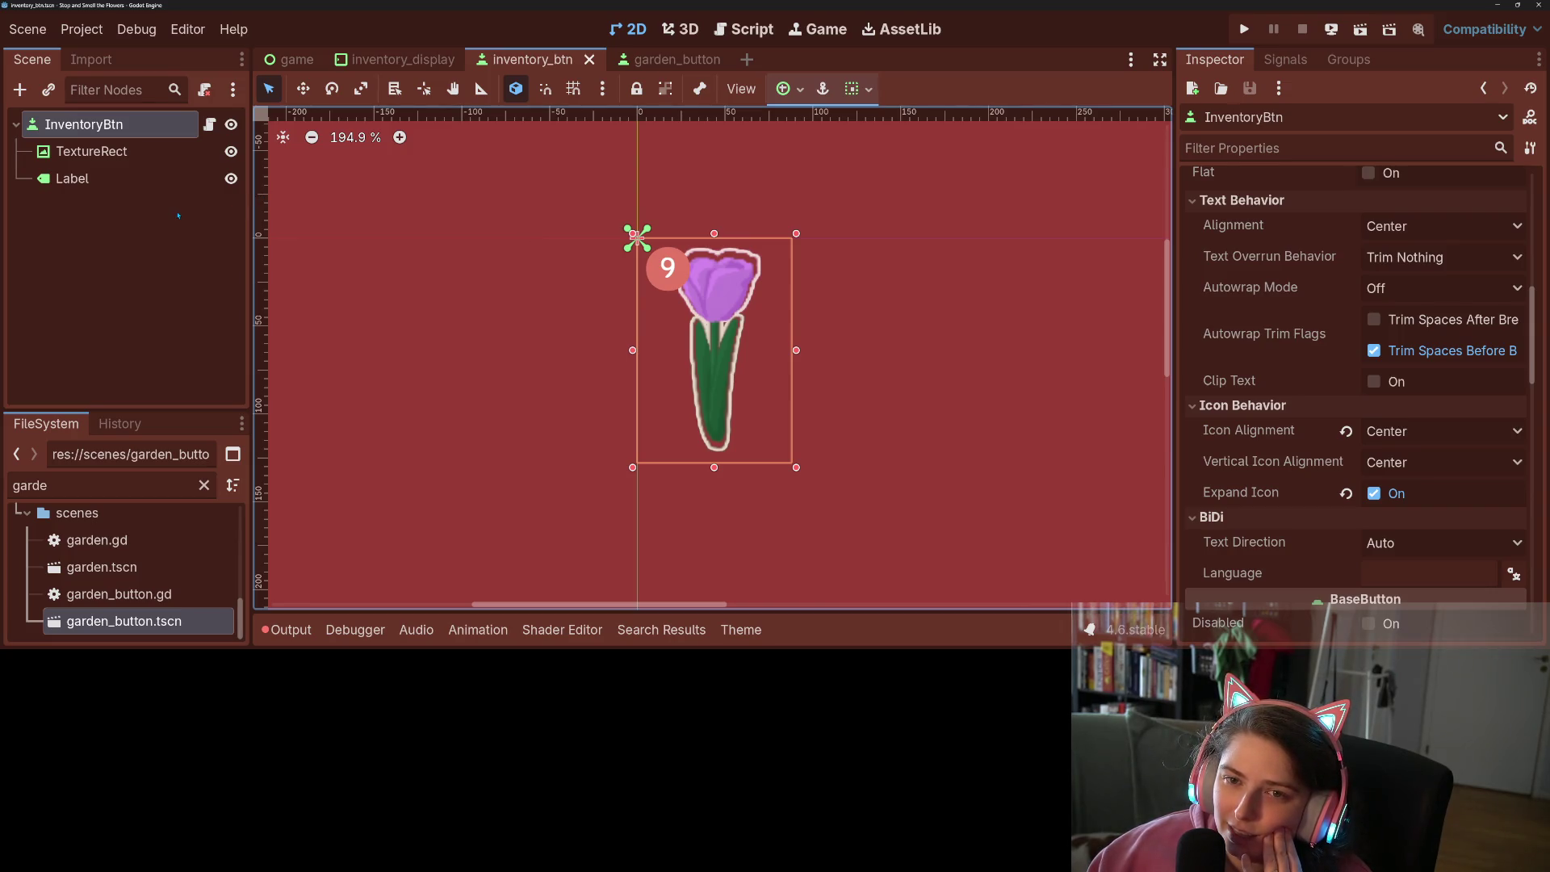
{"action": "left_click", "coordinate": [125, 153]}
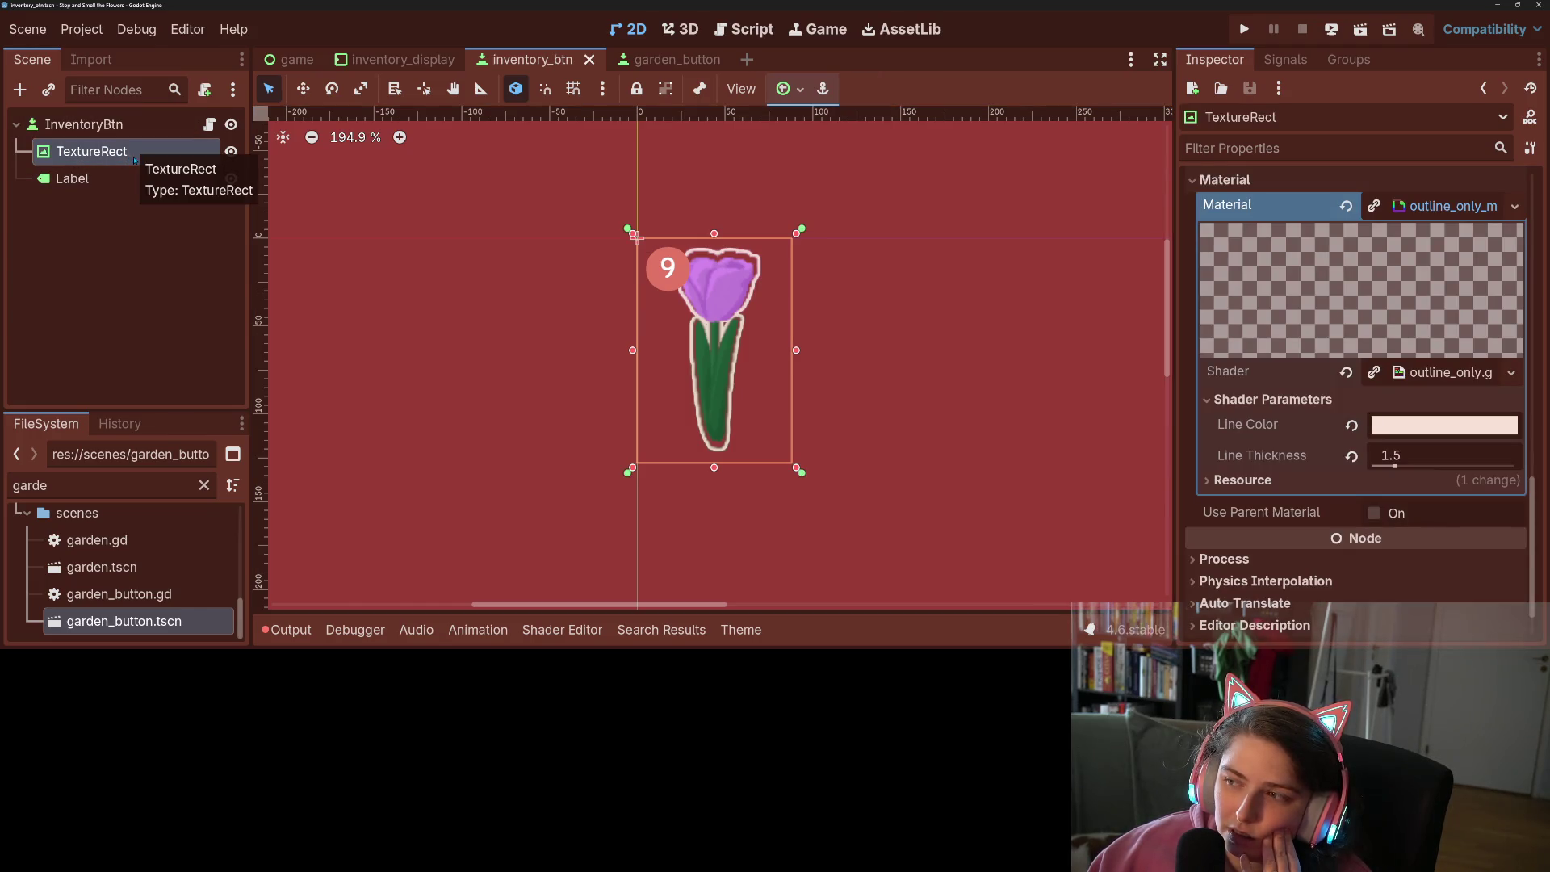
{"action": "left_click", "coordinate": [121, 125]}
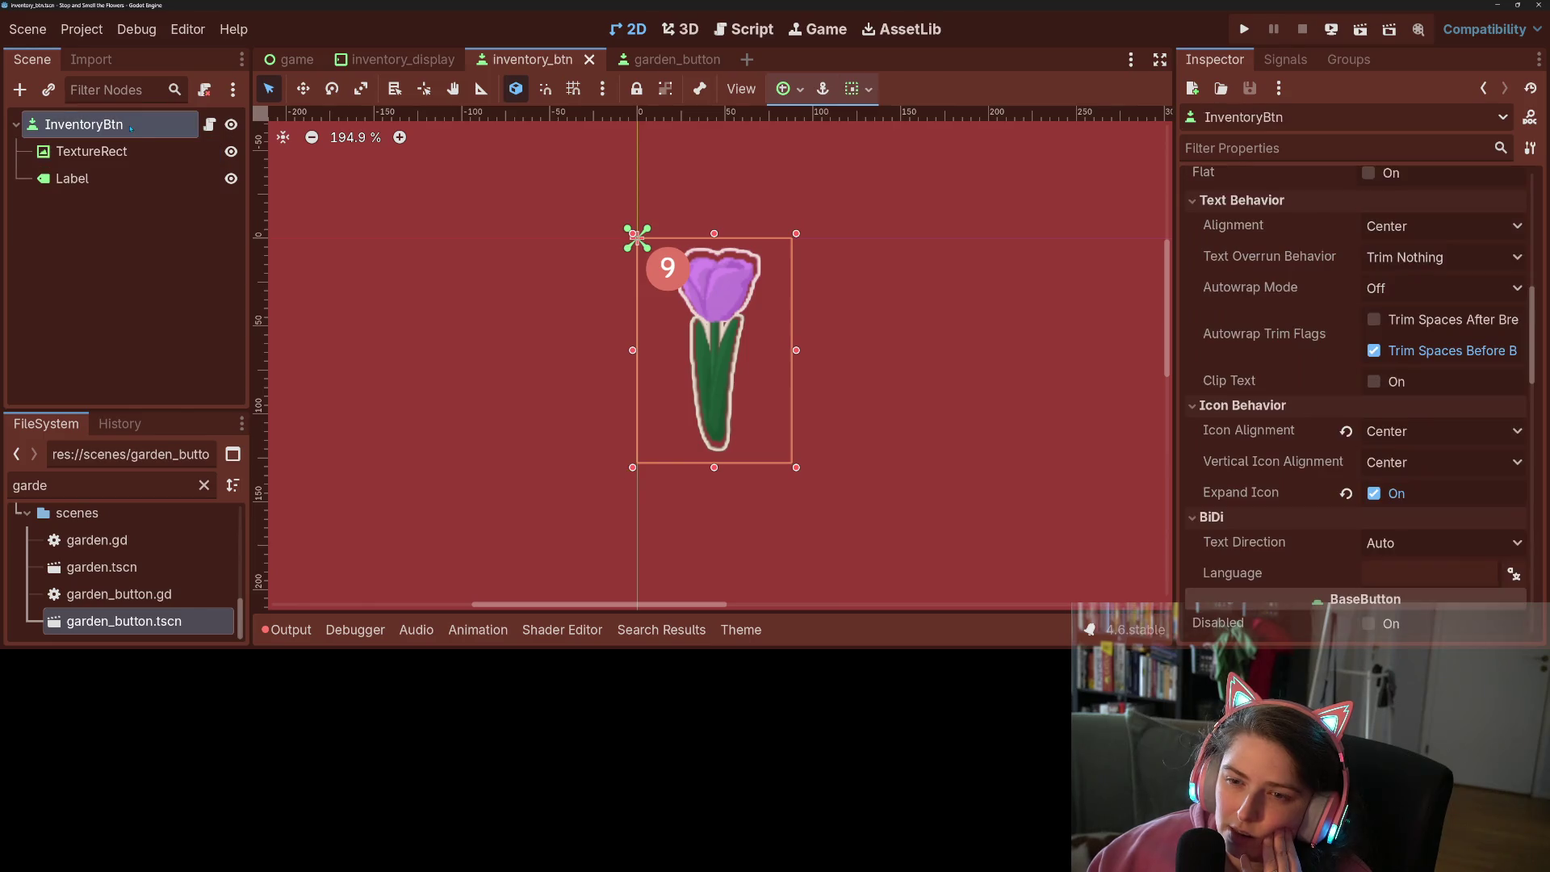
Delete the TextureRect node, save the scene, and open inventory_btn.gd
{"action": "left_click", "coordinate": [143, 153]}
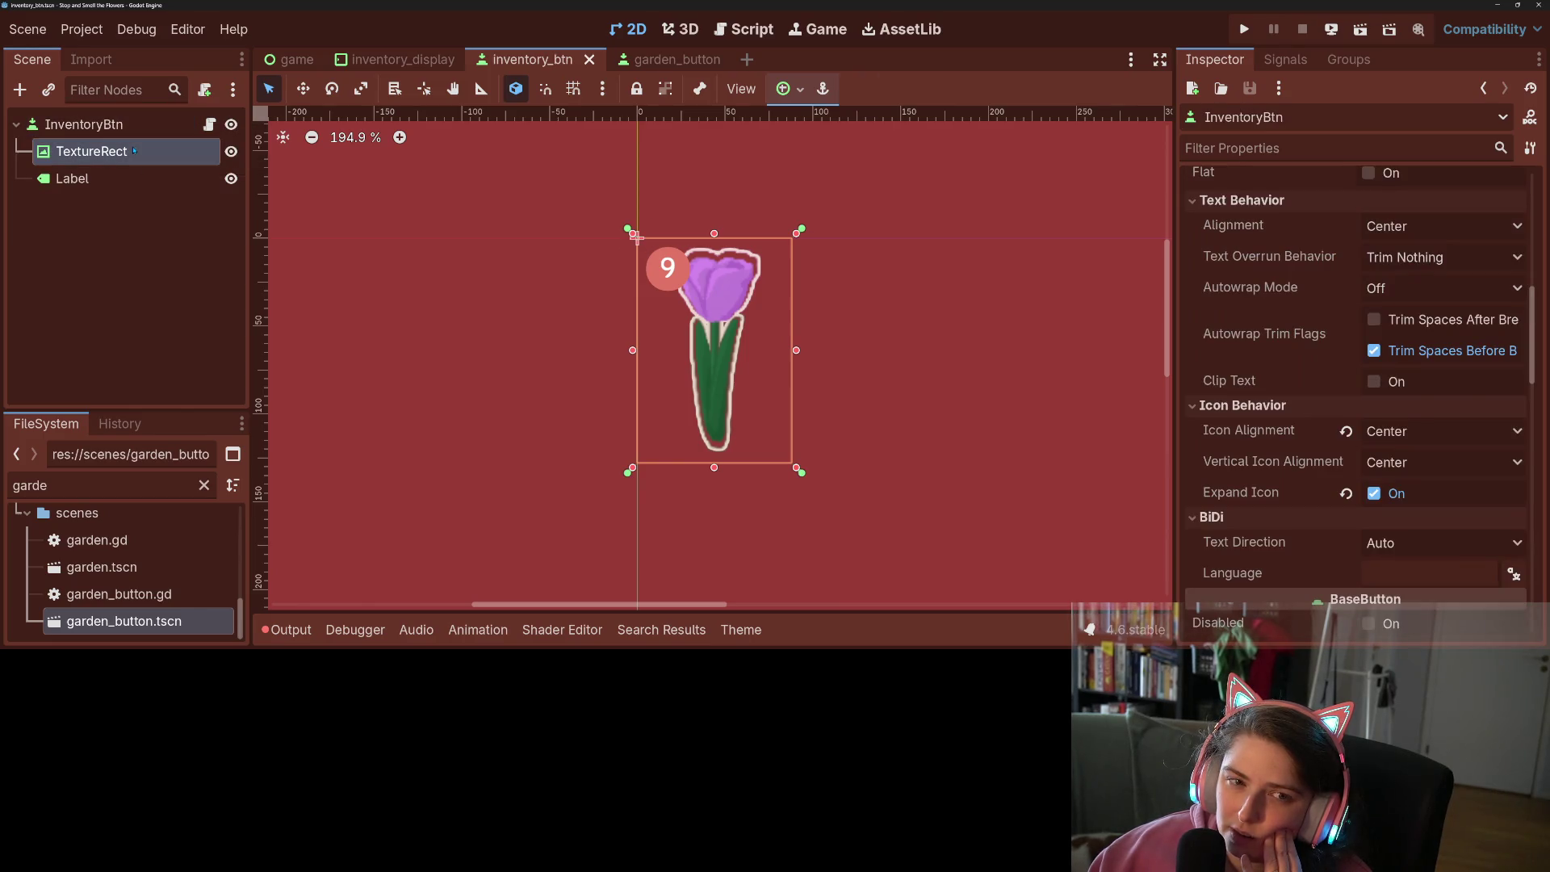
{"action": "key", "text": "Delete"}
{"action": "key", "text": "Return"}
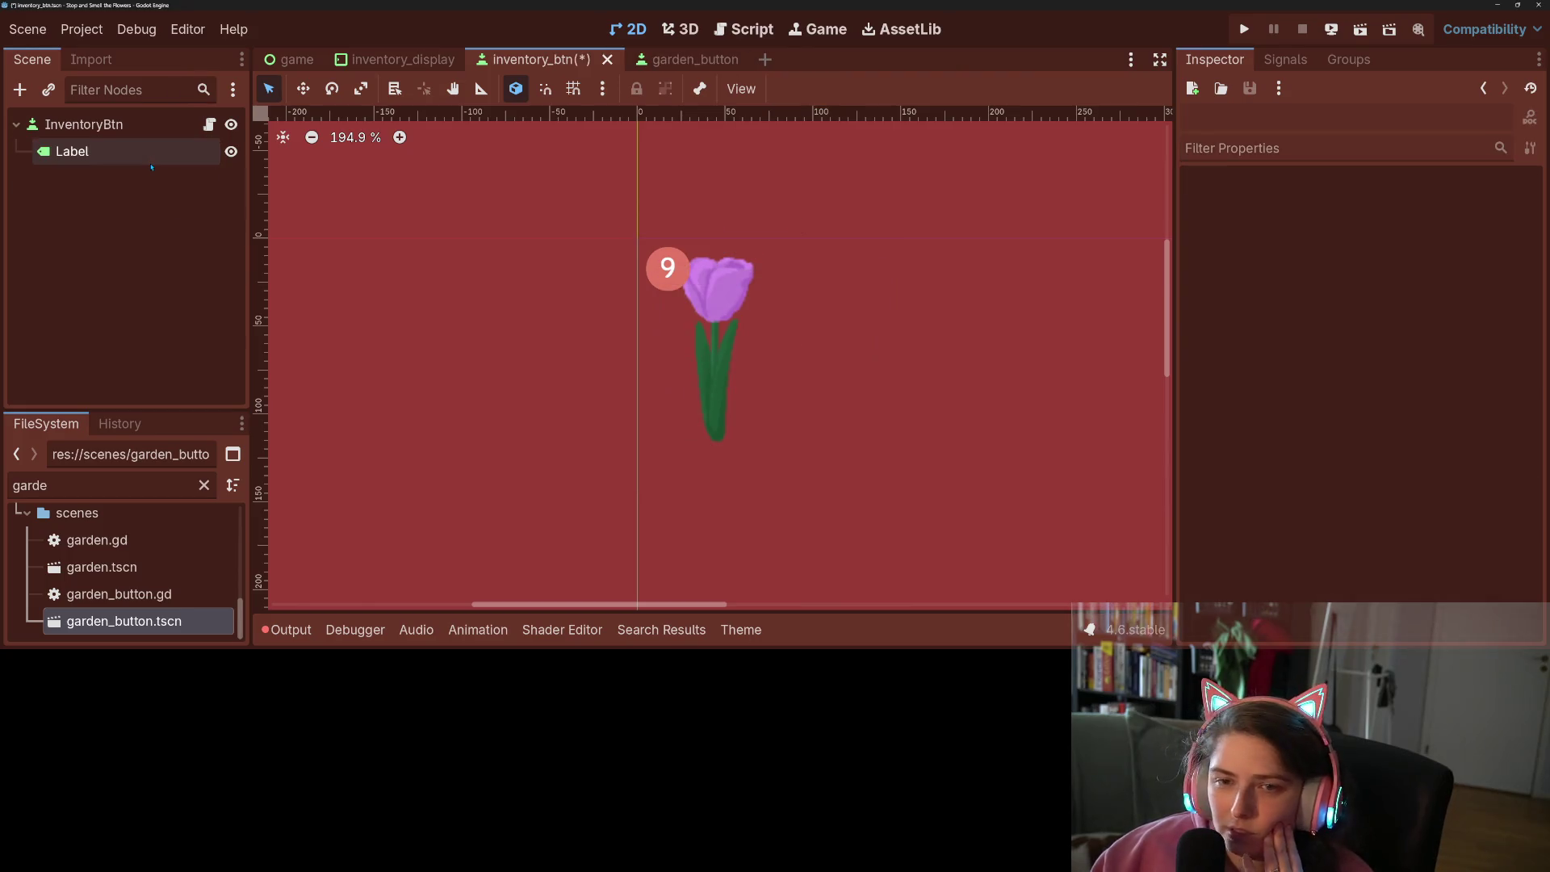
{"action": "key", "text": "ctrl+s"}
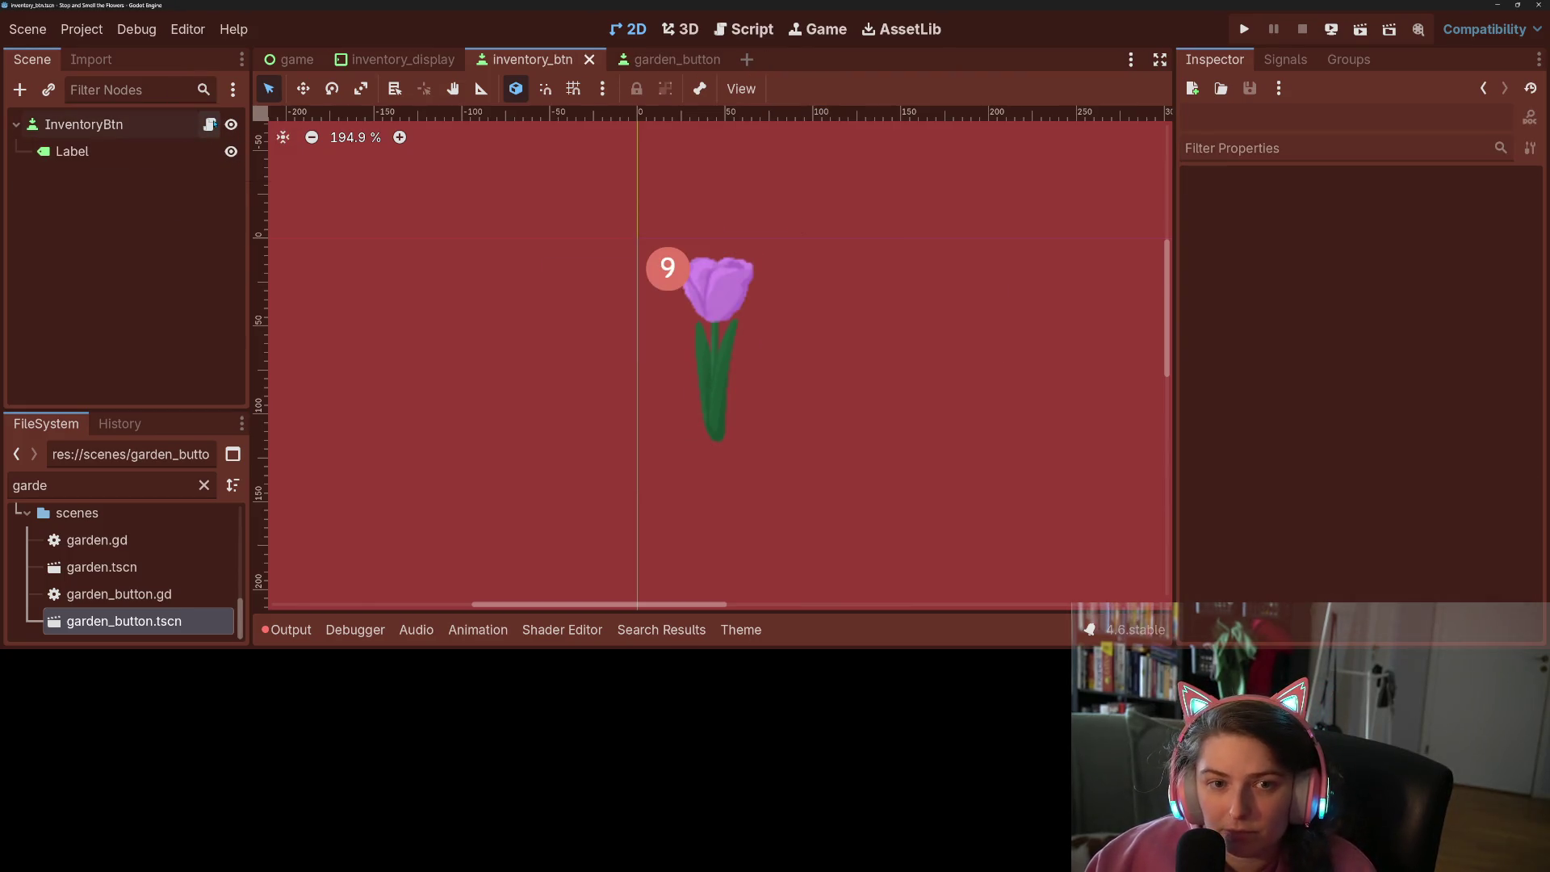
{"action": "left_click", "coordinate": [209, 125]}
{"action": "scroll", "coordinate": [815, 339], "scroll_direction": "down", "scroll_amount": 3}
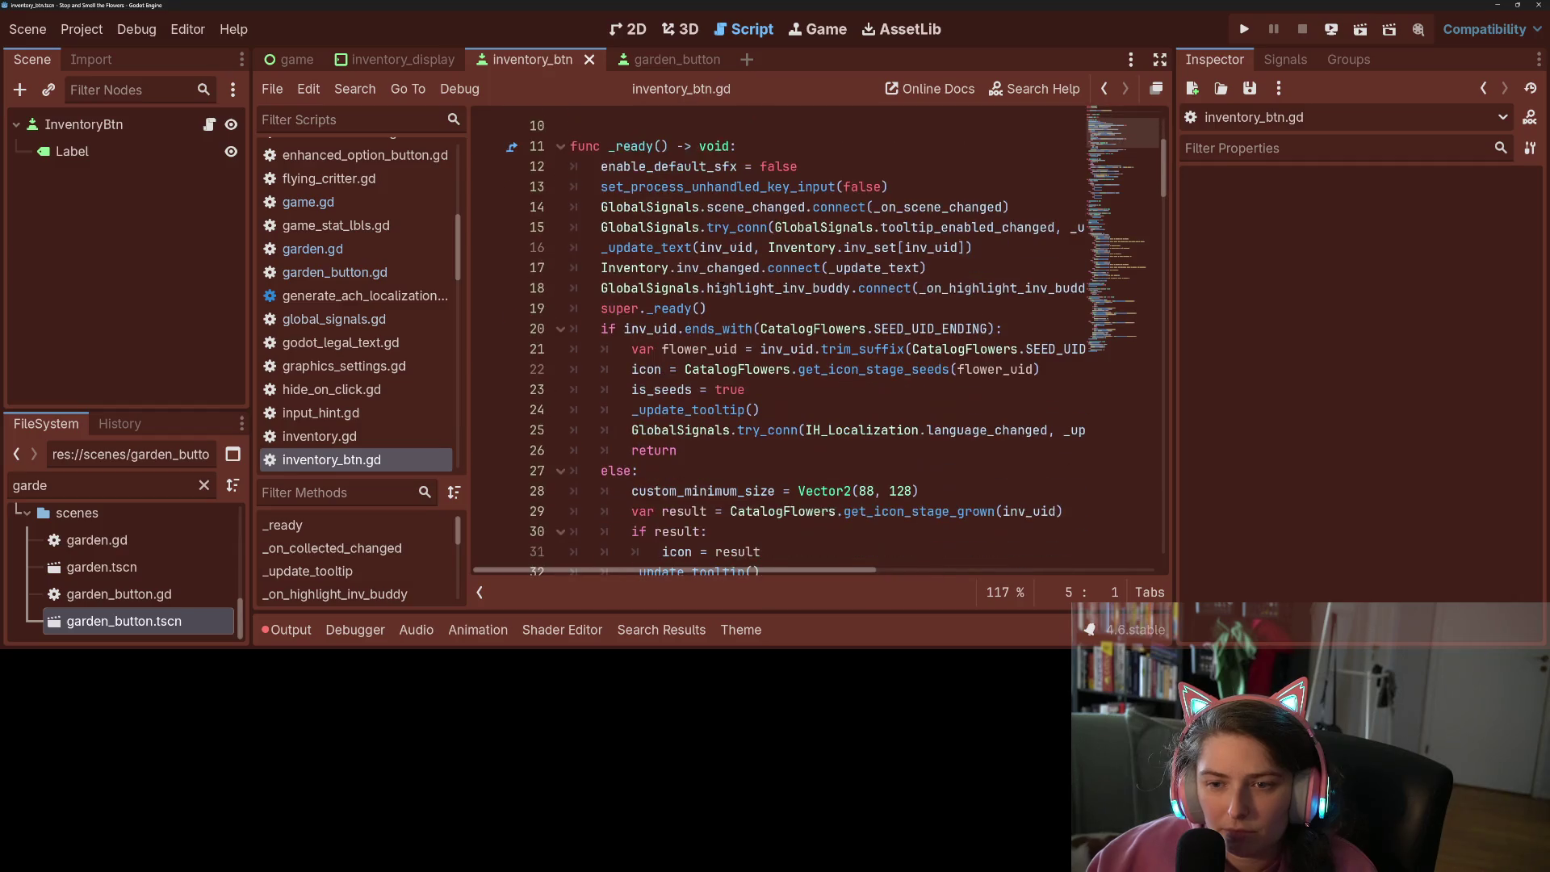
{"action": "scroll", "coordinate": [772, 293], "scroll_direction": "down", "scroll_amount": 12}
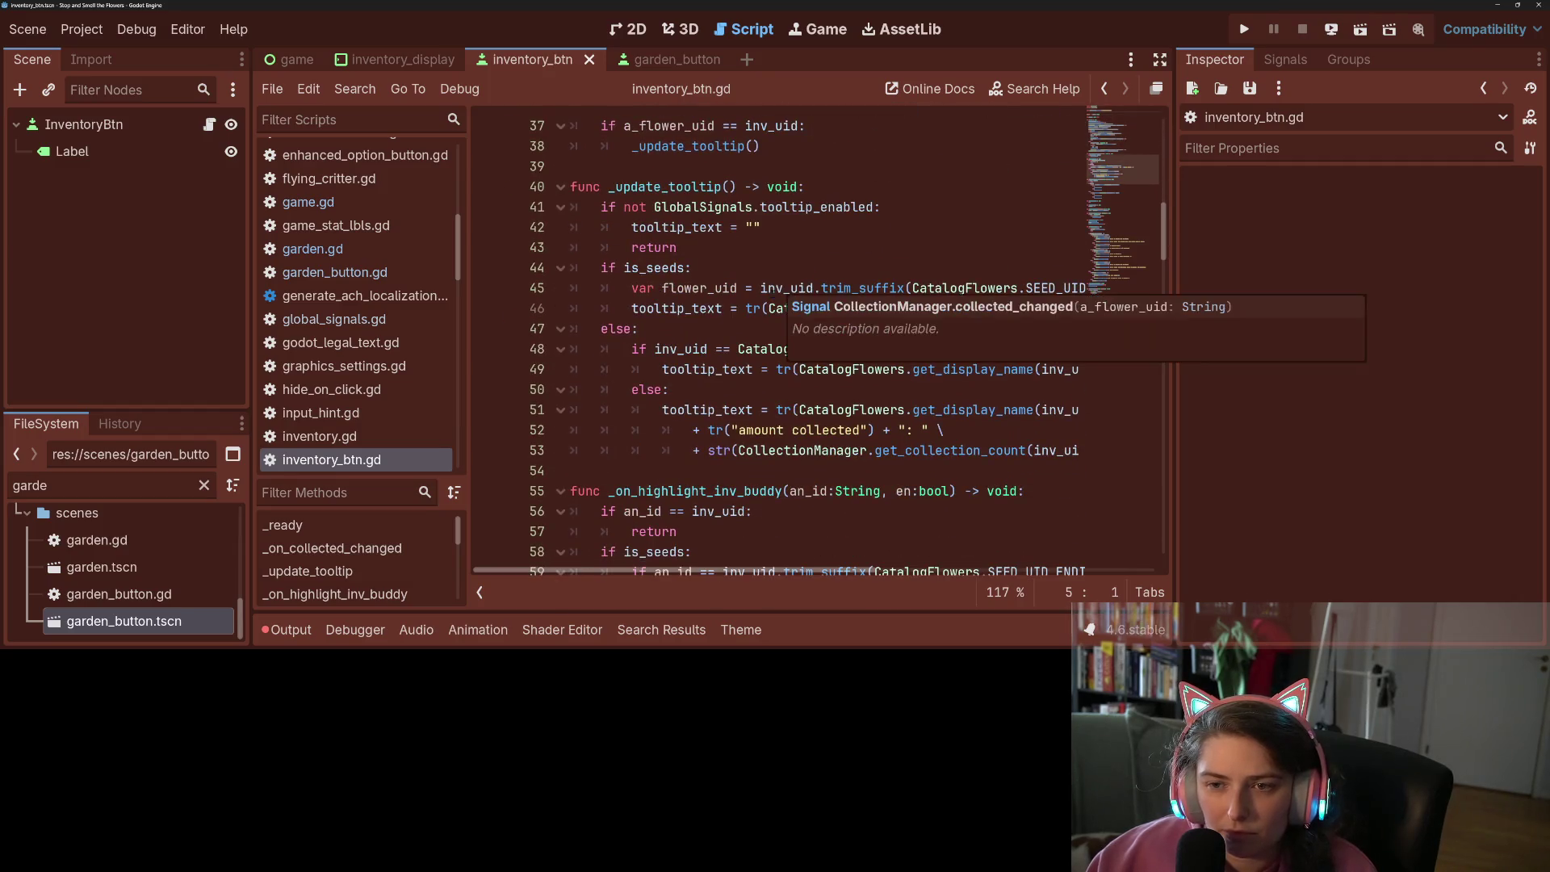
{"action": "scroll", "coordinate": [773, 292], "scroll_direction": "down", "scroll_amount": 6}
{"action": "left_click_drag", "start_coordinate": [714, 349], "coordinate": [602, 349]}
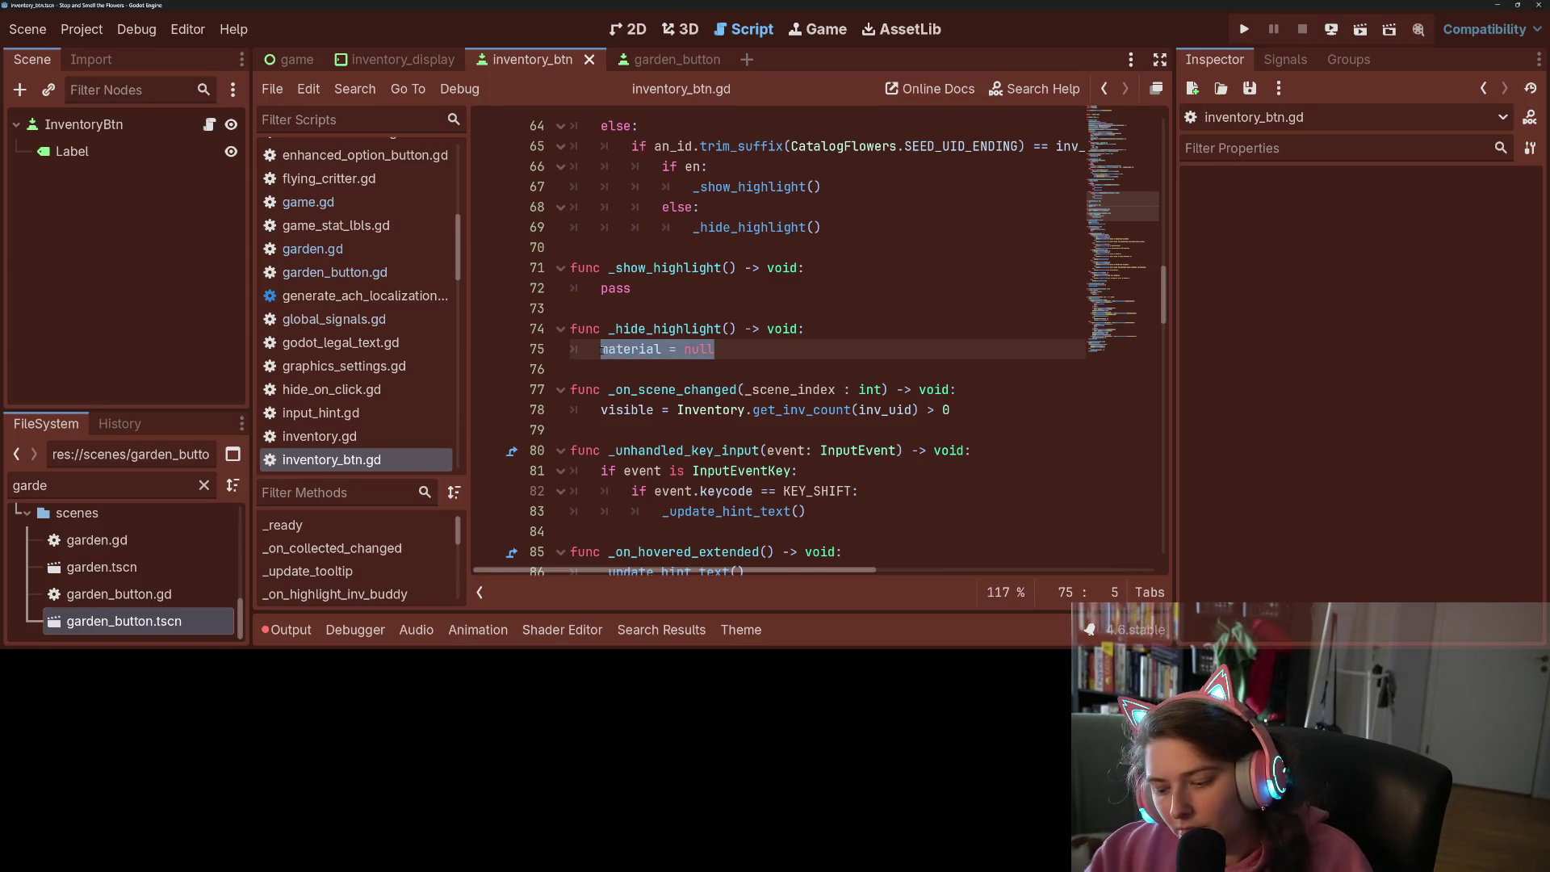
{"action": "type", "text": "pass"}
{"action": "key", "text": "ctrl+s"}
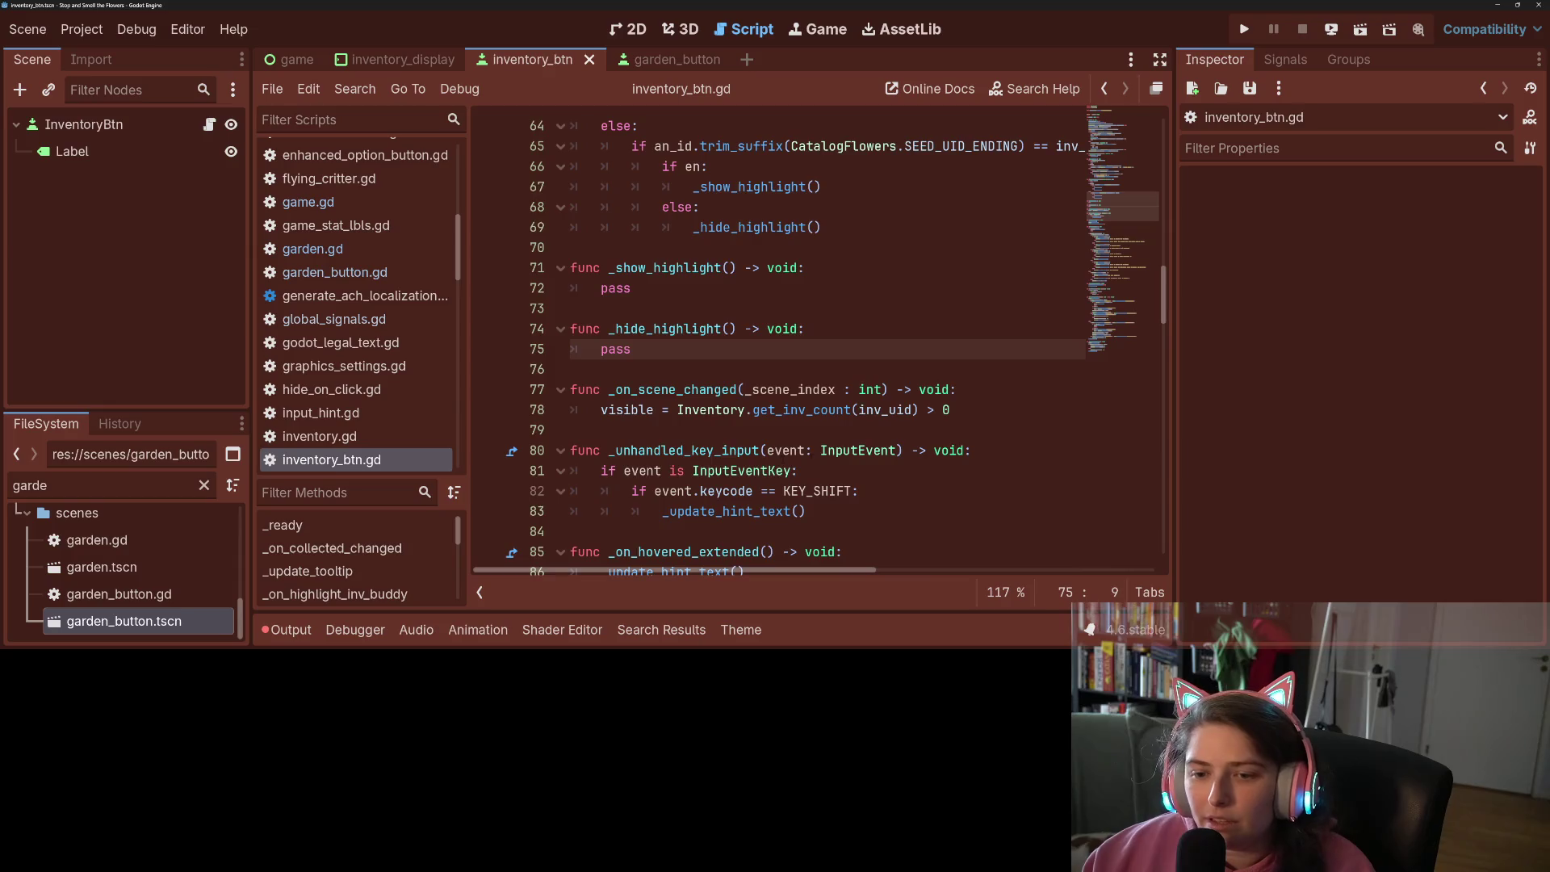
{"action": "scroll", "coordinate": [765, 457], "scroll_direction": "down", "scroll_amount": 3}
{"action": "scroll", "coordinate": [766, 457], "scroll_direction": "down", "scroll_amount": 3}
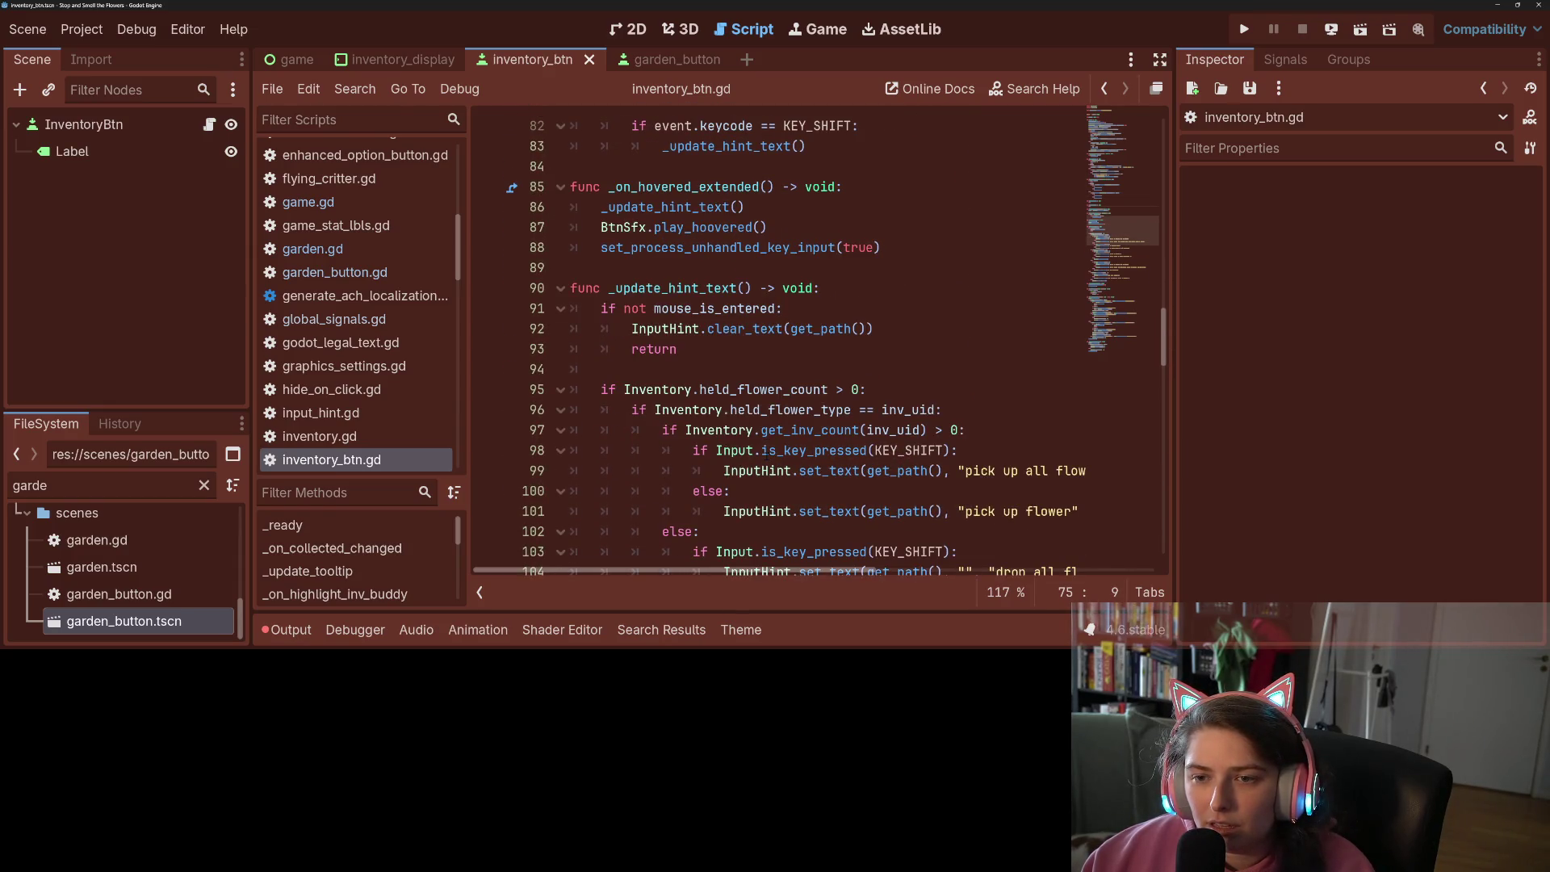
{"action": "scroll", "coordinate": [697, 436], "scroll_direction": "down", "scroll_amount": 9}
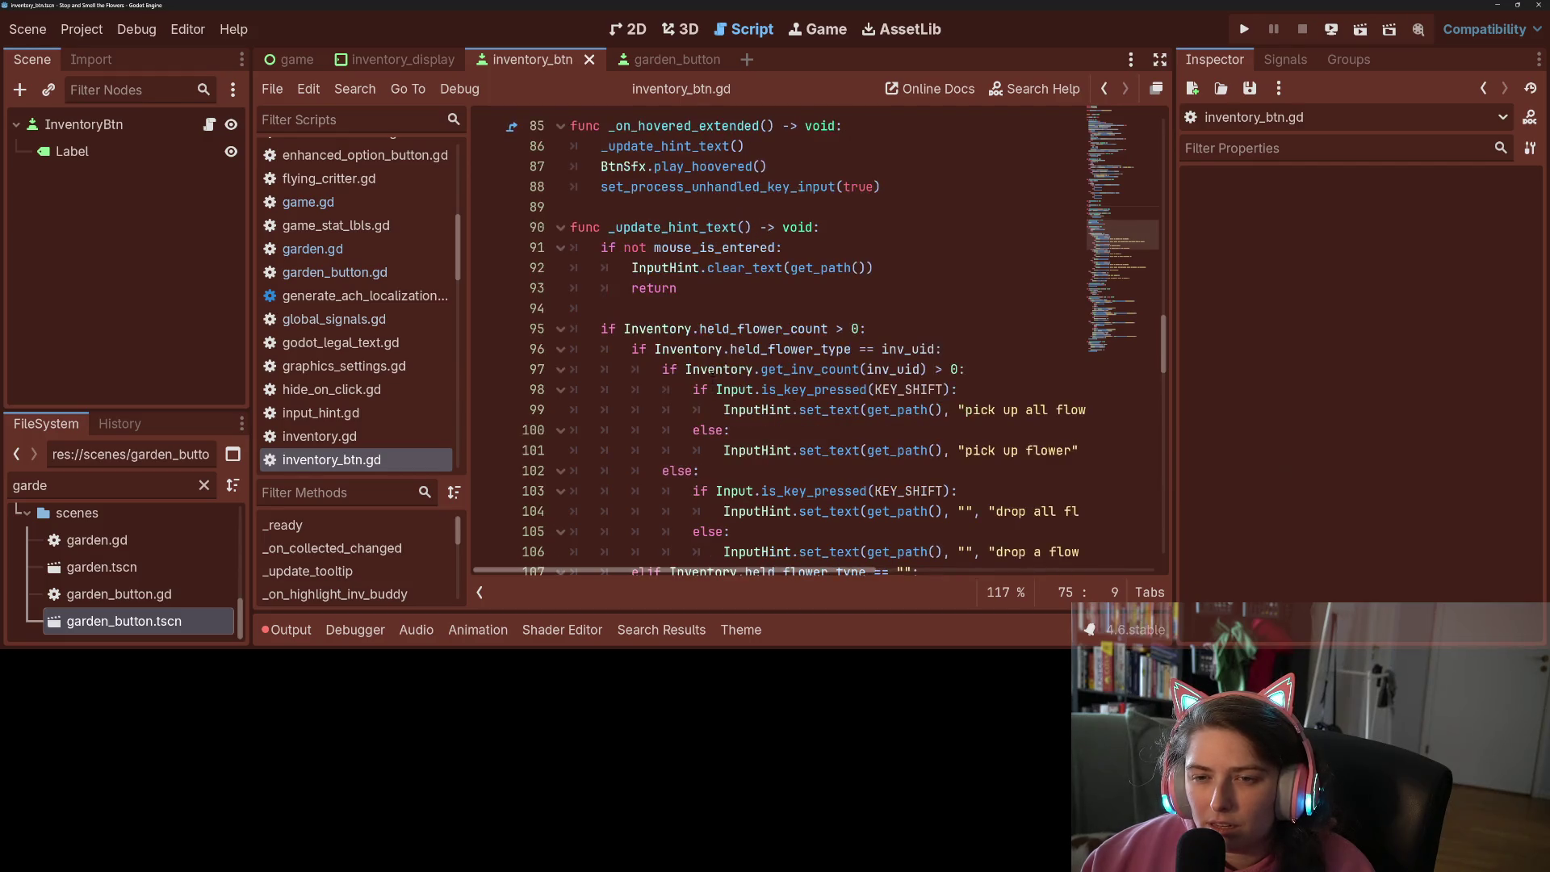
{"action": "scroll", "coordinate": [713, 365], "scroll_direction": "down", "scroll_amount": 8}
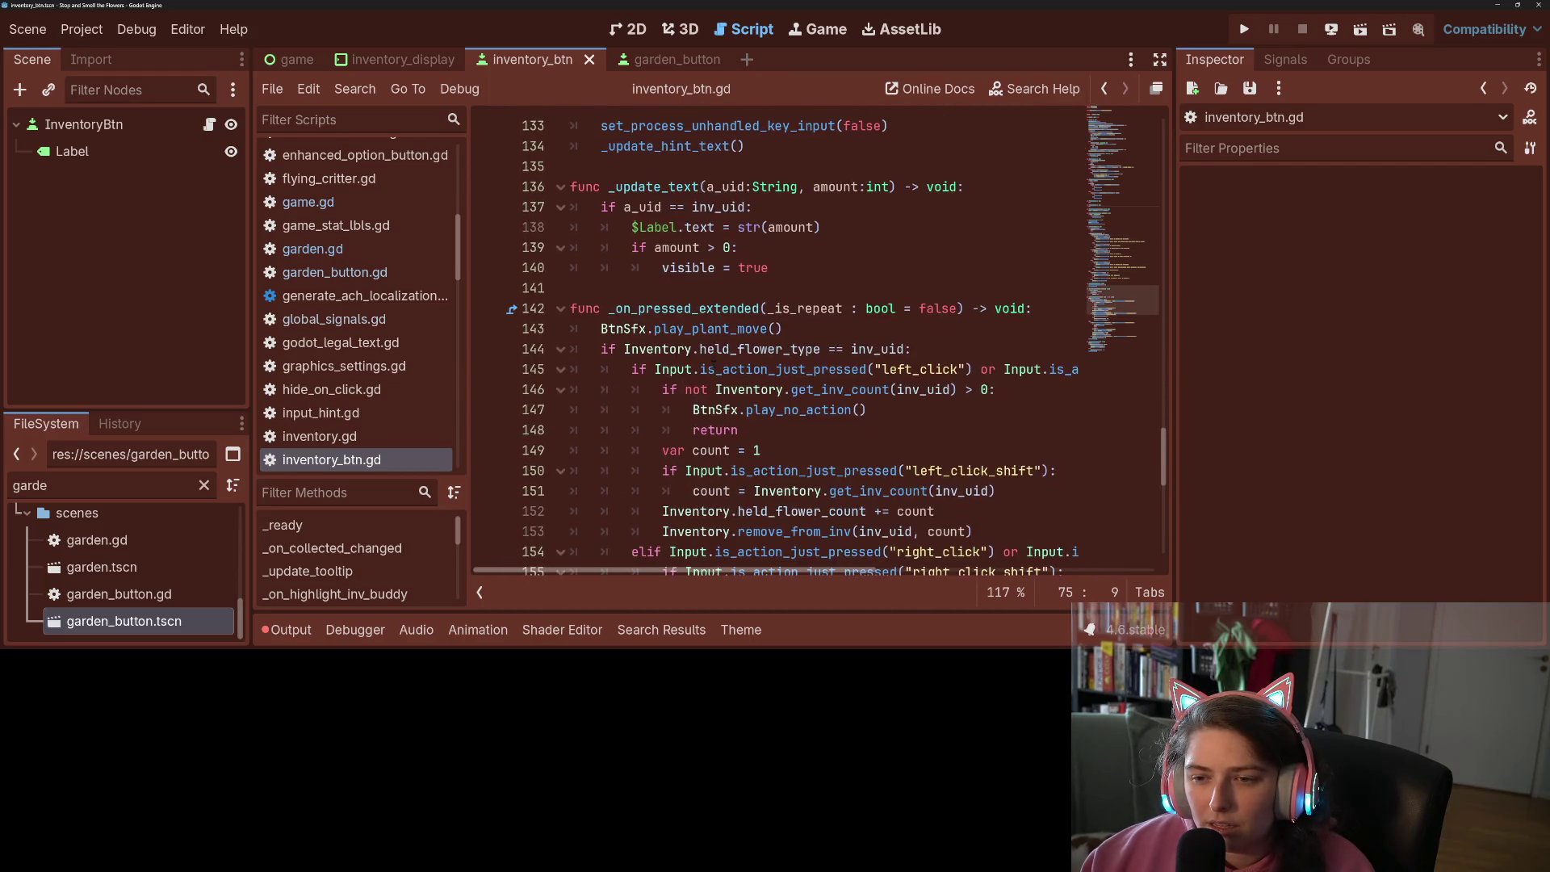
{"action": "scroll", "coordinate": [713, 365], "scroll_direction": "down", "scroll_amount": 10}
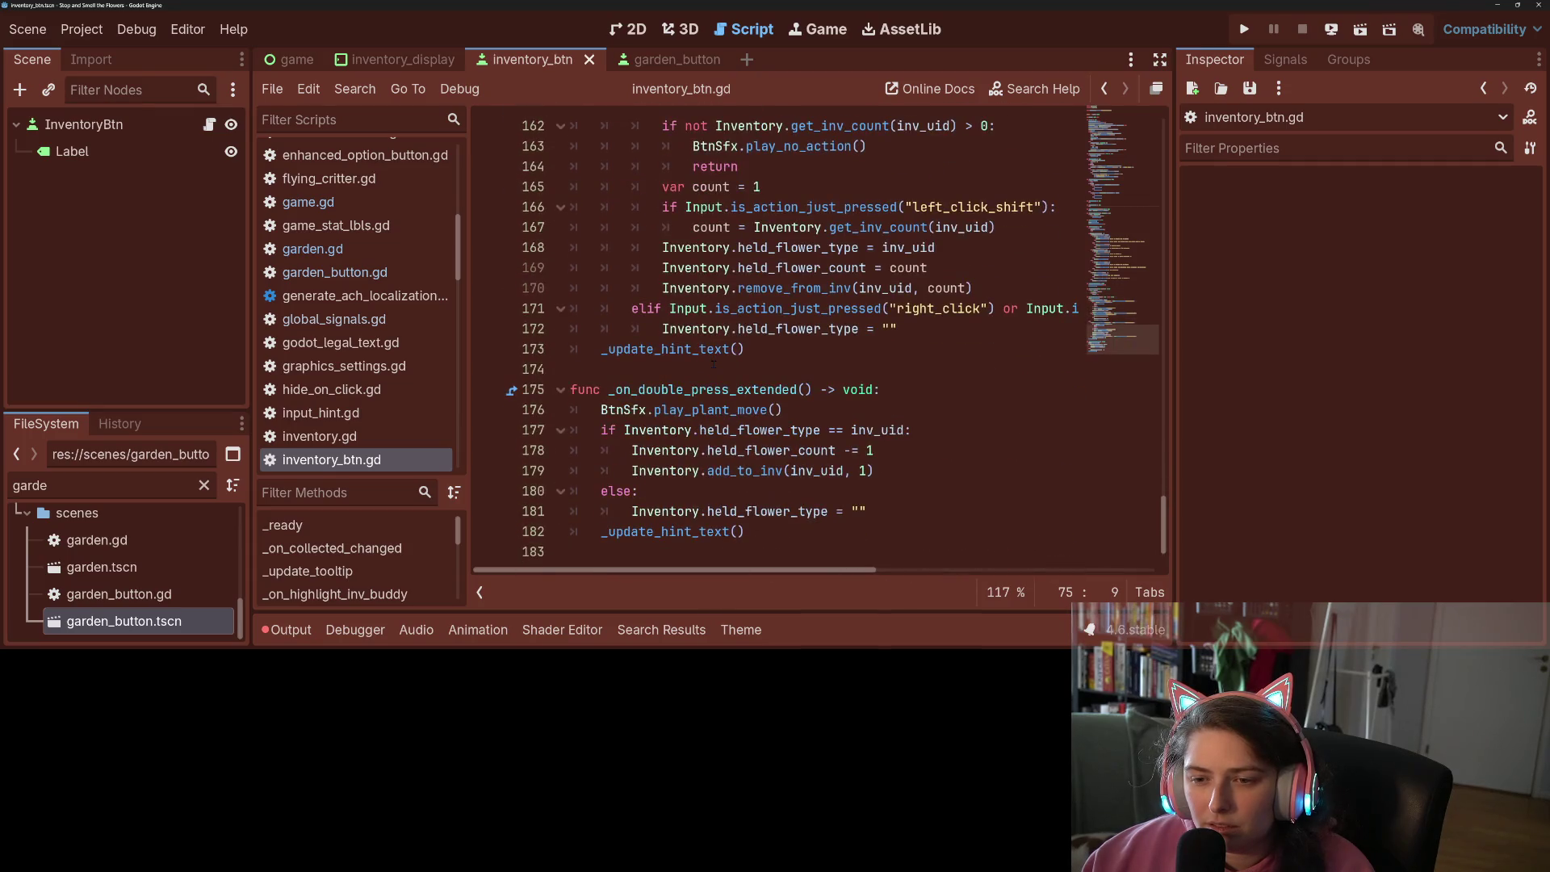
{"action": "scroll", "coordinate": [883, 408], "scroll_direction": "up", "scroll_amount": 20}
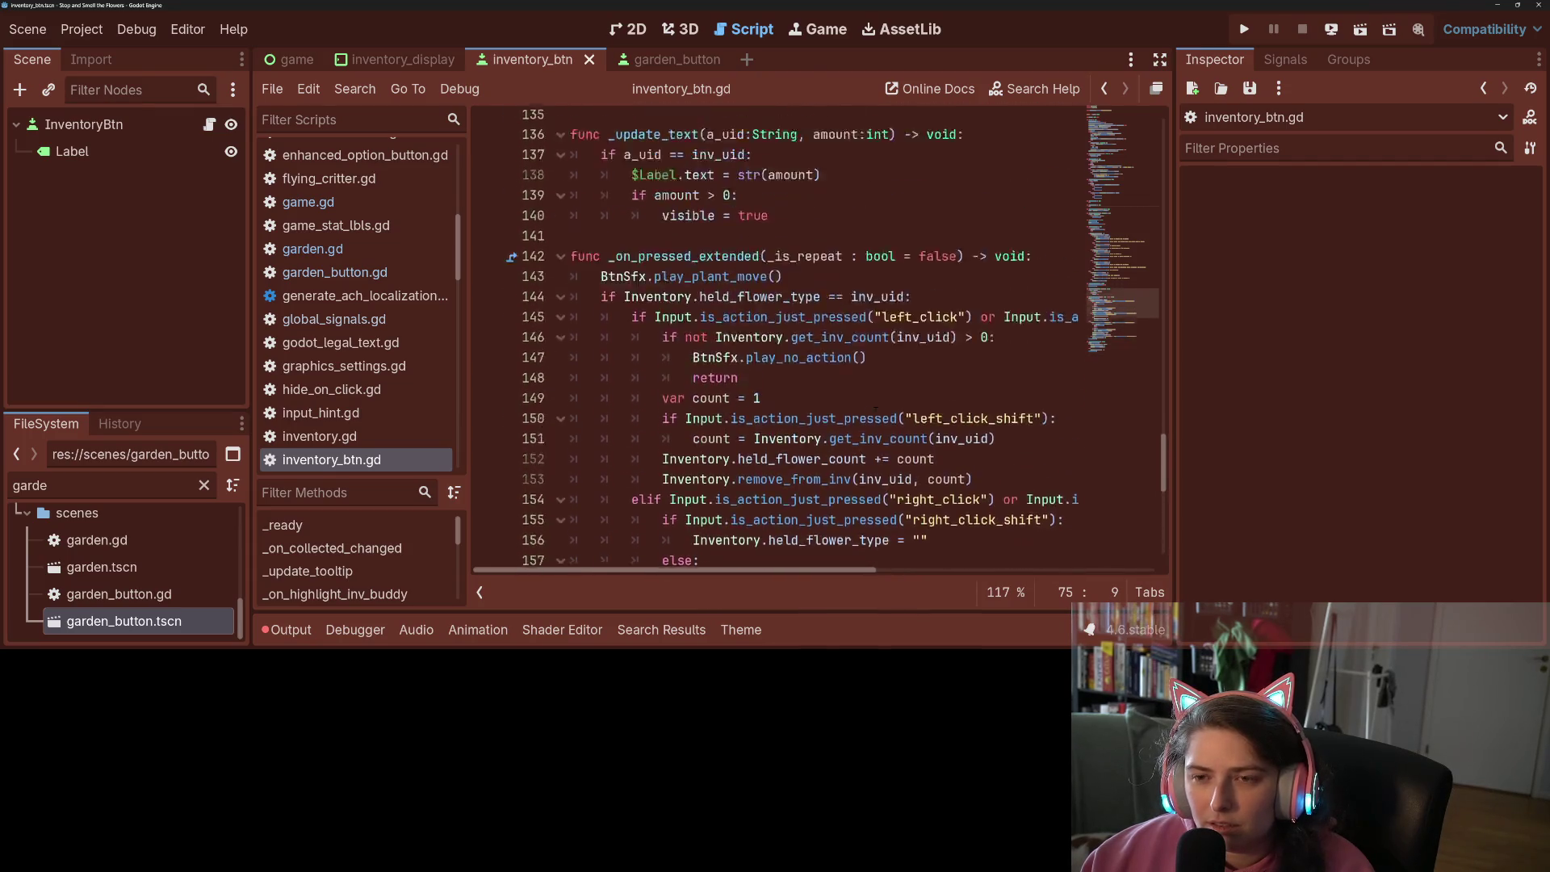
{"action": "scroll", "coordinate": [873, 406], "scroll_direction": "up", "scroll_amount": 14}
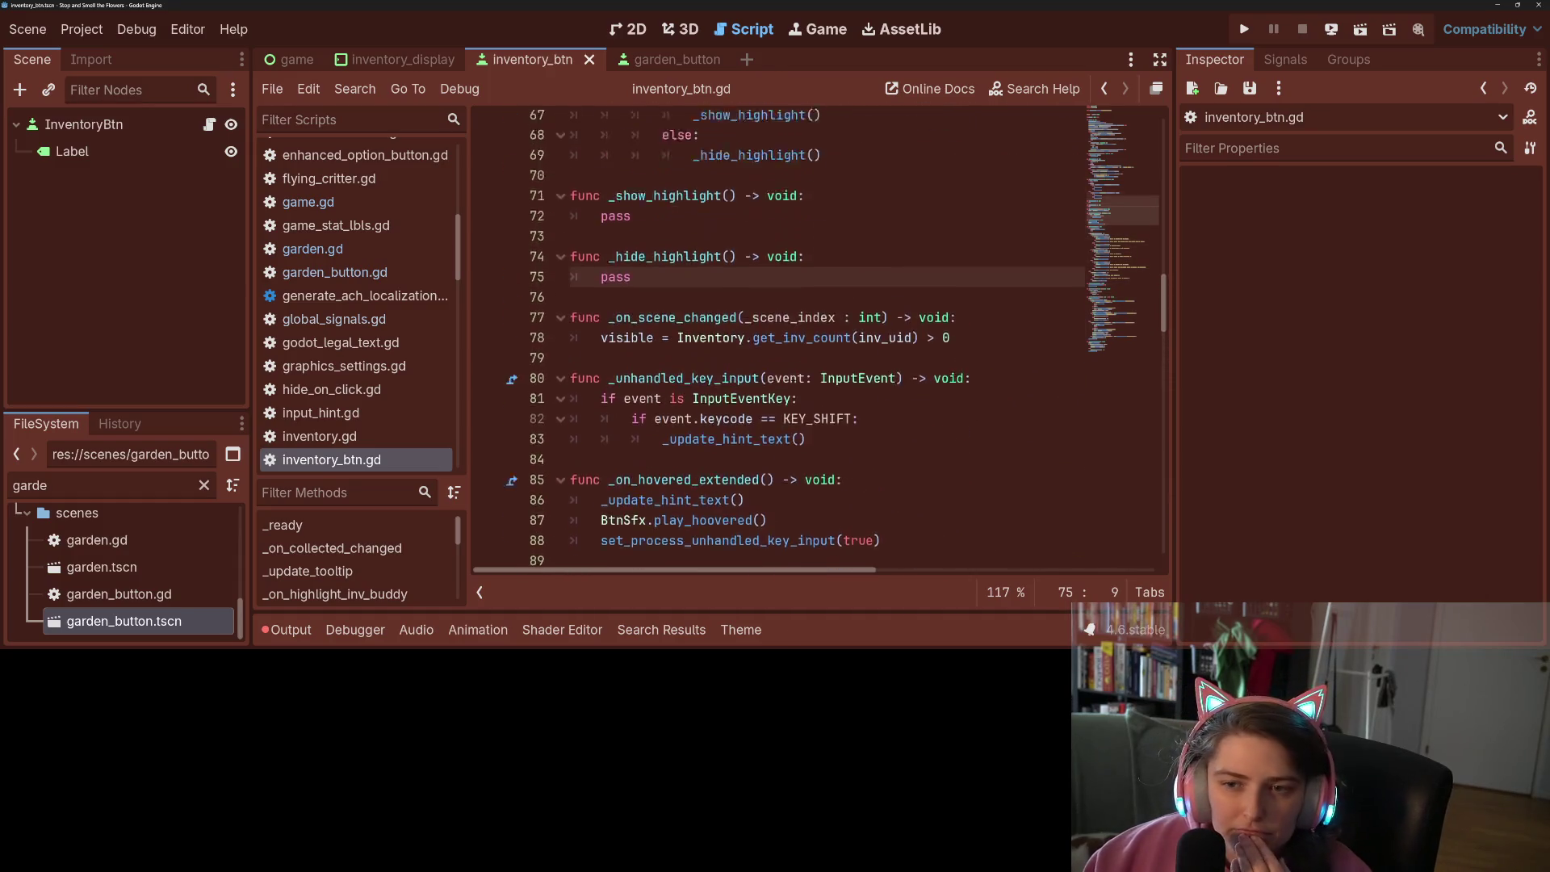
{"action": "scroll", "coordinate": [792, 383], "scroll_direction": "down", "scroll_amount": 3}
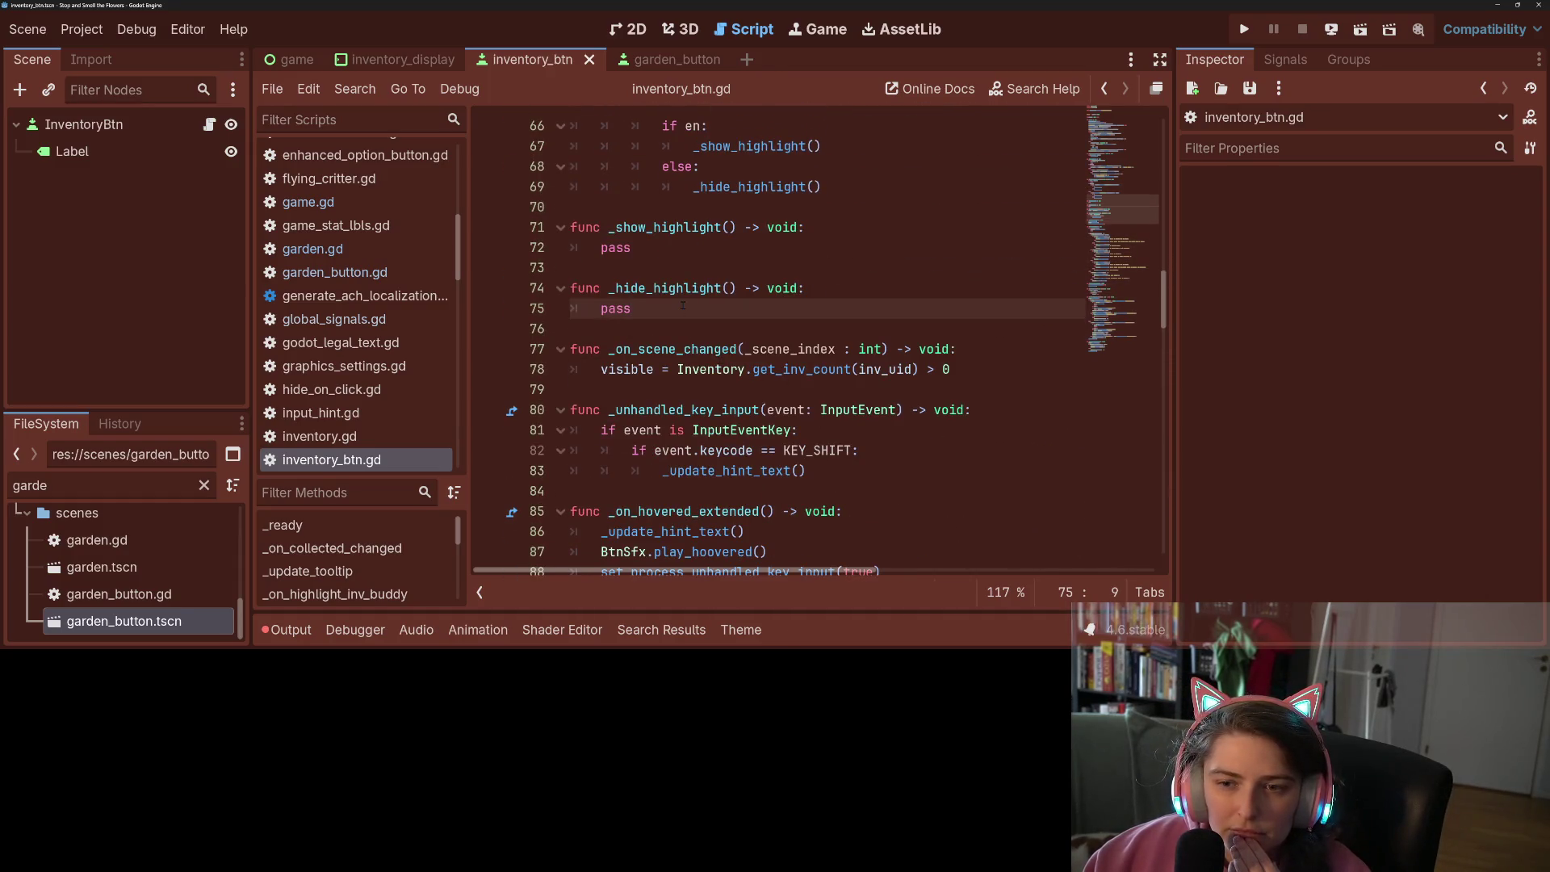
{"action": "left_click", "coordinate": [669, 248]}
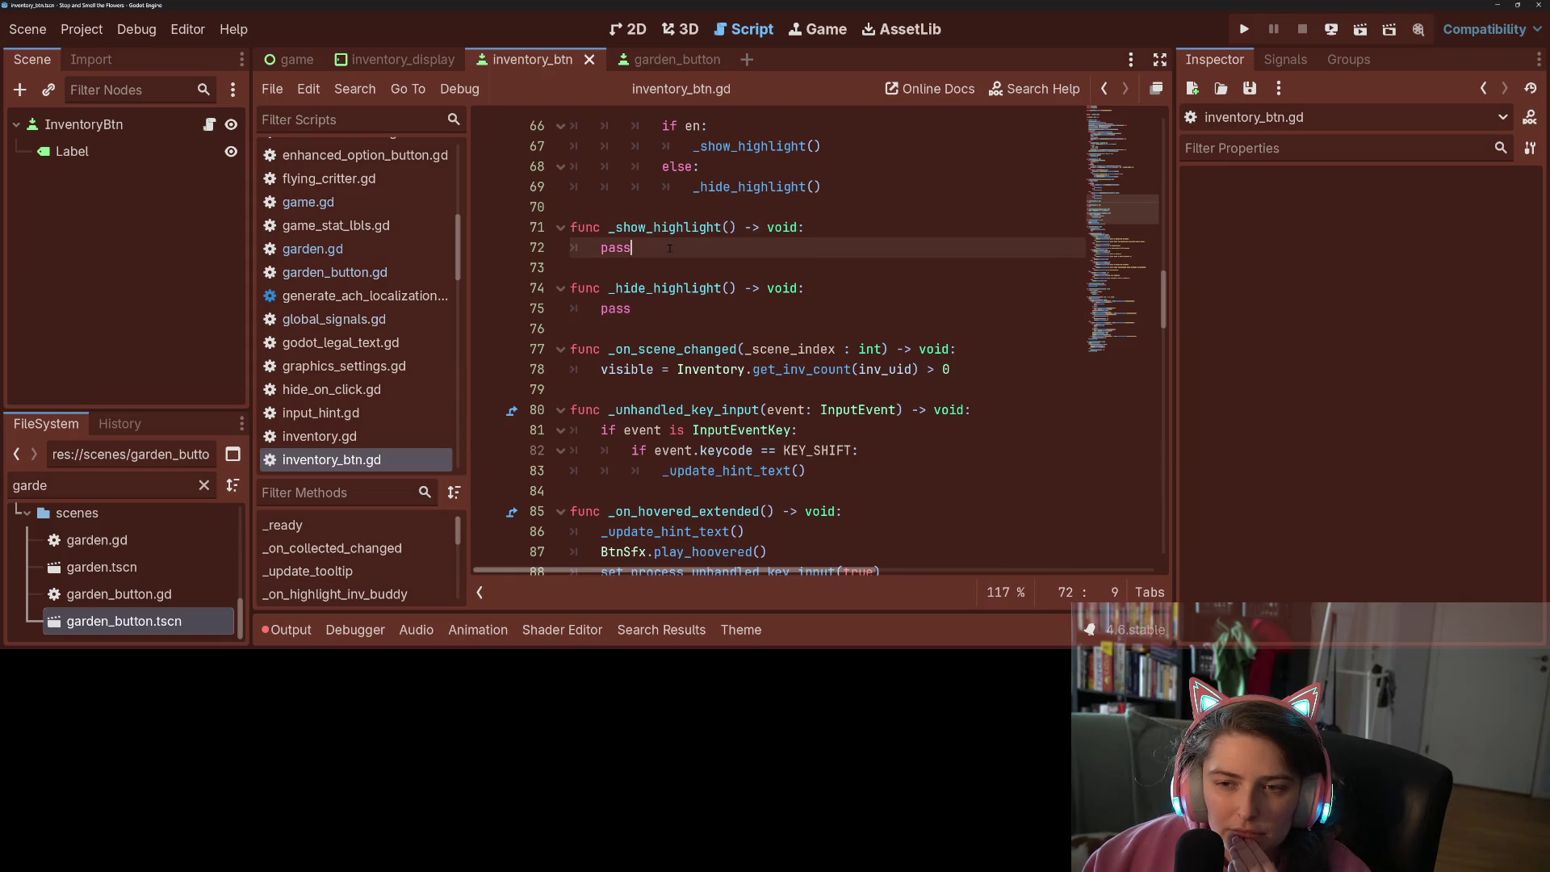
{"action": "scroll", "coordinate": [725, 365], "scroll_direction": "down", "scroll_amount": 4}
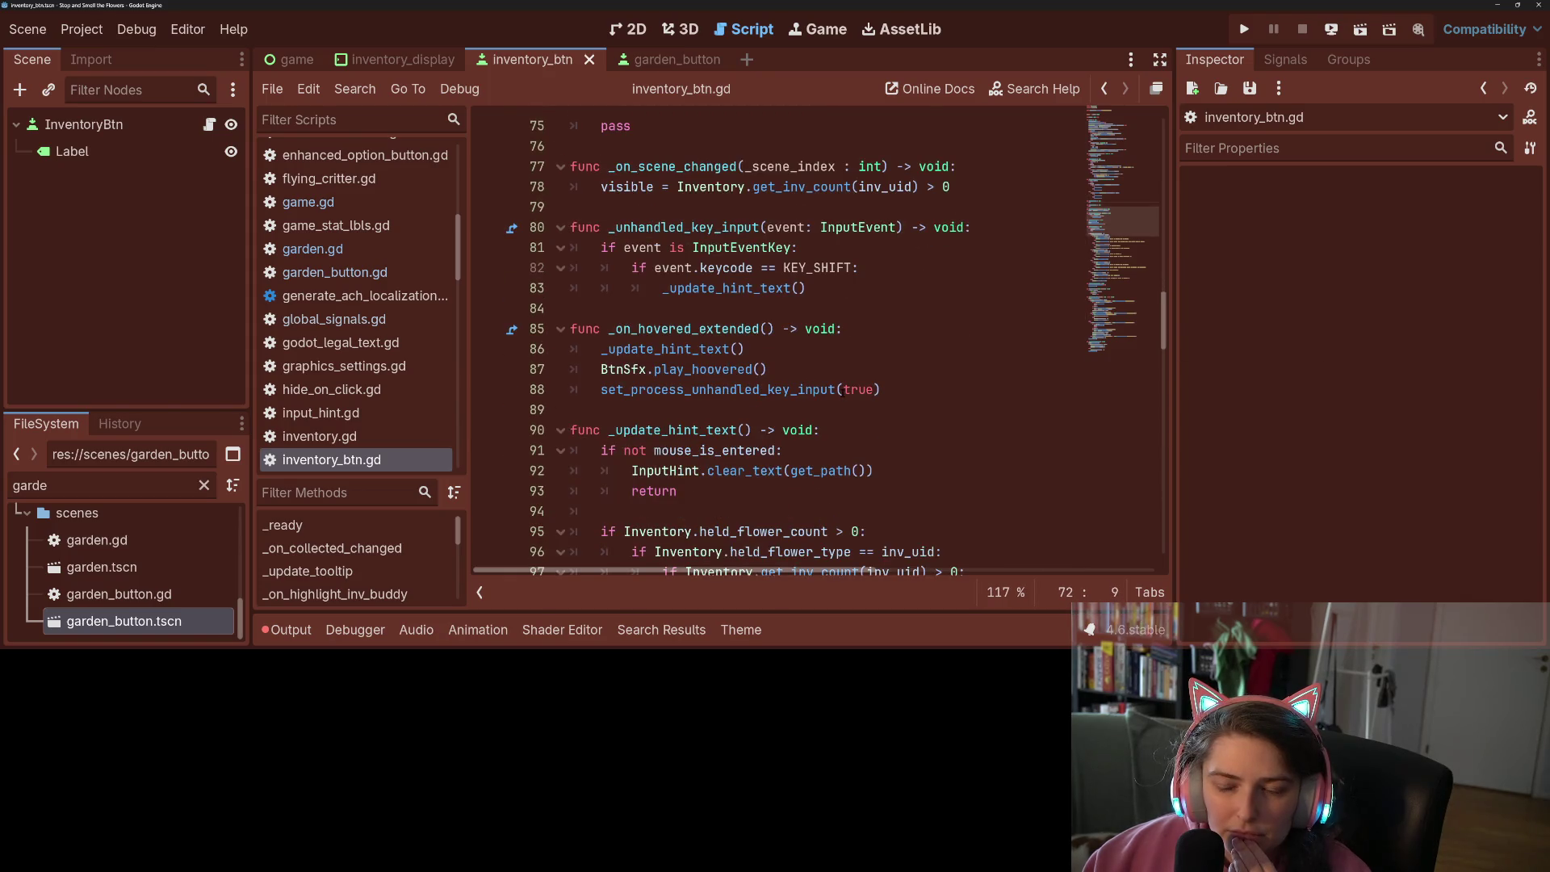
{"action": "scroll", "coordinate": [842, 393], "scroll_direction": "up", "scroll_amount": 20}
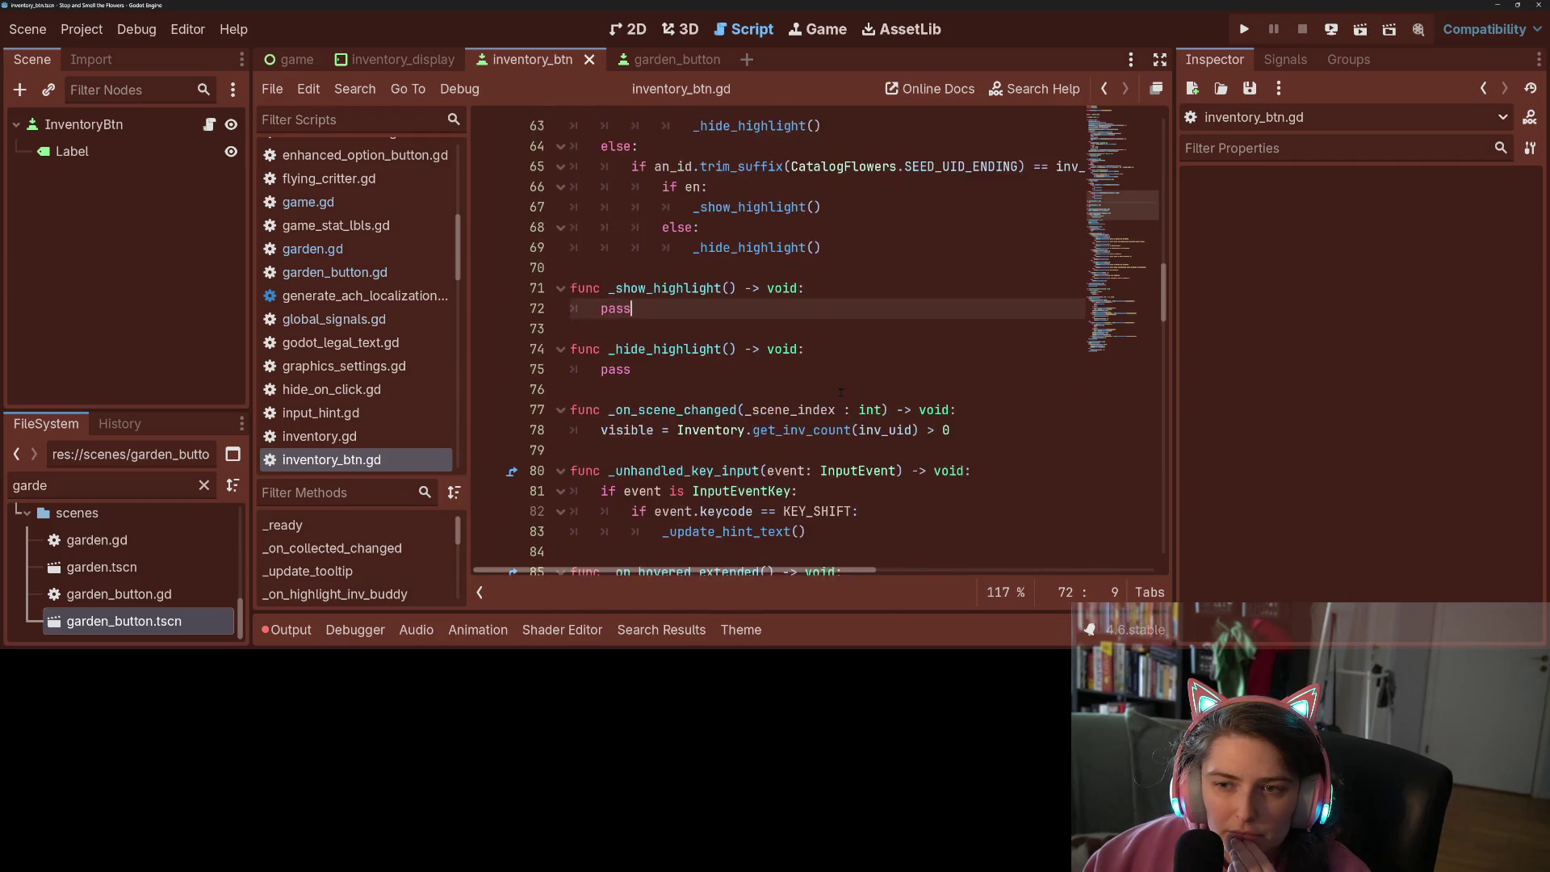
{"action": "scroll", "coordinate": [829, 386], "scroll_direction": "up", "scroll_amount": 1}
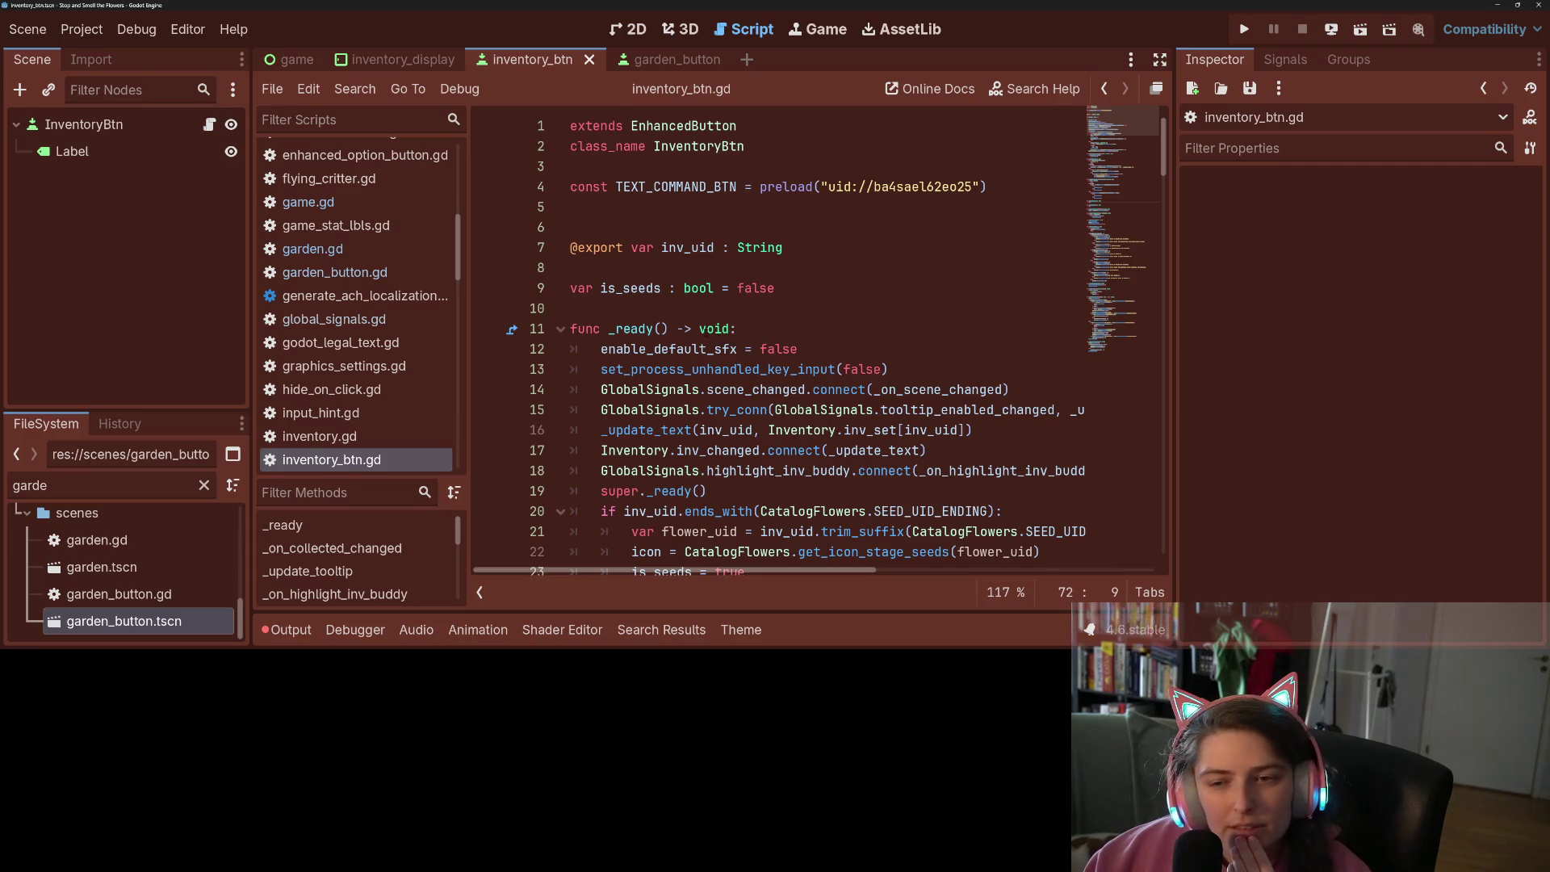
{"action": "scroll", "coordinate": [677, 324], "scroll_direction": "down", "scroll_amount": 12}
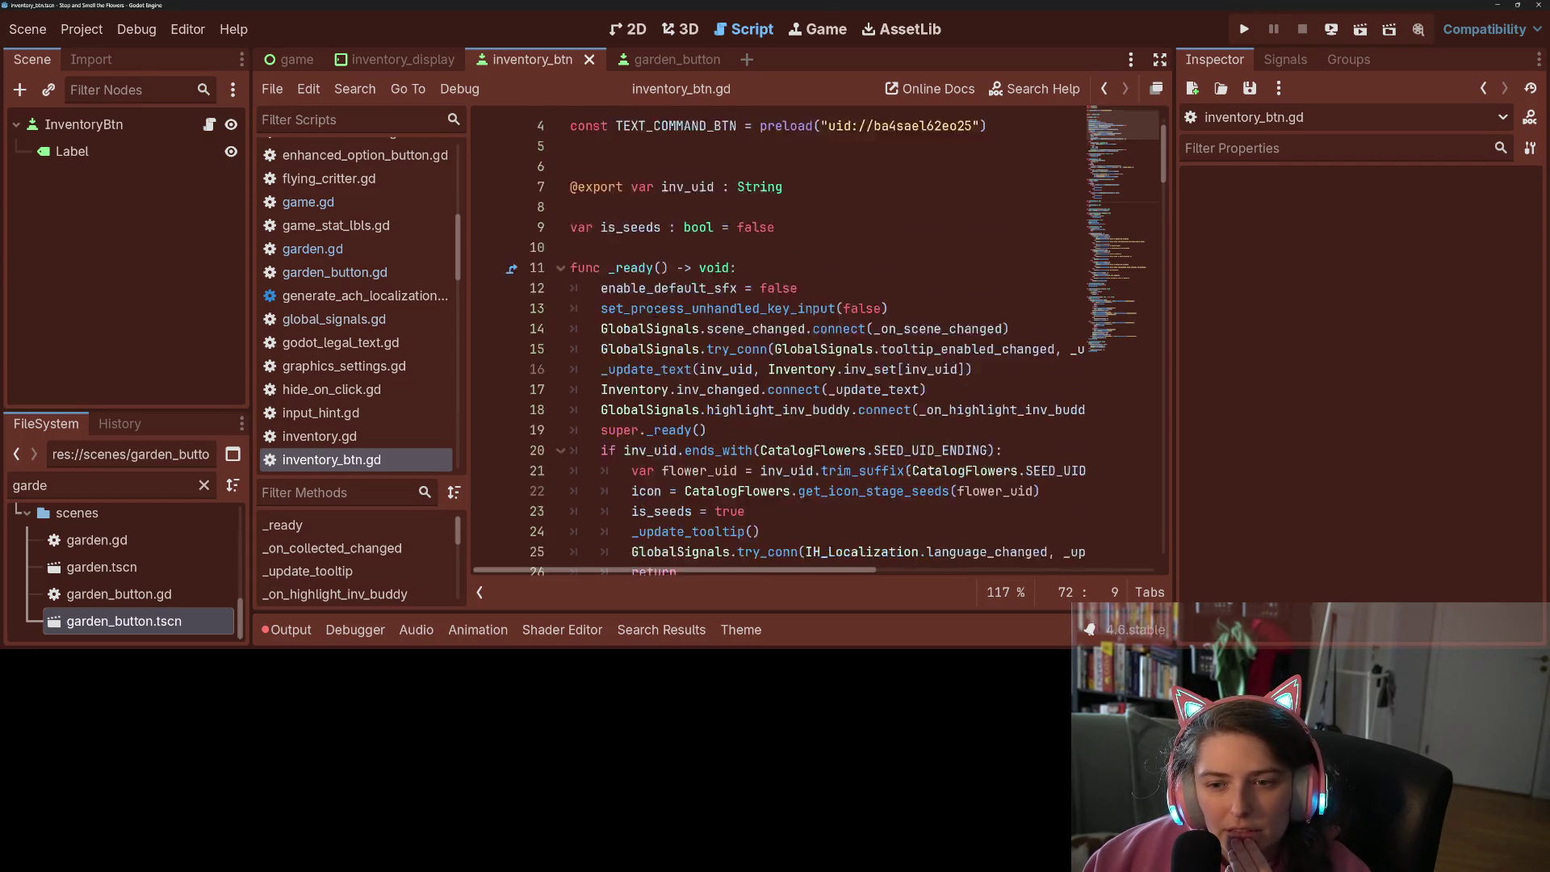
{"action": "scroll", "coordinate": [713, 364], "scroll_direction": "down", "scroll_amount": 8}
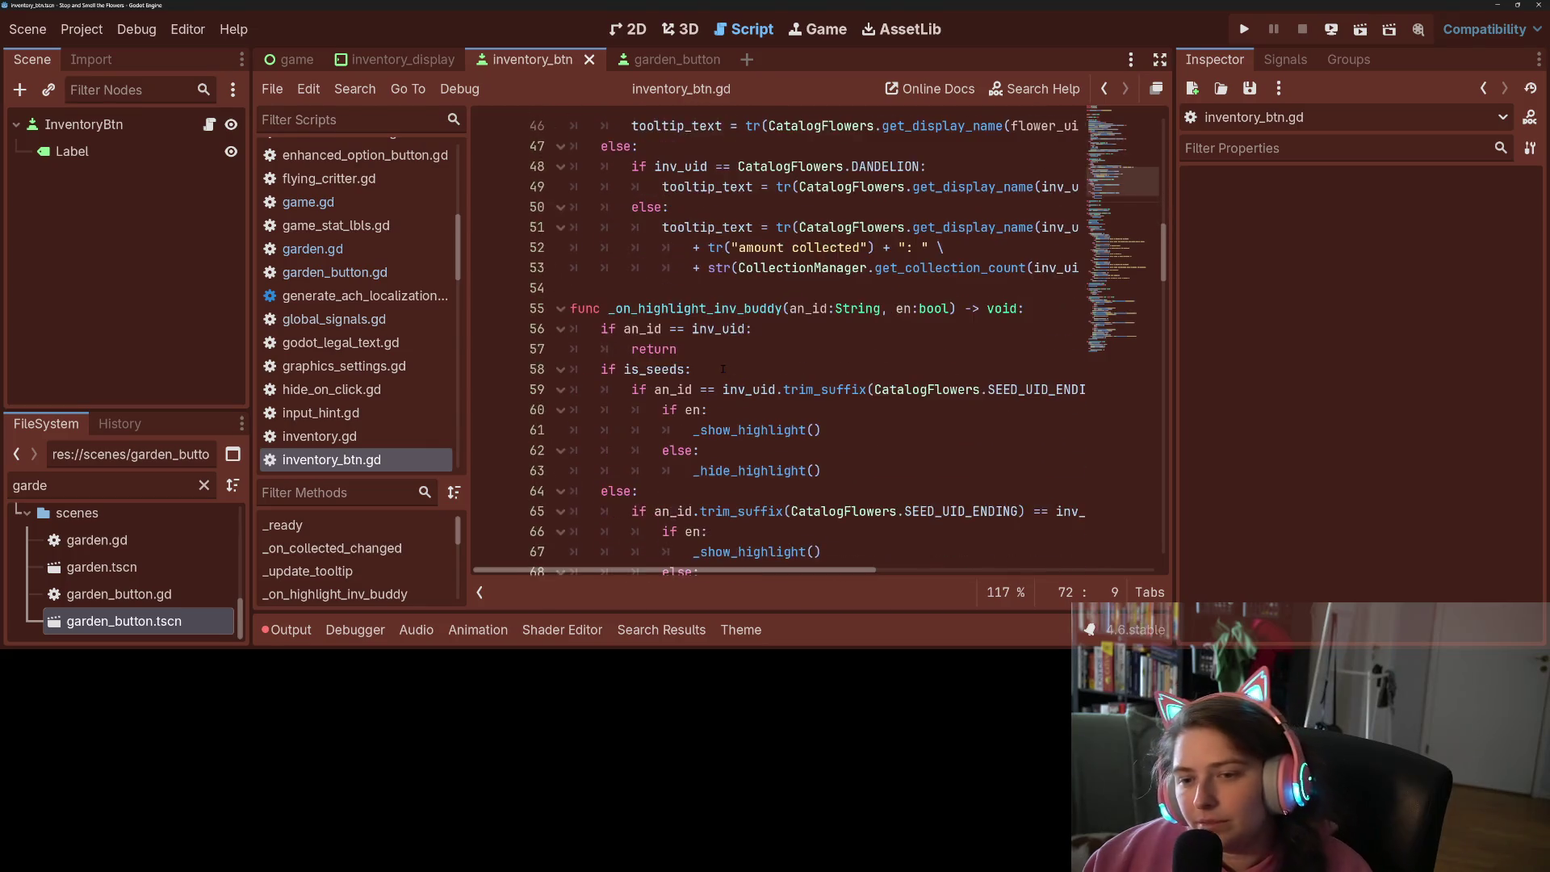
{"action": "double_click", "coordinate": [620, 349]}
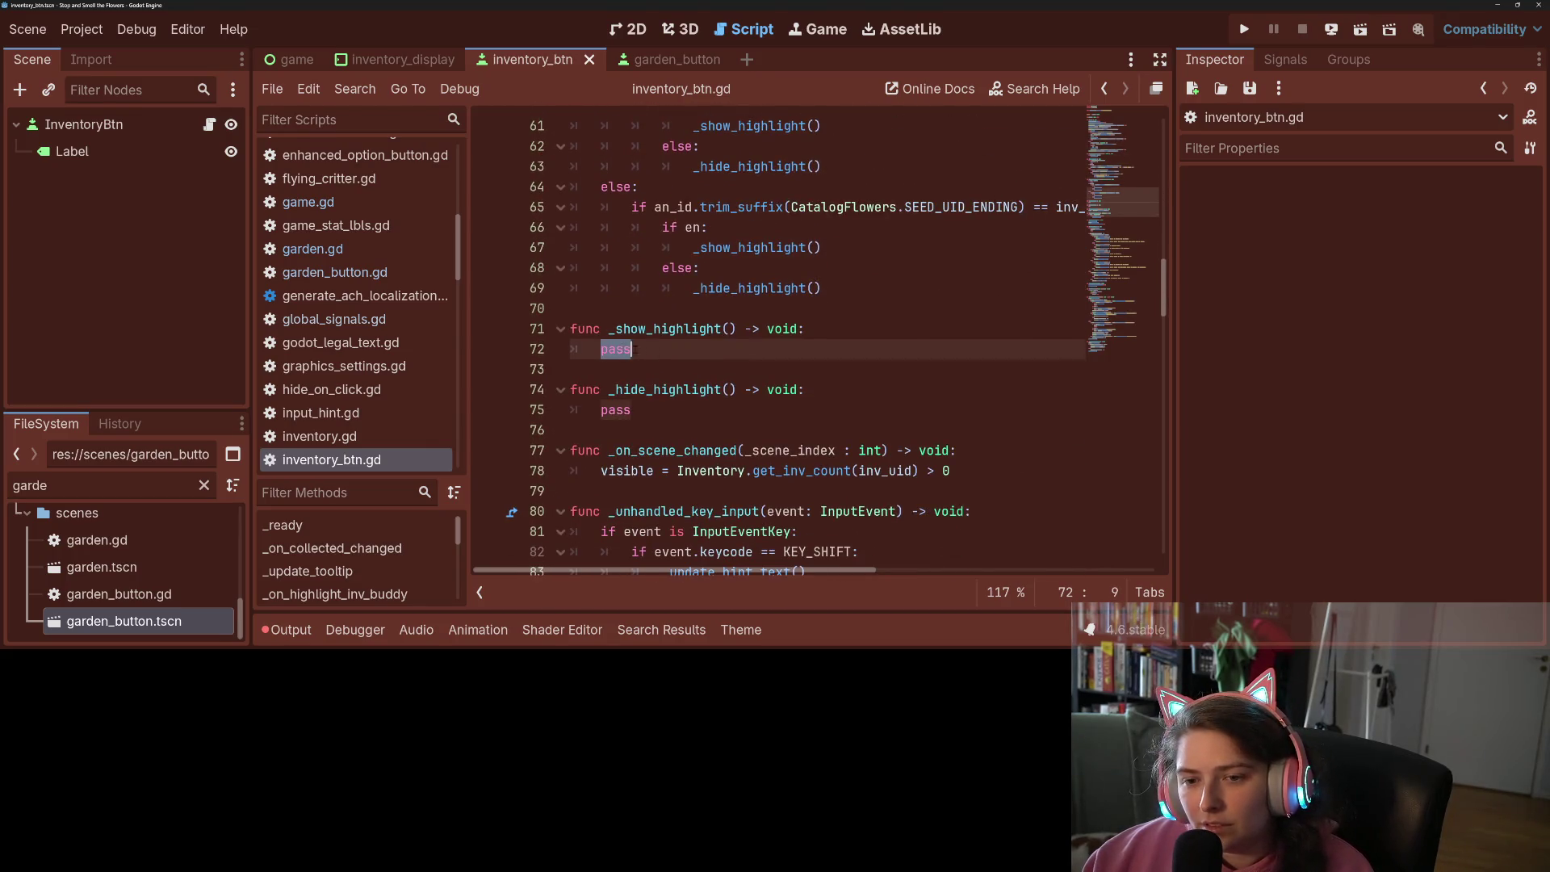
{"action": "key", "text": "BackSpace"}
{"action": "key", "text": "ctrl+space"}
{"action": "key", "text": "Escape"}
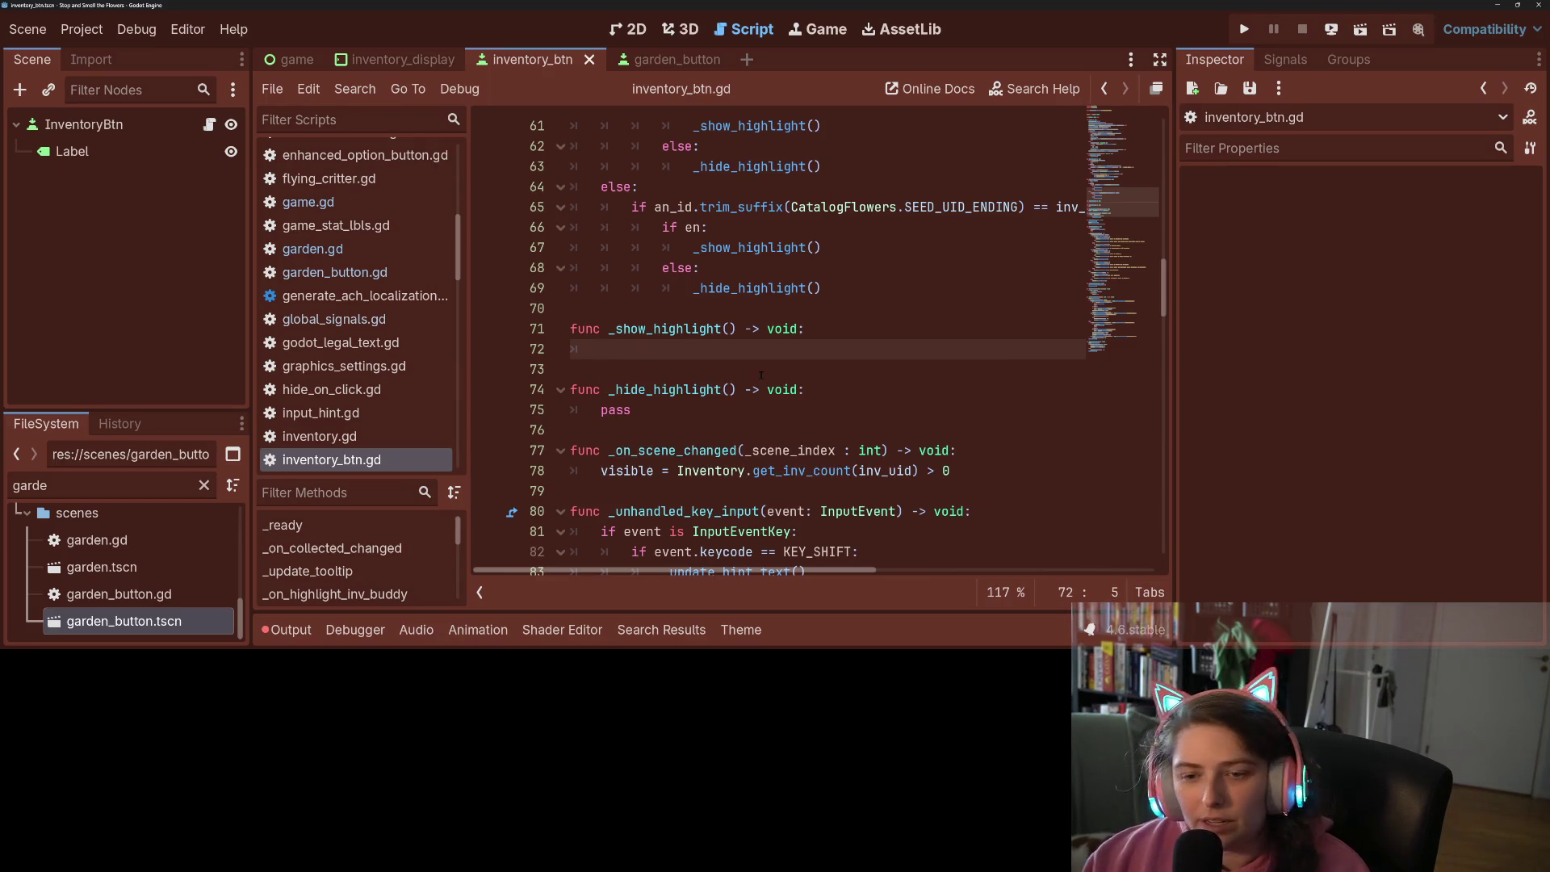
{"action": "key", "text": "ctrl+z"}
{"action": "left_click", "coordinate": [612, 339]}
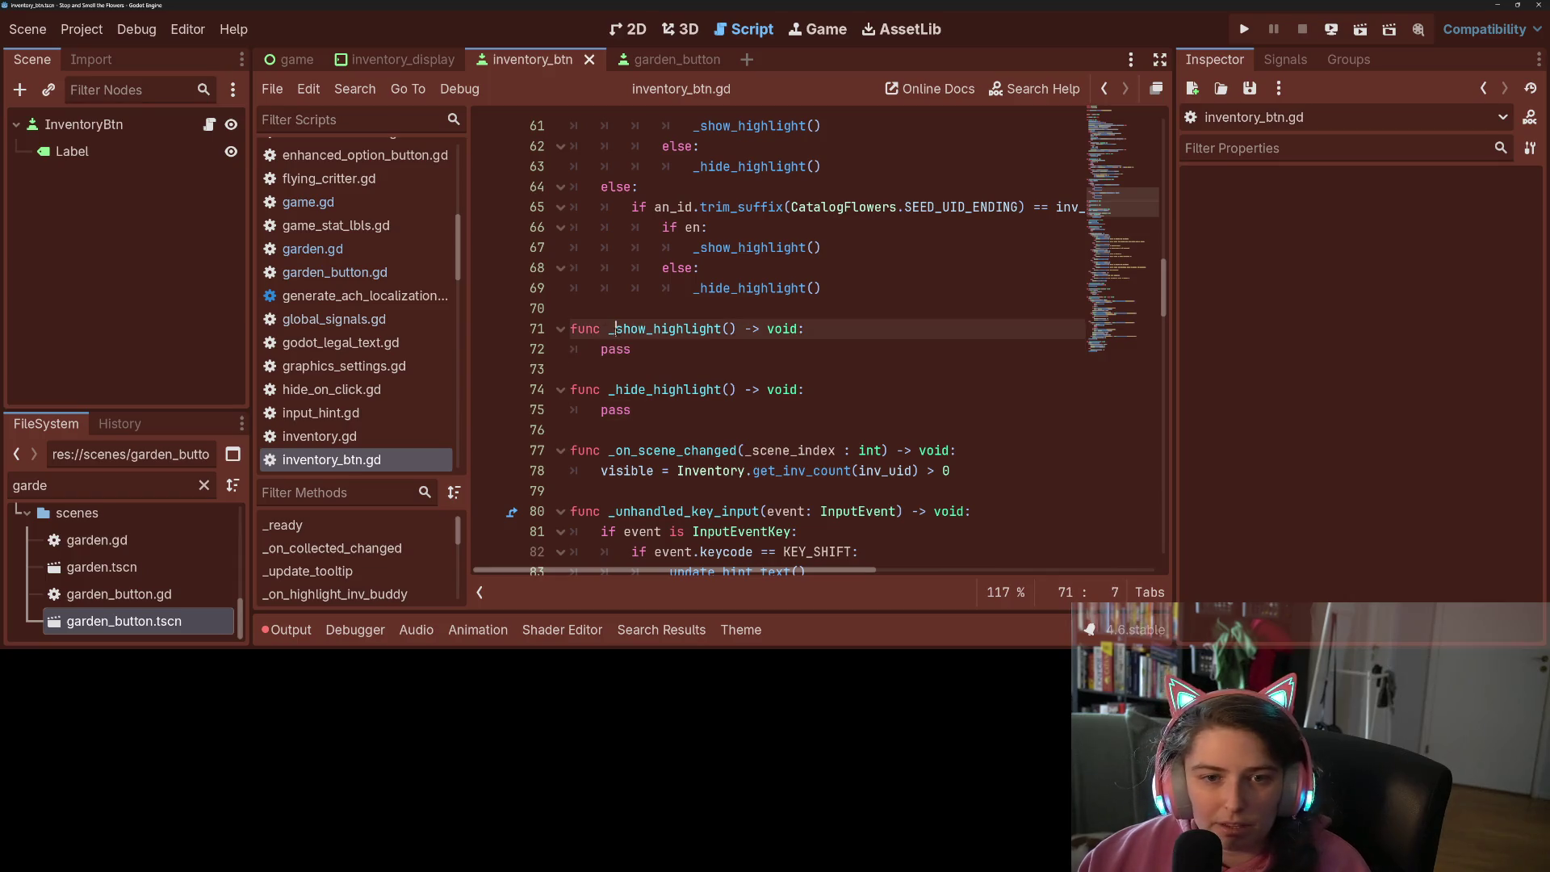
{"action": "scroll", "coordinate": [727, 339], "scroll_direction": "up", "scroll_amount": 15}
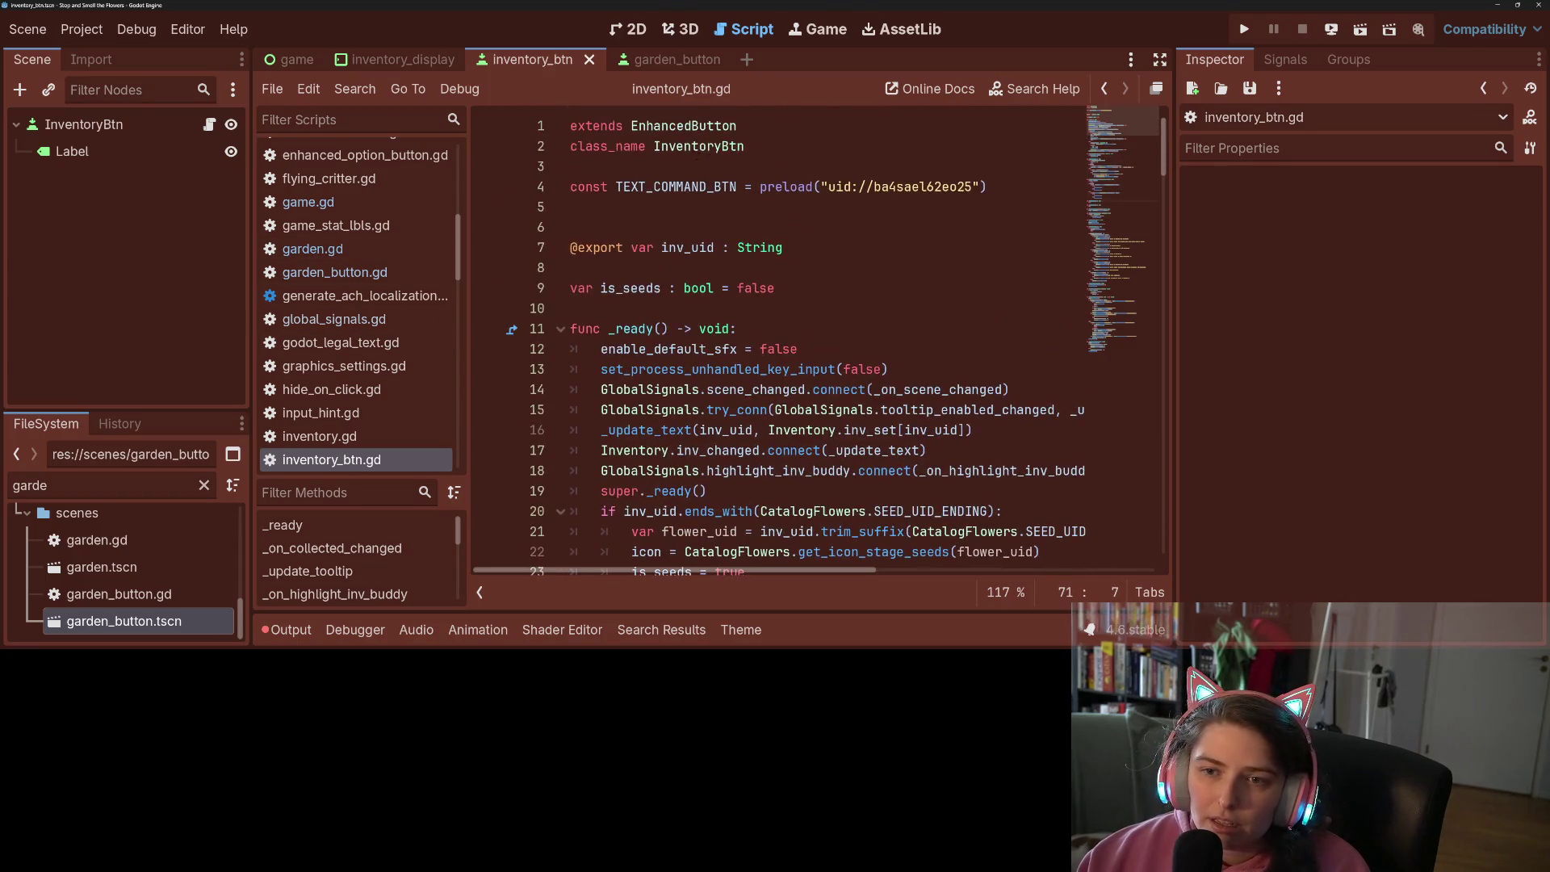
{"action": "left_click", "coordinate": [683, 136], "text": "ctrl"}
Review the stylebox override calls in _set_button_disabled, _on_mouse_exit and _on_hovered_extended
{"action": "scroll", "coordinate": [831, 358], "scroll_direction": "down", "scroll_amount": 1}
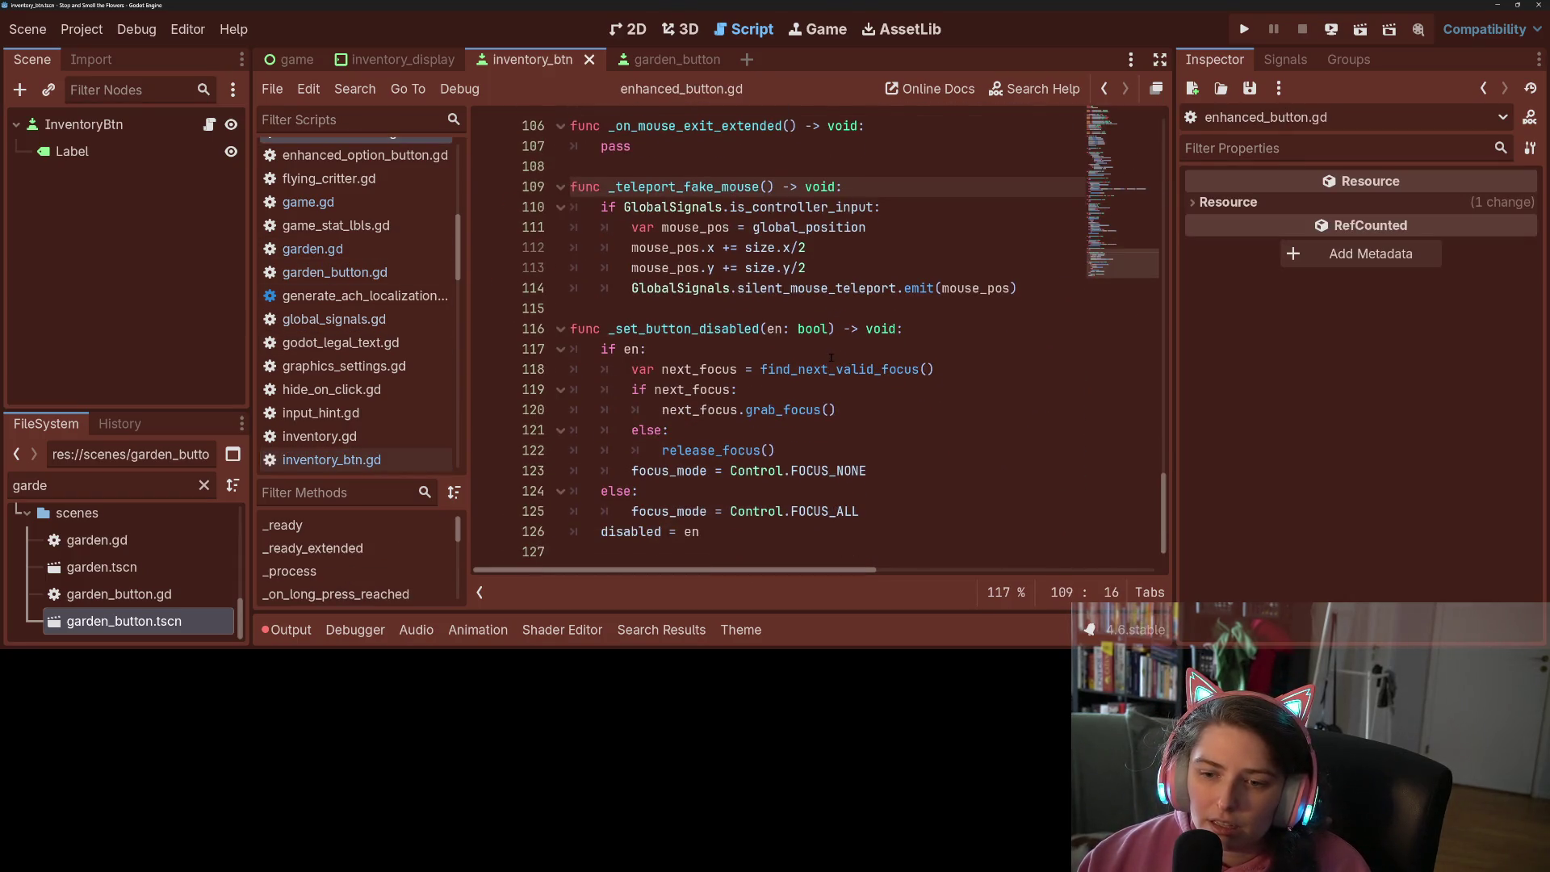
{"action": "left_click", "coordinate": [721, 328]}
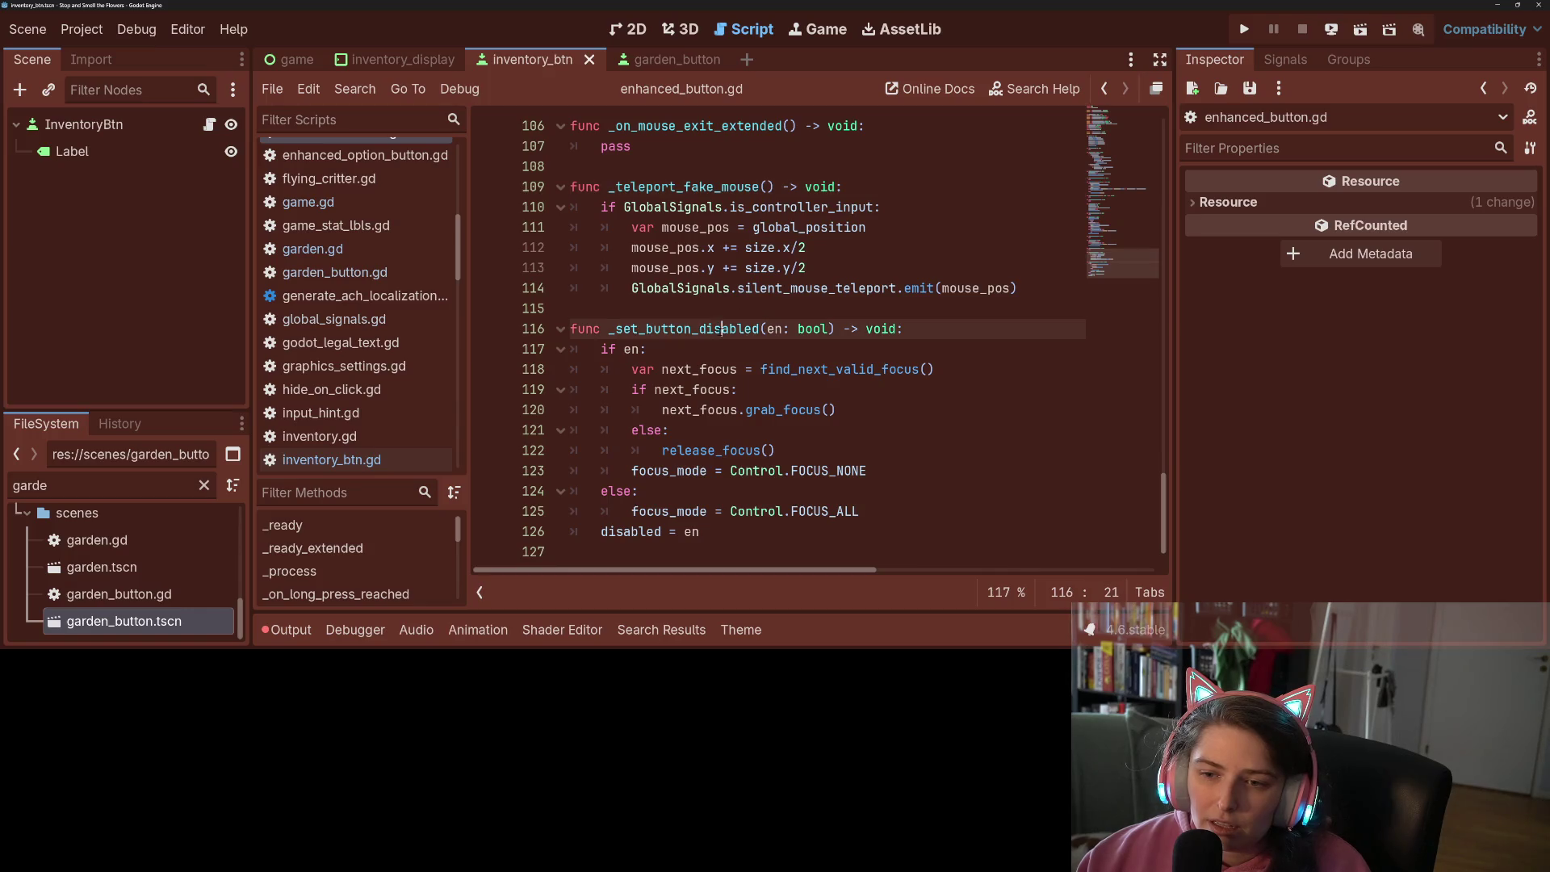
{"action": "left_click", "coordinate": [704, 434]}
{"action": "scroll", "coordinate": [765, 485], "scroll_direction": "up", "scroll_amount": 5}
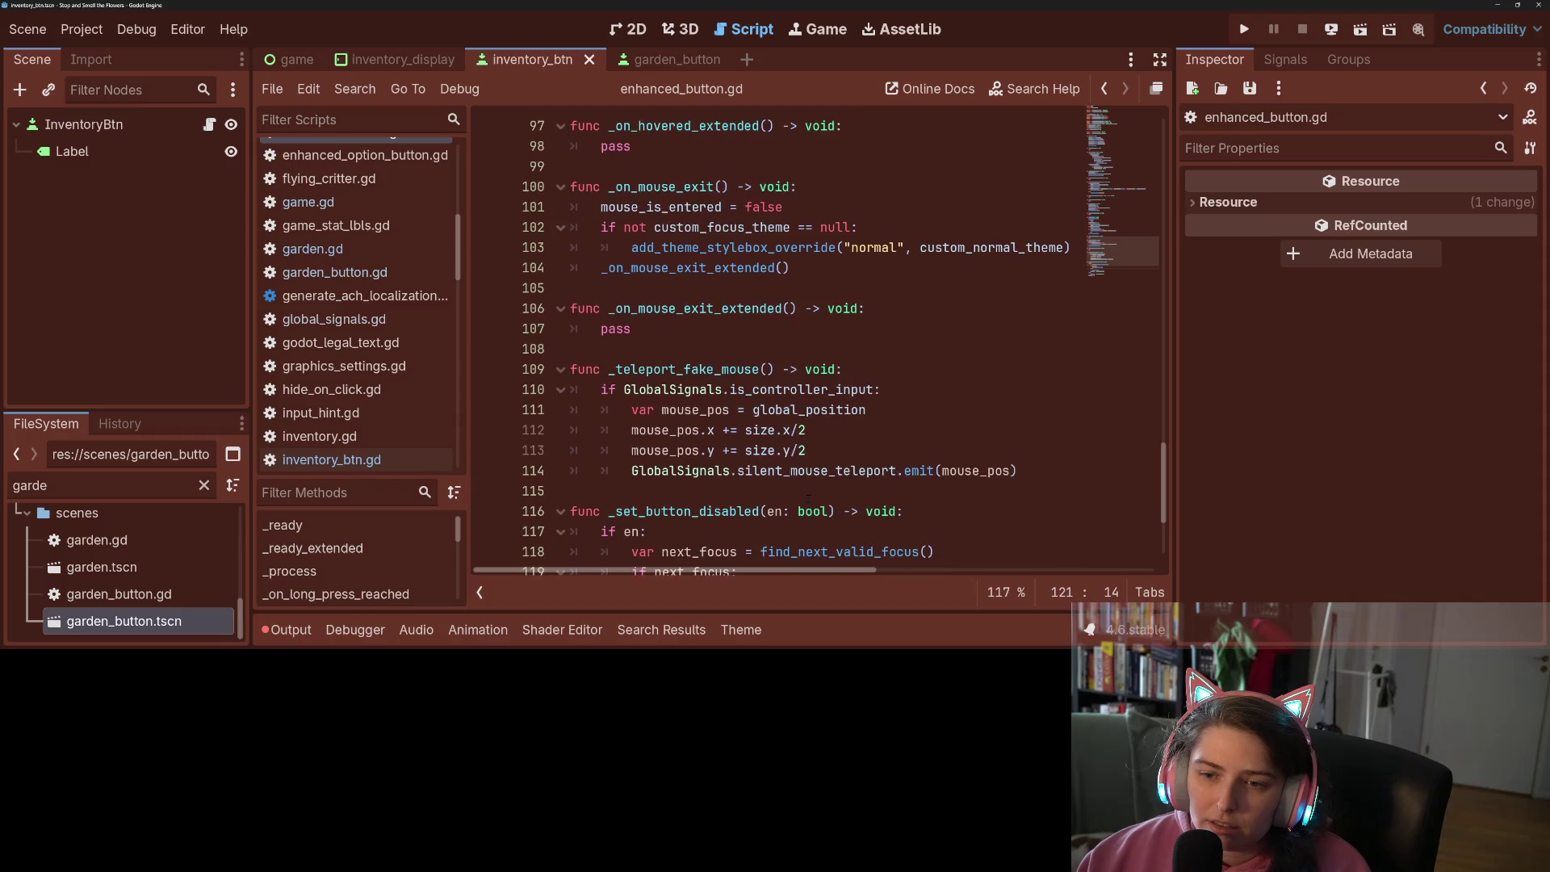
{"action": "scroll", "coordinate": [765, 482], "scroll_direction": "up", "scroll_amount": 1}
{"action": "left_click", "coordinate": [754, 429]}
{"action": "left_click", "coordinate": [630, 430]}
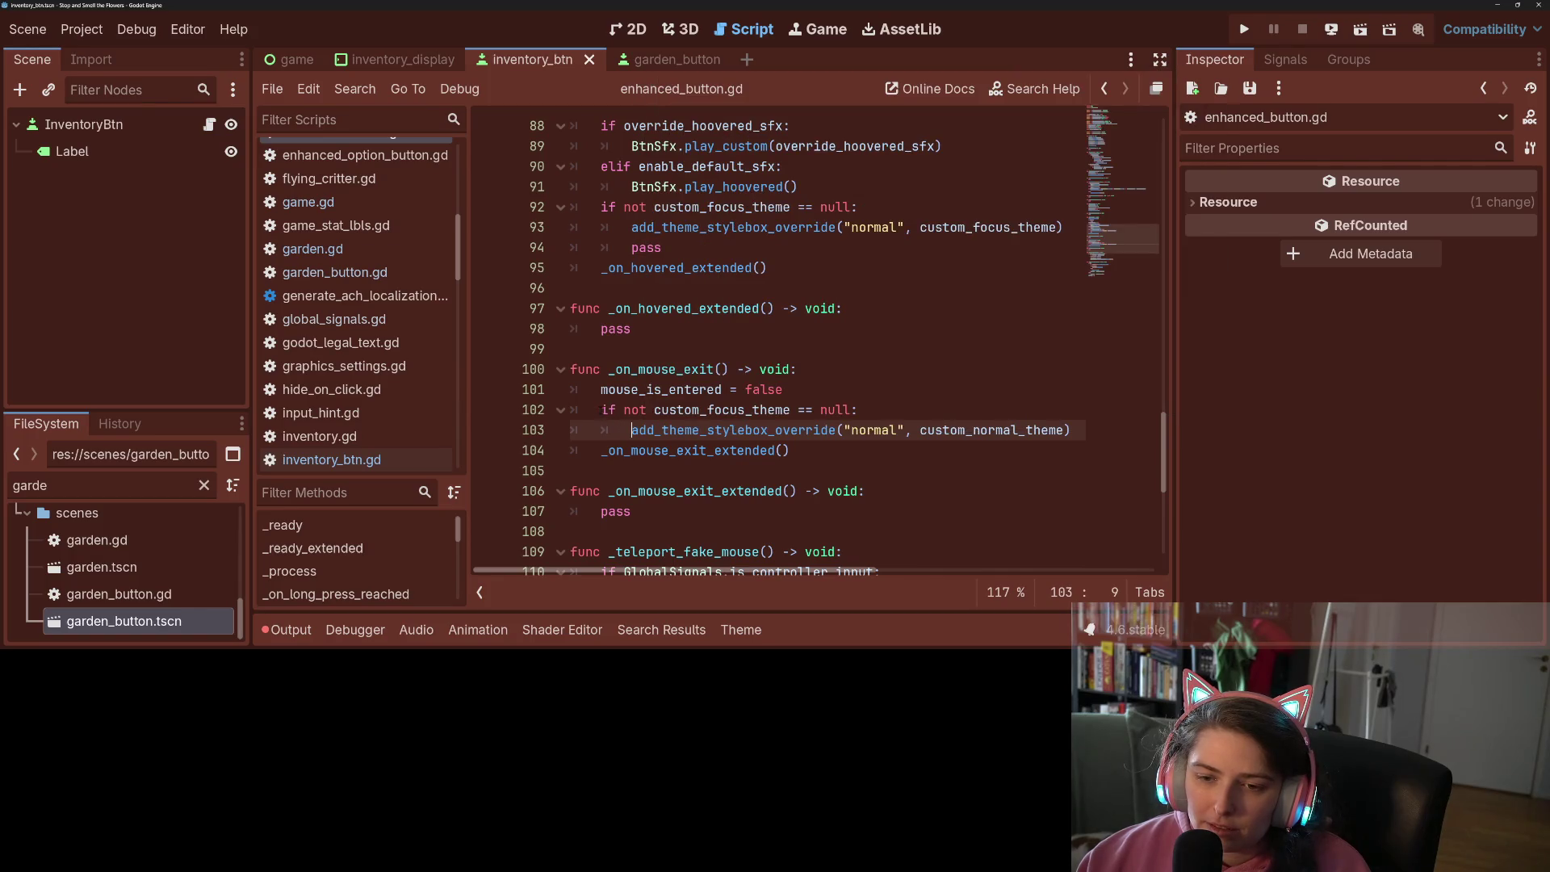
{"action": "left_click_drag", "start_coordinate": [630, 429], "coordinate": [1104, 436]}
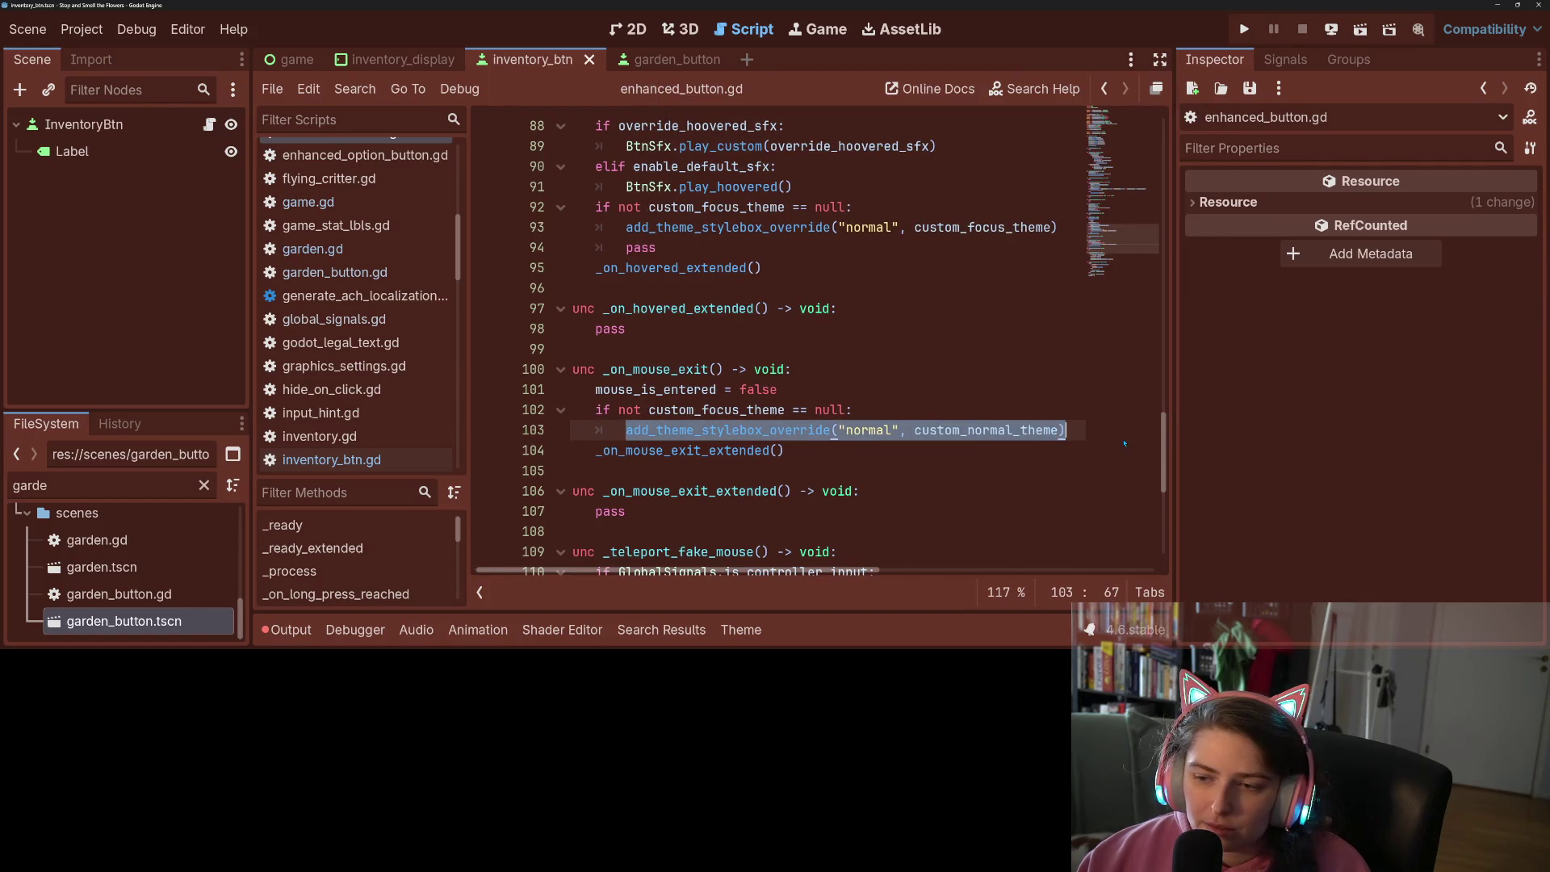
{"action": "left_click", "coordinate": [961, 429]}
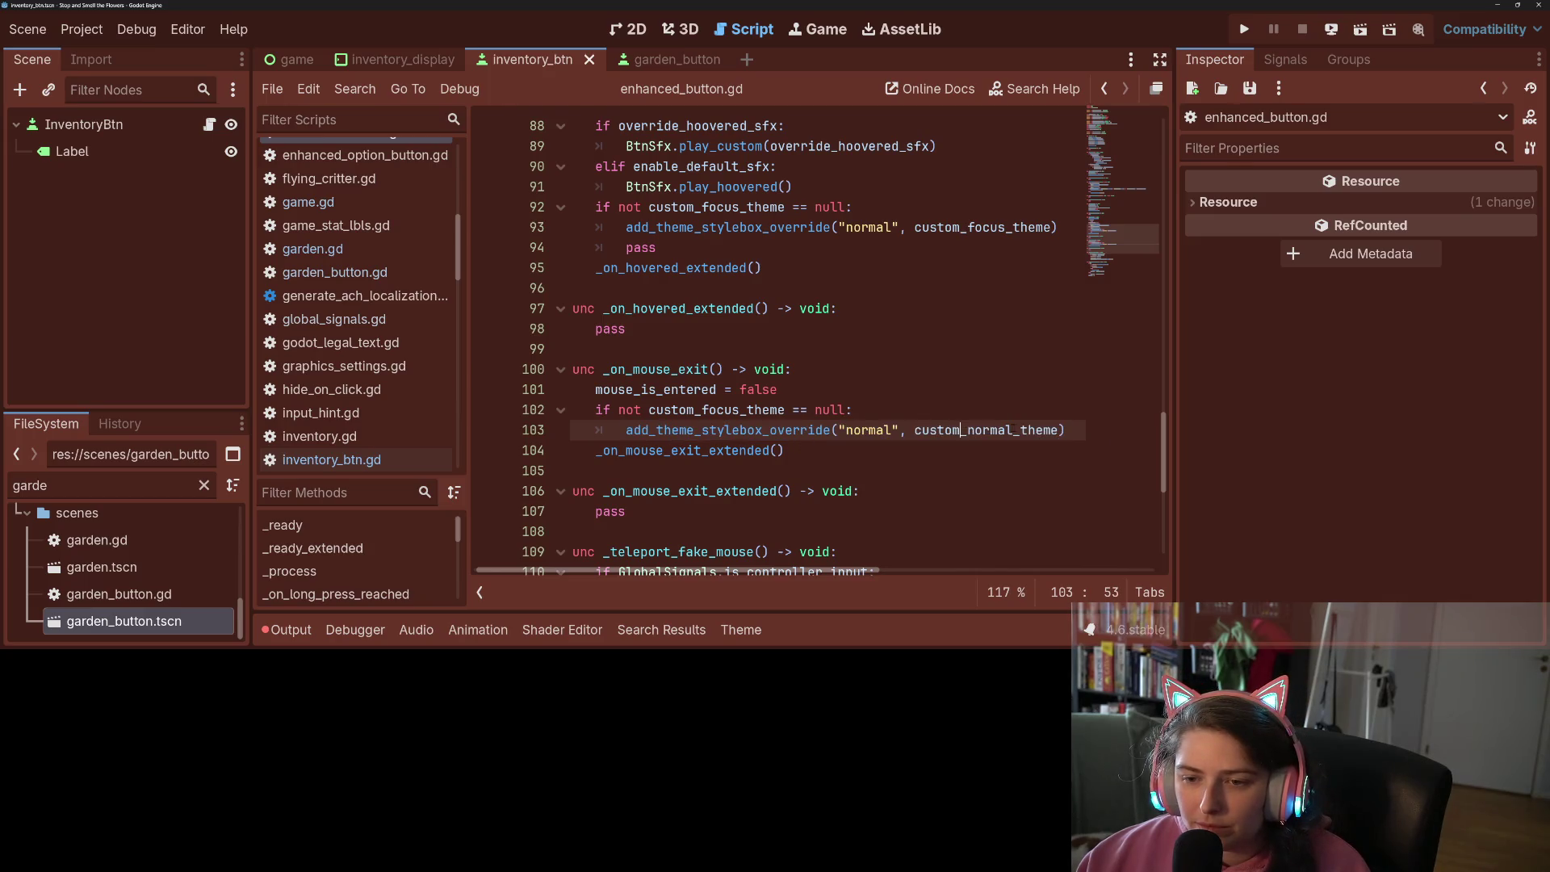
{"action": "double_click", "coordinate": [638, 369]}
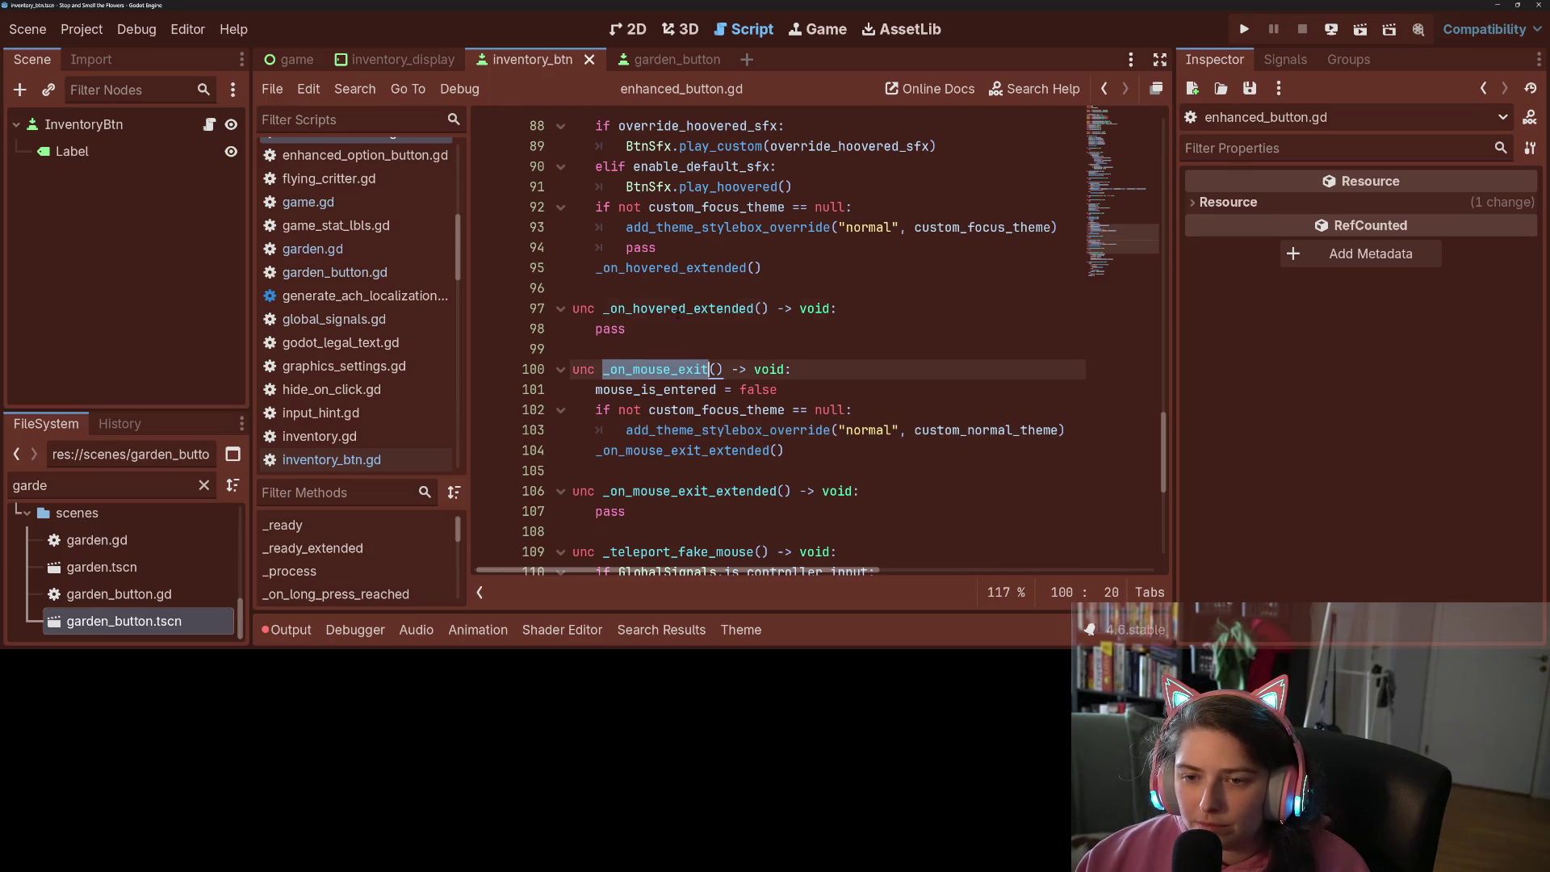
{"action": "double_click", "coordinate": [677, 310]}
{"action": "scroll", "coordinate": [720, 433], "scroll_direction": "up", "scroll_amount": 2}
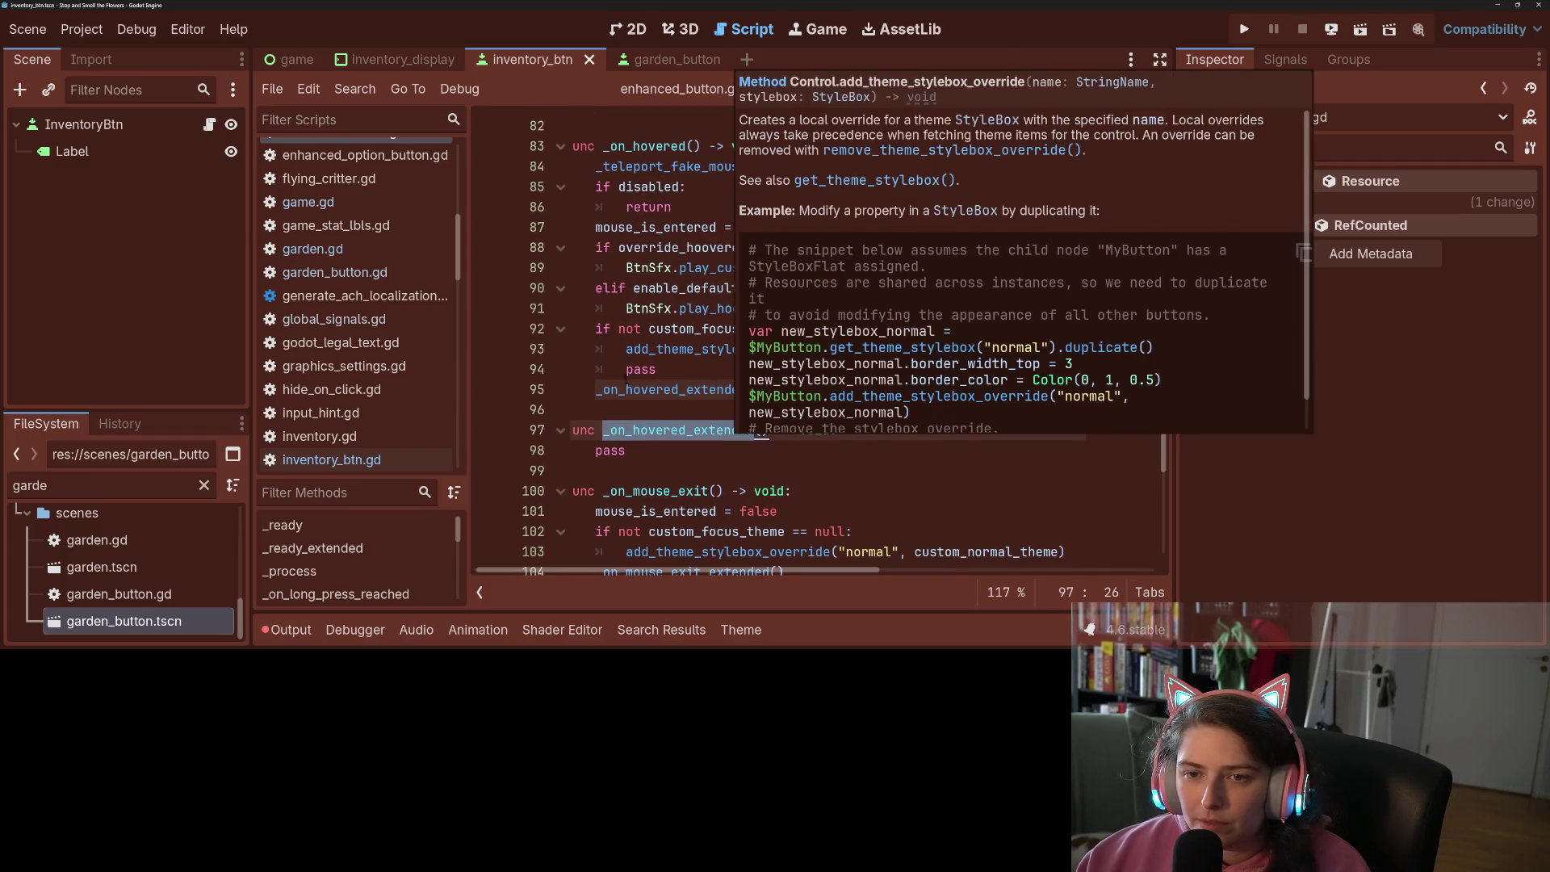
{"action": "left_click", "coordinate": [626, 369]}
{"action": "left_click", "coordinate": [595, 390]}
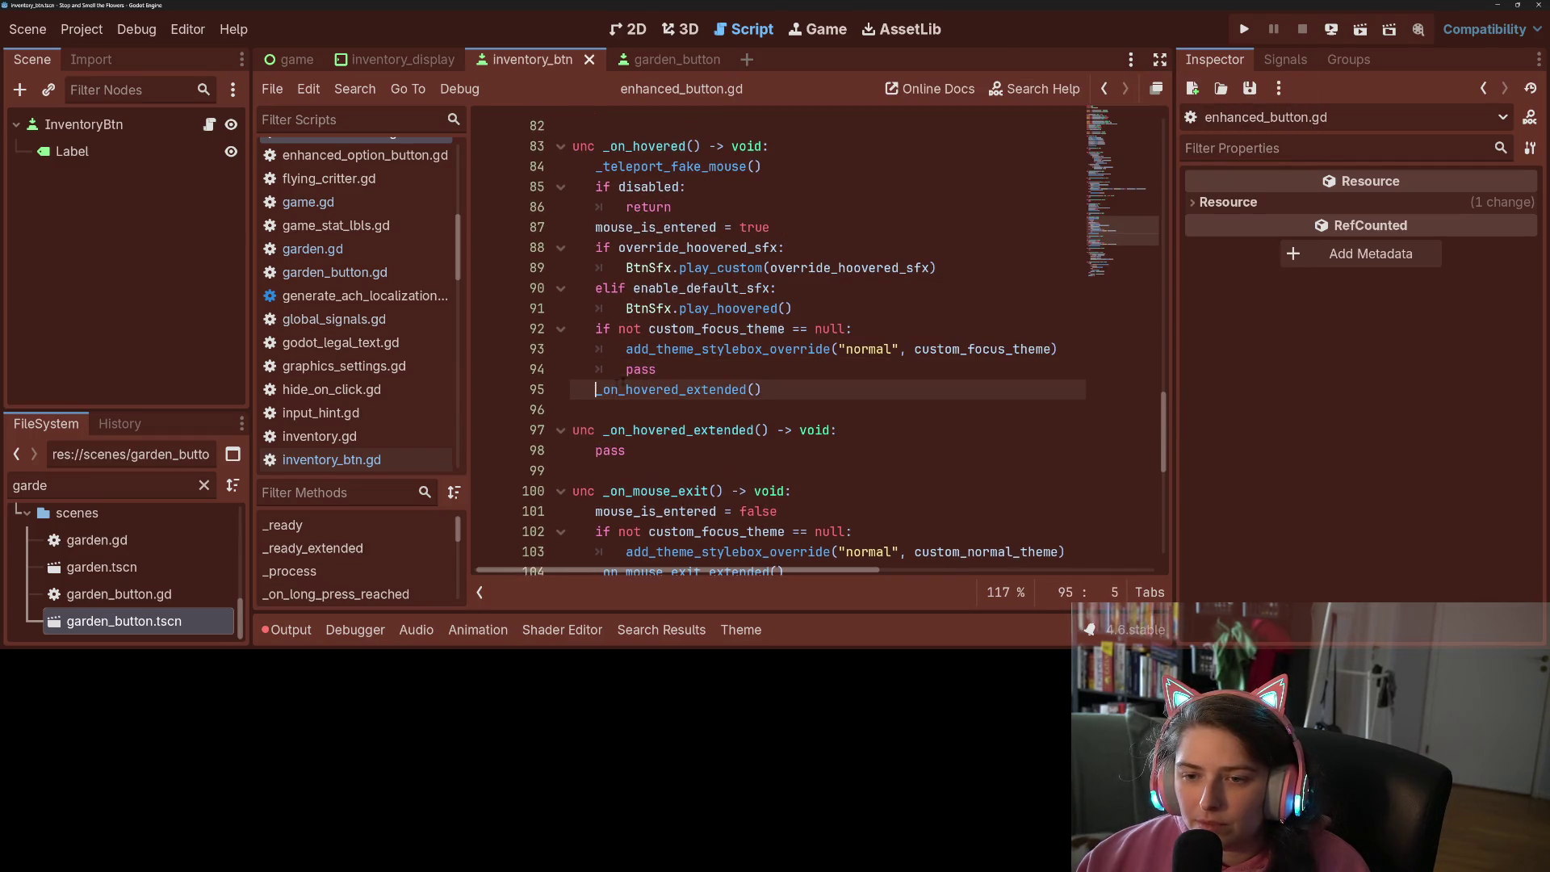
Delete the leftover pass line in _on_hovered and select the two focus-stylebox lines
{"action": "mouse_move", "coordinate": [596, 329]}
{"action": "left_mouse_down"}
{"action": "mouse_move", "coordinate": [848, 331]}
{"action": "mouse_move", "coordinate": [638, 369]}
{"action": "mouse_move", "coordinate": [527, 369]}
{"action": "left_mouse_up"}
{"action": "key", "text": "BackSpace"}
{"action": "key", "text": "BackSpace"}
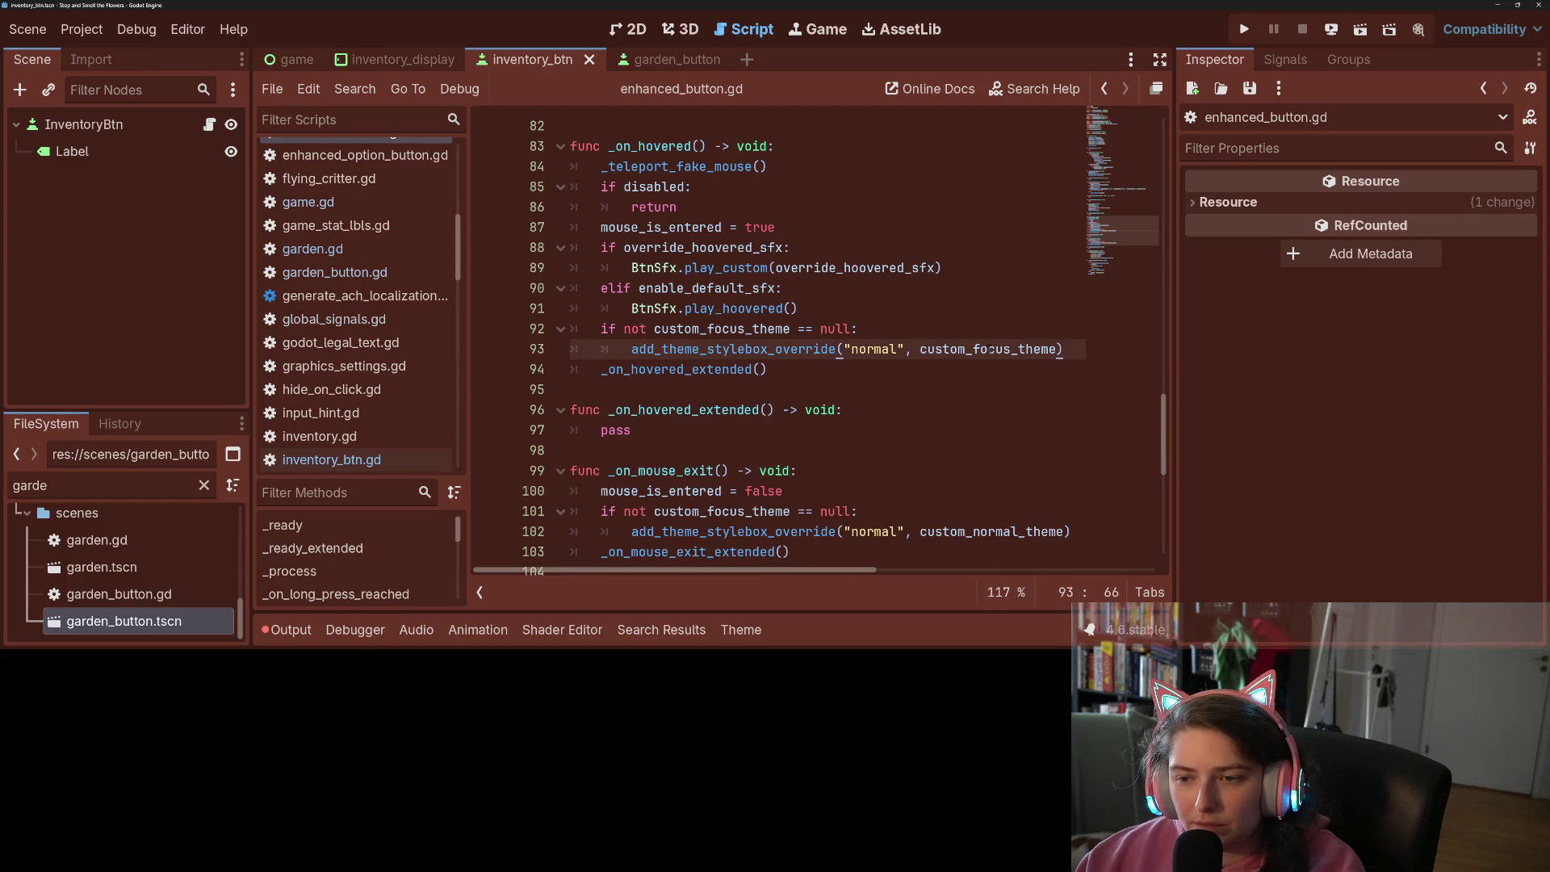
{"action": "mouse_move", "coordinate": [1068, 350]}
{"action": "left_mouse_down"}
{"action": "mouse_move", "coordinate": [941, 333]}
{"action": "mouse_move", "coordinate": [501, 333]}
{"action": "left_mouse_up"}
{"action": "key", "text": "ctrl+c"}
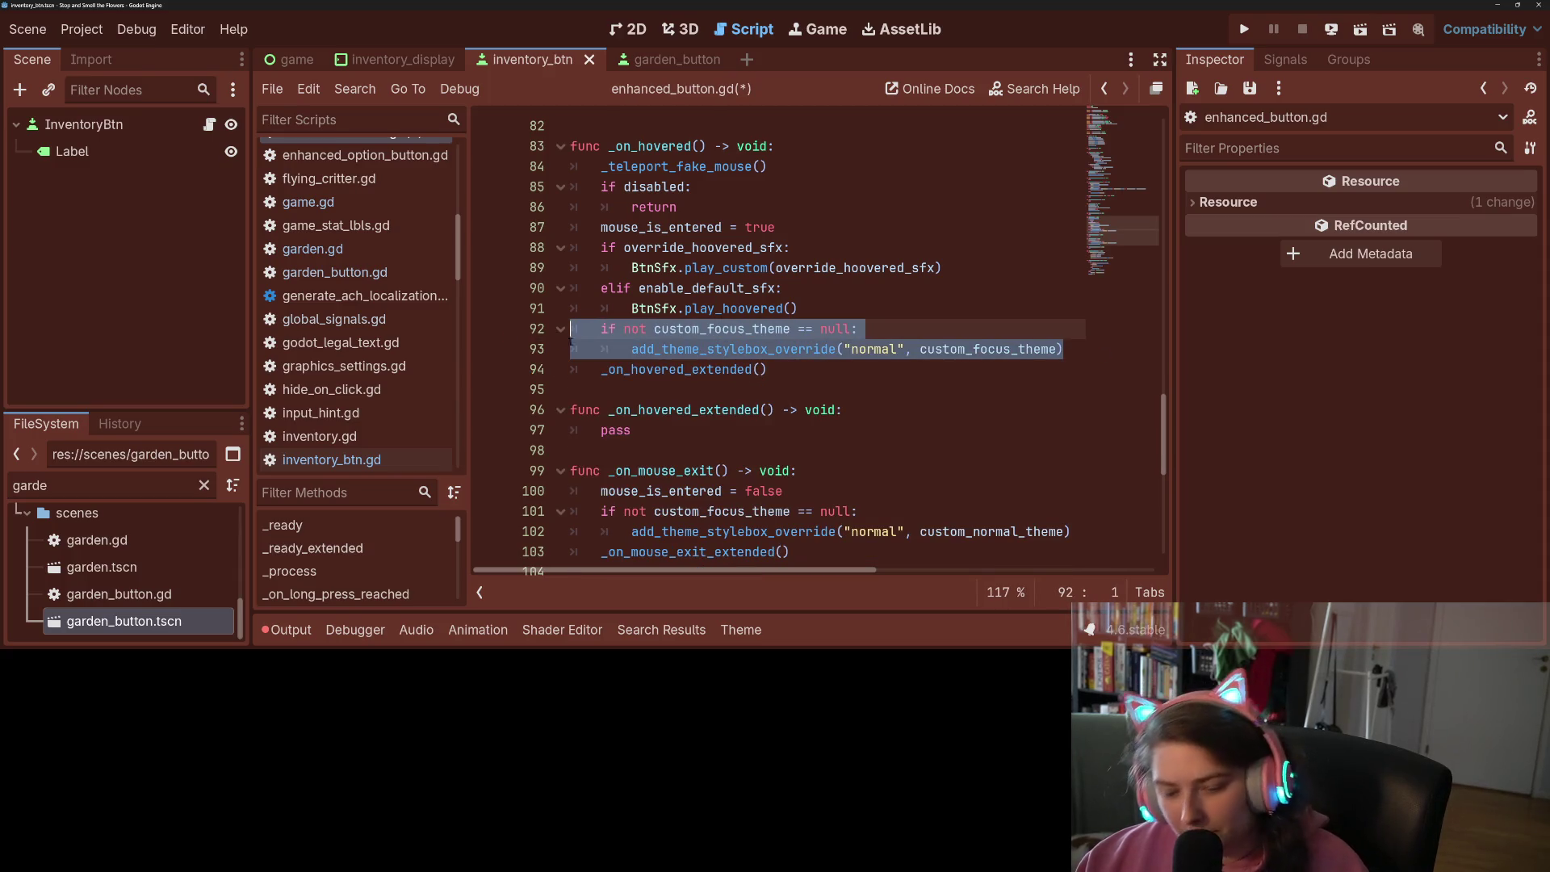
{"action": "scroll", "coordinate": [754, 377], "scroll_direction": "down", "scroll_amount": 2}
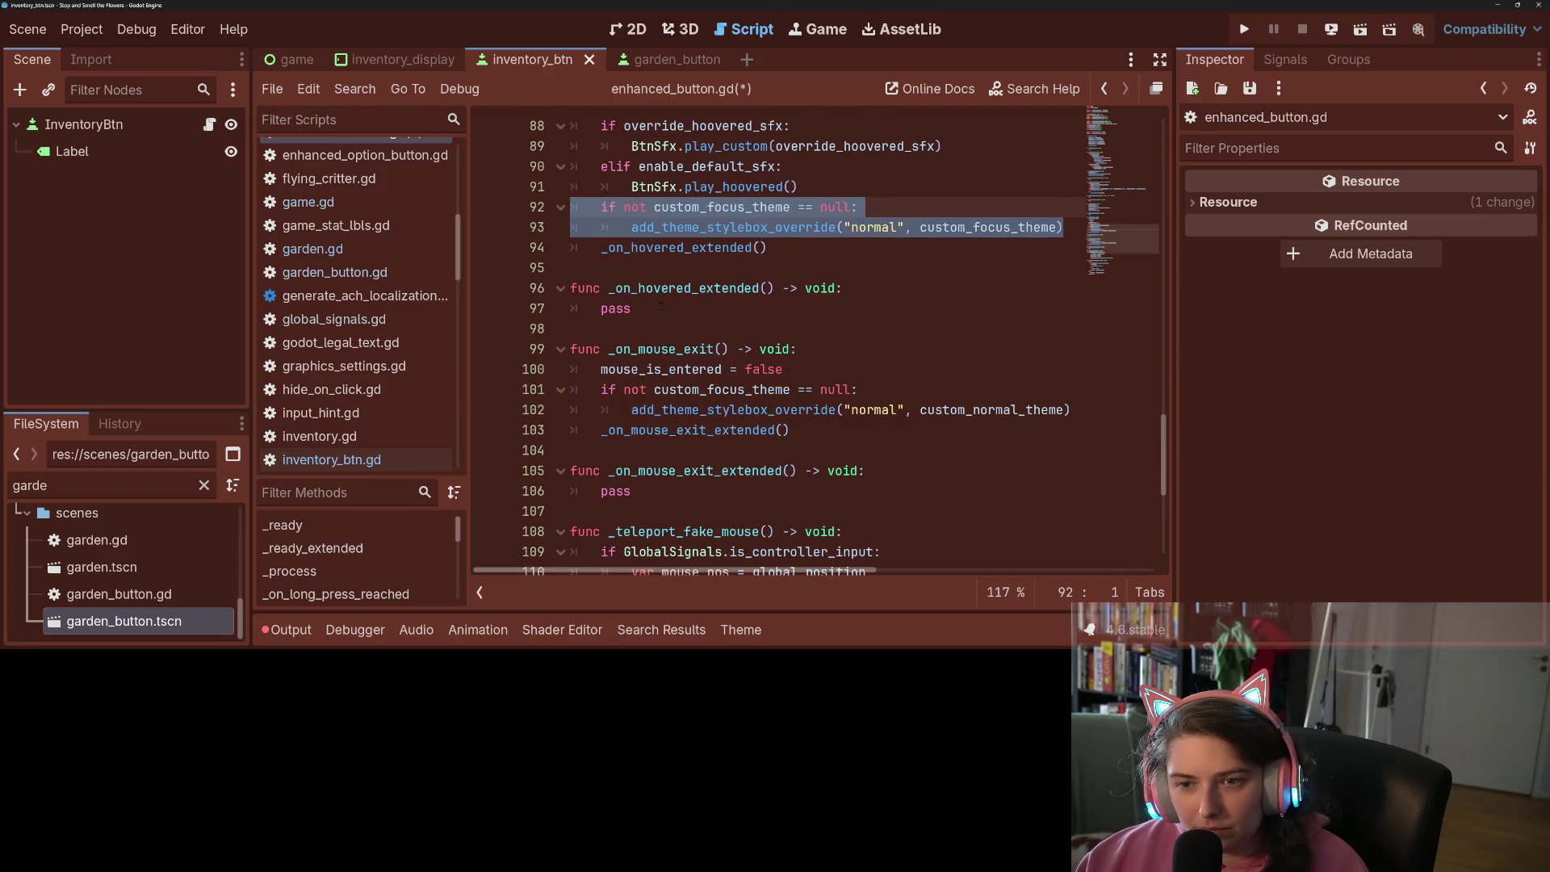
{"action": "left_click", "coordinate": [659, 324]}
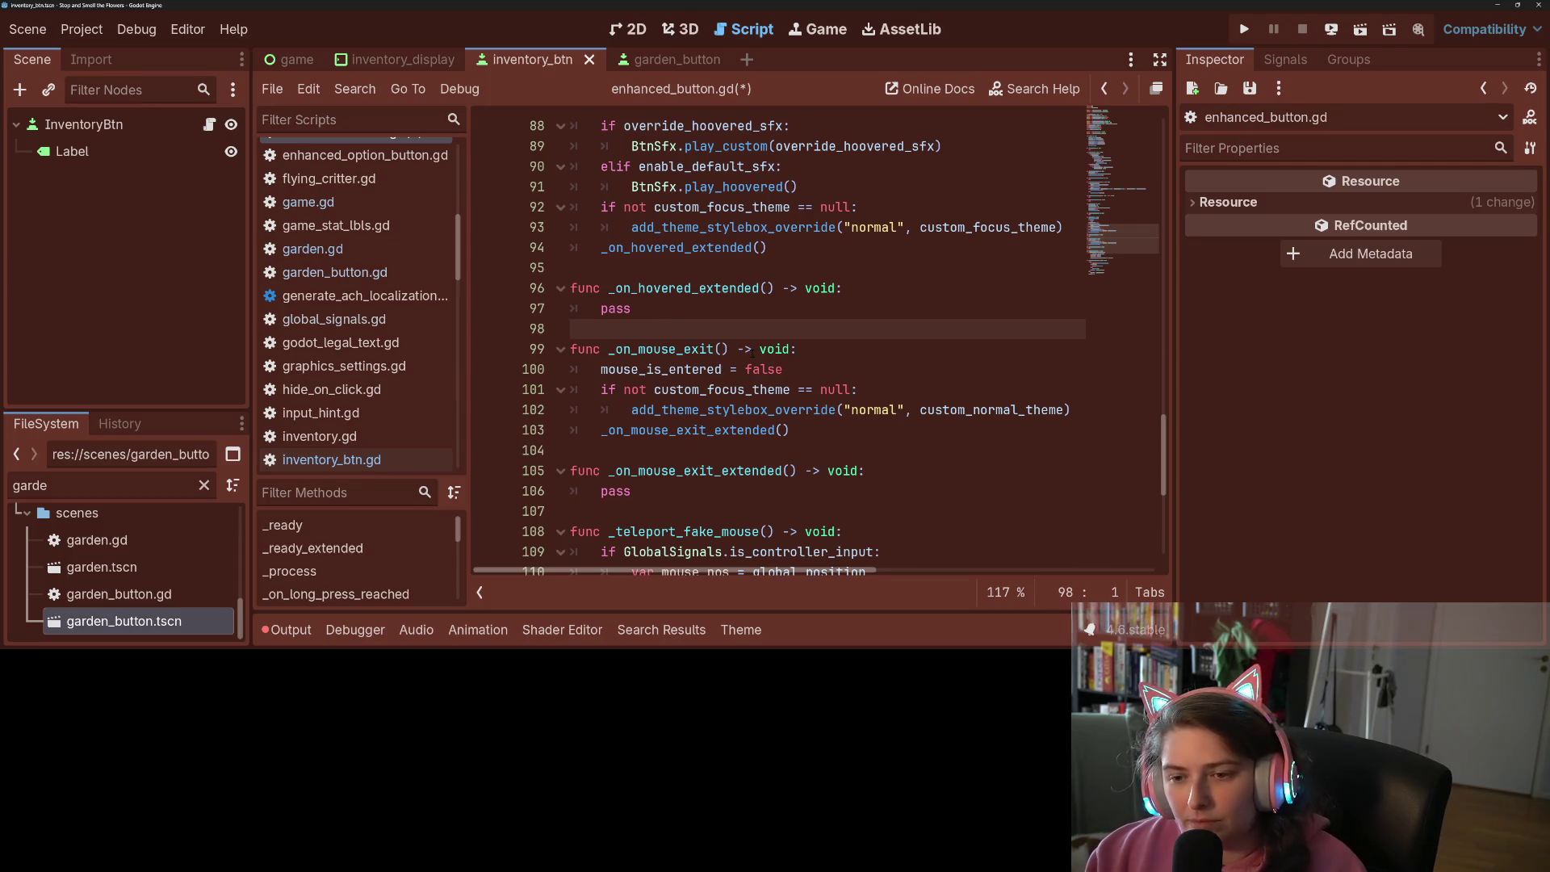
Add 'func _show_focus(en:bool) -> void:' and paste the focus-stylebox lines into its body
{"action": "key", "text": "Return"}
{"action": "key", "text": "Return"}
{"action": "key", "text": "Up"}
{"action": "type", "text": "func _"}
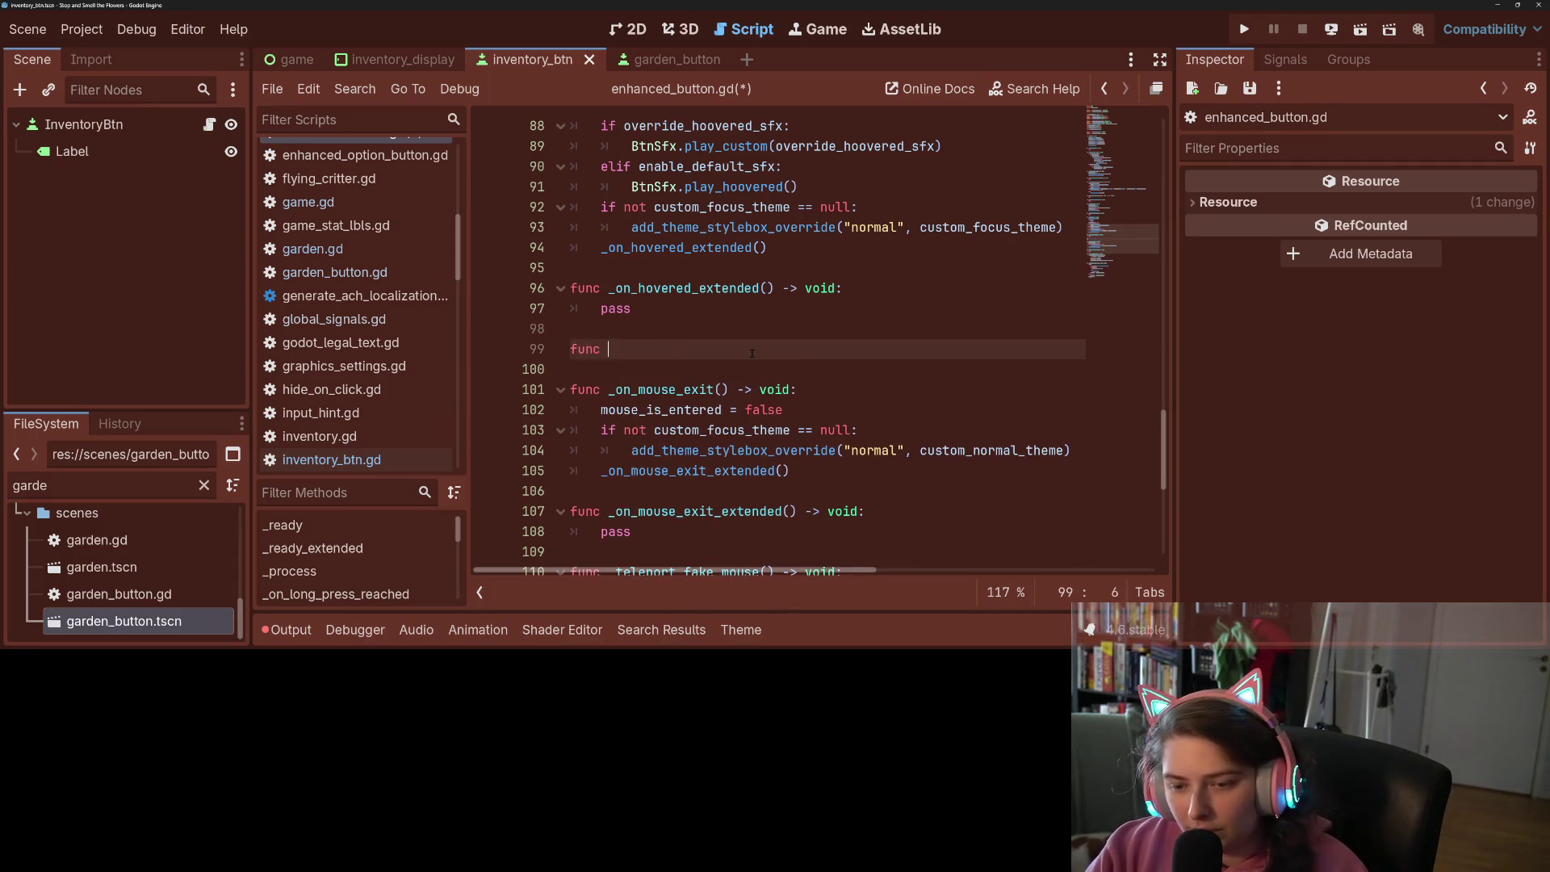
{"action": "type", "text": "show_"}
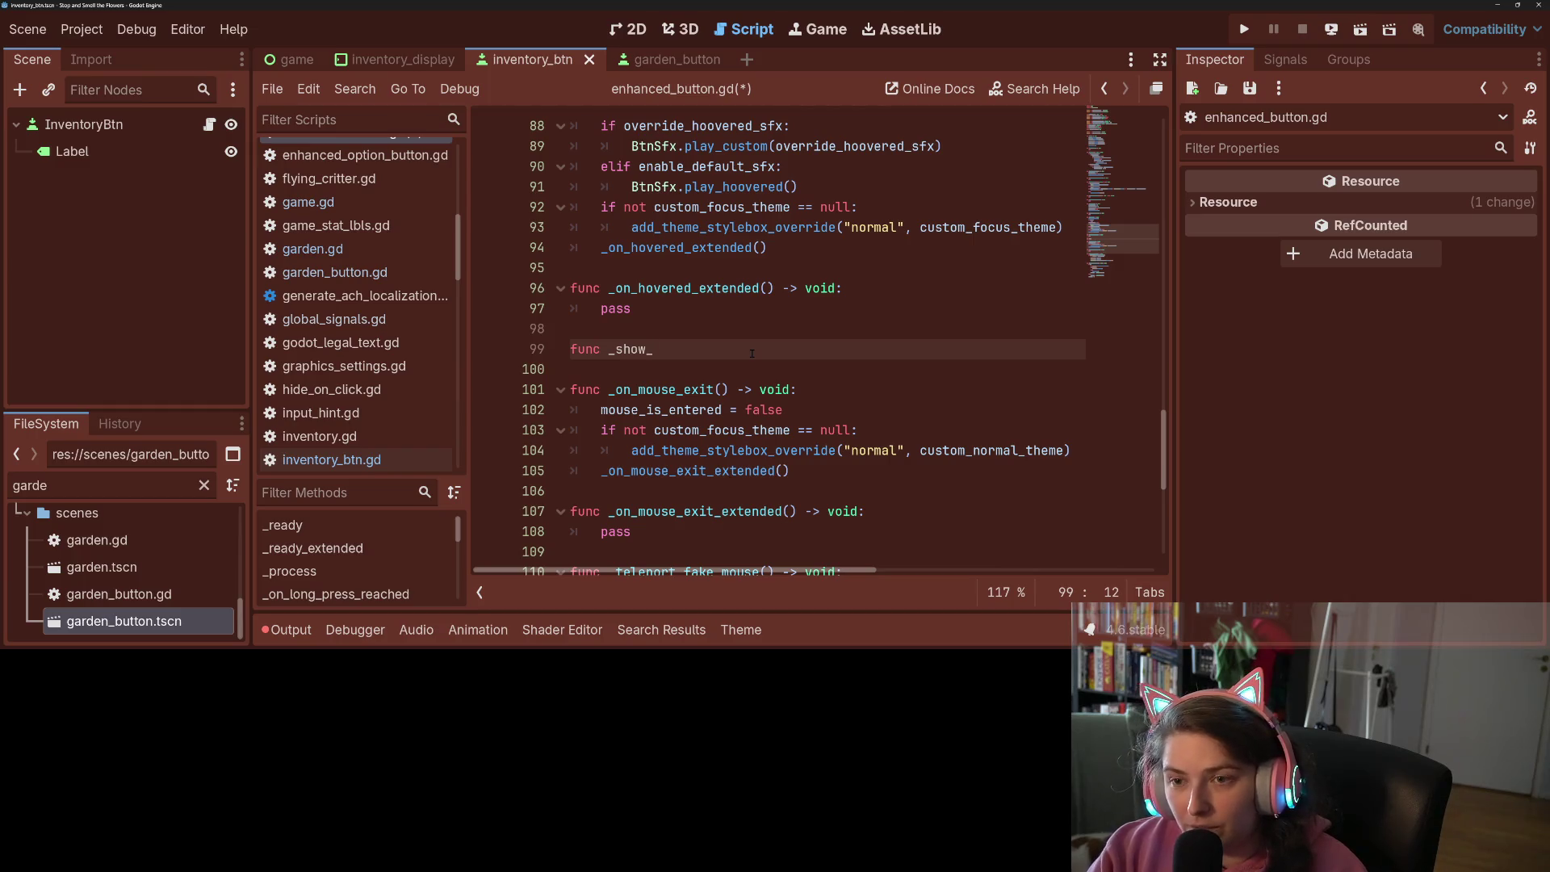
{"action": "type", "text": "focus(en"}
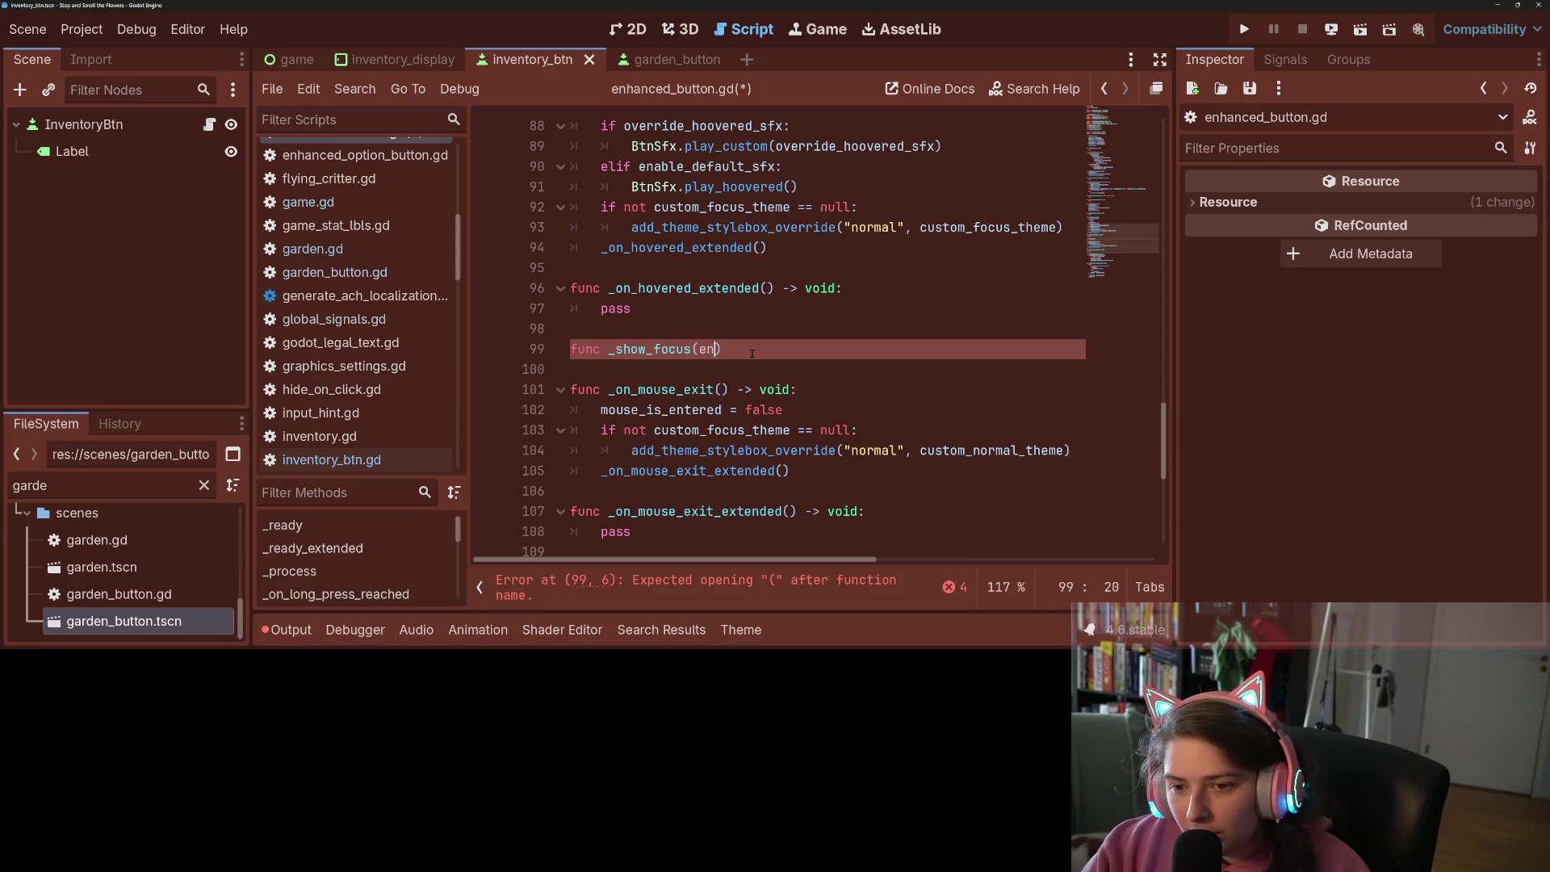
{"action": "type", "text": ":bool) -> void"}
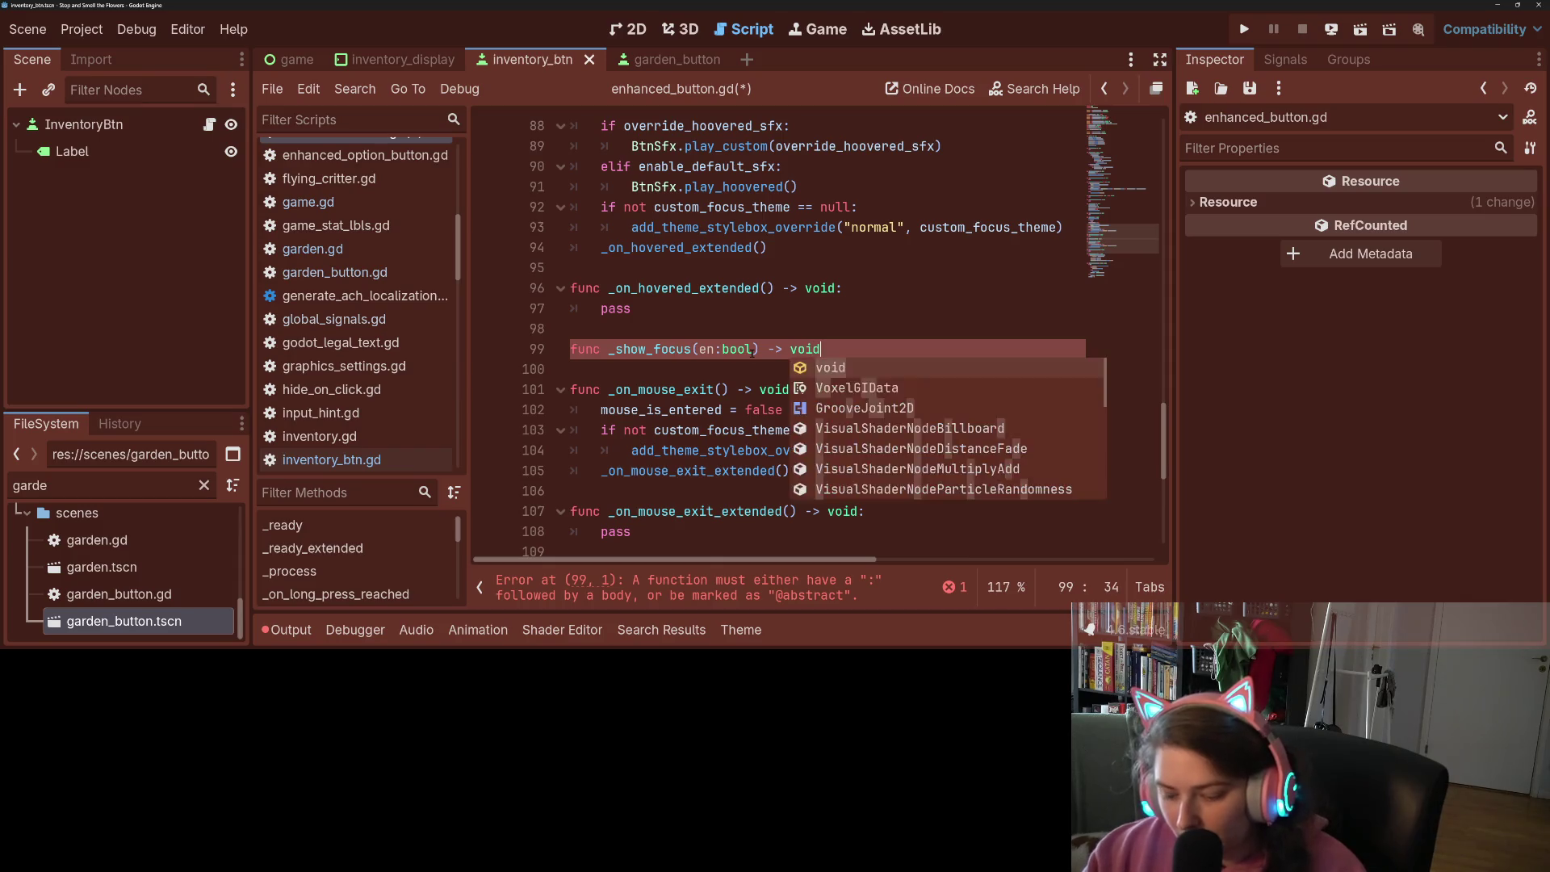
{"action": "type", "text": ":"}
{"action": "key", "text": "Return"}
{"action": "key", "text": "ctrl+v"}
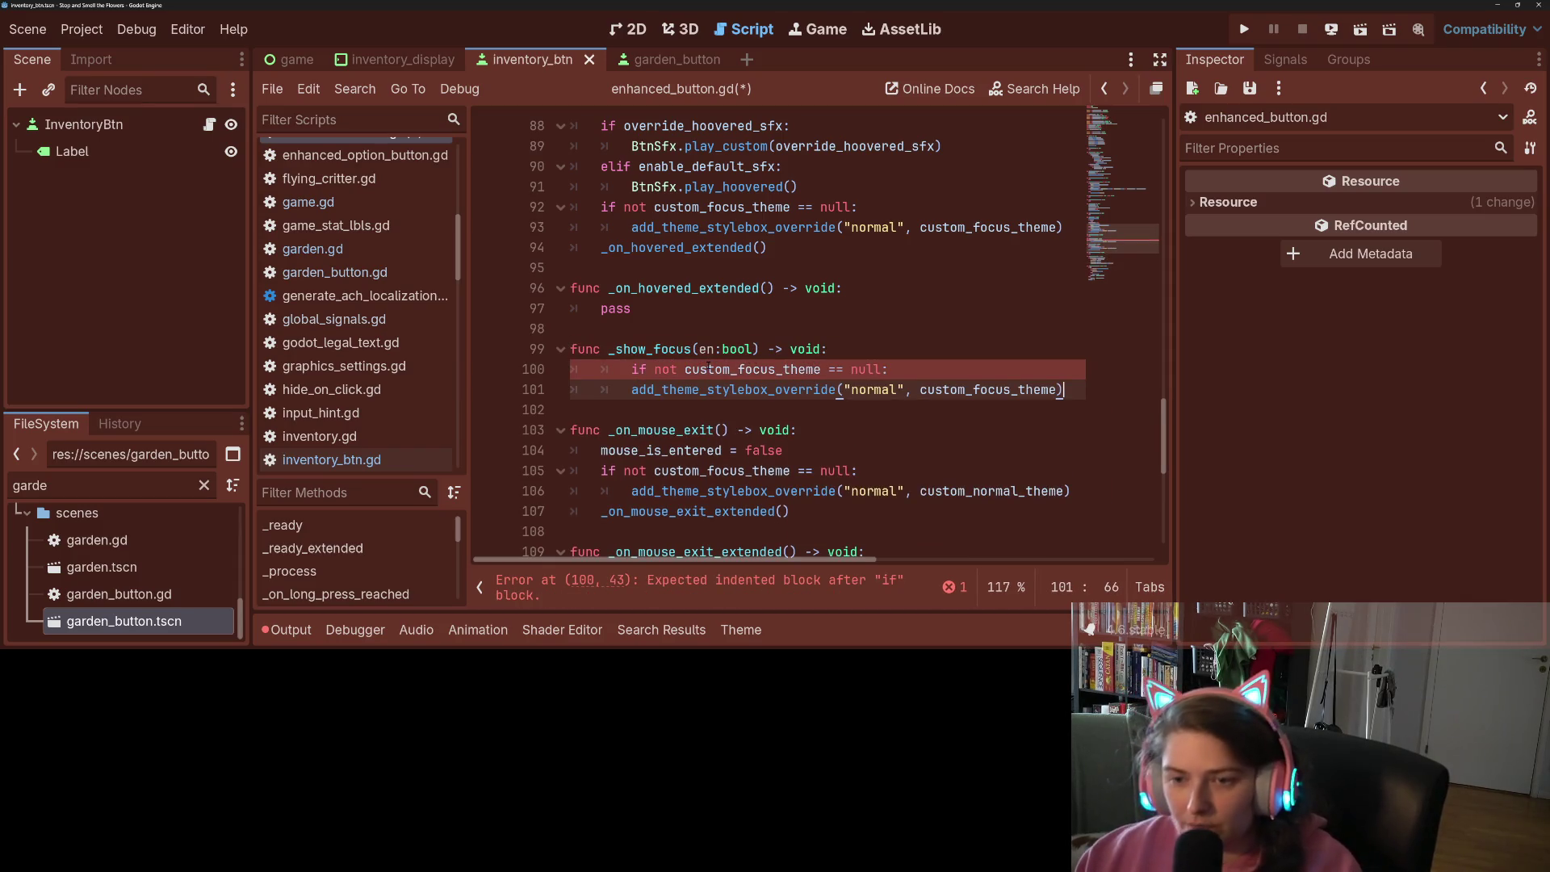
Wrap the focus-stylebox code in 'if en:' and indent it one level
{"action": "key", "text": "Up"}
{"action": "key", "text": "ctrl+shift+Return"}
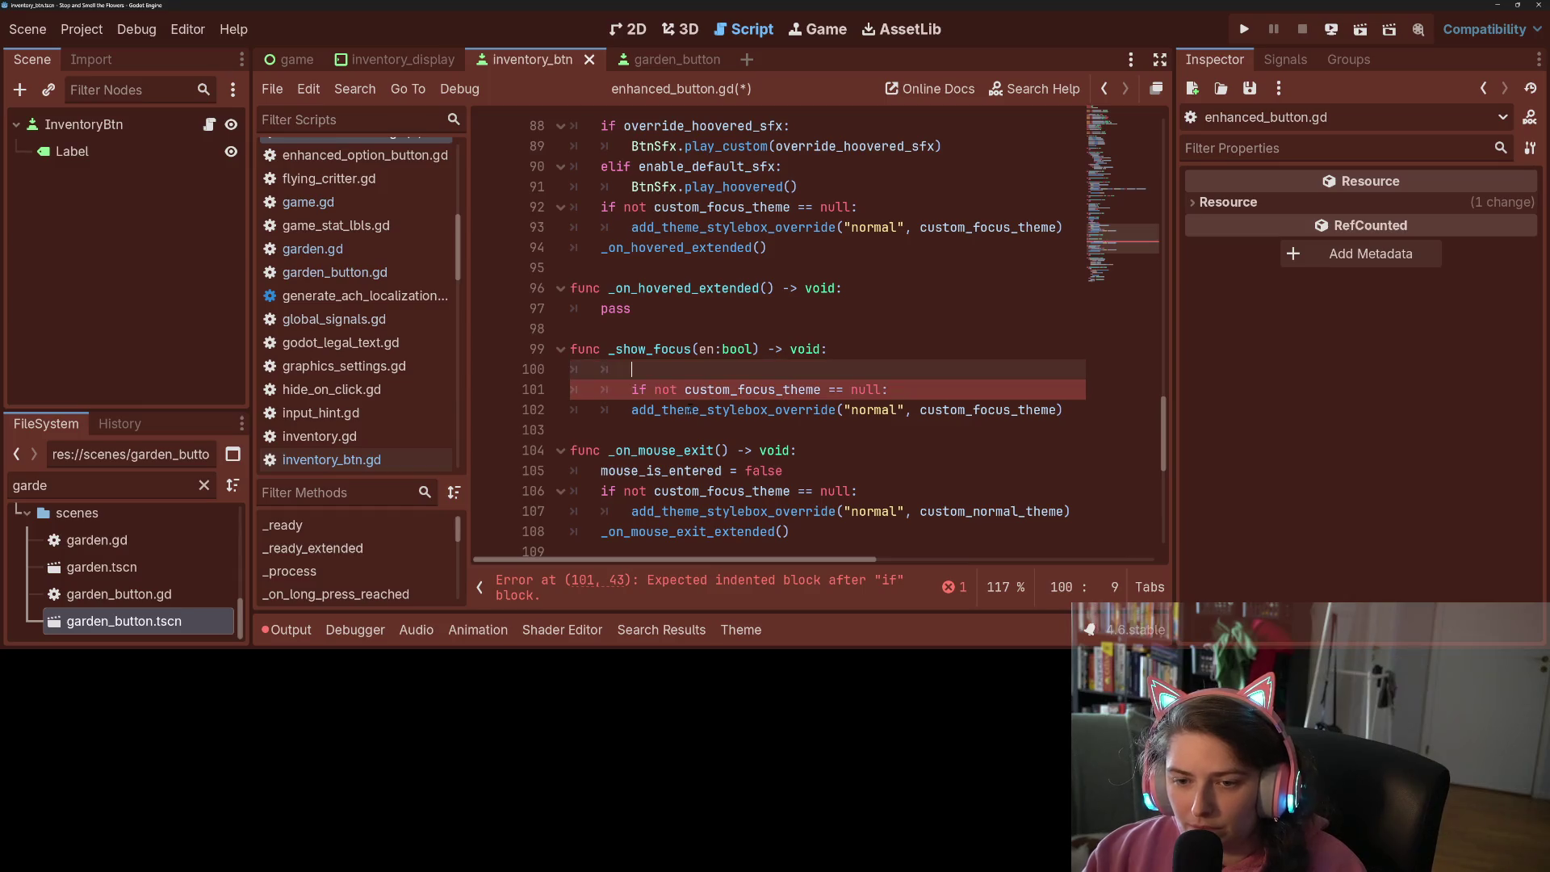
{"action": "type", "text": "if en:"}
{"action": "key", "text": "Down"}
{"action": "key", "text": "Down"}
{"action": "key", "text": "Home"}
{"action": "key", "text": "Tab"}
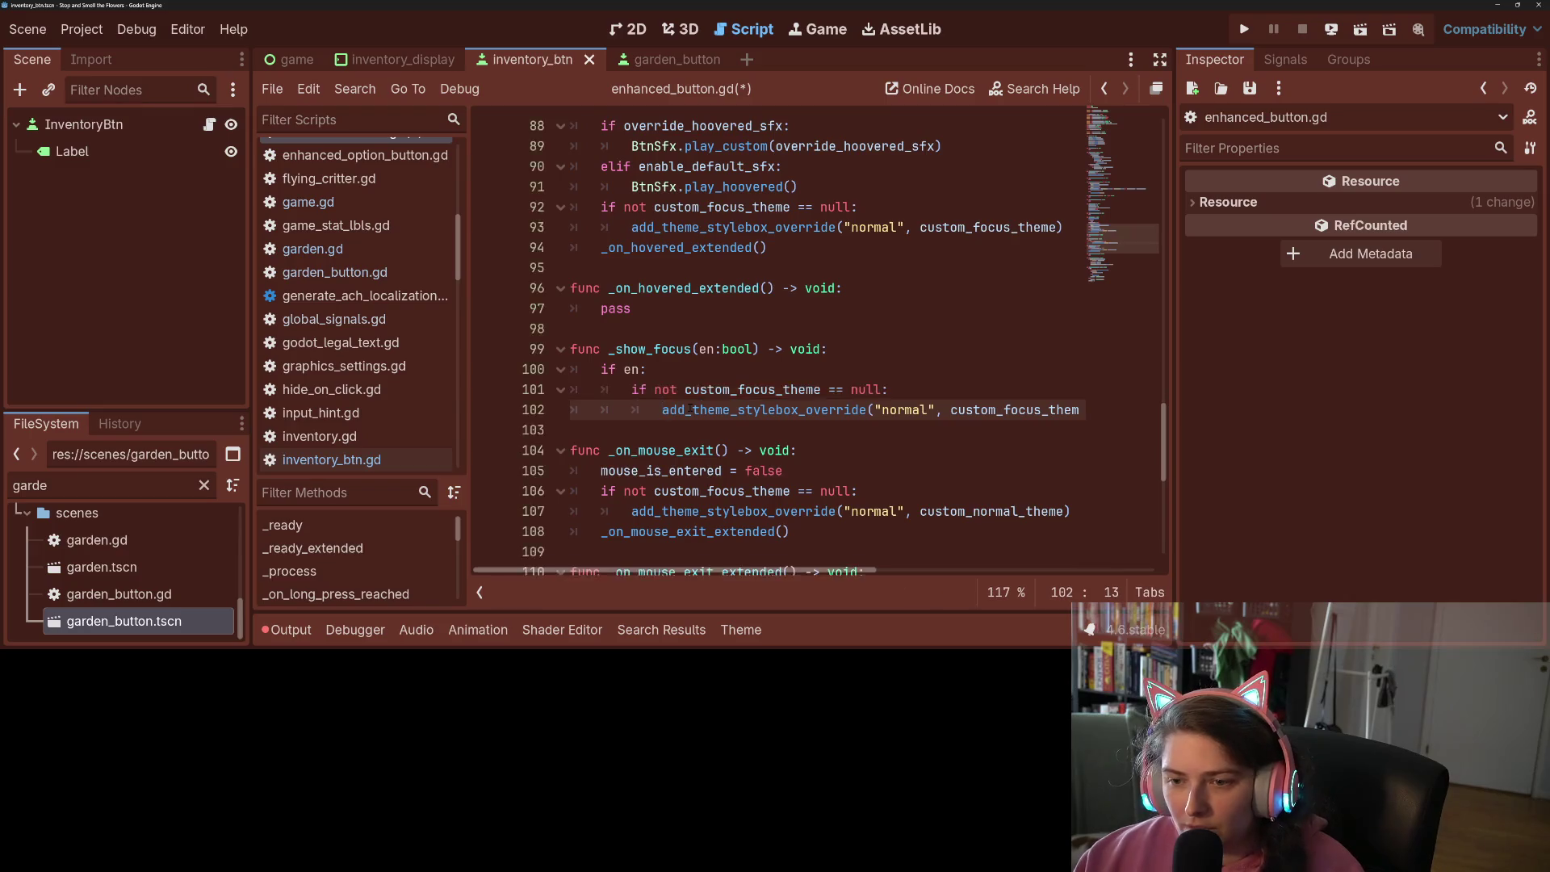
{"action": "scroll", "coordinate": [715, 416], "scroll_direction": "down", "scroll_amount": 3}
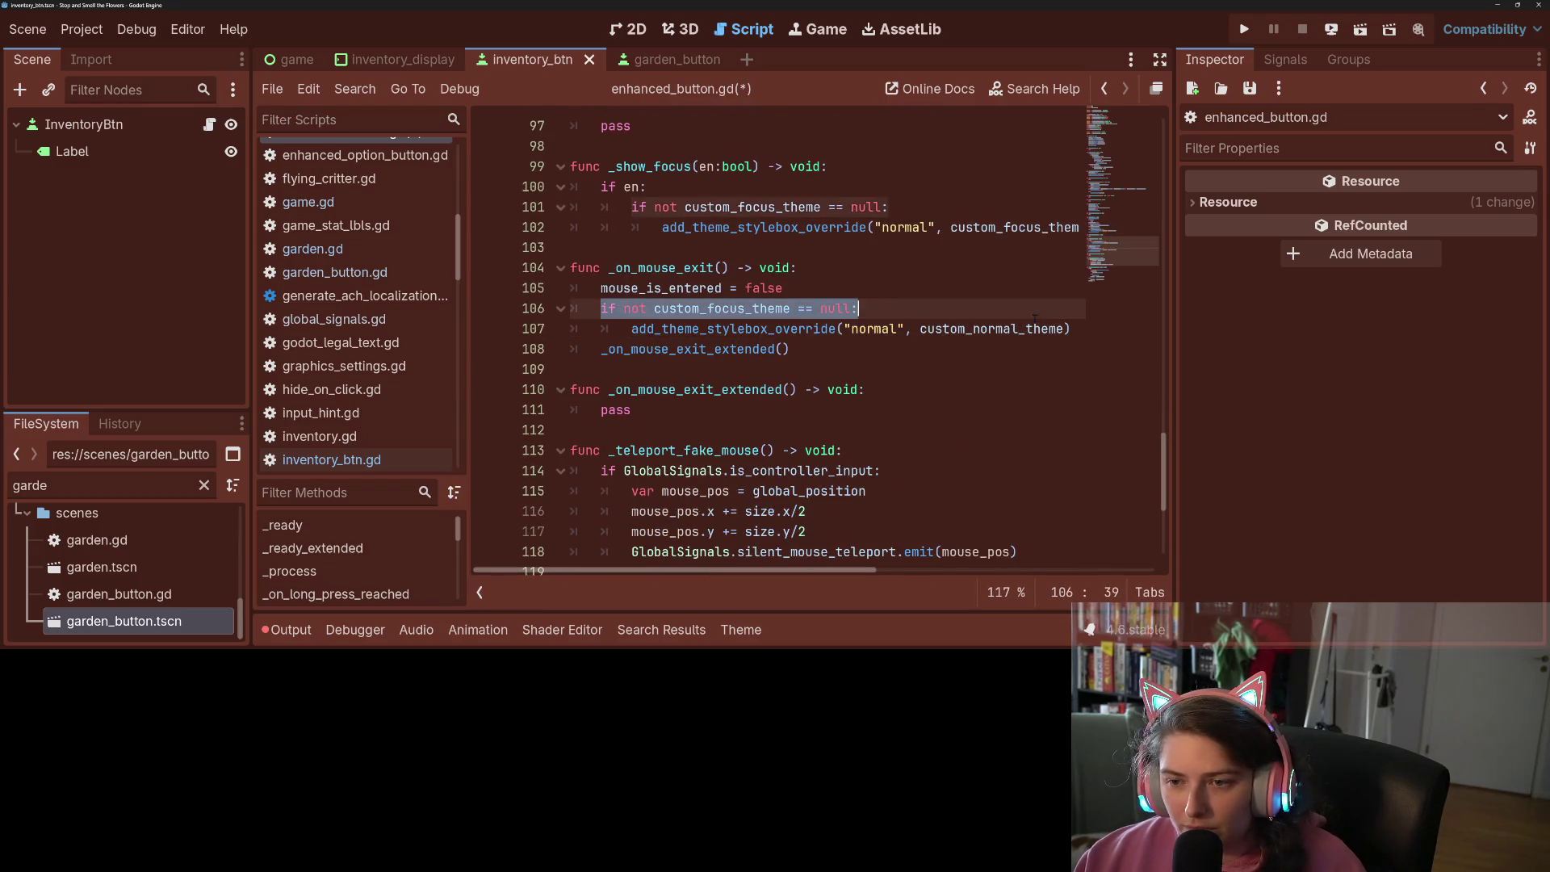